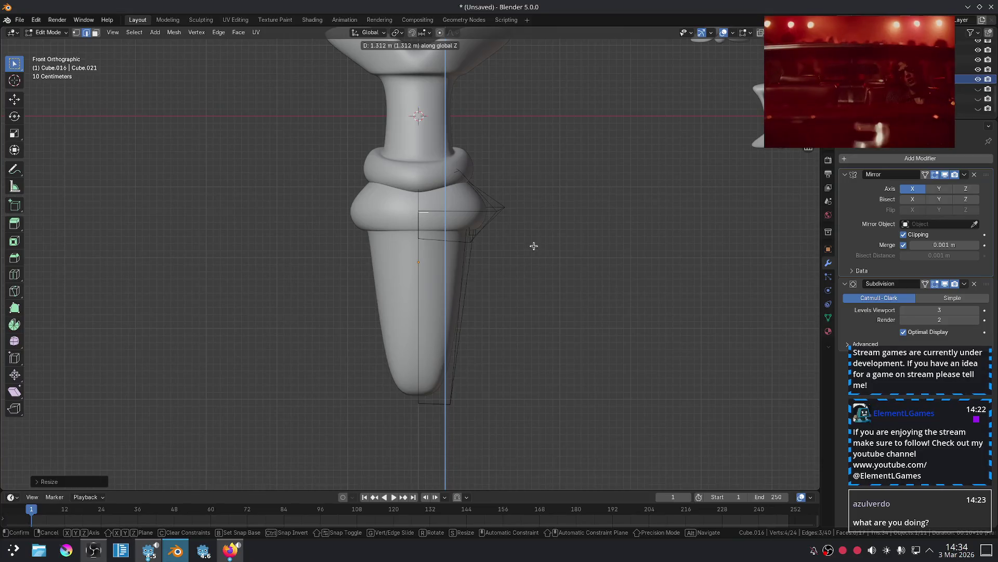
Confirm the lowered edge and return to Object Mode with nothing selected.
left_click(513, 358)
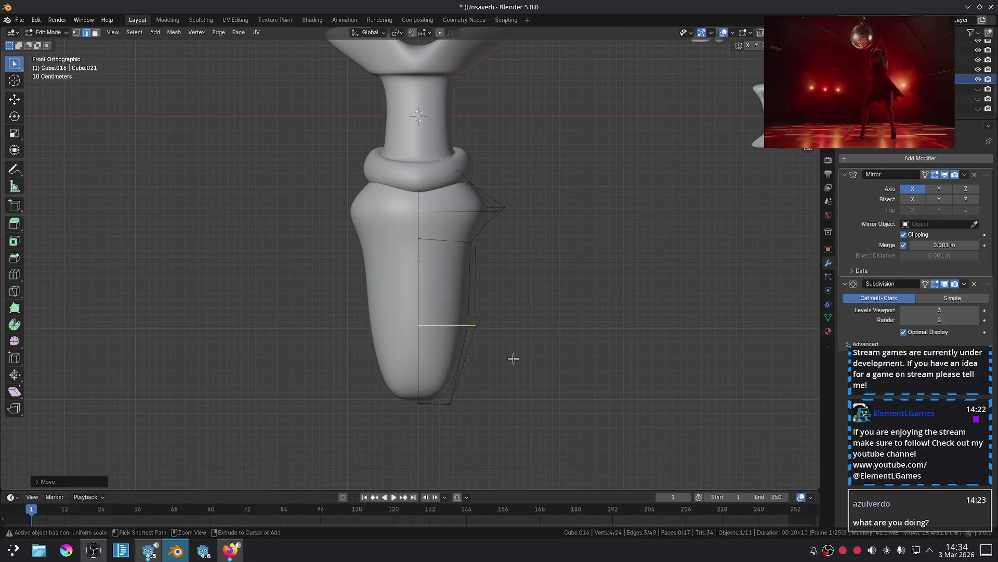
key("Tab")
left_click(575, 311)
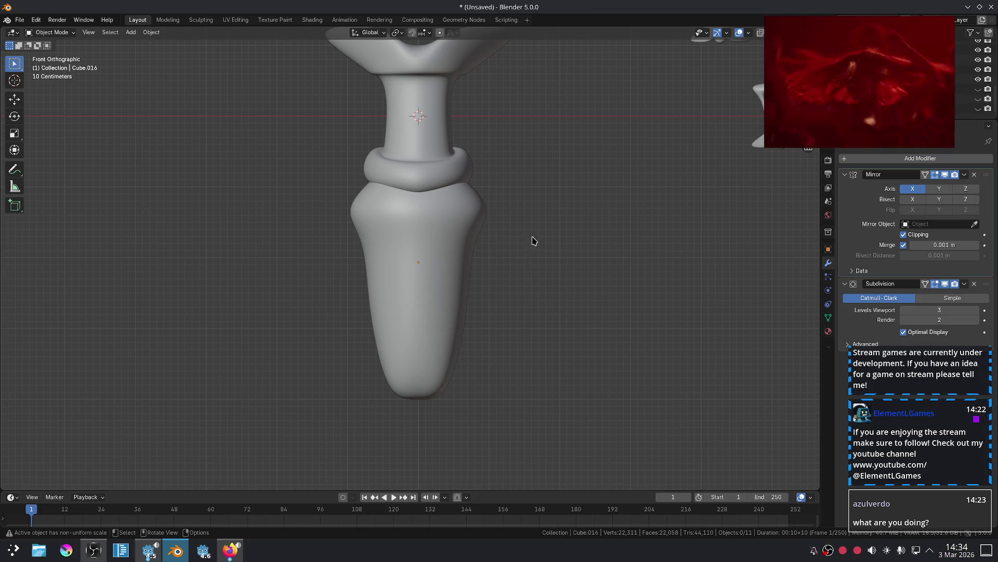
Lower the whole lower body piece slightly along Z.
scroll(523, 232, "up", 1)
left_click(460, 217)
key("g")
key("z")
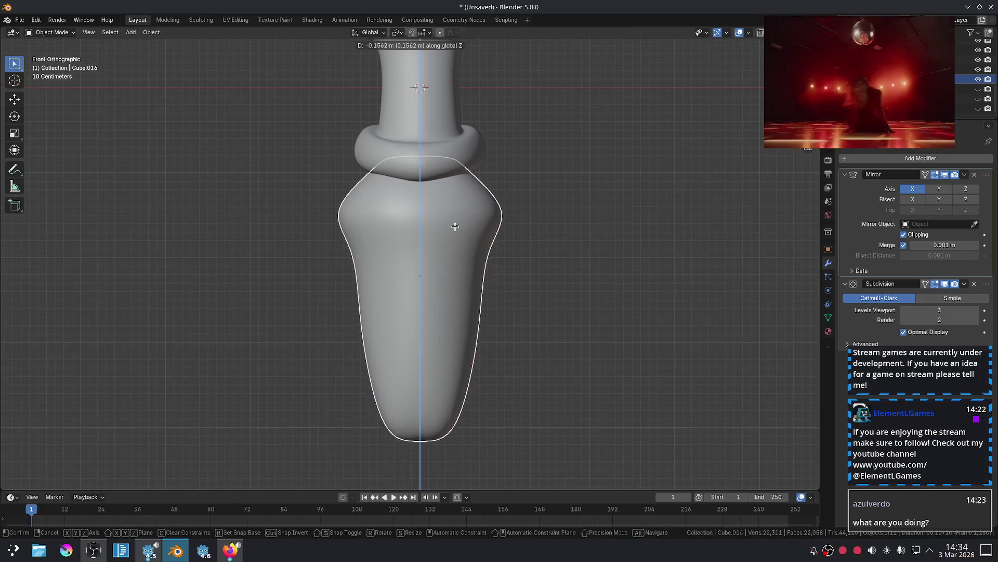
left_click(510, 229)
left_click(630, 246)
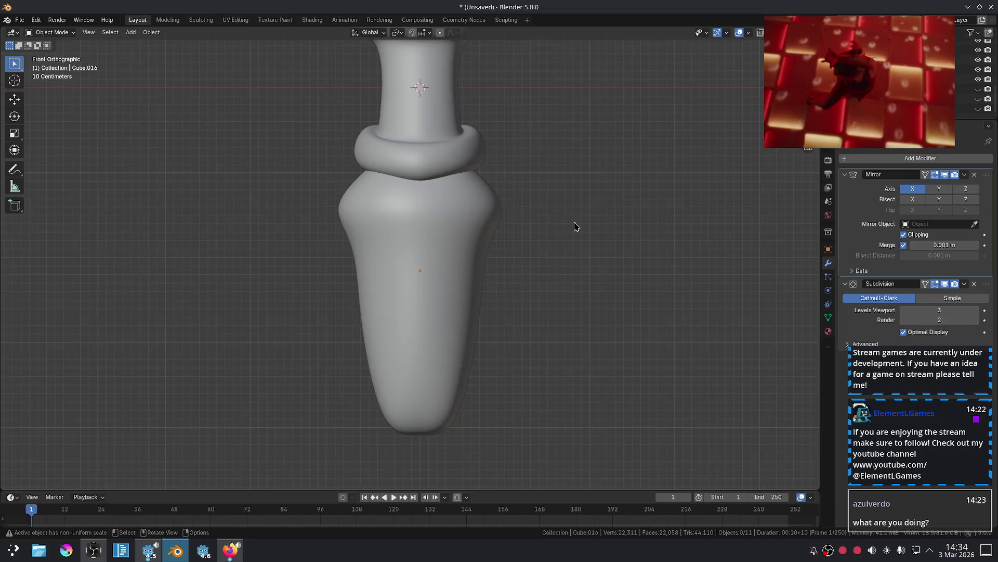
scroll(576, 226, "down", 3)
scroll(522, 239, "up", 2)
Raise and widen the lower body's top edge to flare the shoulders.
left_click(477, 226)
key("Tab")
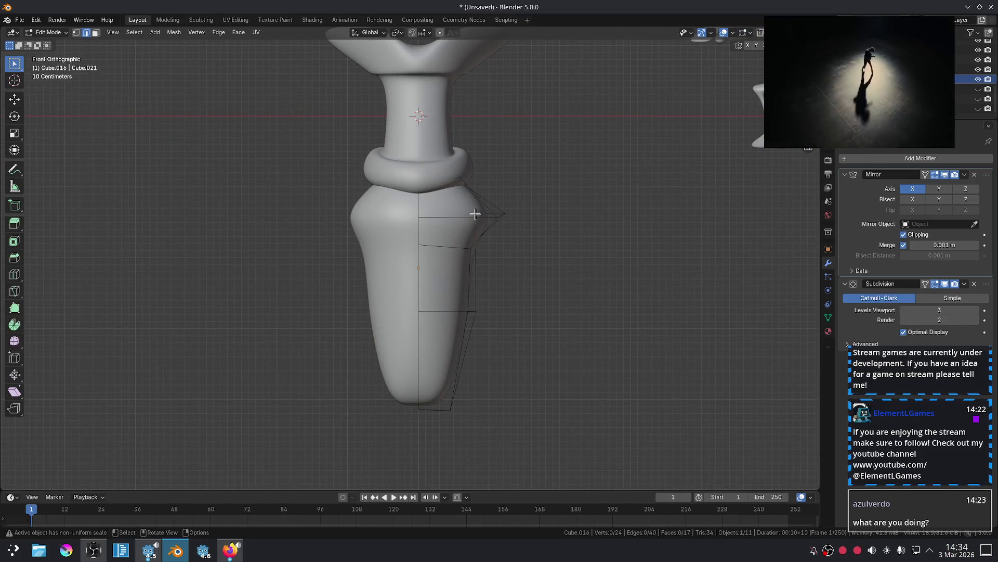
key("g")
key("z")
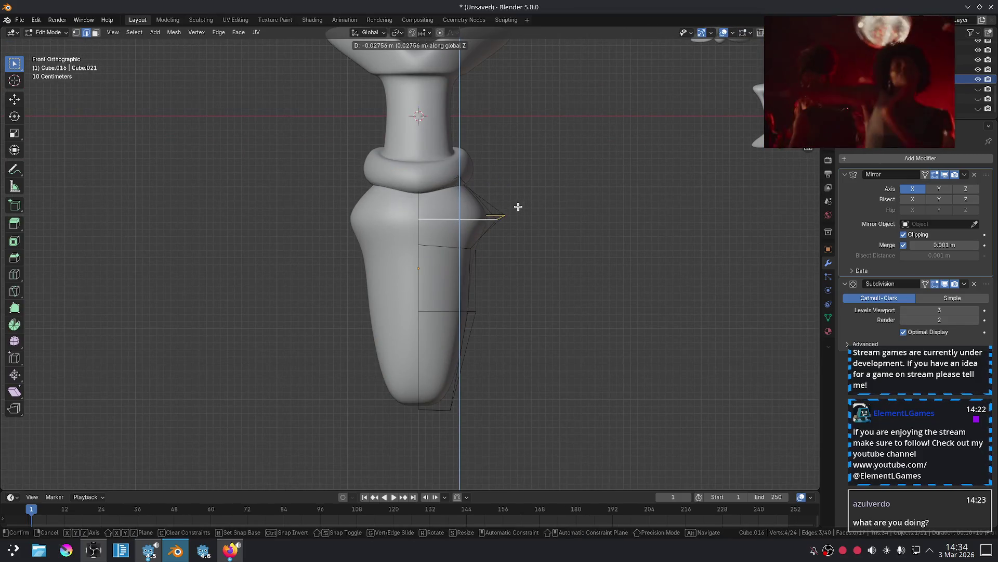
left_click(514, 202)
key("s")
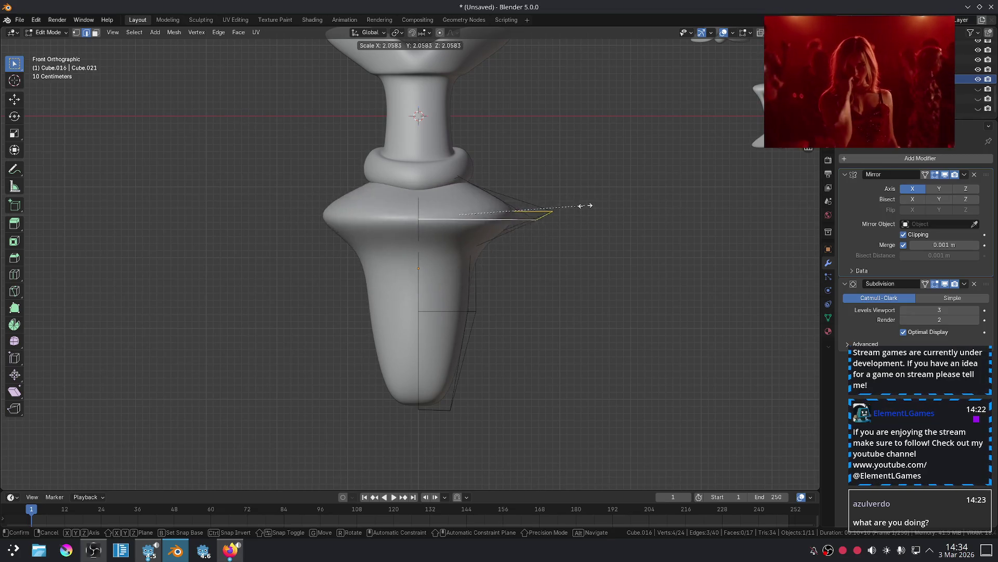
left_click(622, 213)
key("g")
left_click(615, 206)
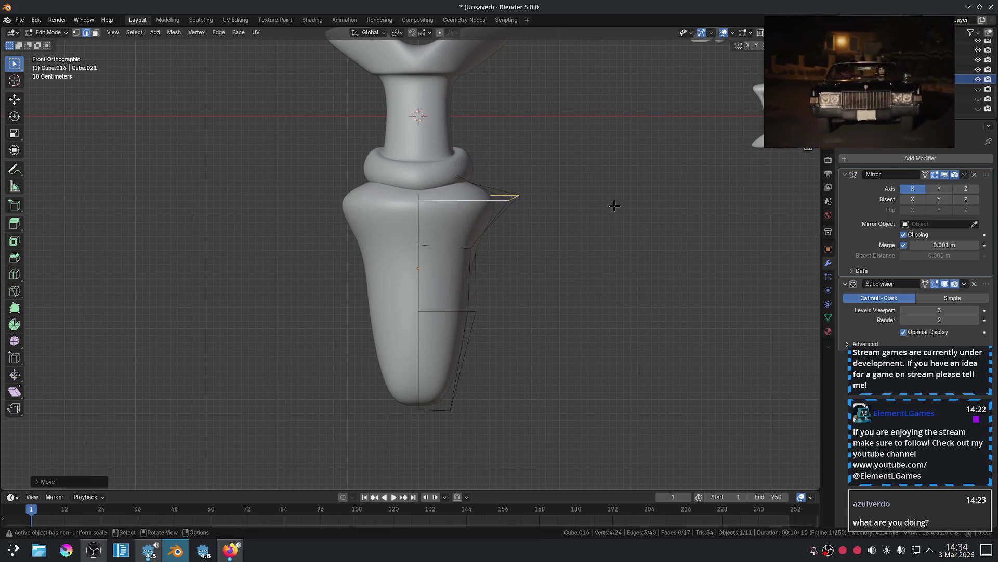
key("Tab")
Raise the left shoulder vertex of the lower body slightly along Z.
middle_click_drag(499, 203, 440, 234)
left_click(424, 214)
key("Tab")
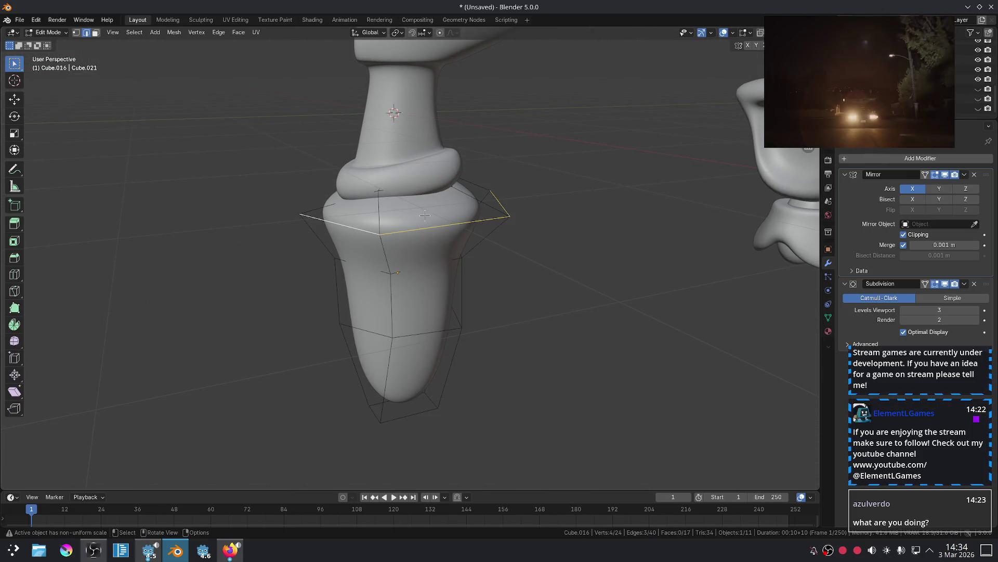
key("1")
left_click(315, 214)
middle_click_drag(316, 215, 338, 221)
key("g")
key("z")
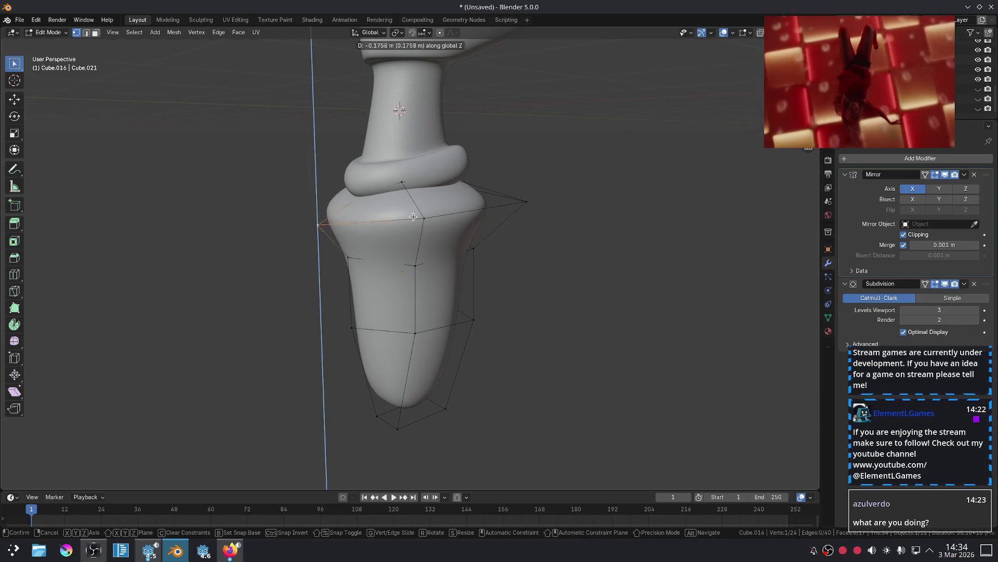
left_click(410, 206)
Lower the front top vertex of the lower body along Z.
key("g")
key("z")
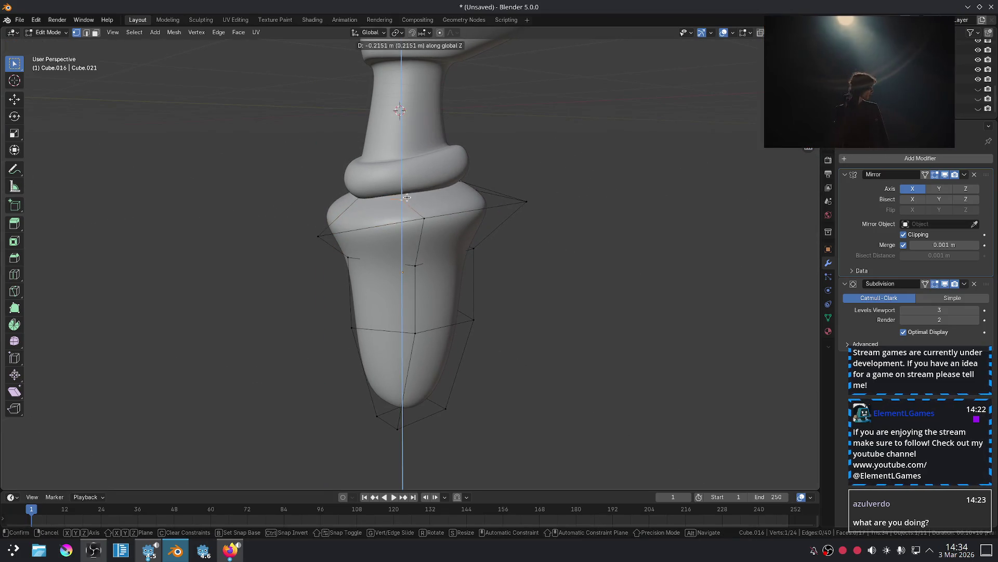
key("Escape")
left_click(356, 189)
key("g")
key("z")
left_click(348, 202)
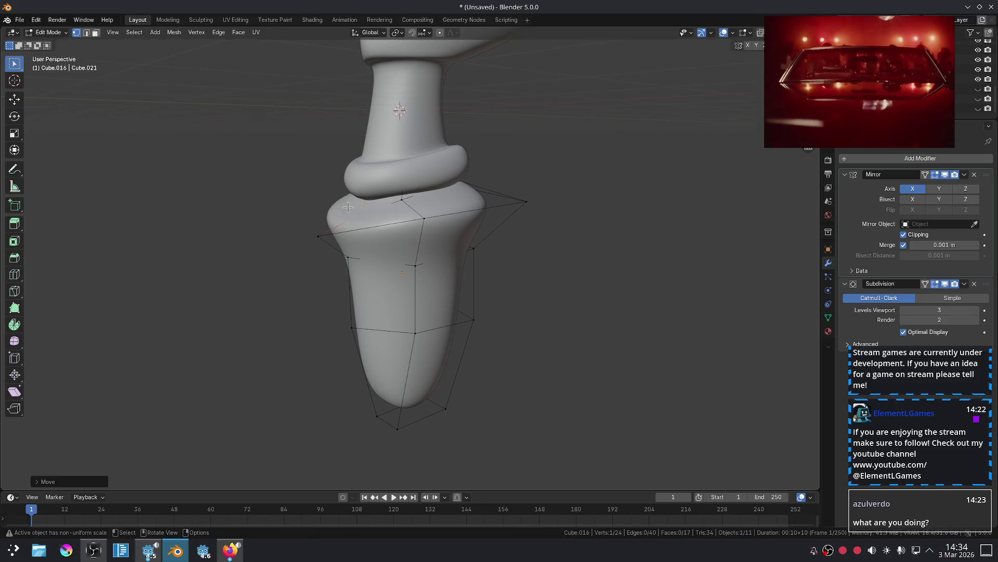
key("Tab")
Edit the lower body in front view with X-ray on to reach hidden vertices.
key("KP_1")
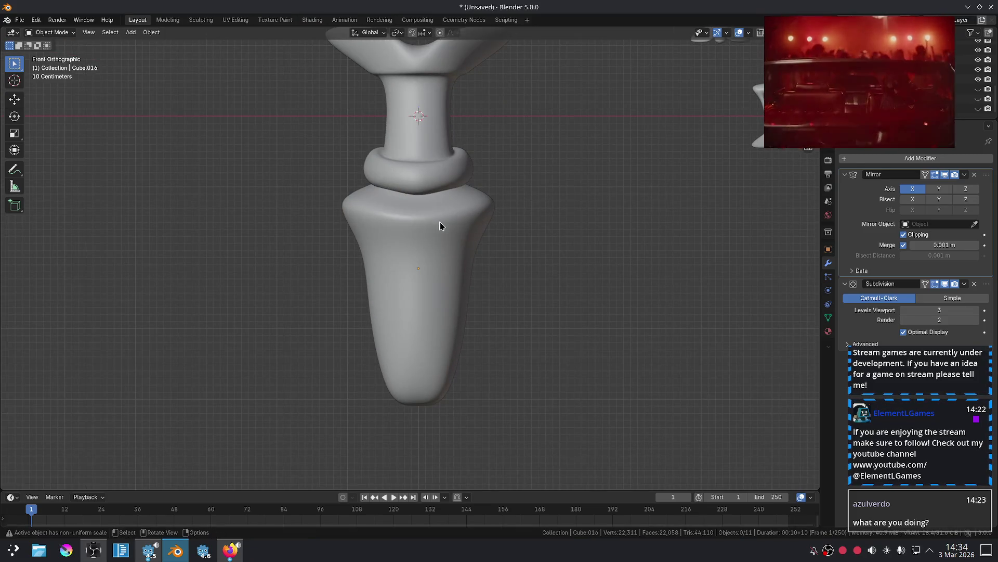
left_click(440, 225)
key("Tab")
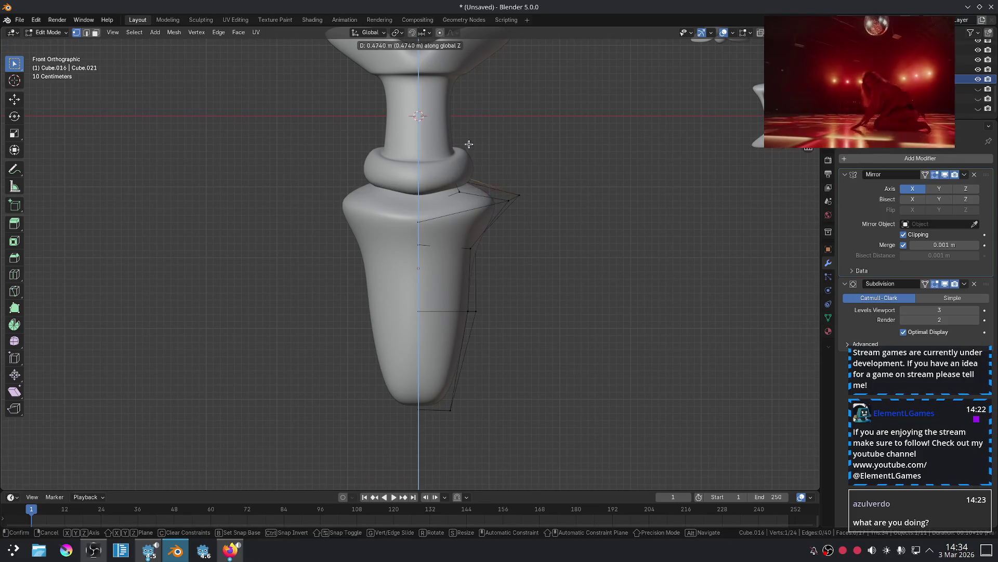
key("alt+z")
middle_click_drag(477, 199, 542, 183)
Move the selected hidden vertices vertically and return to Object Mode.
key("g")
key("z")
left_click(549, 162)
key("Tab")
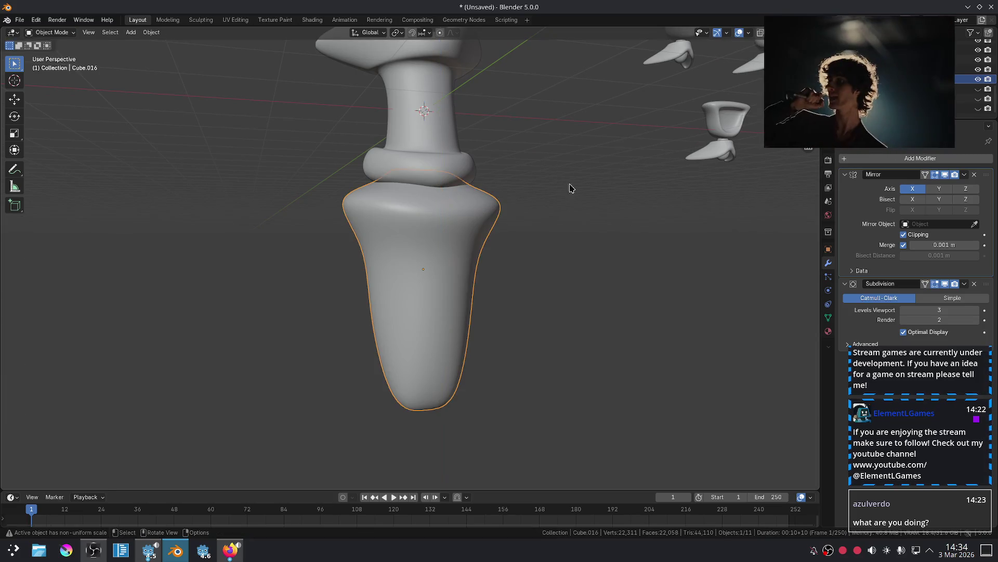
key("KP_1")
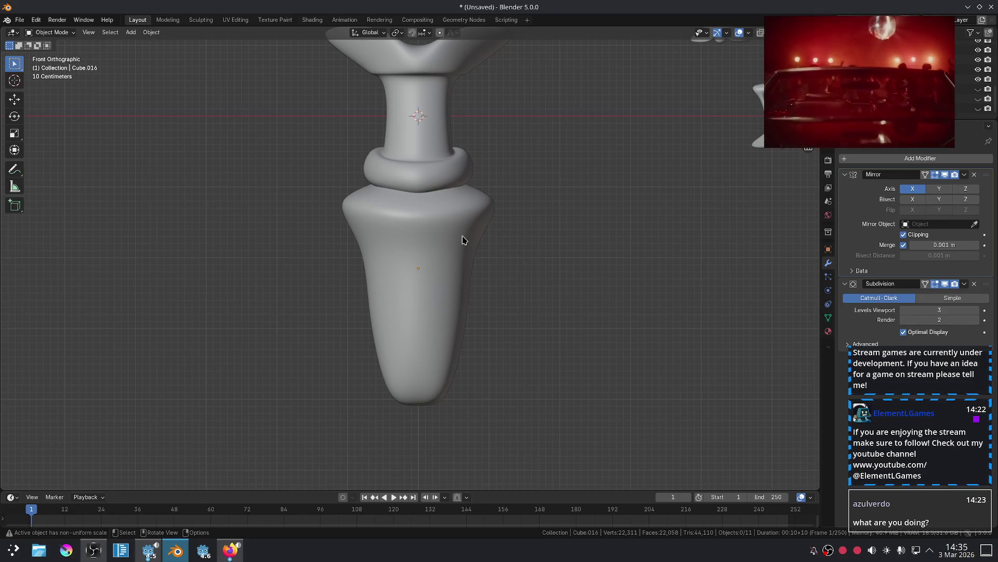
scroll(464, 239, "down", 3)
scroll(479, 220, "up", 3)
Narrow the top loop of the lower body by scaling it down.
left_click(479, 220)
key("Tab")
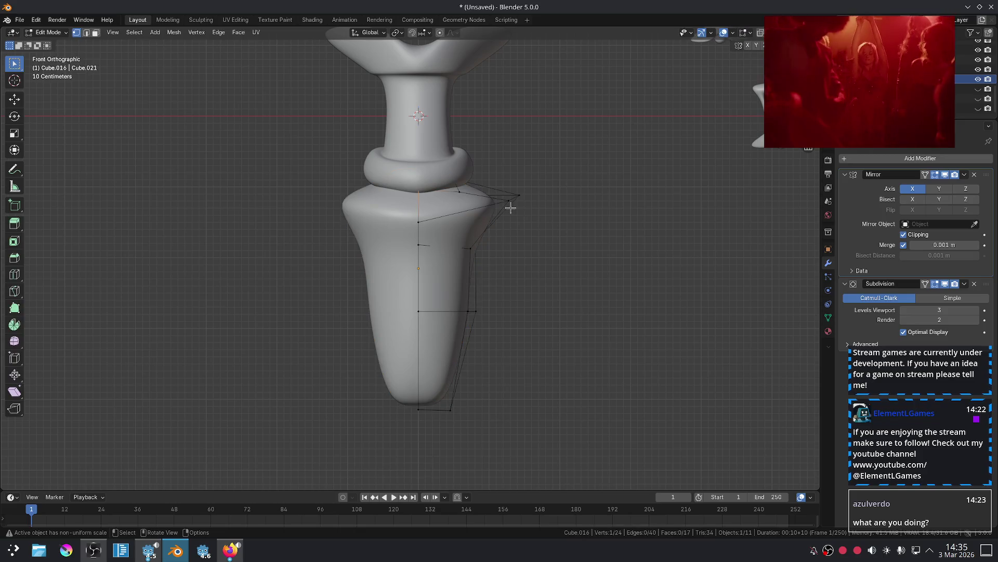
left_click(496, 201, "alt")
key("s")
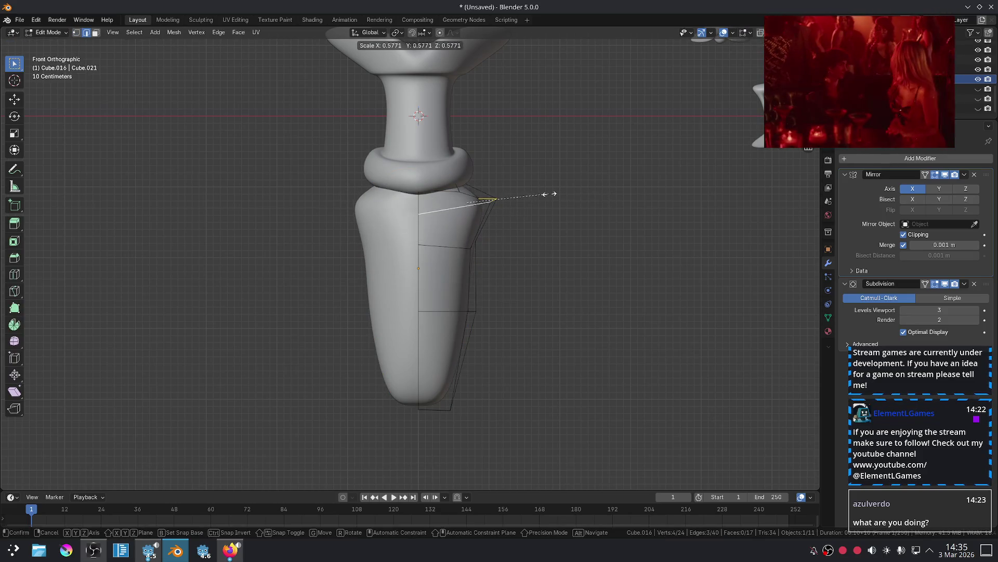
left_click(570, 192)
key("Tab")
left_click(560, 265)
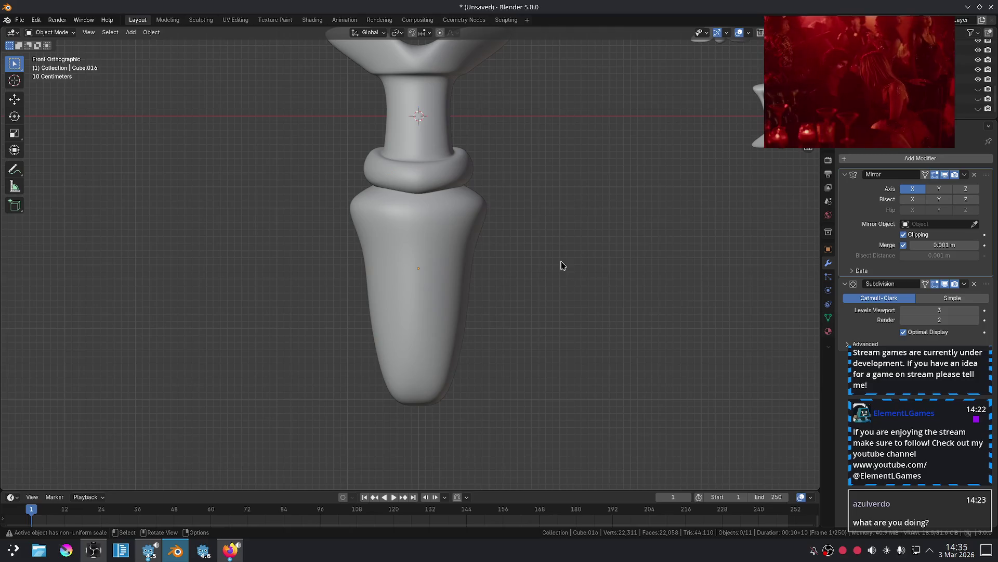
scroll(562, 265, "down", 4)
scroll(525, 275, "up", 4)
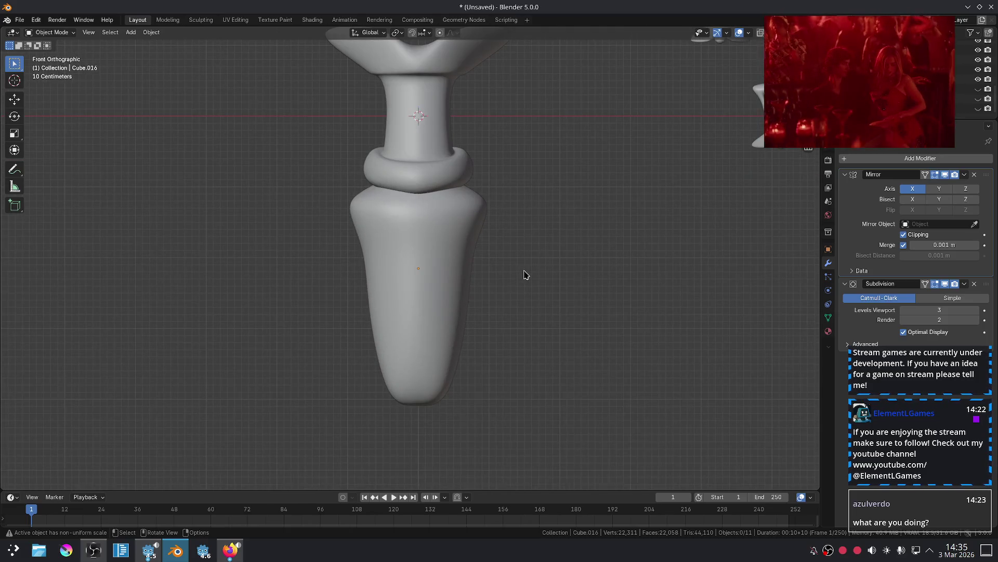
scroll(524, 274, "up", 2)
Scale the bottom edge of the lower body down to narrow the base.
left_click(456, 289)
key("Tab")
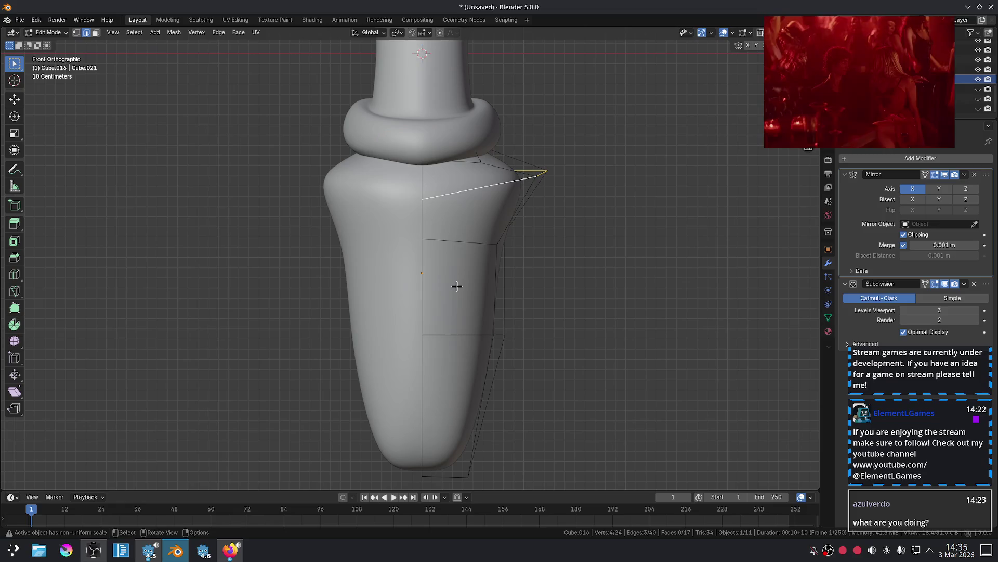
scroll(450, 295, "down", 3)
left_click(432, 382, "alt")
key("s")
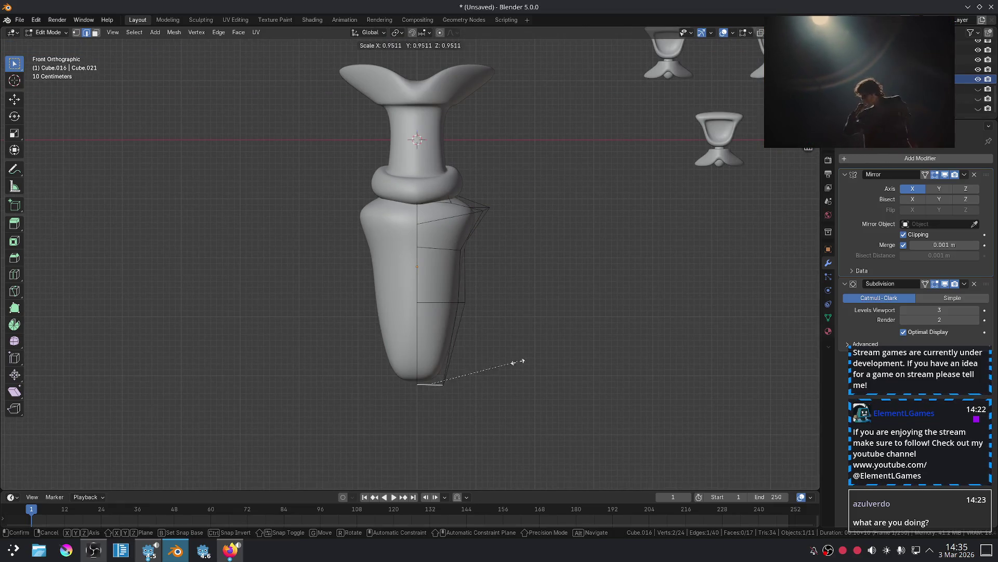
left_click(595, 333)
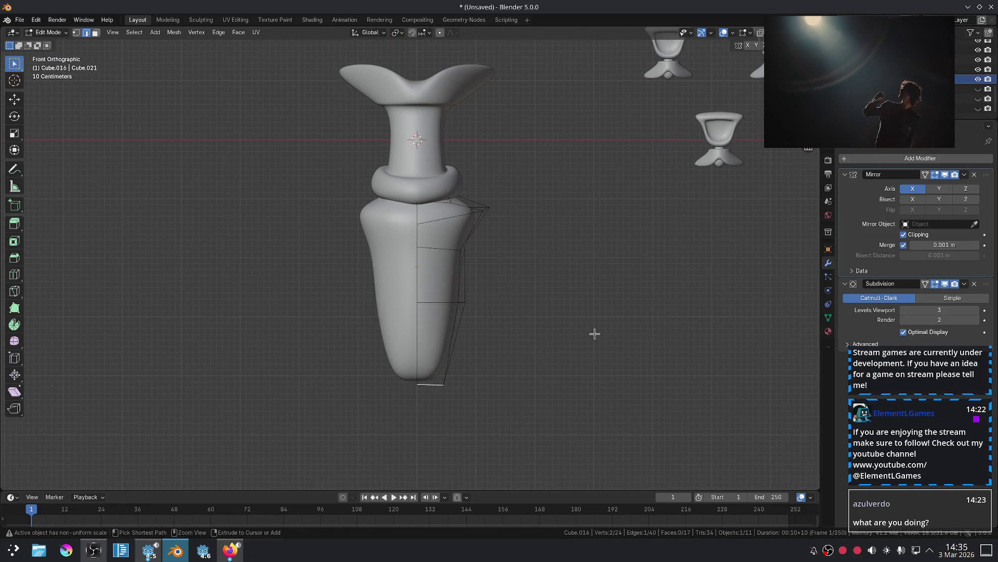
middle_click_drag(595, 332, 482, 353)
mouse_move(416, 398)
middle_mouse_down()
mouse_move(457, 318)
mouse_move(460, 339)
mouse_move(484, 359)
middle_mouse_up()
Resize the bottom face, undoing the oversized attempt and rescaling it.
key("3")
left_click(440, 327)
key("s")
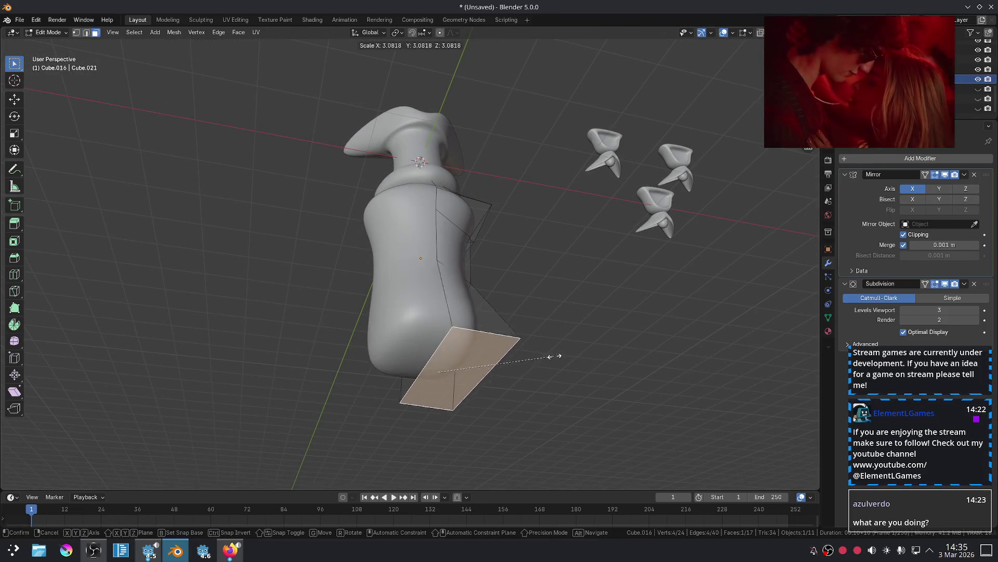
left_click(735, 278)
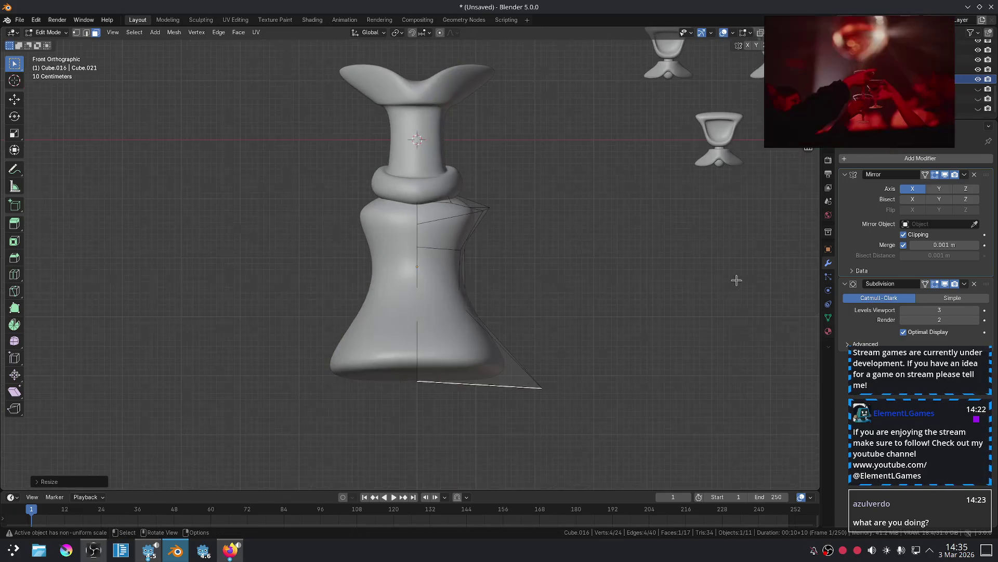
key("KP_1")
key("ctrl+z")
key("s")
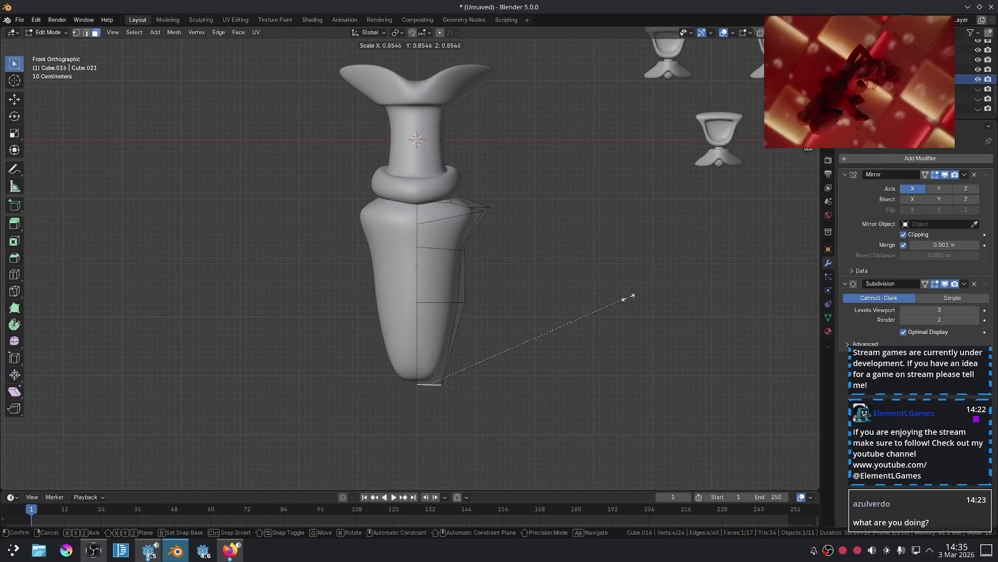
left_click(38, 352)
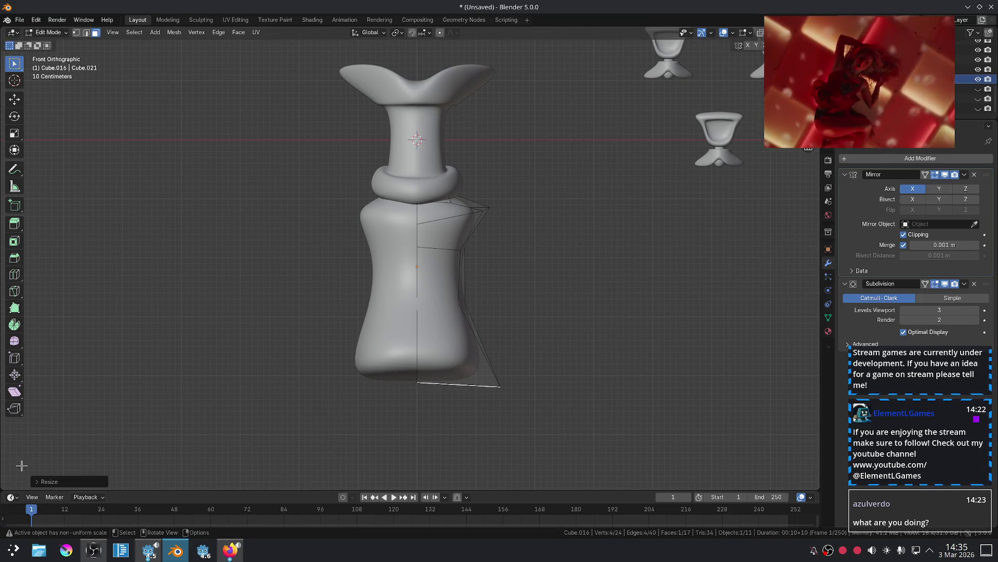
key("s")
left_click(520, 318)
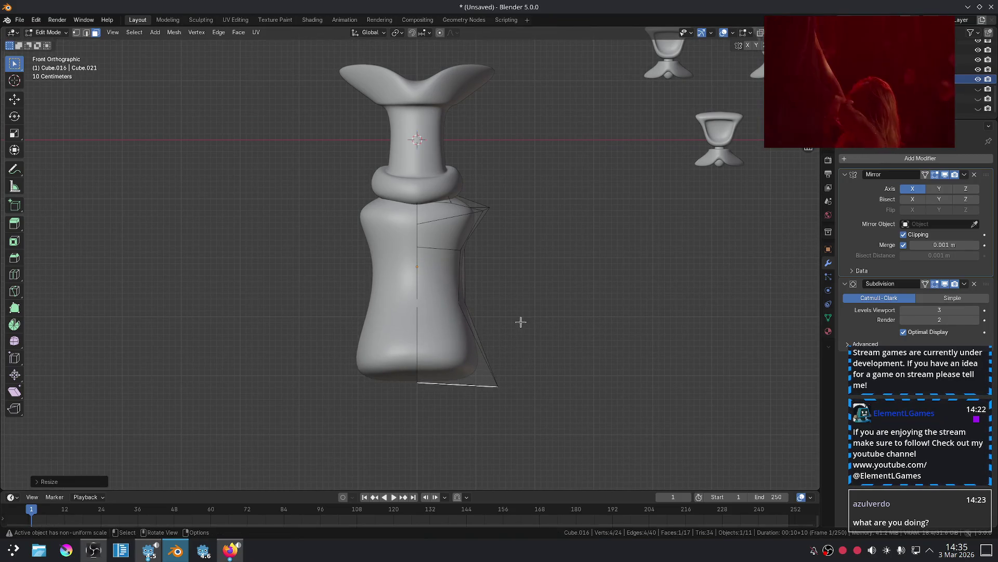
key("Tab")
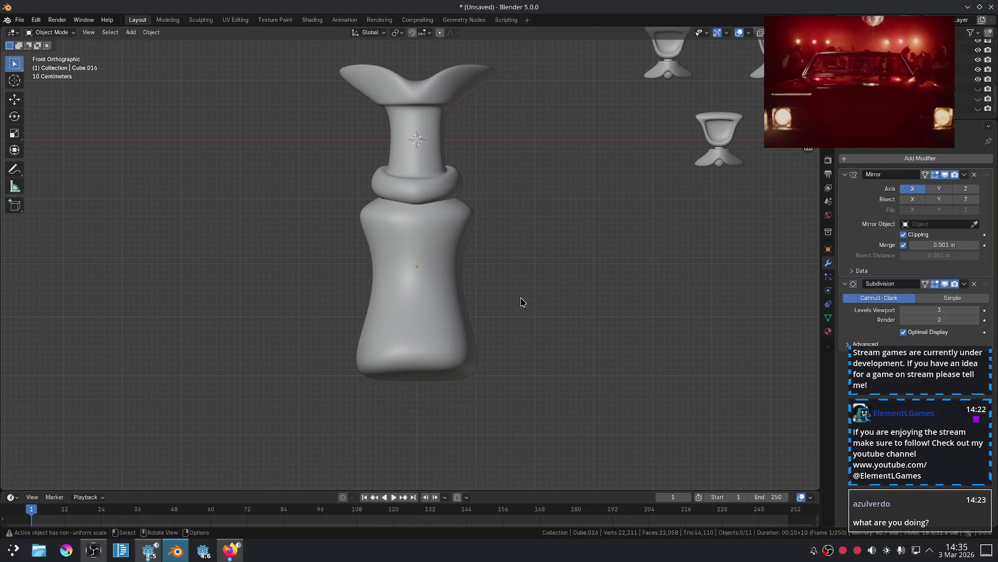
scroll(473, 287, "up", 2)
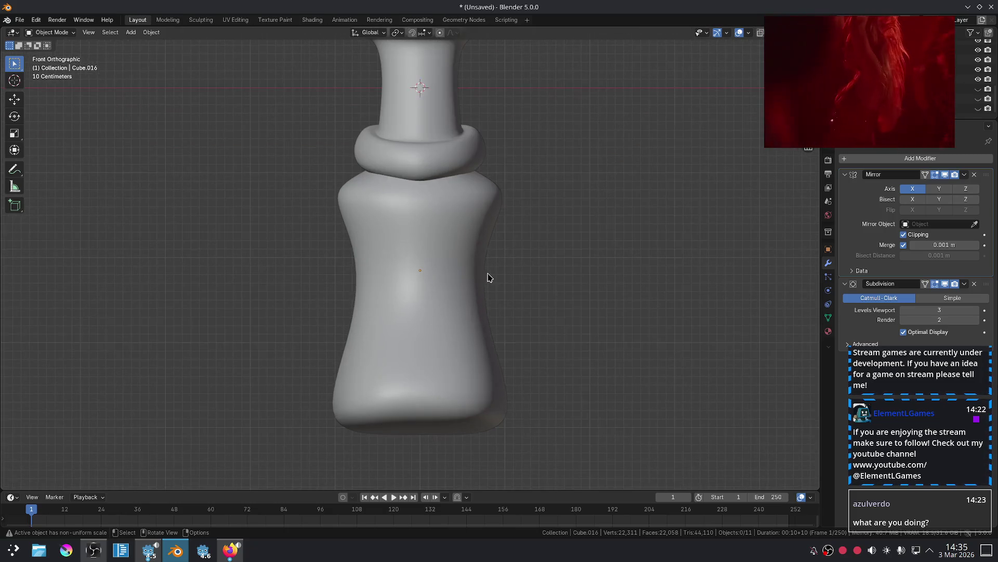
Undo the widened bottom and scale the right-side edge chain inward.
key("Tab")
key("ctrl+z")
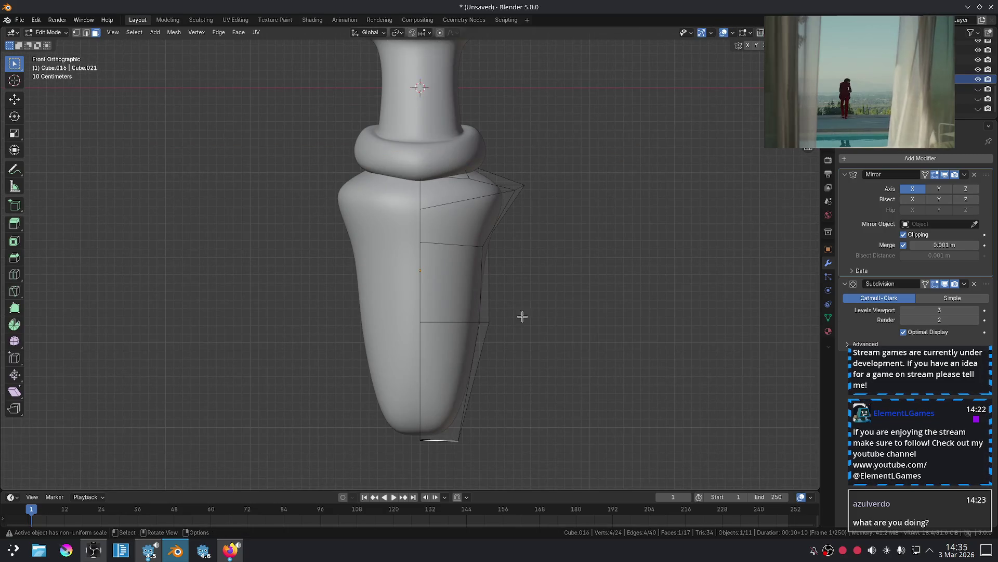
key("2")
left_click(488, 291, "alt")
key("s")
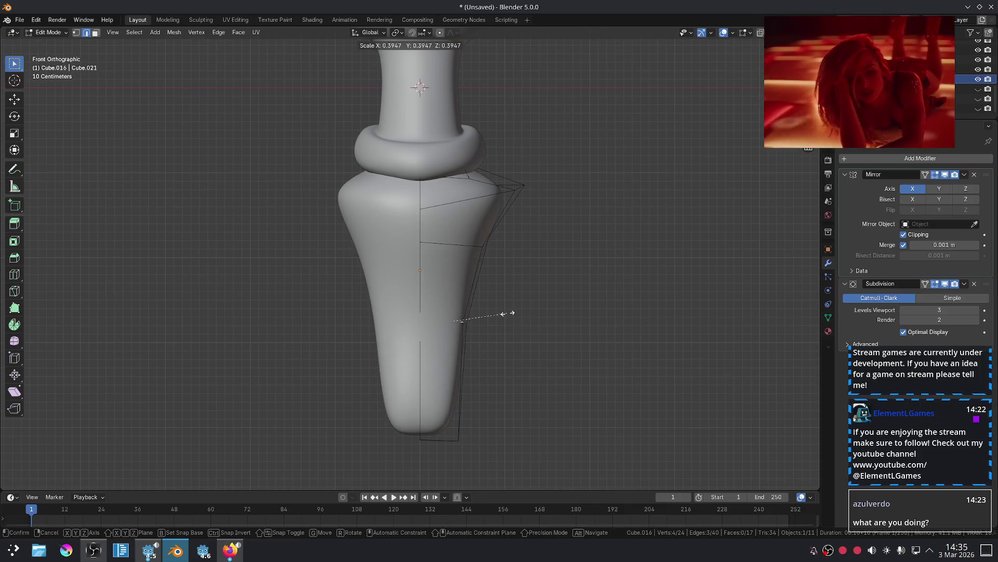
left_click(490, 310)
key("Tab")
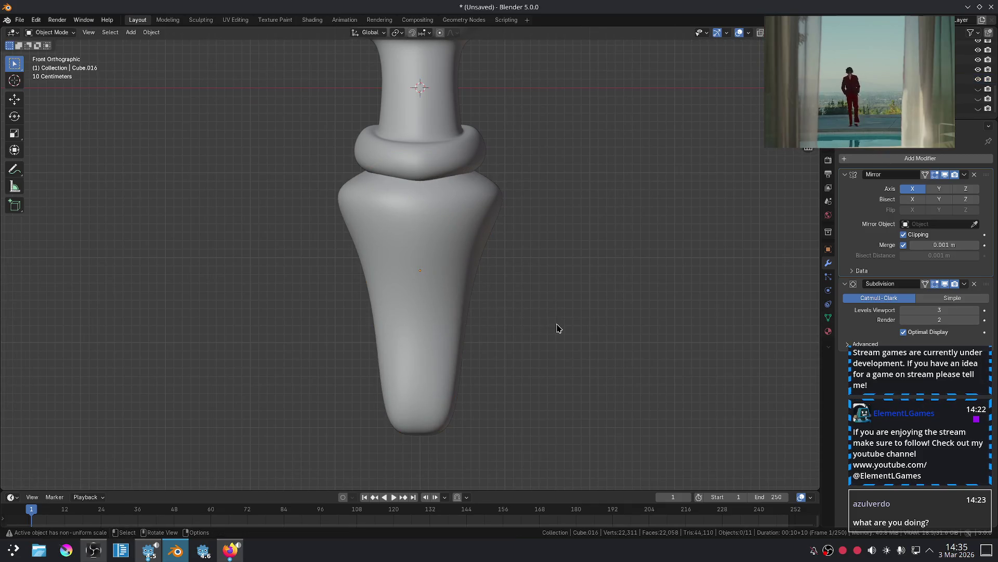
scroll(557, 328, "down", 3)
scroll(527, 329, "up", 2)
Scale the bottom-right cage vertex of the lower body inward.
left_click(440, 384)
middle_click_drag(439, 385, 450, 311)
key("Tab")
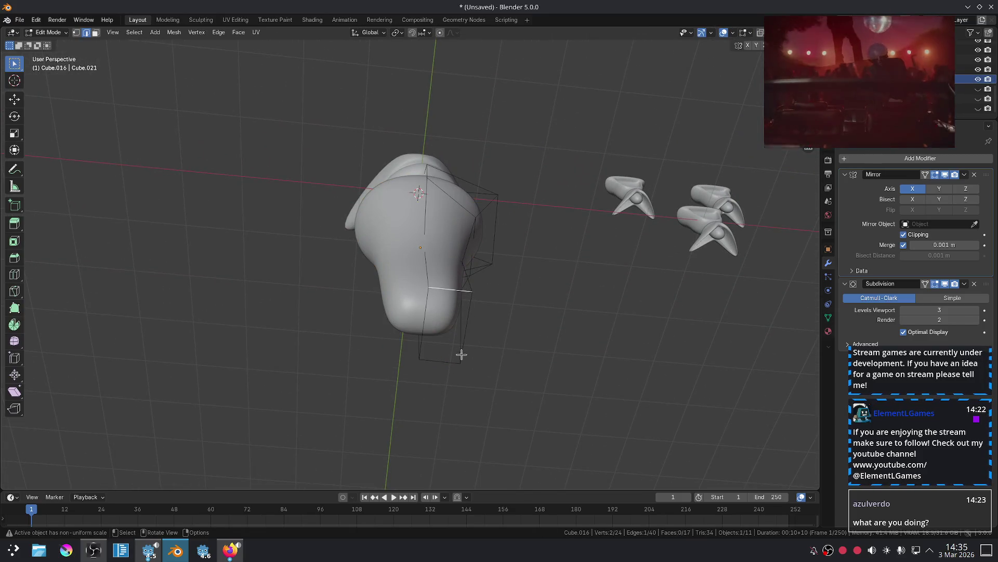
key("1")
left_click(458, 364)
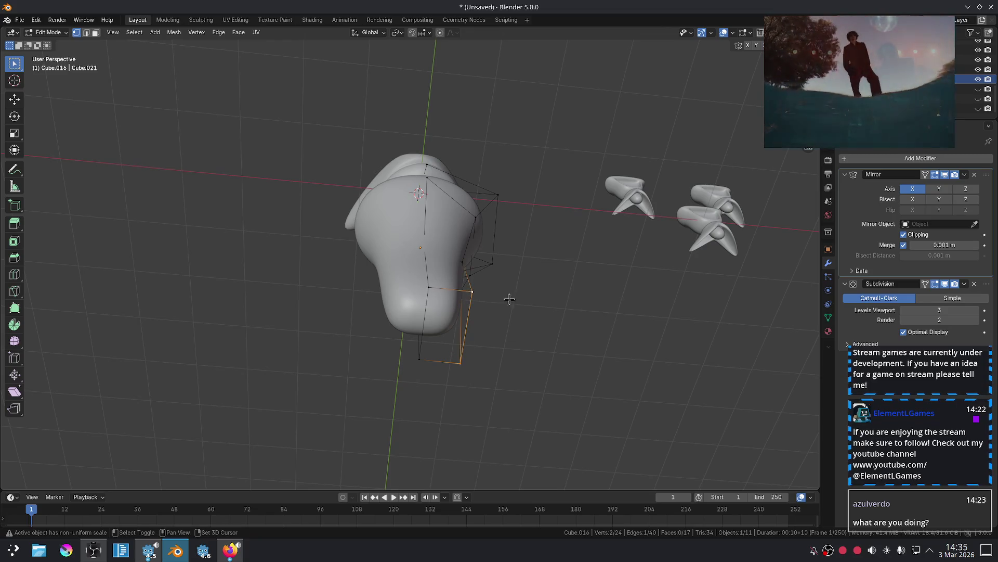
middle_click_drag(509, 299, 508, 334)
key("s")
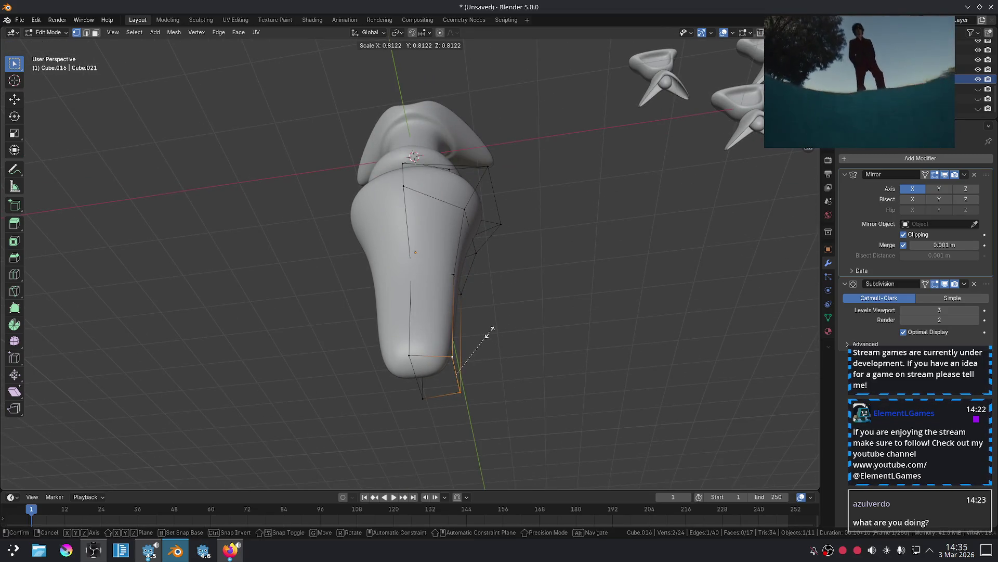
left_click(479, 327)
middle_click_drag(422, 347, 539, 413)
key("KP_3")
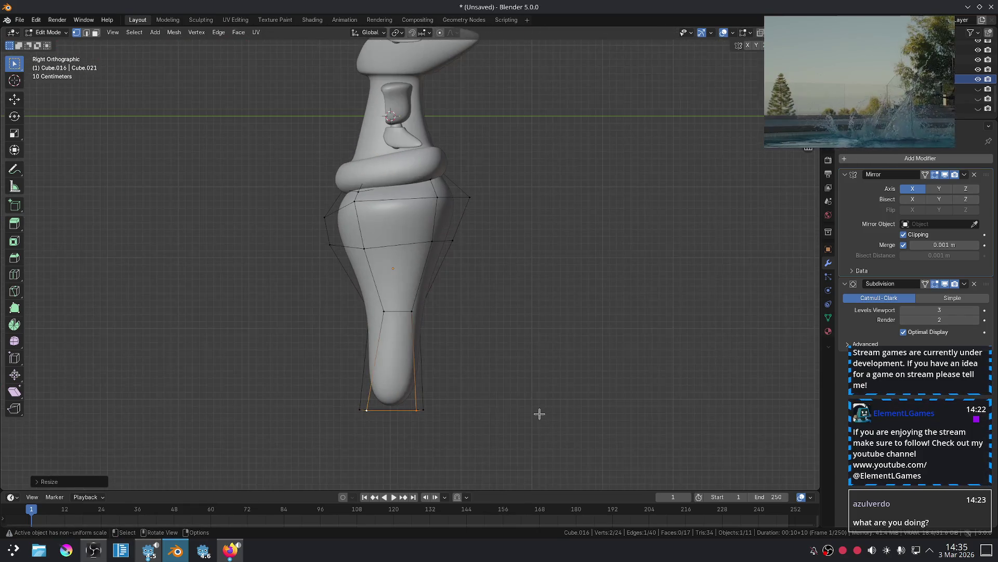
middle_click_drag(427, 376, 414, 310)
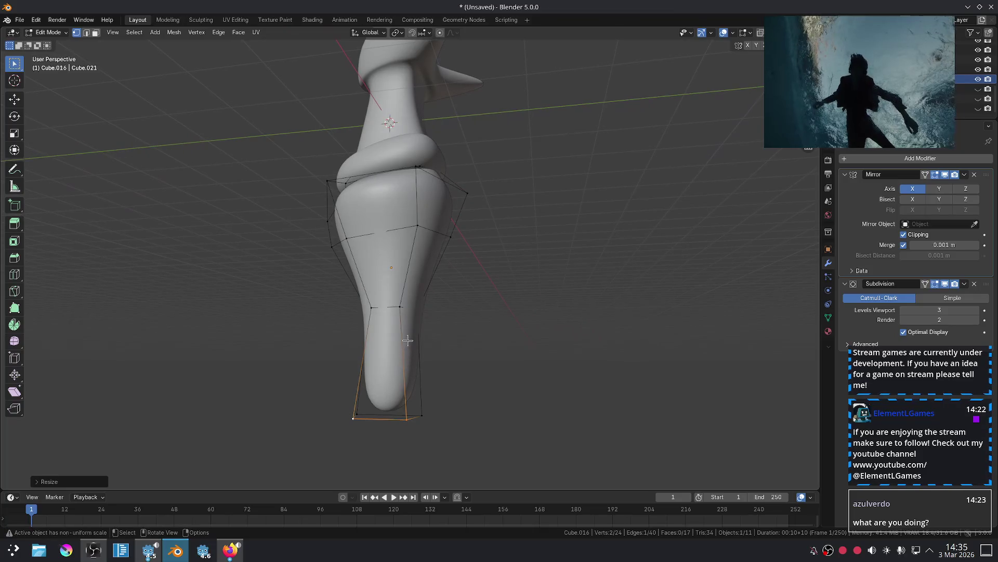
Make the bottom faces thinner by scaling them along the Y axis.
key("2")
key("KP_3")
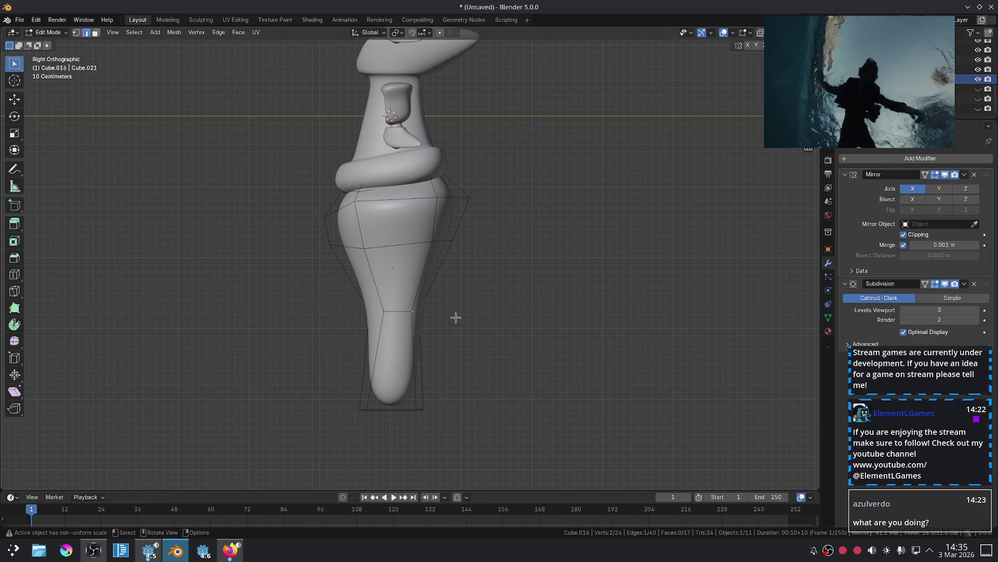
middle_click_drag(358, 396, 458, 369)
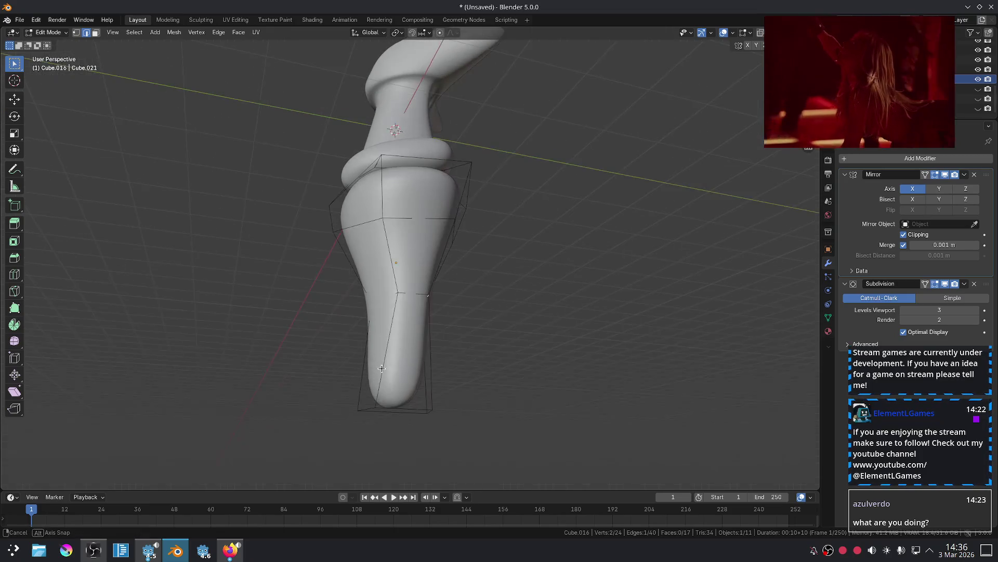
key("3")
left_click(437, 364, "alt")
key("s")
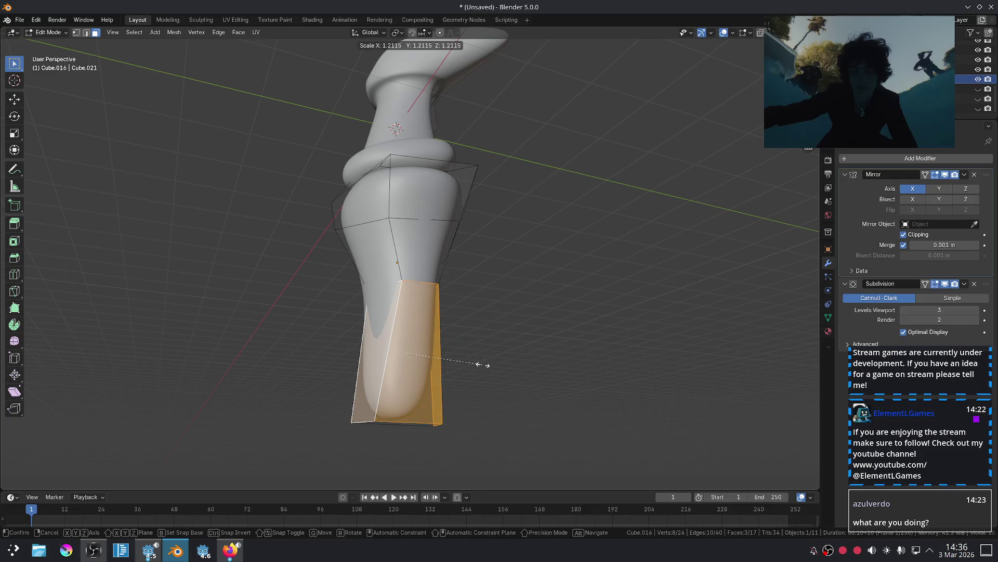
key("y")
left_click(509, 364)
key("Tab")
left_click(526, 373)
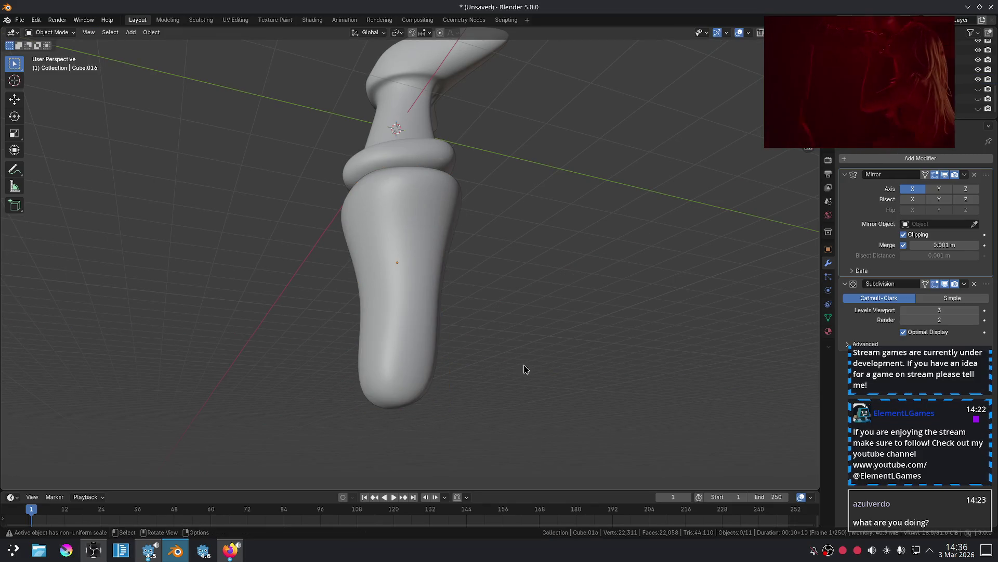
key("KP_1")
key("KP_3")
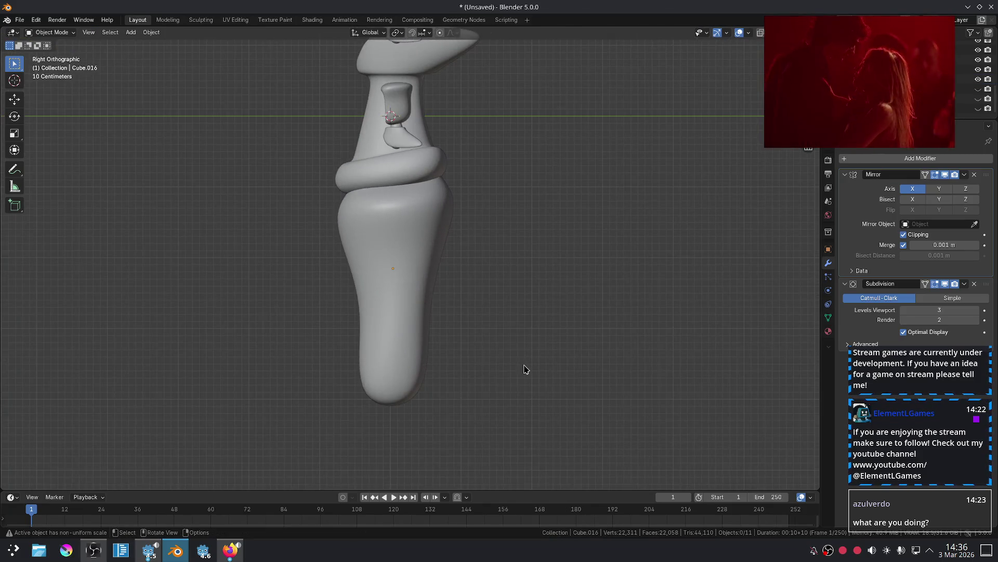
Move a cage vertex on the lower body to a new position.
left_click(411, 333)
key("Tab")
mouse_move(411, 333)
middle_mouse_down()
mouse_move(423, 315)
mouse_move(474, 310)
middle_mouse_up()
left_click(425, 315)
key("g")
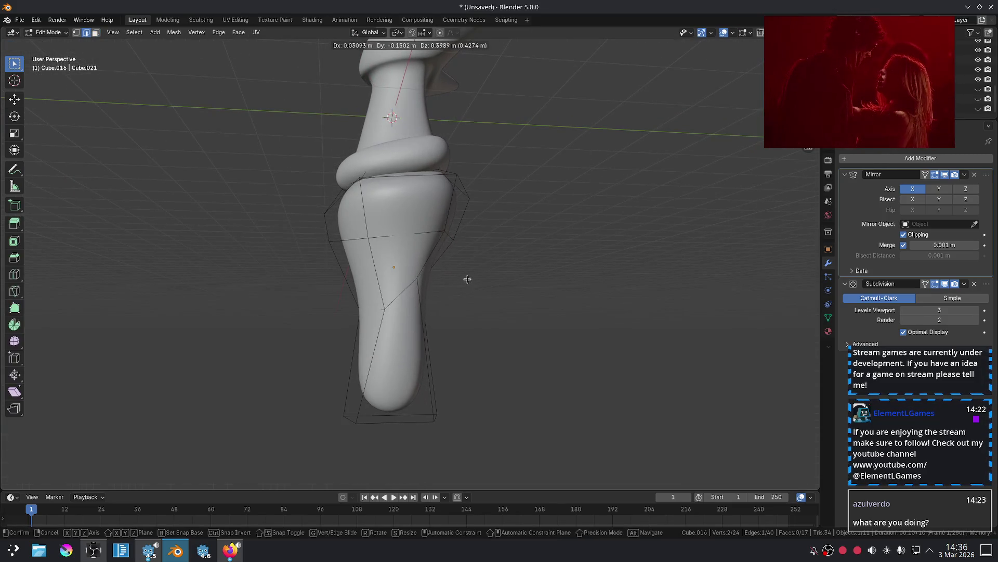
left_click(468, 274)
key("Tab")
key("KP_3")
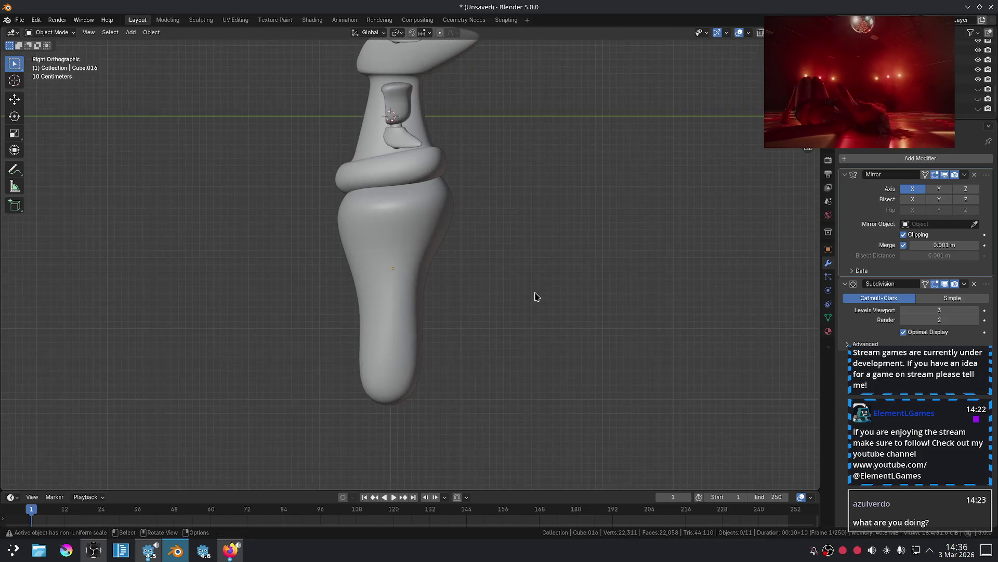
middle_click_drag(356, 315, 353, 316)
Move a left-side cage vertex of the lower body further left.
left_click(383, 305)
key("Tab")
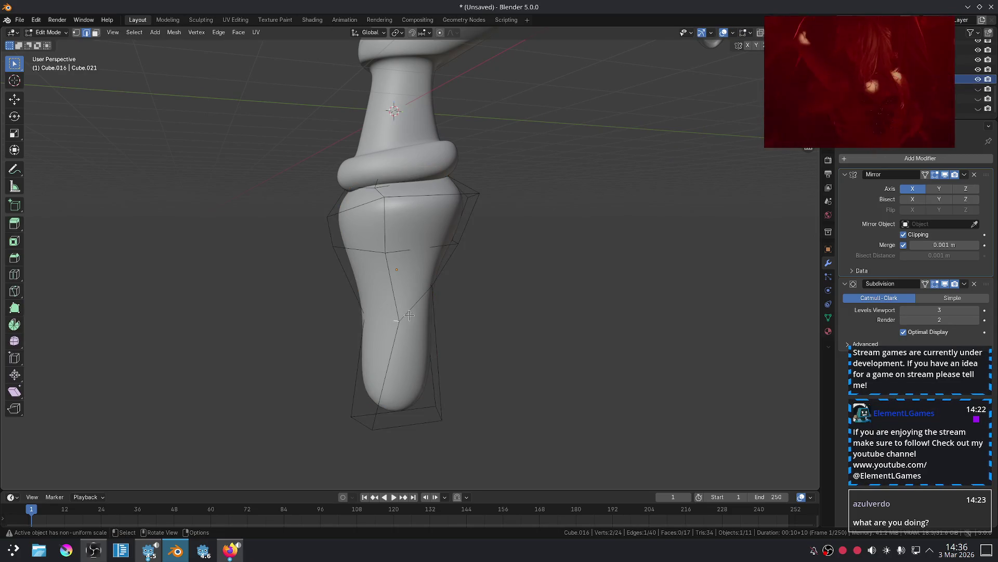
key("Tab")
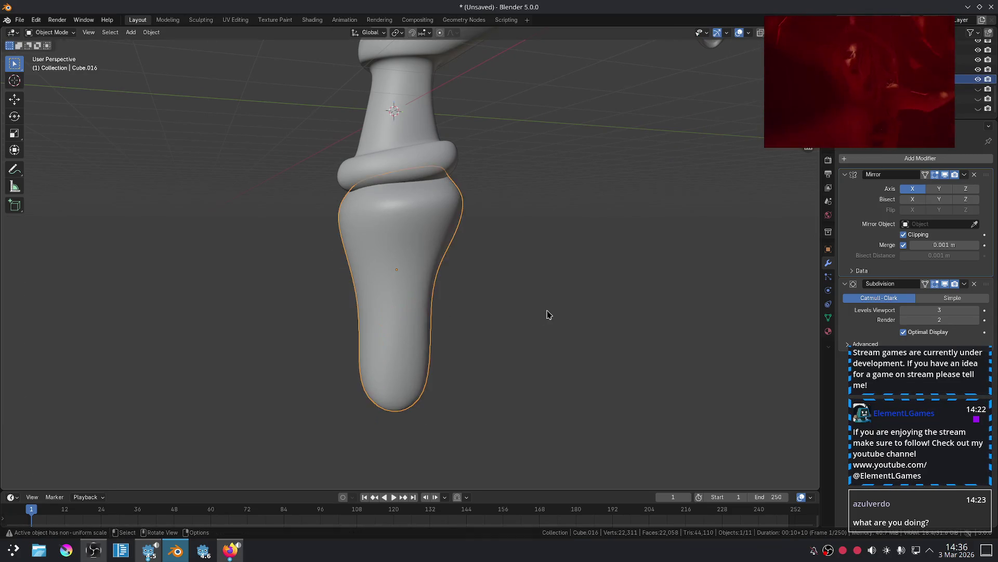
left_click(548, 314)
key("KP_3")
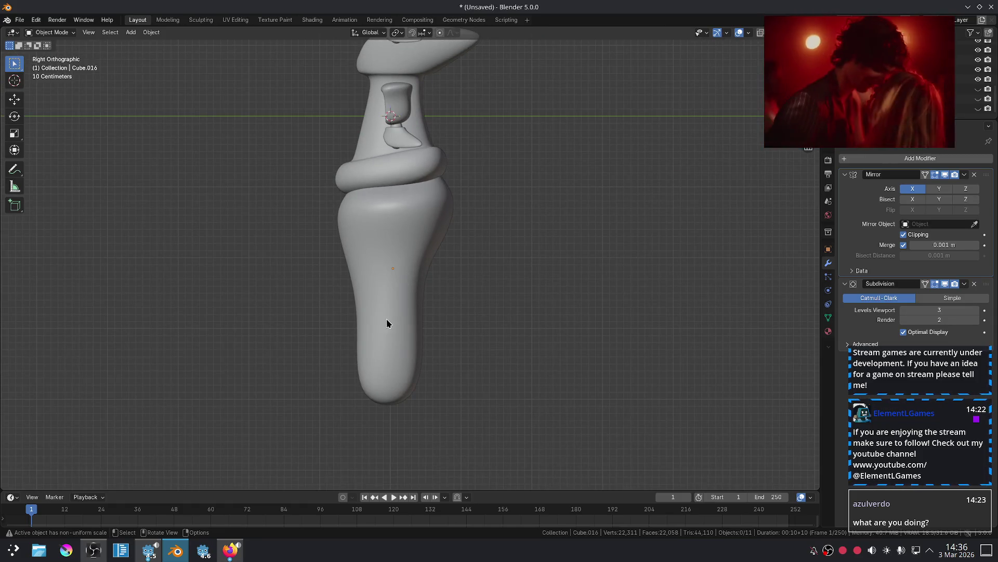
mouse_move(387, 324)
middle_mouse_down()
mouse_move(435, 295)
mouse_move(437, 237)
mouse_move(386, 212)
mouse_move(399, 212)
mouse_move(371, 214)
middle_mouse_up()
left_click(399, 212)
key("Tab")
left_click(372, 214)
key("g")
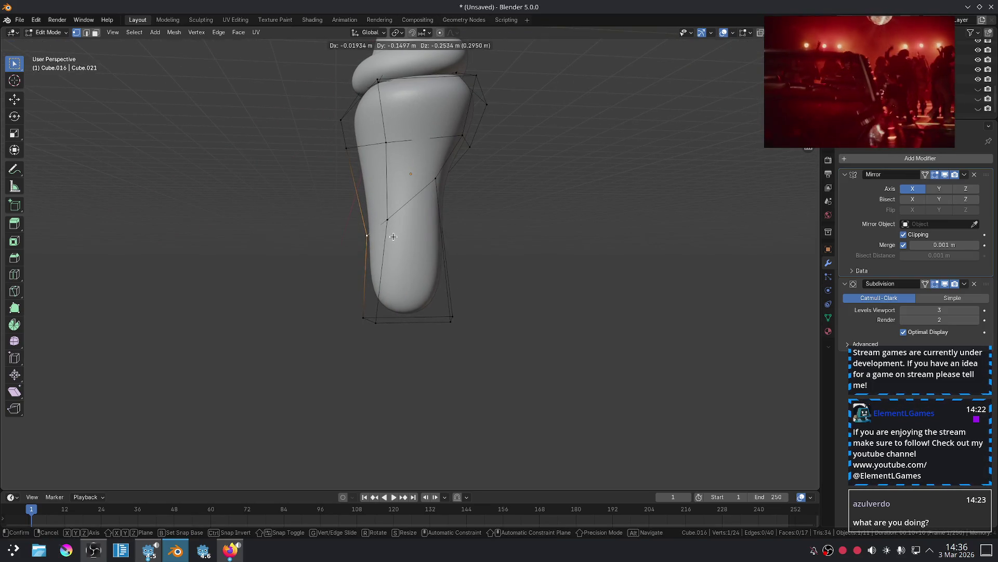
left_click(386, 239)
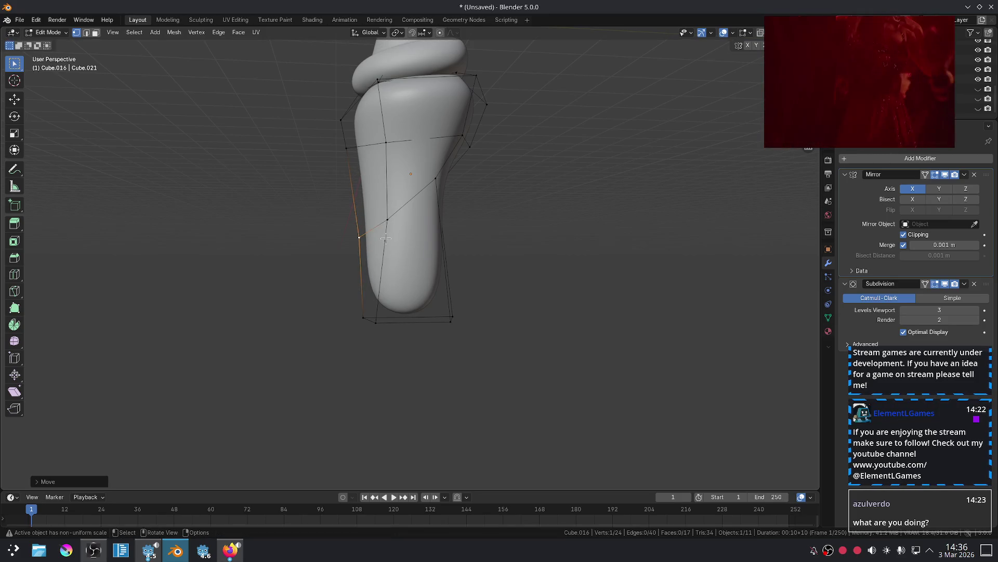
Push the diagonal cage edge upward so the front curves out below the collar.
key("KP_3")
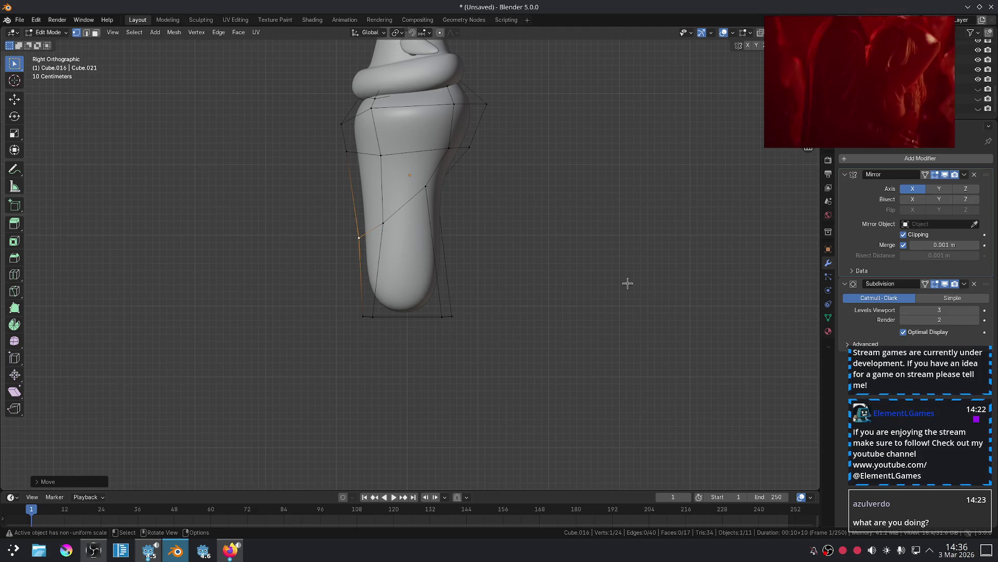
key("2")
left_click(395, 203)
key("g")
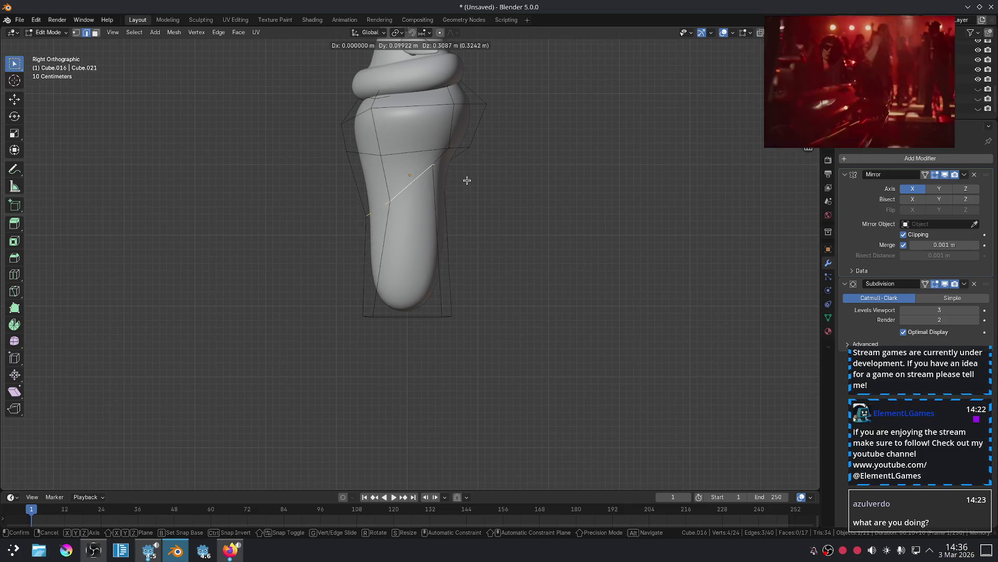
left_click(466, 179)
key("Tab")
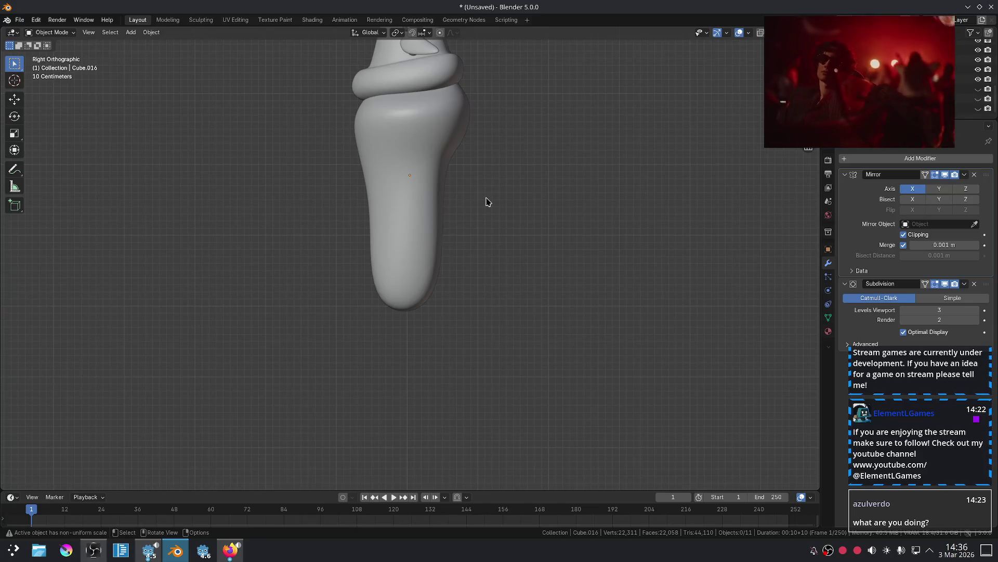
key("KP_1")
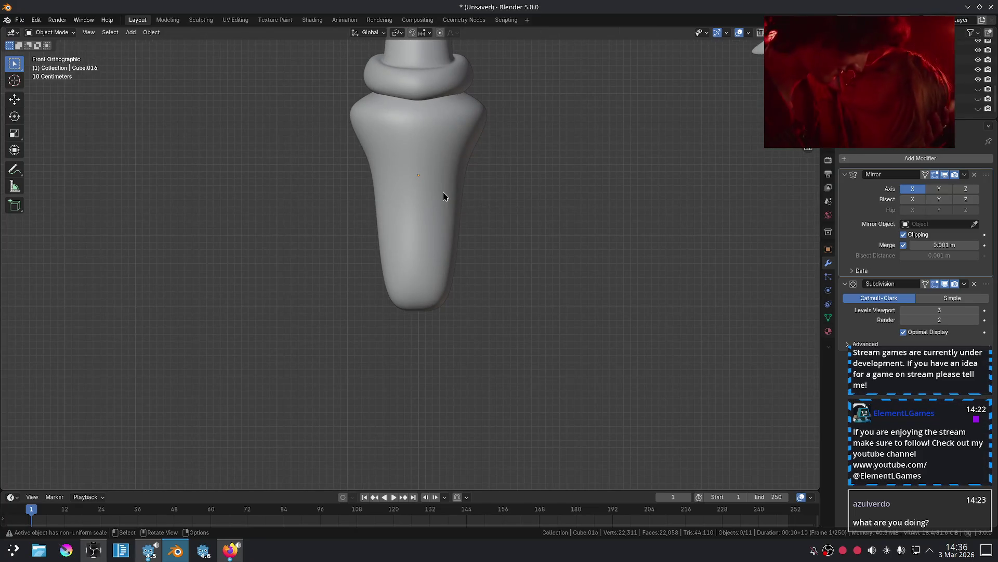
Select the collar ring's top edge loop in edit mode, using see-through display.
scroll(508, 198, "up", 2)
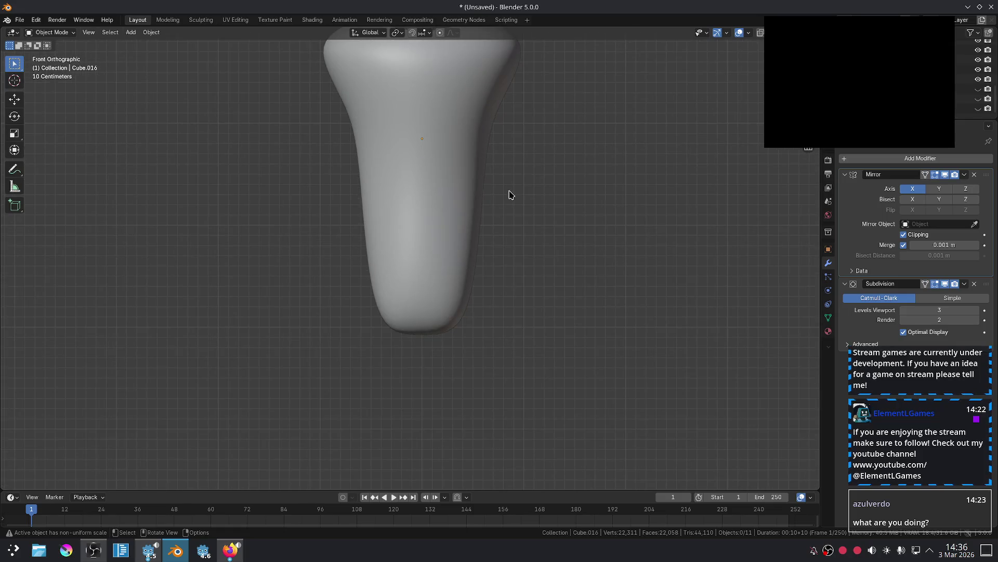
middle_click_drag(510, 195, 500, 249, "shift")
mouse_move(461, 179)
middle_mouse_down("shift")
mouse_move(479, 251)
mouse_move(468, 350)
mouse_move(491, 339)
mouse_move(475, 392)
middle_mouse_up("shift")
scroll(441, 311, "up", 3)
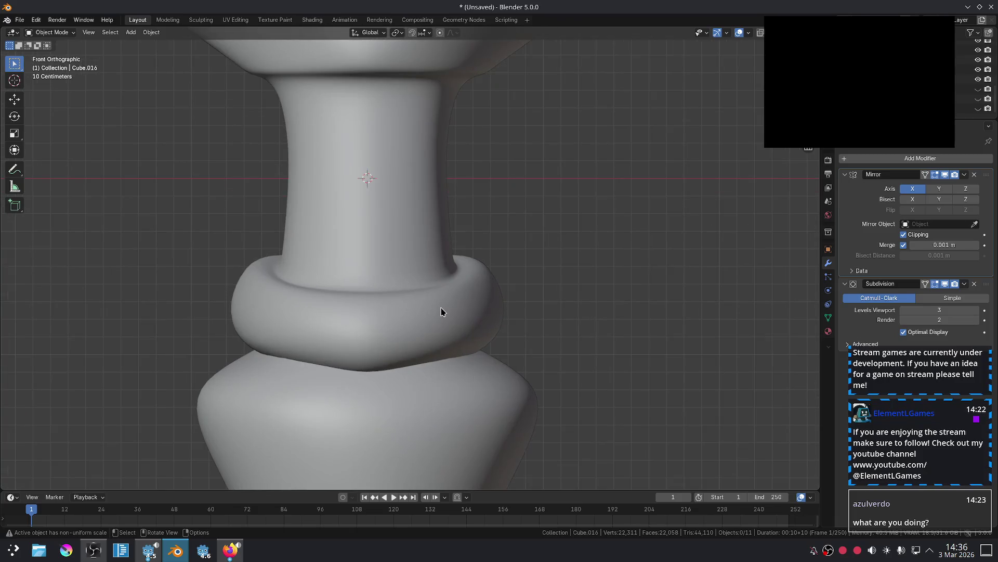
left_click(441, 311)
key("Tab")
middle_click_drag(441, 311, 437, 310)
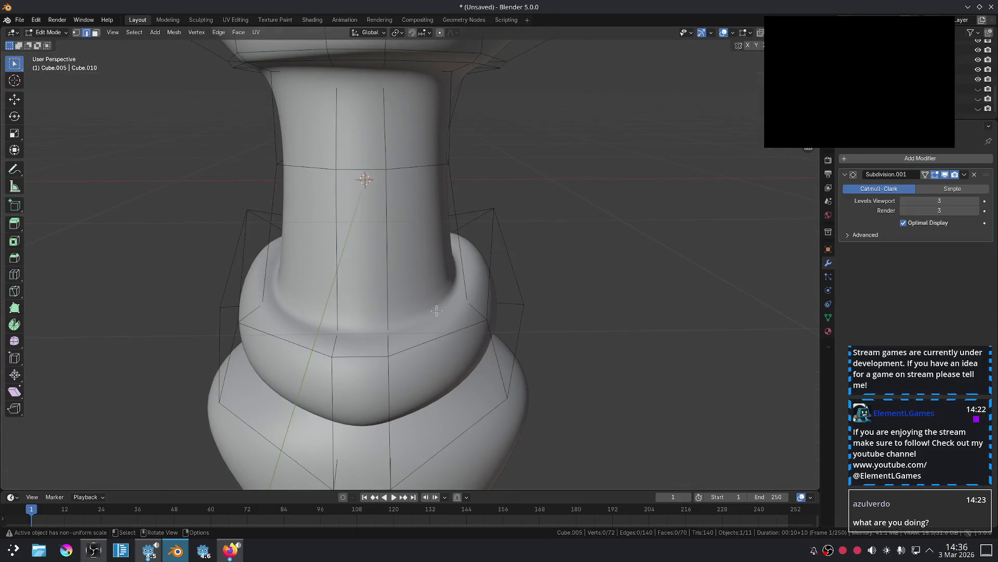
key("alt+z")
left_click(471, 295, "alt")
key("alt+z")
key("alt+z")
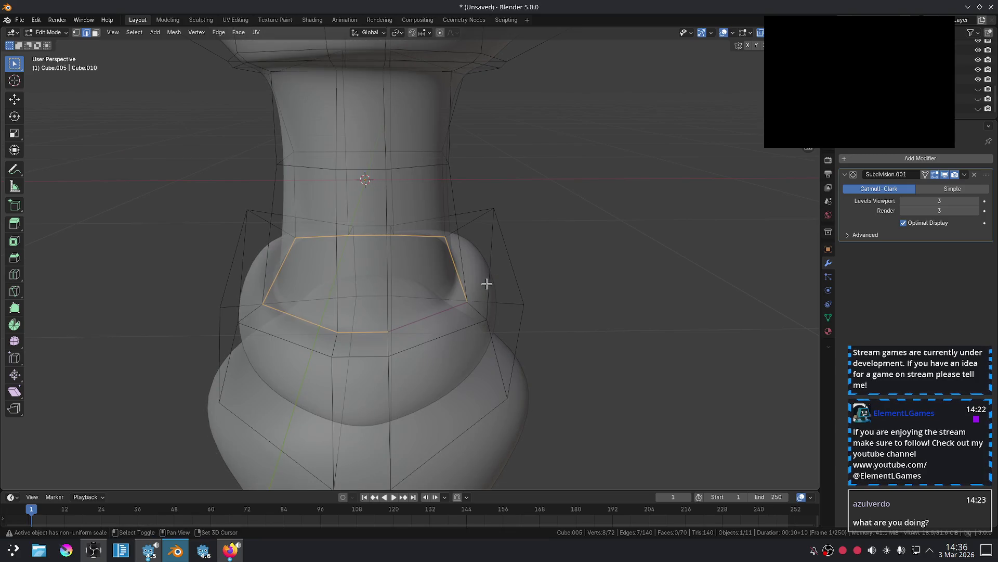
Give the top loop a full crease with Shift+E and preview it in object mode.
key("shift+e")
left_click(628, 189)
key("Tab")
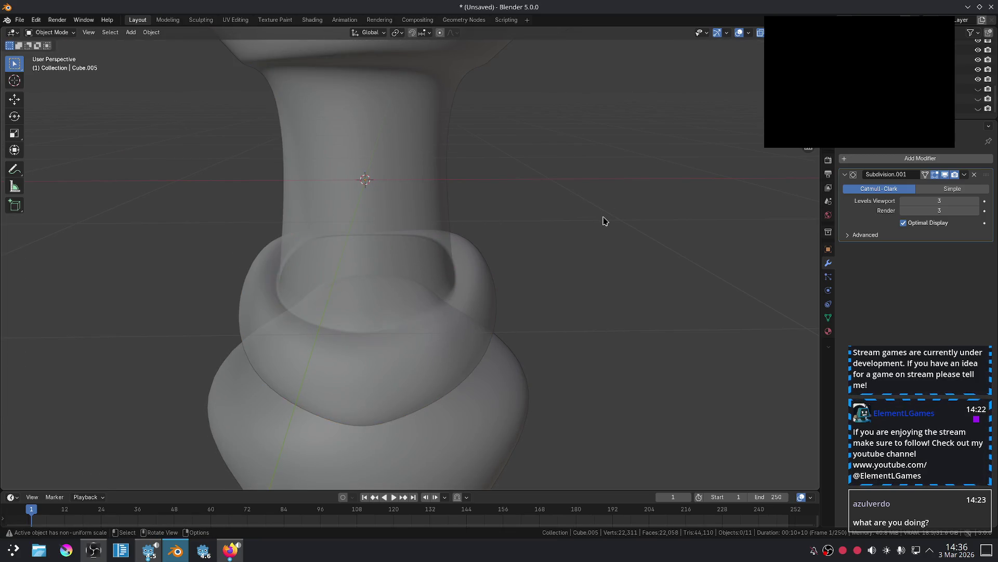
key("Tab")
key("shift+e")
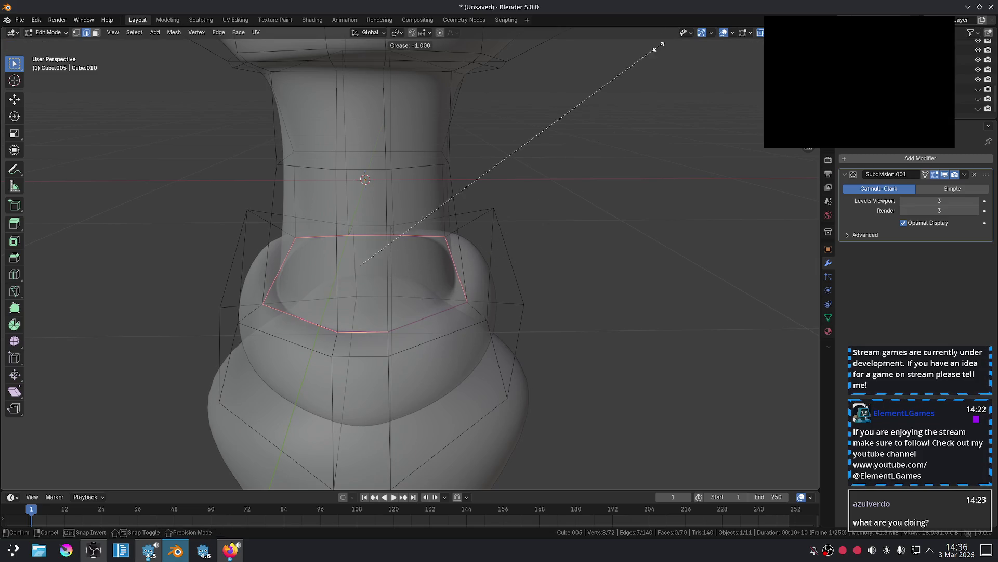
left_click(487, 38)
key("g")
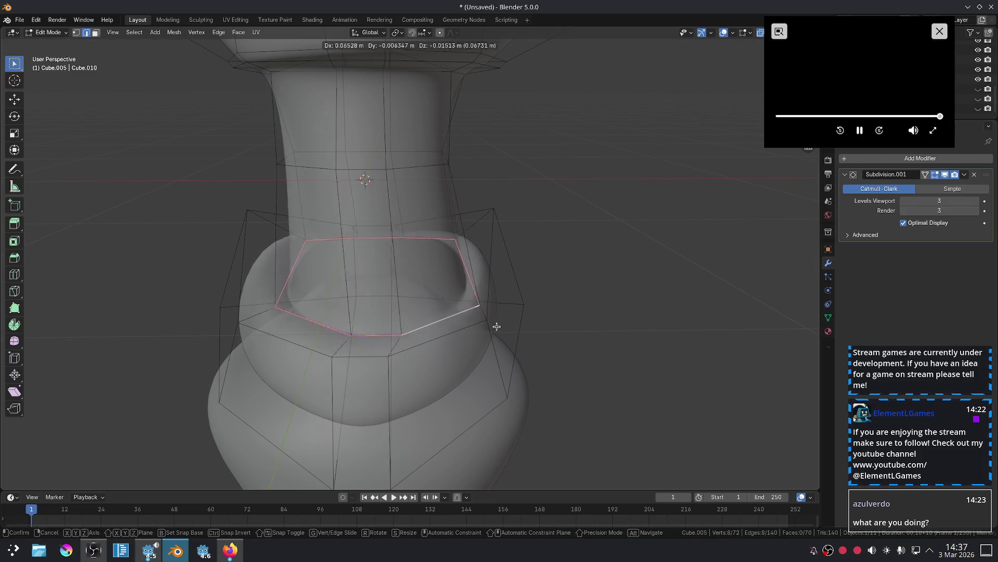
right_click(501, 287)
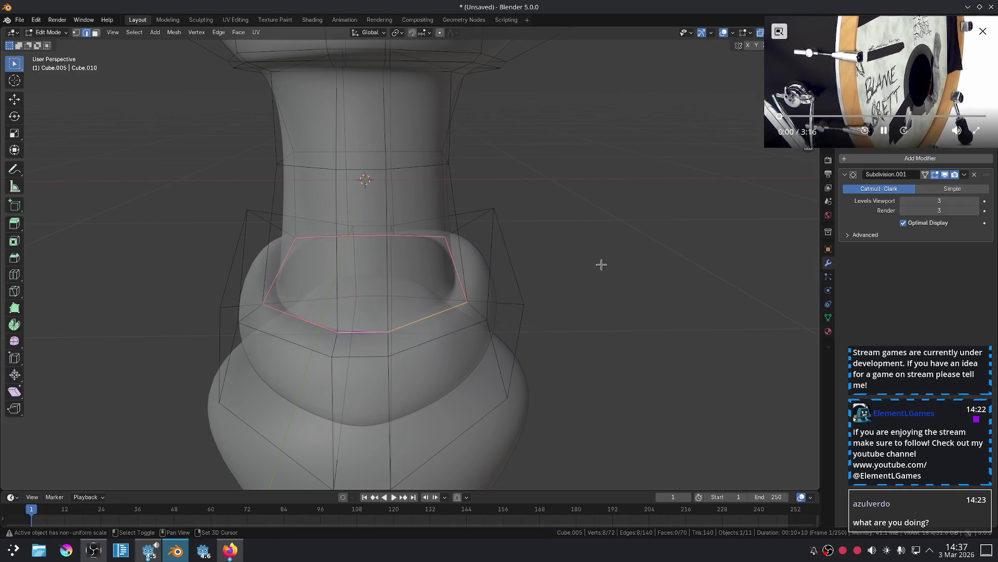
Reset the loop's edge crease to 0 and move the floating video window lower.
key("shift+e")
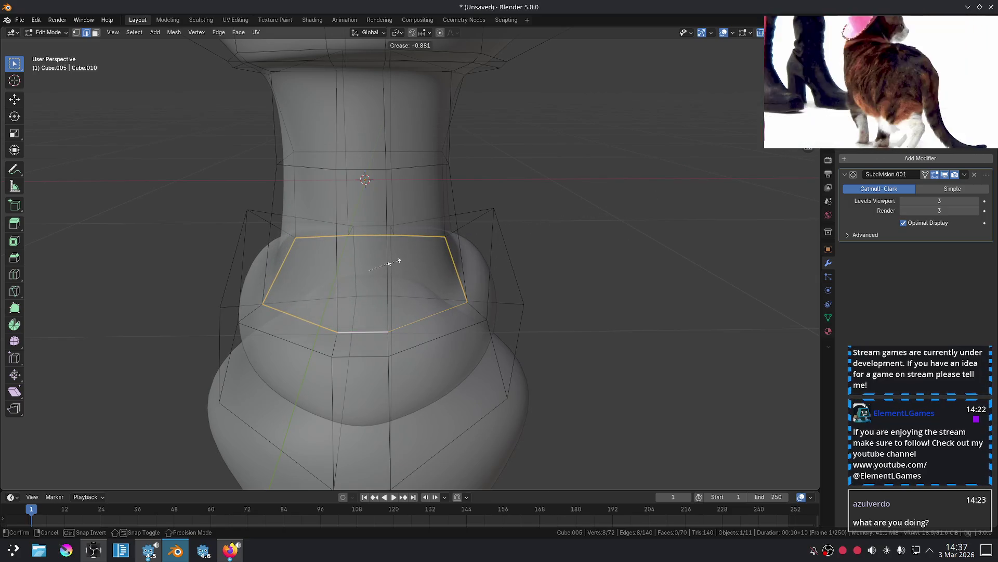
type("001")
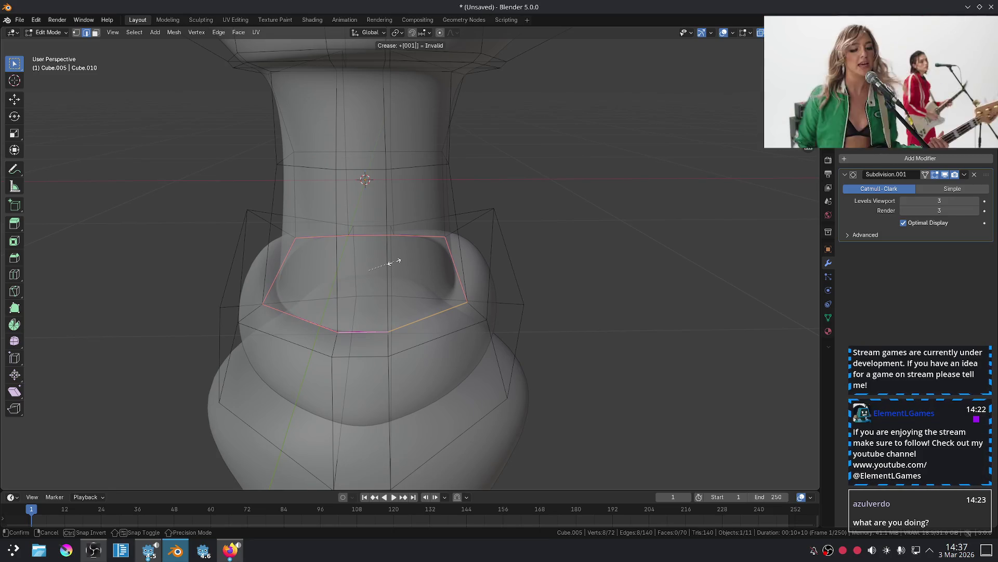
key("Return")
mouse_move(814, 127)
left_mouse_down()
mouse_move(841, 267)
mouse_move(814, 322)
left_mouse_up()
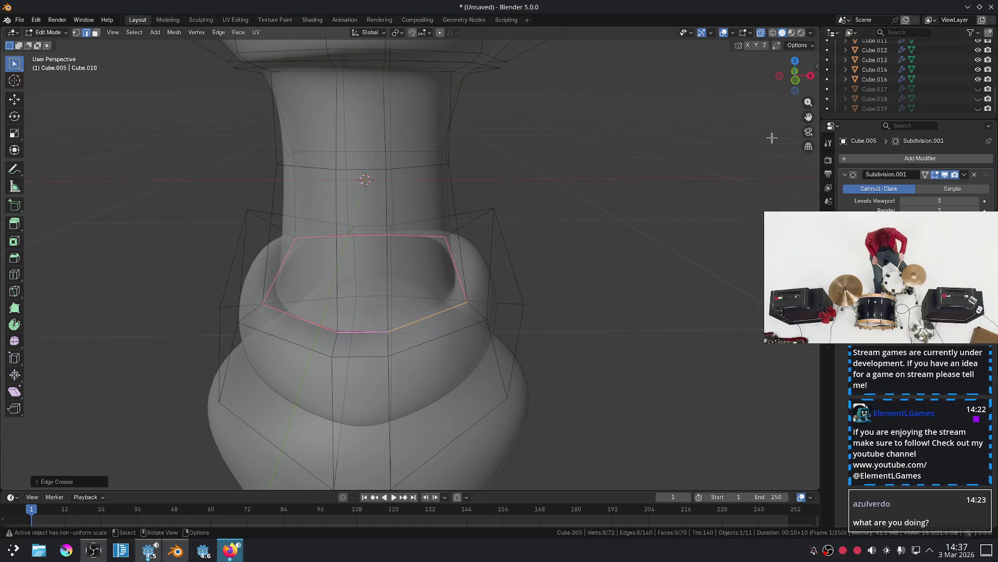
right_click(717, 149)
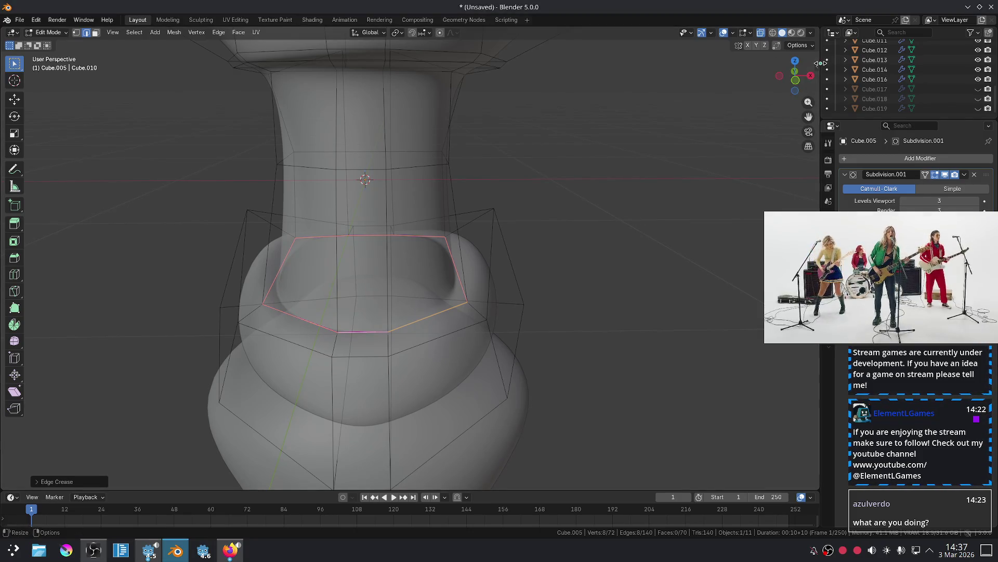
Set Mean Crease to 1.00 in the Item panel, then view the smoothed ring from the front.
key("n")
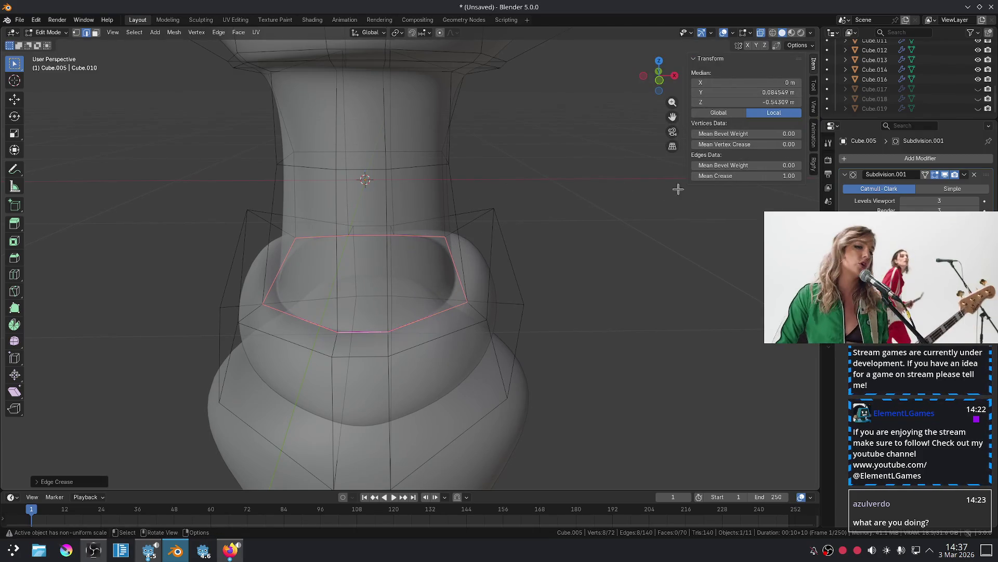
mouse_move(743, 176)
left_mouse_down()
mouse_move(770, 175)
mouse_move(735, 175)
left_mouse_up()
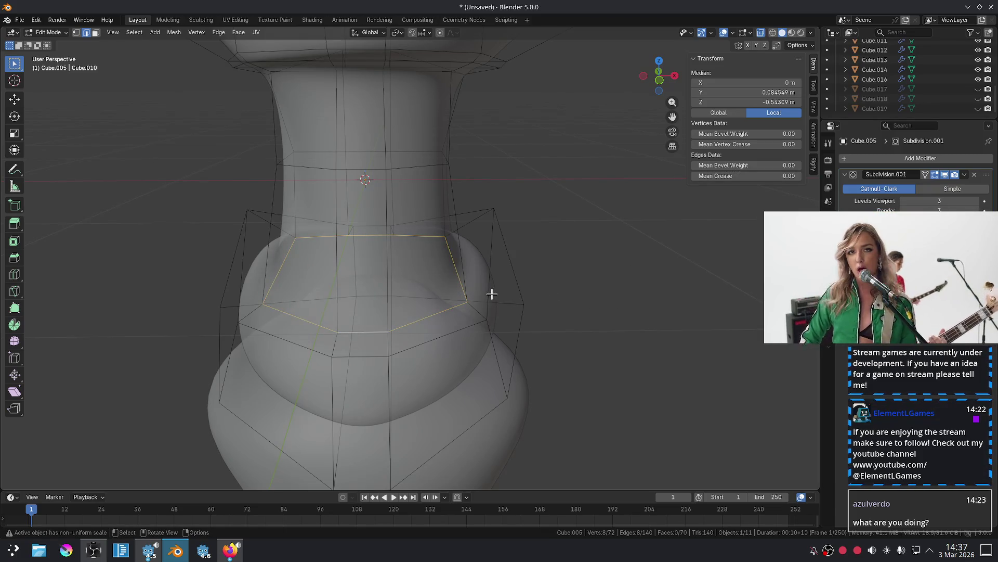
key("Tab")
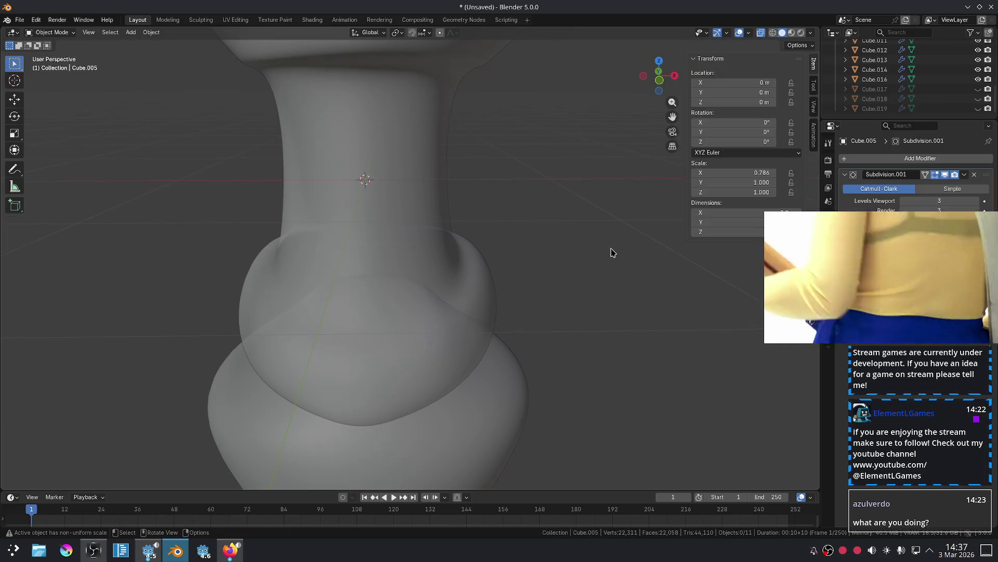
mouse_move(607, 251)
middle_mouse_down("alt")
mouse_move(563, 256)
mouse_move(524, 229)
middle_mouse_up("alt")
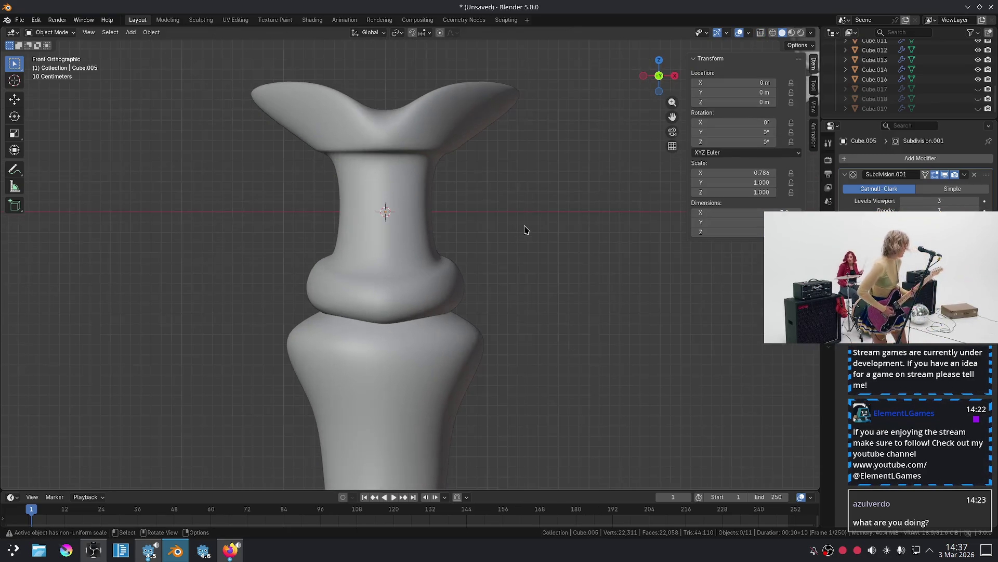
Select the edge loop around the collar bulge and set its Mean Crease to 1, then 0.75.
scroll(444, 285, "up", 3)
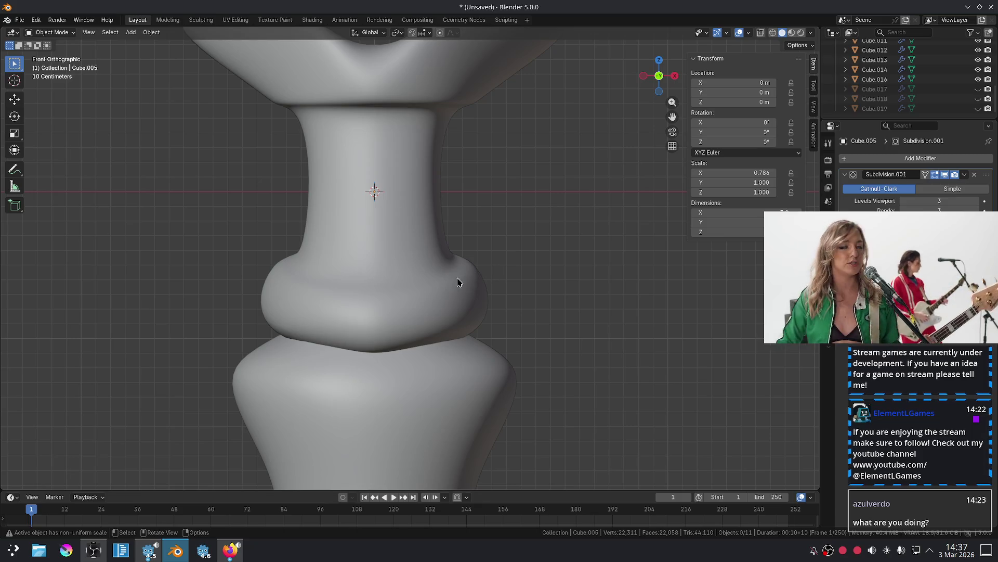
key("Tab")
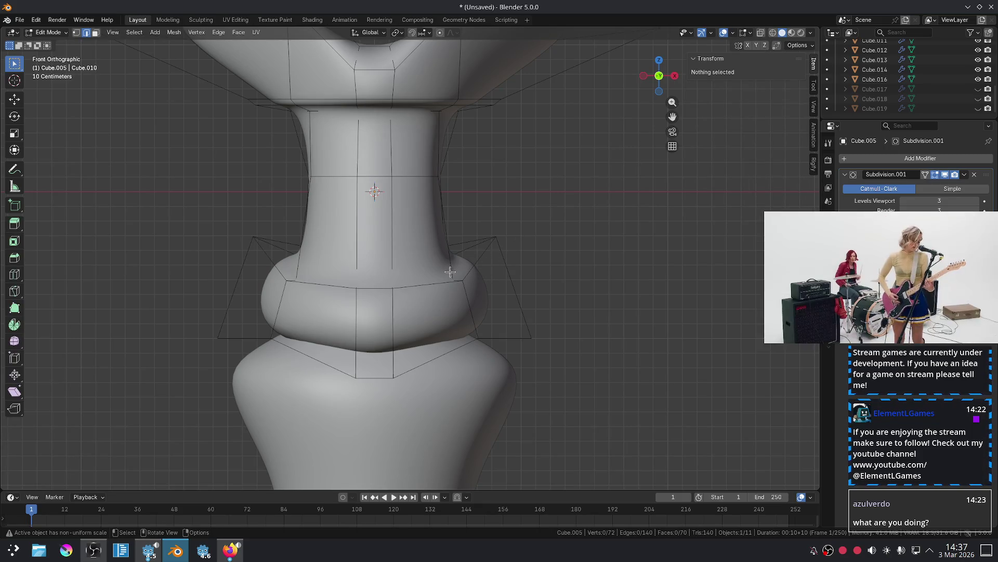
middle_click_drag(450, 272, 438, 286)
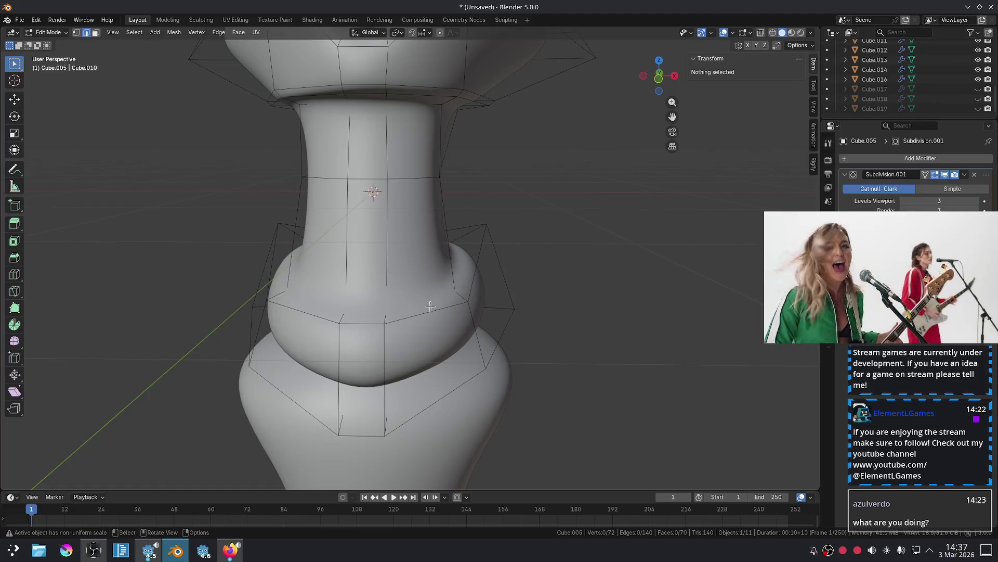
left_click(430, 306, "alt")
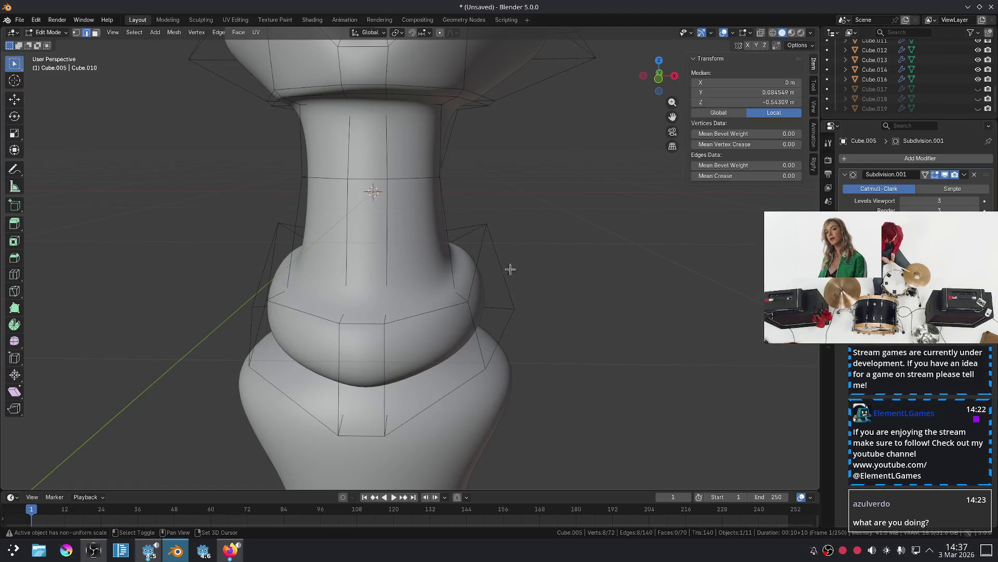
left_click(711, 179)
type("1")
key("Return")
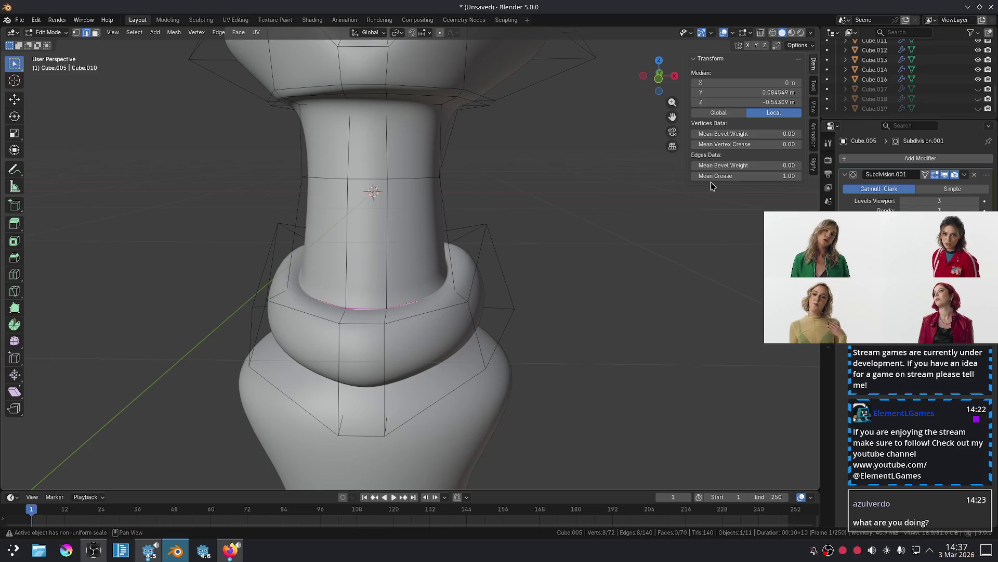
left_click(749, 177)
type("0.75")
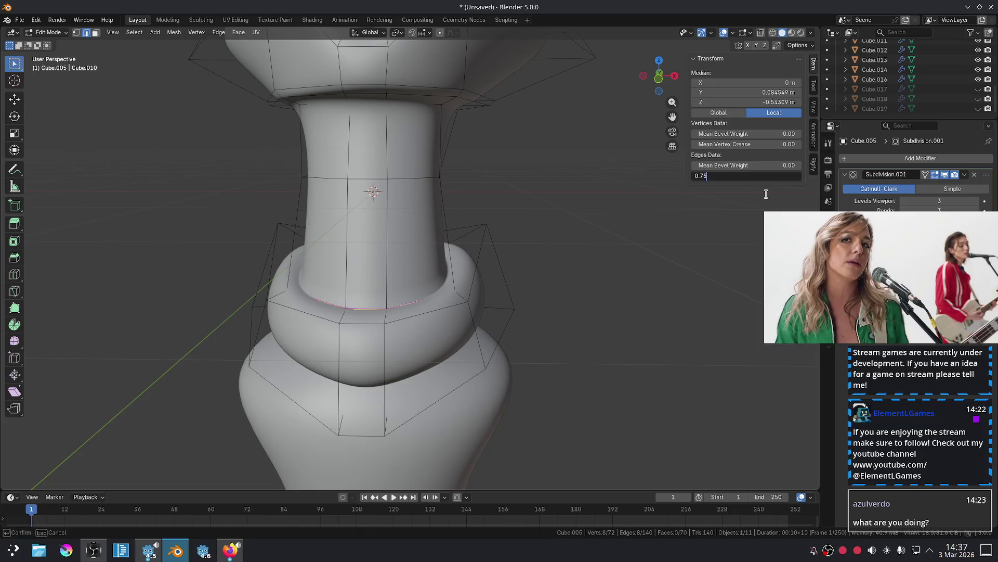
key("Return")
Return to object mode, deselect everything and view the model from the front.
key("Tab")
key("alt+a")
key("KP_1")
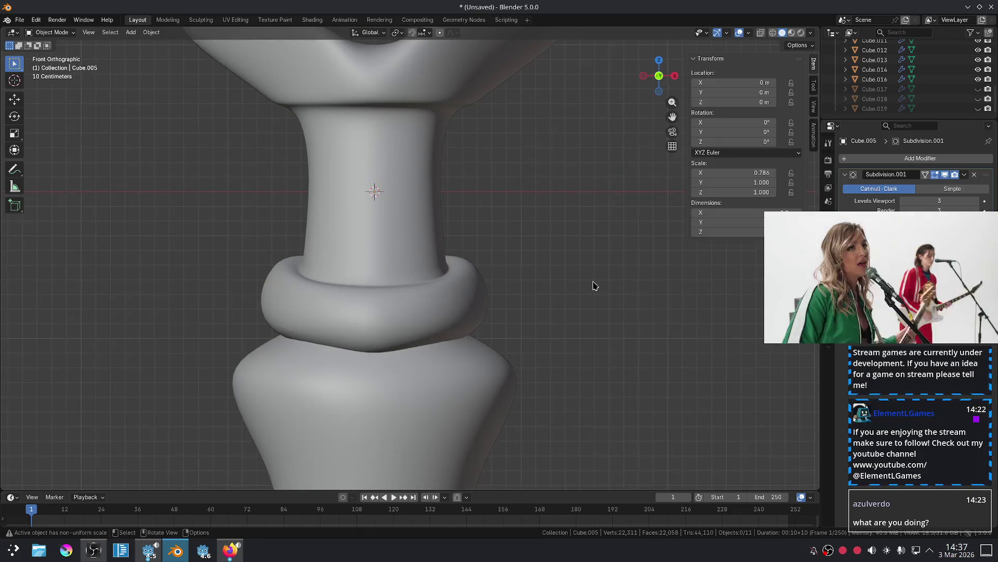
scroll(594, 285, "down", 3)
scroll(538, 291, "down", 3)
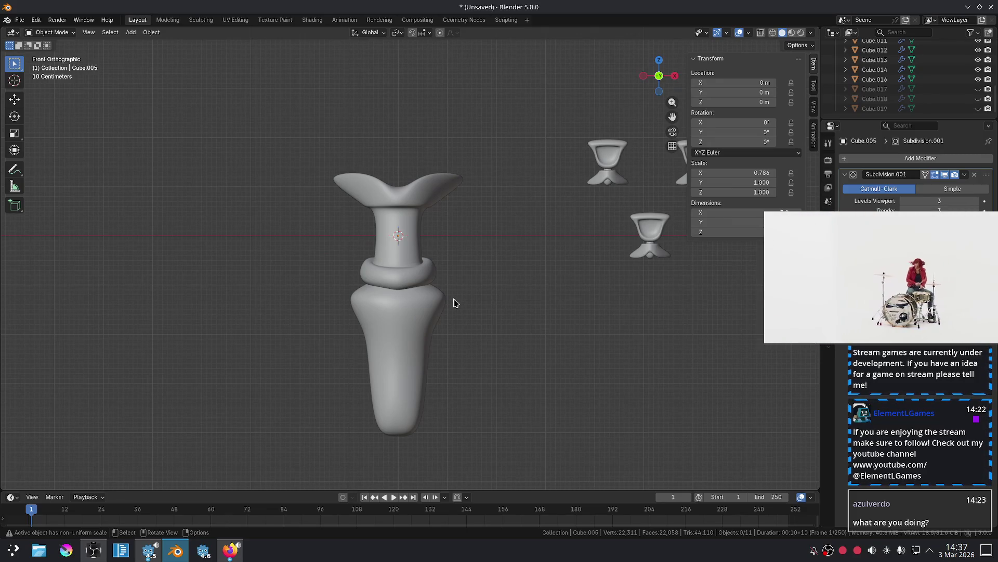
scroll(411, 315, "up", 6)
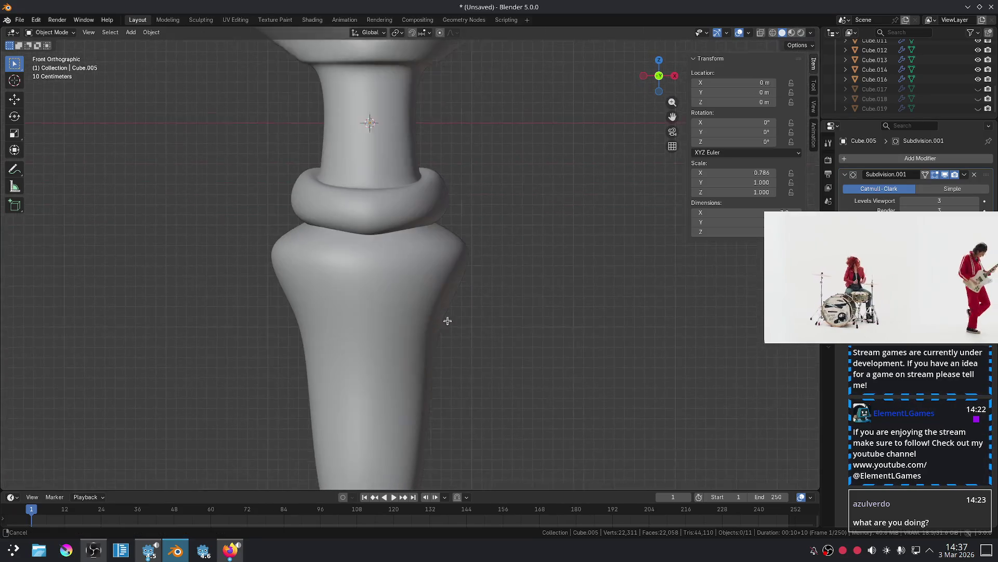
Move the lower body's shoulder edge up to a new height in edit mode.
left_click(377, 306)
key("Tab")
left_click(393, 238)
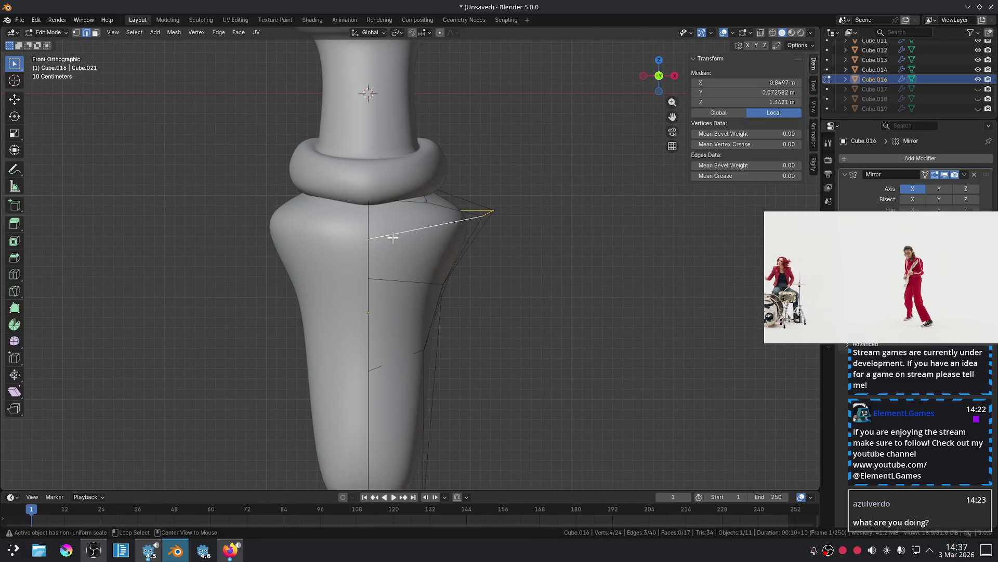
key("g")
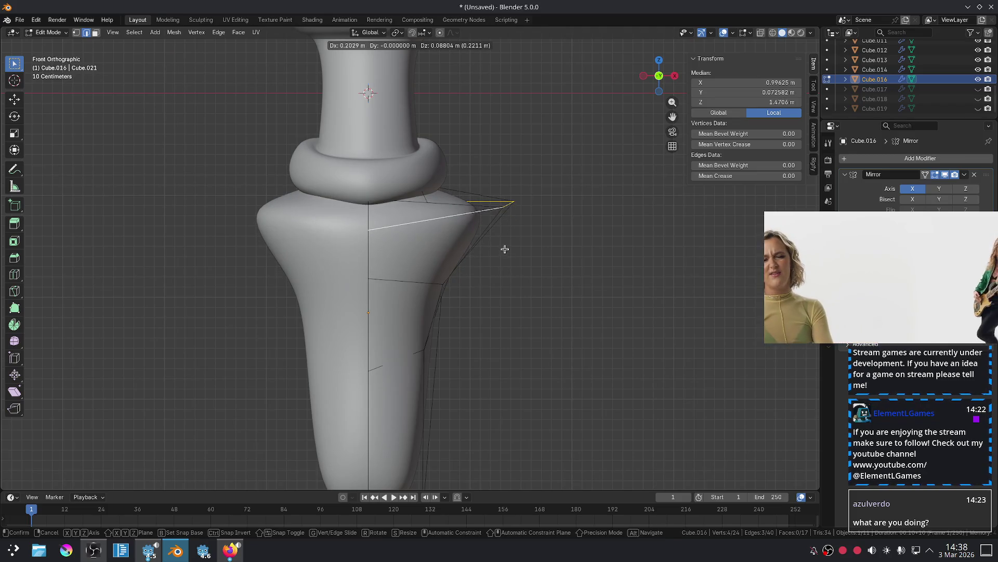
left_click(503, 268)
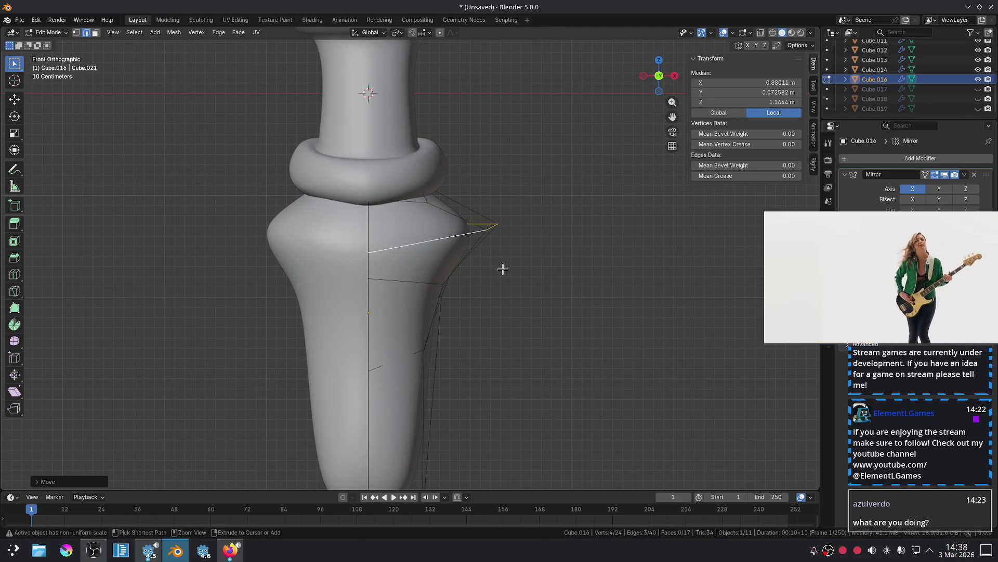
Undo back to object mode and recentre the lower body in the view.
key("ctrl+z")
key("ctrl+z")
key("ctrl+z")
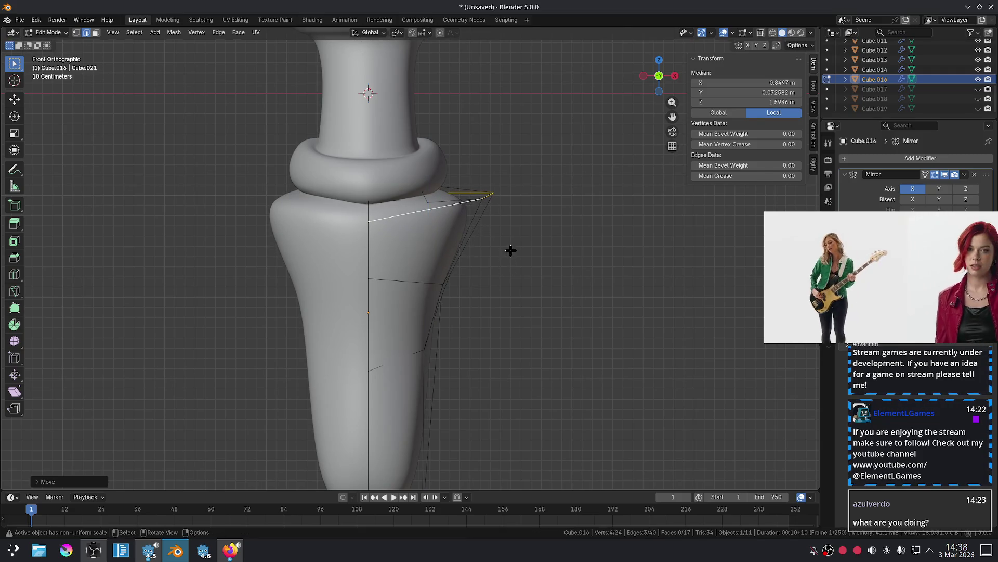
key("ctrl+z")
scroll(516, 301, "down", 4)
scroll(516, 300, "up", 2)
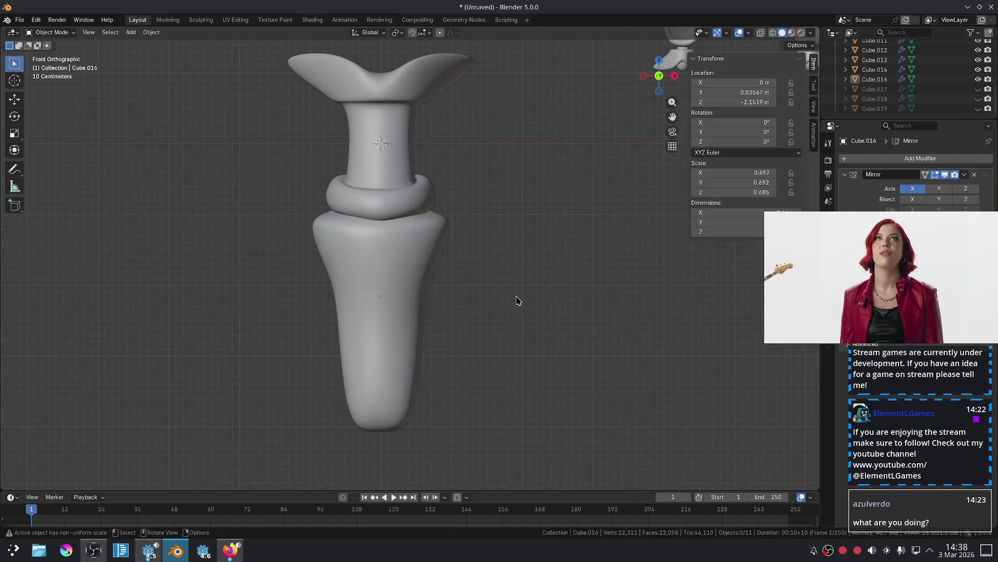
scroll(517, 300, "up", 3)
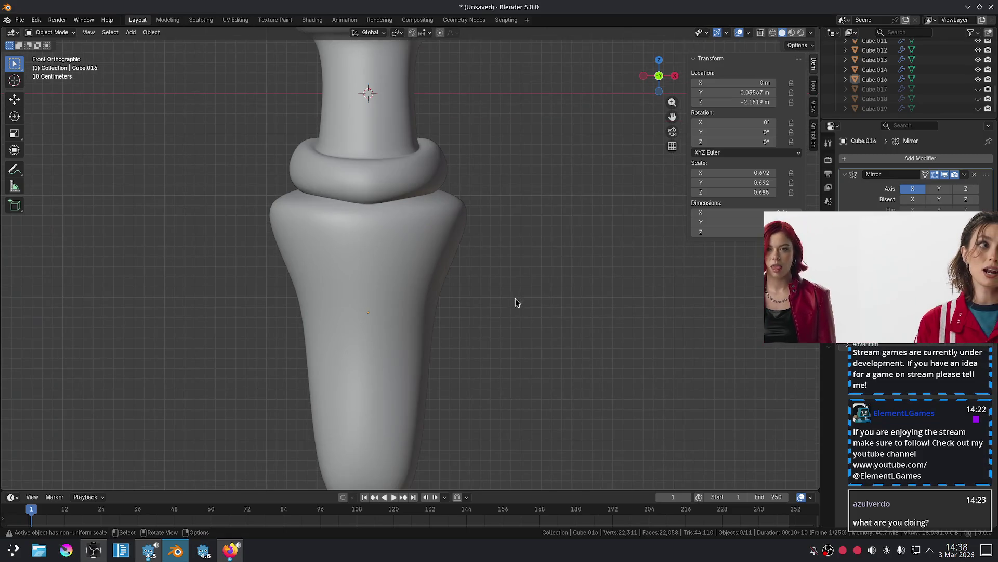
mouse_move(512, 330)
middle_mouse_down("shift")
mouse_move(524, 291)
mouse_move(524, 313)
middle_mouse_up("shift")
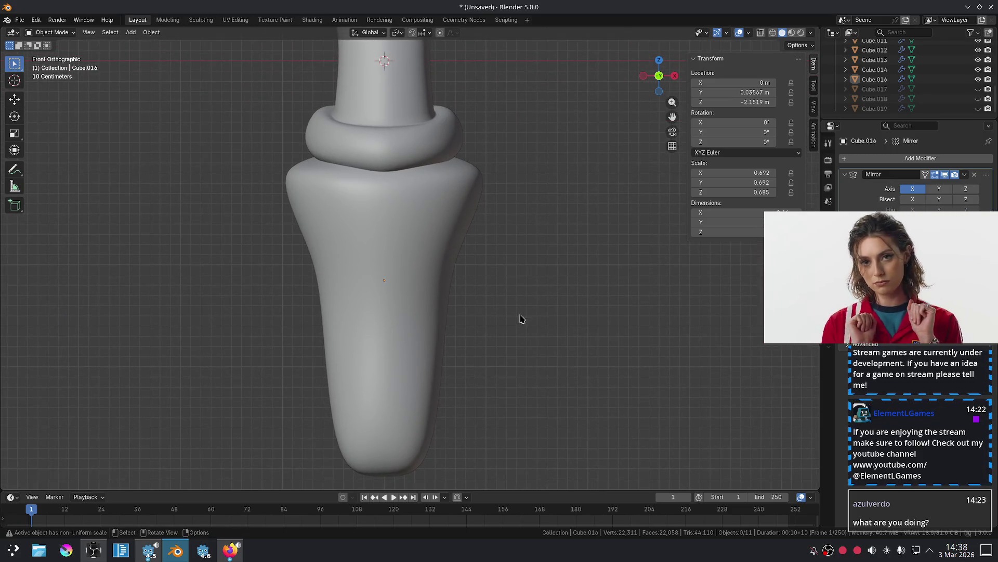
Play Fat Dog's 'Peace Song' from the Mix - Electronic music playlist on YouTube.
left_click(230, 550)
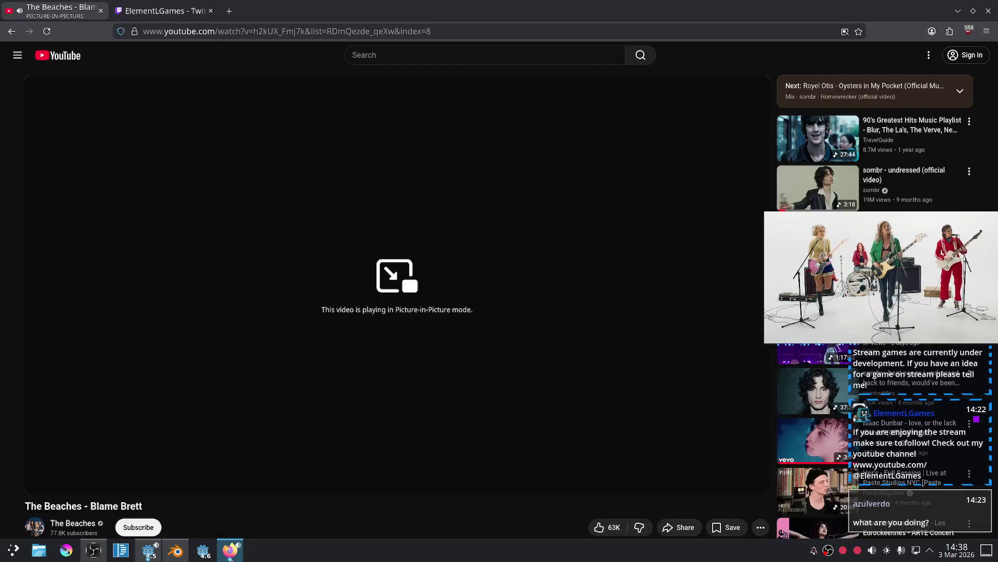
scroll(436, 394, "down", 4)
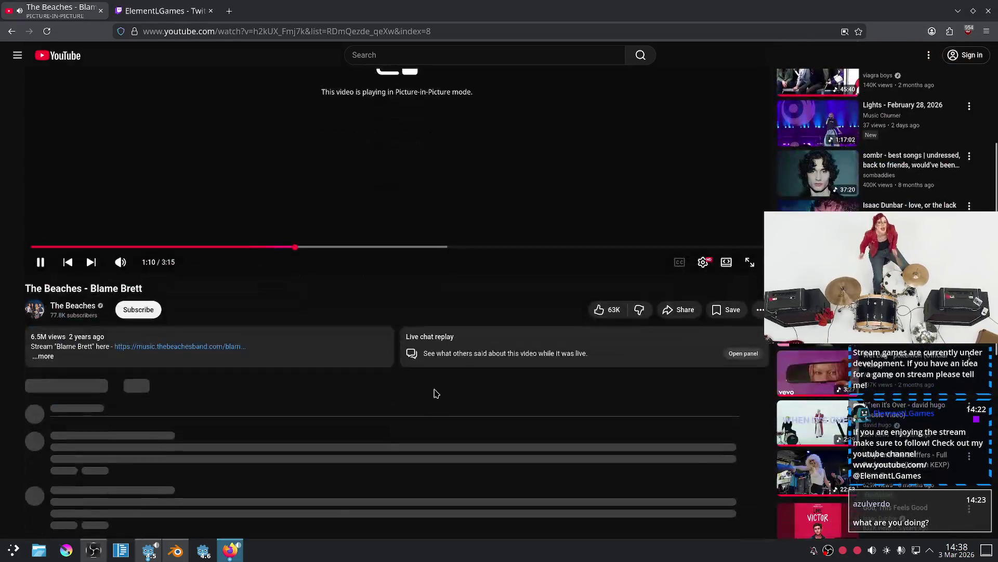
scroll(436, 394, "down", 3)
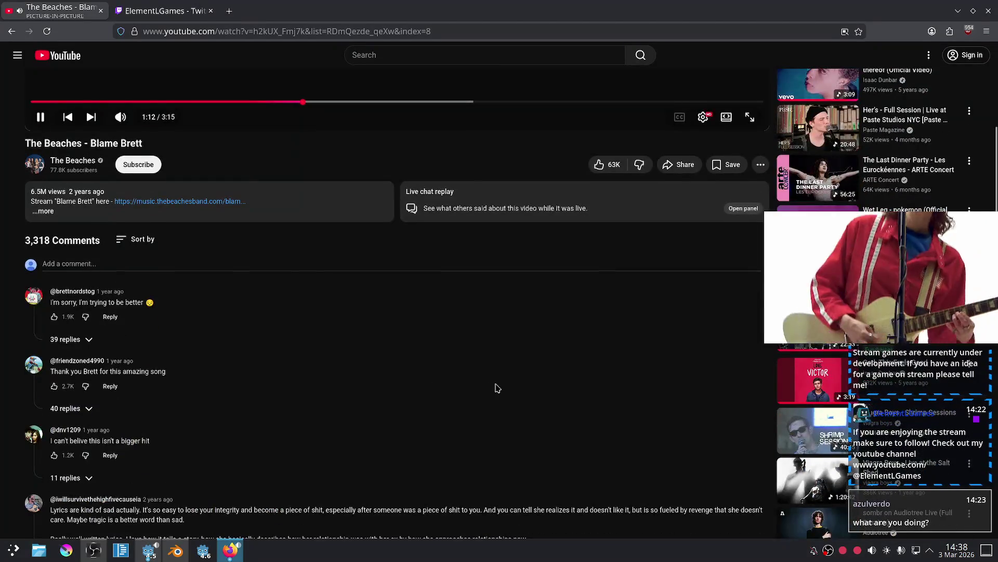
scroll(496, 388, "down", 3)
scroll(509, 386, "down", 5)
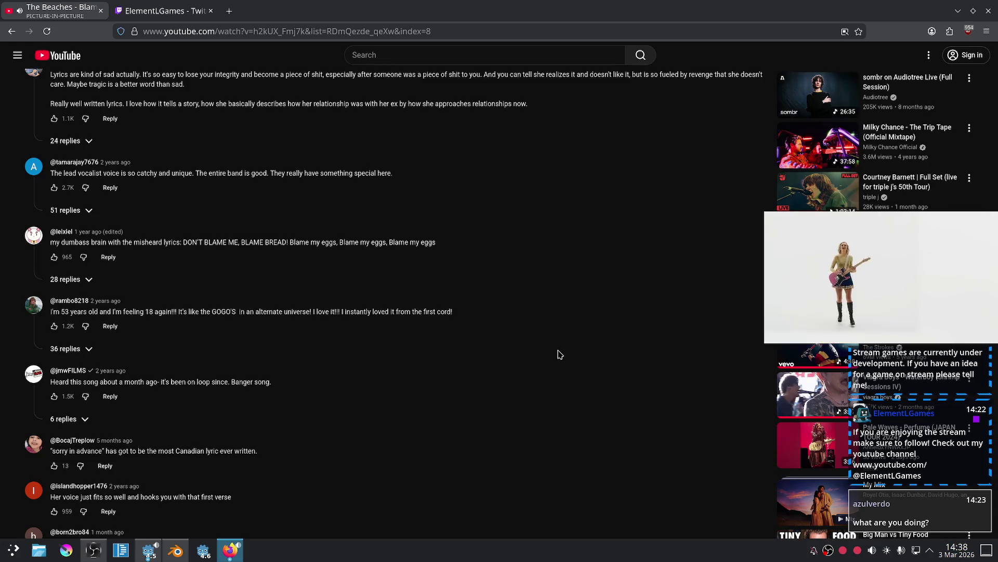
scroll(565, 350, "down", 4)
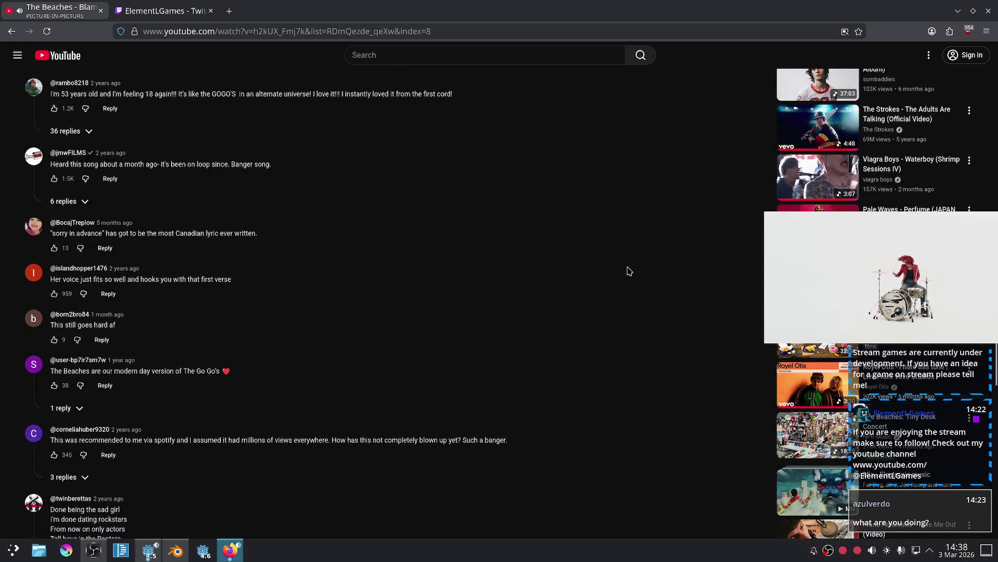
scroll(705, 221, "down", 3)
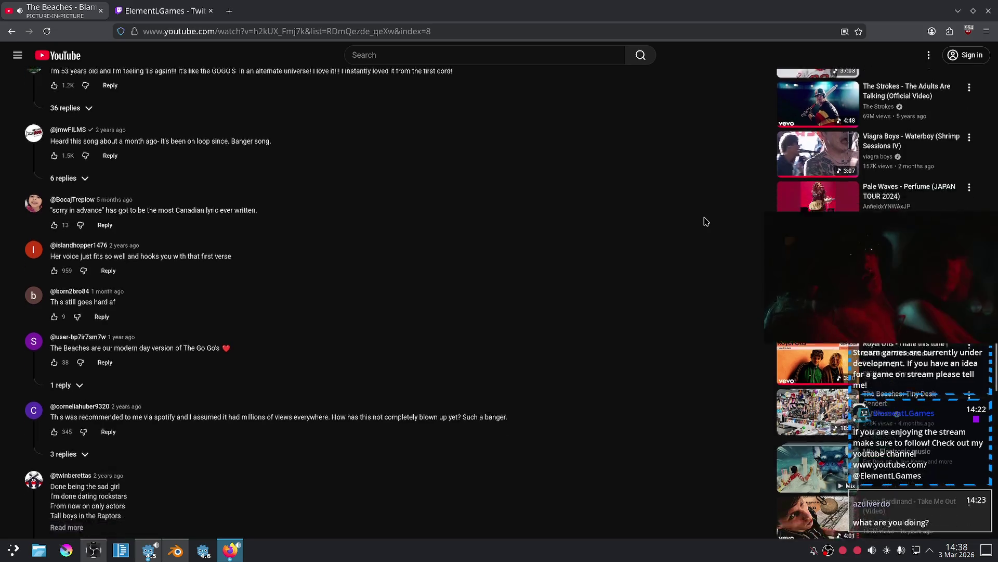
scroll(706, 222, "down", 4)
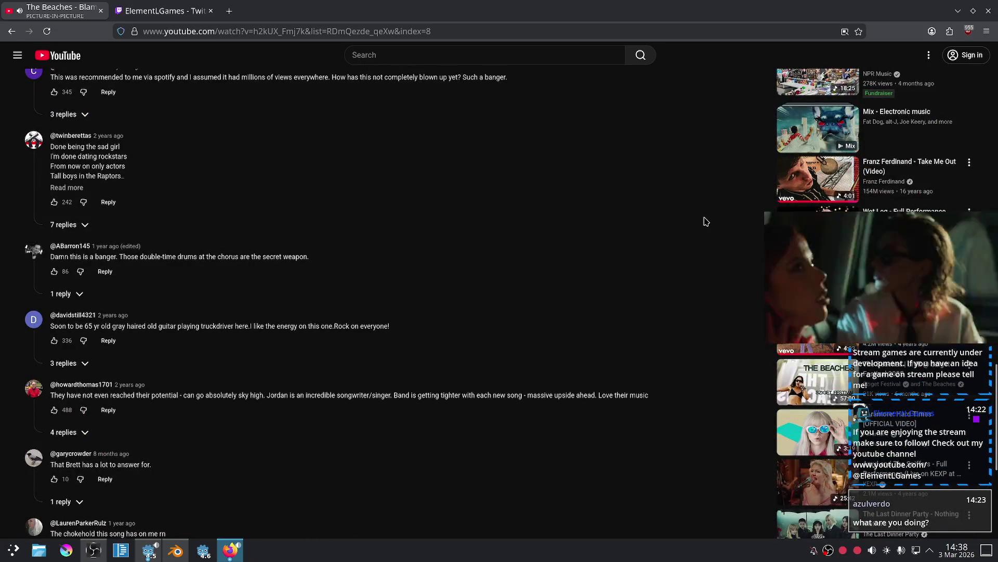
left_click(802, 152)
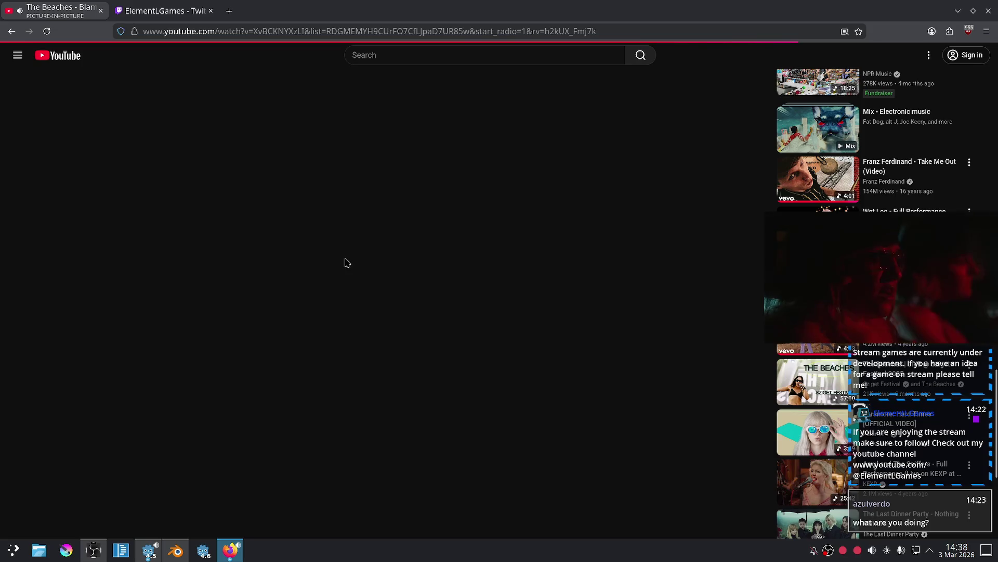
left_click(117, 10)
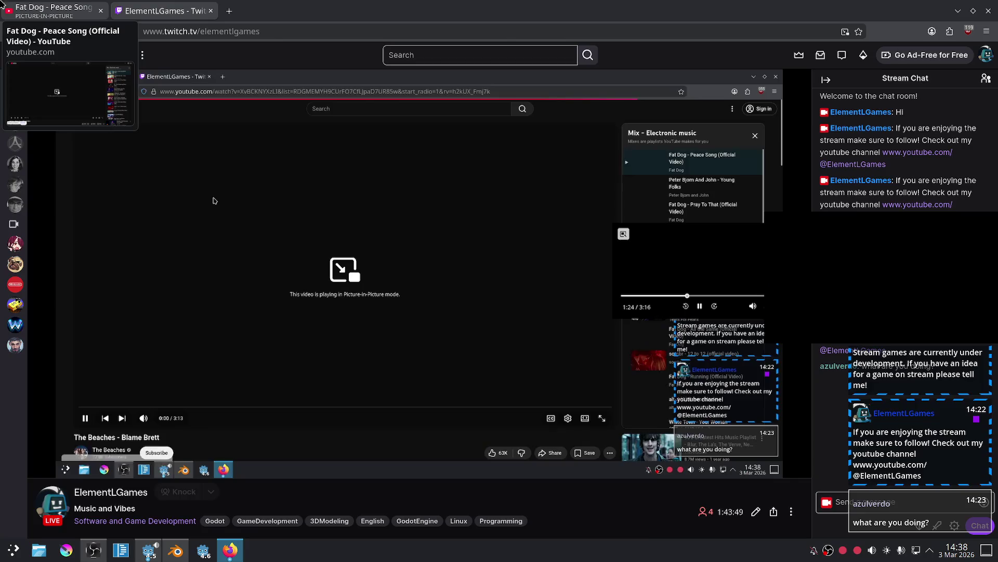
left_click(106, 11)
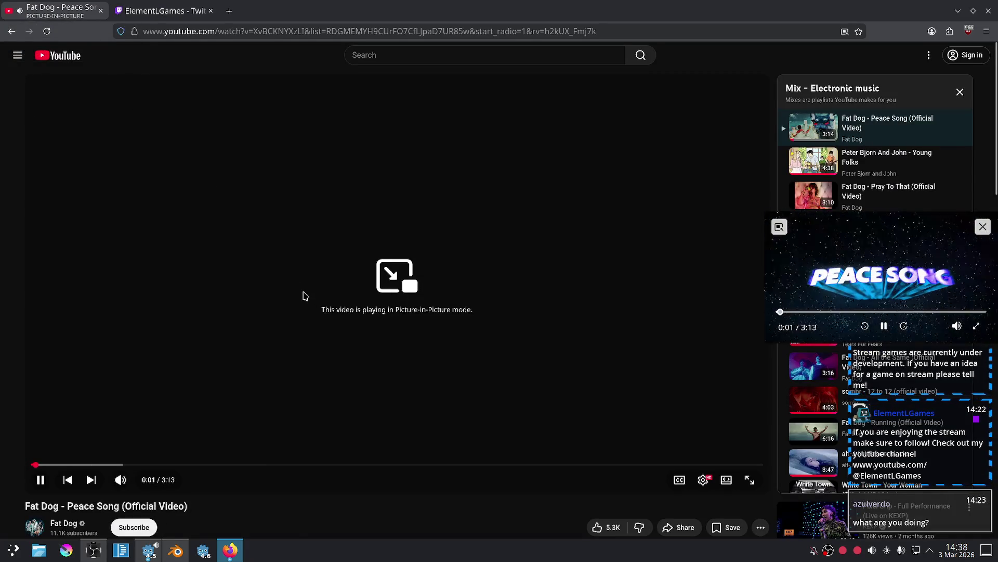
Back in Blender, select the tapered lower body piece below the collar ring.
left_click(177, 551)
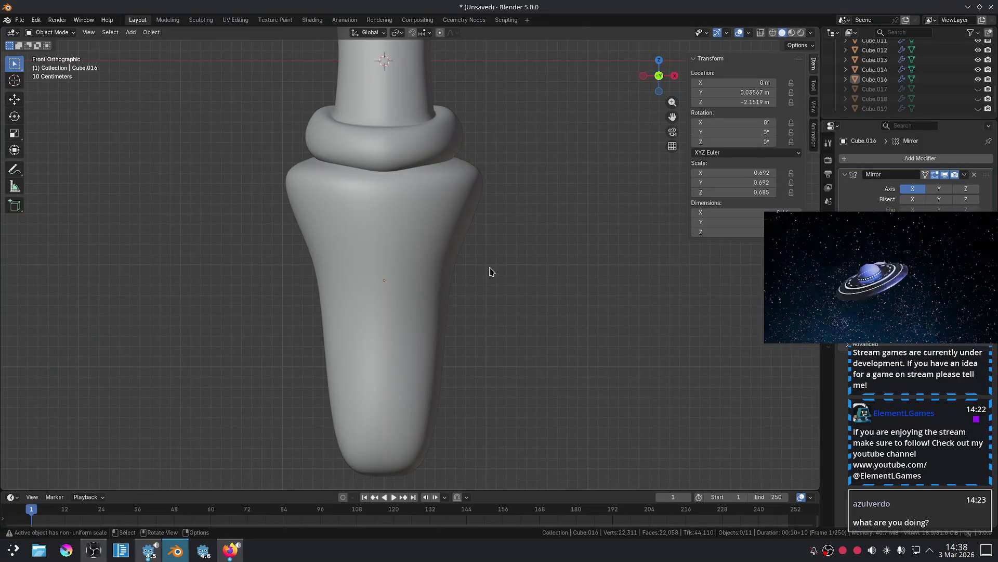
scroll(491, 272, "up", 2)
left_click(512, 207)
scroll(511, 206, "down", 2)
middle_click_drag(511, 207, 455, 297, "shift")
left_click(454, 297)
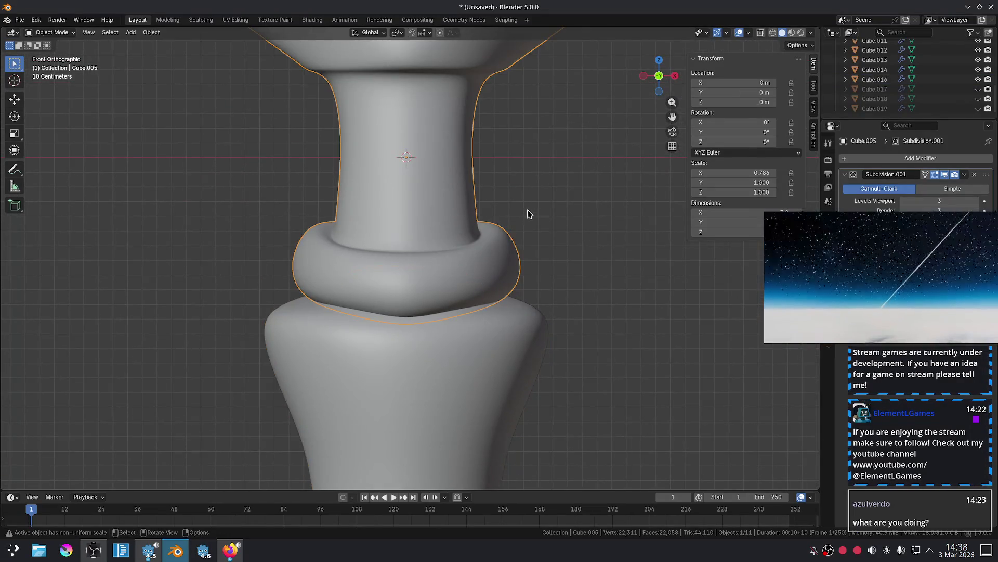
left_click(528, 216)
scroll(495, 216, "down", 1)
mouse_move(495, 217)
middle_mouse_down("shift")
mouse_move(493, 298)
mouse_move(556, 234)
middle_mouse_up("shift")
scroll(493, 298, "down", 3)
left_click(414, 186)
scroll(397, 272, "up", 2)
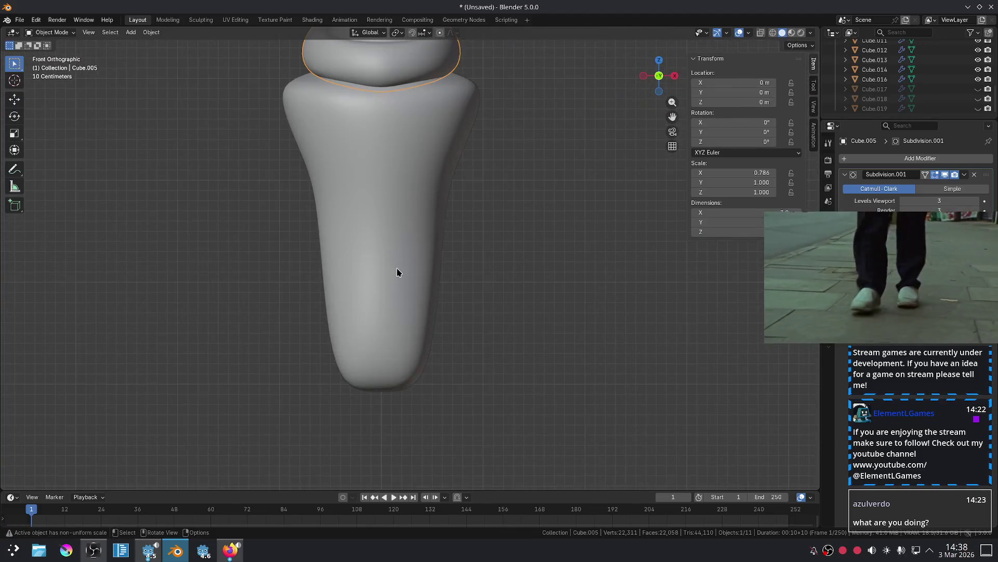
left_click(397, 272)
scroll(479, 243, "down", 2)
scroll(461, 256, "up", 1)
Scale the whole lower body mesh up and lower it along Z.
key("Tab")
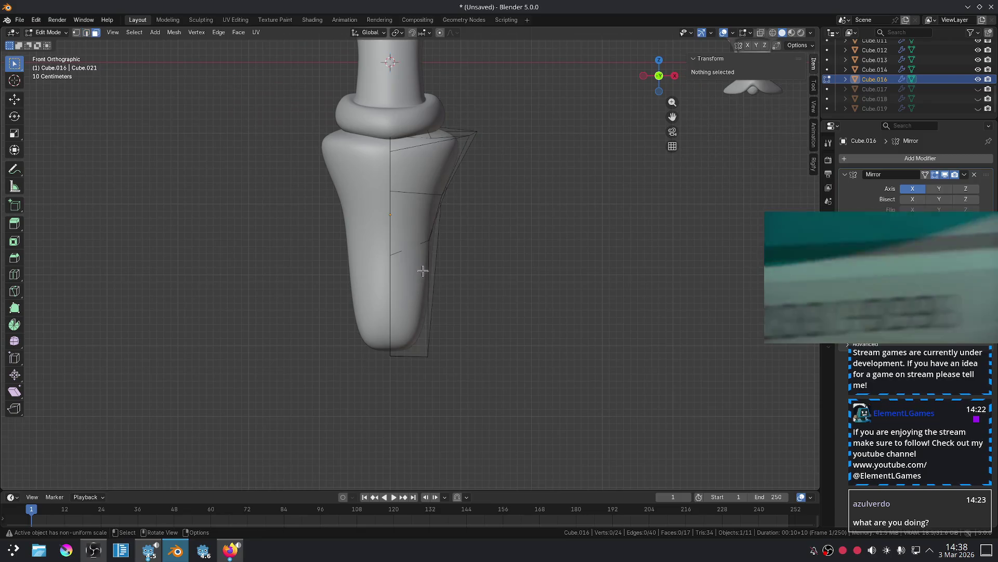
key("a")
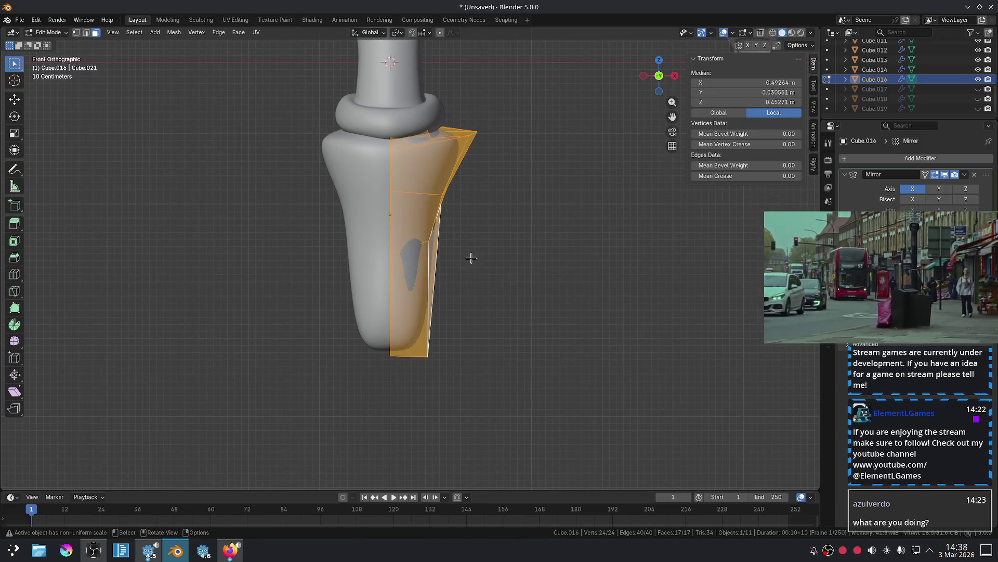
key("s")
left_click(493, 254)
key("g")
key("z")
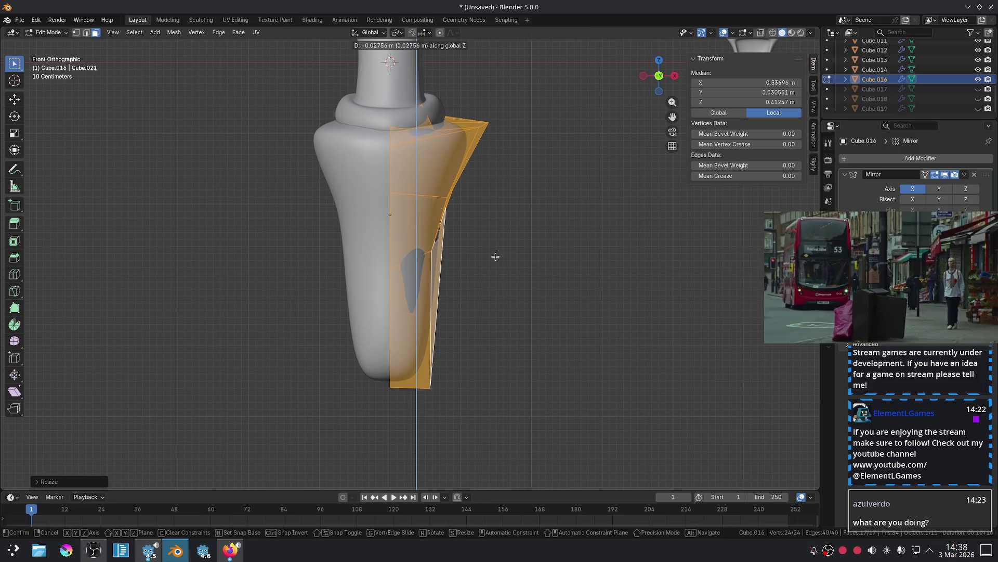
left_click(496, 264)
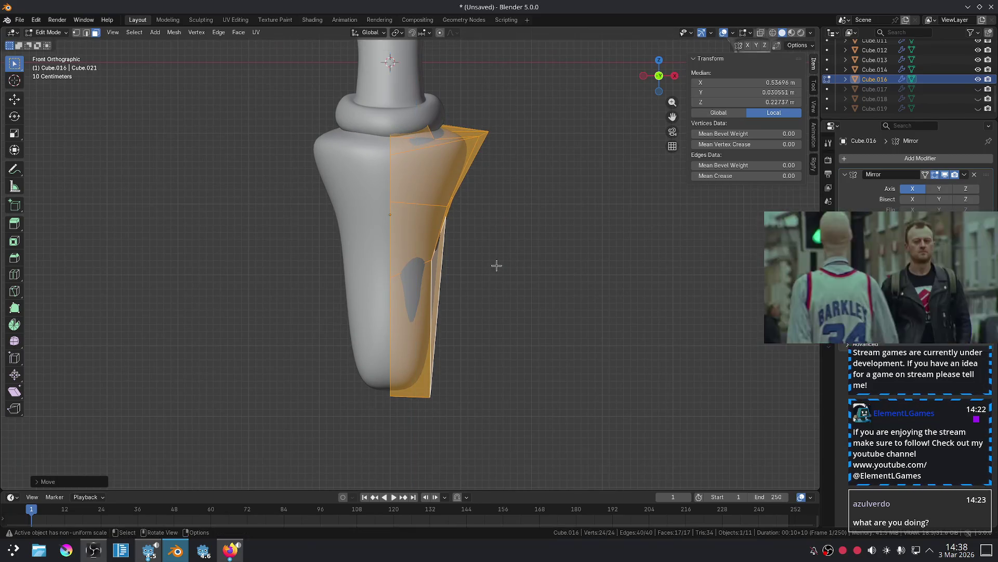
key("Tab")
left_click(546, 292)
scroll(546, 293, "down", 2)
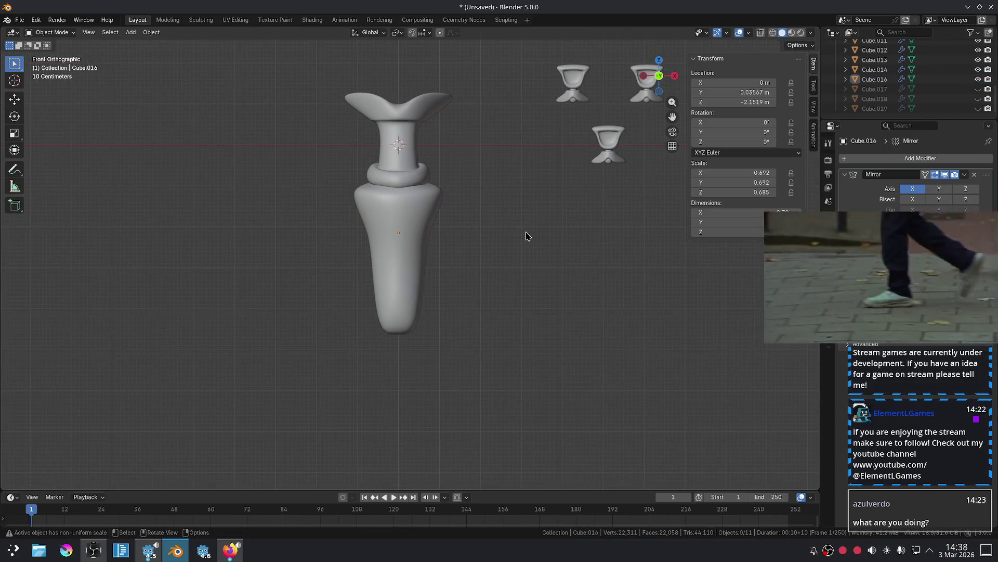
scroll(527, 236, "up", 1)
mouse_move(526, 236)
middle_mouse_down("shift")
mouse_move(519, 274)
mouse_move(526, 263)
middle_mouse_up("shift")
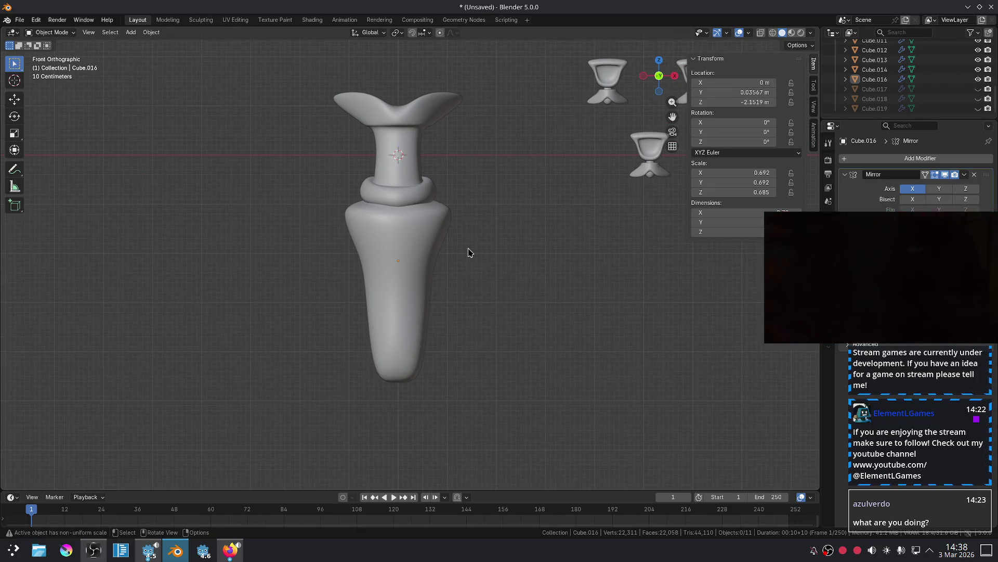
scroll(397, 190, "up", 4)
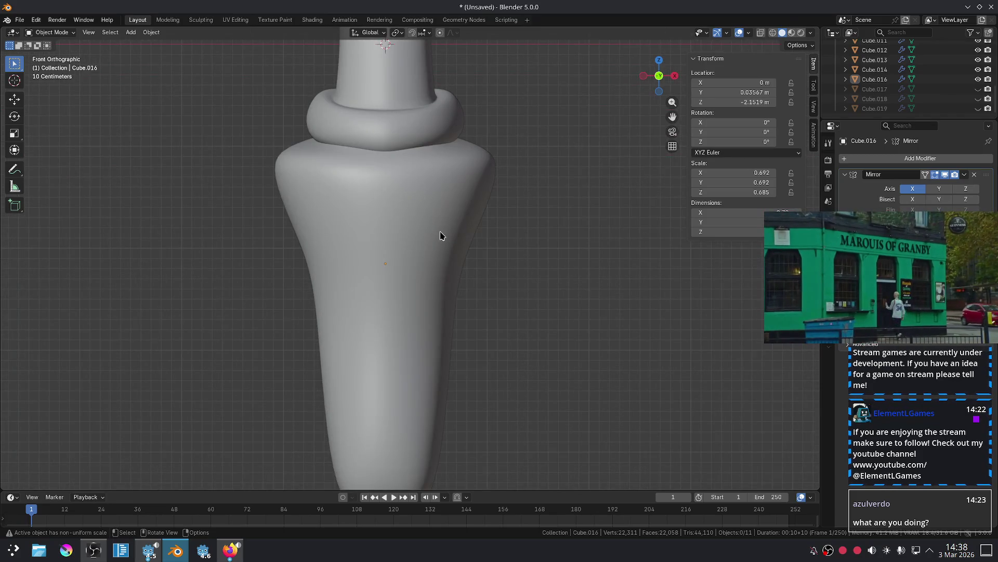
scroll(454, 218, "down", 1)
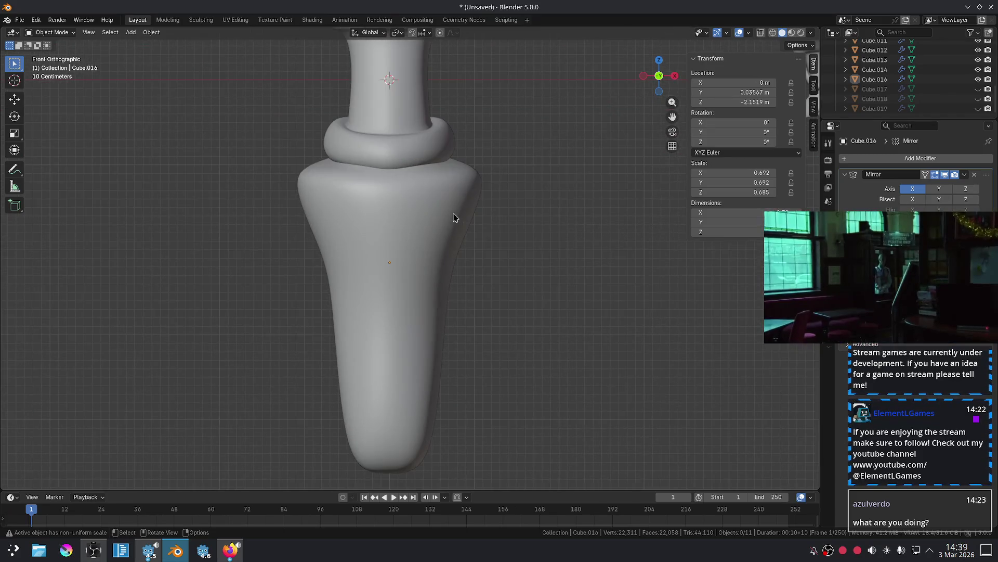
Scale the entire lower body mesh up slightly once more, then reselect it.
key("Tab")
key("Tab")
left_click(457, 216)
key("Tab")
scroll(461, 203, "down", 2)
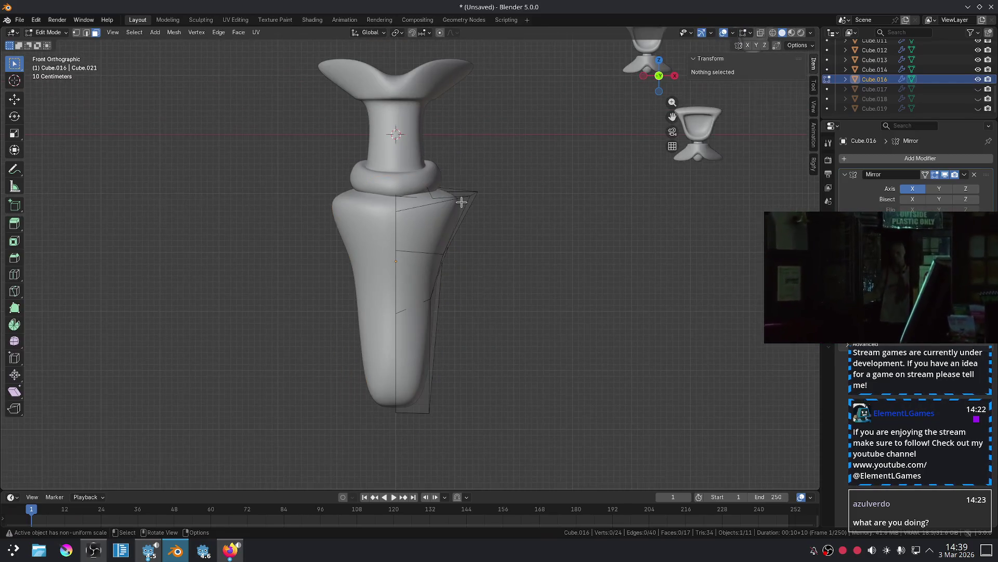
key("a")
key("s")
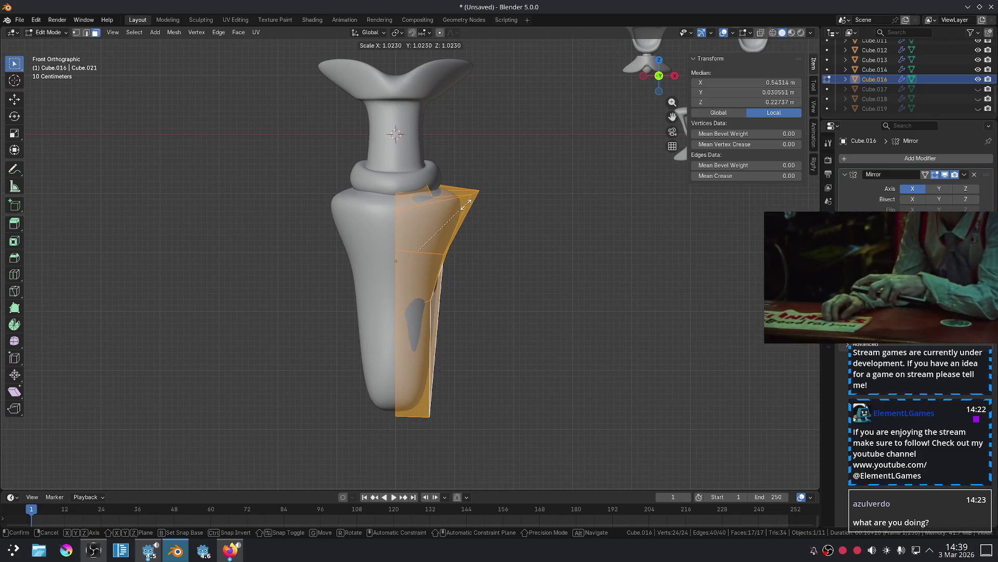
left_click(467, 205)
key("Tab")
left_click(501, 283)
scroll(501, 283, "down", 2)
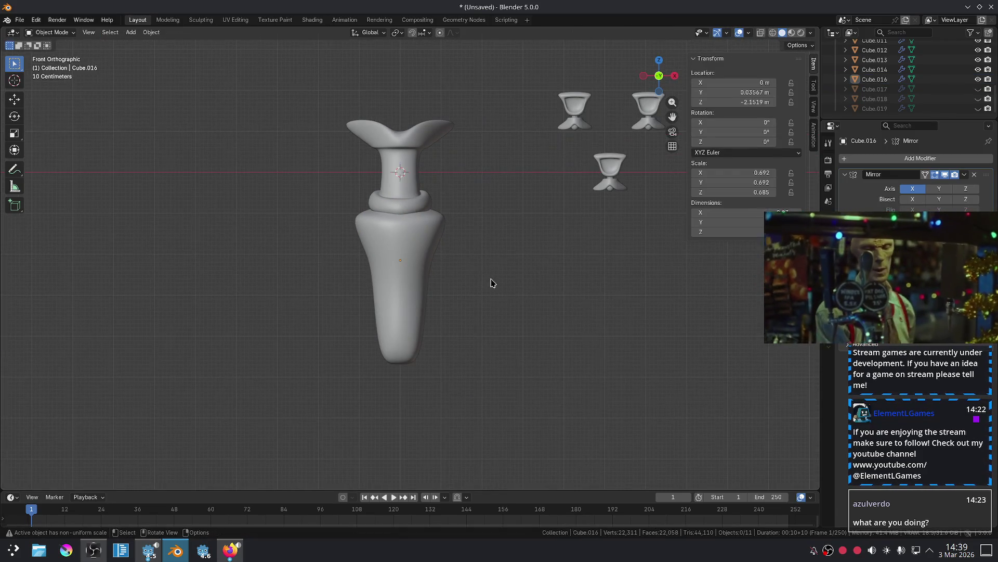
scroll(483, 276, "up", 5)
left_click(439, 245)
Move the lower body piece down vertically and clear the selection.
key("g")
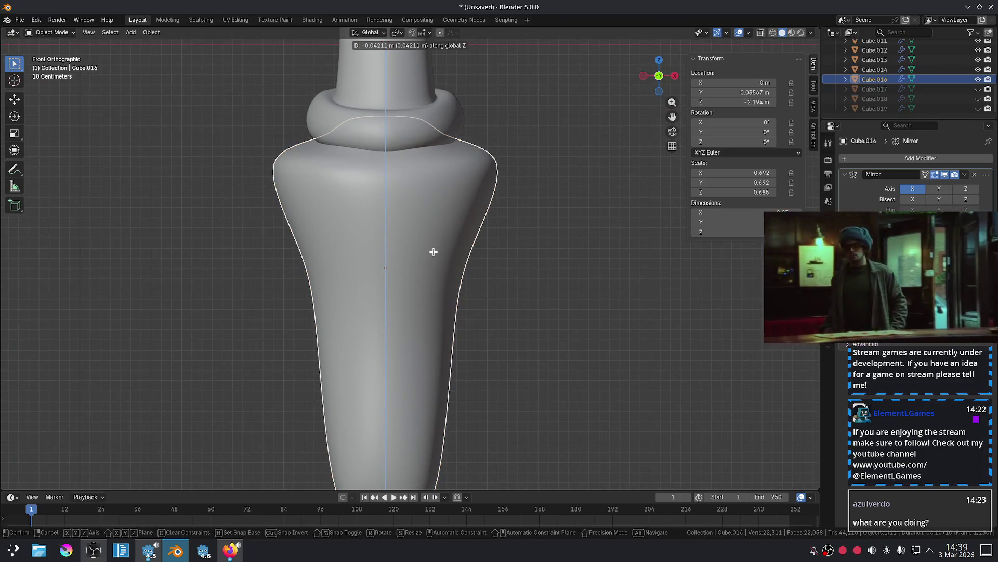
left_click(496, 254)
left_click(495, 255)
scroll(525, 269, "down", 3)
mouse_move(524, 270)
middle_mouse_down()
mouse_move(286, 312)
mouse_move(272, 296)
middle_mouse_up()
scroll(414, 226, "up", 3)
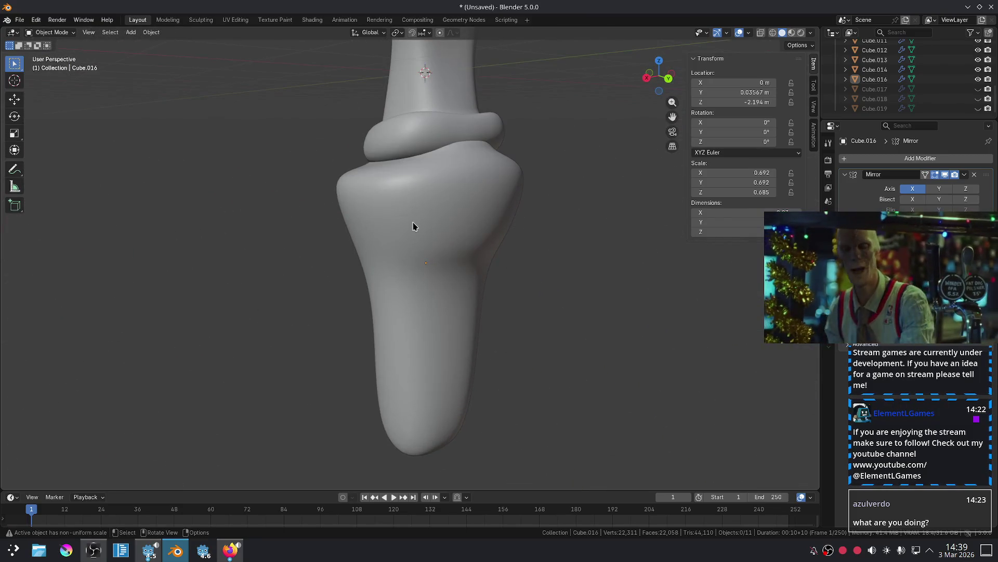
In the lower body's cage, move a shoulder corner vertex up and outward.
left_click(467, 188)
key("Tab")
mouse_move(467, 189)
middle_mouse_down()
mouse_move(500, 139)
mouse_move(517, 163)
mouse_move(540, 159)
middle_mouse_up()
key("2")
left_click(478, 135)
key("g")
key("Escape")
key("1")
left_click(533, 165)
key("g")
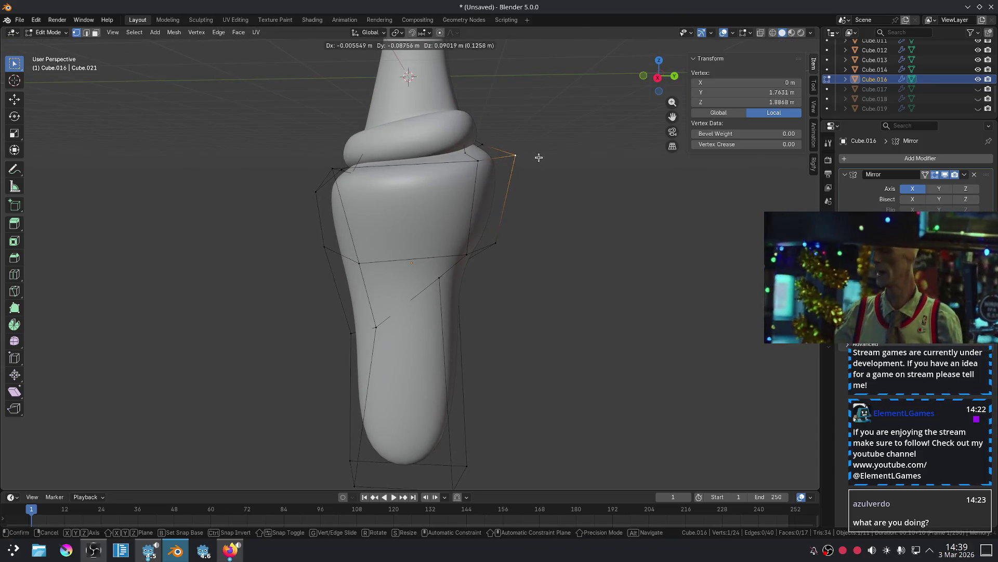
left_click(532, 154)
Push a lower shoulder vertex outward, then shift the two right shoulder vertices in side view.
left_click(491, 236)
key("g")
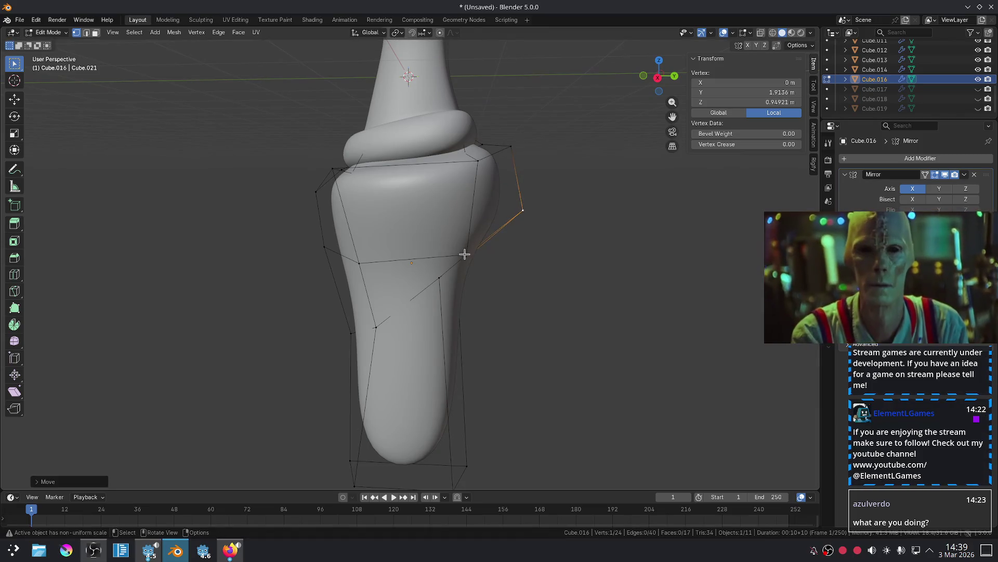
left_click(462, 223)
middle_click_drag(463, 222, 522, 205)
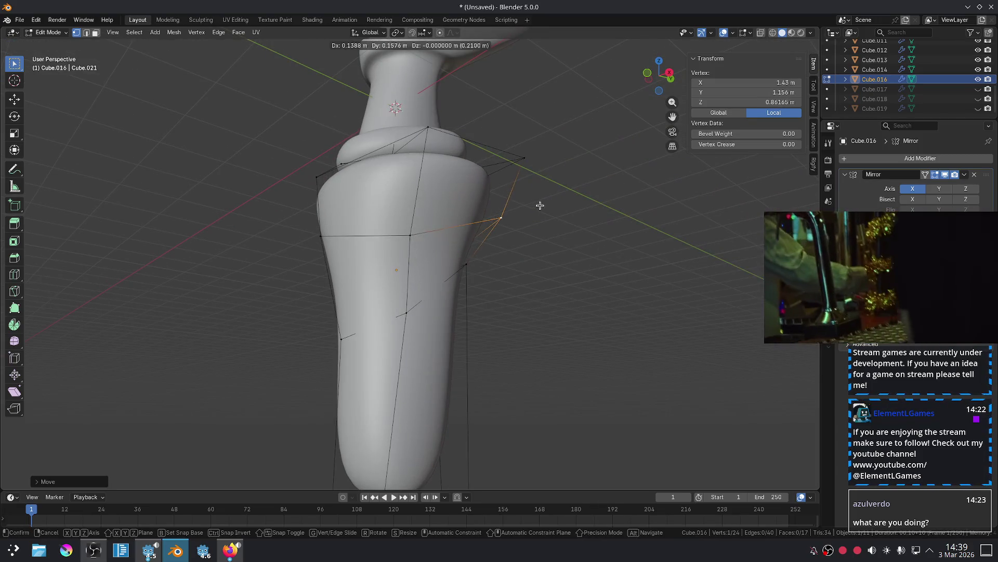
left_click(539, 205)
key("KP_3")
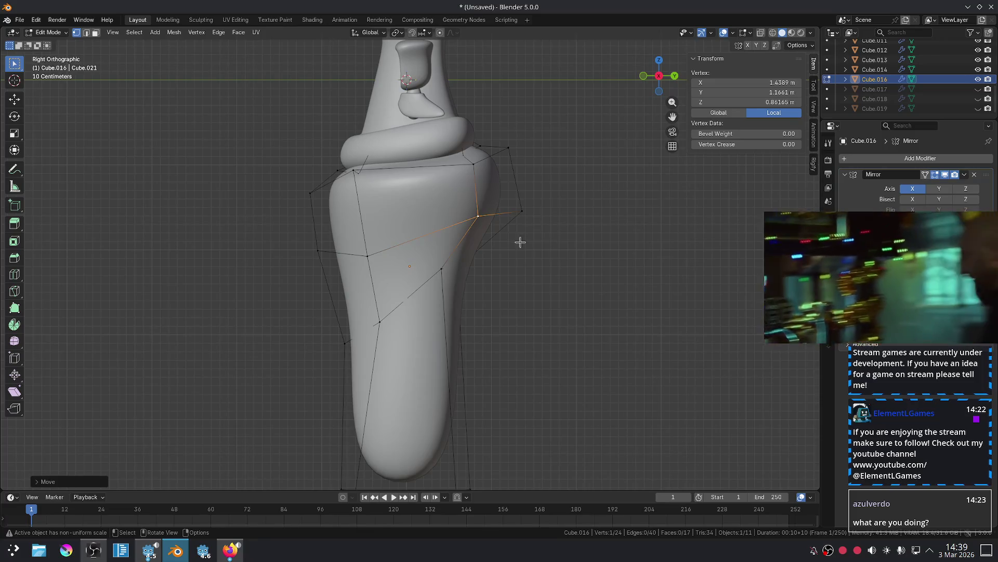
left_click(520, 242)
left_click_drag(503, 120, 577, 245)
key("g")
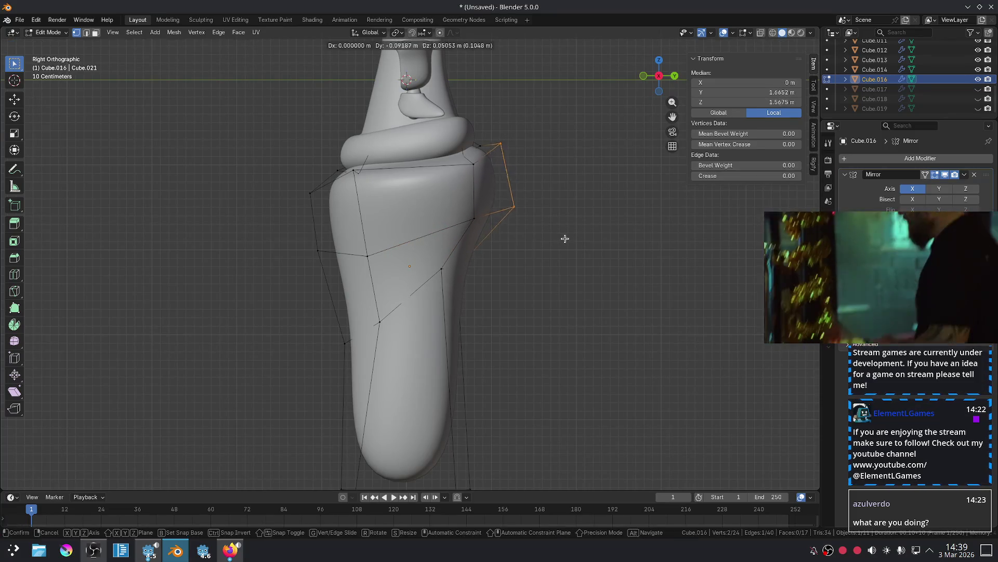
left_click(557, 239)
key("Tab")
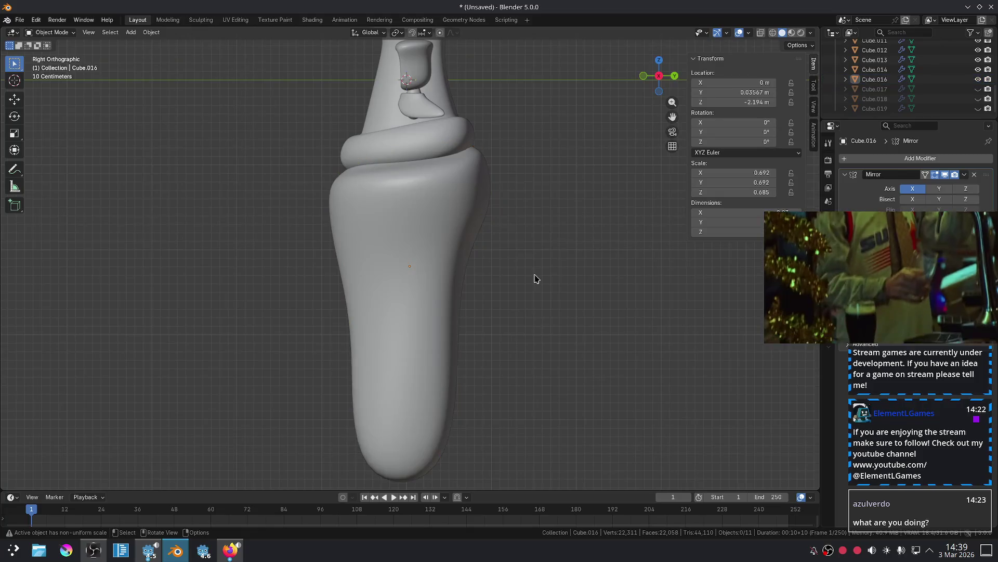
Reposition two more shoulder vertices to round out the shoulder.
scroll(536, 278, "down", 4)
scroll(535, 278, "up", 2)
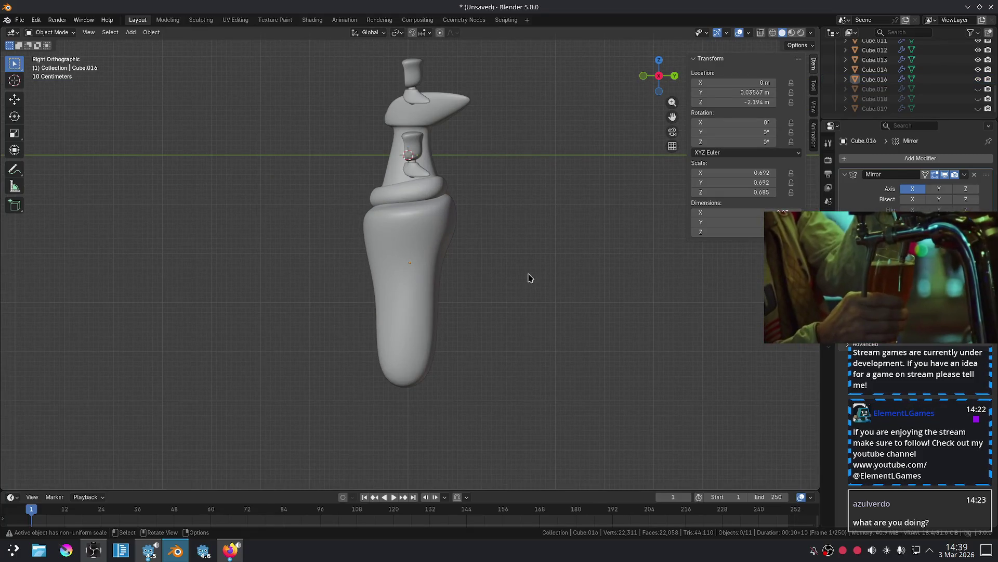
scroll(506, 256, "up", 4)
key("Tab")
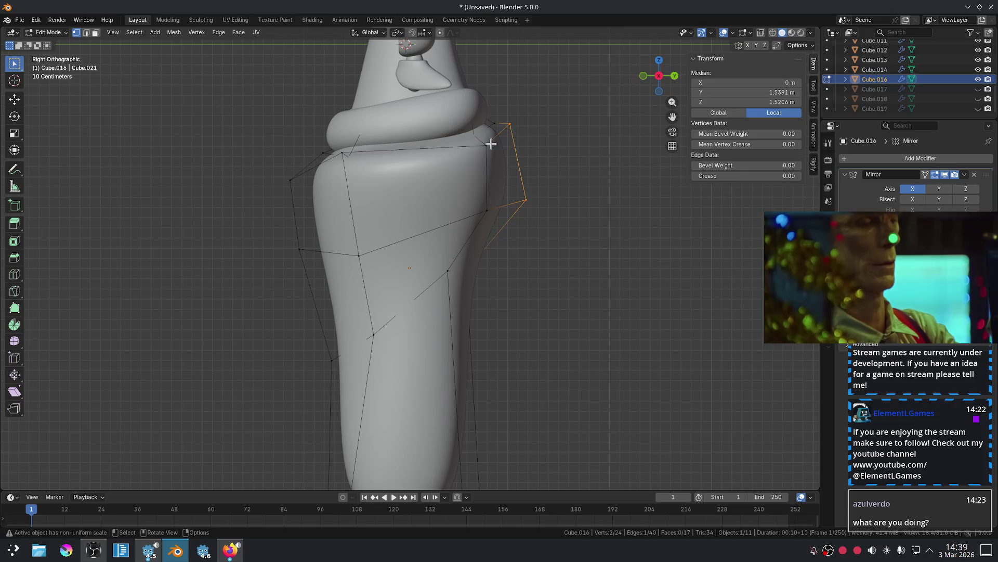
left_click(491, 143)
mouse_move(491, 143)
middle_mouse_down()
mouse_move(512, 158)
mouse_move(530, 149)
middle_mouse_up()
key("g")
left_click(525, 146)
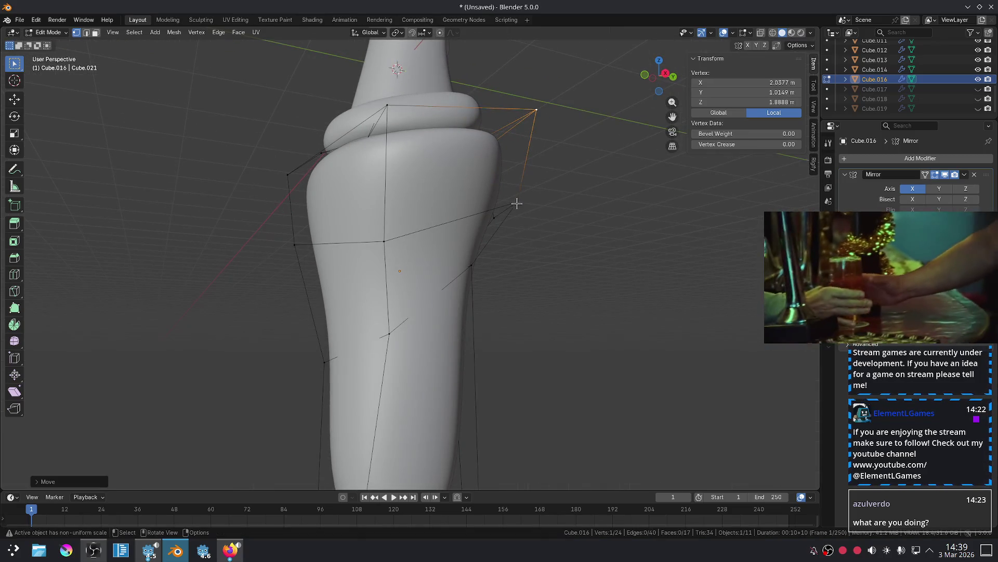
left_click(516, 203)
key("g")
middle_click_drag(524, 196, 491, 216)
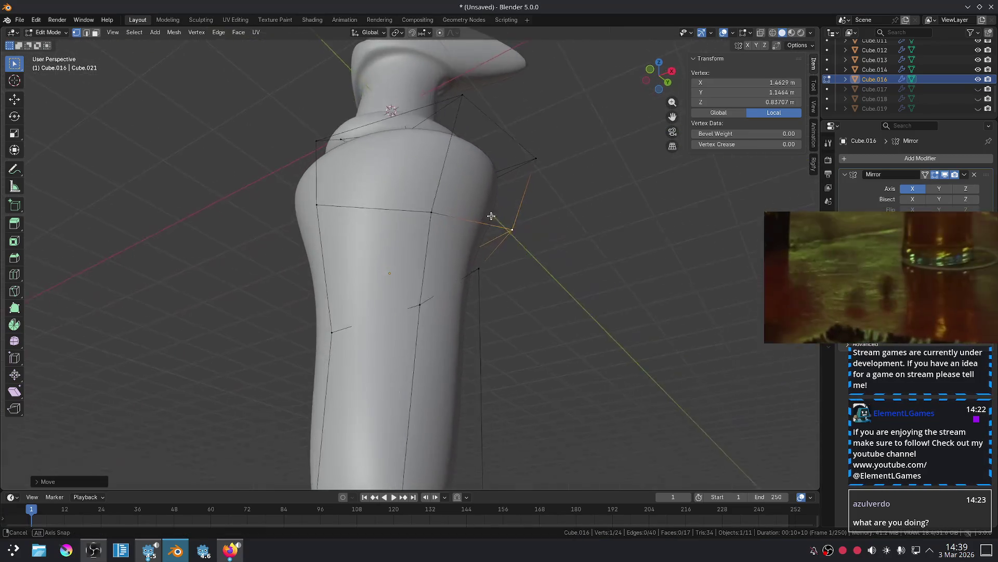
left_click(492, 215)
key("Tab")
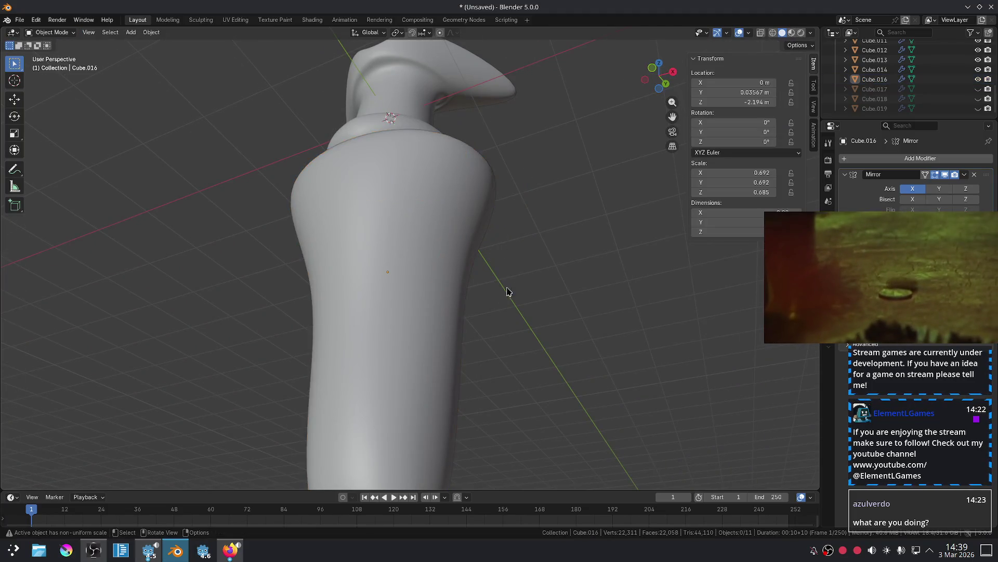
Reshape another shoulder vertex of the lower body from several viewing angles.
mouse_move(509, 291)
middle_mouse_down("shift")
mouse_move(499, 218)
mouse_move(468, 156)
mouse_move(441, 274)
middle_mouse_up("shift")
left_click(470, 229)
key("Tab")
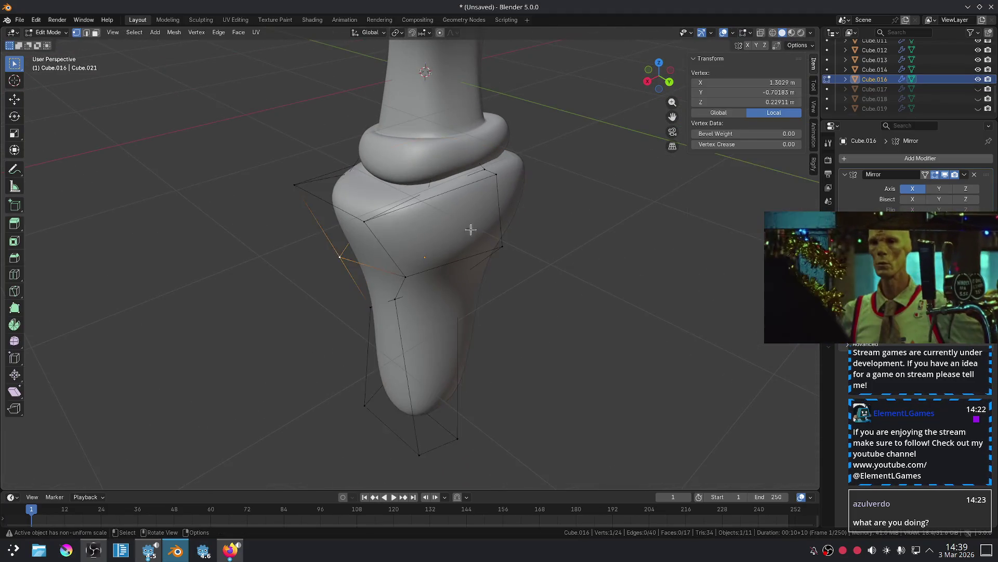
scroll(471, 229, "up", 2)
left_click(355, 201)
middle_click_drag(355, 200, 395, 187)
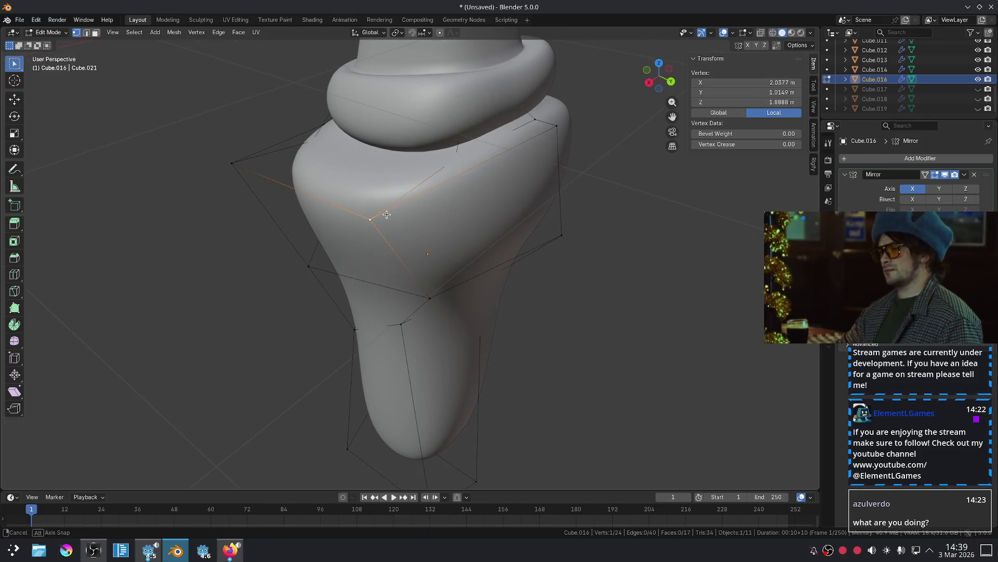
key("g")
left_click(455, 164)
middle_click_drag(455, 164, 401, 174)
key("g")
left_click(323, 156)
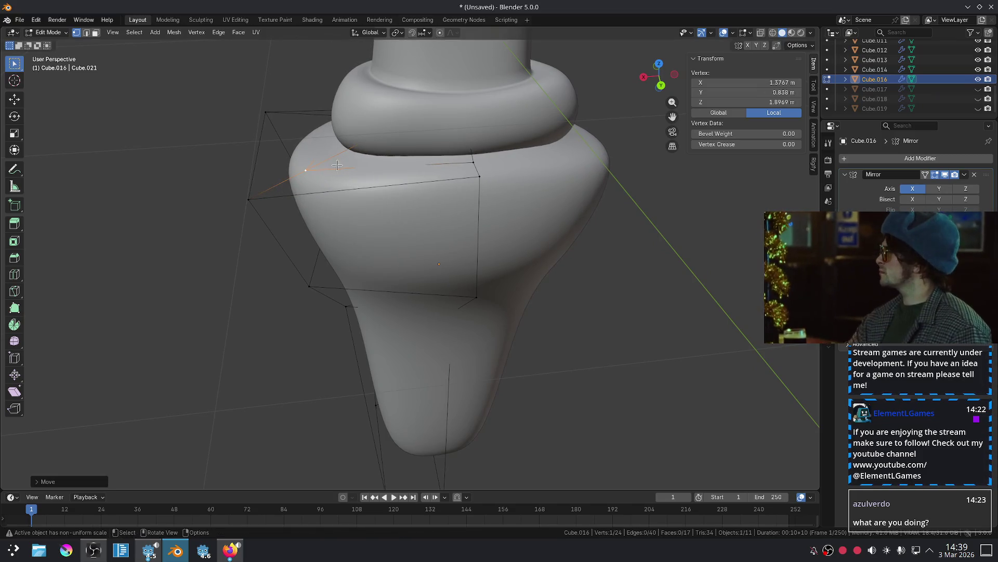
mouse_move(323, 156)
middle_mouse_down()
mouse_move(340, 223)
mouse_move(330, 237)
mouse_move(415, 251)
mouse_move(430, 205)
middle_mouse_up()
key("g")
left_click(333, 229)
Finish cage editing and return to the front orthographic view.
left_click(375, 174)
middle_click_drag(375, 173, 458, 200)
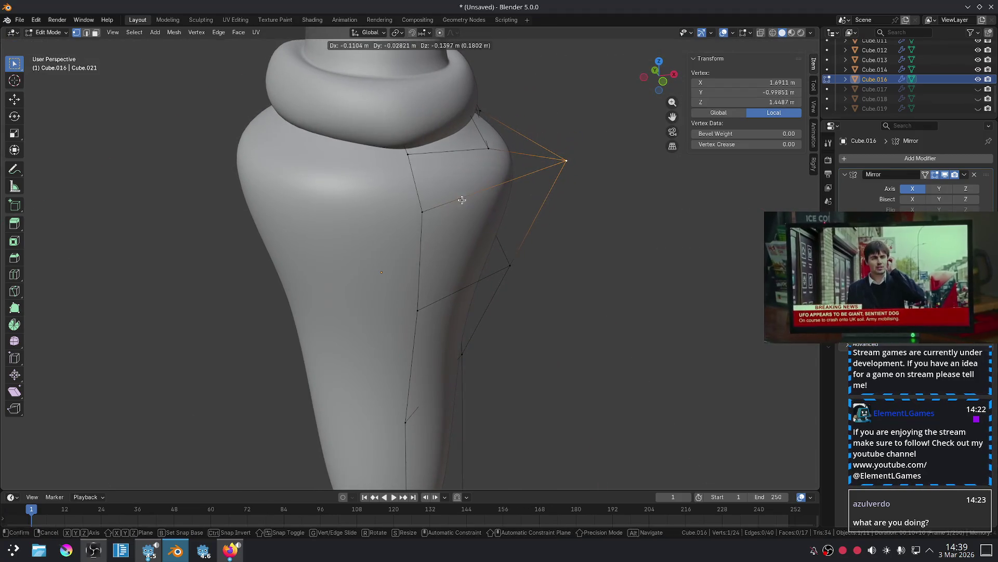
key("Tab")
key("KP_1")
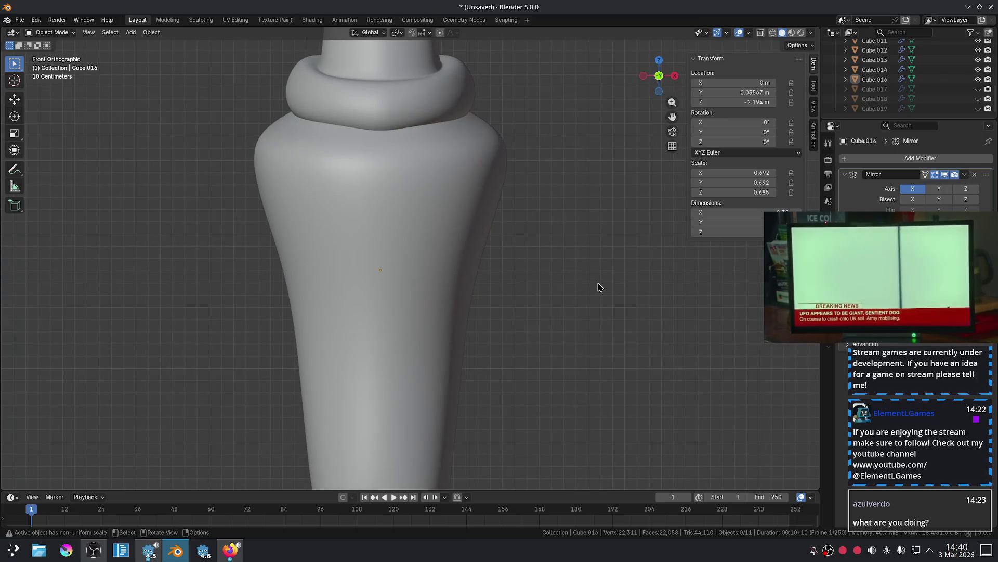
With the Annotate tool, sketch an outline around the vase, then undo it.
scroll(600, 286, "down", 5)
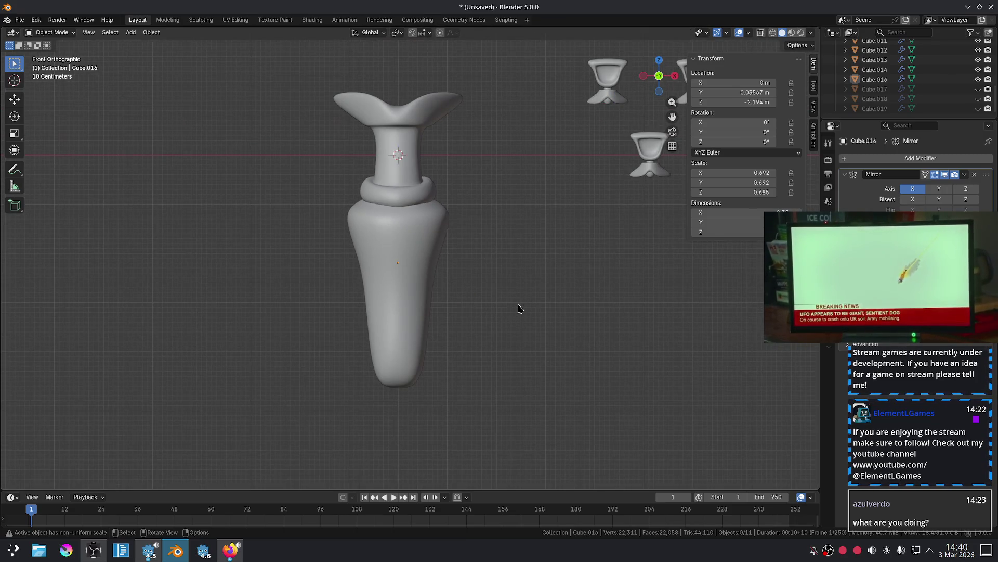
scroll(518, 308, "up", 2)
scroll(535, 289, "down", 2)
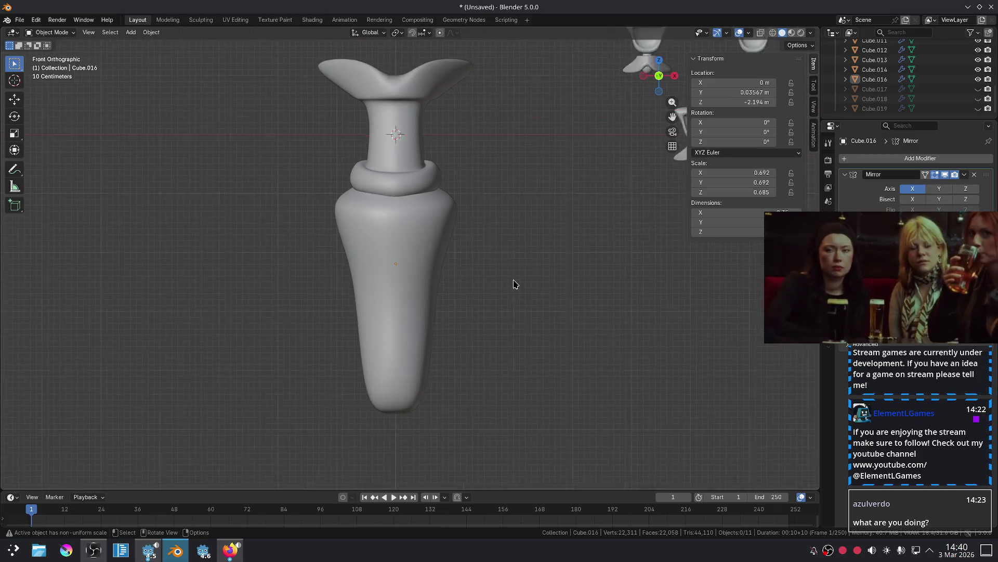
left_click(15, 169)
left_click_drag(362, 109, 339, 95)
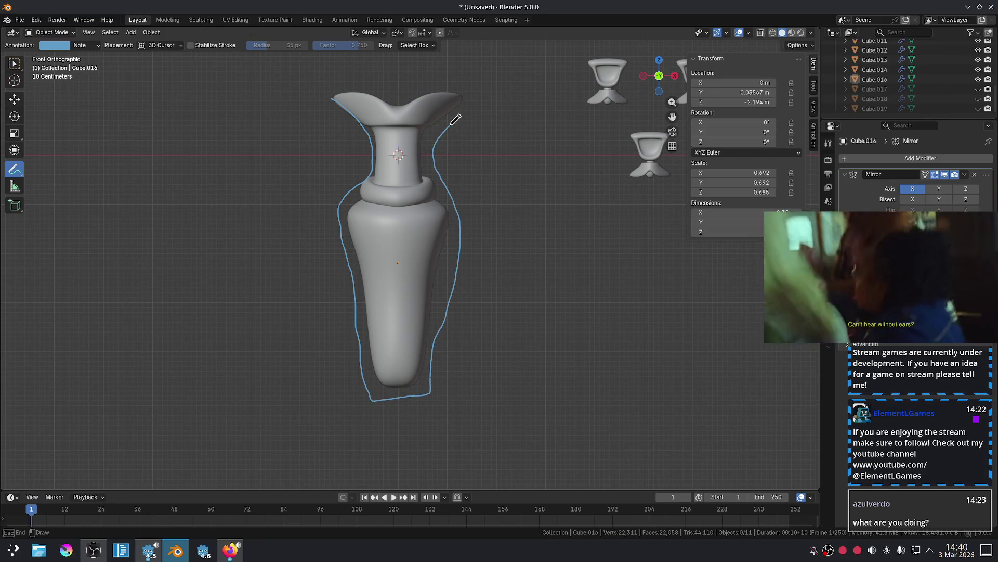
left_click_drag(357, 83, 336, 95)
scroll(515, 236, "down", 3)
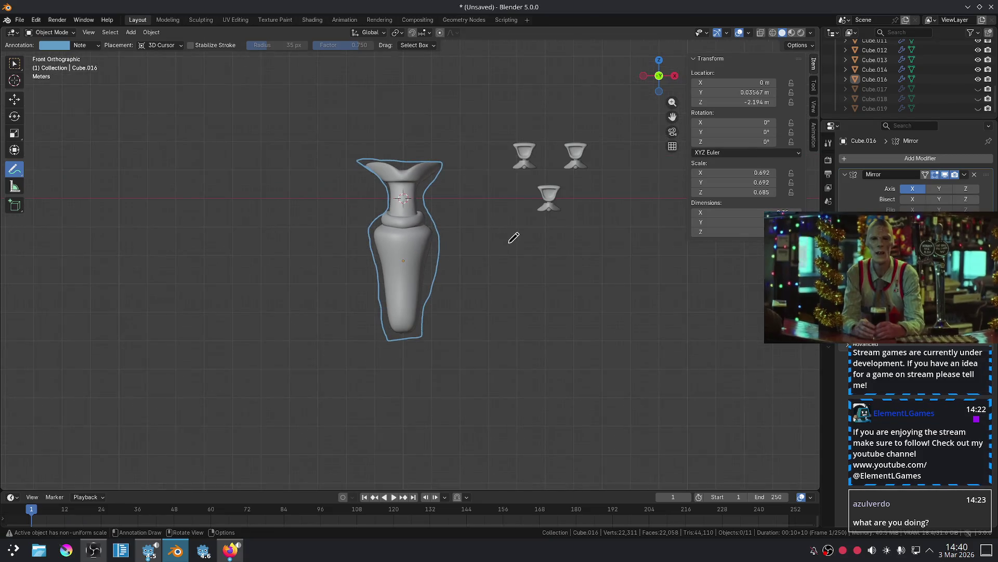
scroll(490, 230, "up", 5)
scroll(405, 208, "down", 3)
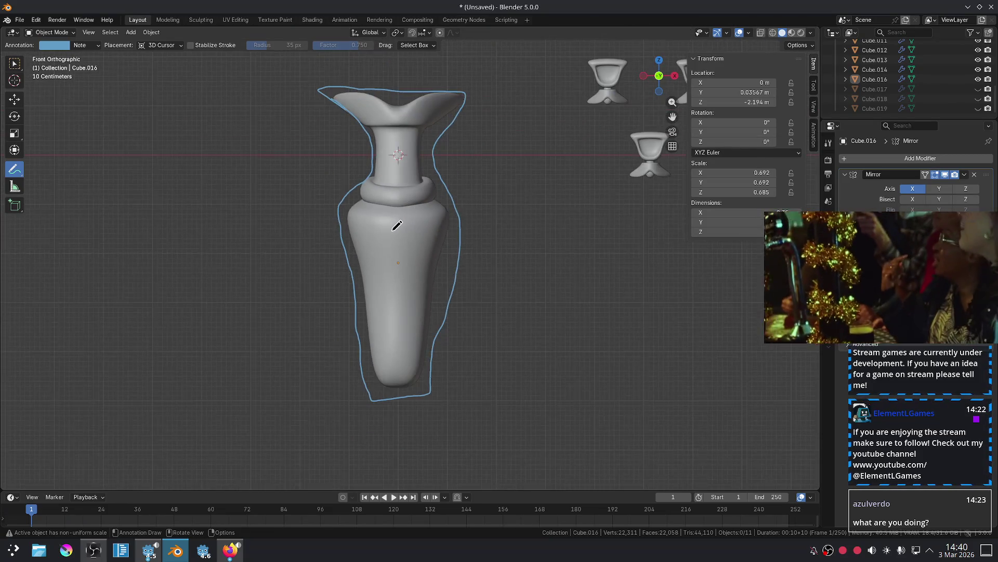
scroll(388, 216, "up", 3)
scroll(364, 211, "down", 1)
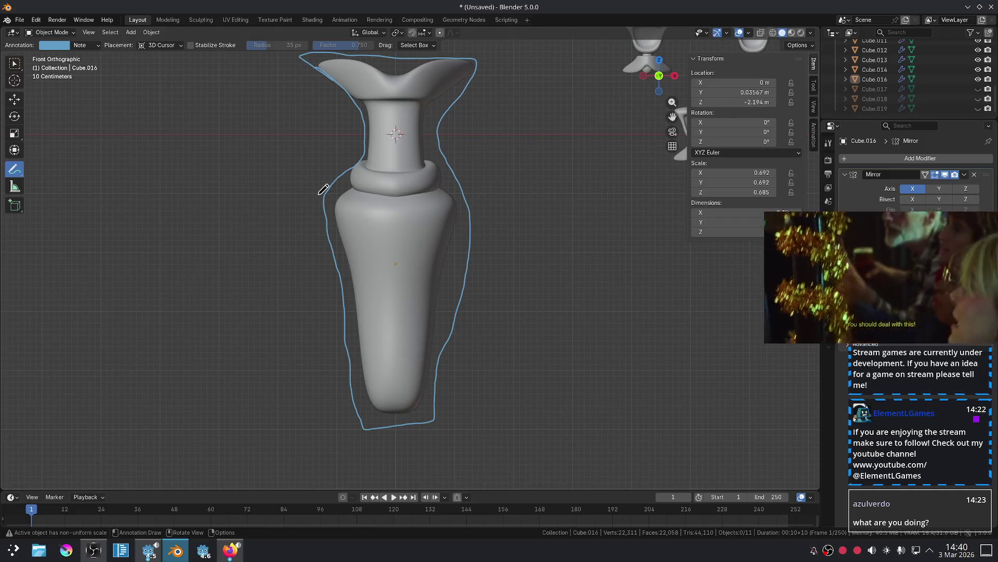
key("ctrl+z")
Draw guide lines down both sides and across the shoulder showing a sharper V-shaped taper.
left_click_drag(329, 197, 372, 300)
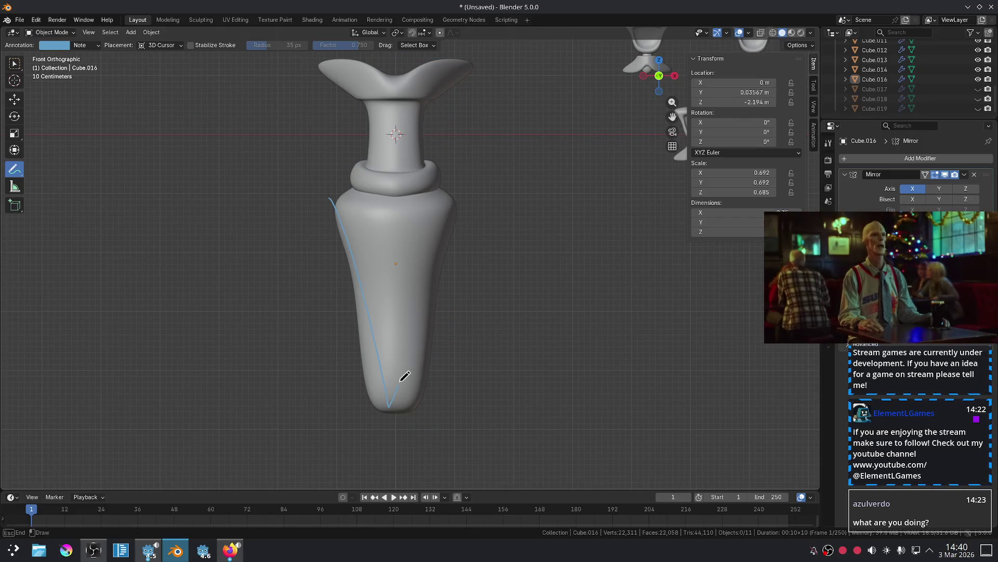
left_click_drag(411, 195, 319, 200)
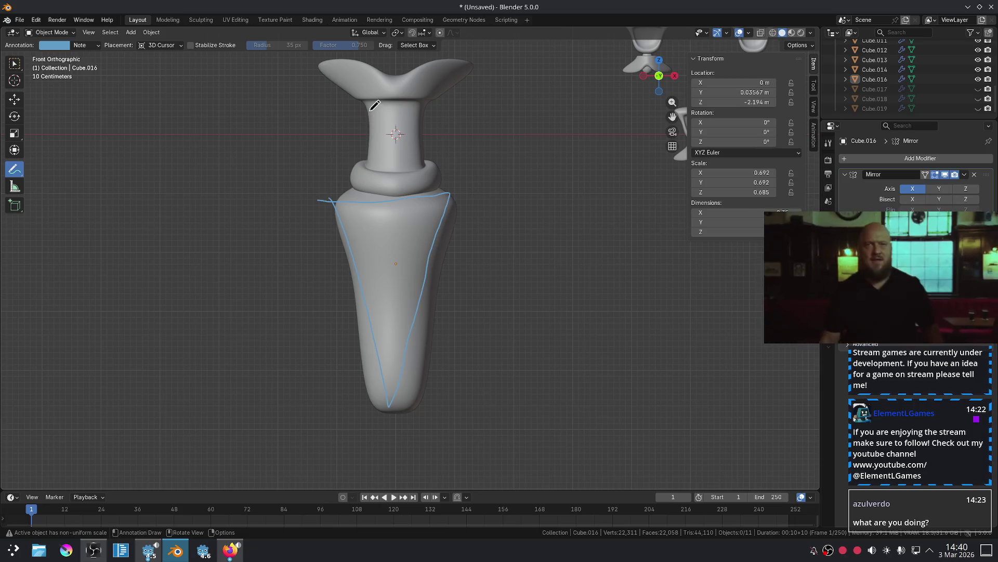
left_click_drag(405, 83, 411, 171)
mouse_move(440, 96)
left_mouse_down()
mouse_move(408, 185)
mouse_move(356, 100)
left_mouse_up()
left_click_drag(420, 89, 418, 166)
mouse_move(419, 171)
middle_mouse_down("ctrl")
mouse_move(580, 205)
mouse_move(517, 199)
middle_mouse_up("ctrl")
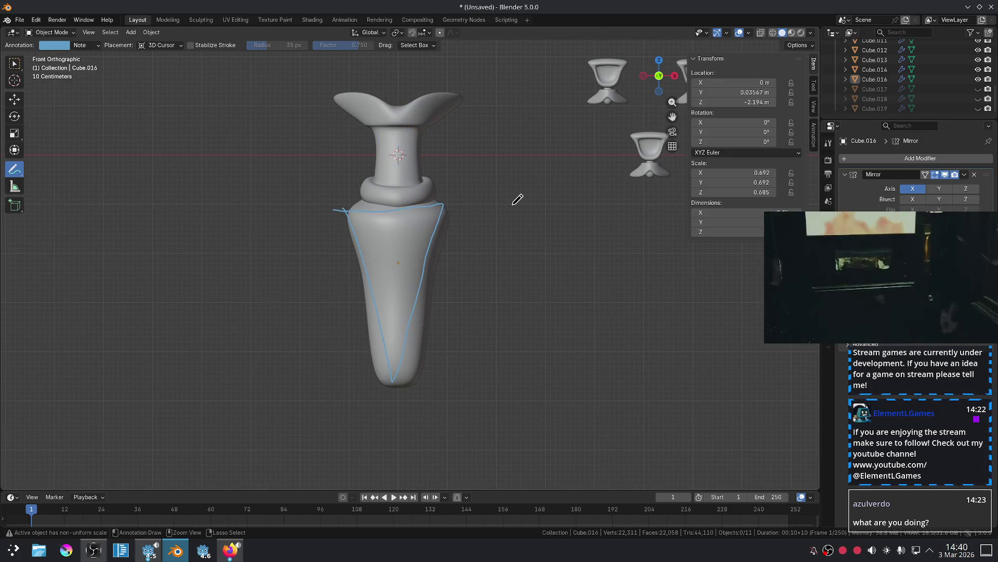
Back in Select Box, nudge the tapered body down to Z -2.292 m and view it from the front.
left_click(15, 62)
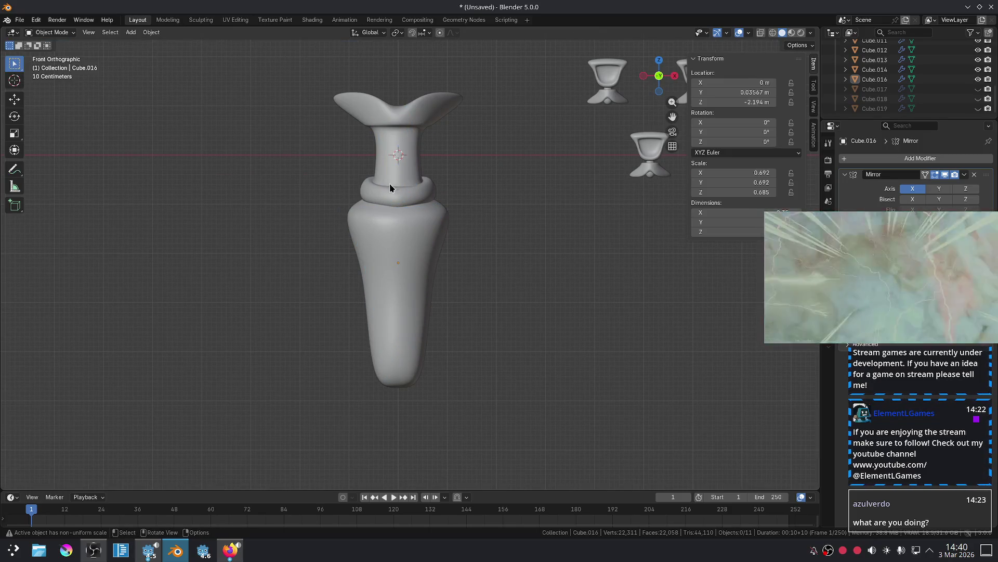
scroll(483, 253, "up", 2)
scroll(441, 217, "up", 2)
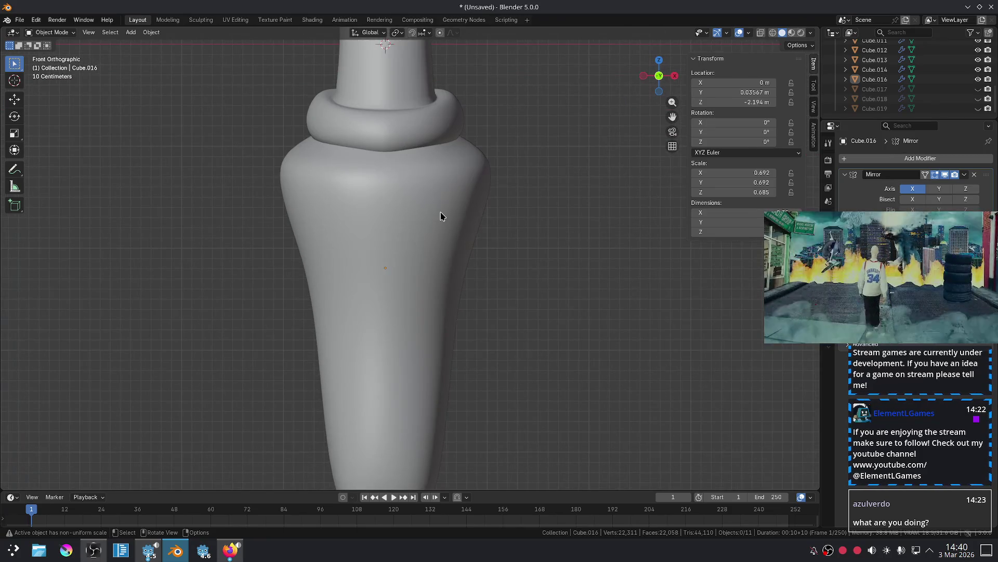
left_click_drag(418, 192, 419, 194)
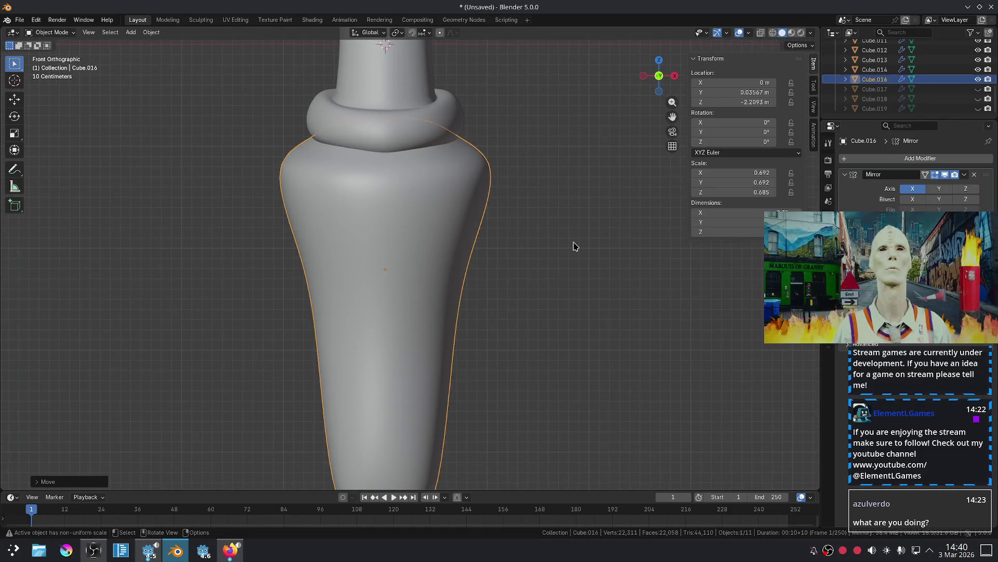
left_click(551, 240)
mouse_move(503, 210)
middle_mouse_down()
mouse_move(519, 228)
mouse_move(555, 230)
mouse_move(422, 240)
middle_mouse_up()
left_click(421, 241)
mouse_move(403, 175)
middle_mouse_down()
mouse_move(306, 205)
mouse_move(337, 223)
mouse_move(380, 199)
middle_mouse_up()
key("KP_1")
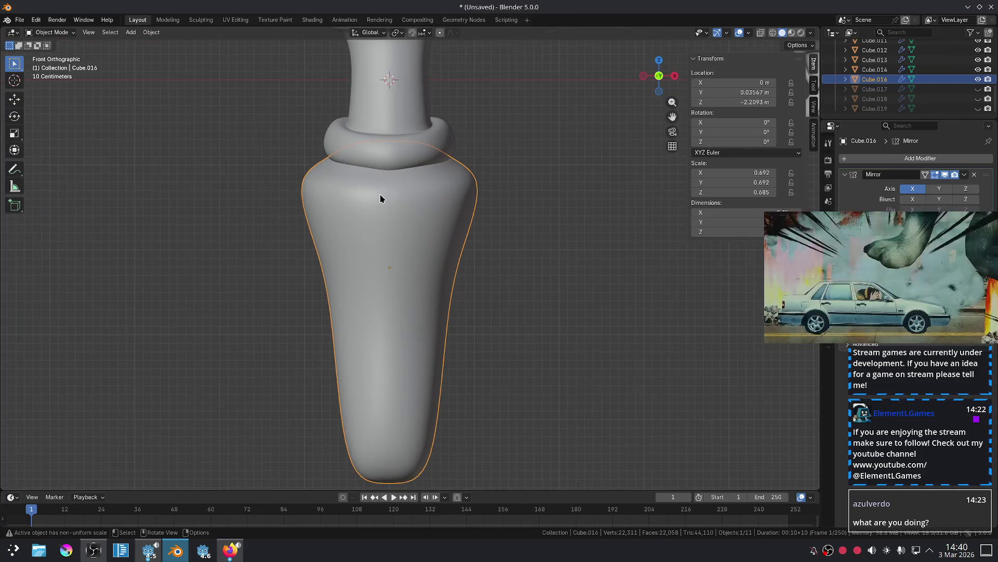
Inspect the model from other angles, then return to front view framing the flared top.
left_click(560, 309)
scroll(559, 281, "down", 3)
scroll(416, 211, "up", 3)
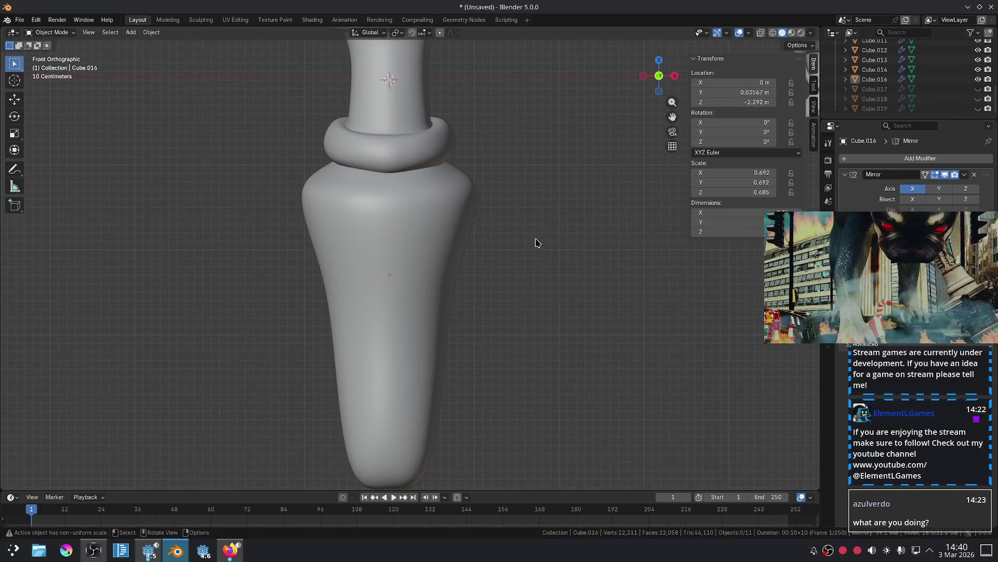
middle_click_drag(477, 231, 556, 232)
mouse_move(593, 233)
middle_mouse_down()
mouse_move(609, 232)
mouse_move(604, 241)
mouse_move(422, 245)
middle_mouse_up()
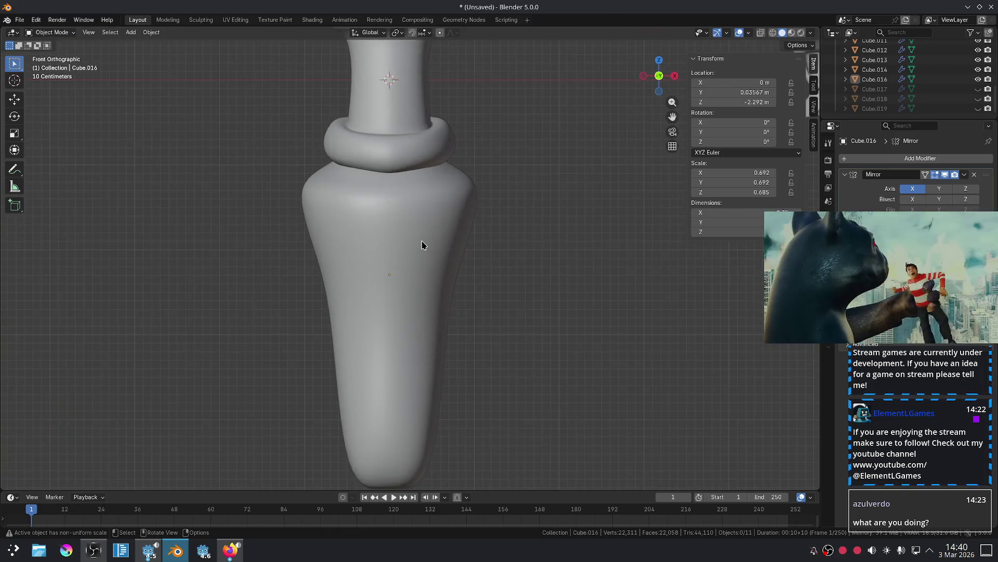
key("KP_1")
mouse_move(523, 232)
middle_mouse_down("shift")
mouse_move(528, 382)
mouse_move(528, 314)
mouse_move(493, 218)
mouse_move(517, 390)
middle_mouse_up("shift")
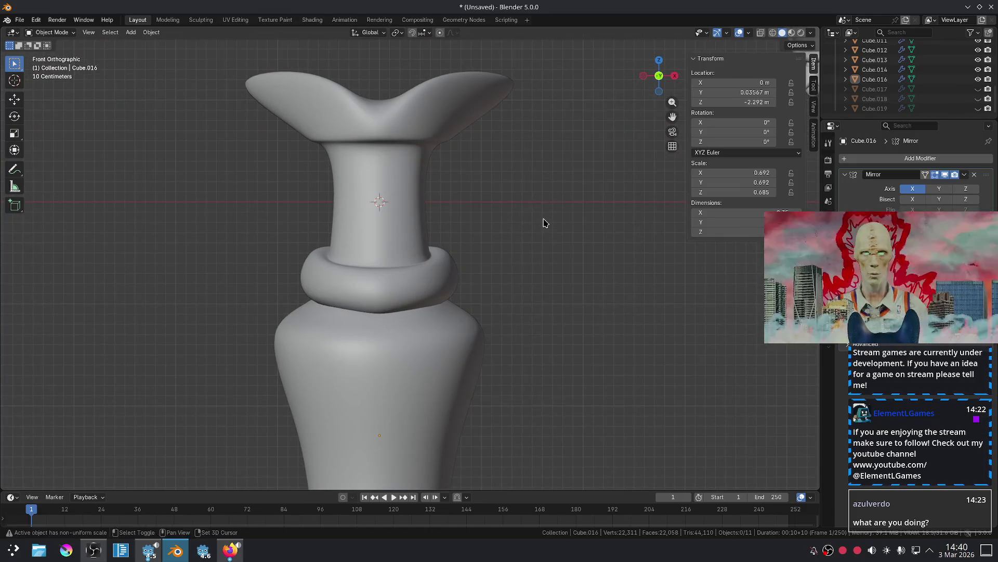
Add a plane rotated on X, then delete it.
key("shift+a")
mouse_move(542, 236)
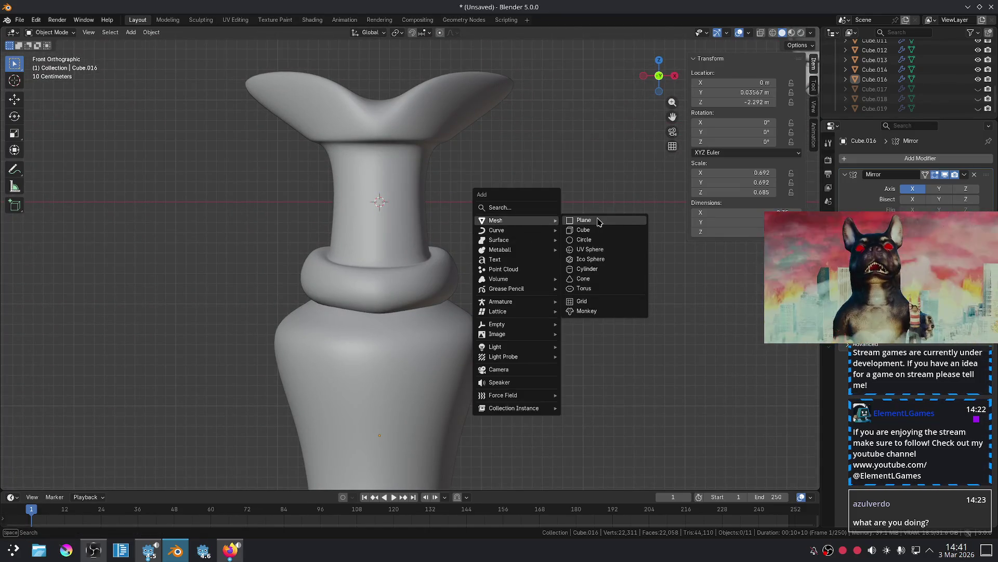
left_click(598, 221)
key("r")
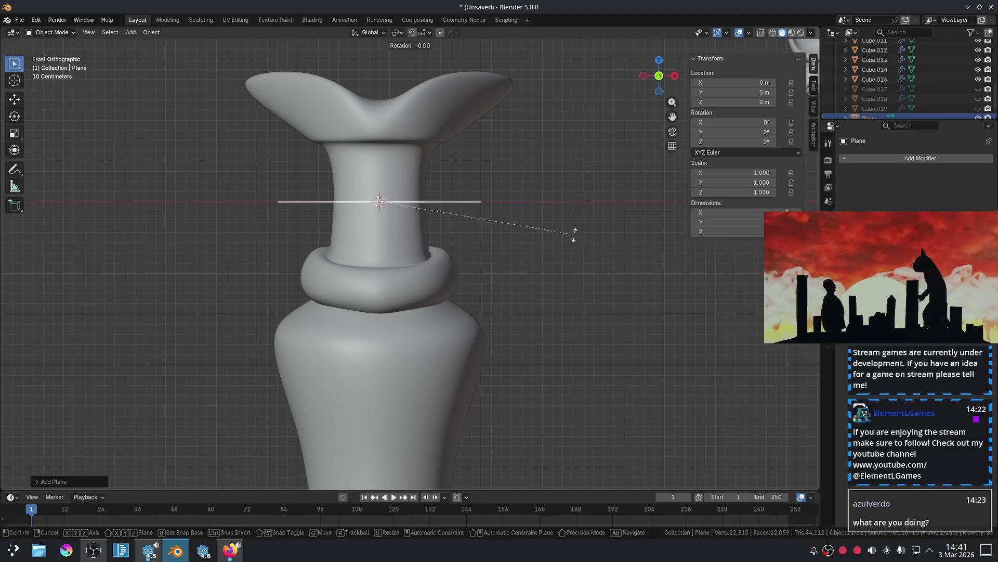
key("x")
key("9")
key("Return")
key("x")
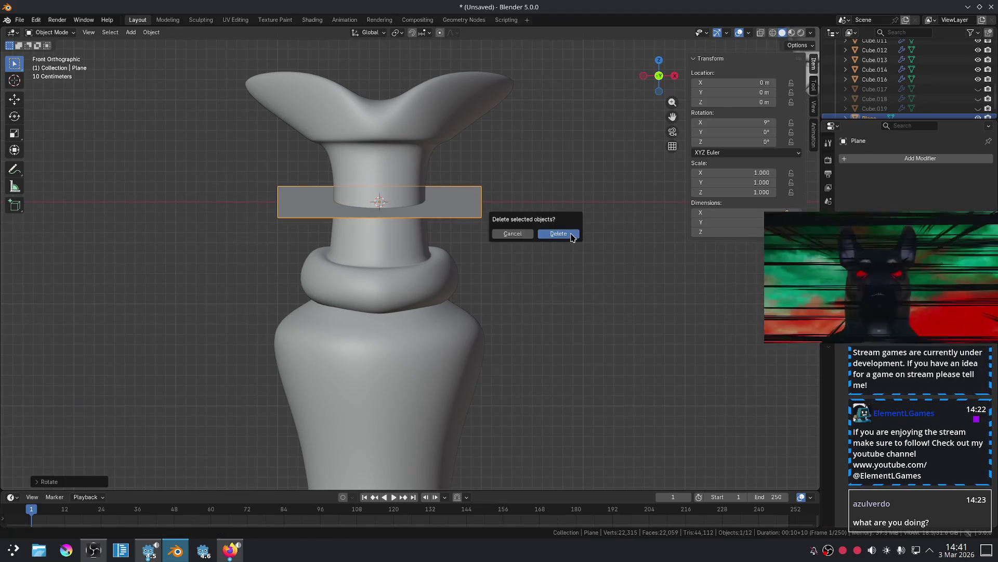
left_click(572, 234)
Add a cube flattened to 0.109 on Y with level-3 subdivision and smooth shading.
key("shift+a")
mouse_move(574, 234)
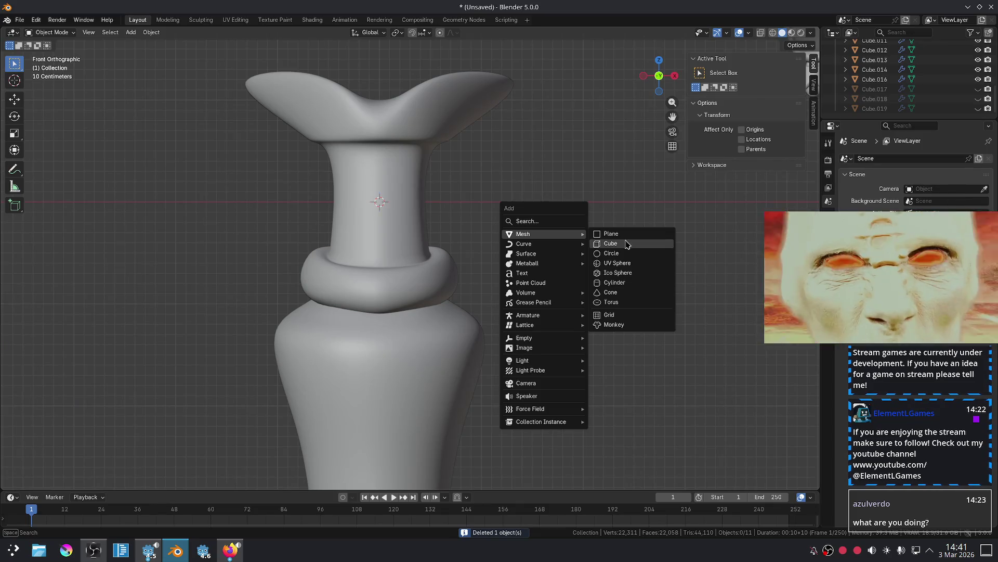
left_click(611, 244)
middle_click_drag(535, 208, 550, 232)
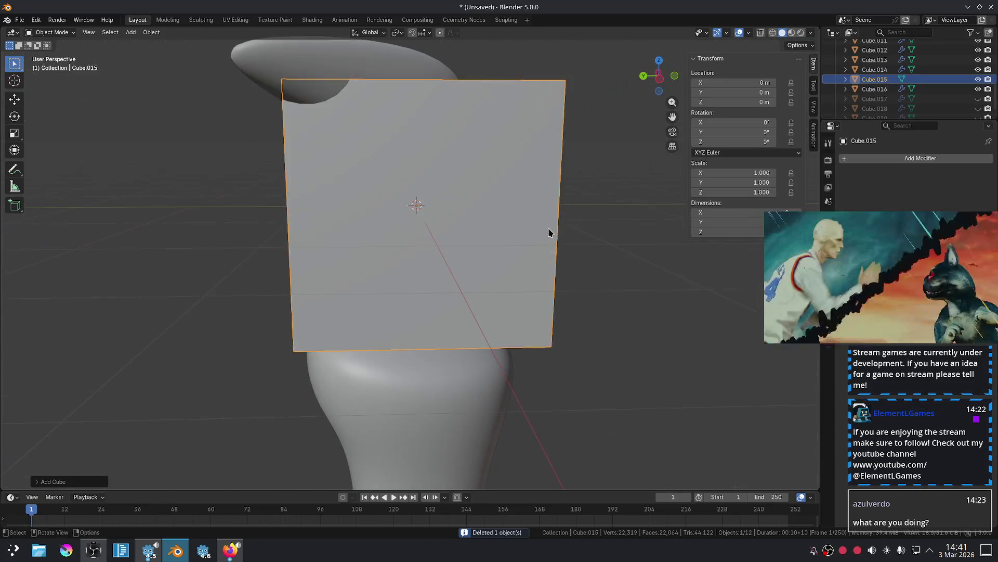
key("s")
key("y")
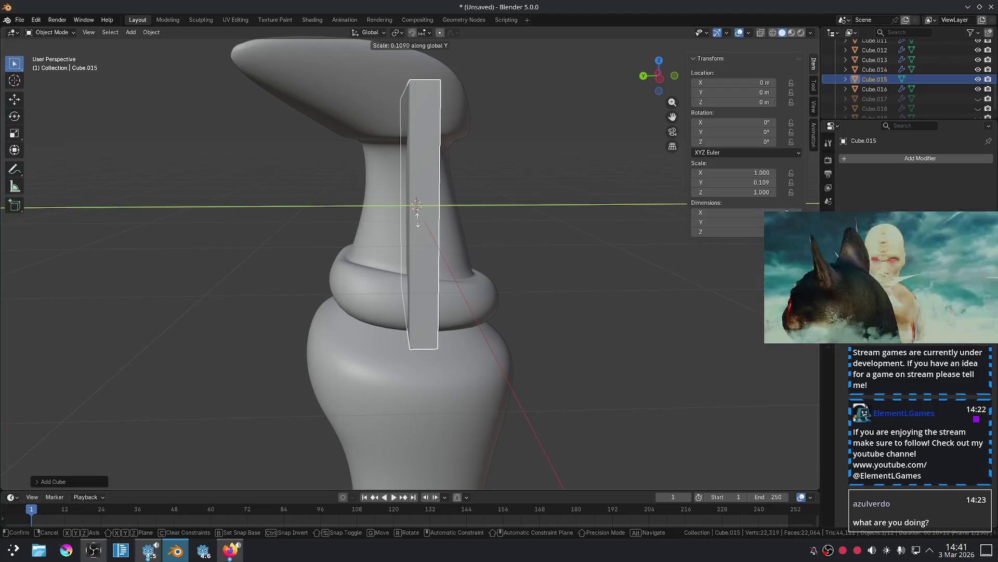
left_click(419, 224)
key("ctrl+3")
right_click(464, 206)
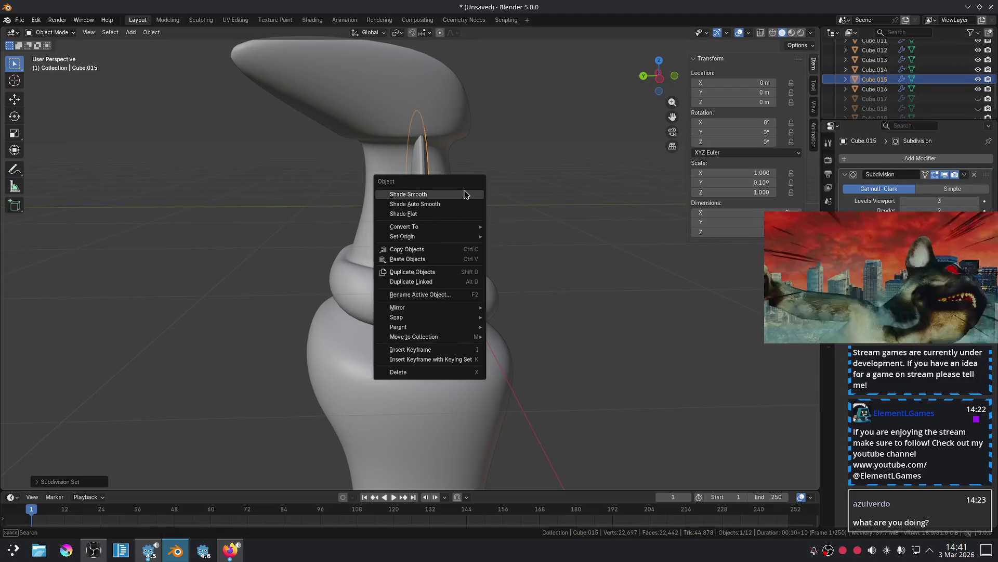
left_click(466, 194)
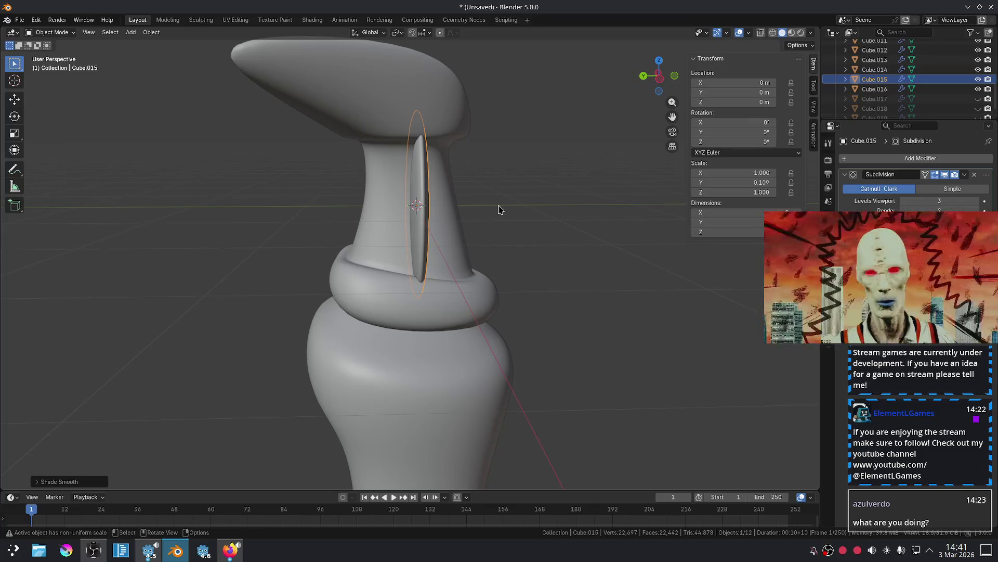
Delete the smoothed slab.
key("Tab")
key("x")
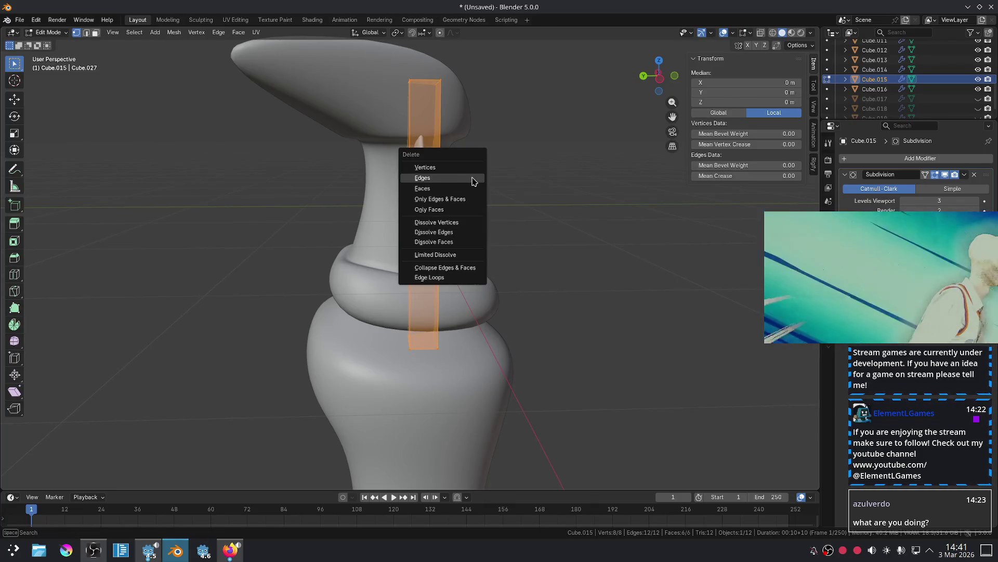
key("Escape")
key("Tab")
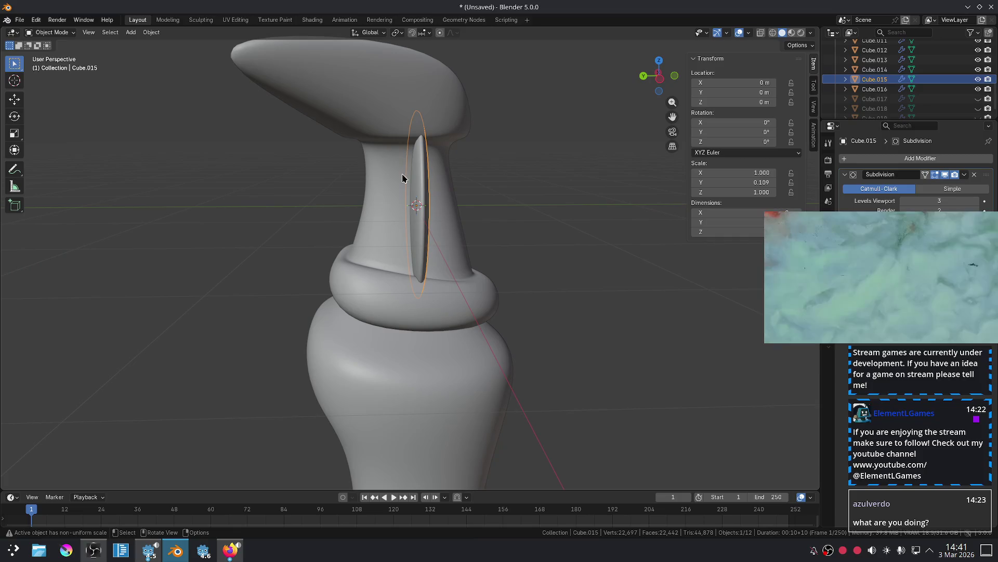
key("x")
left_click(416, 172)
Add a plane at the neck and rotate it 90° on X to stand upright.
key("shift+a")
mouse_move(564, 166)
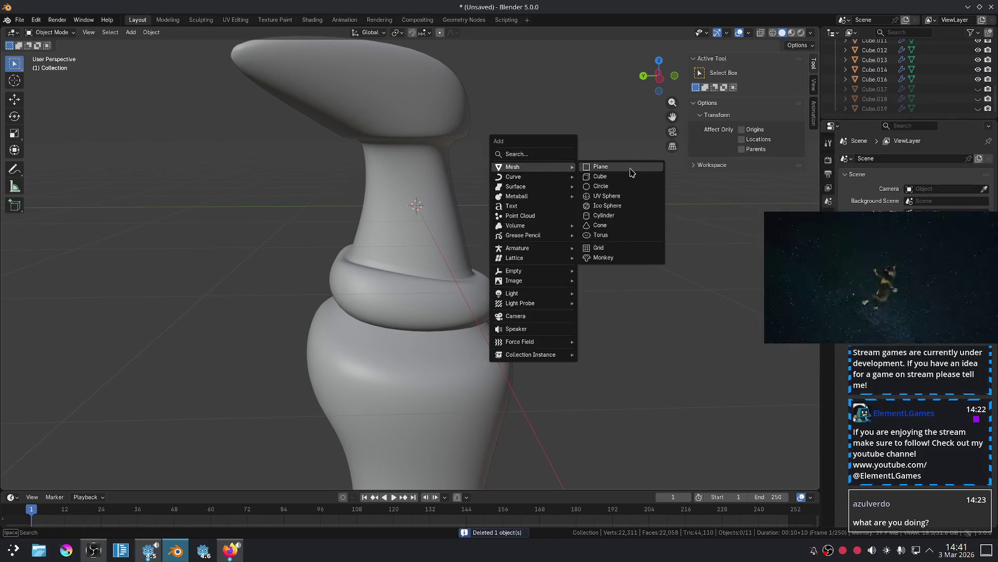
left_click(631, 172)
type("rx90")
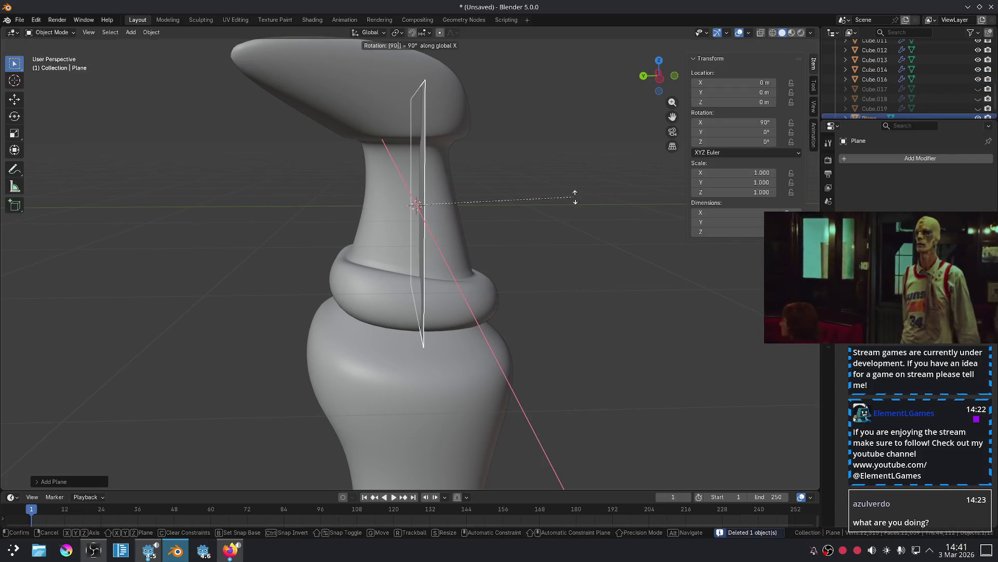
key("Return")
scroll(582, 203, "down", 5)
mouse_move(582, 203)
middle_mouse_down()
mouse_move(486, 200)
mouse_move(519, 205)
middle_mouse_up()
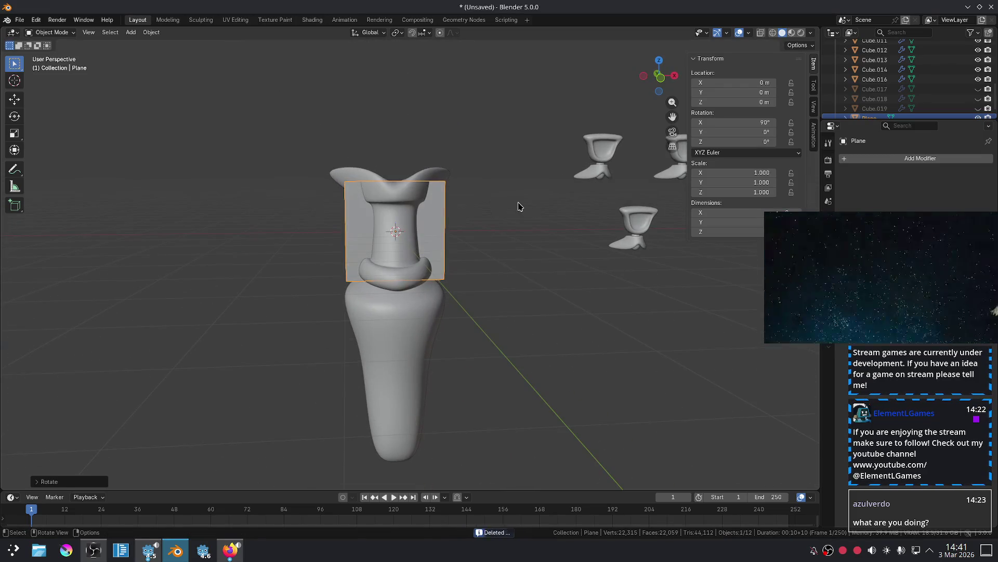
Scale the upright plane to 0.455 and add a Solidify modifier to it.
key("s")
left_click(468, 210)
left_click_drag(940, 262, 692, 287)
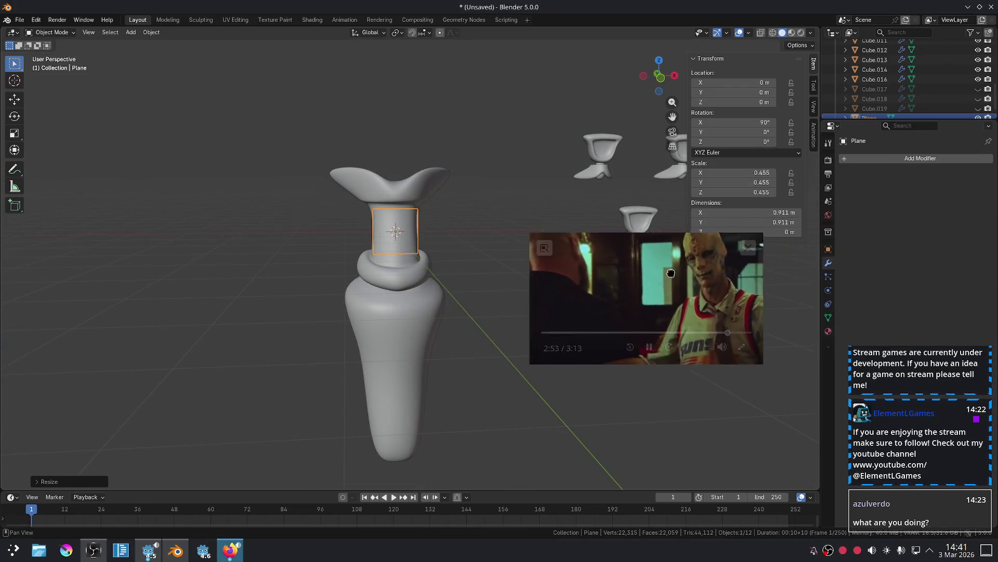
left_click(895, 157)
type("s")
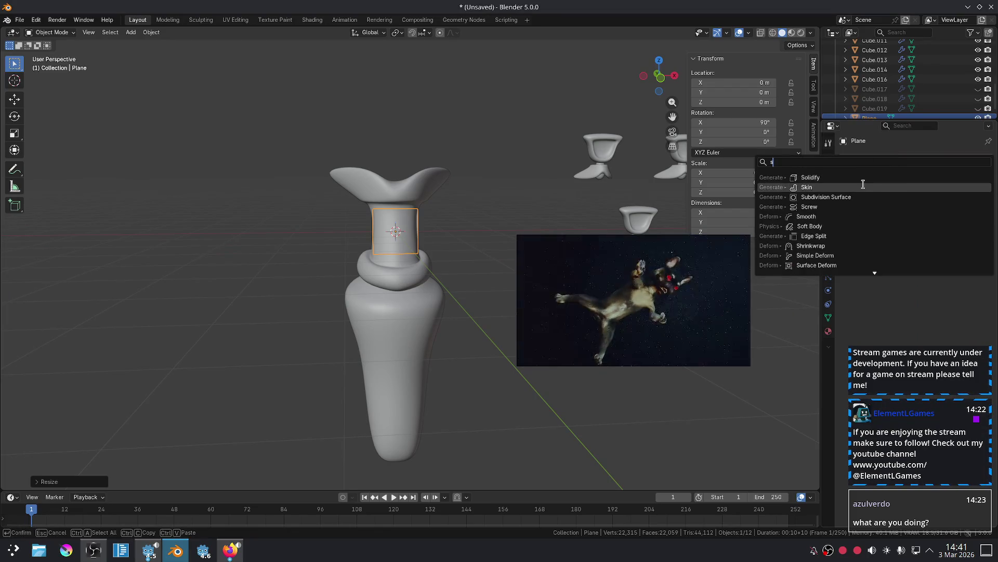
left_click(856, 178)
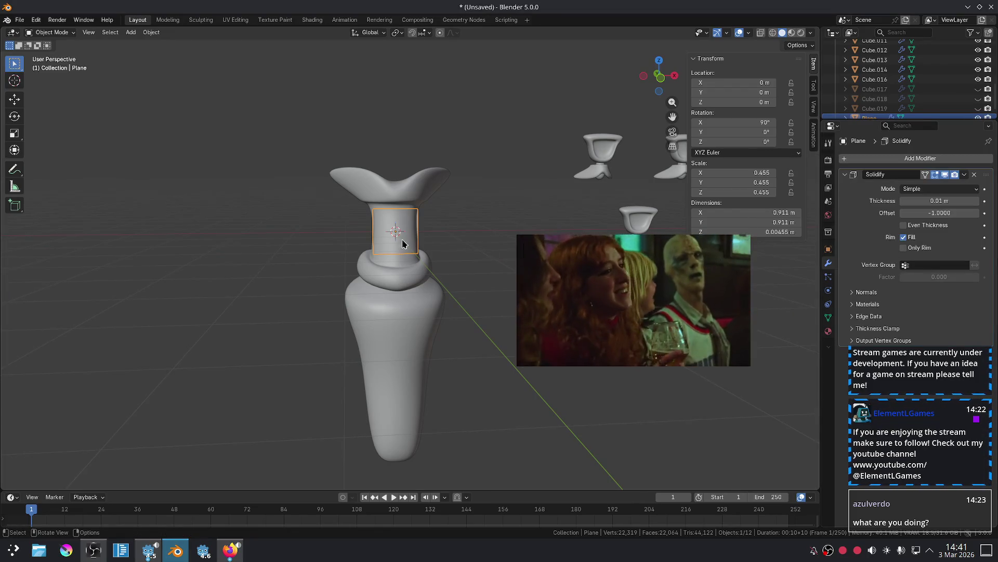
Move the plane along Y onto the front of the neck.
scroll(403, 243, "up", 3)
middle_click_drag(403, 244, 477, 239)
key("g")
key("y")
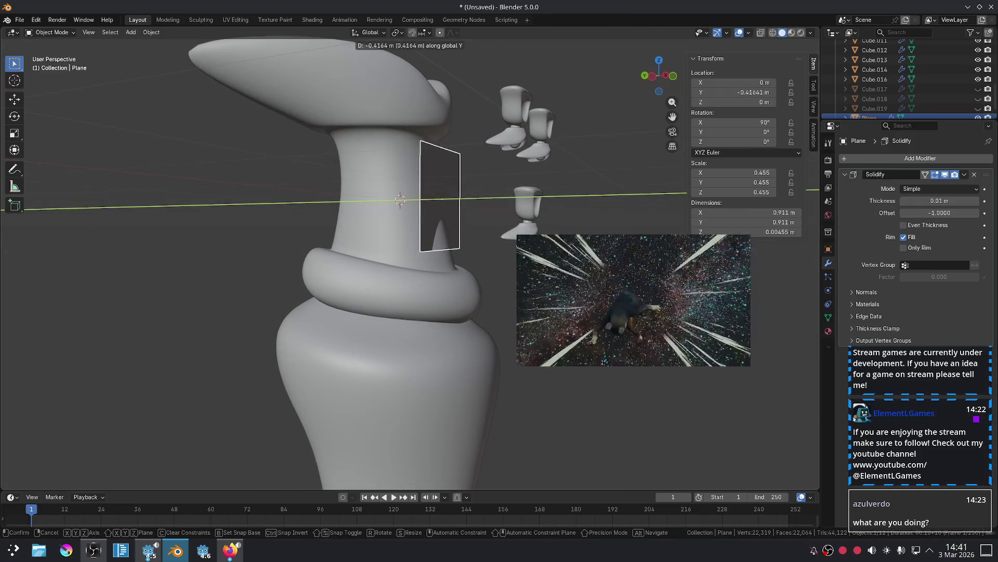
key("Return")
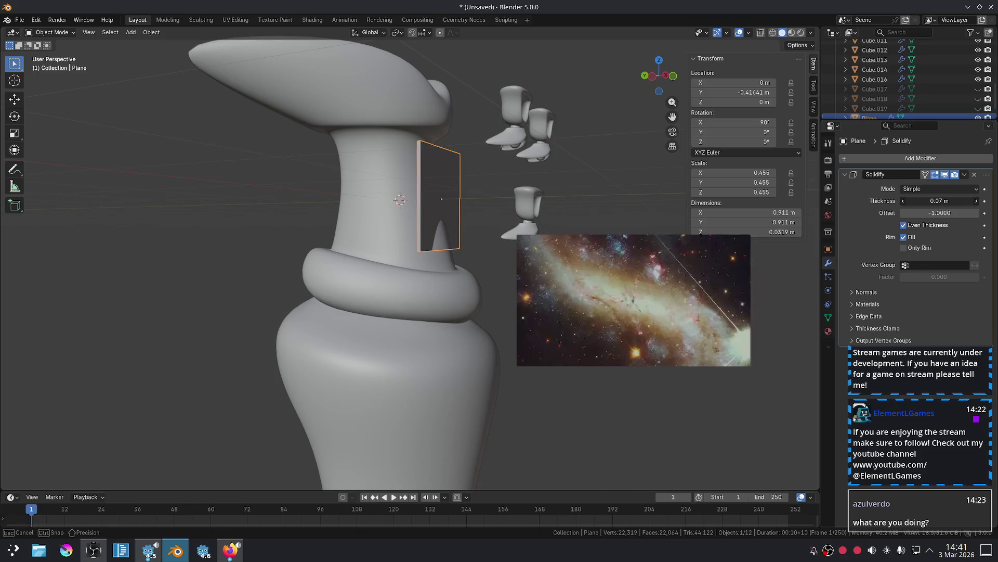
Subdivide the plane with Ctrl+2 into an ellipse and shade it smooth.
key("ctrl+2")
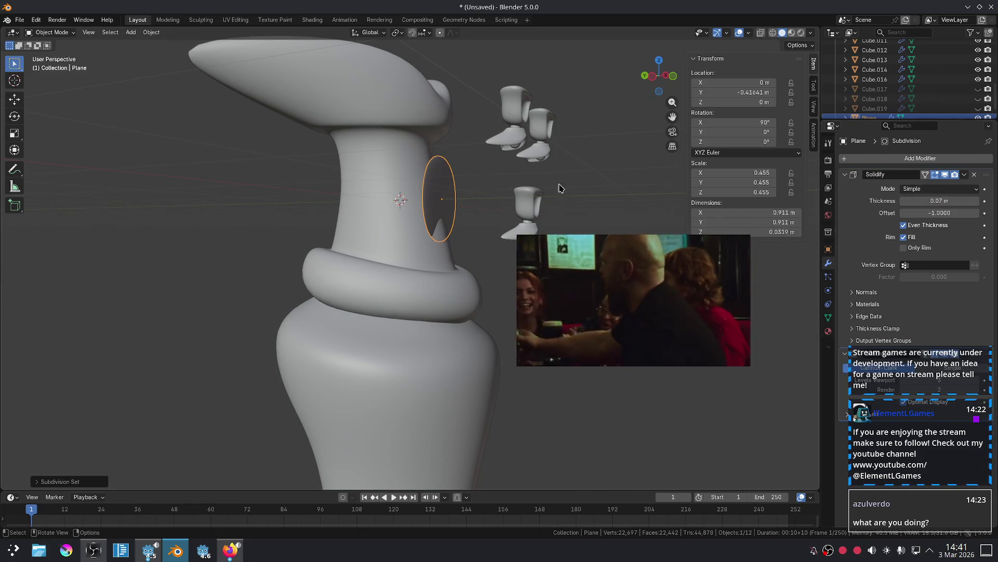
scroll(495, 188, "up", 2)
right_click(472, 162)
left_click(472, 157)
mouse_move(473, 157)
middle_mouse_down()
mouse_move(508, 178)
mouse_move(468, 190)
mouse_move(493, 203)
middle_mouse_up()
Set the Solidify thickness to 0.36 m for a thick disc.
scroll(492, 202, "up", 3)
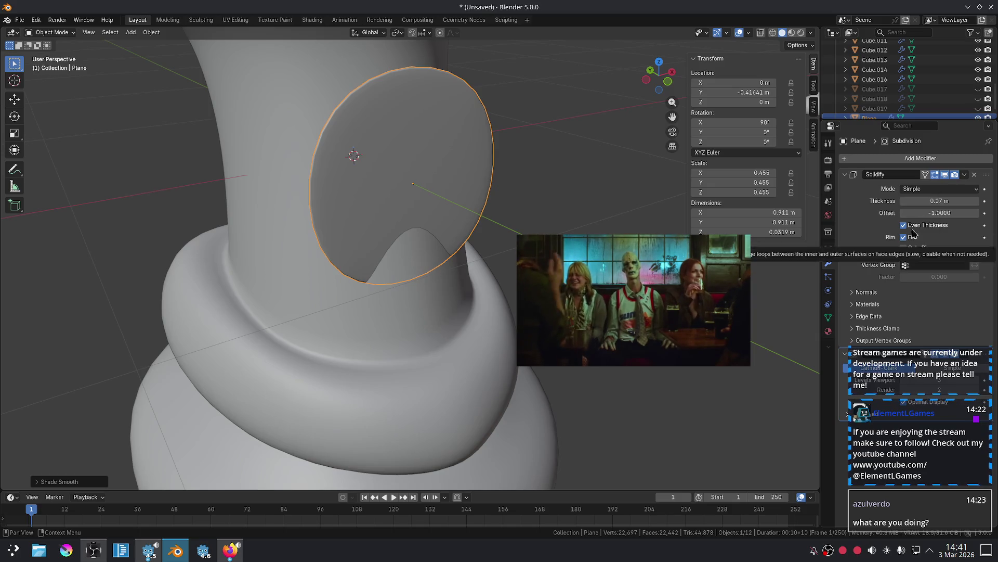
left_click_drag(936, 201, 961, 201)
mouse_move(498, 207)
middle_mouse_down()
mouse_move(565, 197)
mouse_move(445, 171)
middle_mouse_up()
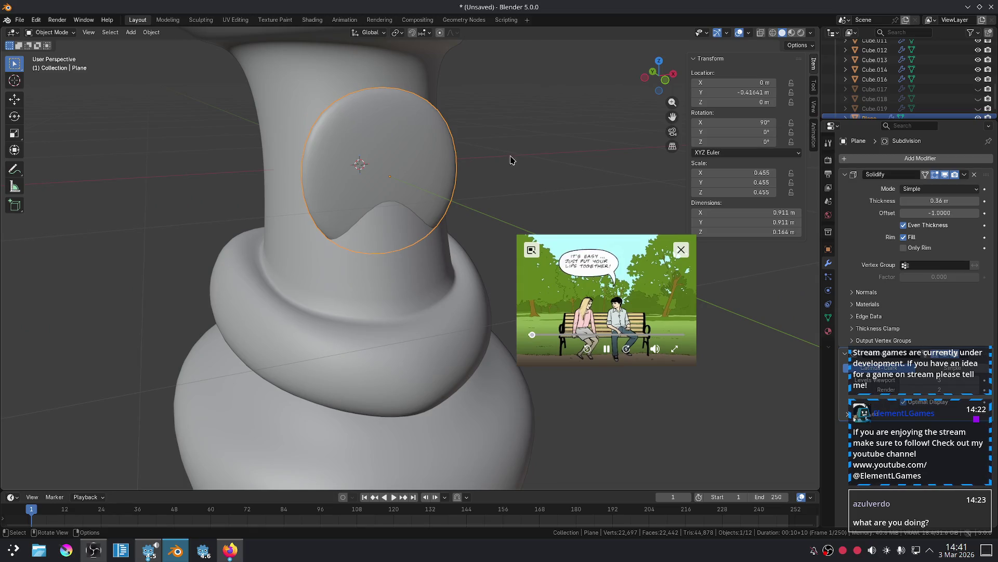
Scale the disc down to 0.189 and place it on the upper neck.
key("s")
left_click(436, 163)
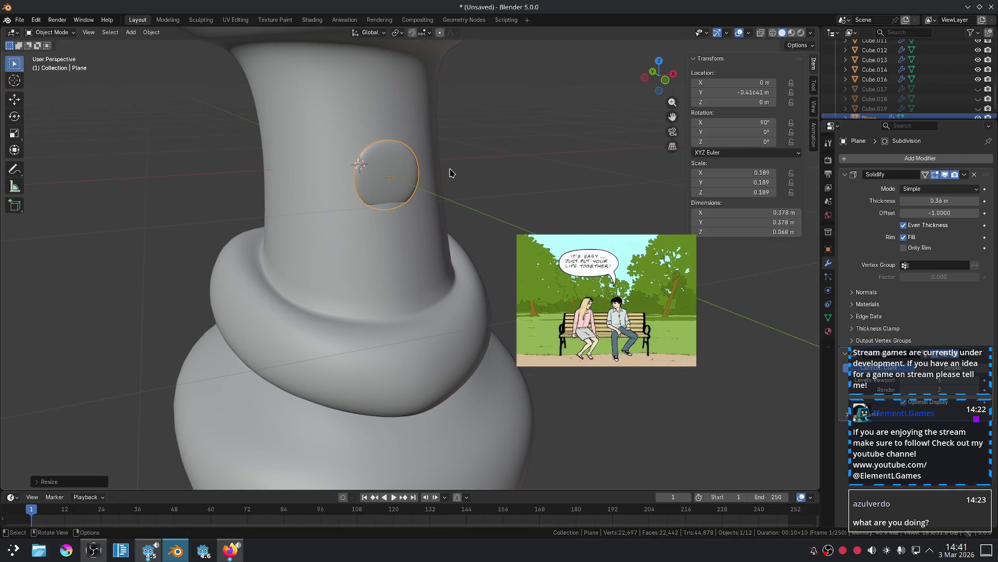
key("KP_1")
key("g")
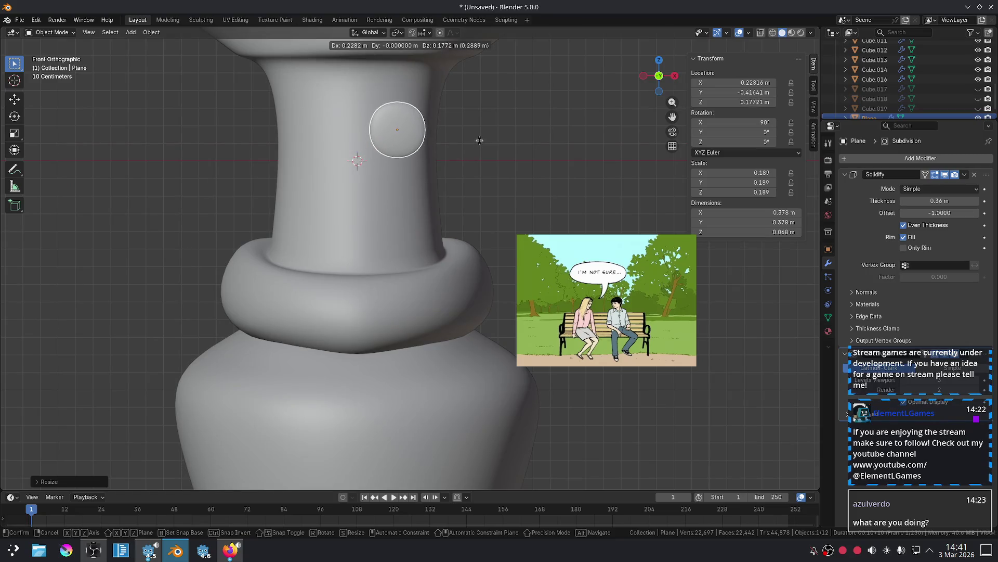
left_click(479, 140)
mouse_move(479, 140)
middle_mouse_down()
mouse_move(507, 159)
mouse_move(494, 176)
middle_mouse_up()
Push the disc along Y against the neck and rotate it about 22° on Z.
key("g")
key("y")
left_click(520, 167)
key("r")
key("z")
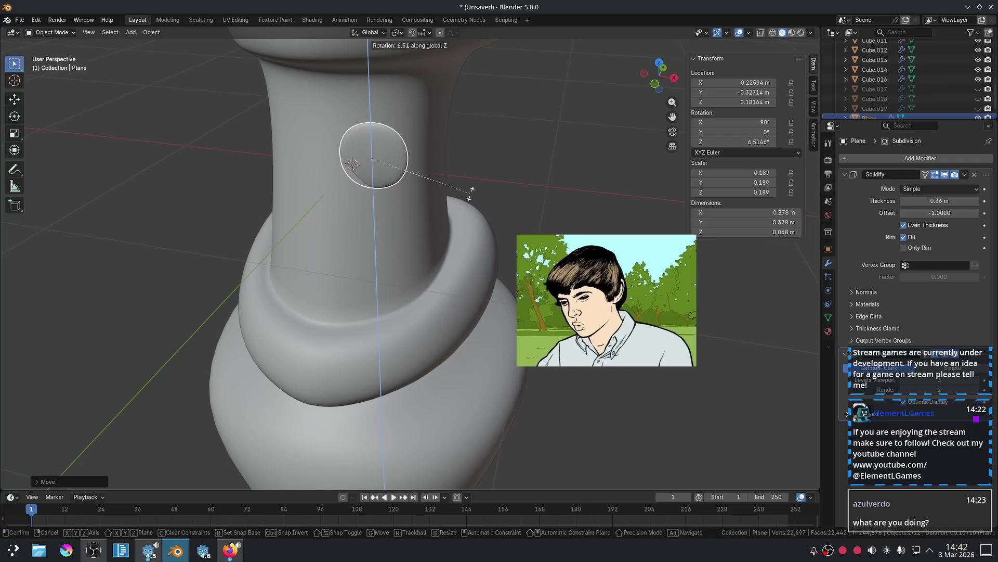
left_click(484, 170)
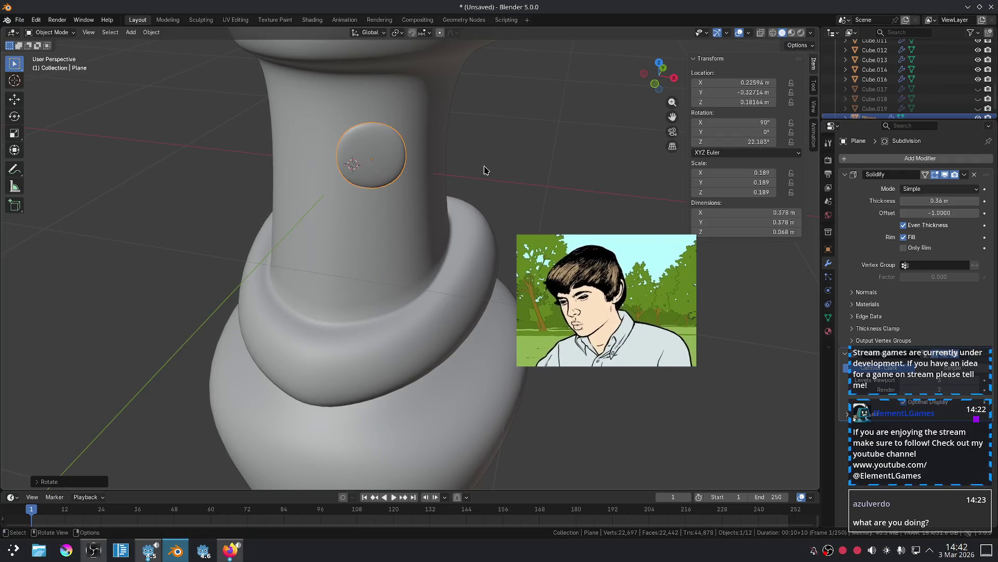
Add a Mirror modifier with Cube.005 as the Mirror Object.
left_click(848, 175)
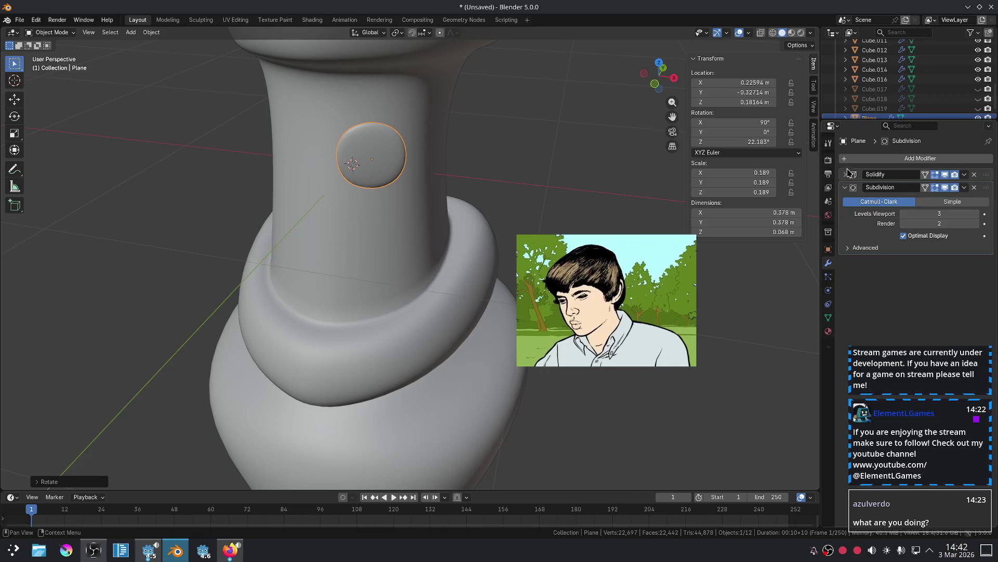
left_click(848, 183)
left_click(894, 158)
type("m")
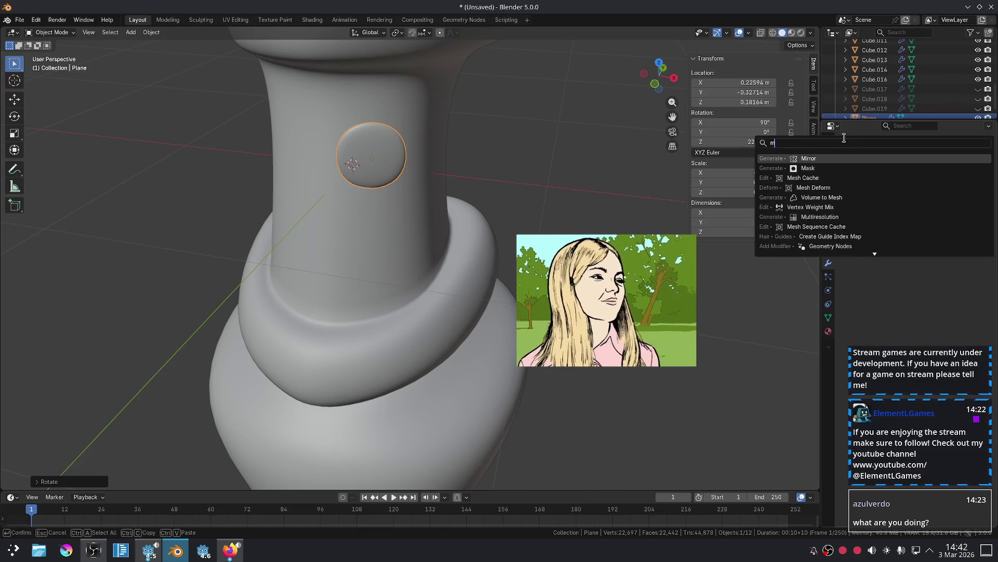
left_click(828, 157)
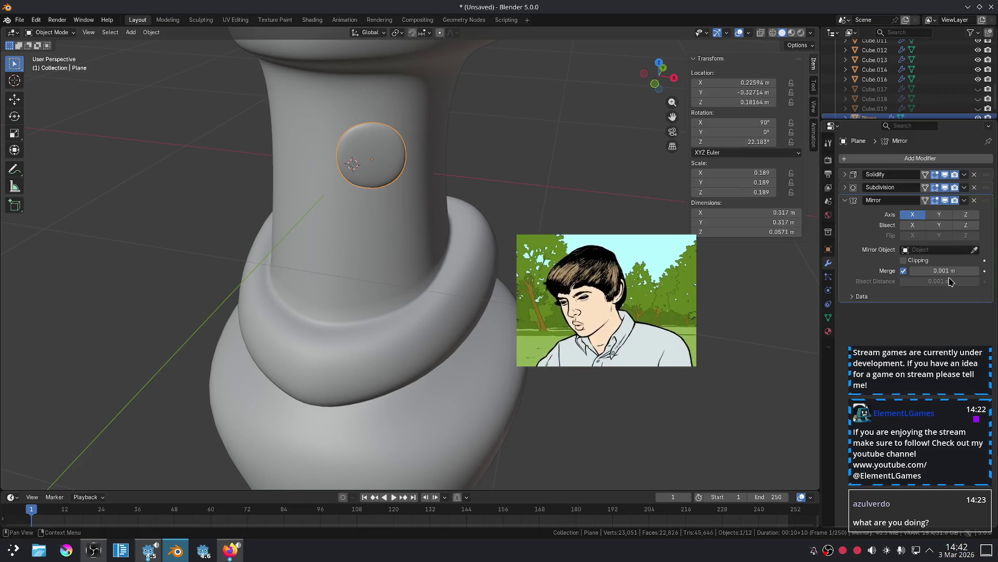
left_click(351, 225)
key("KP_1")
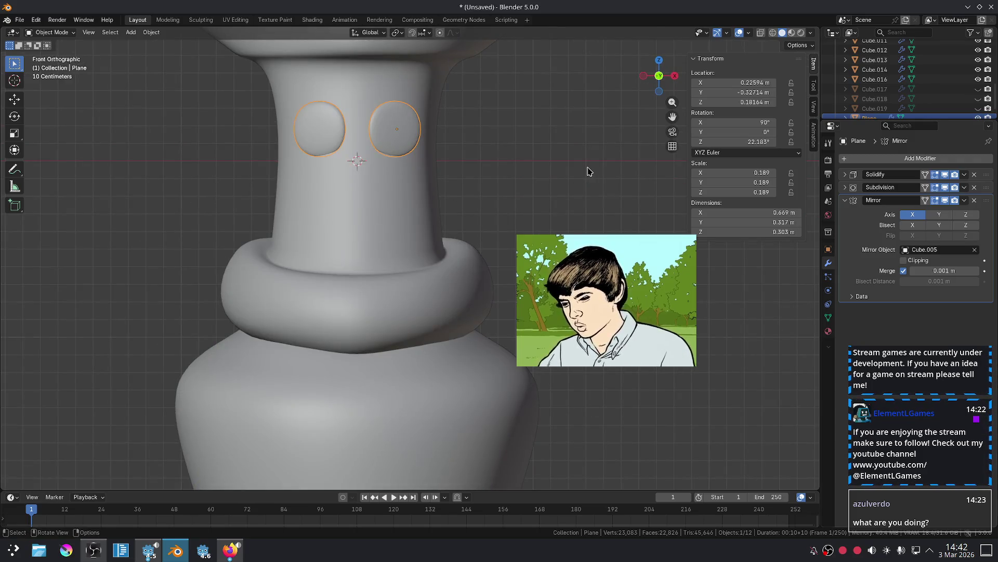
In Edit Mode, scale the right eye's bottom vertices narrower.
left_click(588, 171)
scroll(517, 179, "down", 3)
scroll(407, 172, "up", 3)
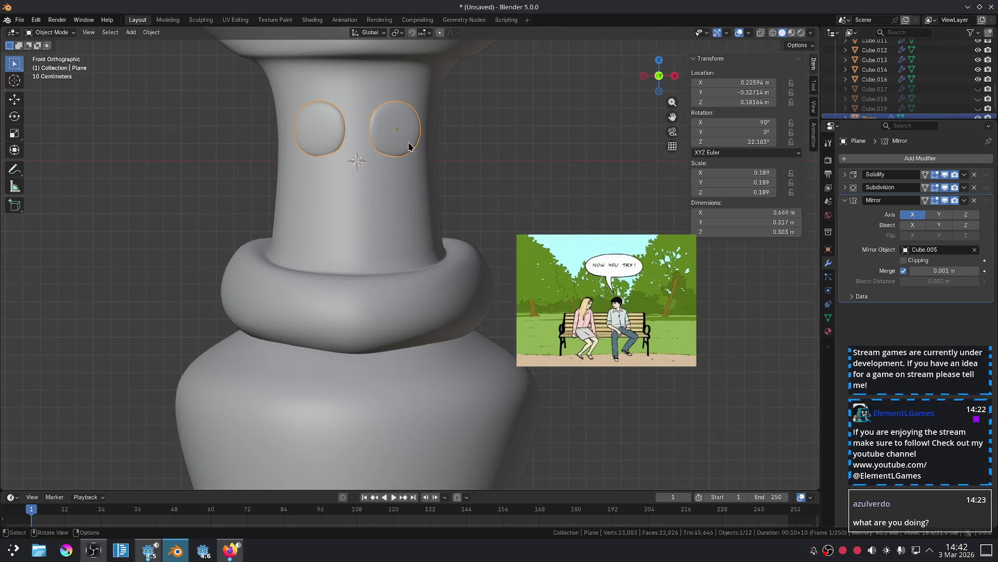
key("Tab")
left_click_drag(428, 163, 400, 95)
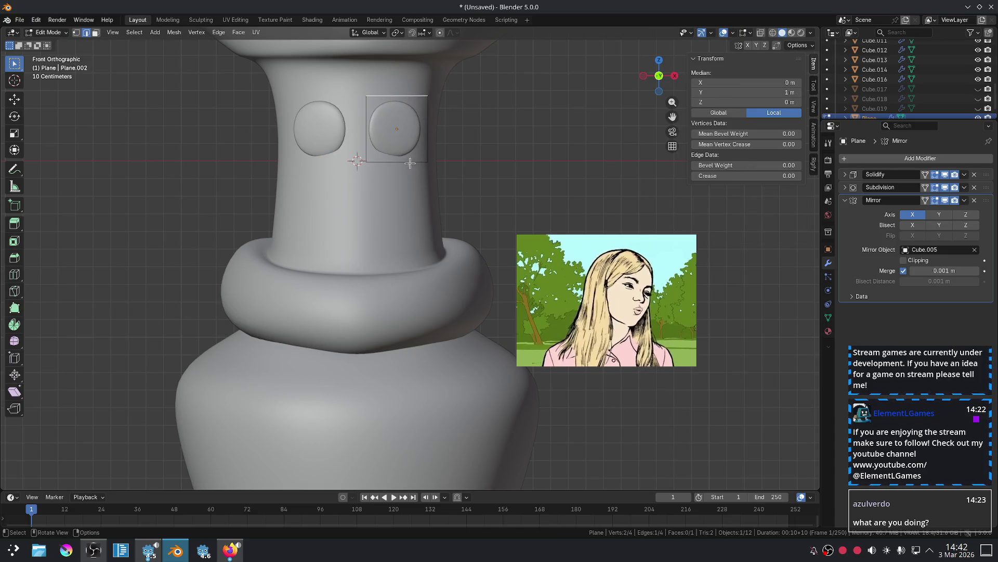
key("s")
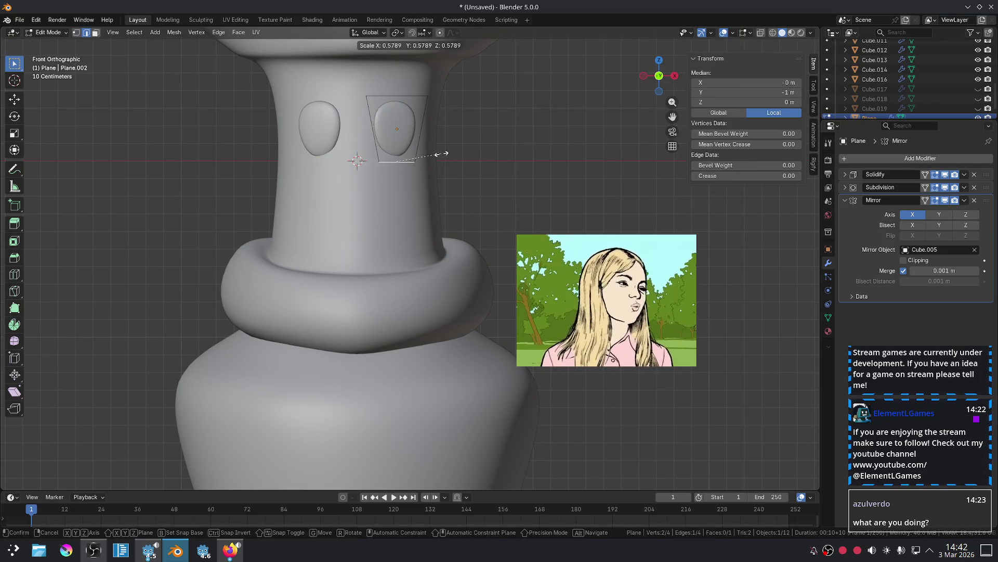
left_click(468, 155)
Add a horizontal loop cut near the top of the eye.
key("ctrl+r")
left_click(427, 130)
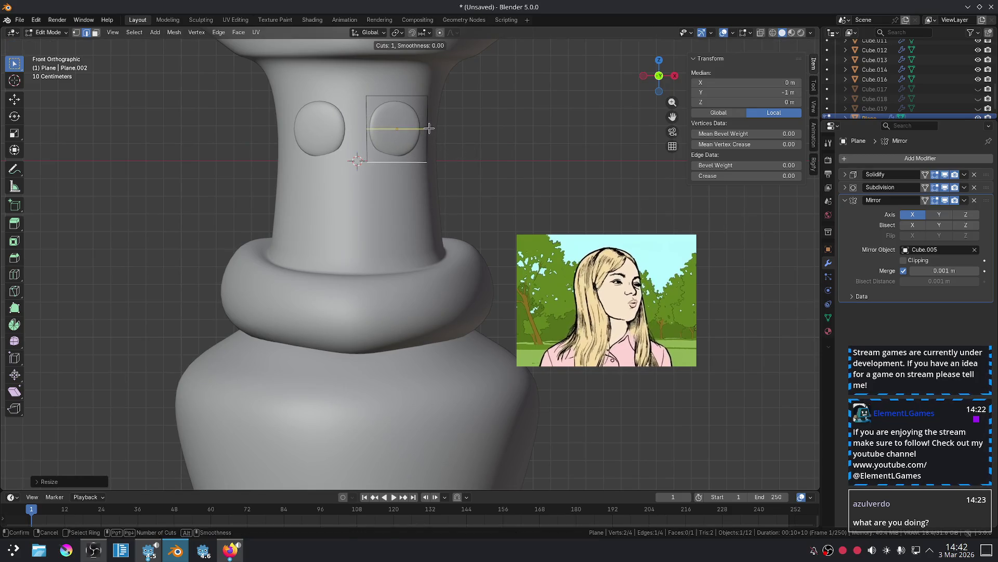
left_click(434, 106)
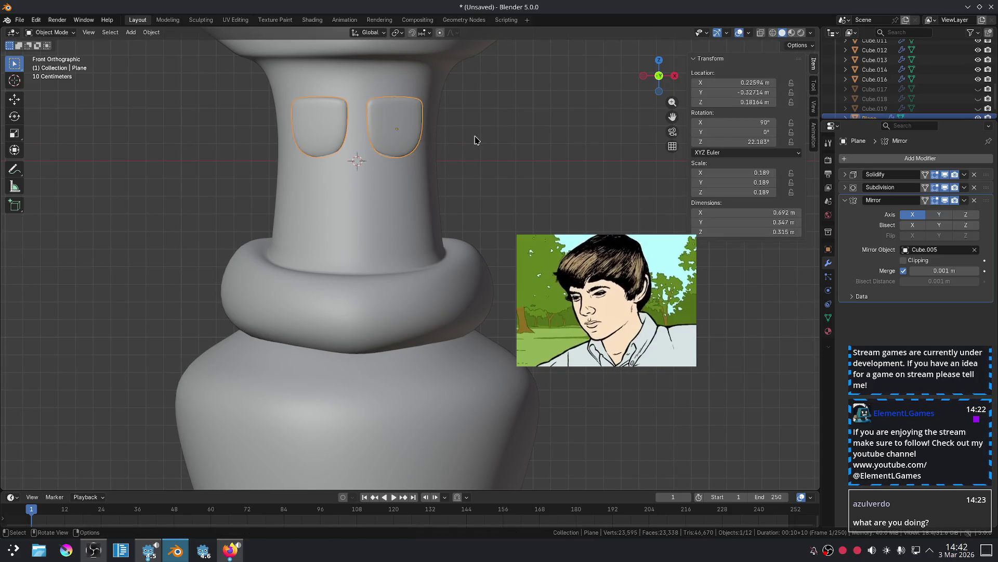
key("Tab")
Rotate the eyes on Z and tilt them to follow the neck.
key("r")
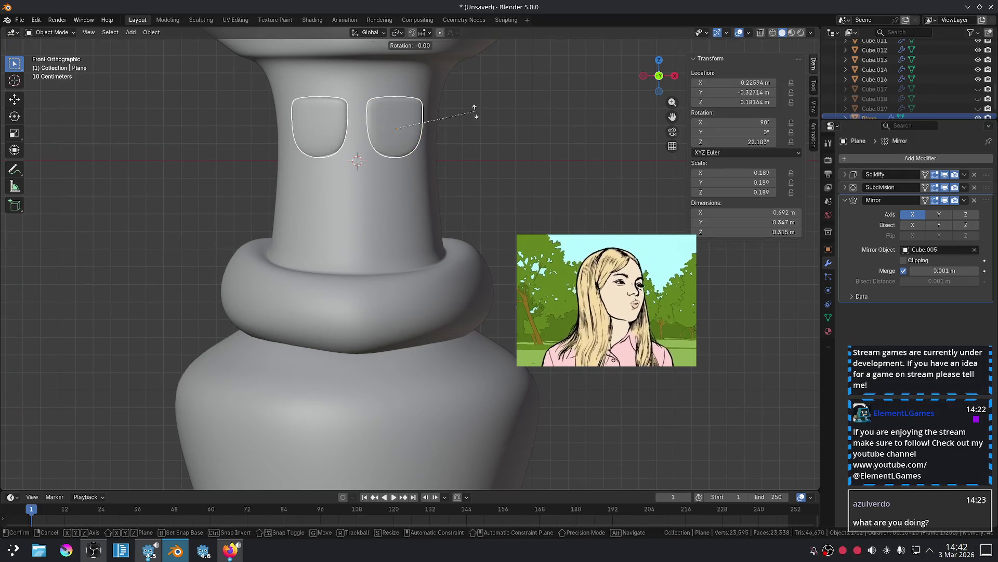
key("z")
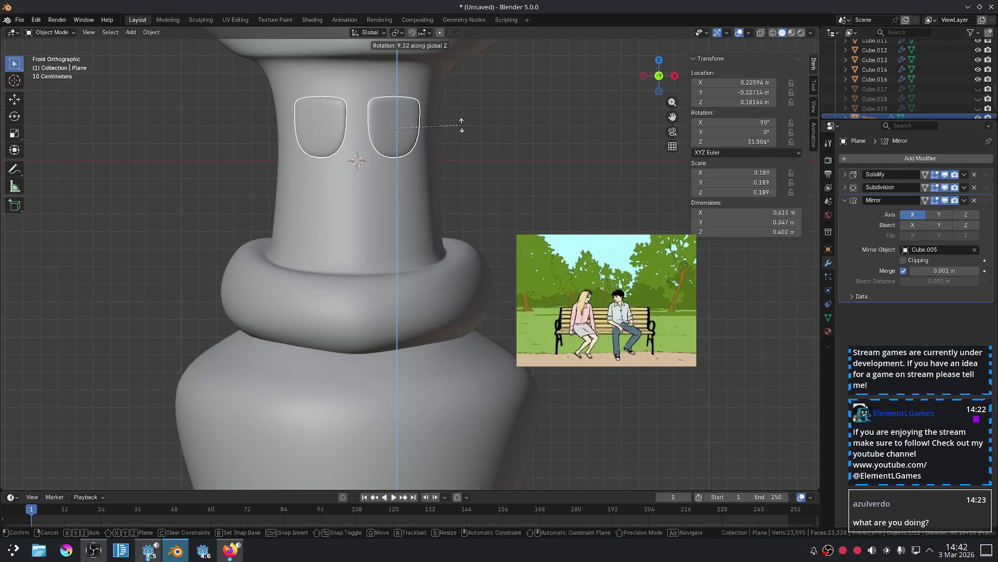
left_click(439, 124)
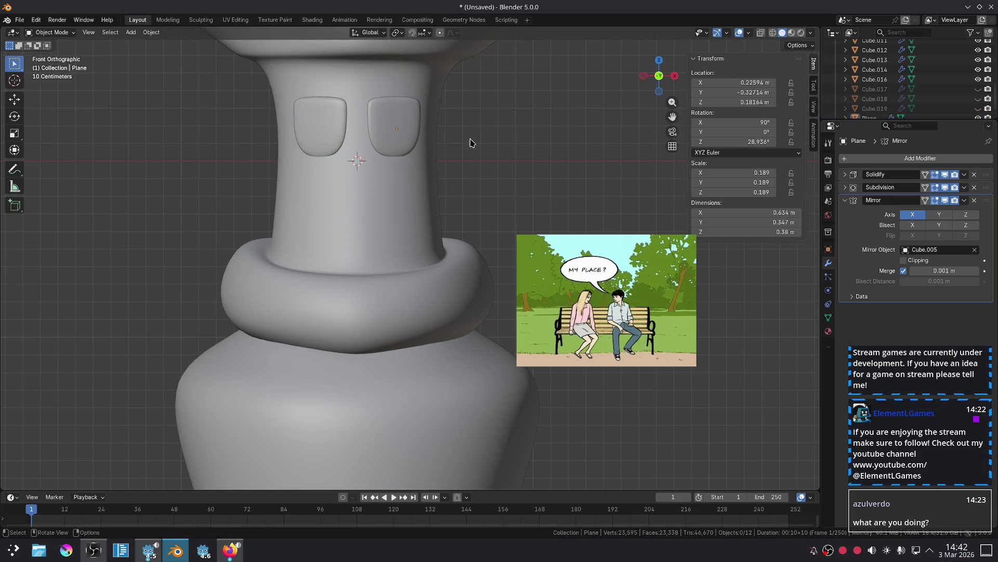
mouse_move(468, 140)
middle_mouse_down()
mouse_move(390, 178)
mouse_move(404, 223)
mouse_move(374, 209)
middle_mouse_up()
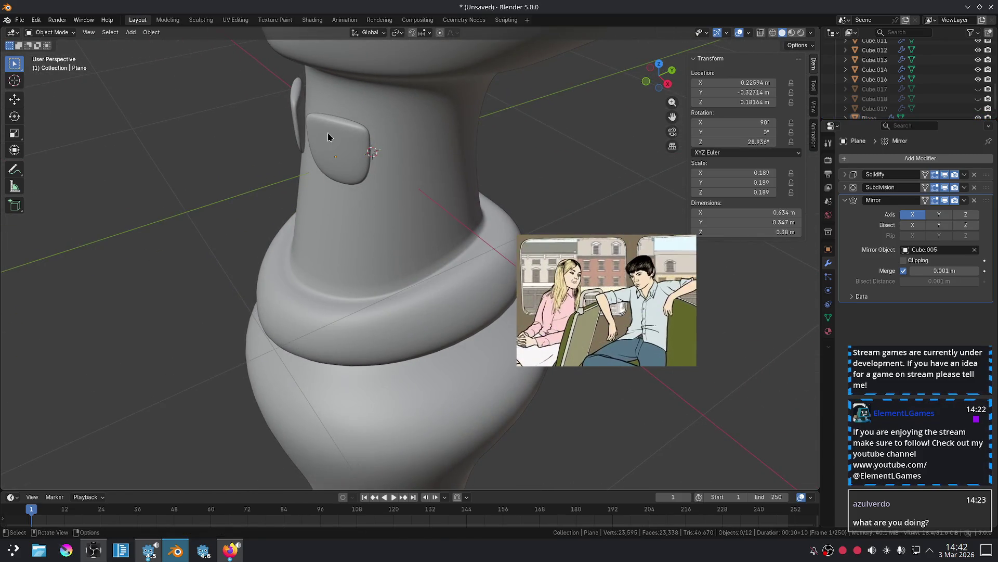
left_click_drag(327, 137, 334, 138)
key("r")
key("r")
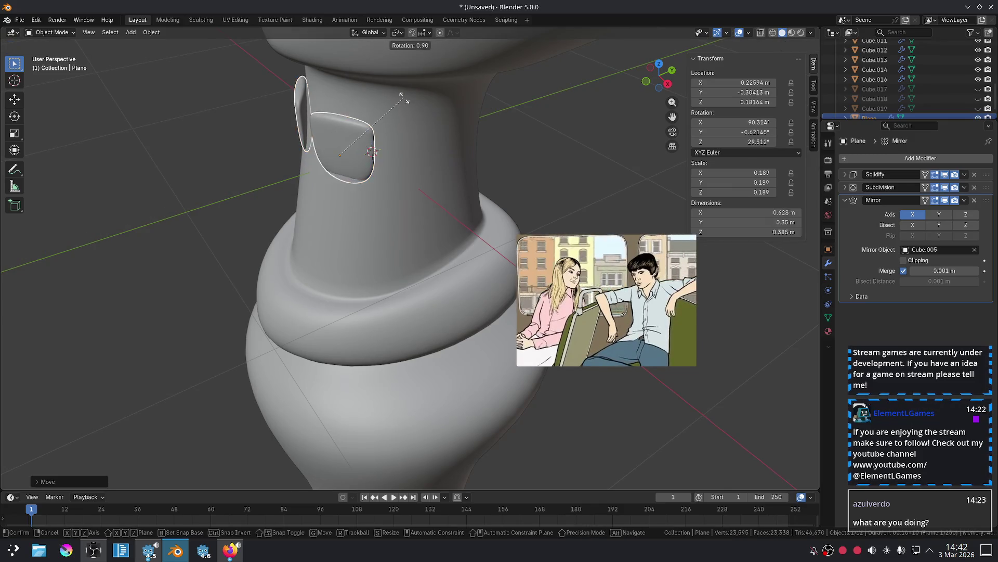
left_click(406, 119)
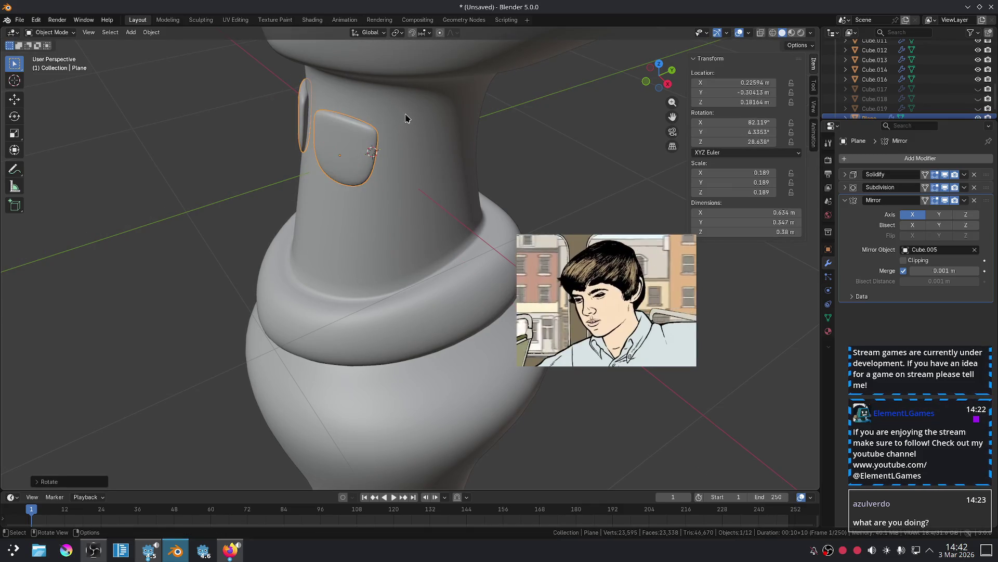
Reselect the eye and attempt an X-axis rotation, then cancel it.
key("alt+a")
key("KP_1")
scroll(625, 181, "down", 4)
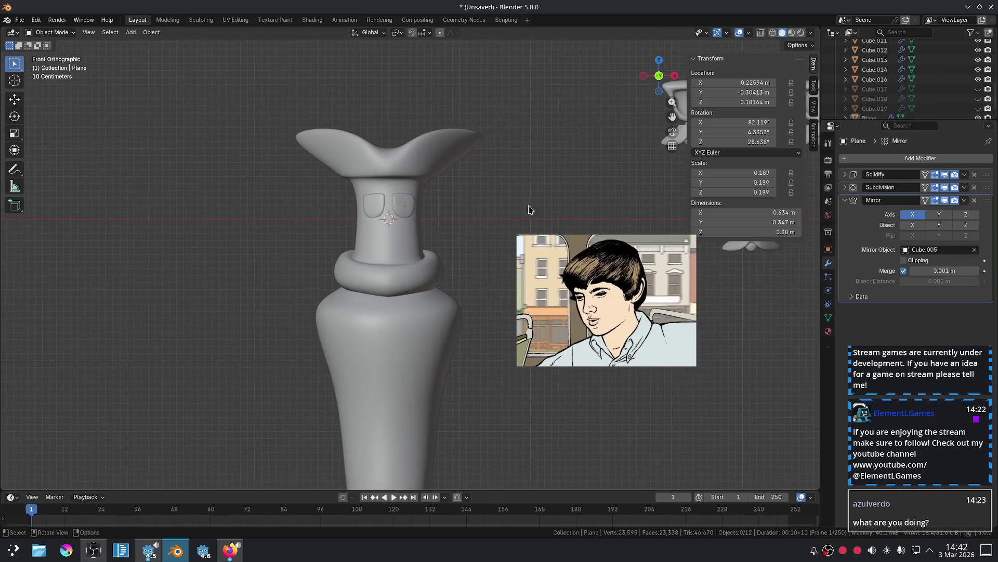
scroll(430, 186, "up", 5)
left_click(411, 133)
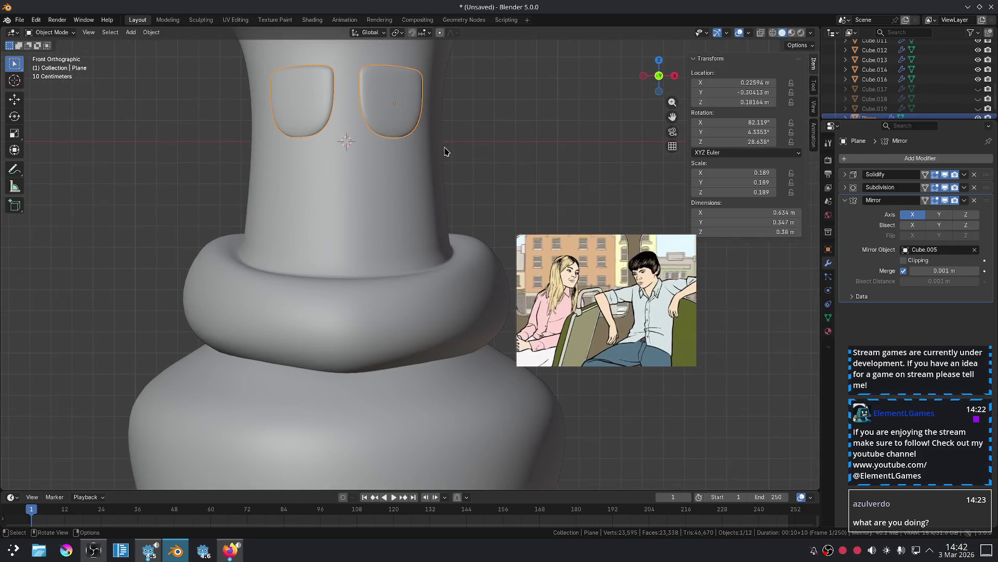
middle_click_drag(445, 152, 441, 136)
key("Tab")
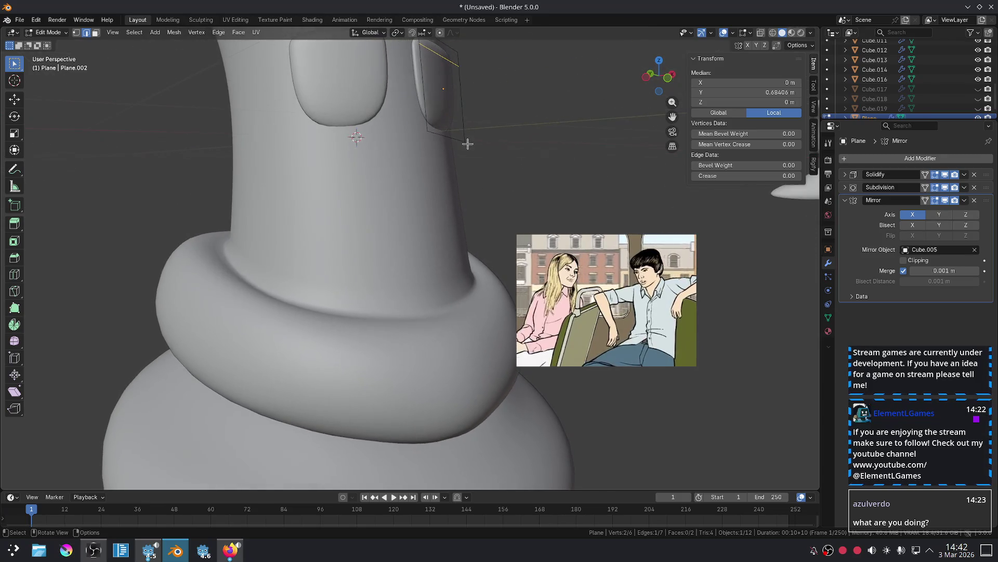
key("Tab")
key("r")
key("x")
key("Escape")
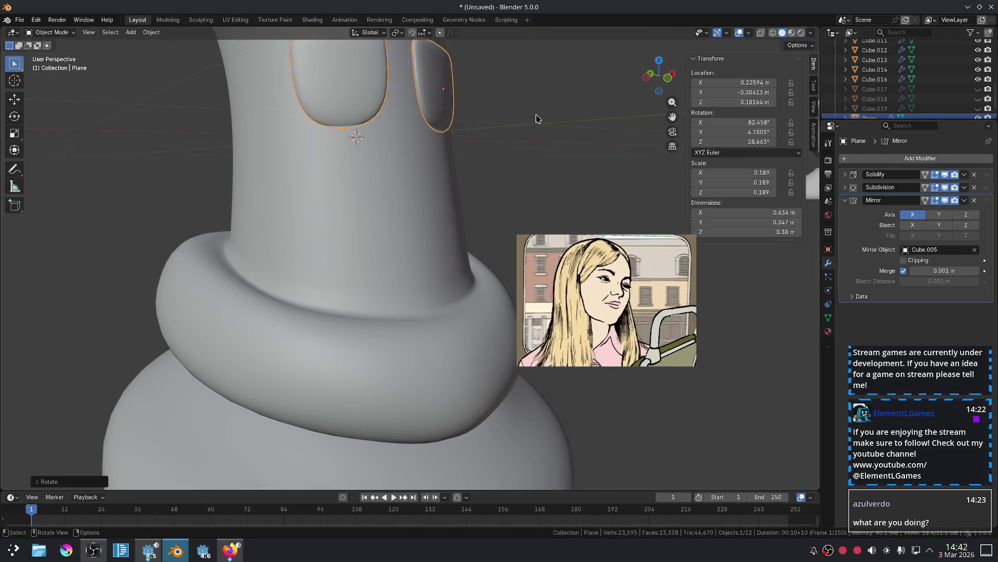
Return to the front view and try a vertical move of the eye, cancelling it.
scroll(538, 117, "down", 4)
middle_click_drag(642, 159, 594, 172)
key("KP_1")
scroll(593, 172, "up", 3)
left_click(594, 172)
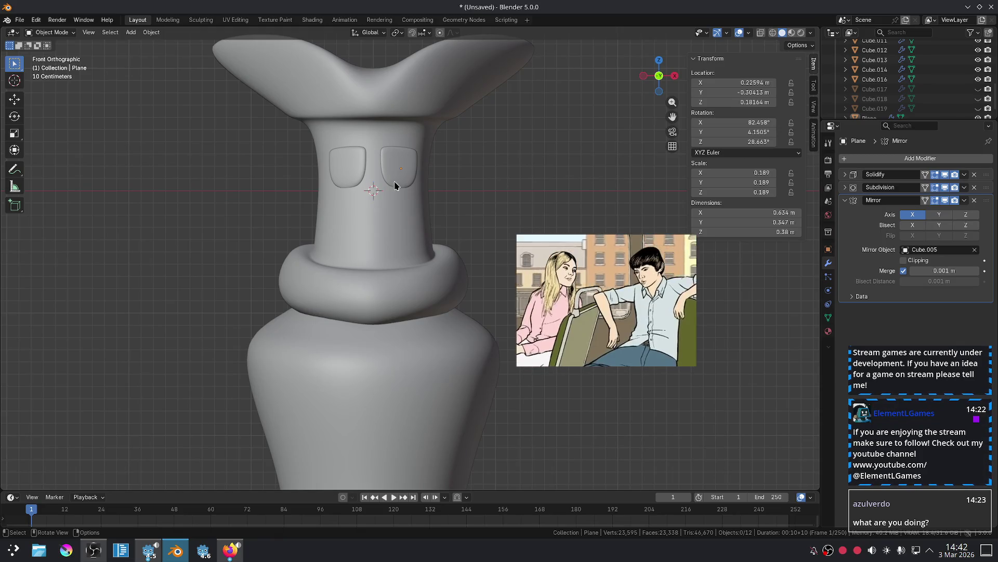
left_click(411, 166)
key("g")
key("z")
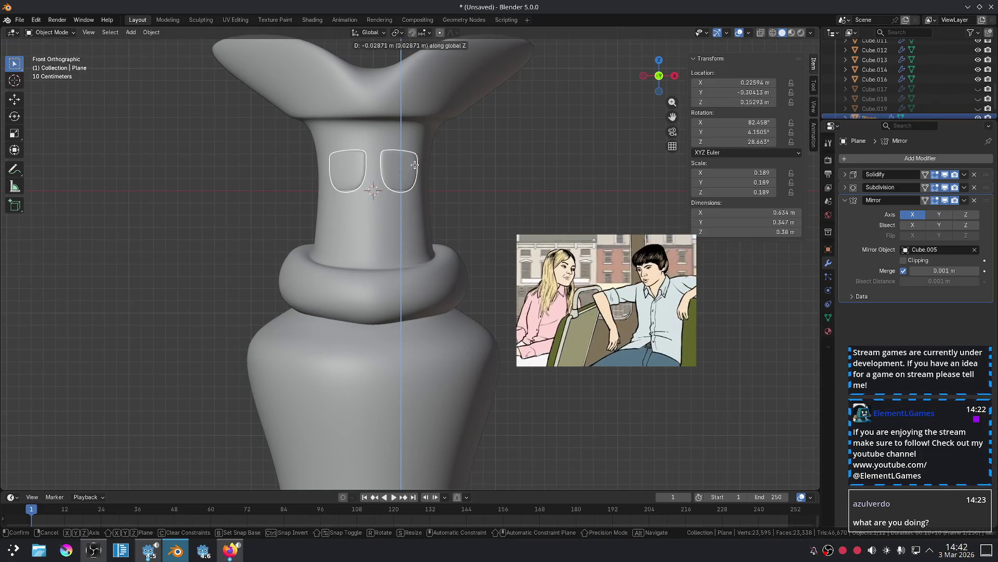
key("Escape")
Taper the right eye further by shrinking its bottom edge in Edit Mode.
left_click(526, 167)
scroll(466, 183, "down", 4)
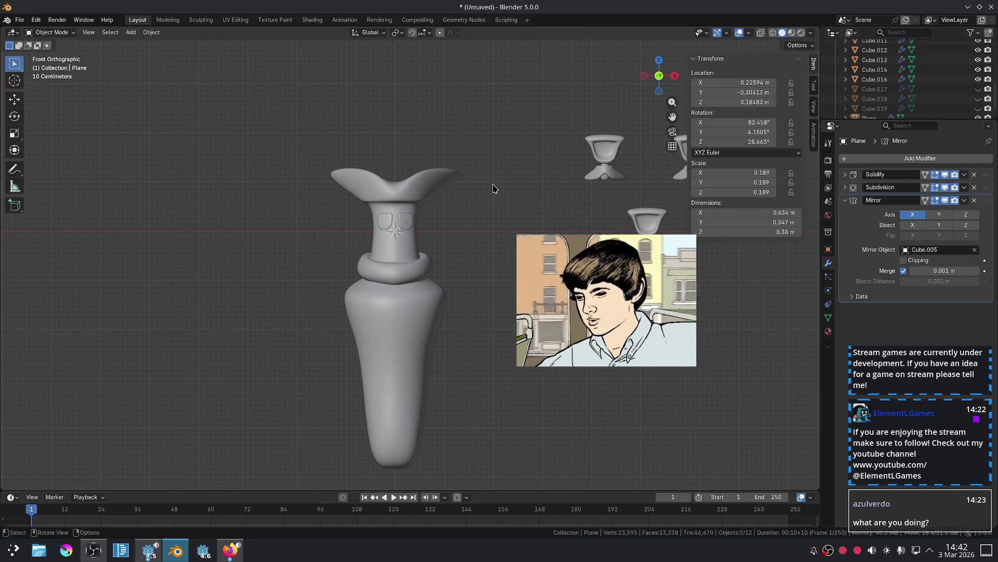
scroll(494, 188, "up", 6)
left_click(409, 153)
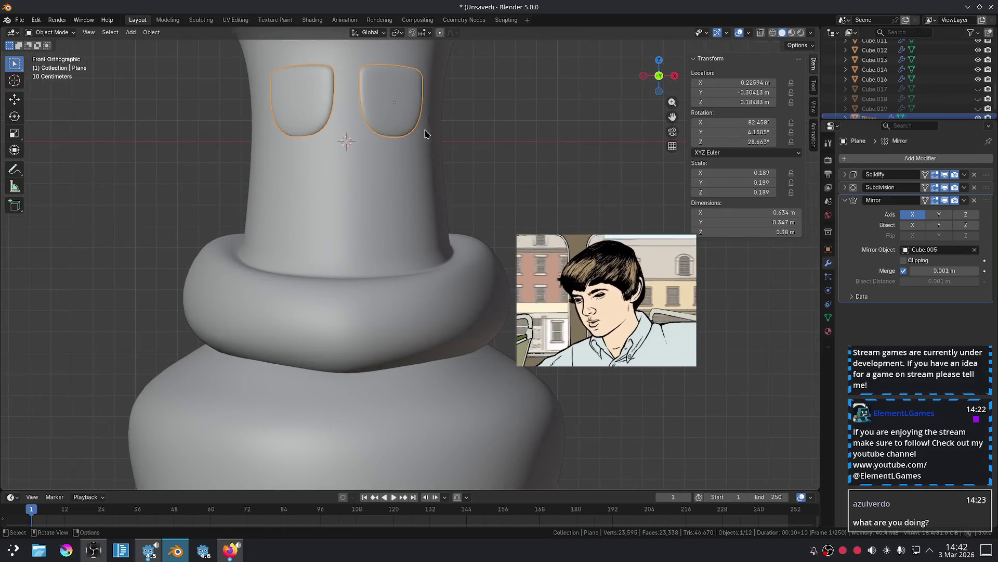
key("Tab")
key("s")
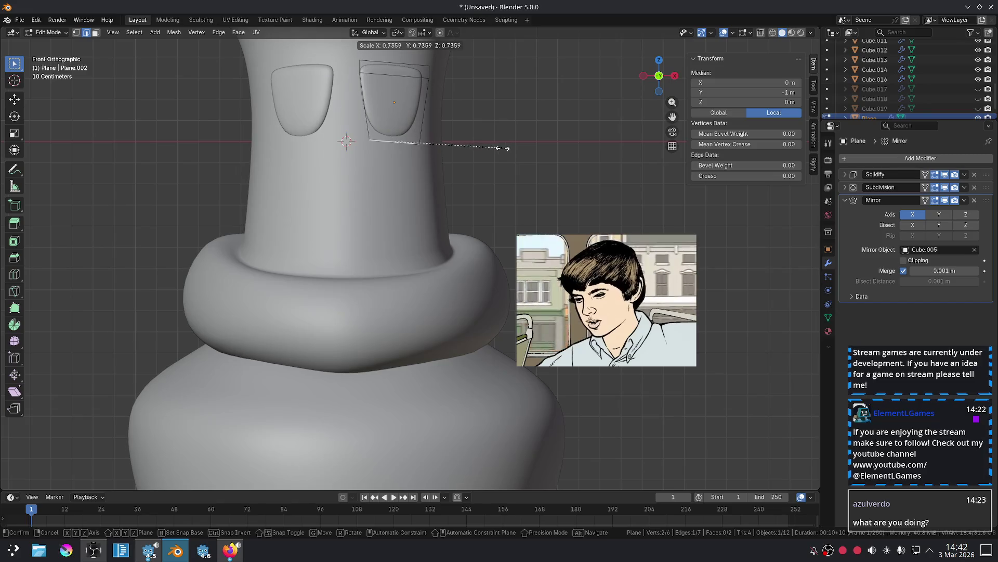
left_click(512, 148)
key("Tab")
Lower the eyes down the neck with two vertical Z moves.
scroll(528, 145, "down", 2)
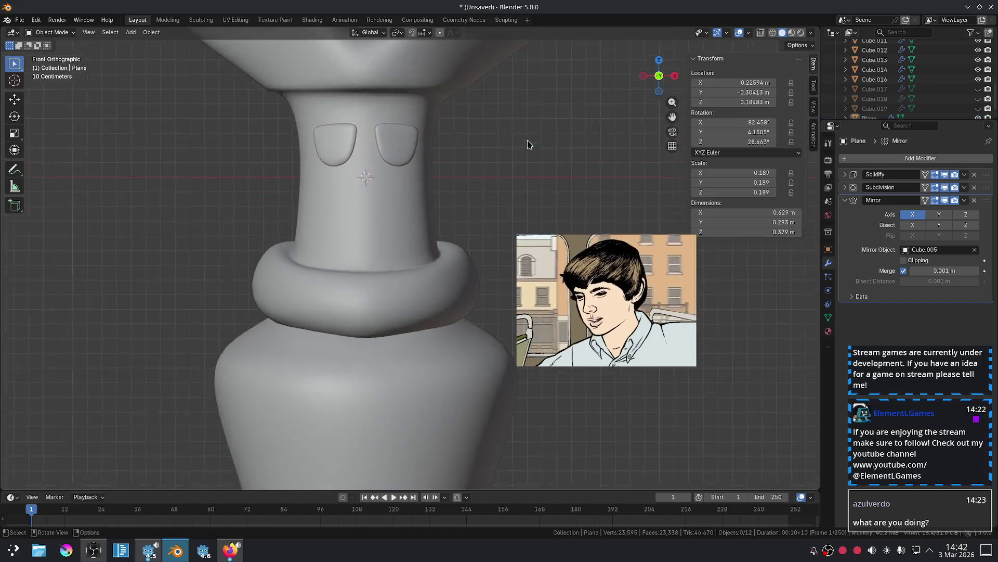
scroll(527, 145, "down", 2)
scroll(506, 151, "up", 2)
key("ctrl+z")
key("g")
key("z")
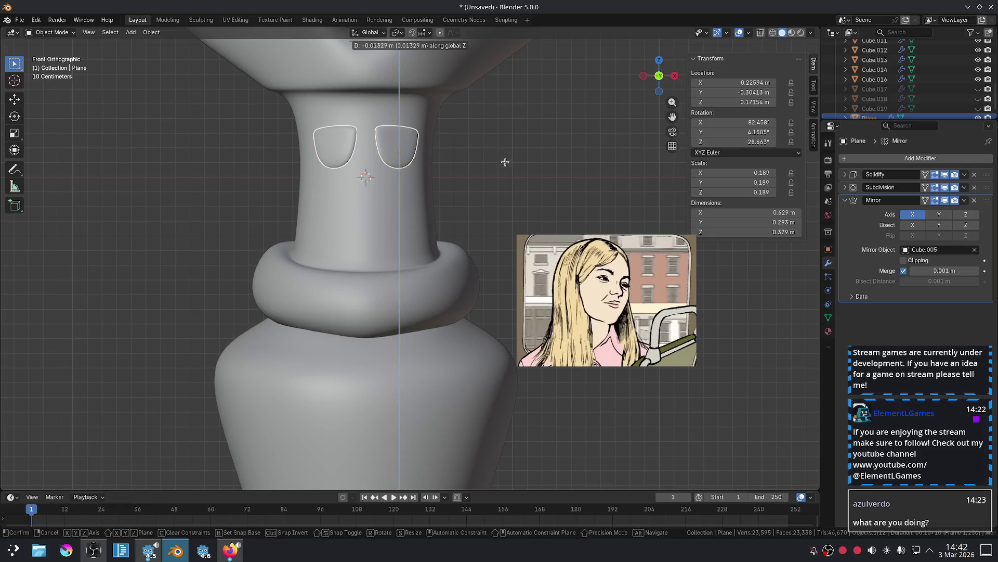
left_click(512, 169)
left_click(545, 180)
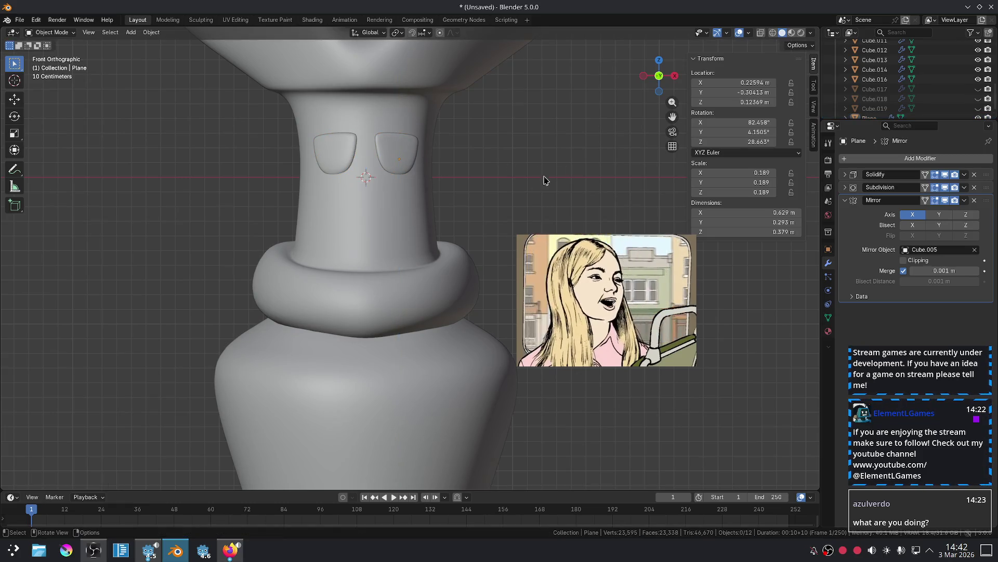
left_click(406, 163)
key("g")
key("z")
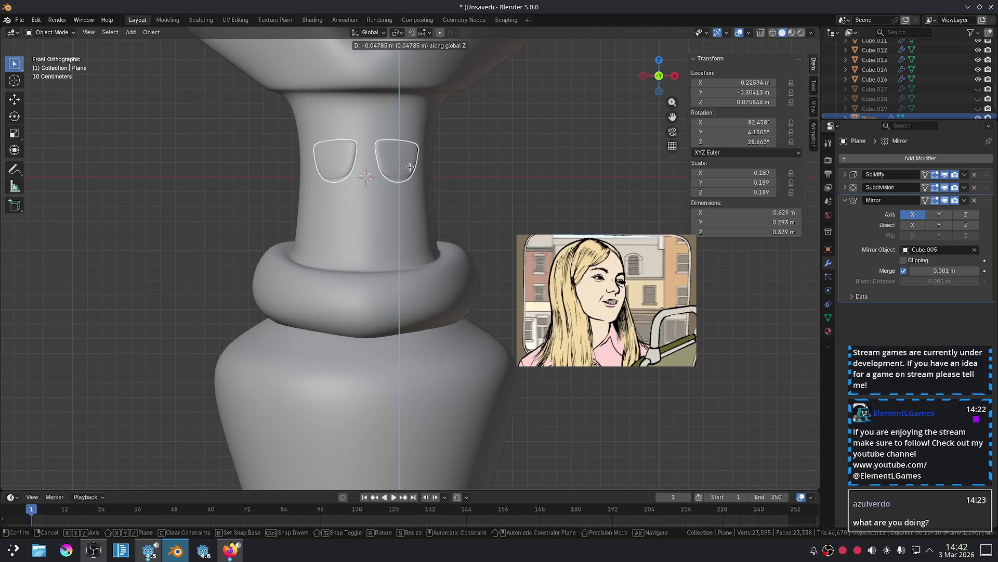
left_click(409, 165)
Tilt the right eye slightly, to about 28.6° on Z and 2.3° on Y.
left_click(518, 177)
middle_click_drag(504, 177, 488, 175)
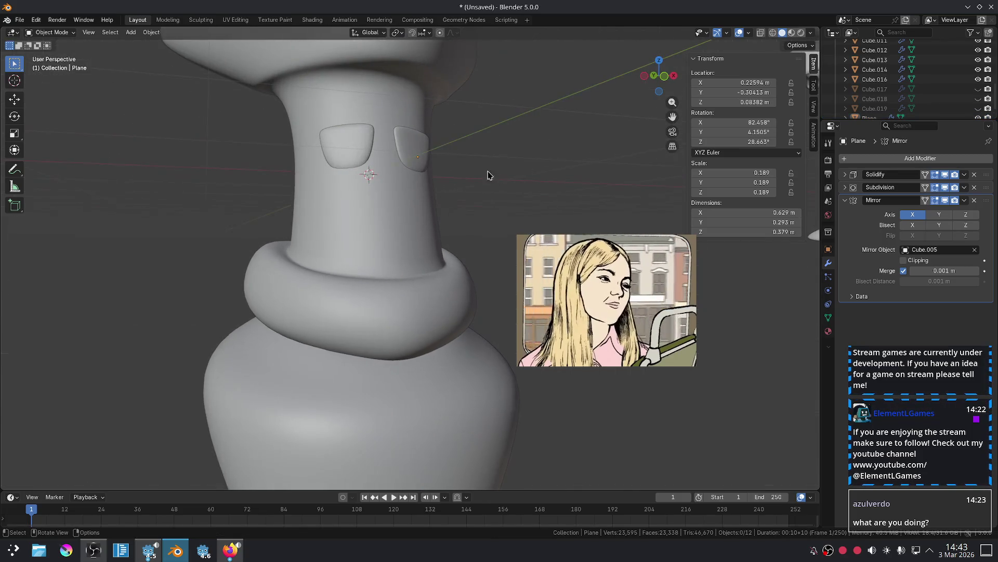
left_click(424, 154)
key("r")
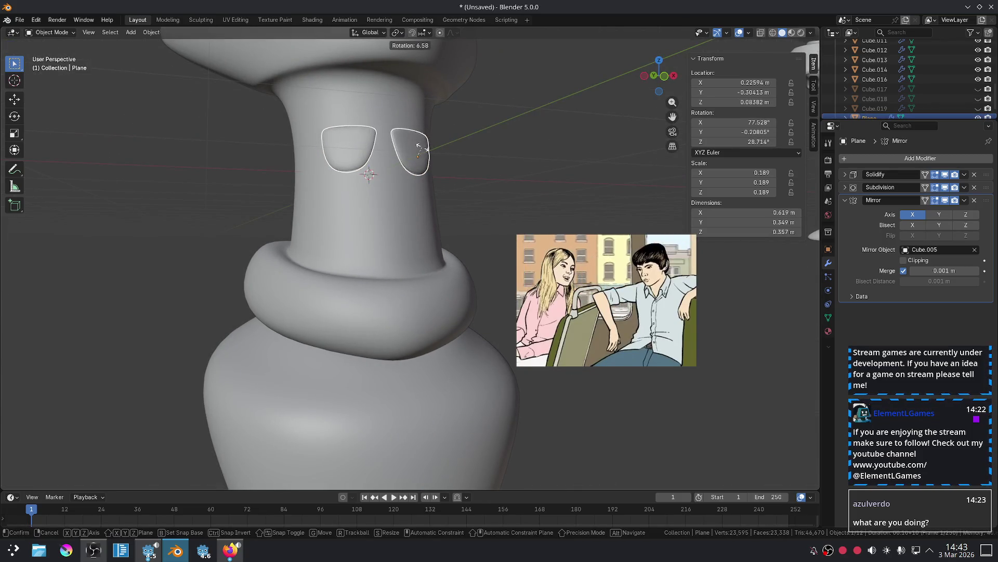
left_click(420, 148)
left_click(481, 157)
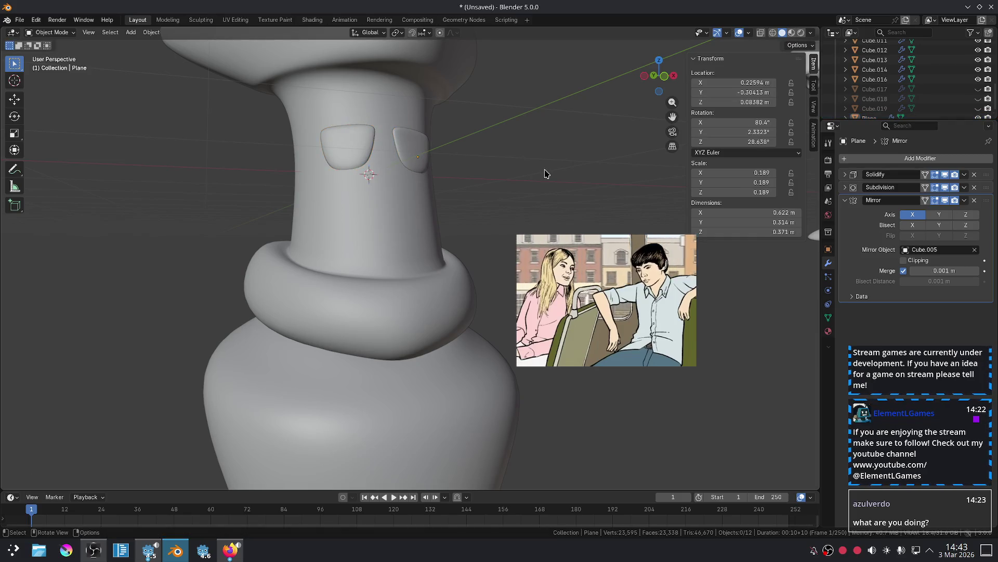
key("KP_1")
Push the eye back along Y into the neck, to Y −0.32084 m.
scroll(545, 173, "down", 4)
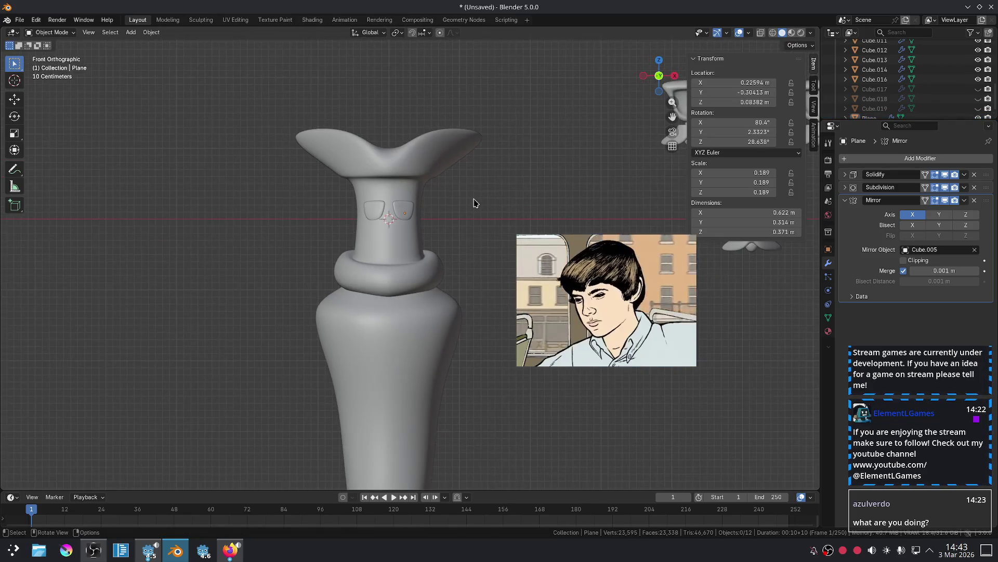
scroll(479, 202, "up", 4)
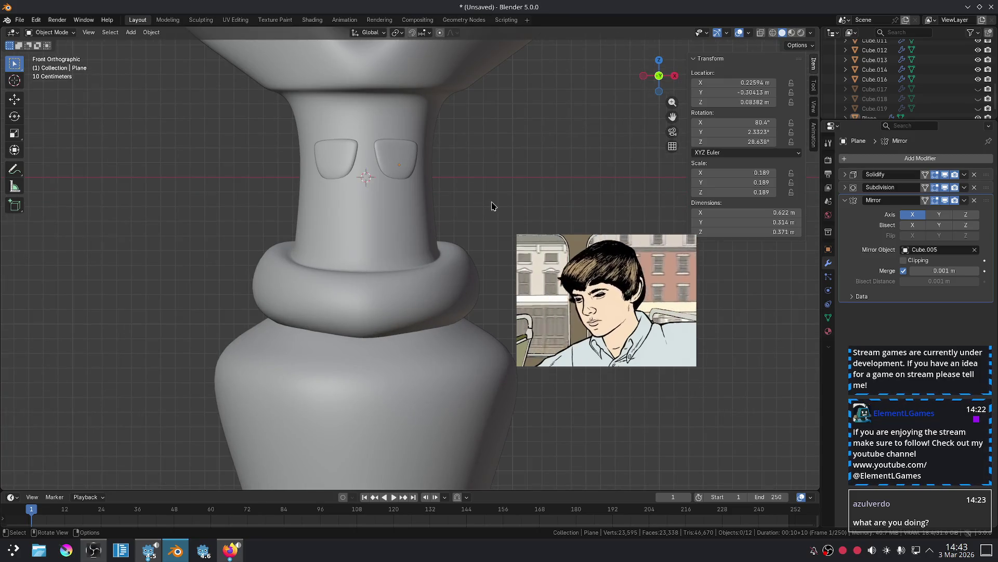
scroll(387, 208, "up", 3)
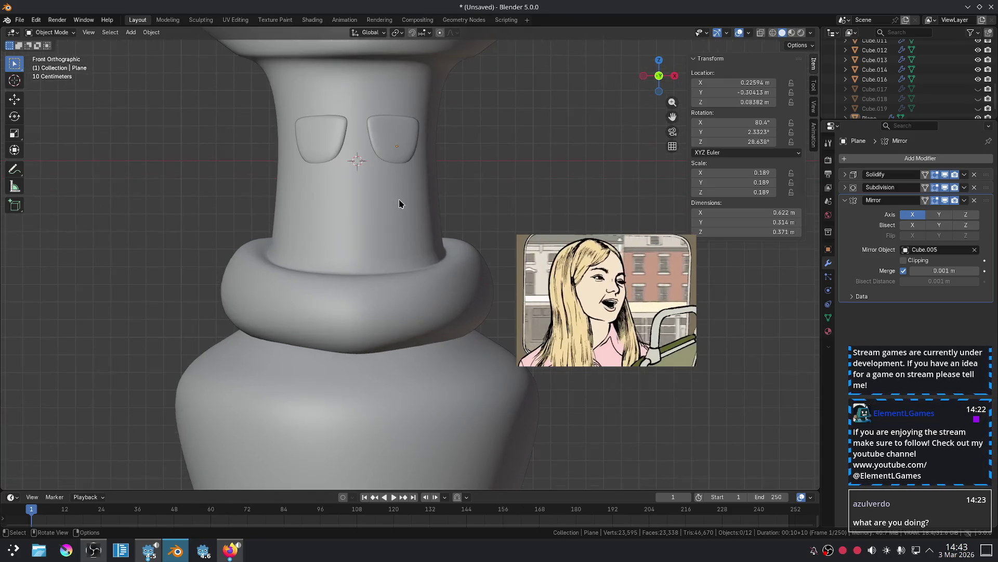
left_click(412, 97)
middle_click_drag(412, 97, 453, 104)
key("g")
key("y")
left_click(459, 105)
left_click(459, 104)
key("KP_1")
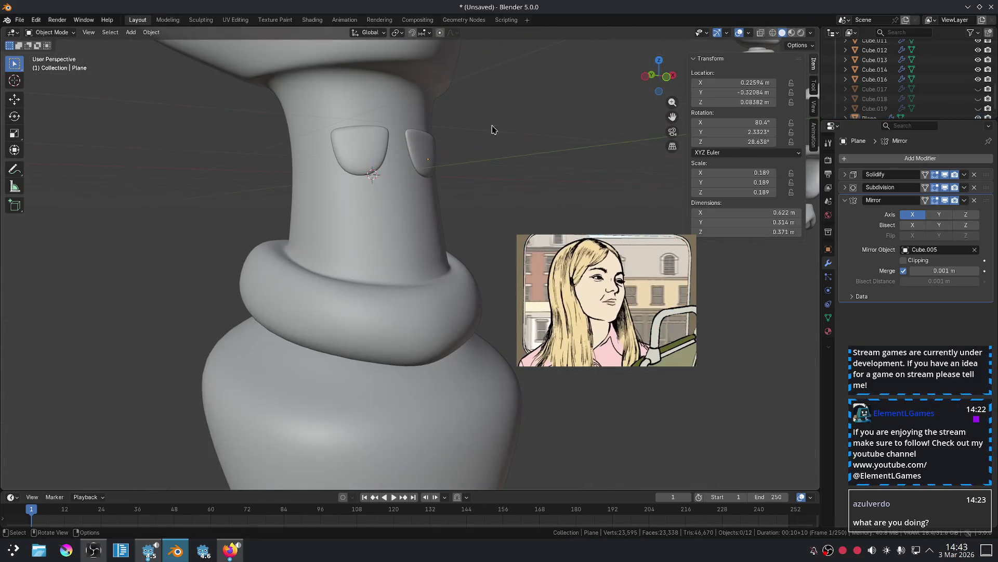
scroll(486, 161, "up", 3)
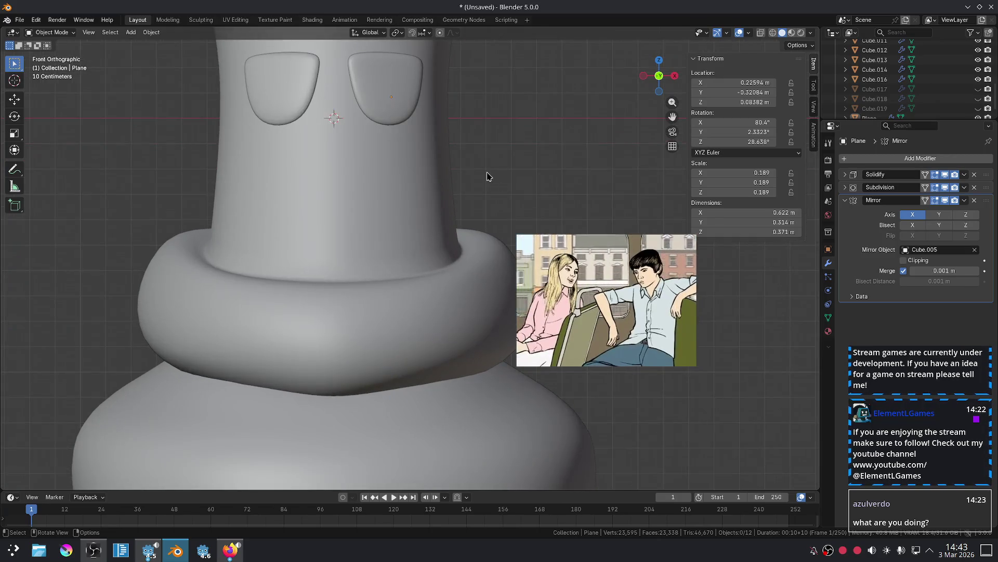
scroll(489, 173, "down", 3)
mouse_move(480, 162)
middle_mouse_down("shift")
mouse_move(486, 221)
mouse_move(486, 207)
mouse_move(461, 223)
middle_mouse_up("shift")
On Cube.005, give the neck edge loop a Mean Crease of 0.5 and check it.
left_click(341, 152)
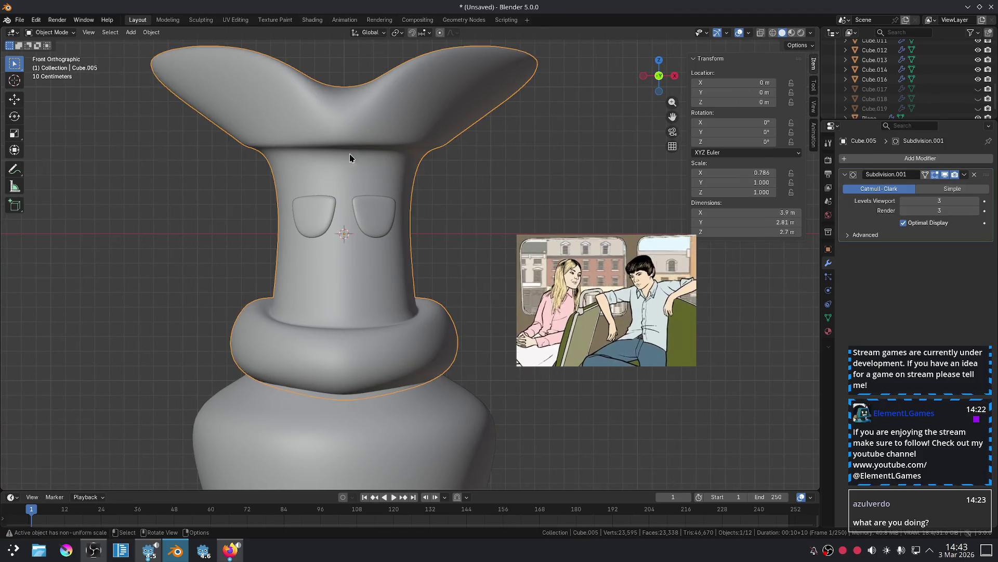
key("Tab")
mouse_move(349, 154)
middle_mouse_down()
mouse_move(389, 127)
mouse_move(244, 193)
middle_mouse_up()
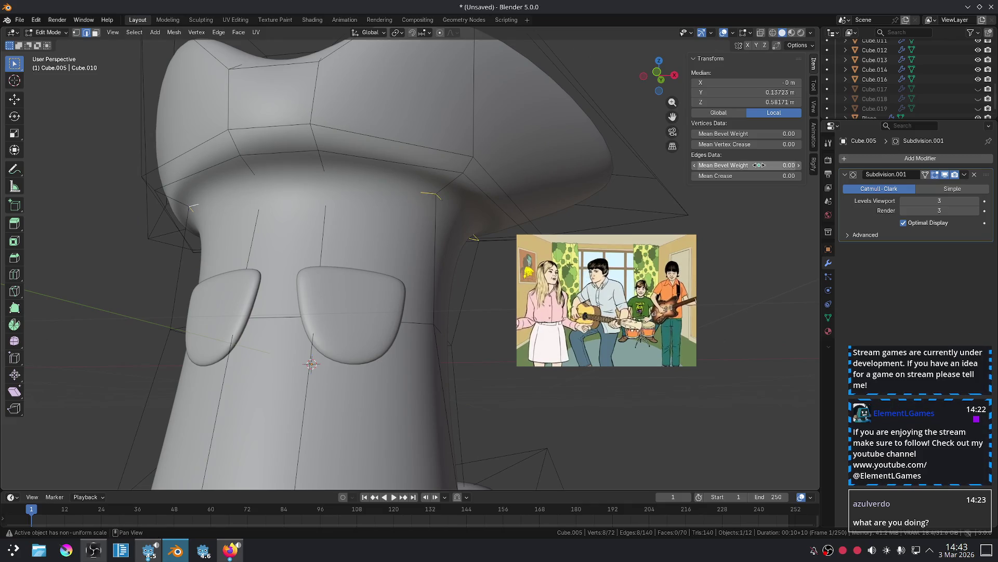
left_click_drag(759, 176, 754, 176)
type(".5")
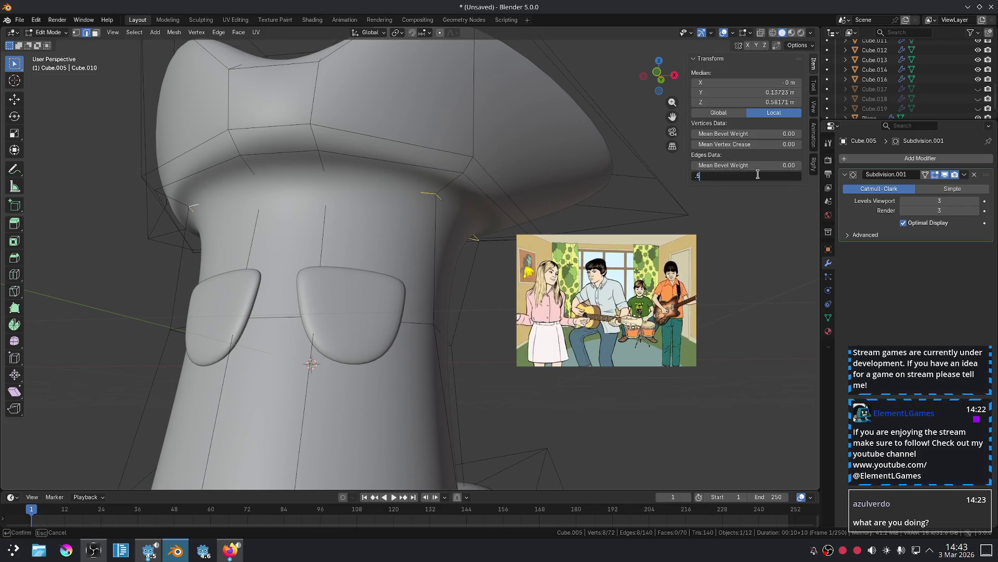
key("Return")
key("Tab")
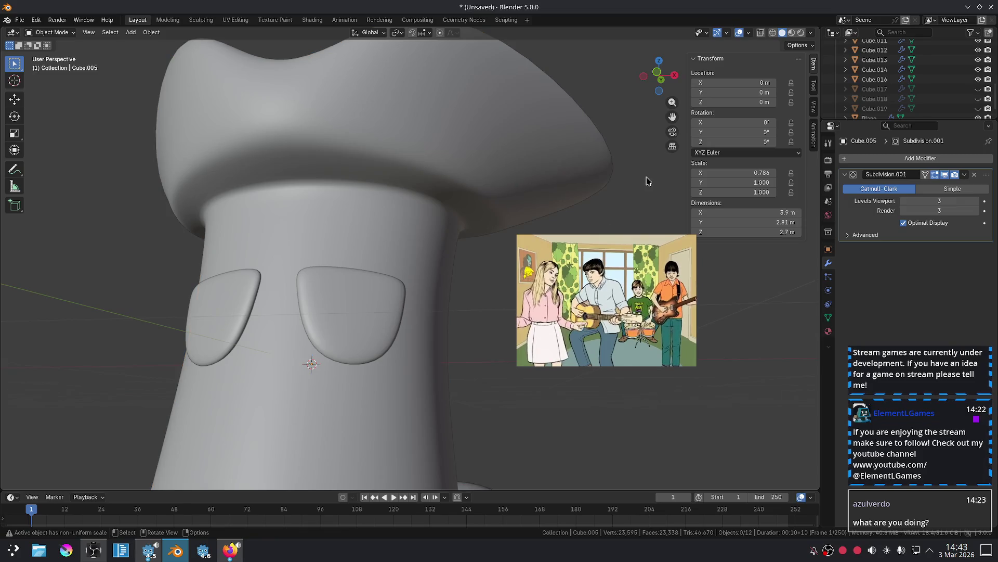
key("KP_1")
scroll(546, 182, "down", 5)
scroll(471, 164, "up", 4)
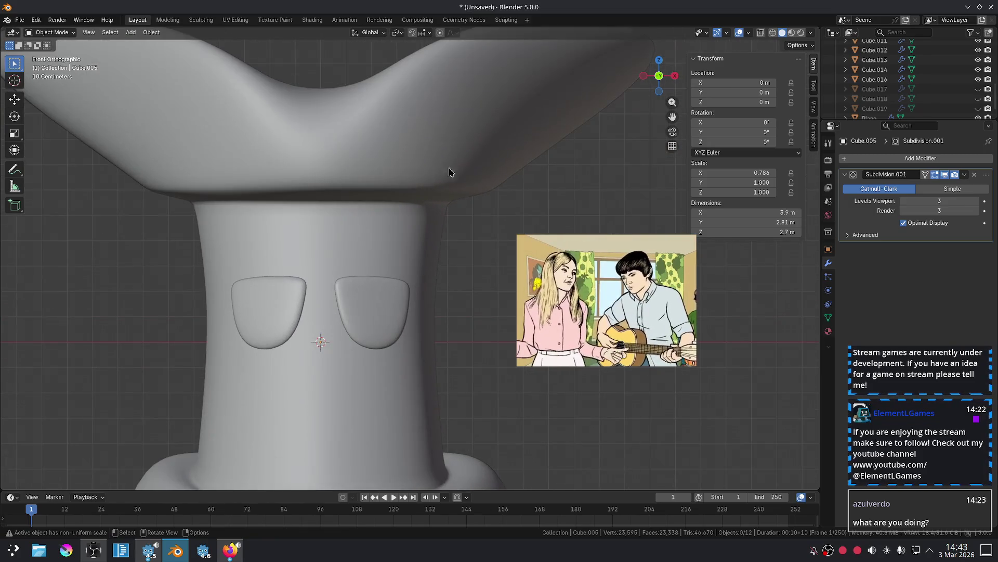
Change the neck loop's Mean Crease to 0.3 and leave Edit Mode.
key("Tab")
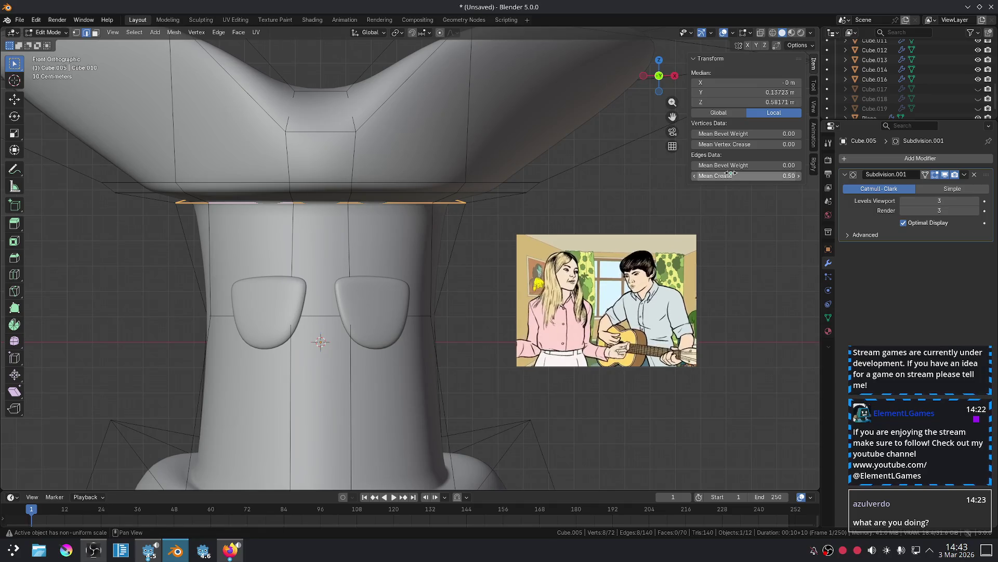
left_click(731, 175)
key("Return")
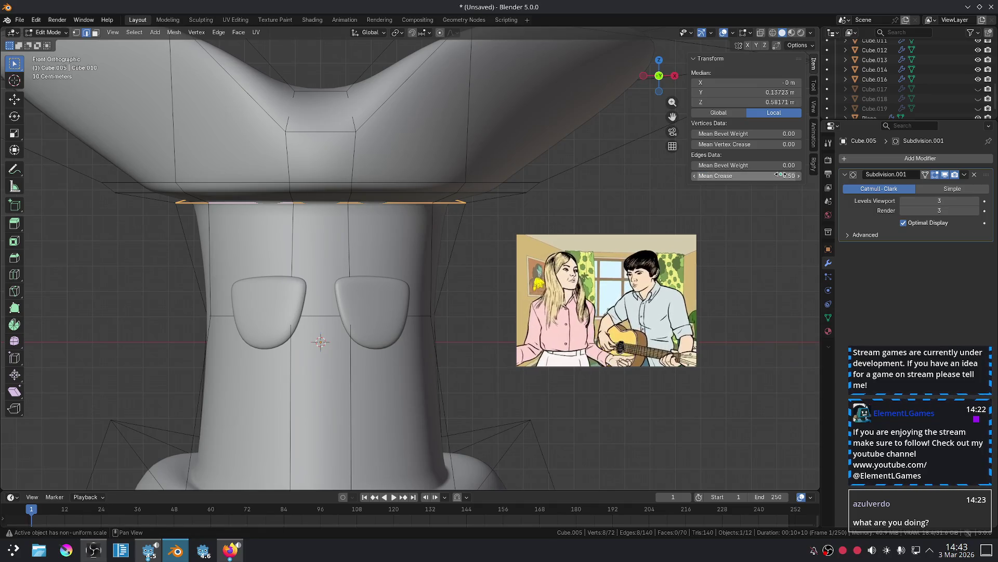
left_click(754, 175)
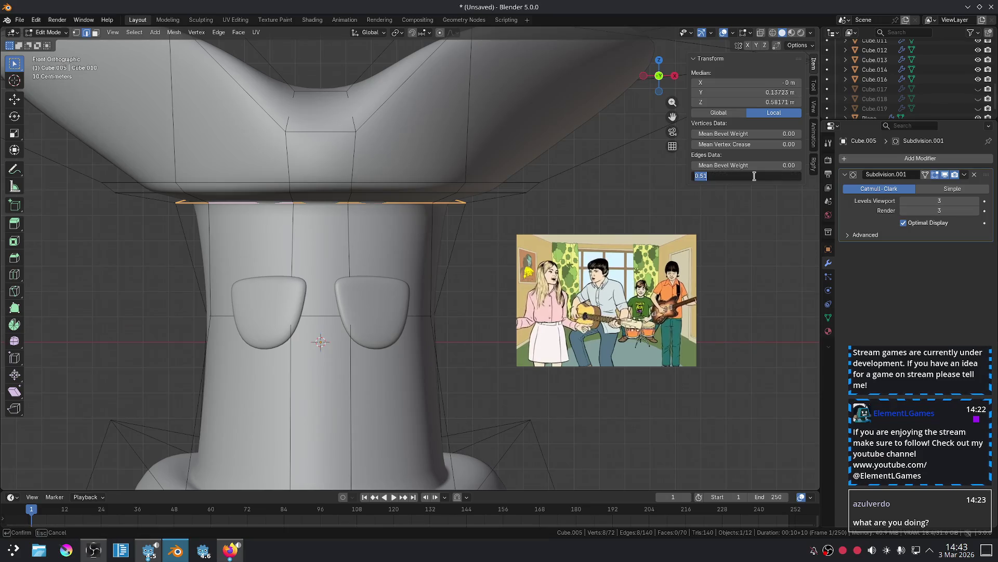
type("0.3")
key("Return")
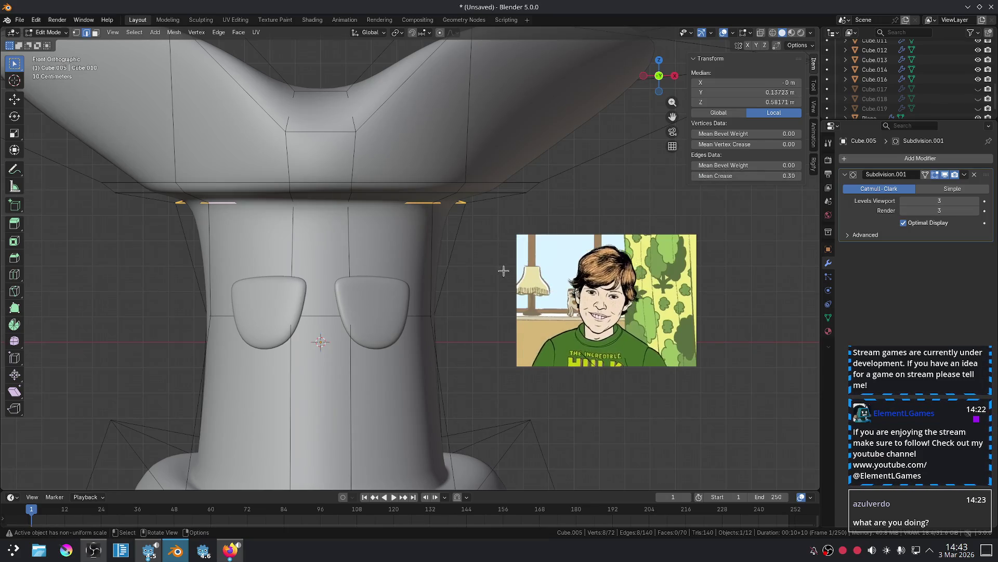
key("Tab")
Reframe the view to inspect the softened neck joint and the eyes.
scroll(588, 208, "down", 3)
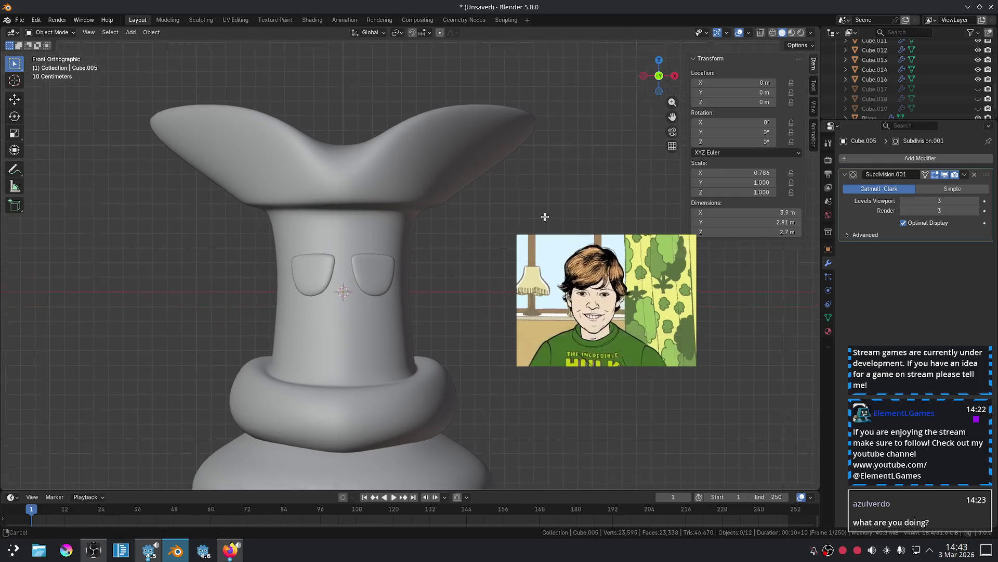
scroll(587, 208, "down", 2, "shift")
mouse_move(572, 274)
left_mouse_down()
mouse_move(845, 150)
mouse_move(864, 127)
left_mouse_up()
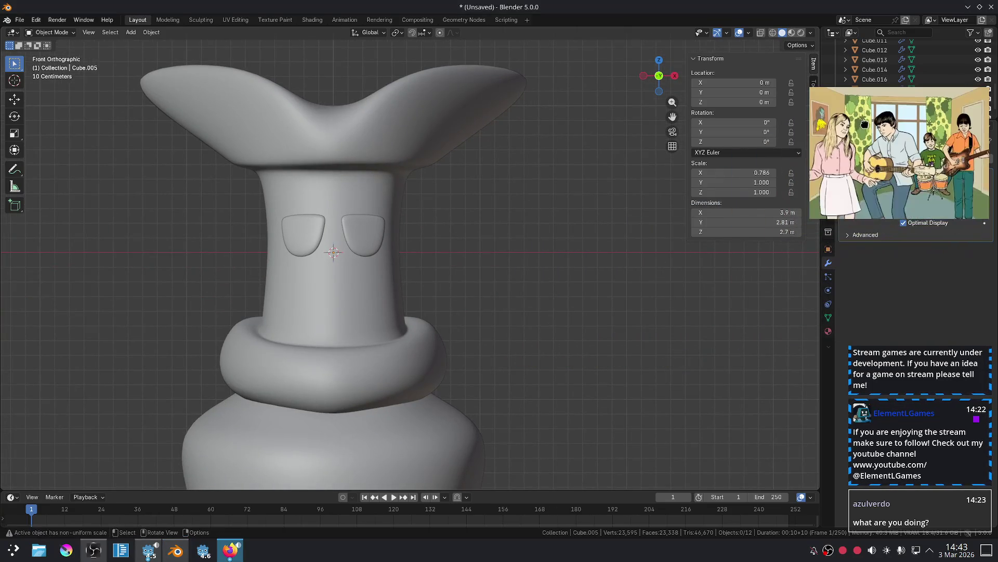
scroll(464, 240, "up", 2)
scroll(563, 212, "up", 2)
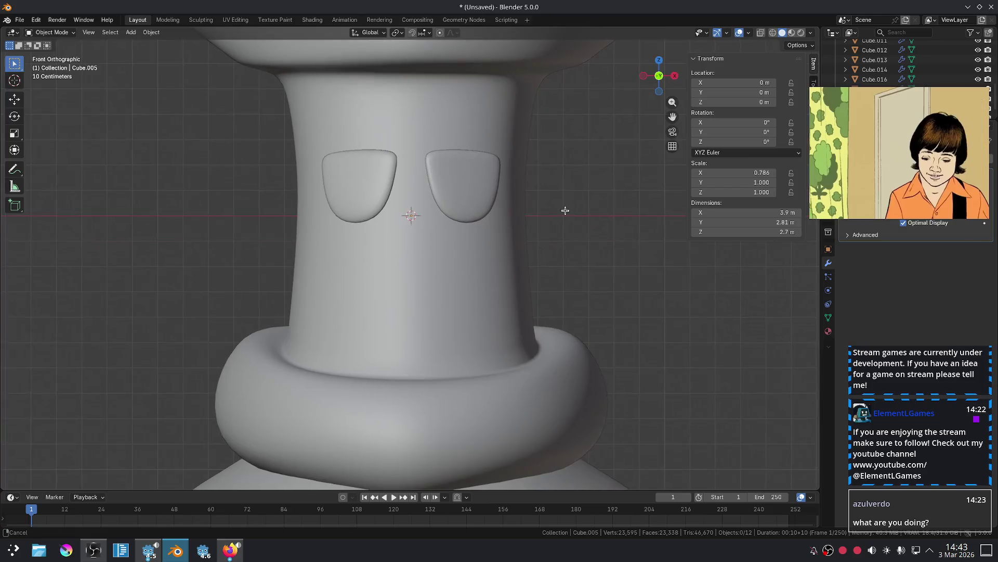
mouse_move(564, 212)
middle_mouse_down("shift")
mouse_move(544, 276)
mouse_move(524, 208)
middle_mouse_up("shift")
scroll(510, 219, "down", 2)
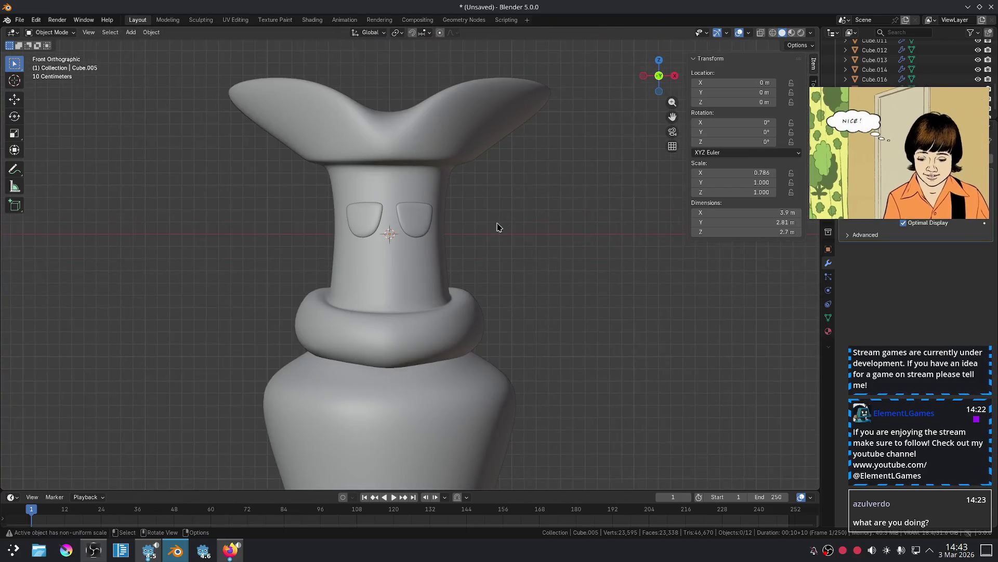
scroll(496, 260, "up", 2)
Select the ring of collar faces and scale them down slightly.
left_click(515, 328)
key("Tab")
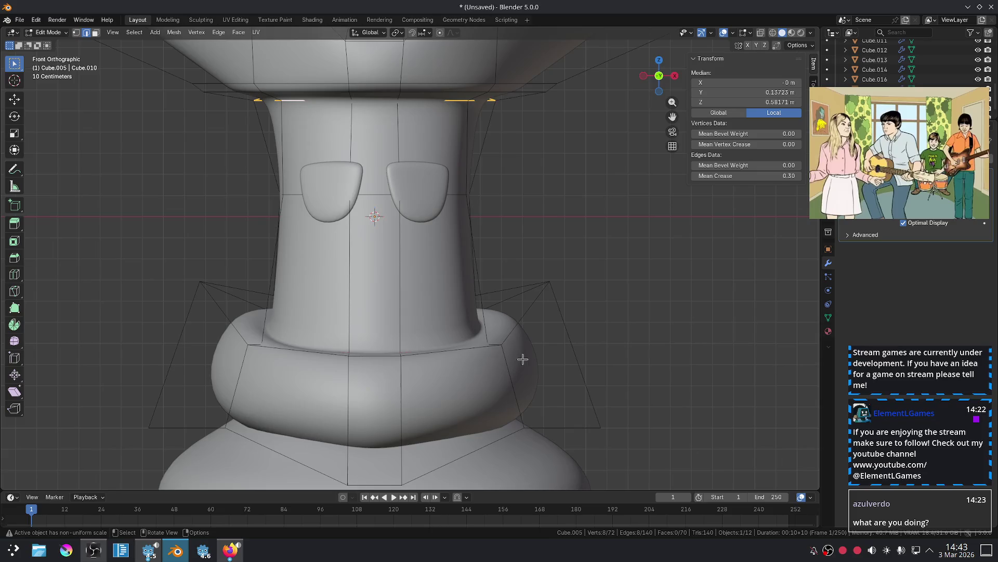
mouse_move(522, 359)
middle_mouse_down()
mouse_move(514, 326)
mouse_move(528, 345)
mouse_move(508, 330)
middle_mouse_up()
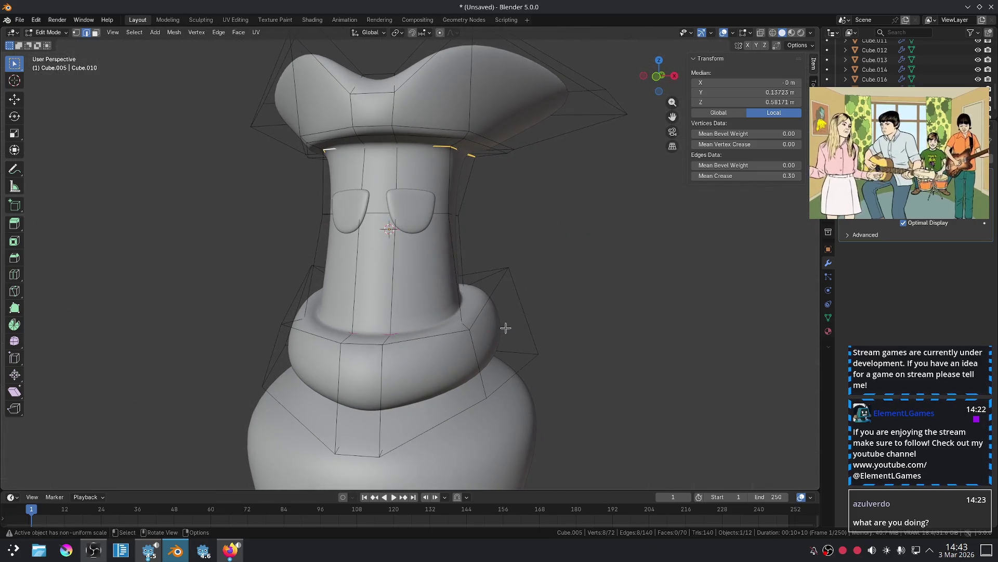
key("3")
left_click(480, 347, "alt")
scroll(565, 324, "up", 3)
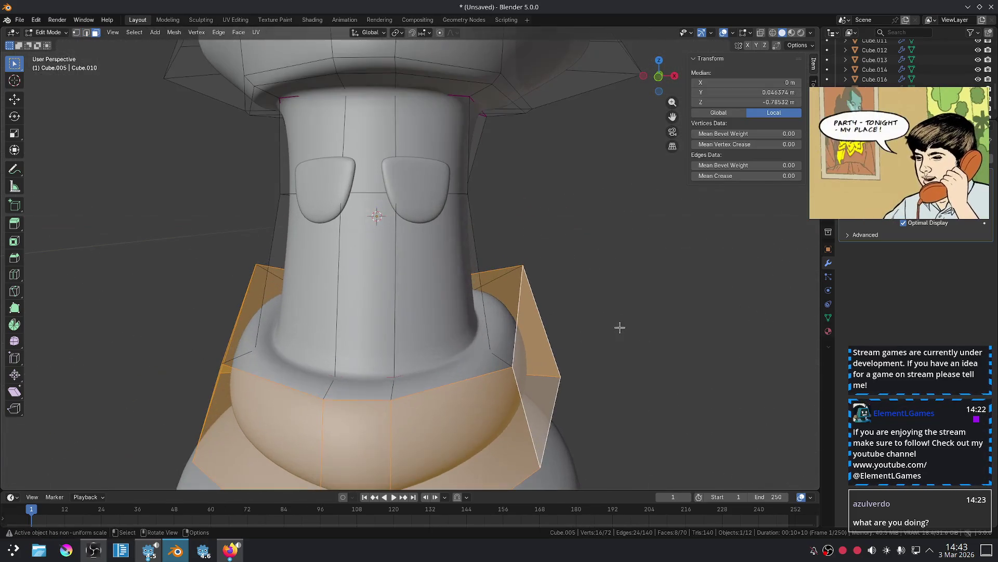
key("s")
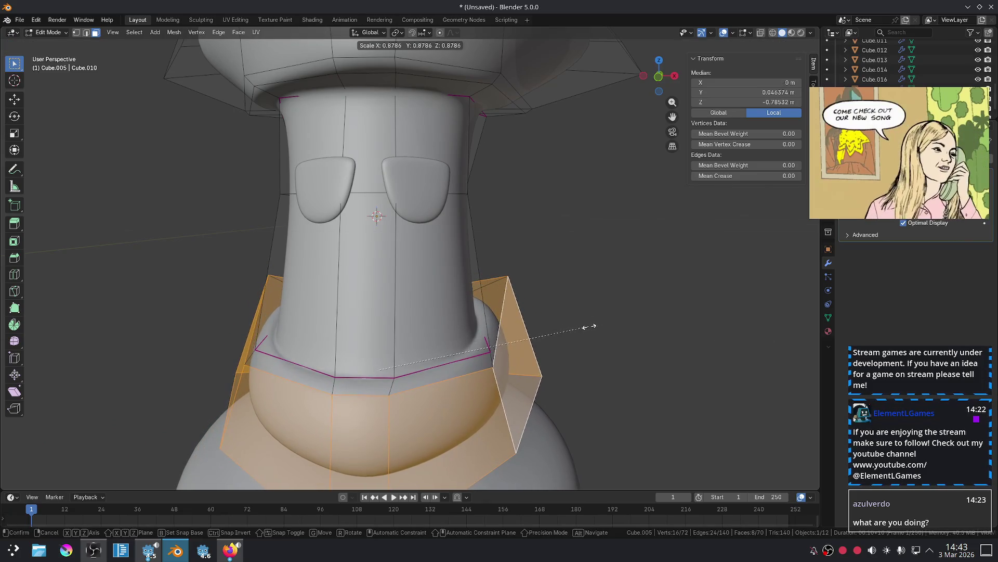
left_click(591, 328)
key("Tab")
key("KP_1")
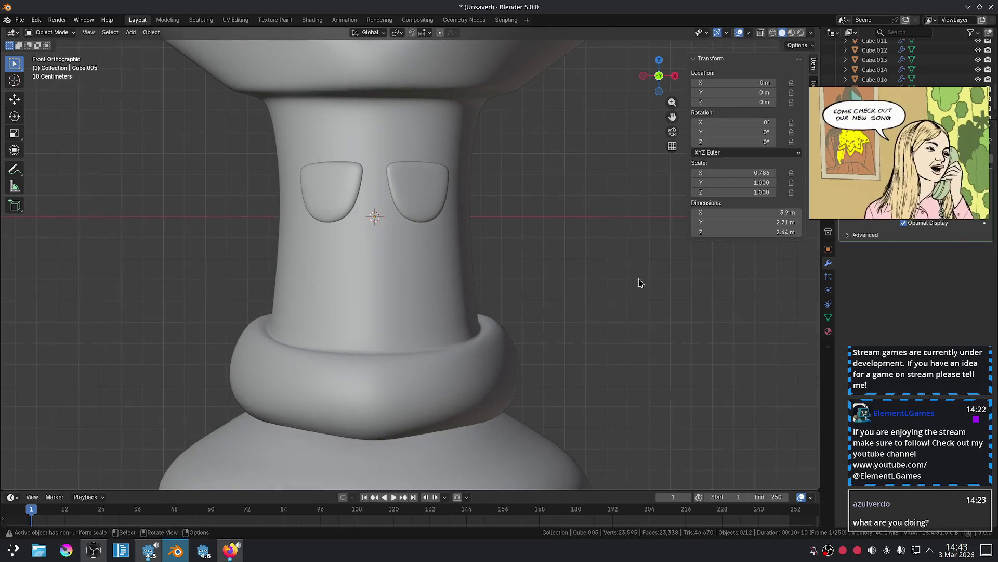
scroll(629, 274, "down", 3)
Scale the collar faces down a little more so the ring hugs the neck.
key("Tab")
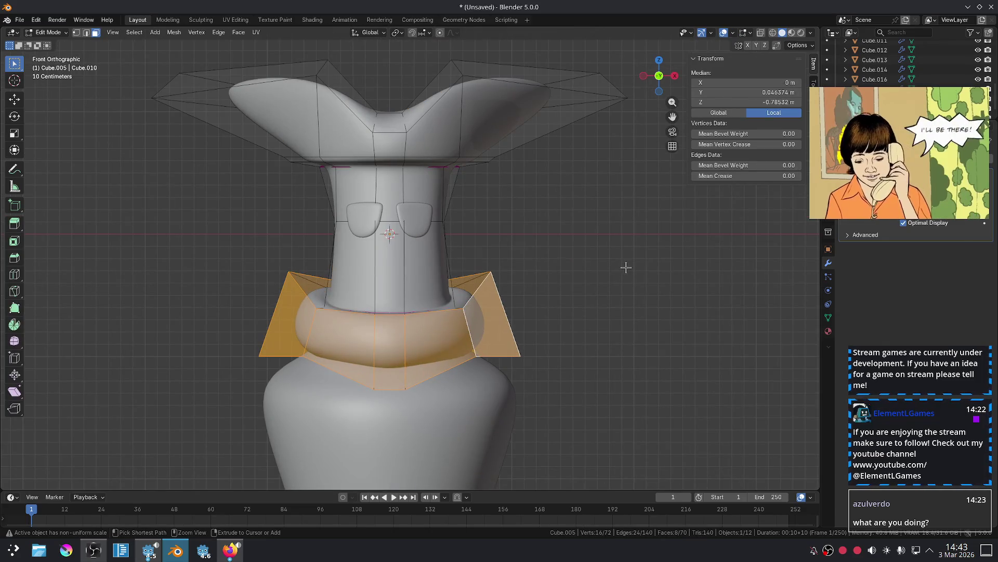
key("Tab")
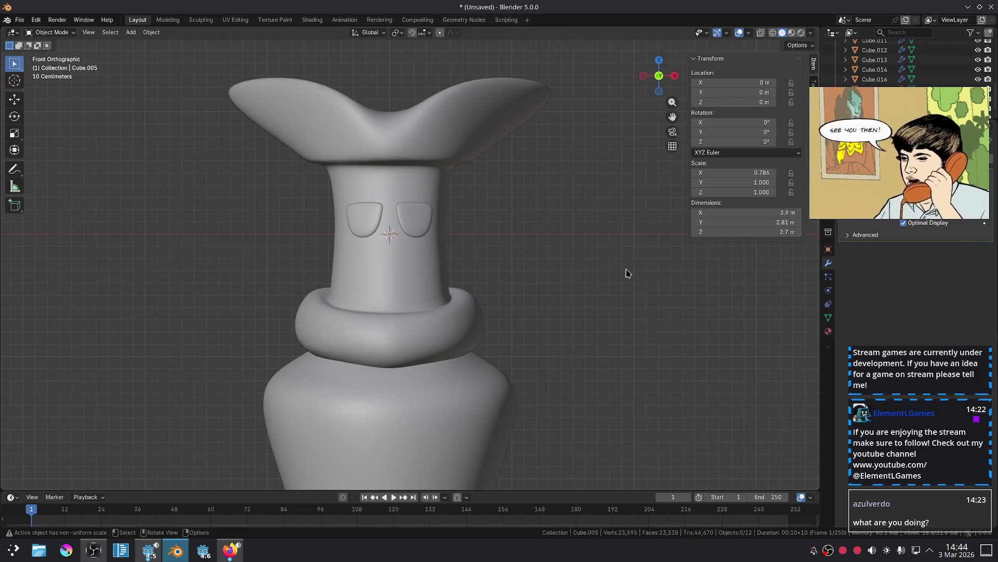
key("Tab")
key("s")
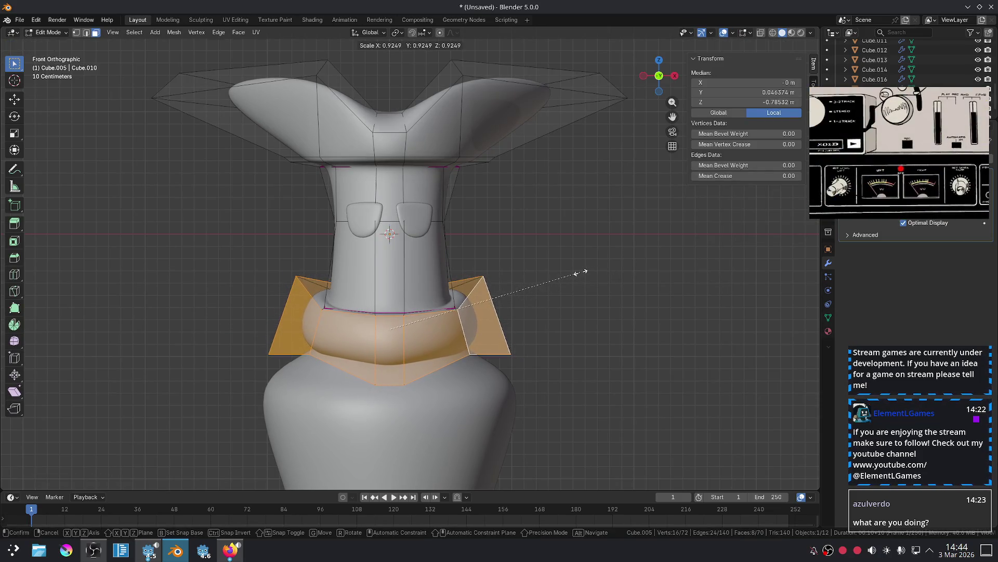
left_click(577, 270)
key("Tab")
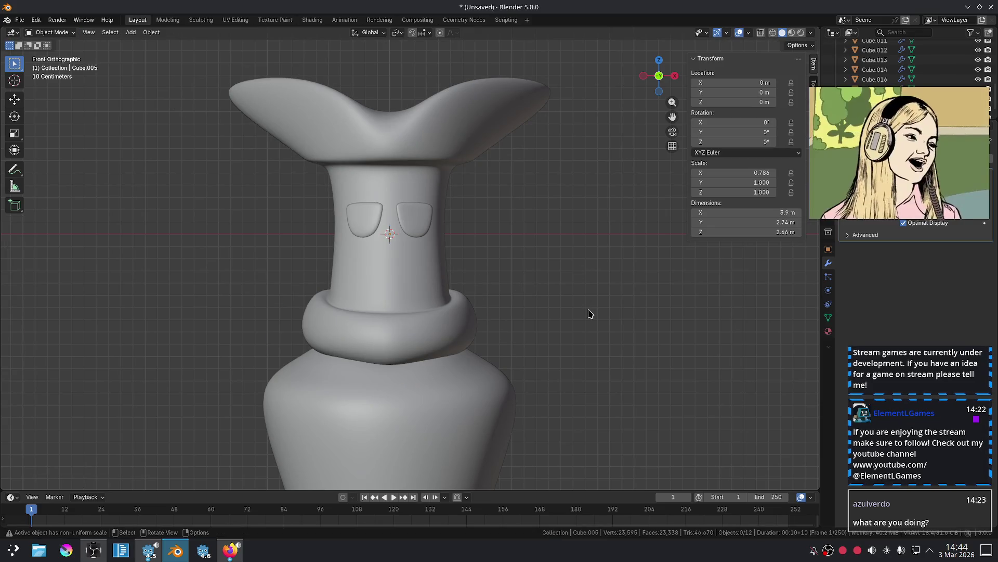
scroll(589, 313, "down", 5)
scroll(590, 314, "up", 5)
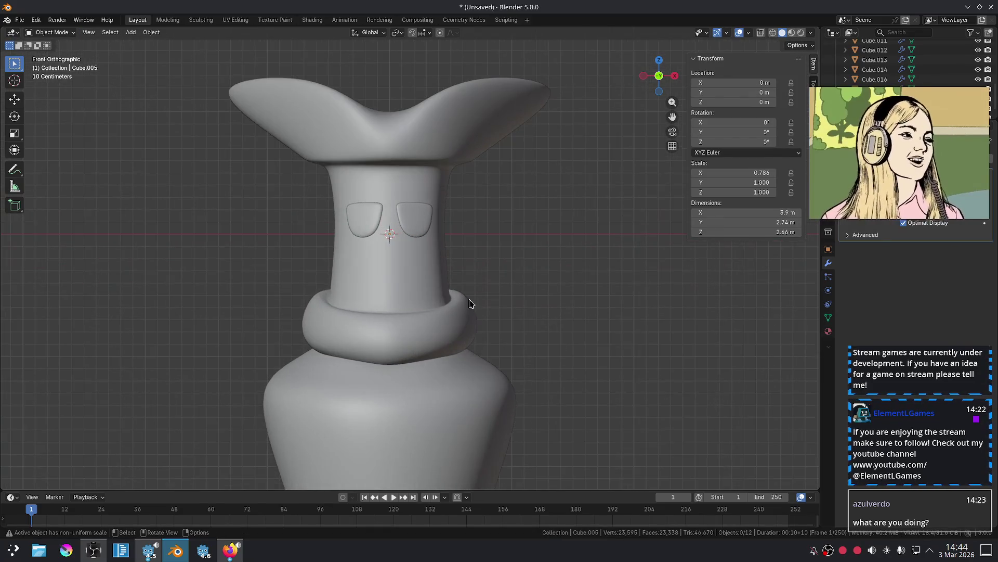
Lower the collar's front edge along Z so the ring dips into a V.
key("Tab")
key("2")
left_click(390, 314)
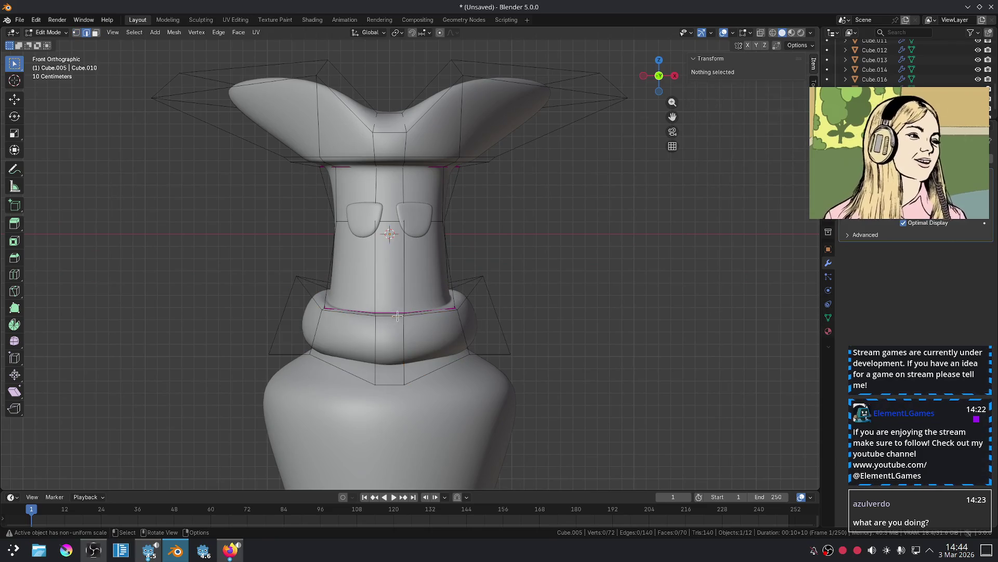
key("g")
key("z")
key("Escape")
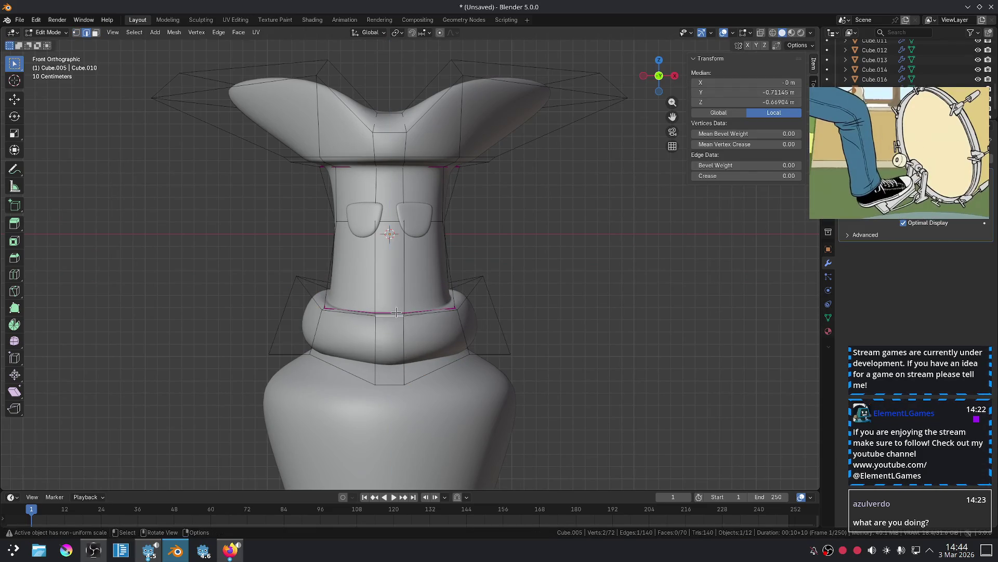
key("g")
key("z")
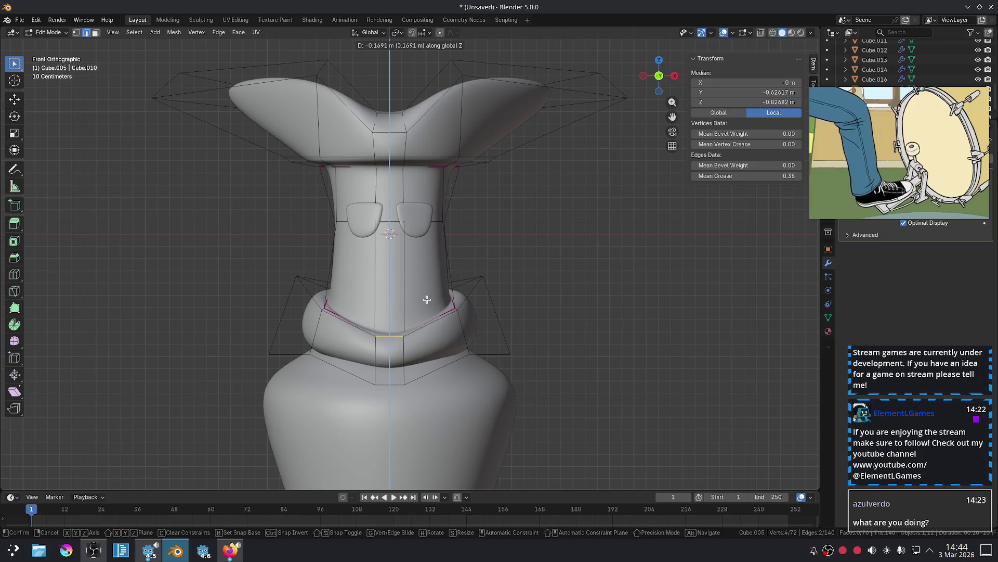
left_click(437, 295)
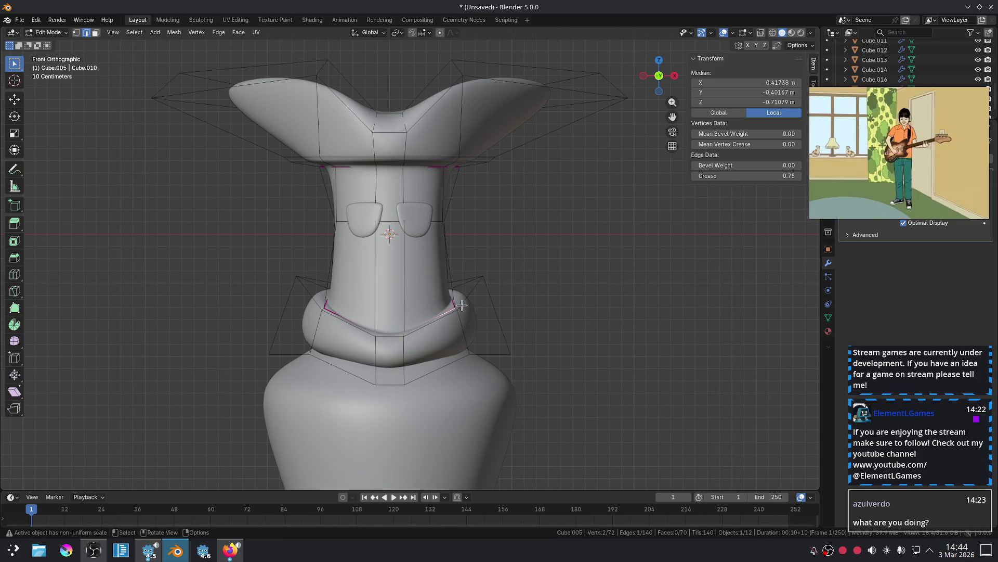
key("Tab")
key("Tab")
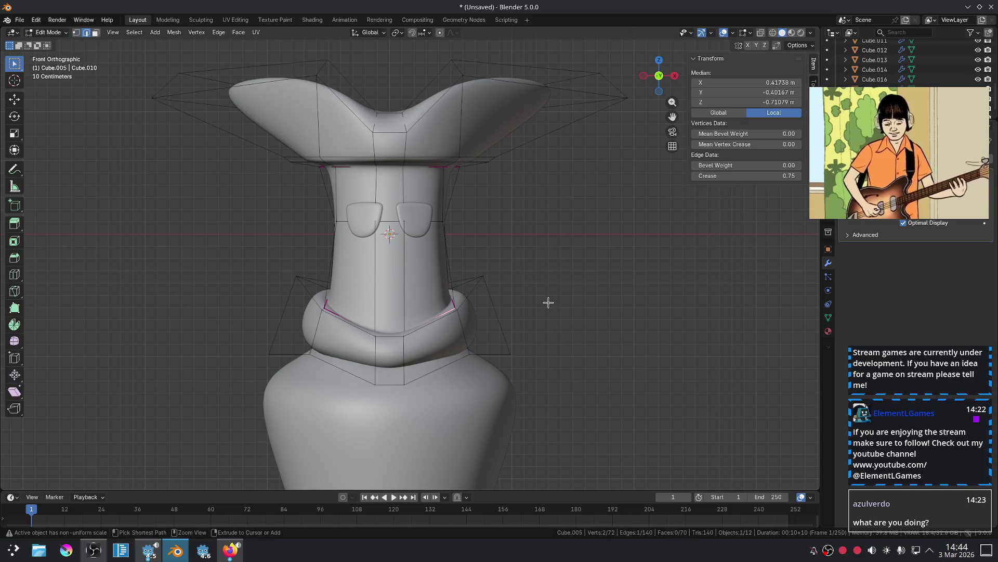
Readjust the front collar edge's height along Z and check the smoothed result.
key("g")
key("z")
left_click(546, 317)
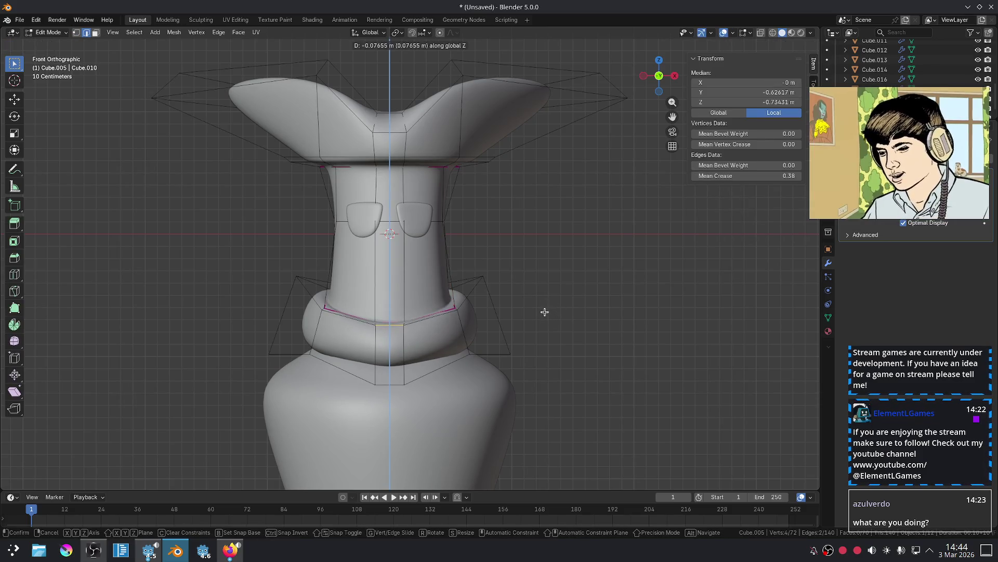
key("Tab")
scroll(581, 315, "down", 4)
Select the tapered body (Cube.016) and enter Edit Mode on it.
scroll(580, 314, "up", 4)
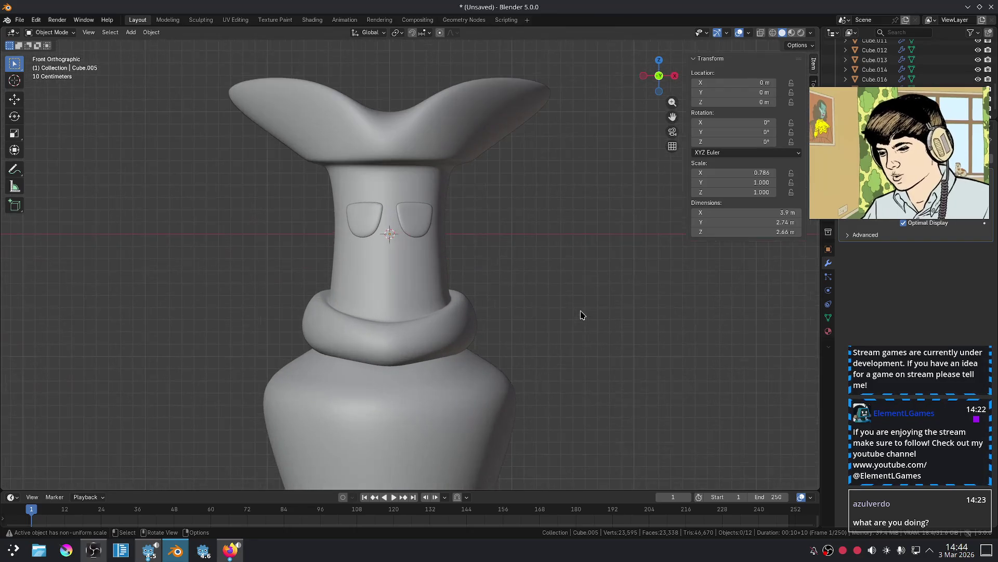
scroll(546, 306, "down", 6)
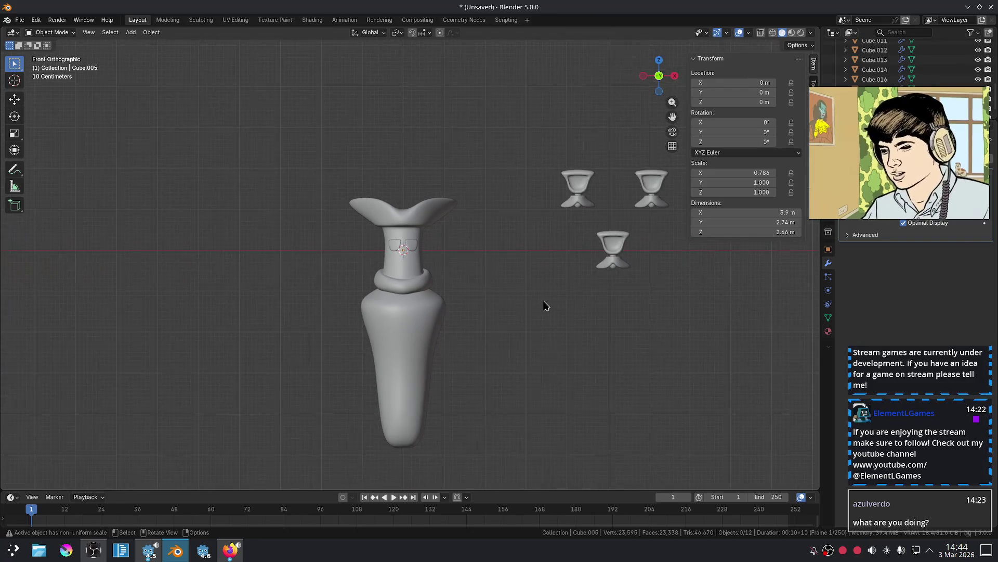
scroll(546, 306, "up", 5)
scroll(538, 303, "down", 3)
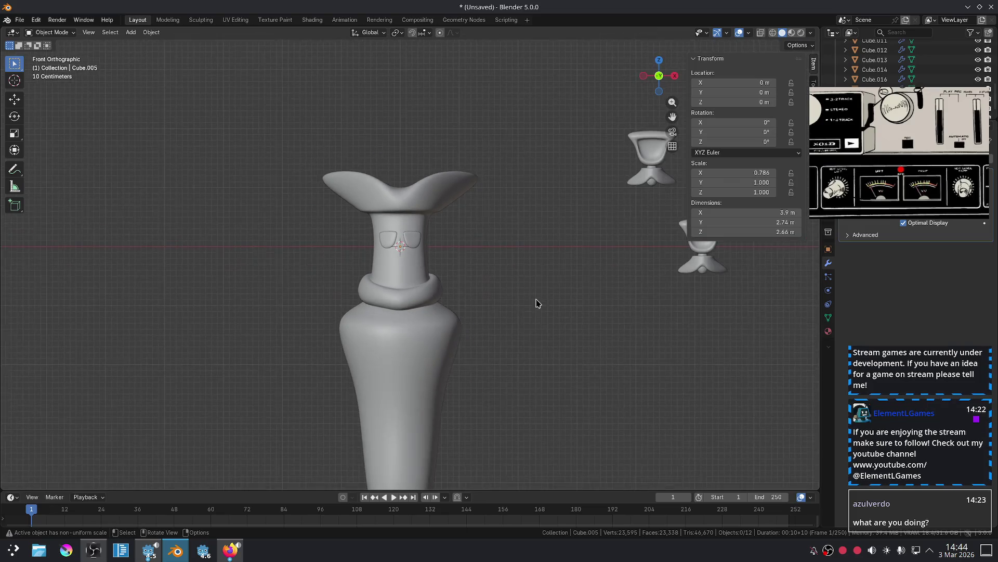
mouse_move(537, 302)
middle_mouse_down()
mouse_move(530, 330)
mouse_move(479, 312)
mouse_move(465, 375)
mouse_move(473, 375)
mouse_move(473, 336)
middle_mouse_up()
left_click(464, 375)
key("Tab")
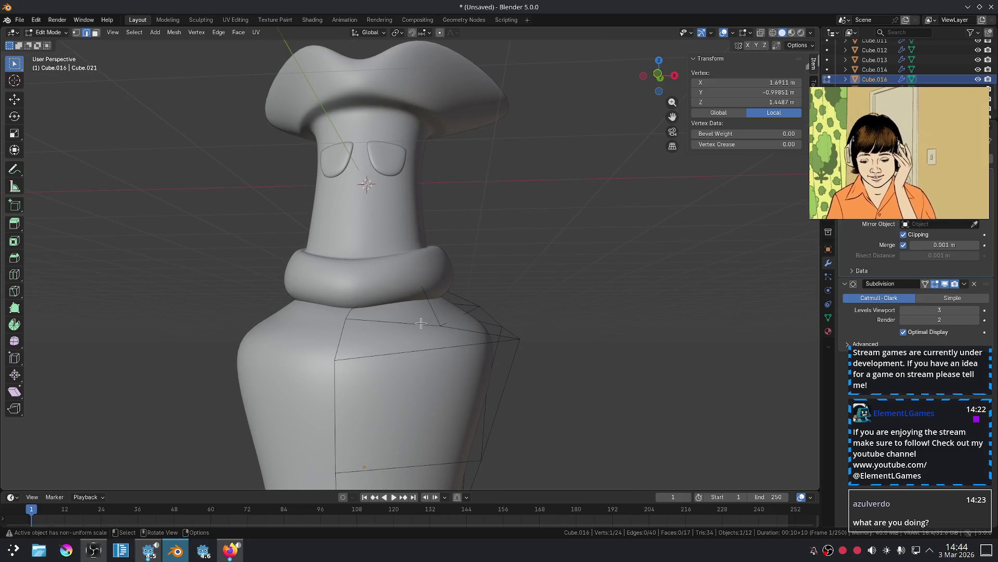
Bevel the shoulder edge loop with a 0.104 m offset and 1 segment.
mouse_move(481, 310)
middle_mouse_down()
mouse_move(400, 329)
mouse_move(469, 323)
middle_mouse_up()
left_click(437, 355, "alt")
middle_click_drag(438, 356, 455, 351)
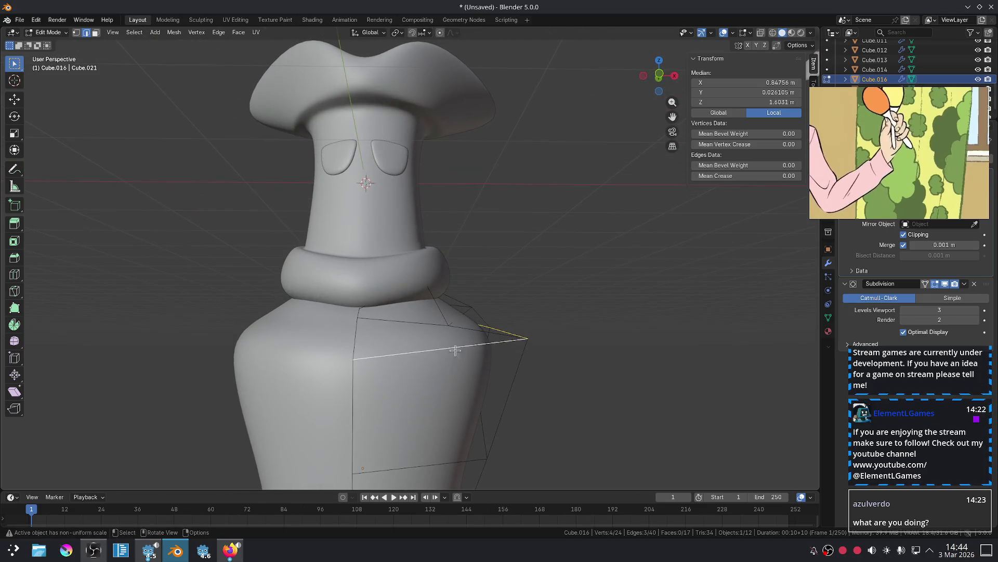
key("ctrl+b")
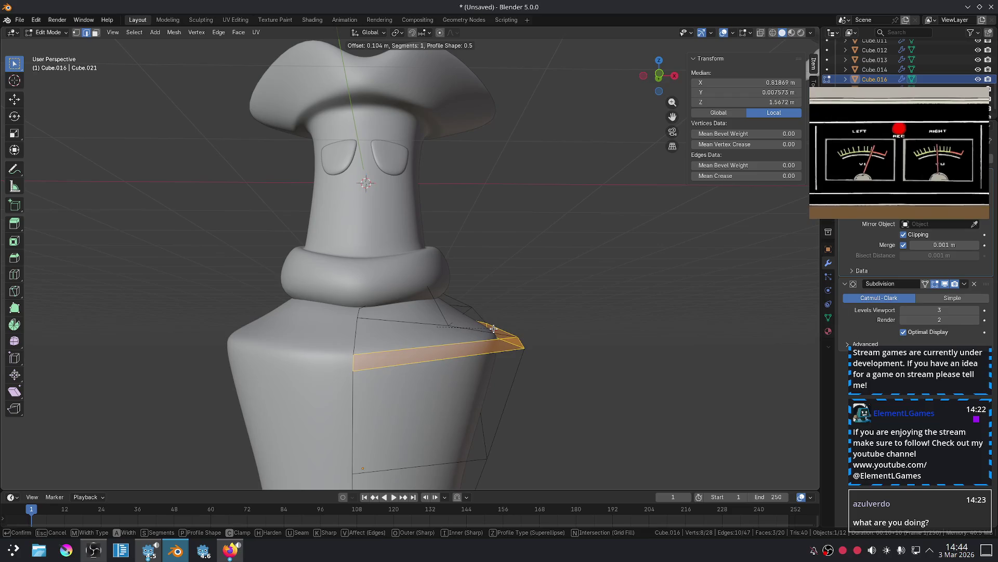
left_click(493, 329)
key("Tab")
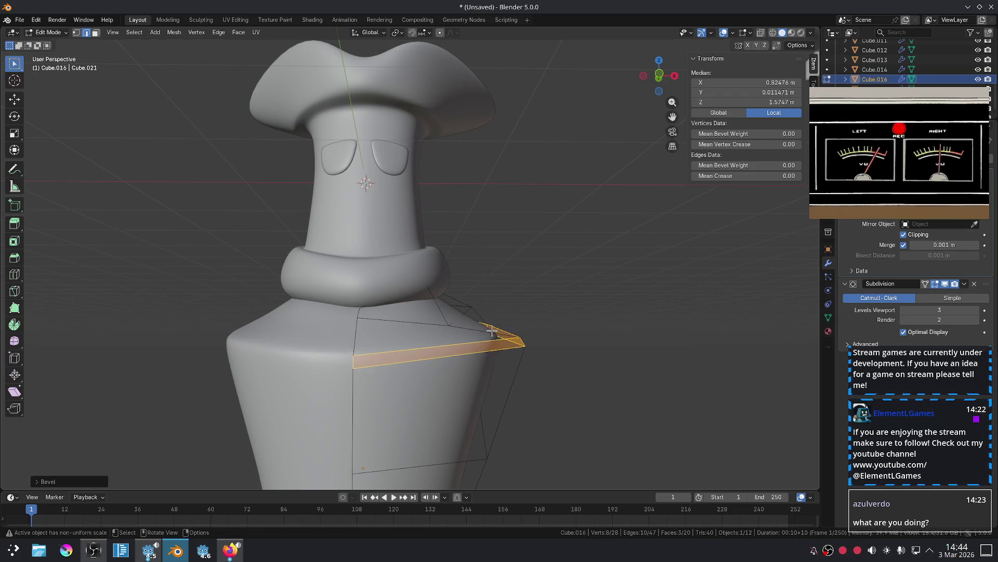
key("KP_1")
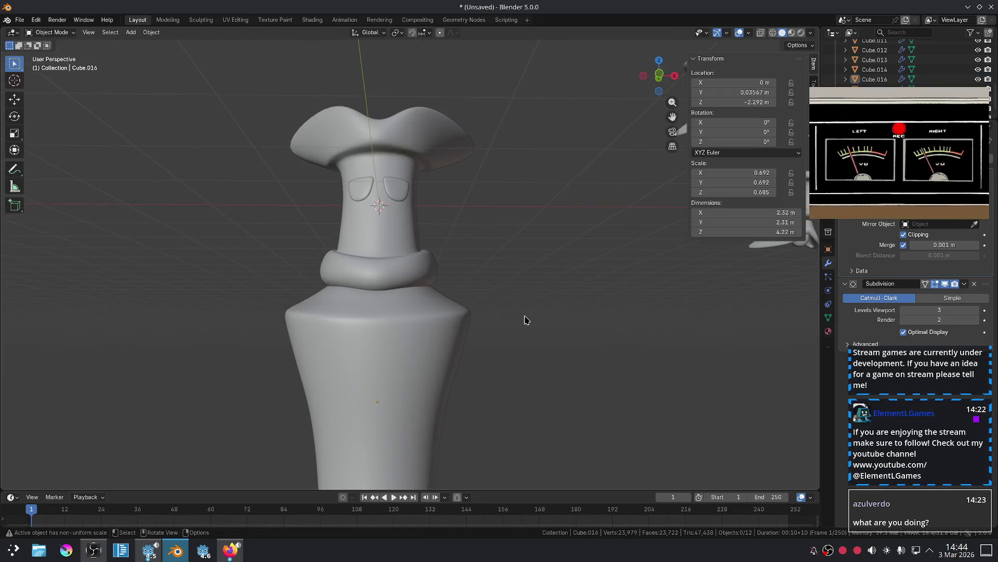
left_click(526, 320)
Bevel the collar ring's upper edge loop around the neck.
scroll(514, 321, "down", 4)
scroll(500, 327, "up", 5)
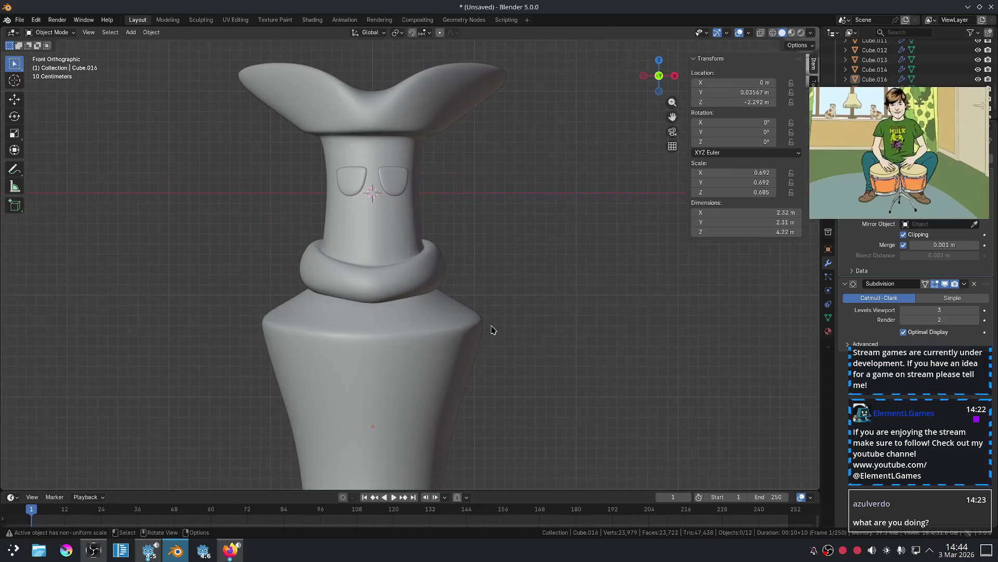
left_click(392, 258)
scroll(406, 265, "up", 3)
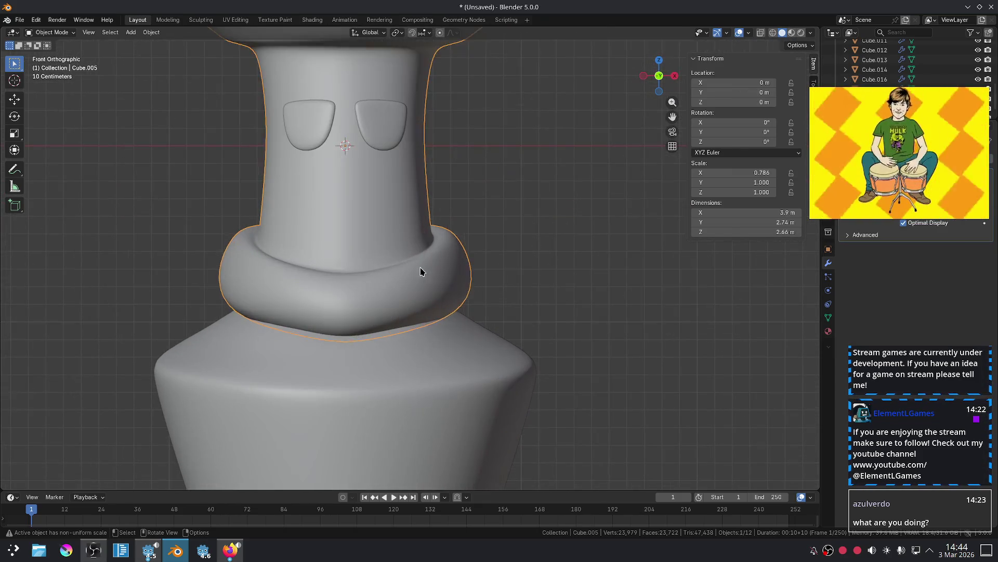
key("Tab")
middle_click_drag(461, 264, 495, 278)
key("ctrl+b")
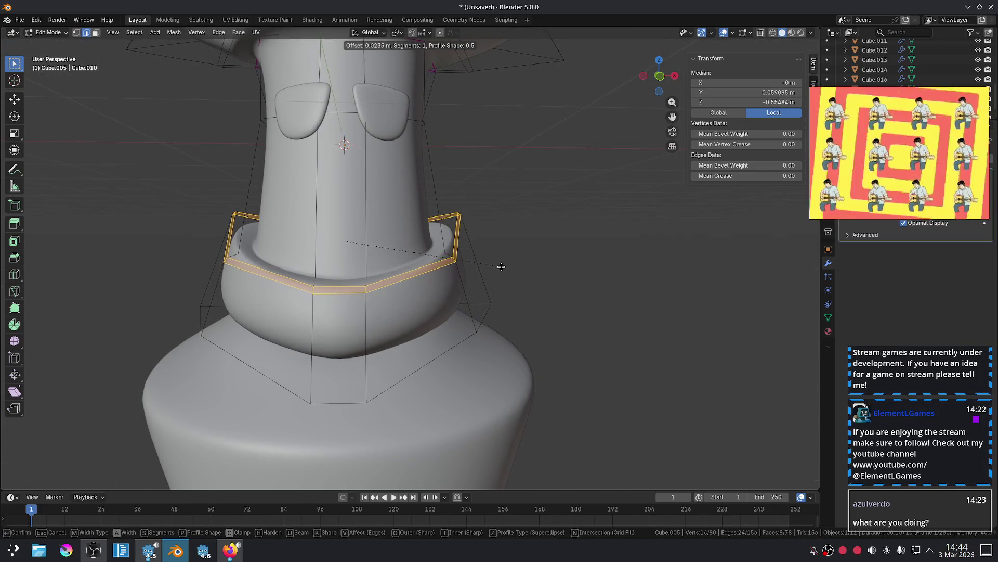
left_click(502, 266)
key("Tab")
left_click(520, 263)
middle_click_drag(519, 263, 533, 315)
key("KP_1")
scroll(535, 293, "up", 3)
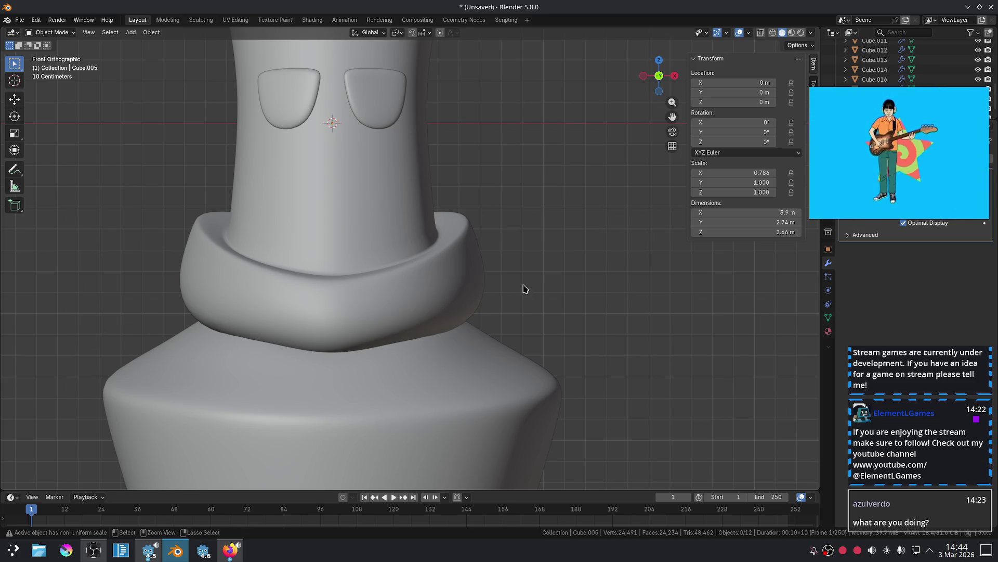
Bevel the collar's bottom edge loop with a 0.0884 m offset and 1 segment.
key("ctrl+z")
key("Tab")
left_click(481, 328, "alt")
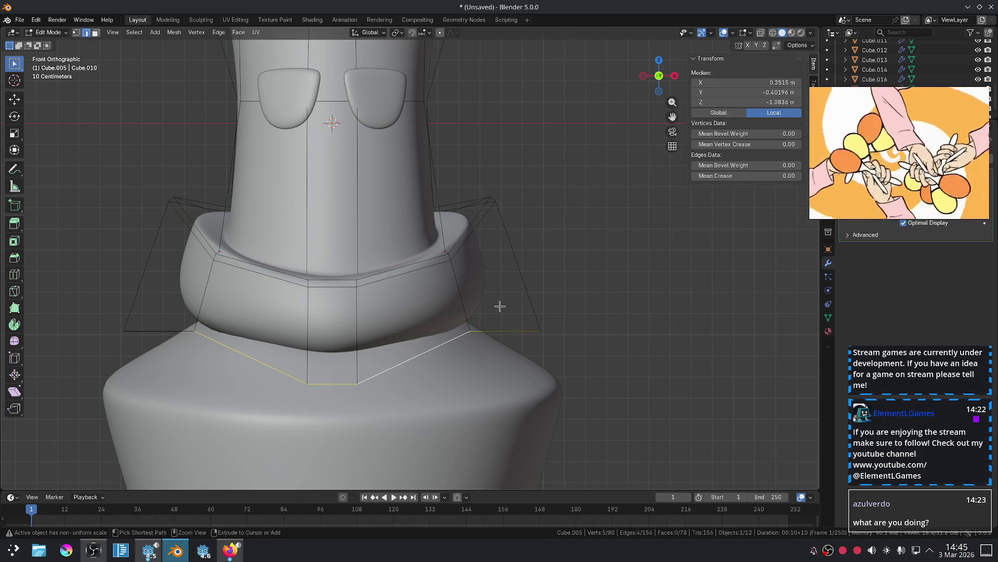
scroll(239, 337, "down", 1)
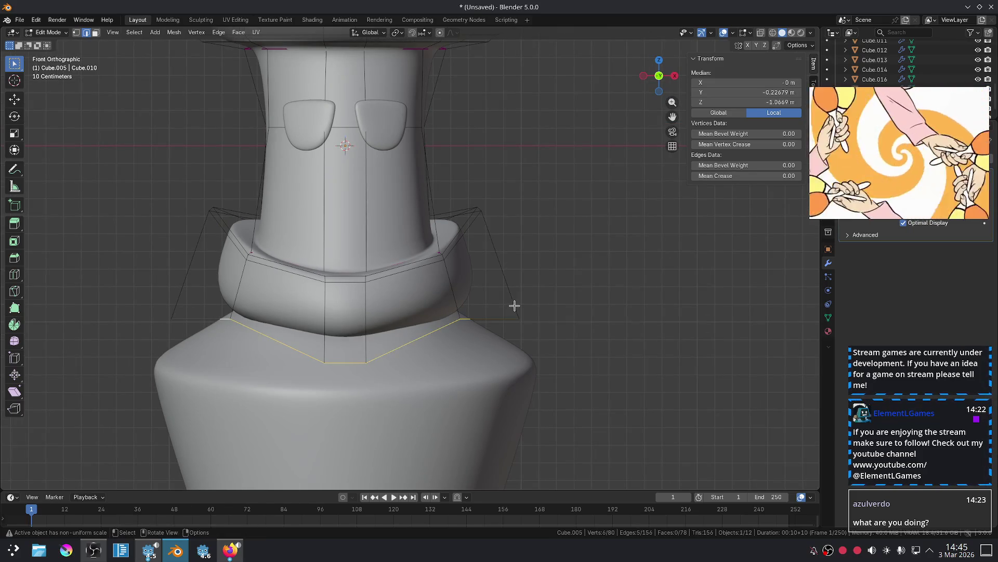
mouse_move(405, 323)
middle_mouse_down()
mouse_move(385, 320)
mouse_move(541, 326)
mouse_move(466, 352)
mouse_move(395, 343)
mouse_move(375, 323)
middle_mouse_up()
key("ctrl+b")
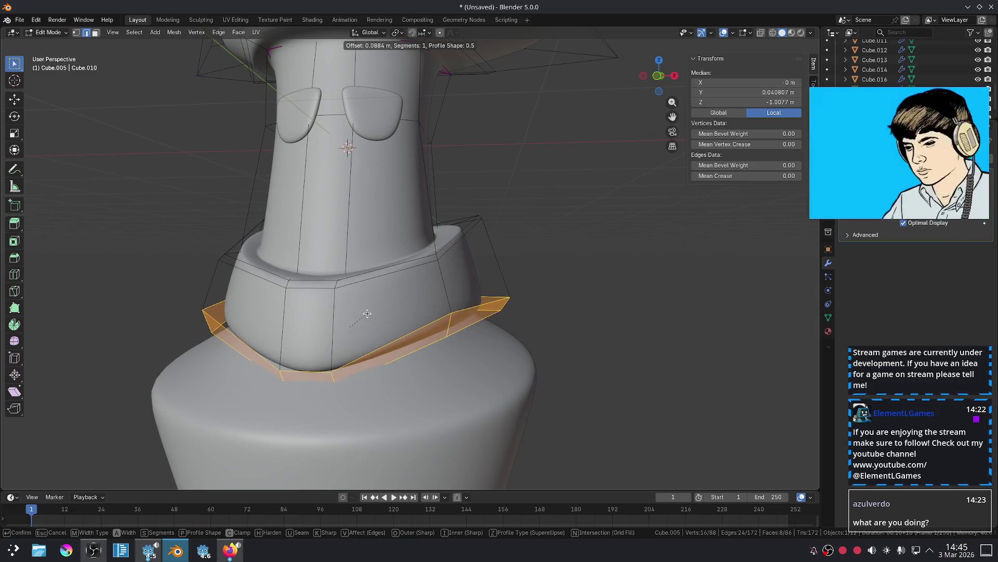
left_click(371, 311)
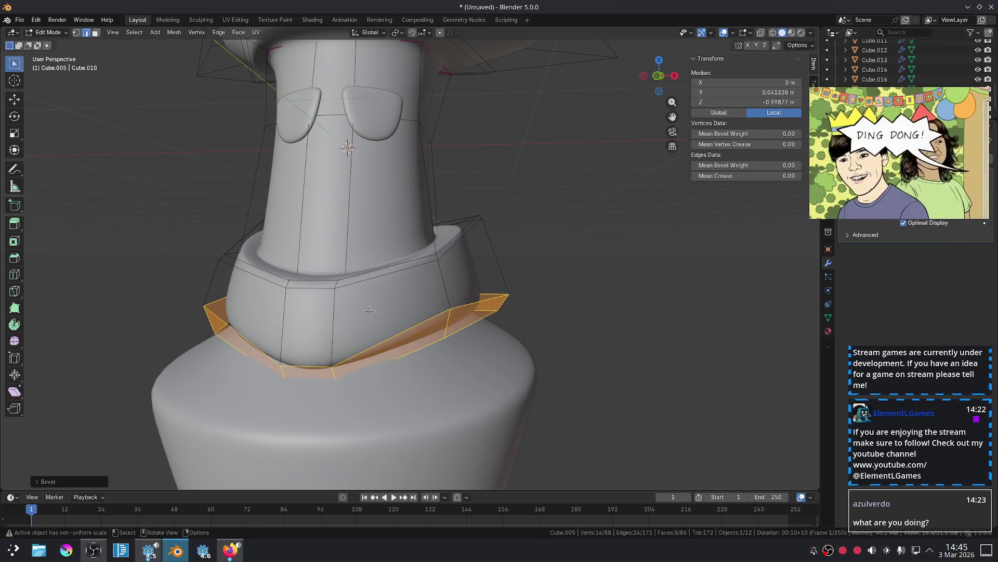
key("Tab")
key("KP_1")
Re-centre the view and step back through undo history on the collar.
scroll(616, 311, "down", 2)
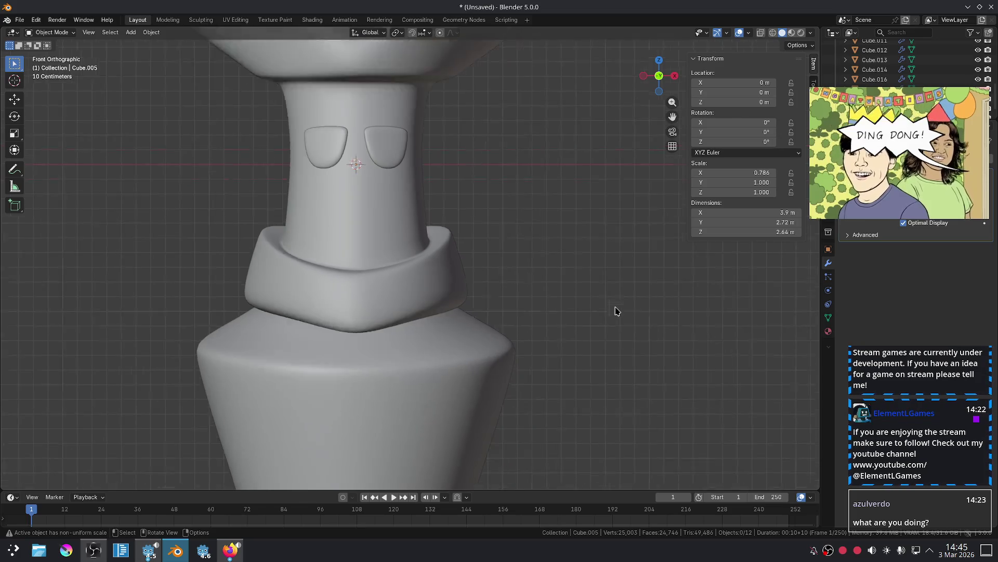
scroll(560, 307, "down", 2)
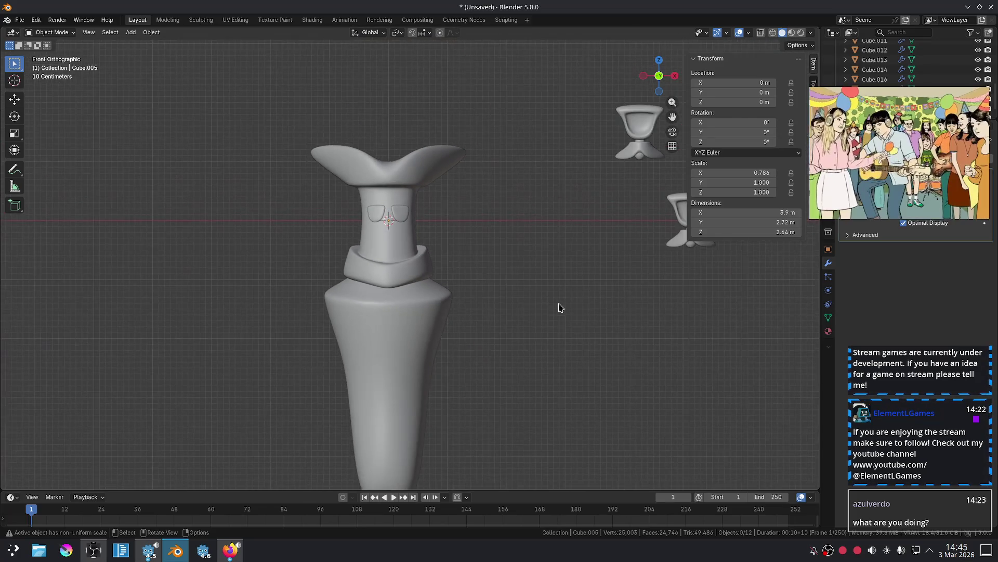
scroll(560, 307, "up", 2)
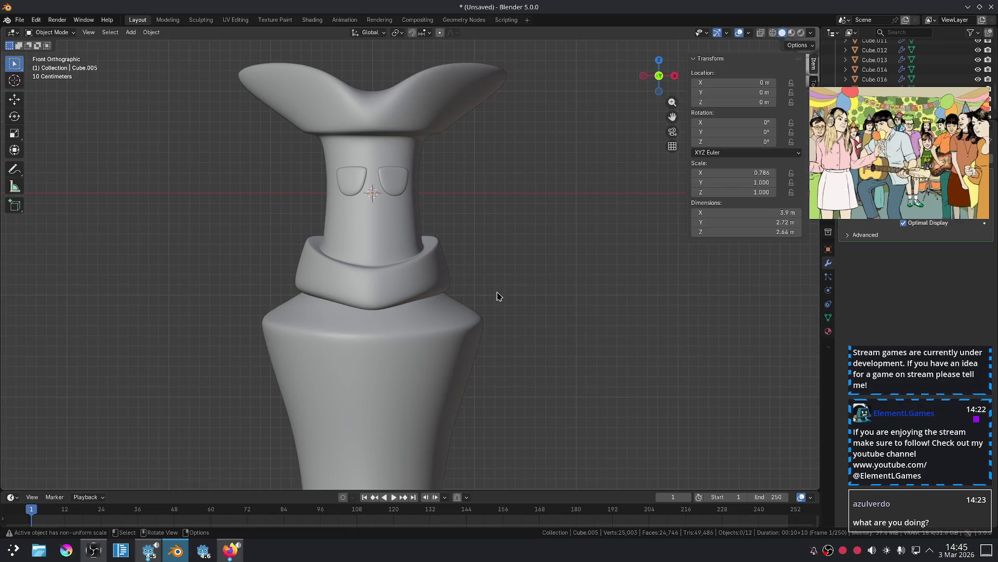
scroll(479, 294, "up", 3)
scroll(479, 294, "down", 4)
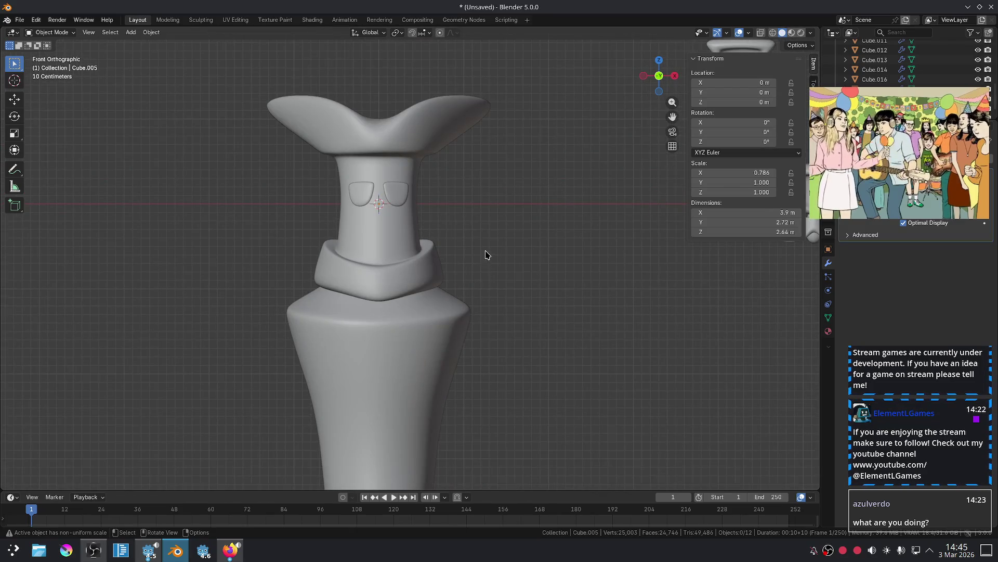
mouse_move(486, 255)
middle_mouse_down("shift")
mouse_move(508, 364)
mouse_move(498, 367)
mouse_move(427, 249)
mouse_move(438, 179)
mouse_move(465, 212)
middle_mouse_up("shift")
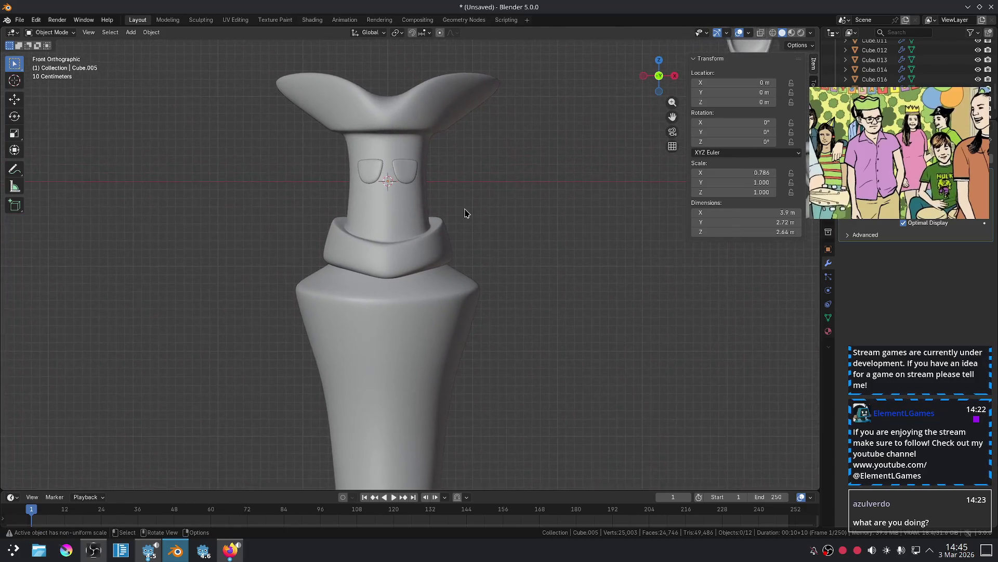
scroll(465, 212, "up", 4)
scroll(496, 229, "down", 5)
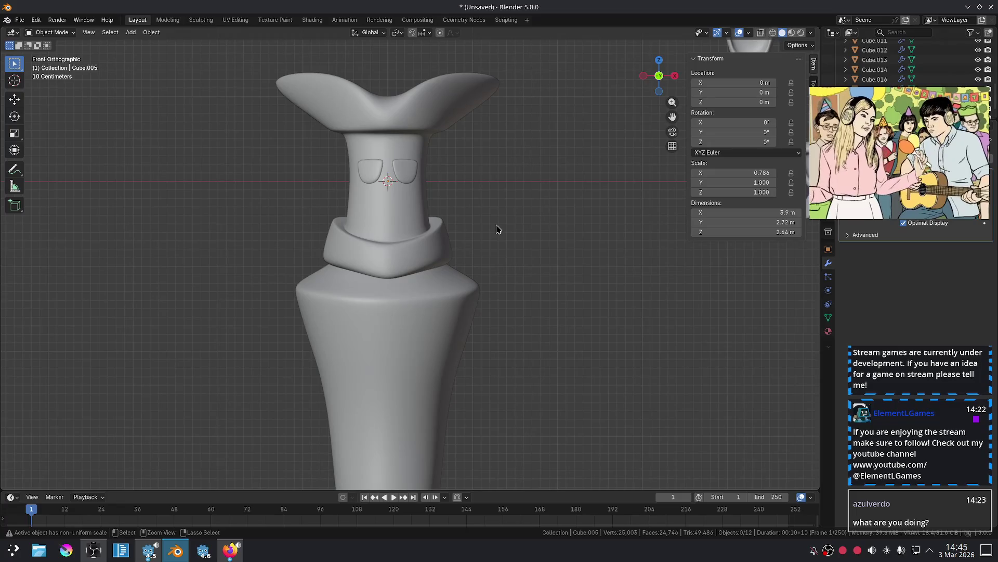
key("Tab")
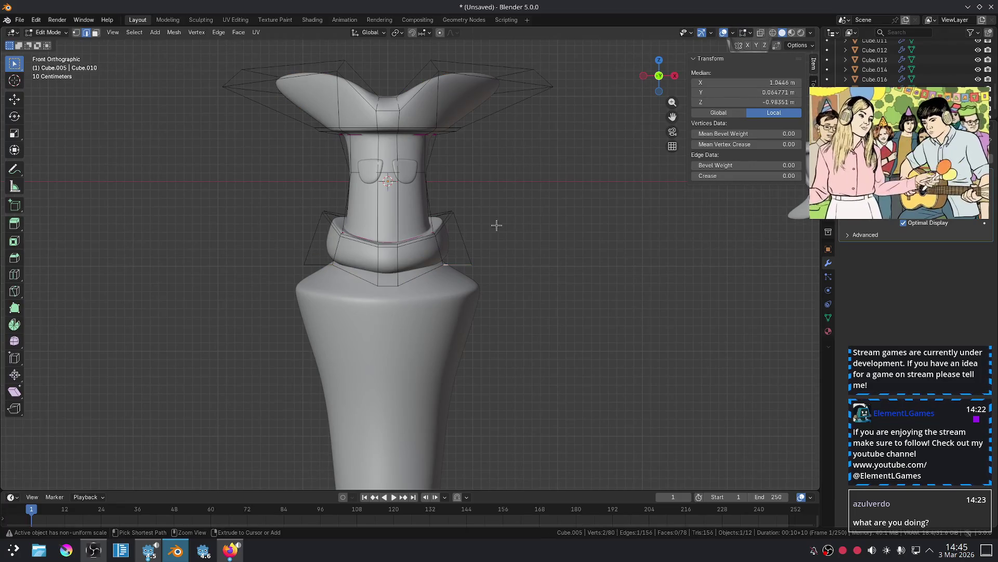
key("ctrl+z")
key("ctrl+z")
key("ctrl+shift+z")
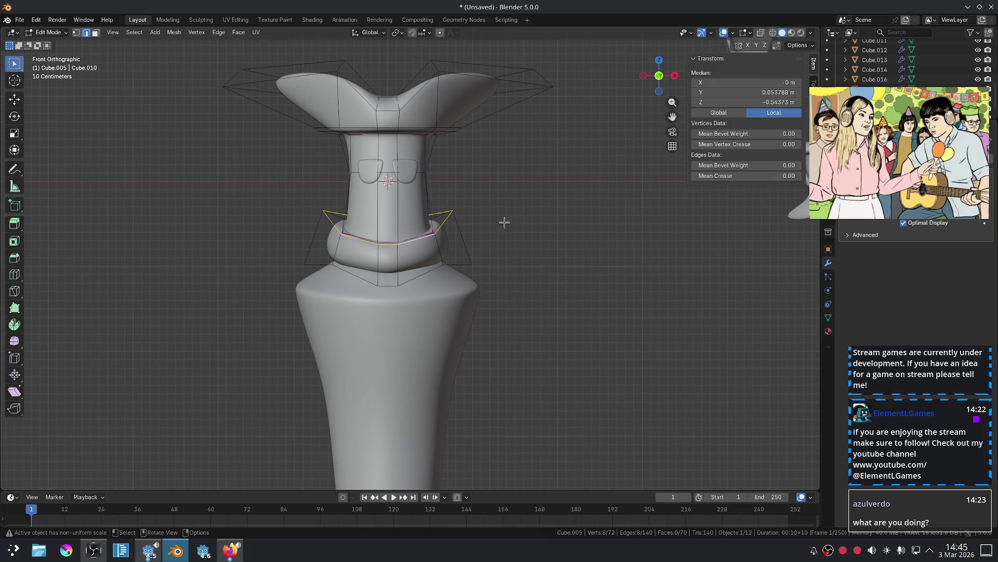
key("Tab")
left_click(526, 219)
Try a bevel on the collar's top edge loop, then undo it and earlier edits.
scroll(526, 219, "up", 3)
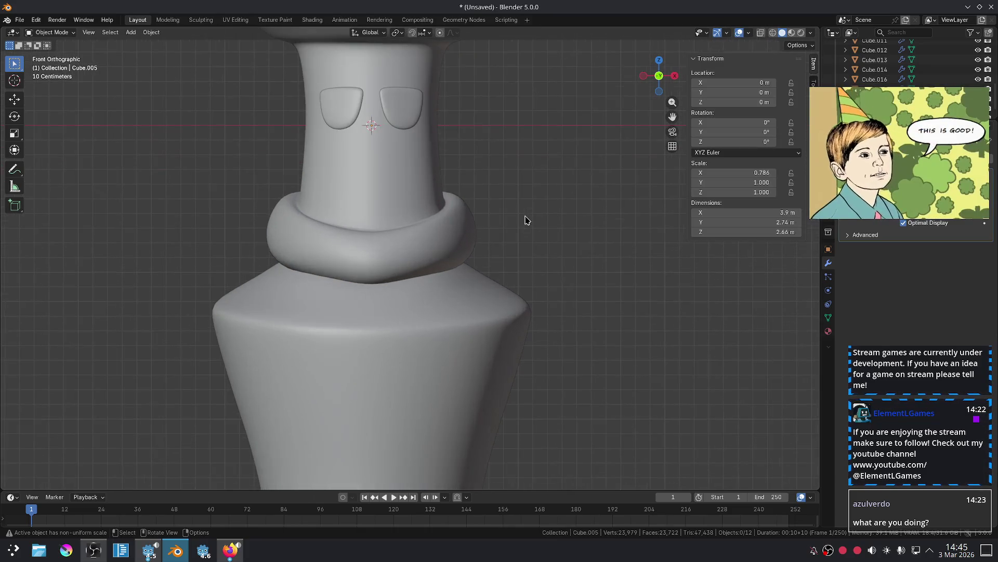
key("Tab")
key("ctrl+b")
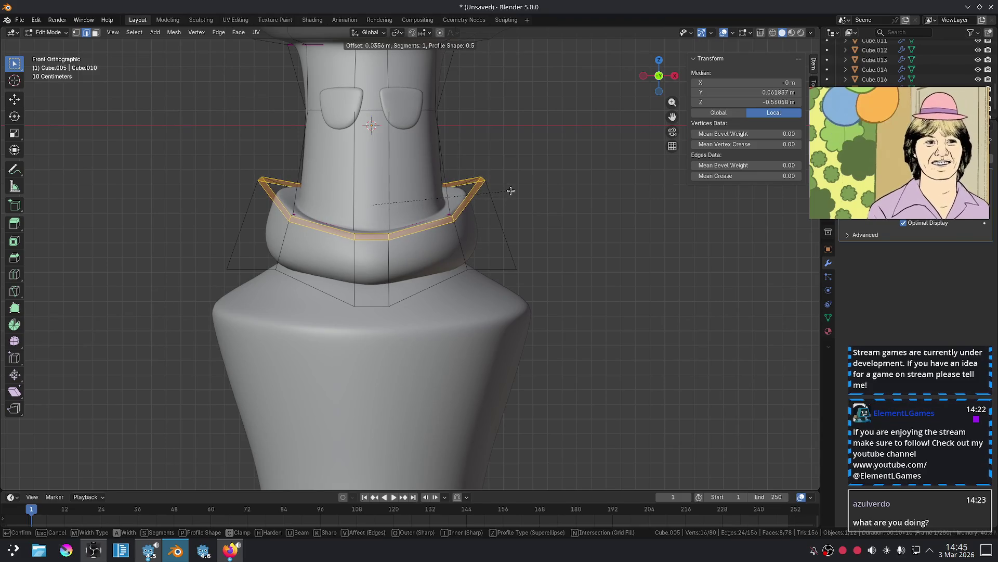
left_click(510, 190)
key("Tab")
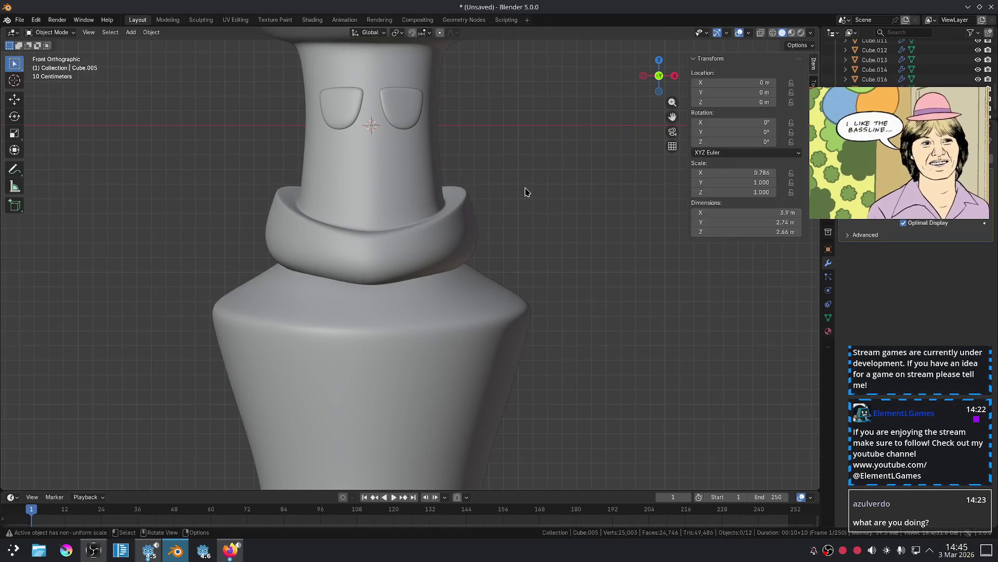
key("ctrl+z")
key("ctrl+z")
key("ctrl+z")
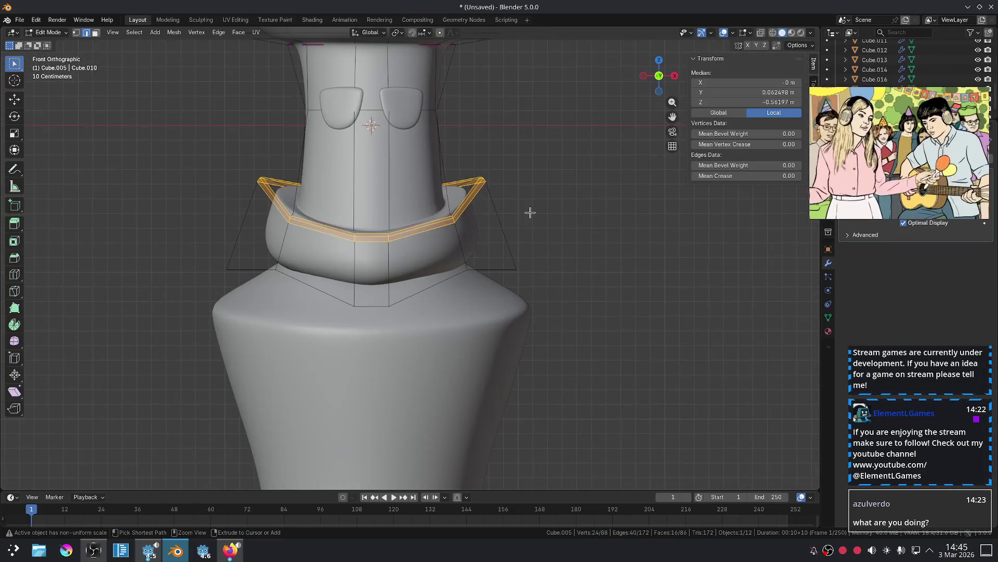
key("ctrl+z")
key("ctrl+z")
key("ctrl+z")
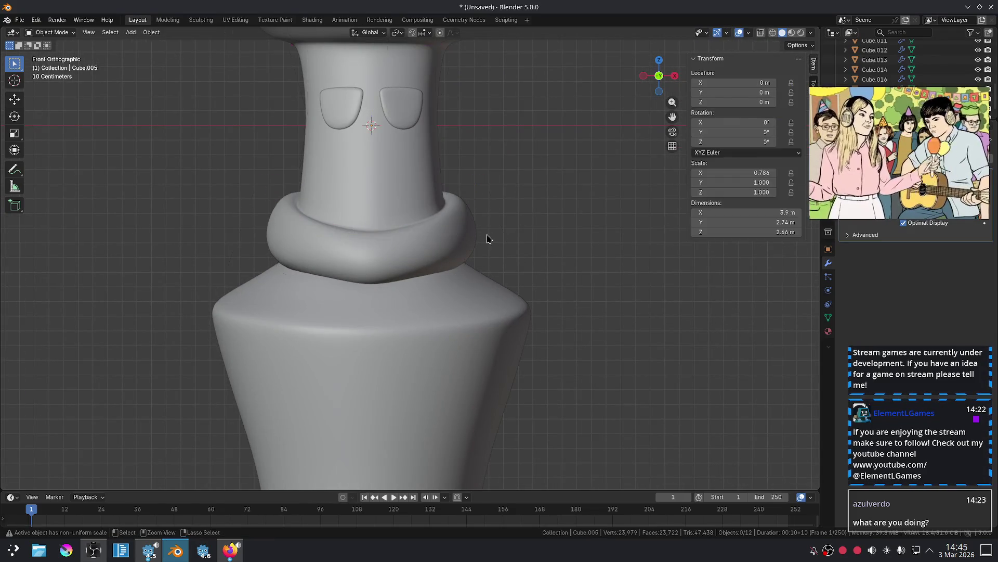
key("ctrl+z")
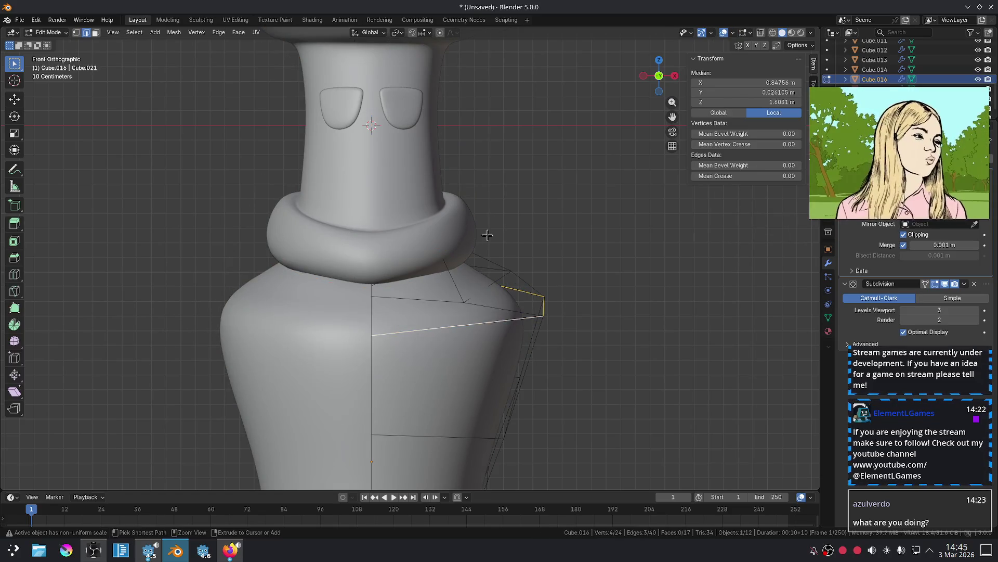
key("ctrl+z")
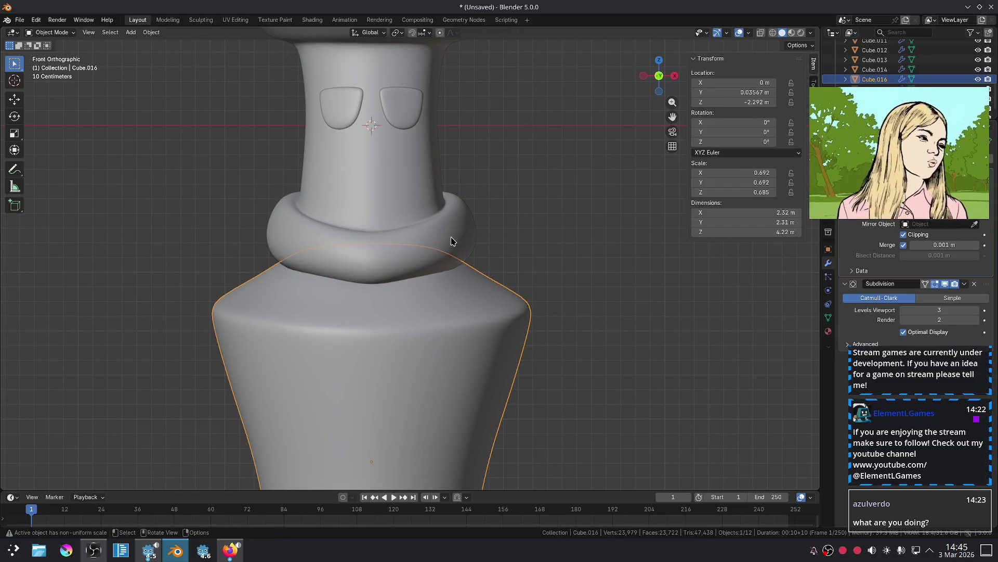
key("ctrl+z")
key("ctrl+z")
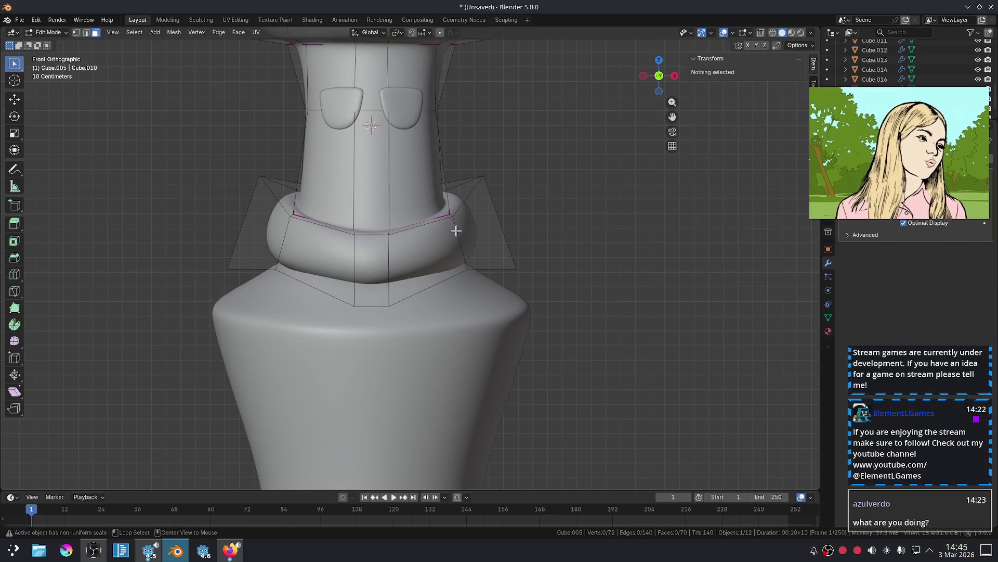
Scale the whole collar ring up about 1.1×.
key("l")
key("s")
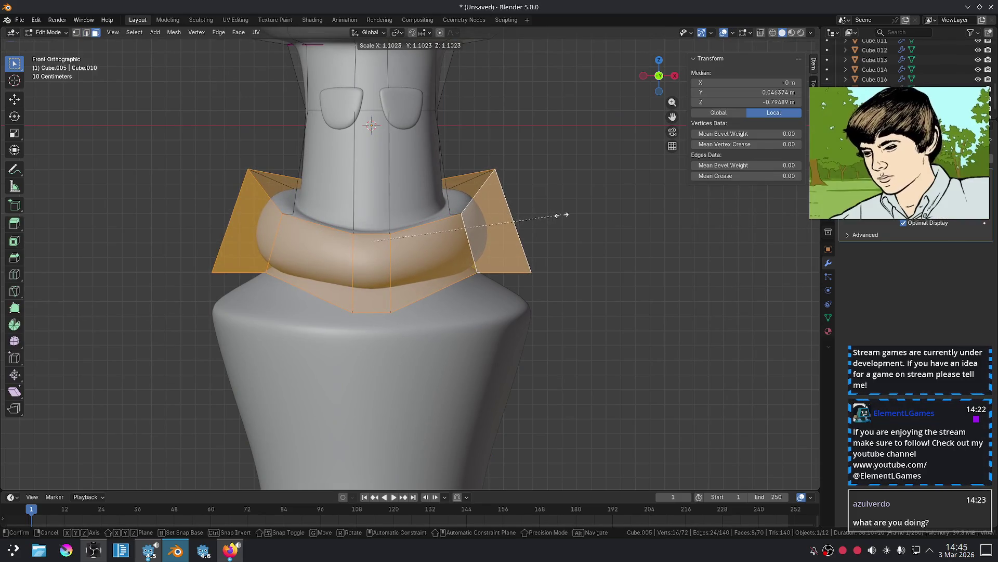
left_click(596, 263)
key("Tab")
scroll(595, 264, "down", 4)
scroll(595, 263, "up", 4)
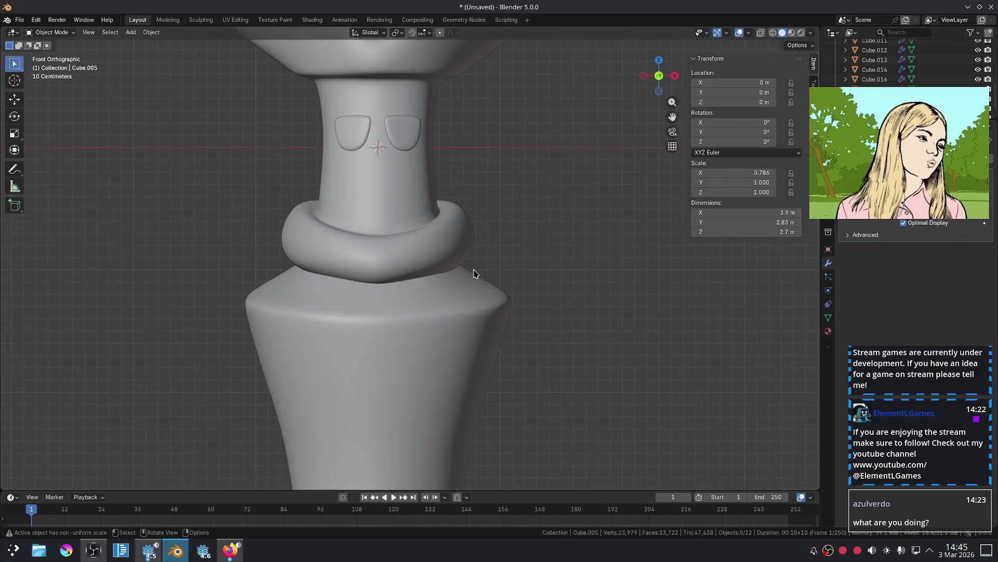
Nudge one collar cage corner vertex inward and down, tucking that side toward the neck.
left_click(451, 225)
key("Tab")
mouse_move(450, 218)
middle_mouse_down()
mouse_move(443, 204)
mouse_move(468, 187)
middle_mouse_up()
key("1")
left_click(515, 151)
middle_click_drag(514, 151, 535, 171)
key("g")
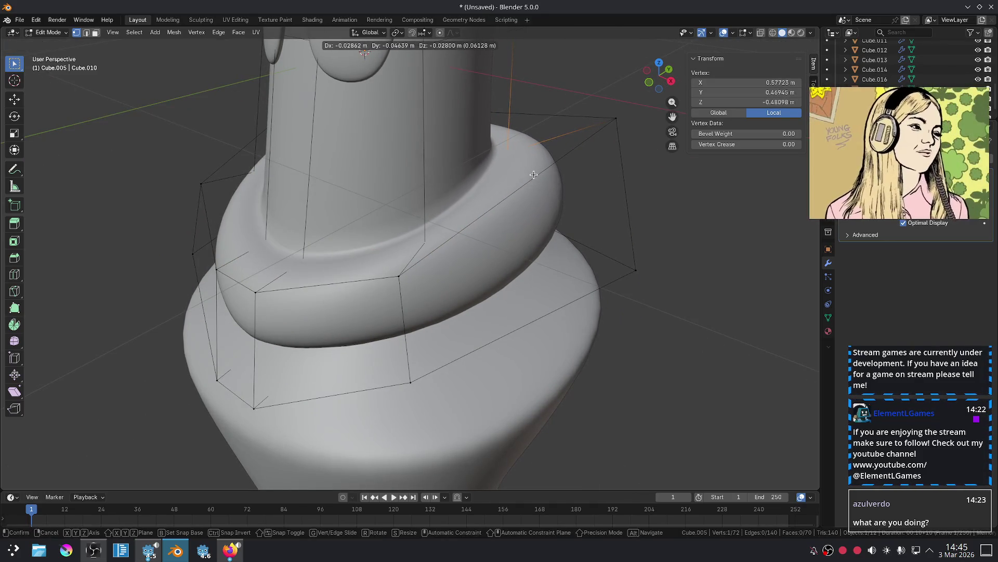
left_click(533, 174)
middle_click_drag(526, 191, 573, 183)
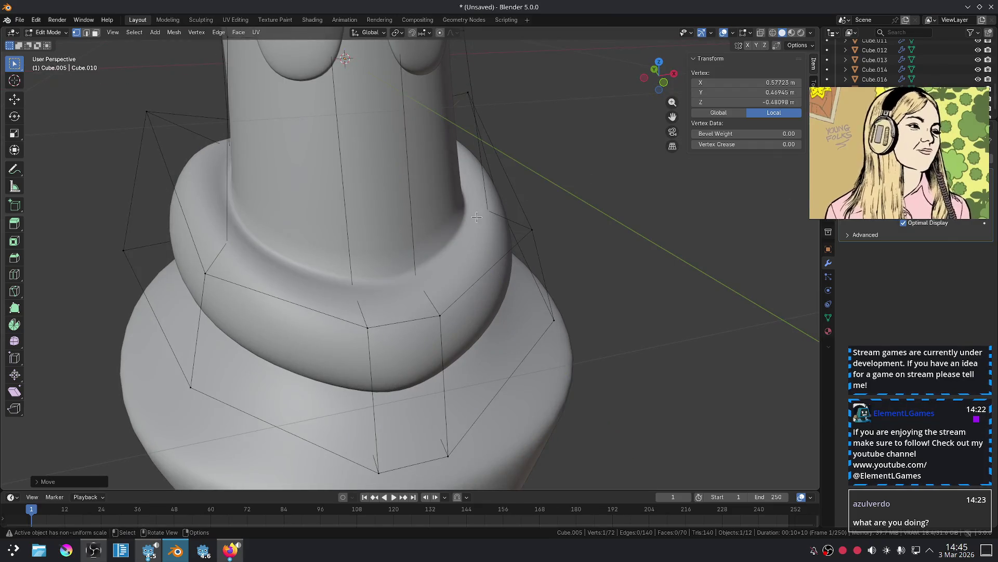
left_click(511, 208)
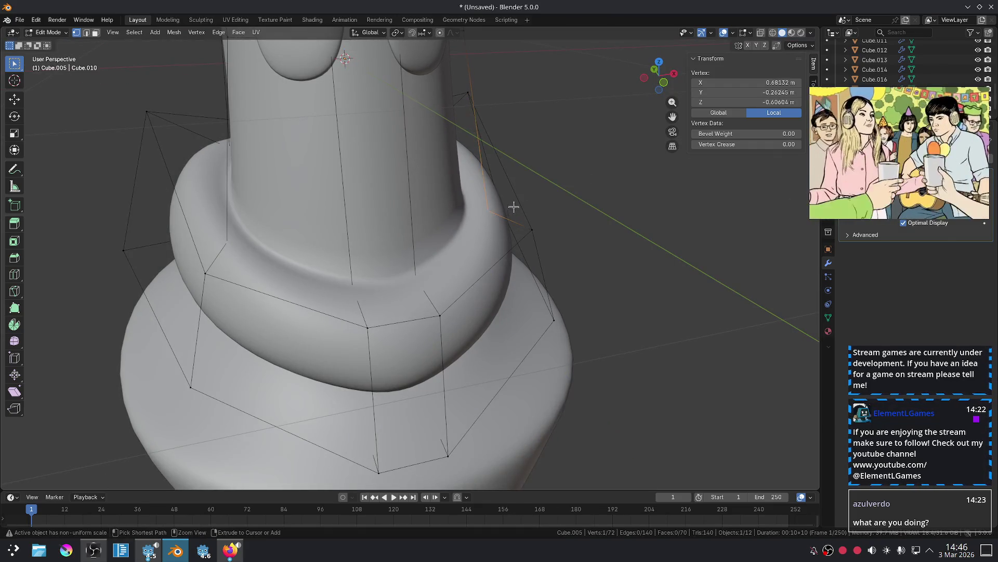
left_click(514, 207)
mouse_move(514, 208)
middle_mouse_down()
mouse_move(399, 238)
mouse_move(458, 242)
middle_mouse_up()
Select the collar ring object and collapse its Subdivision modifier settings.
key("a")
key("Tab")
left_click(574, 232)
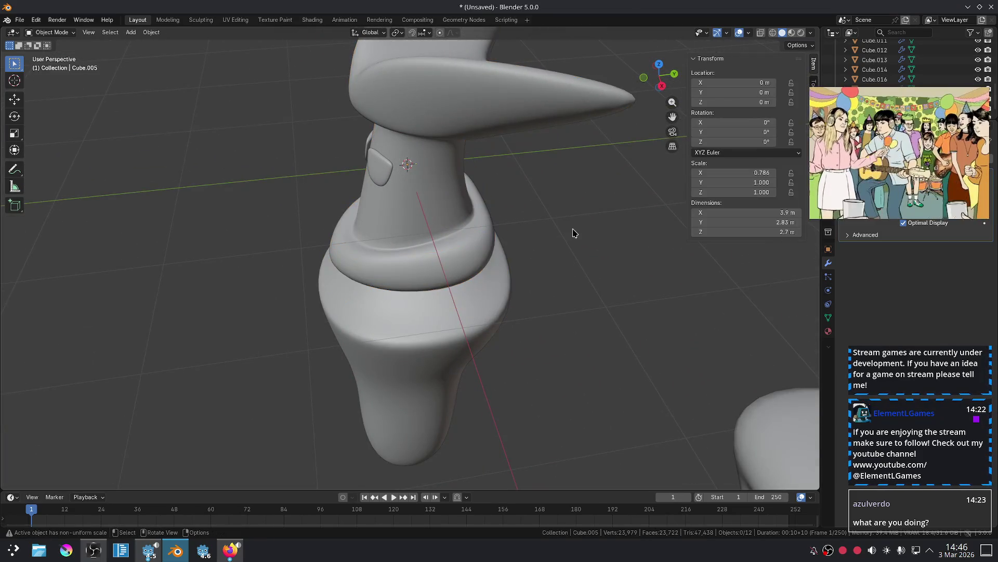
scroll(574, 232, "up", 5)
left_click(542, 223)
left_click_drag(903, 147, 716, 302)
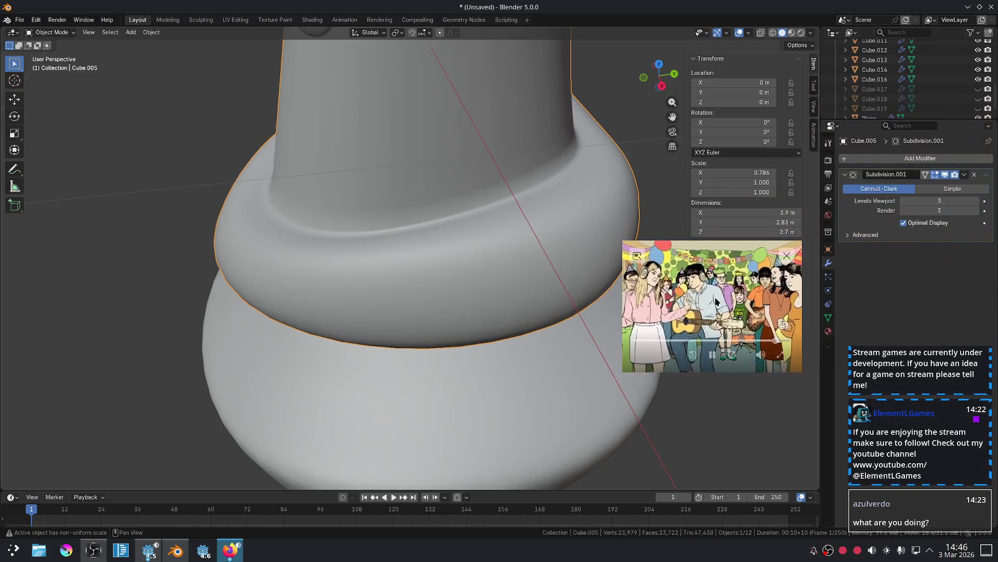
left_click(844, 175)
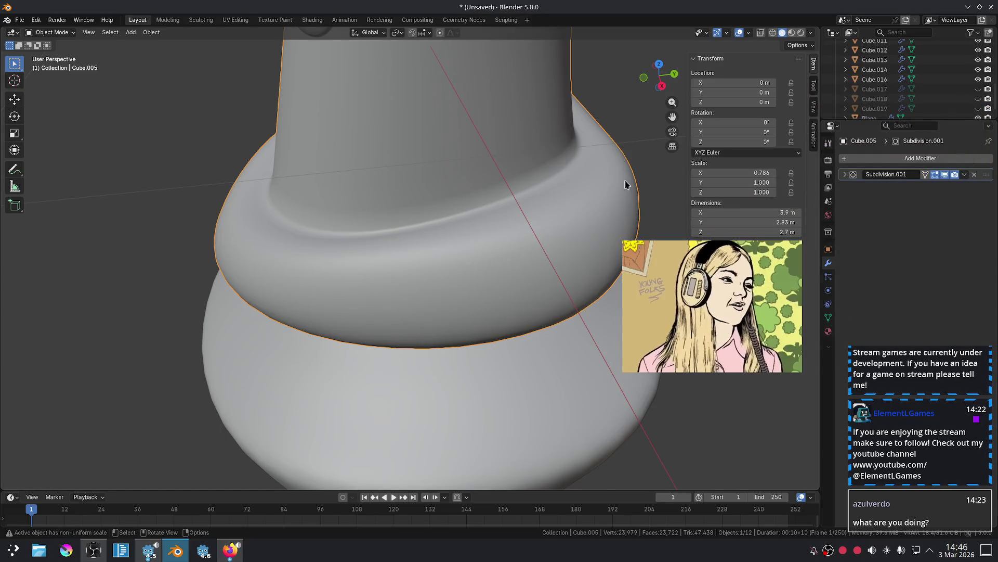
scroll(625, 184, "down", 5)
mouse_move(625, 184)
middle_mouse_down()
mouse_move(513, 171)
mouse_move(535, 230)
mouse_move(505, 199)
mouse_move(509, 174)
middle_mouse_up()
key("KP_1")
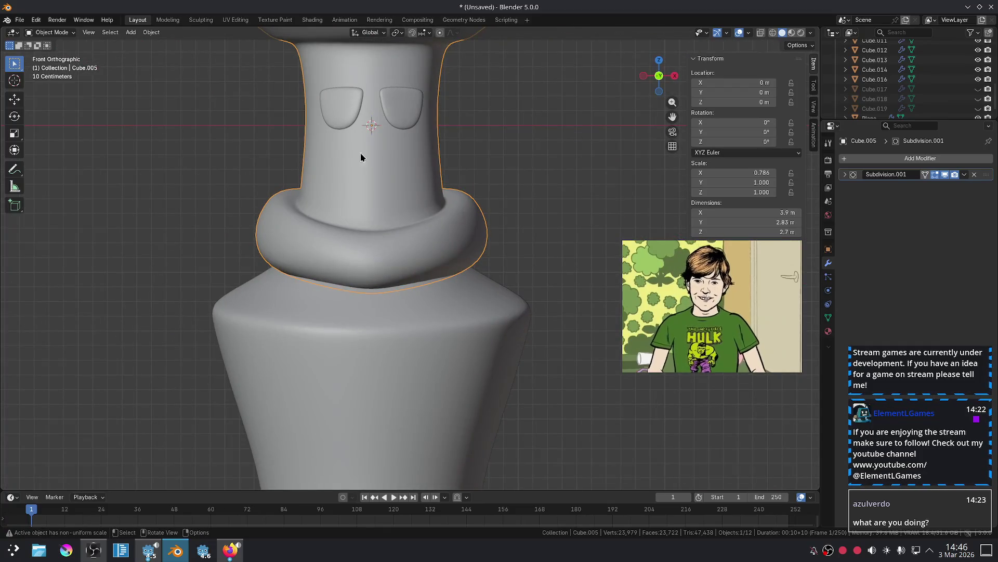
scroll(361, 156, "up", 3)
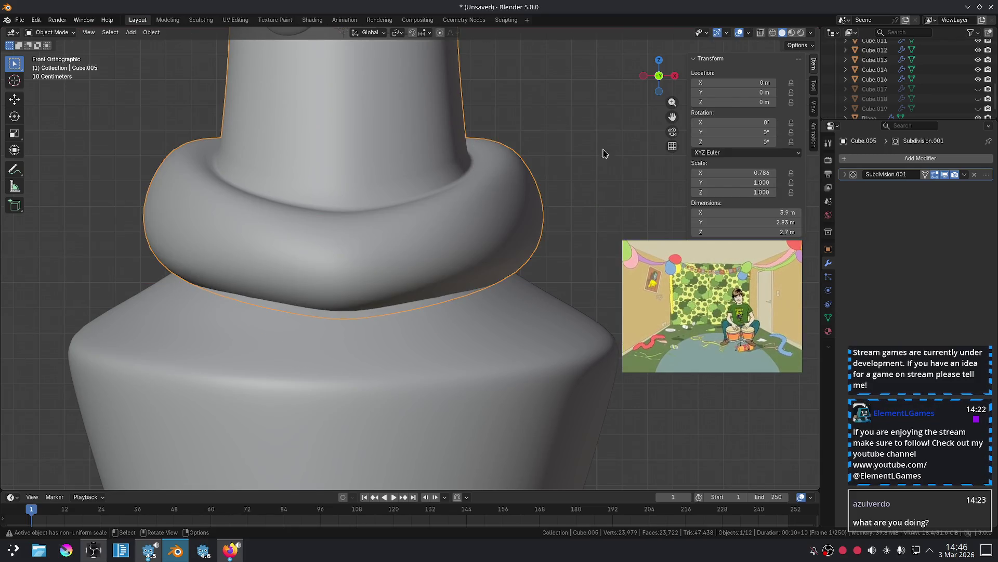
Add a Mirror modifier to the collar with Bisect enabled on X.
left_click(838, 158)
type("m")
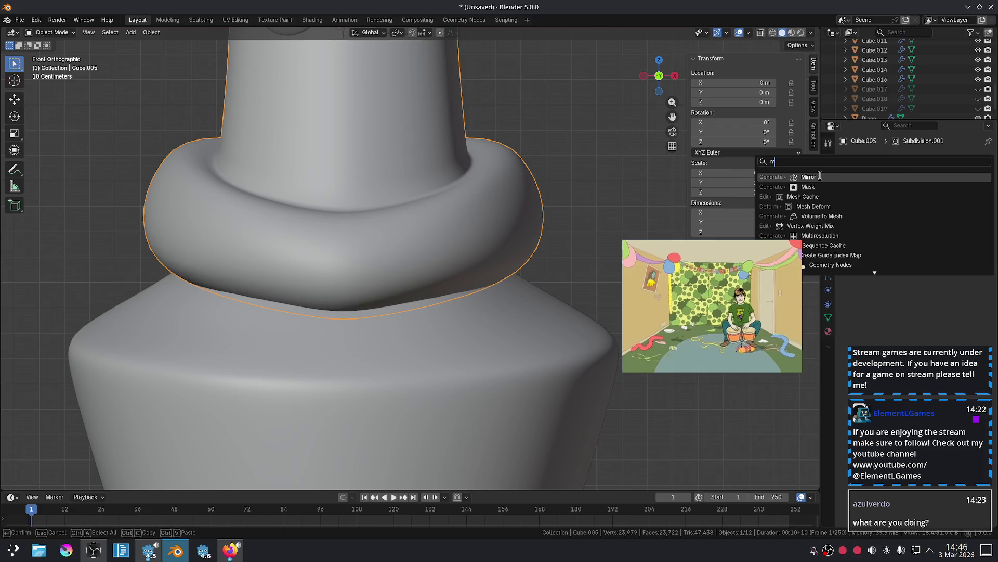
left_click(820, 176)
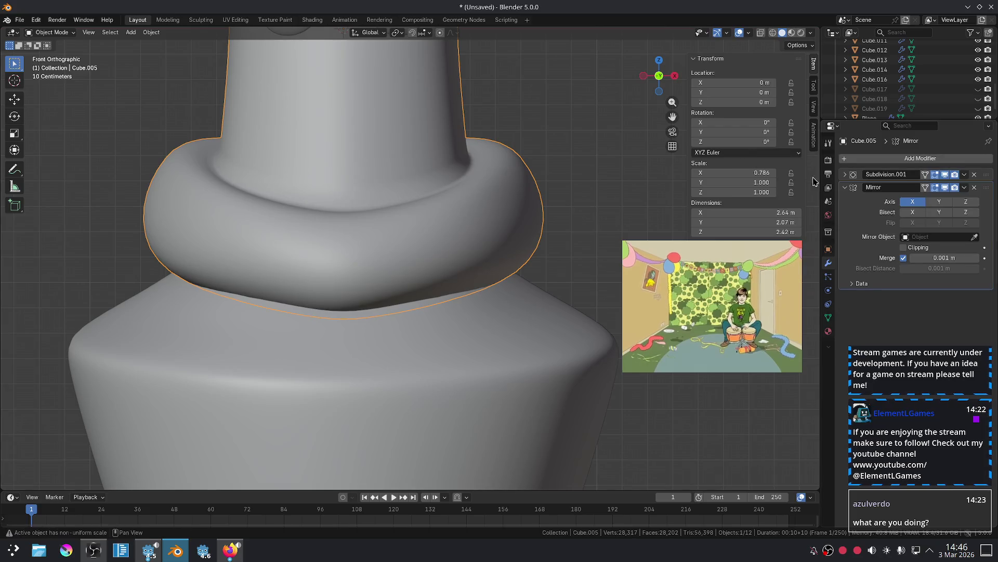
left_click(914, 213)
Select a single collar vertex in Edit Mode and start moving it.
key("Tab")
key("alt+a")
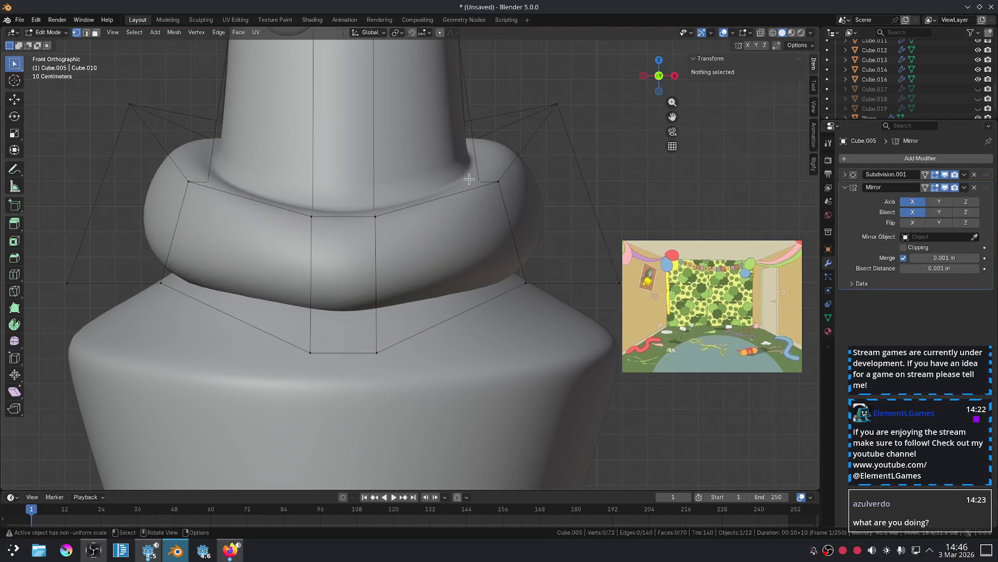
left_click(477, 181)
middle_click_drag(477, 181, 471, 193)
key("g")
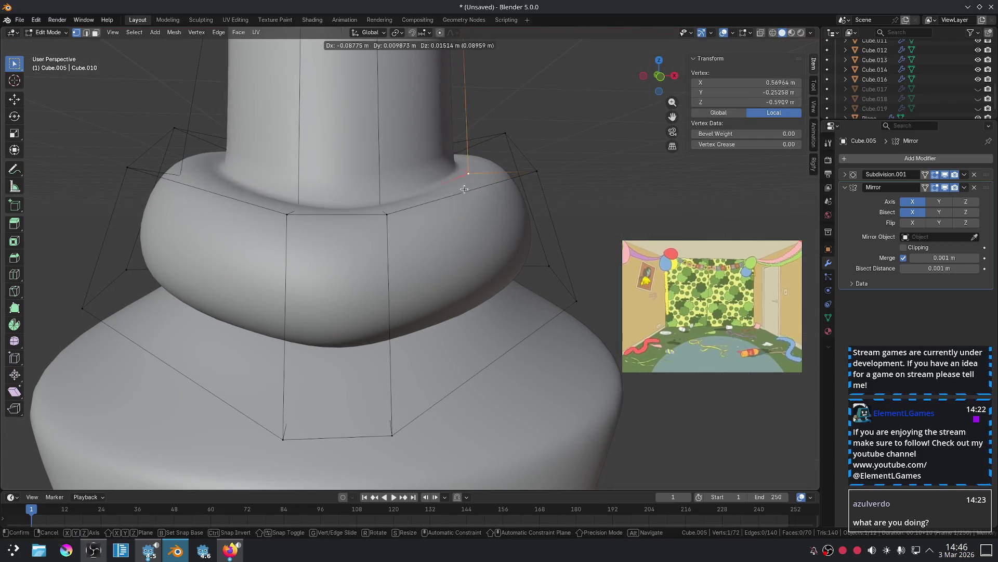
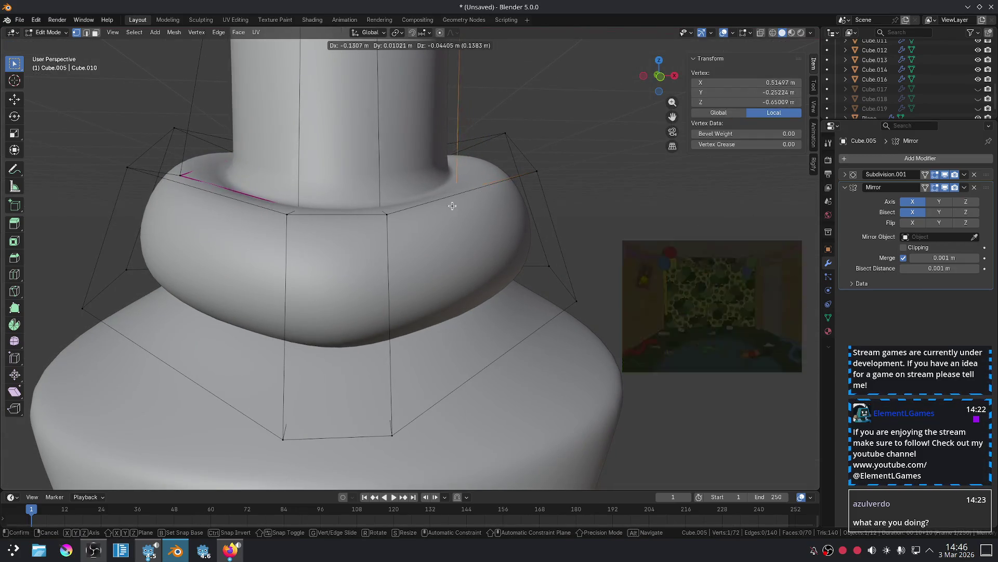
Adjust a collar vertex's position, checking it from the front and from above.
left_click(504, 209)
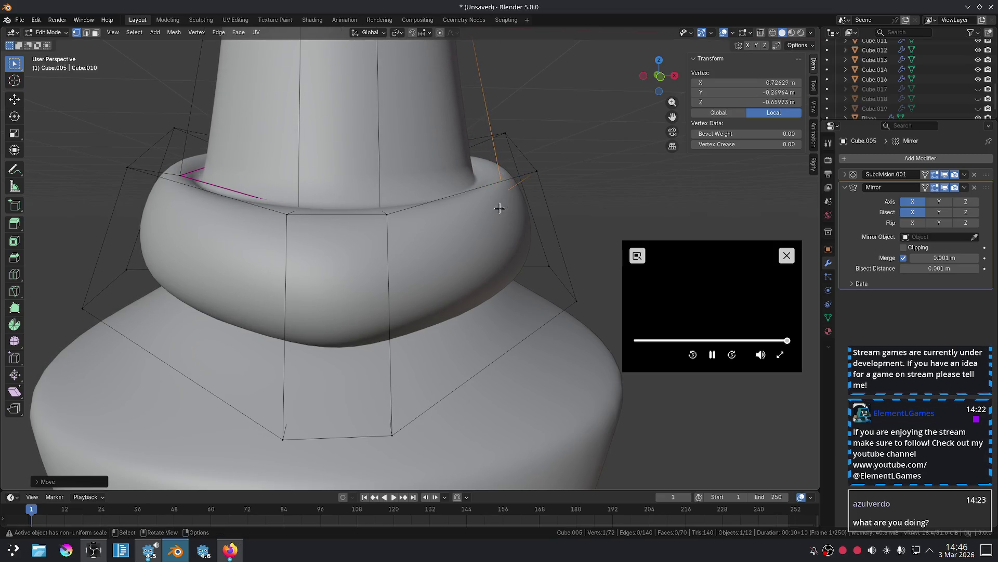
key("Tab")
key("KP_1")
scroll(576, 164, "down", 2)
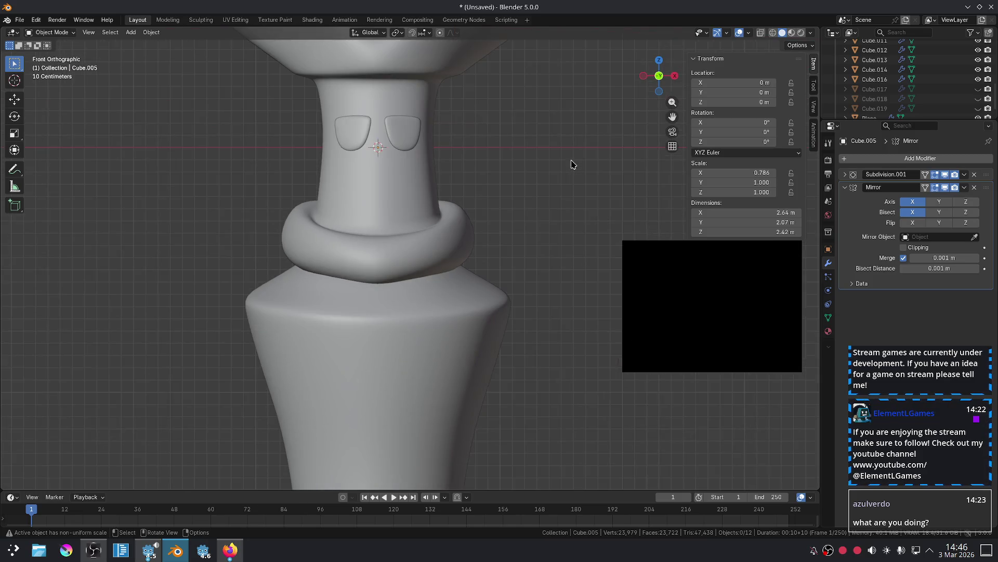
key("Tab")
middle_click_drag(572, 160, 555, 236)
key("g")
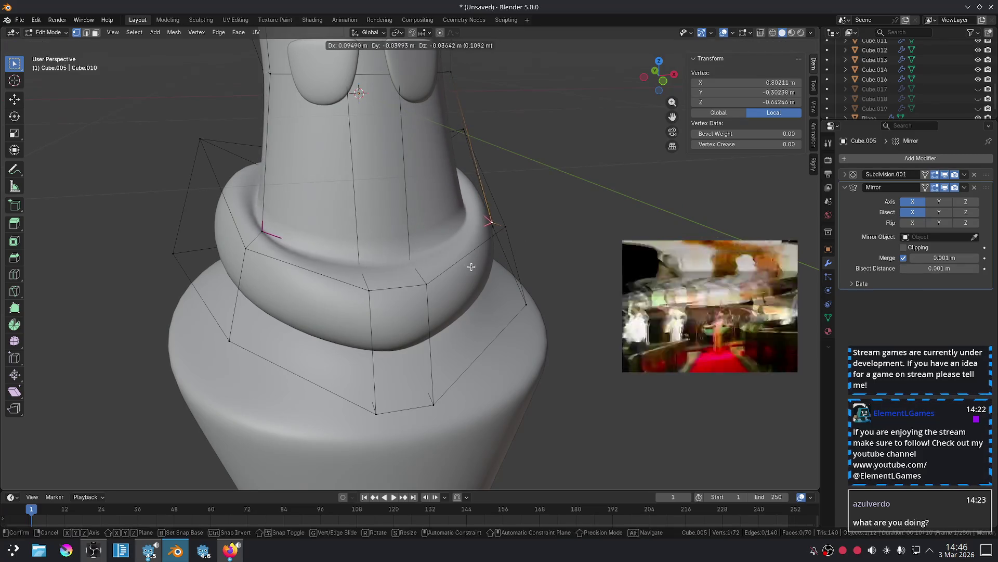
left_click(452, 260)
Lower a front collar vertex and nudge it so the ring dips in front.
left_click(411, 267)
key("g")
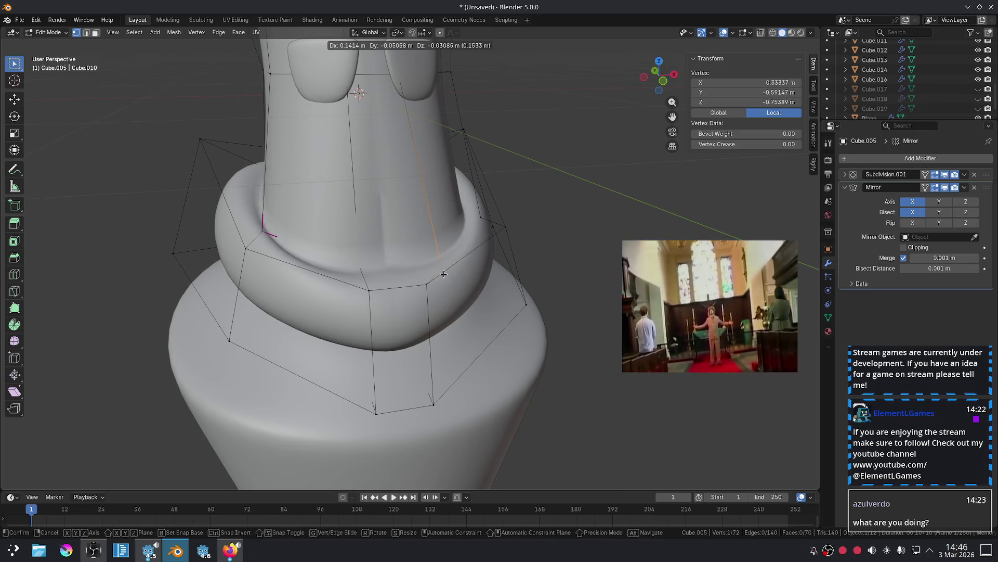
left_click(434, 269)
middle_click_drag(434, 269, 515, 291)
key("g")
left_click(521, 293)
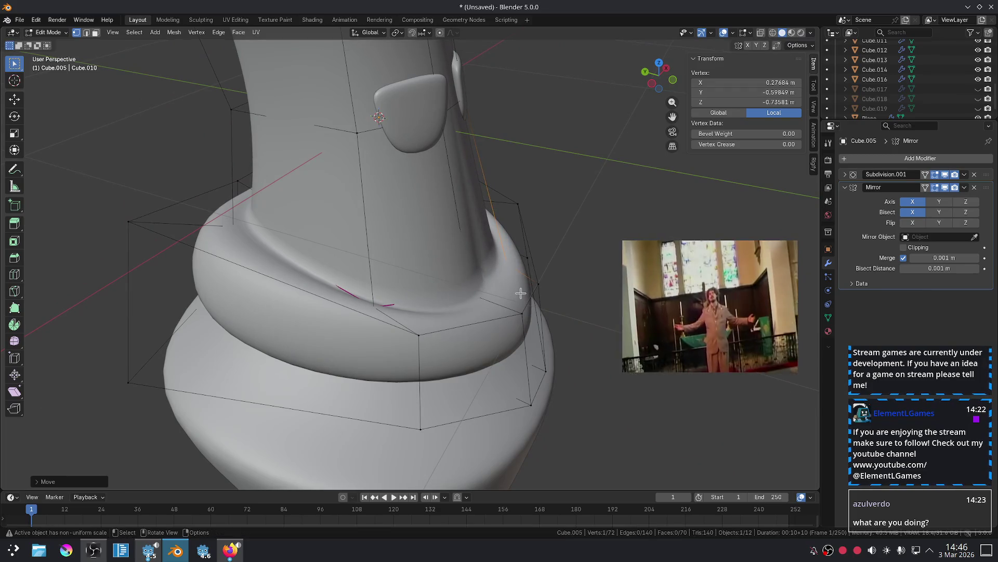
middle_click_drag(728, 221, 551, 222)
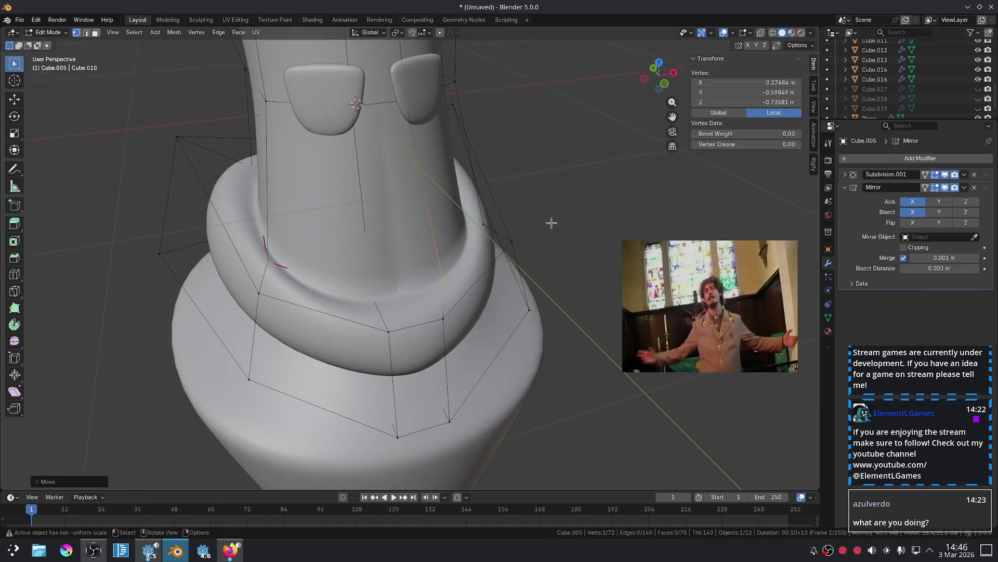
Toggle the Mirror modifier's X axis off and back on, then leave Edit Mode in front view.
left_click(914, 204)
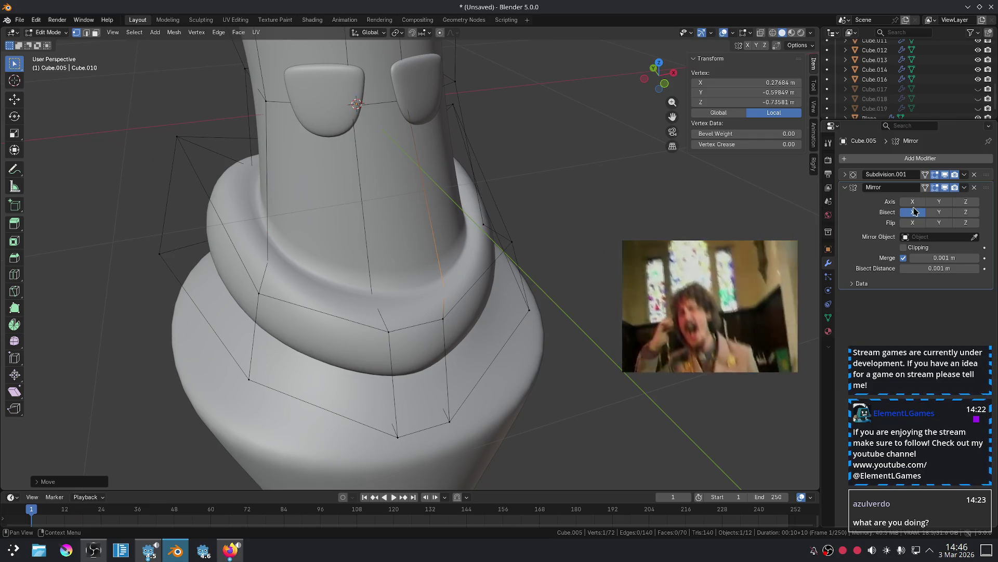
mouse_move(569, 189)
middle_mouse_down()
mouse_move(534, 174)
mouse_move(531, 191)
mouse_move(551, 176)
middle_mouse_up()
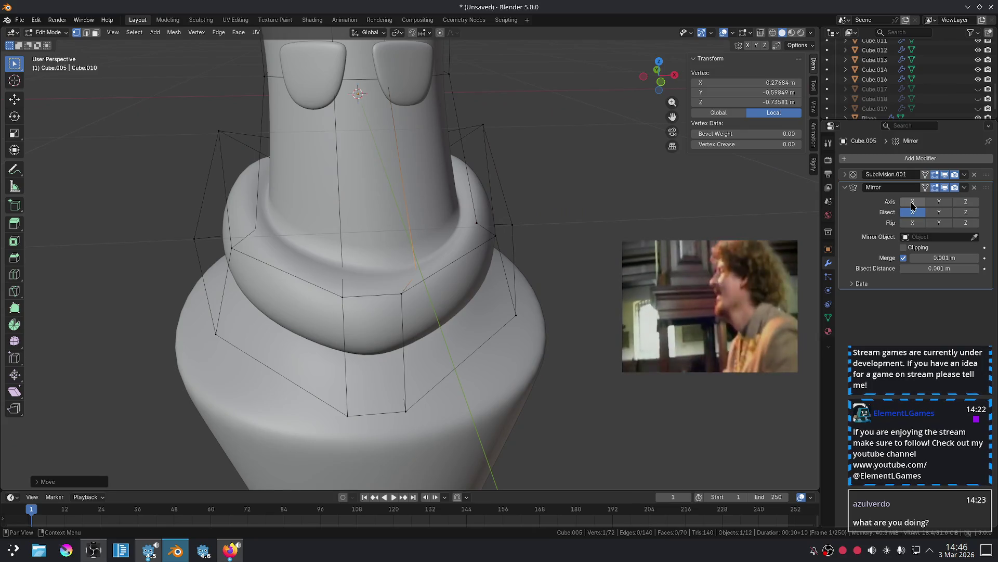
left_click(914, 204)
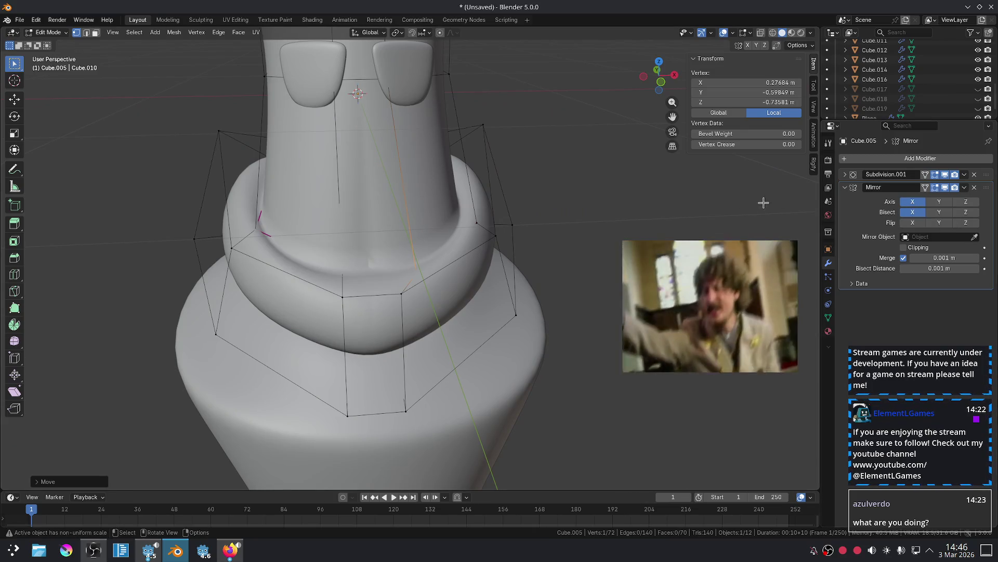
key("KP_1")
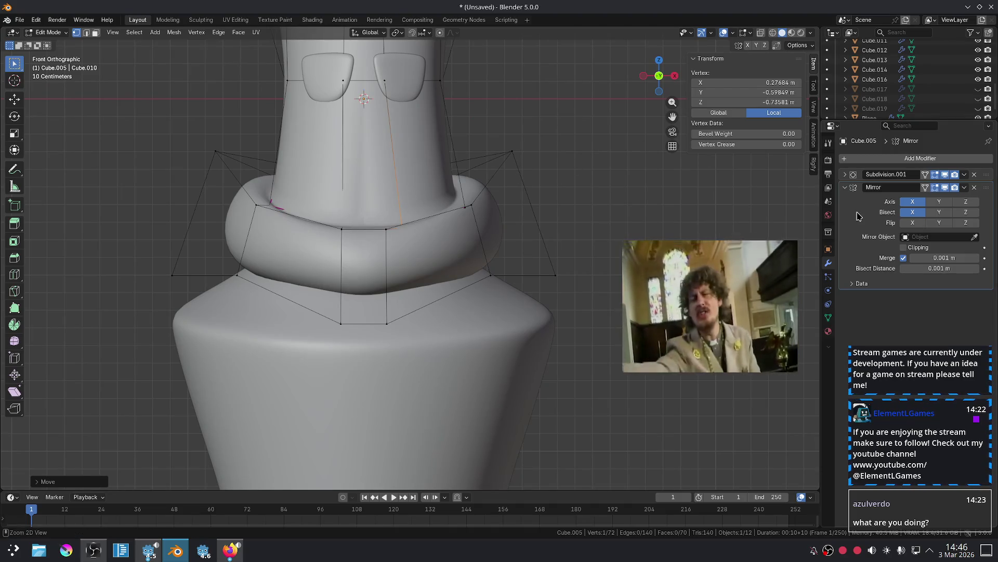
key("Tab")
Apply the Mirror modifier so the collar's mirrored shape becomes permanent.
key("ctrl+a")
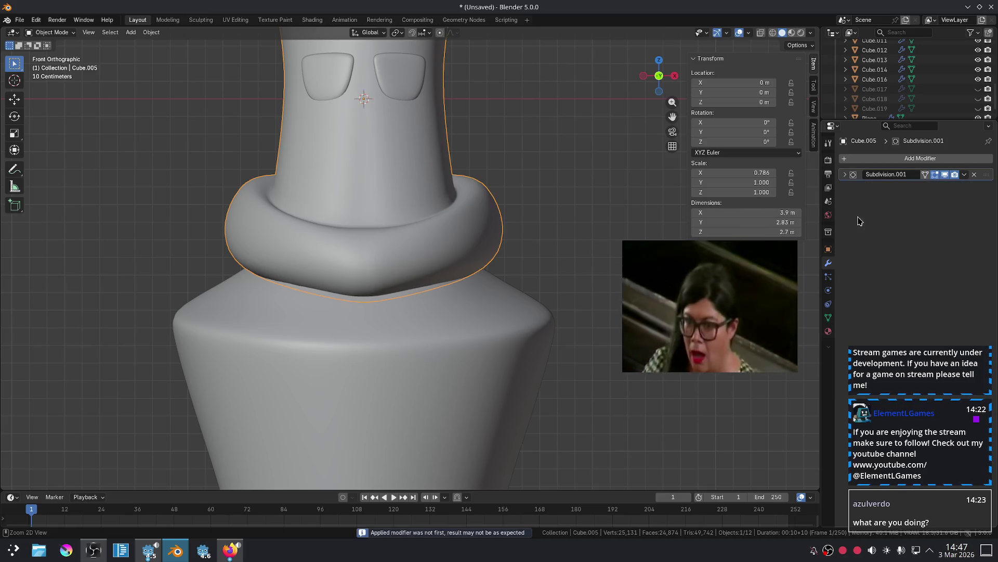
scroll(476, 186, "down", 4)
scroll(468, 185, "up", 3)
Dissolve the collar's vertical centre seam loop.
key("Tab")
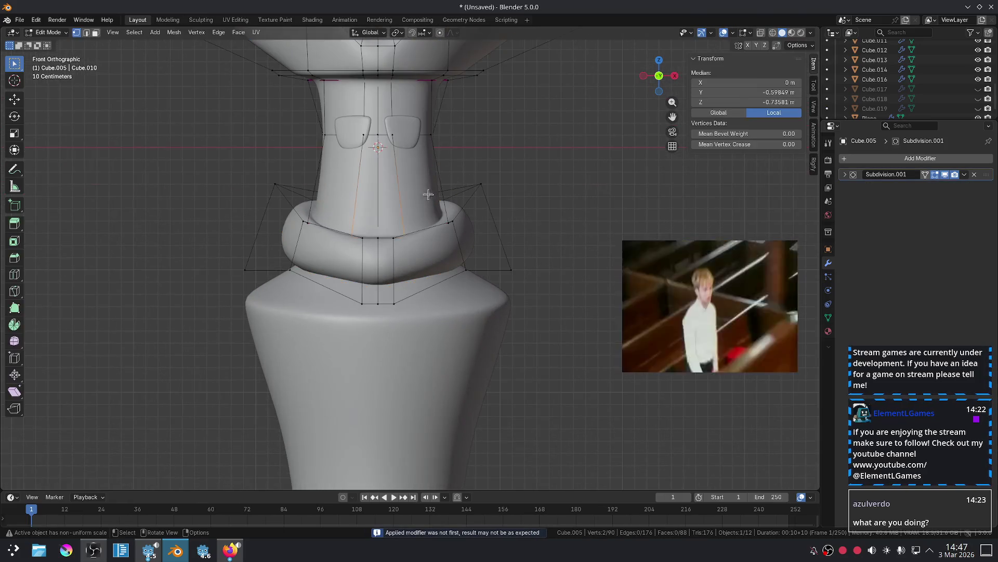
left_click(378, 259, "alt")
key("x")
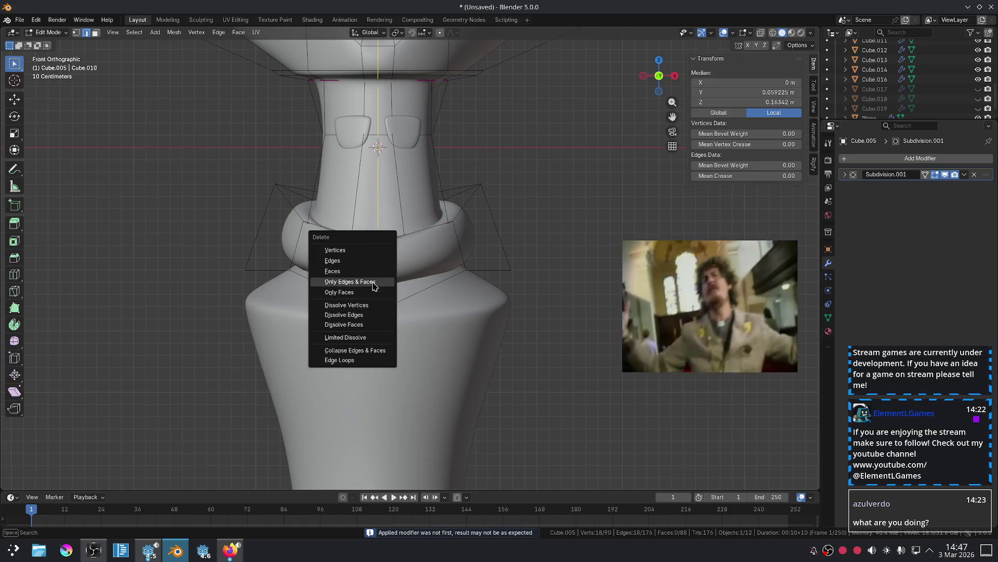
left_click(367, 315)
key("Tab")
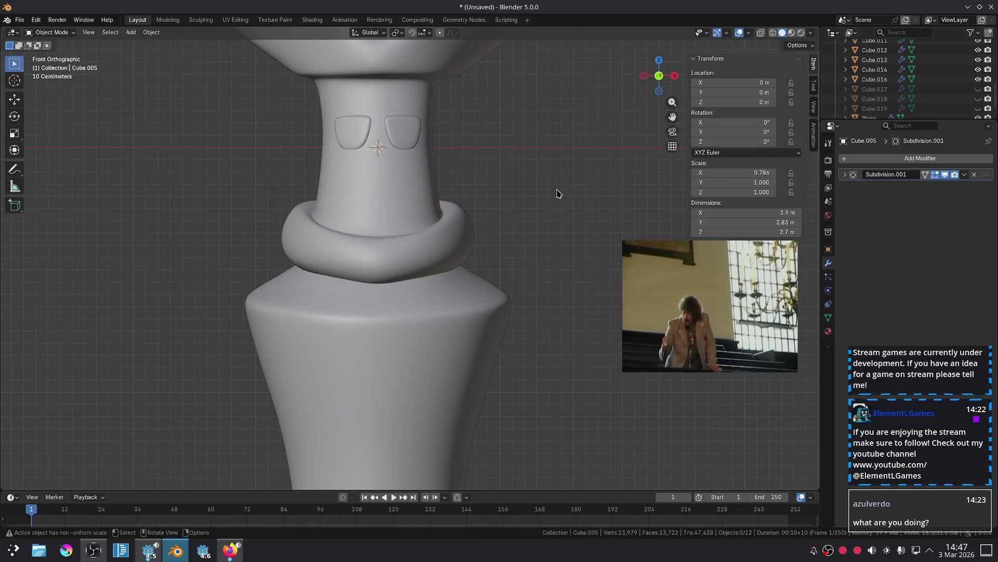
Re-enter Edit Mode on the collar and select its lower front edge loop.
scroll(557, 194, "down", 3)
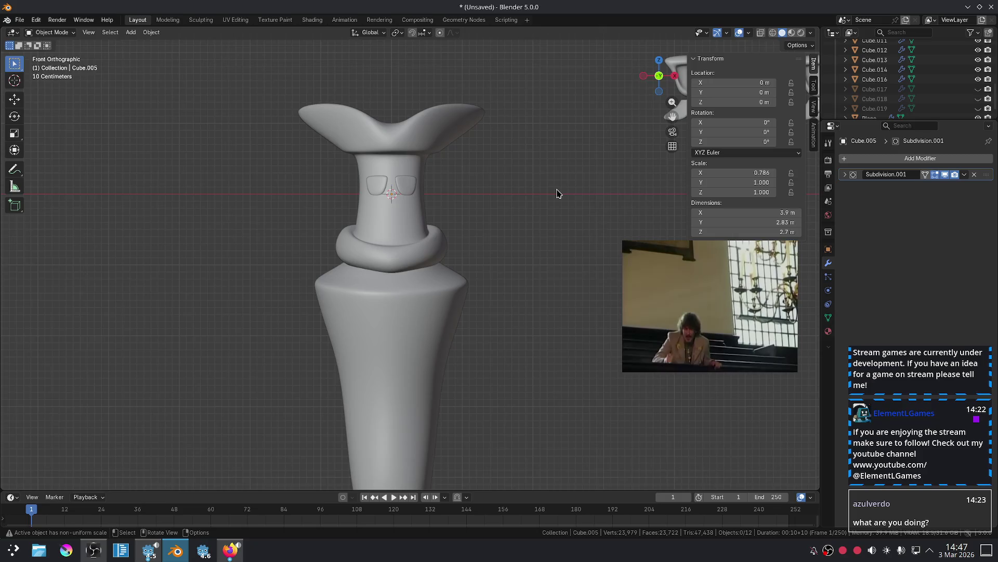
scroll(557, 193, "up", 2)
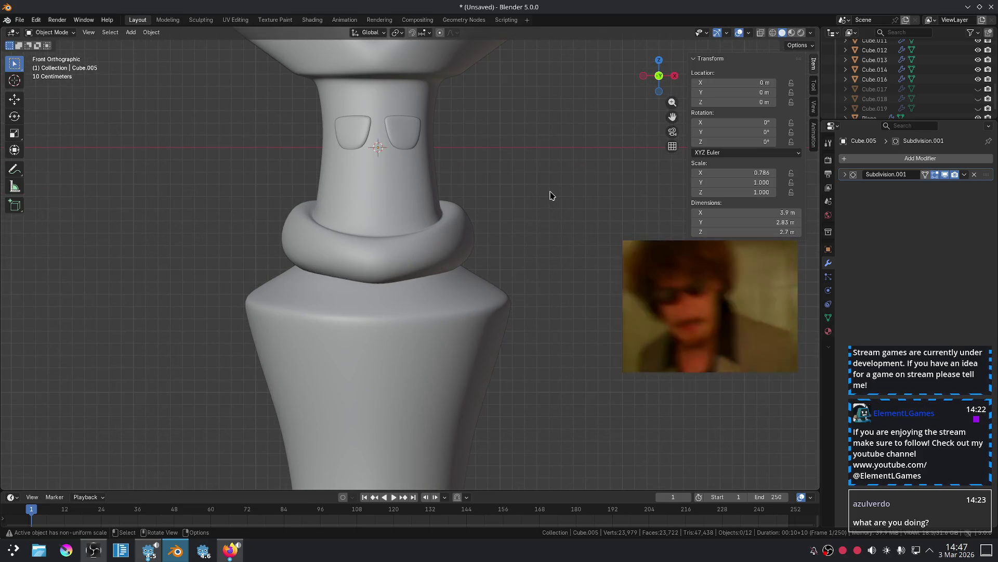
scroll(551, 196, "down", 4)
scroll(545, 197, "up", 3)
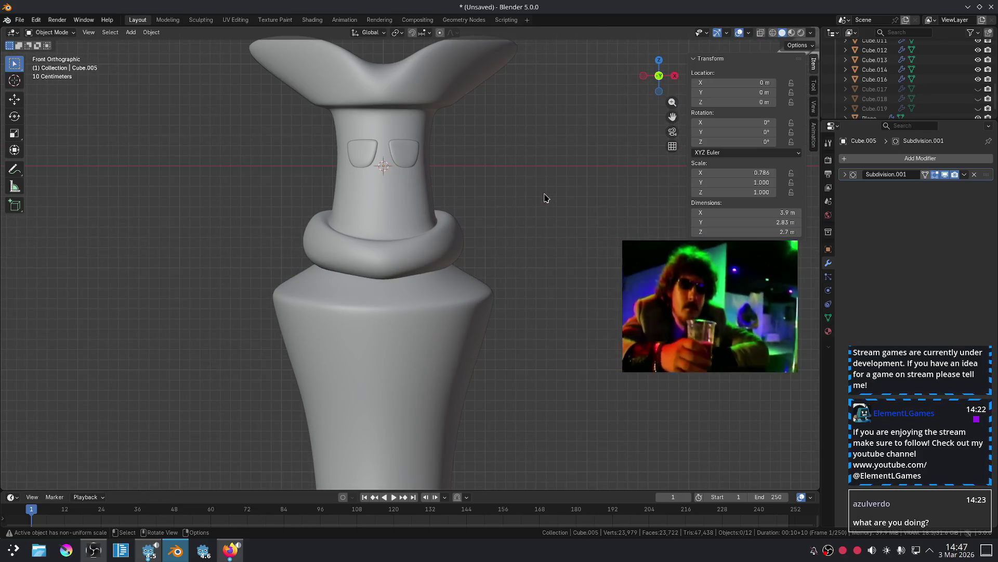
left_click(400, 303)
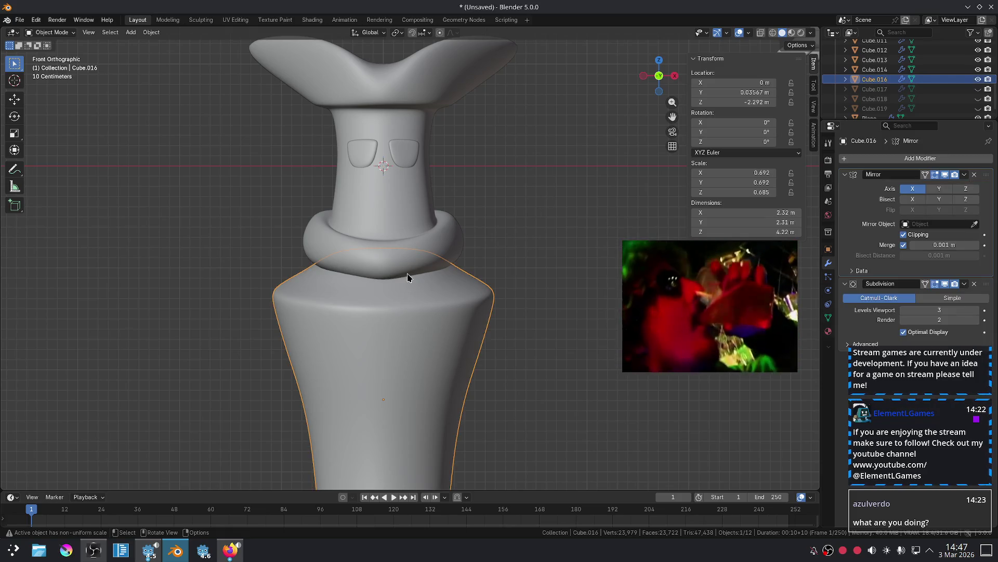
key("Tab")
left_click(430, 278, "alt")
Move the lower front edges forward along Y, then down along Z.
key("g")
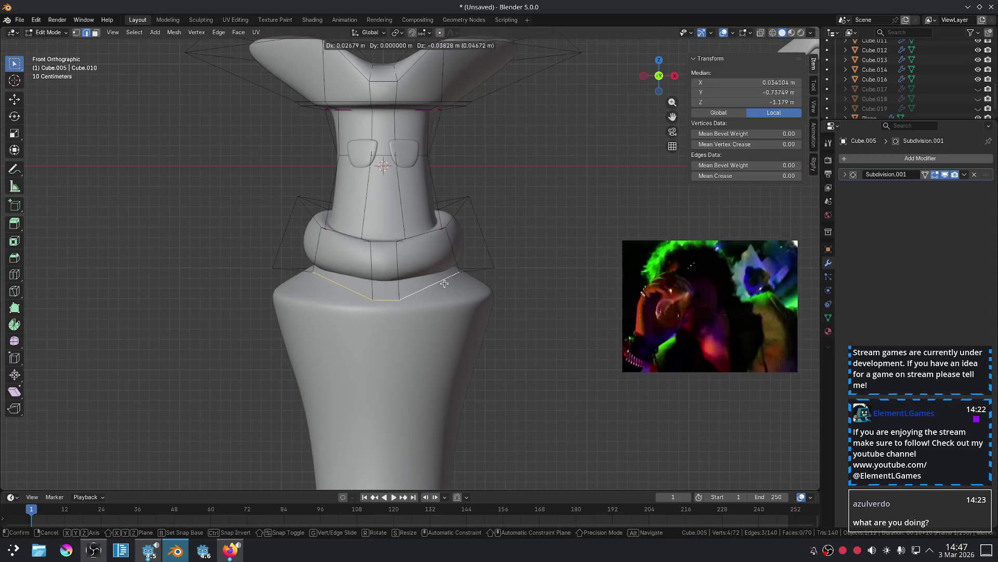
key("x")
key("y")
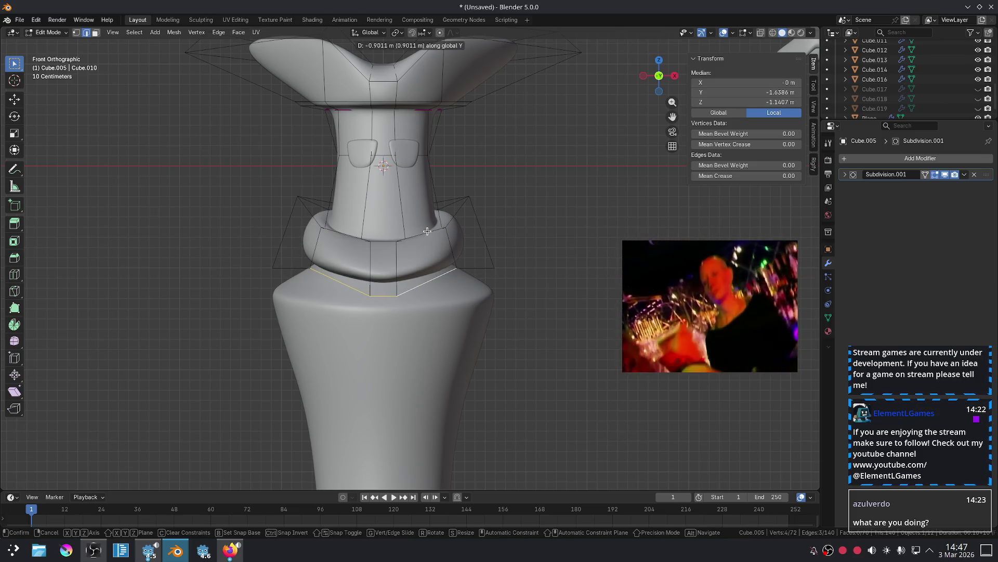
middle_click_drag(411, 325, 509, 319, "alt")
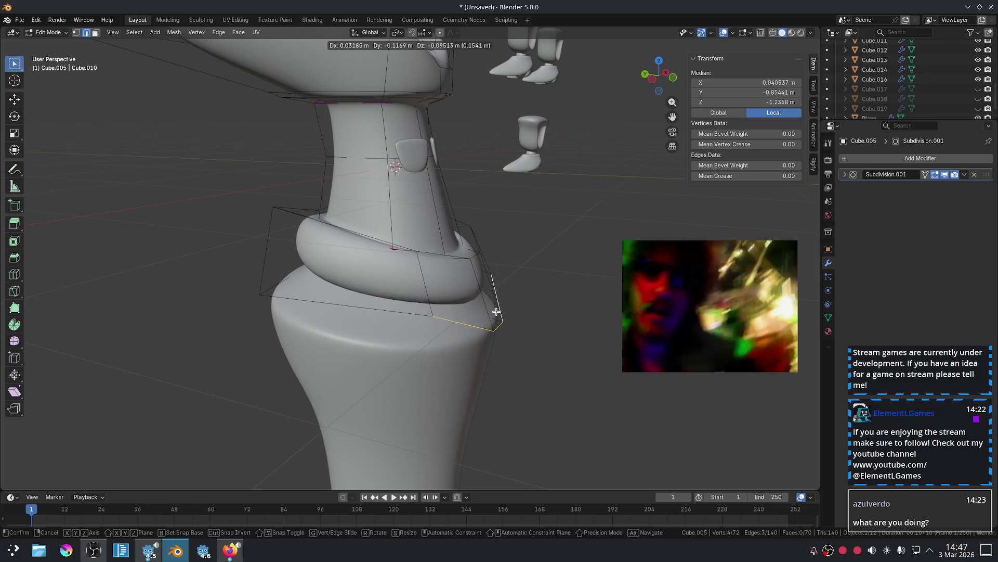
key("x")
key("y")
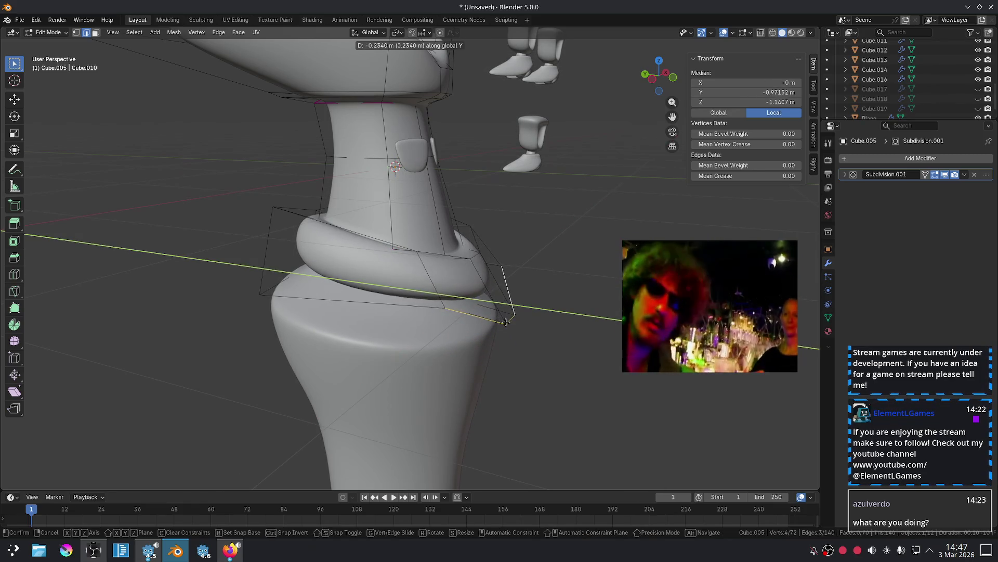
left_click(515, 326)
key("g")
key("z")
left_click(516, 343)
Check the collar from the front, select a side edge, and cancel its move.
key("Tab")
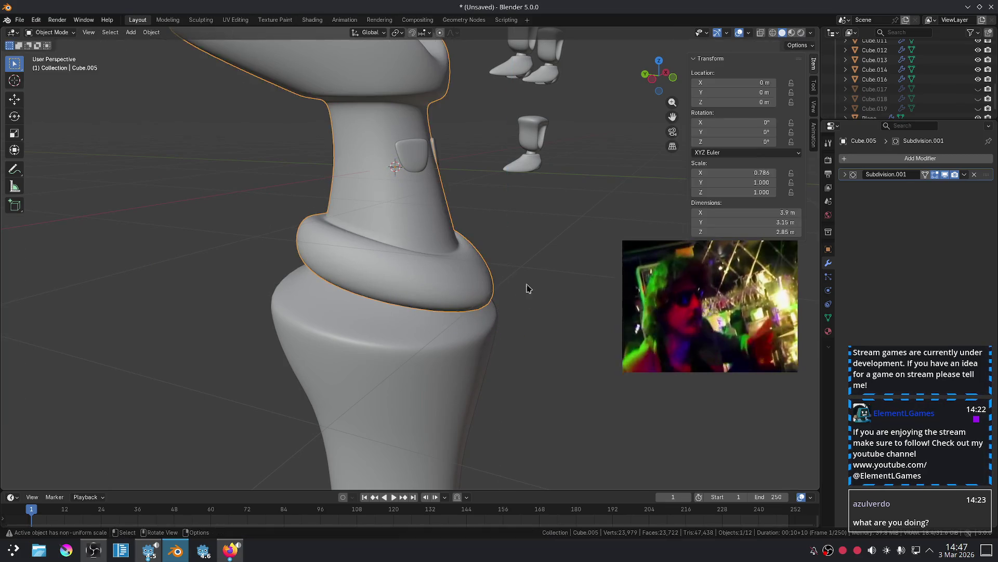
key("KP_1")
key("Tab")
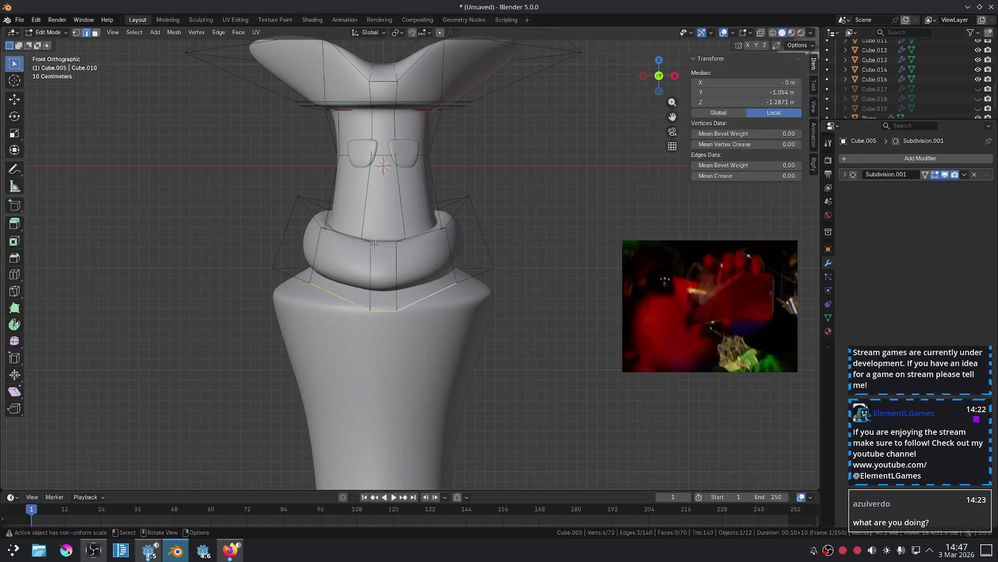
left_click(333, 229, "alt")
middle_click_drag(364, 245, 343, 262)
left_click(339, 254)
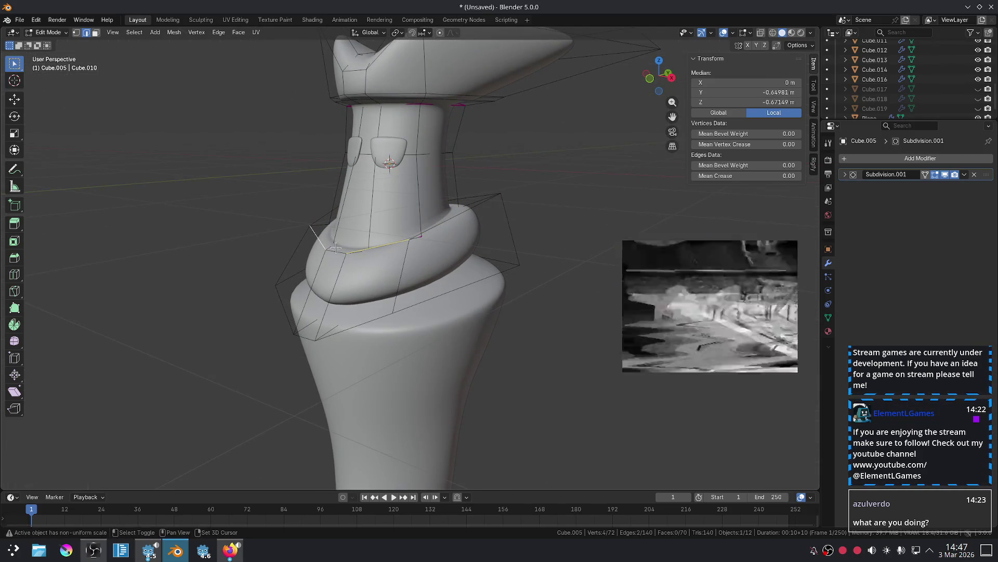
middle_click_drag(395, 249, 338, 239)
key("g")
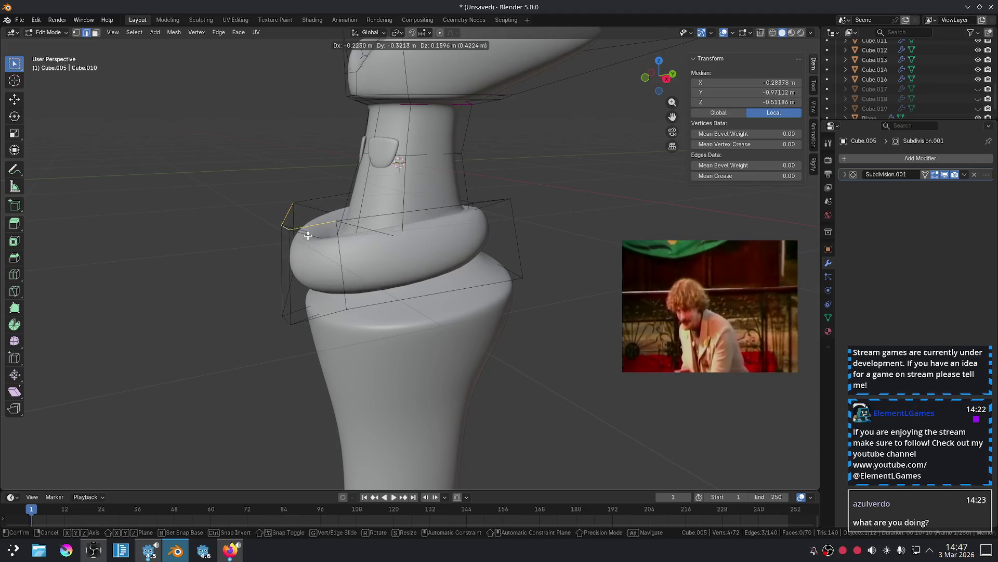
key("Escape")
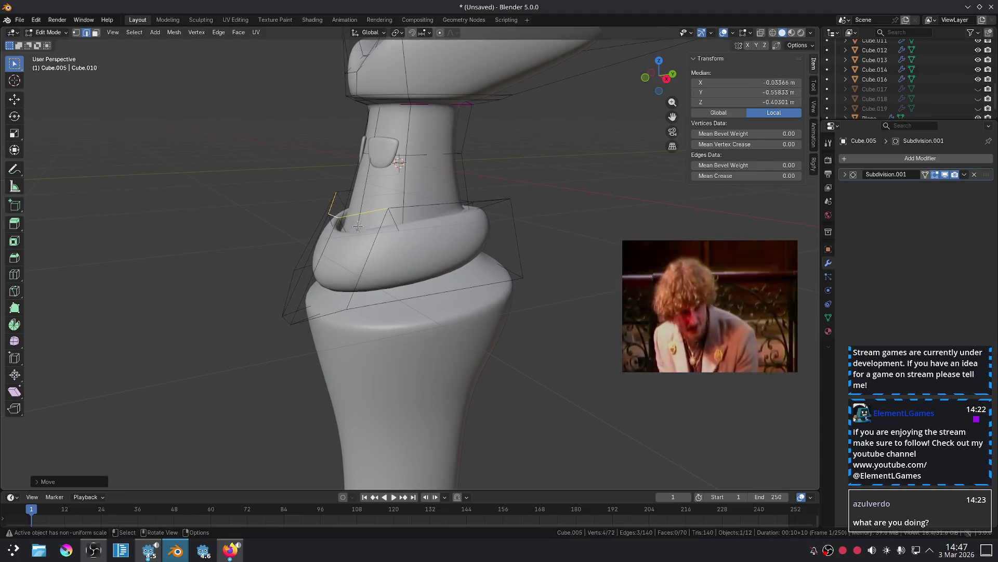
Return to front view and select three connected edges along the lower ring.
key("Tab")
key("KP_1")
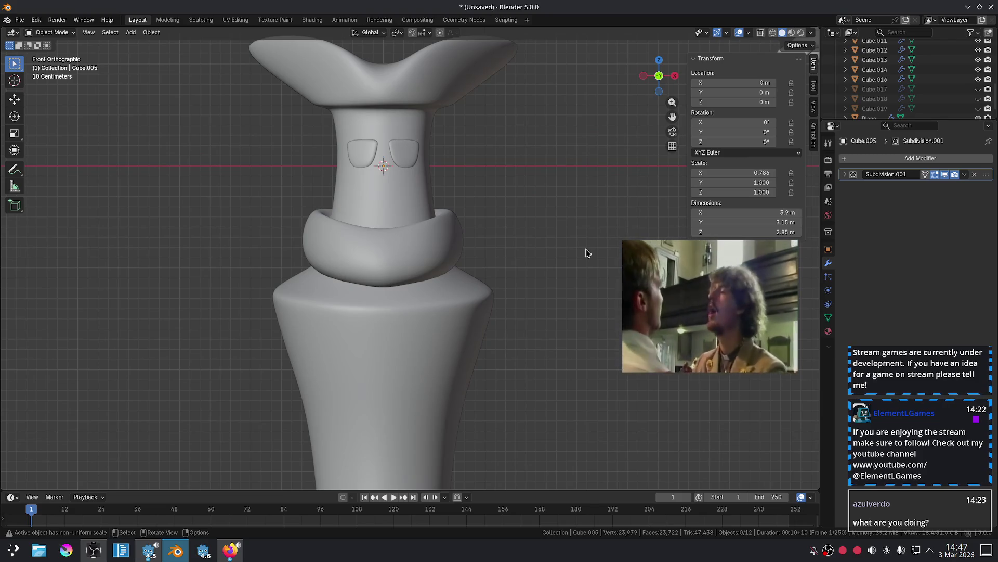
key("Tab")
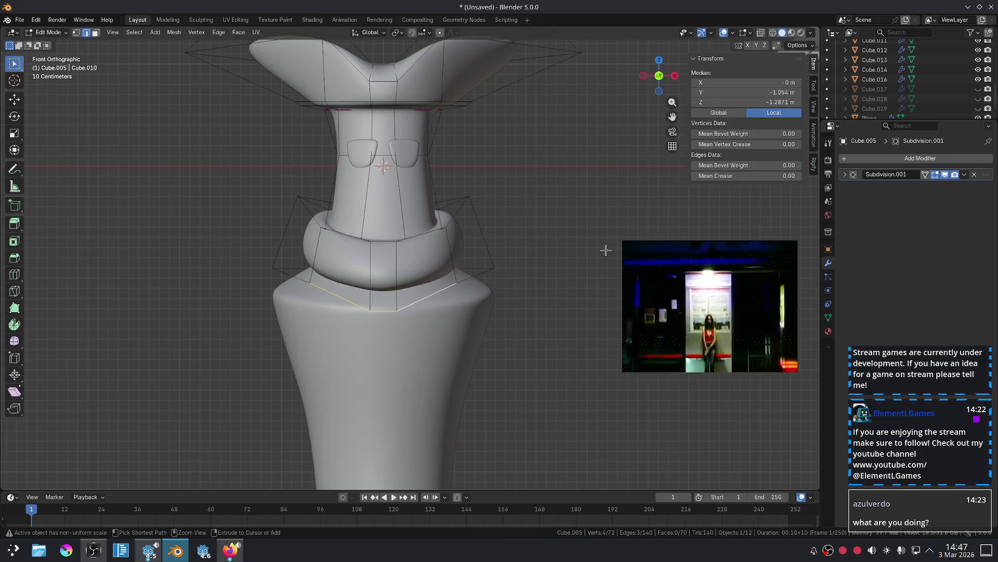
left_click(482, 277, "ctrl")
mouse_move(481, 277)
middle_mouse_down()
mouse_move(553, 268)
mouse_move(482, 269)
mouse_move(350, 317)
mouse_move(250, 323)
mouse_move(298, 273)
middle_mouse_up()
Reselect the collar ring in Edit Mode and pick a single front edge.
key("Tab")
left_click(301, 260)
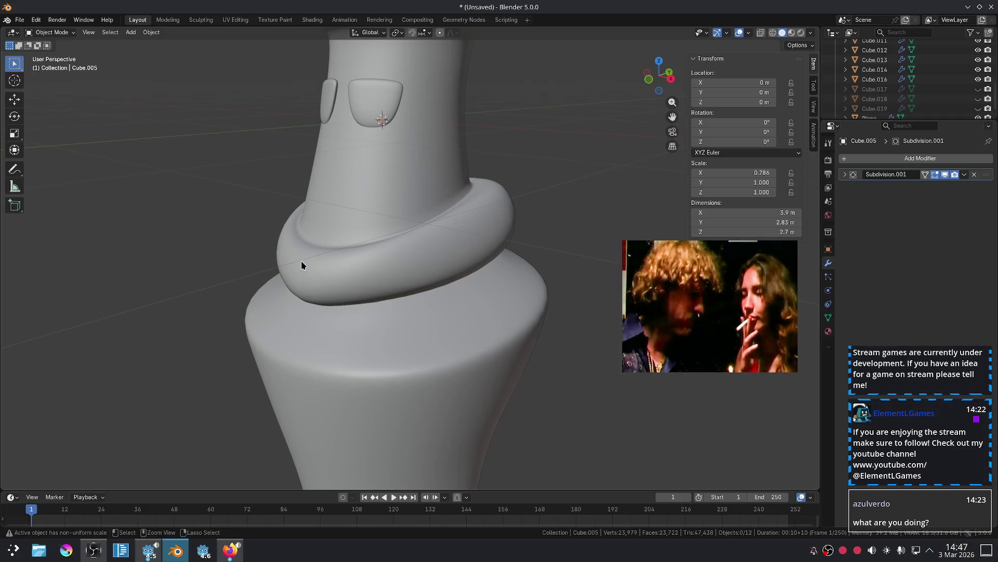
key("Tab")
left_click(295, 260, "alt")
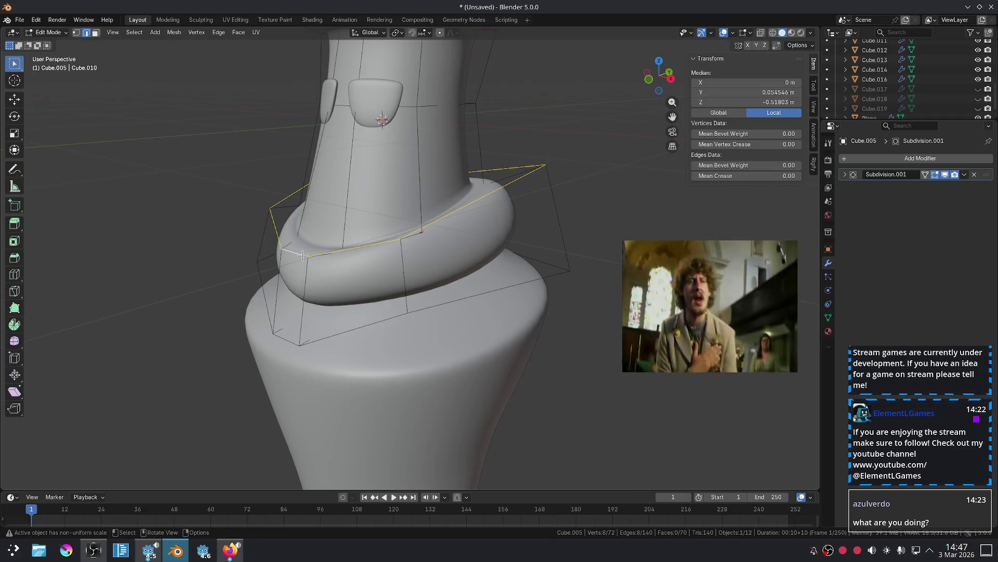
left_click(302, 256)
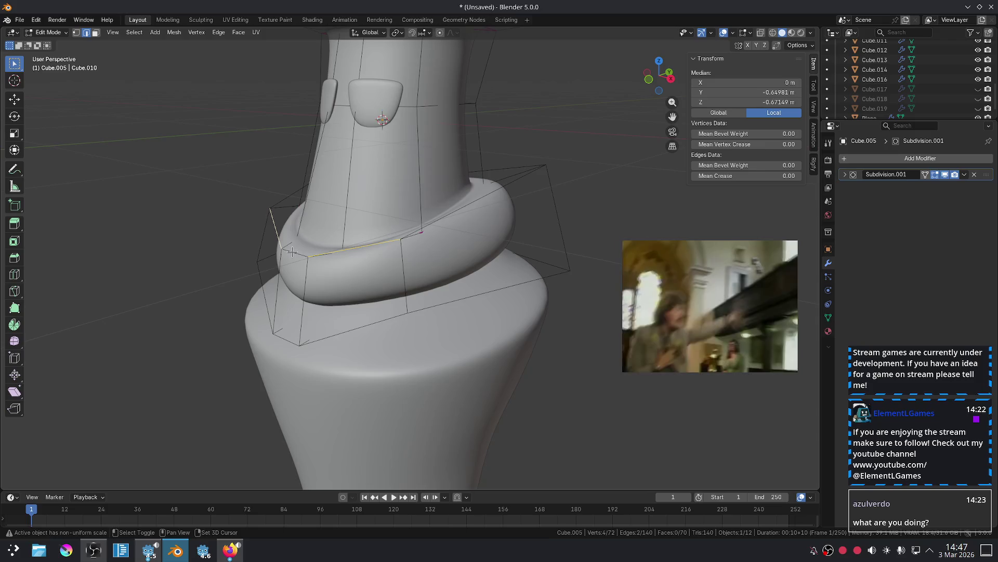
middle_click_drag(292, 251, 298, 242)
Lower that front edge in two moves, then view the model from the front.
key("g")
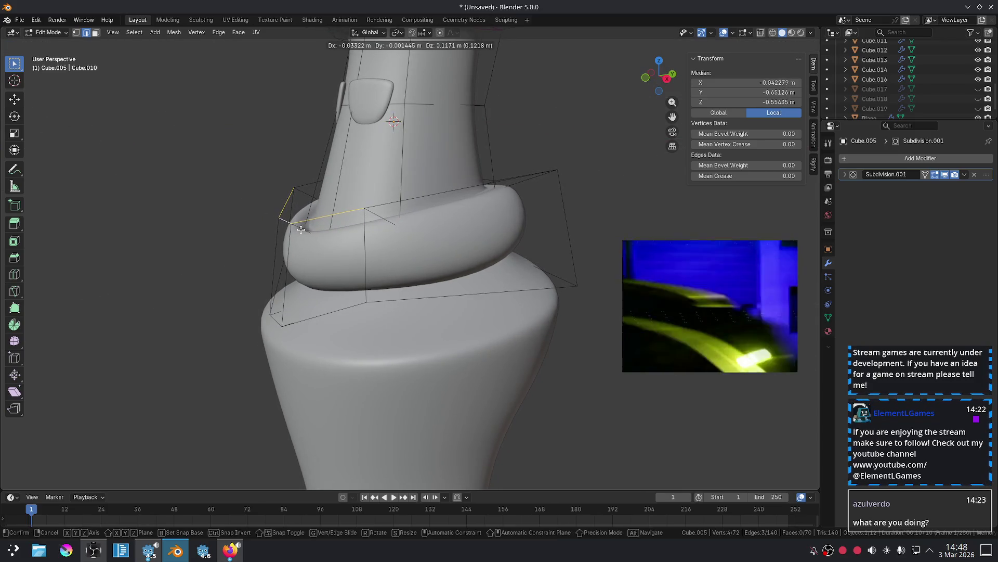
left_click(301, 229)
key("g")
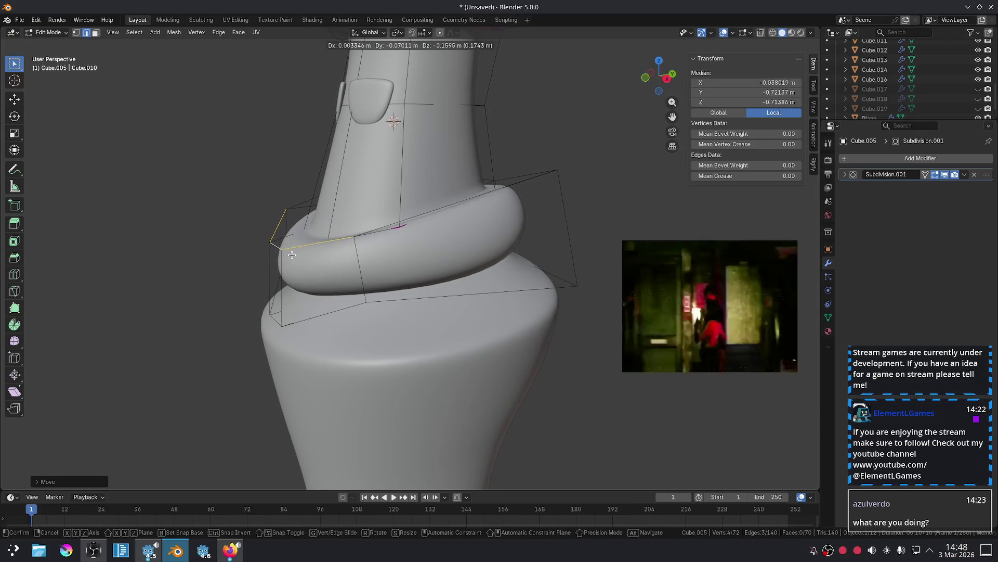
left_click(292, 245)
key("Tab")
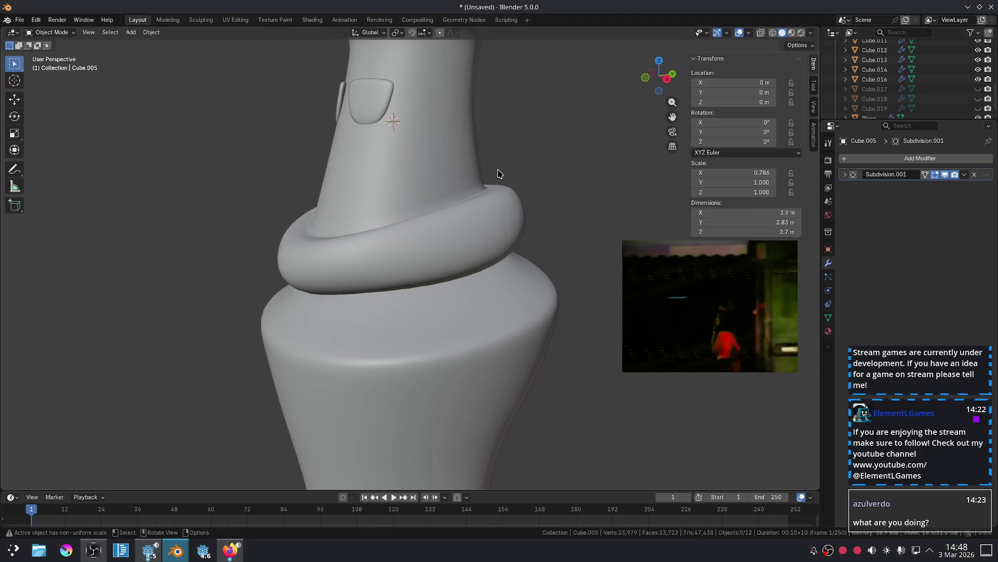
key("KP_1")
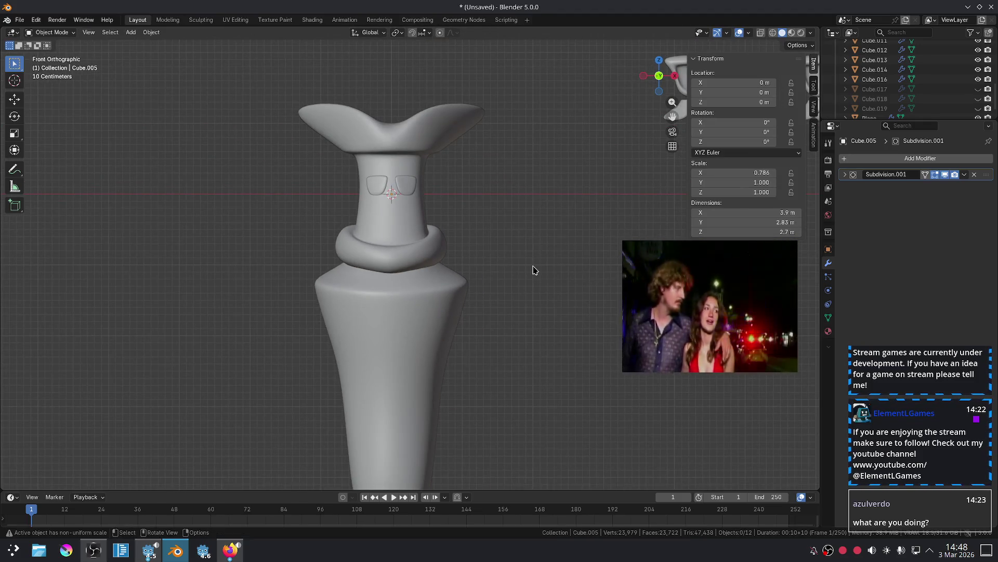
scroll(535, 271, "up", 3)
Select the body Cube.016's shoulder face loop, grown by two rings, in Edit Mode.
left_click(485, 306)
key("Tab")
key("r")
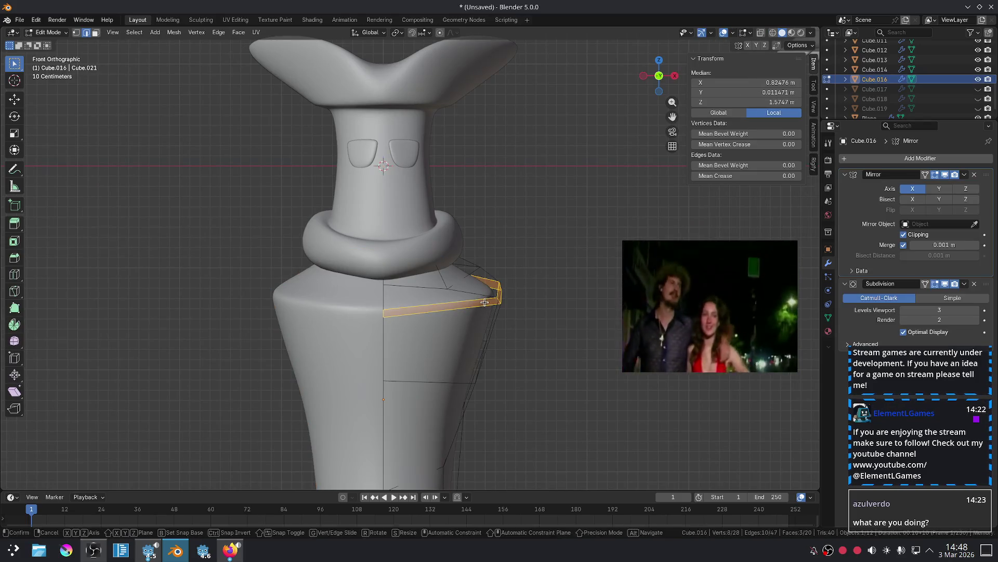
right_click(485, 297)
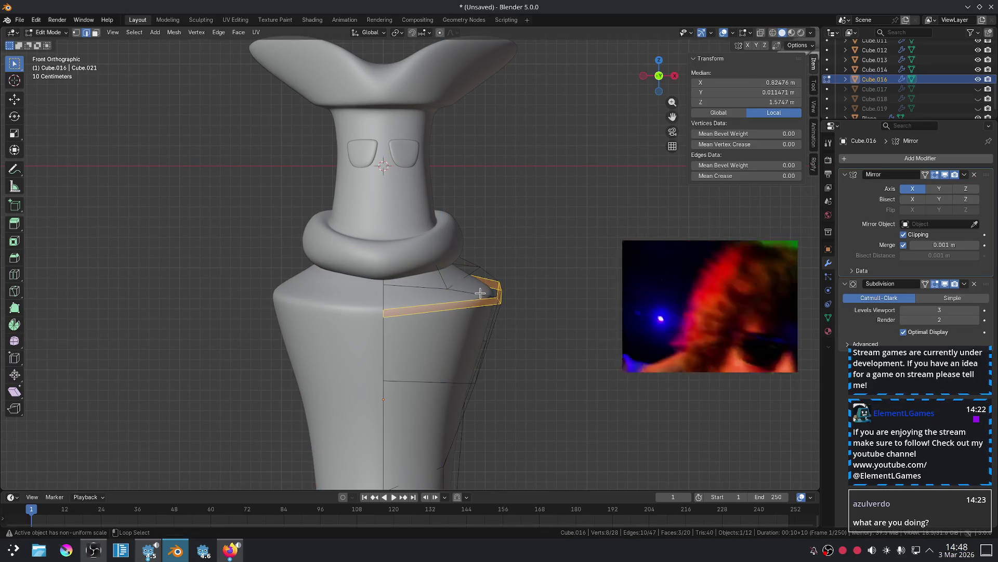
left_click(474, 290)
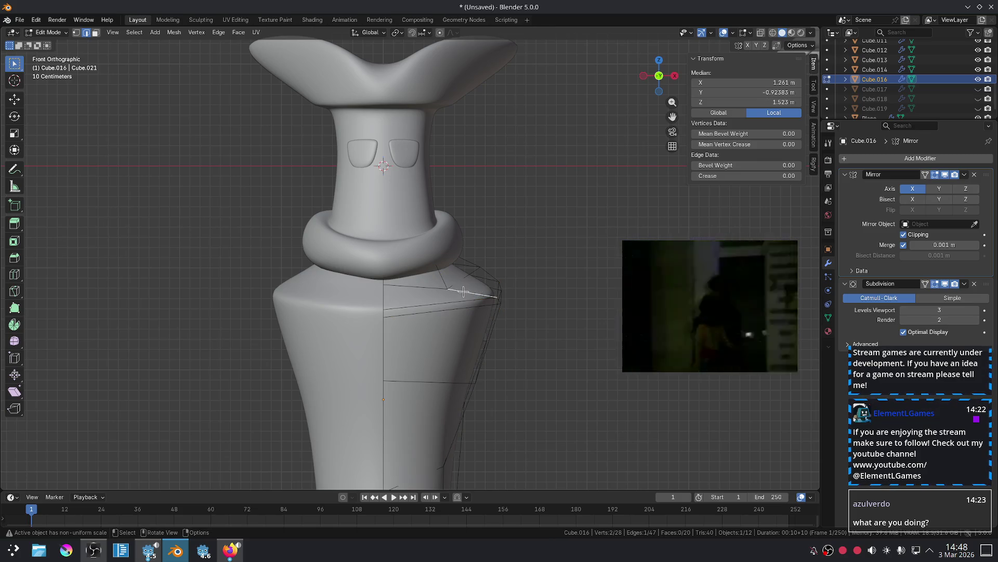
key("3")
left_click(484, 297, "alt")
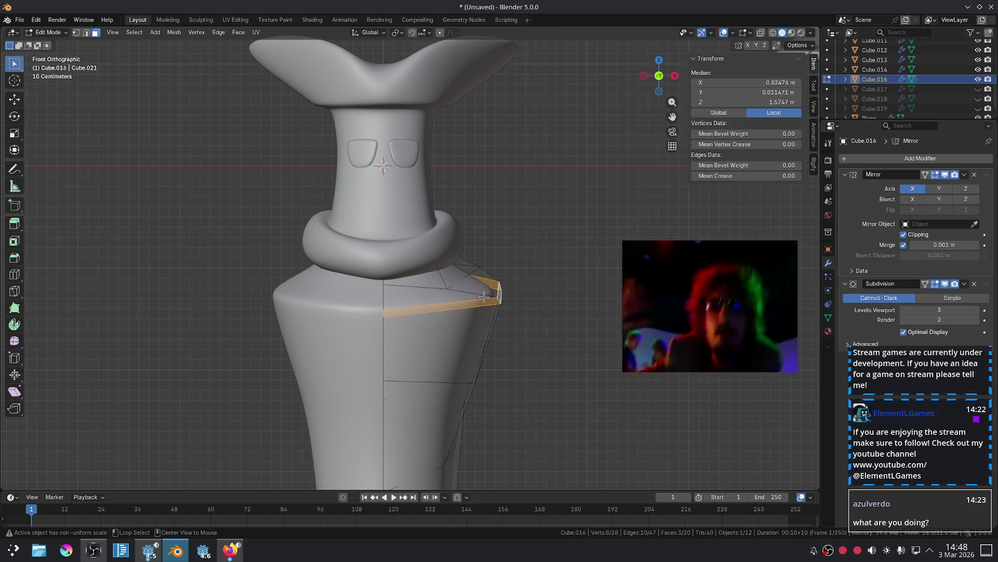
left_click(463, 291, "alt+shift")
left_click(442, 282, "alt+shift")
Raise the shoulder faces on Z, scale them wider, then lower them slightly.
key("g")
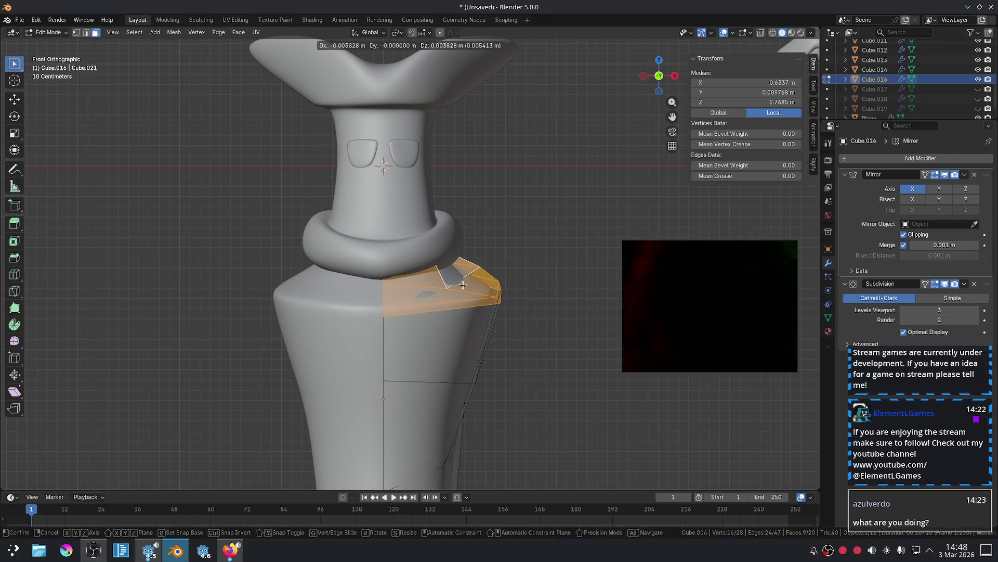
key("z")
left_click(454, 275)
key("s")
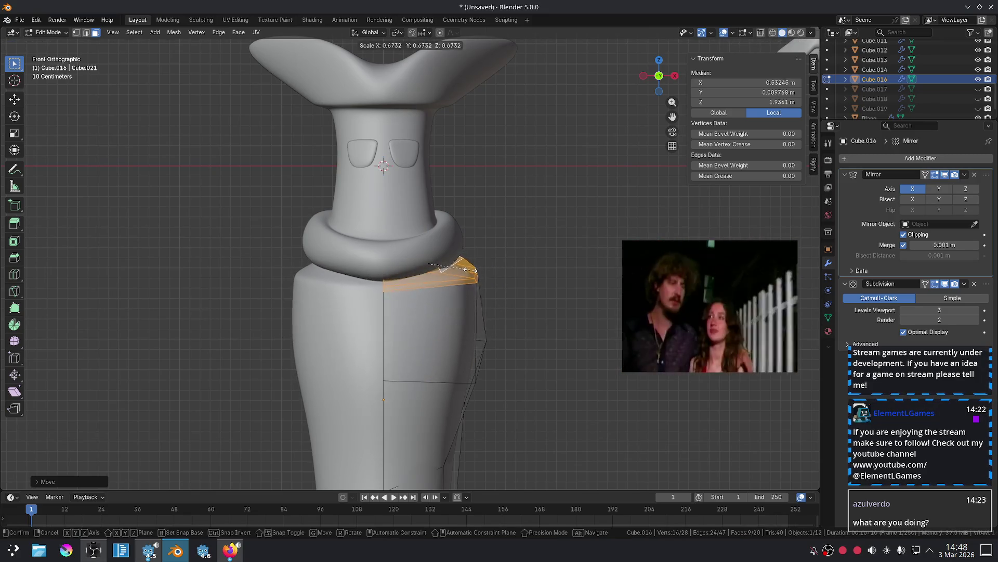
left_click(507, 280)
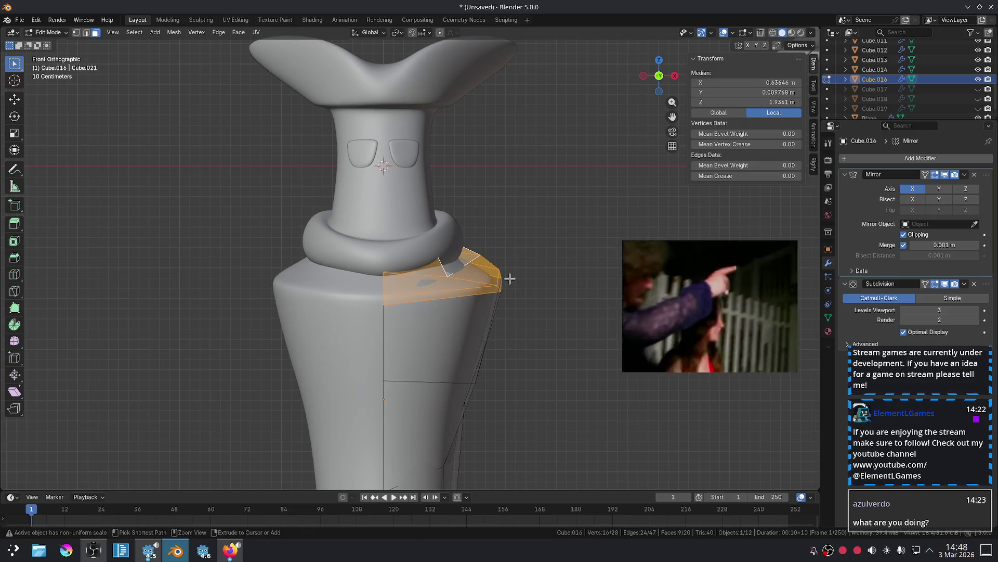
key("g")
key("z")
left_click(510, 285)
key("Tab")
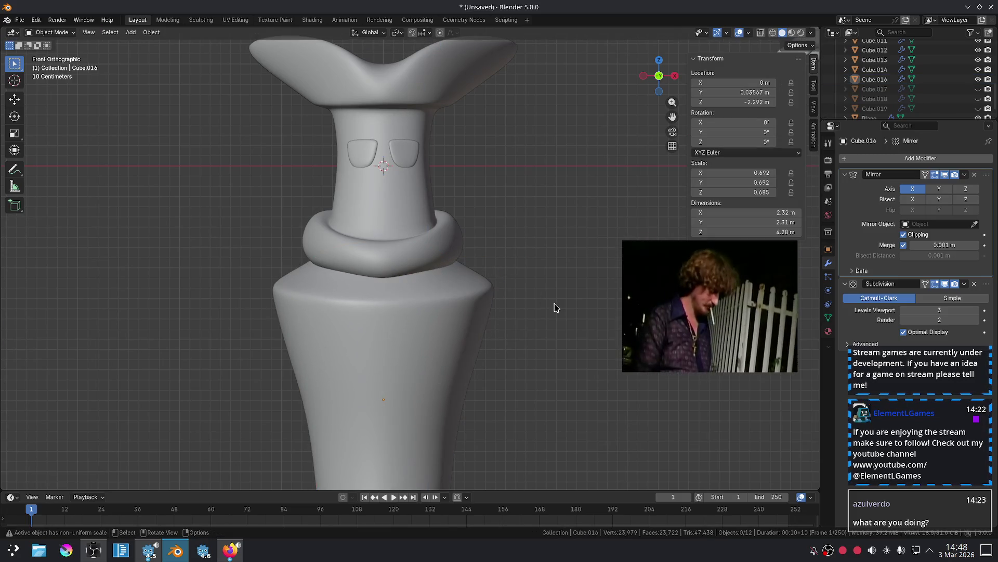
Zoom and pan the view to inspect the reshaped shoulders.
scroll(554, 307, "down", 5)
scroll(530, 314, "up", 4)
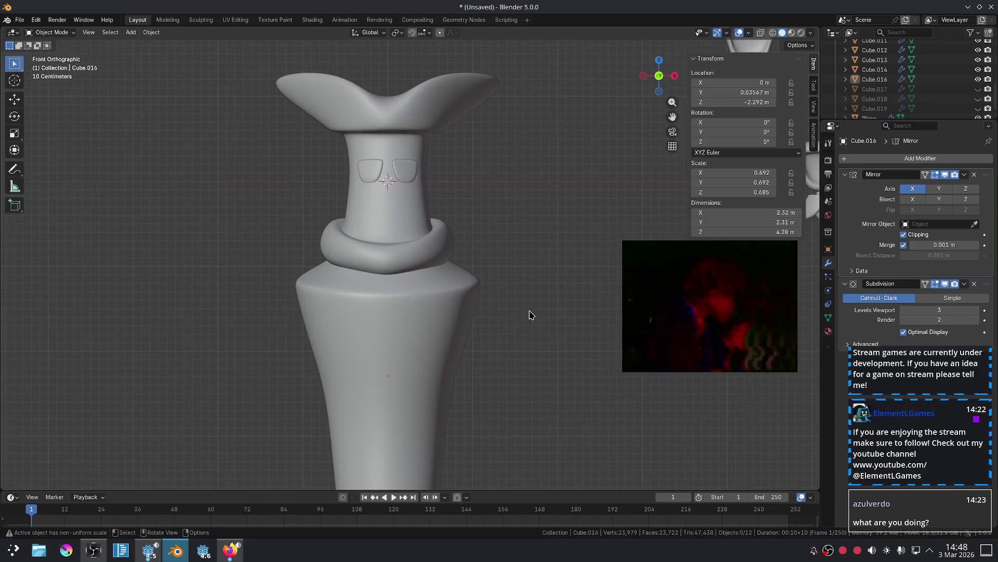
mouse_move(522, 358)
middle_mouse_down("shift")
mouse_move(380, 238)
mouse_move(468, 259)
mouse_move(502, 342)
middle_mouse_up("shift")
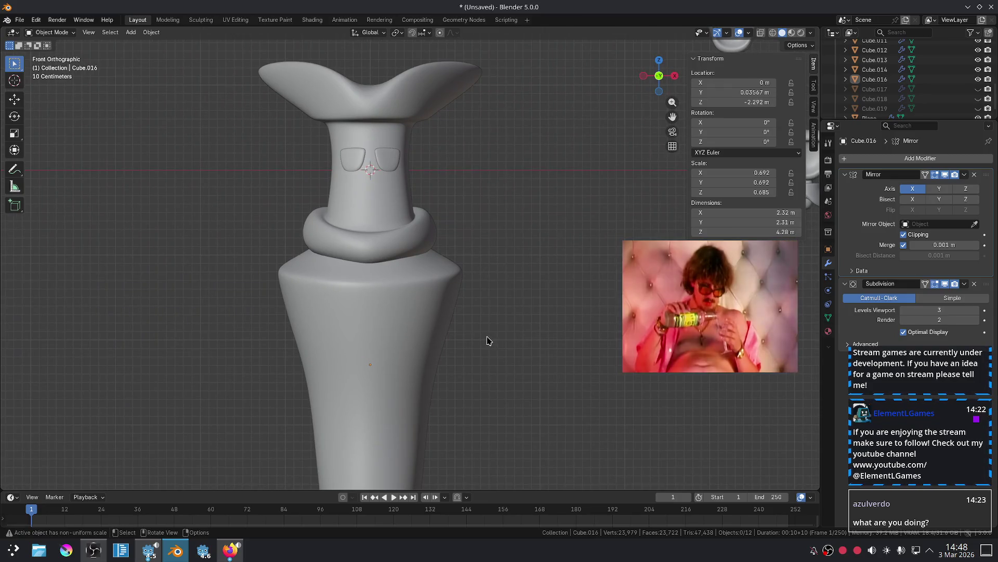
scroll(554, 364, "down", 3)
scroll(289, 167, "up", 3)
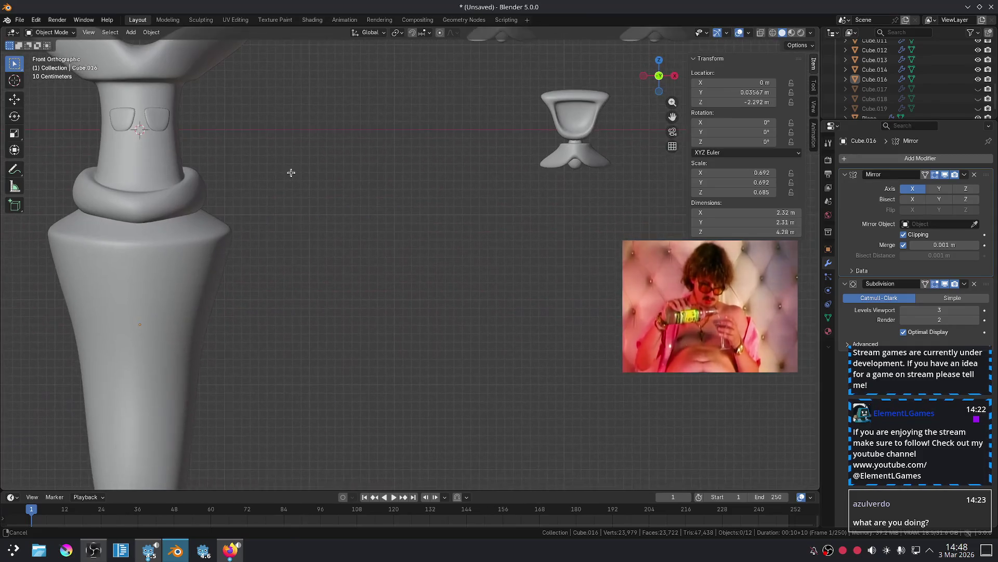
scroll(485, 216, "down", 3)
scroll(482, 221, "up", 2)
scroll(394, 350, "down", 2)
scroll(457, 285, "up", 4)
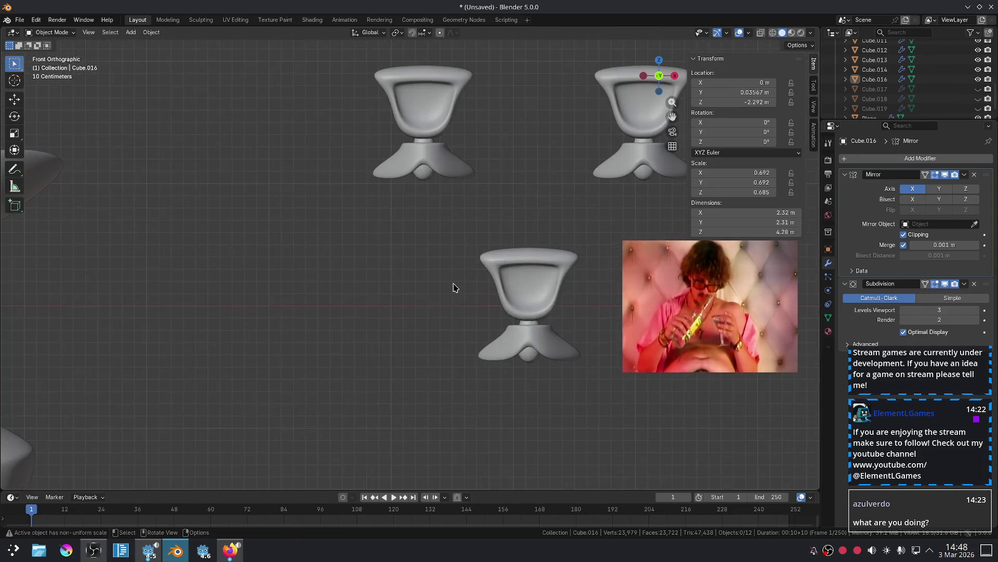
scroll(368, 283, "down", 1)
scroll(255, 211, "up", 1)
key("b")
left_click_drag(255, 211, 393, 353)
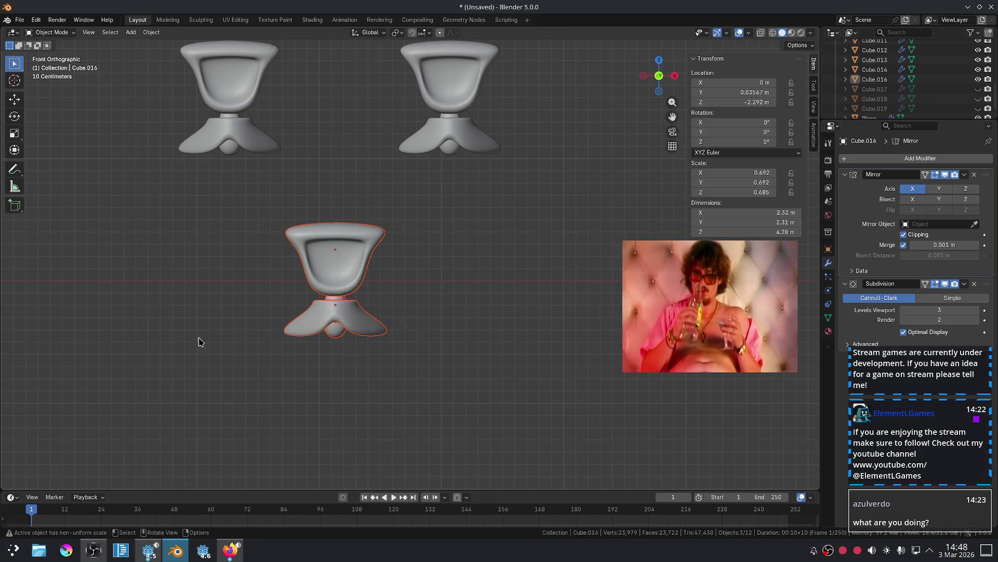
scroll(223, 328, "up", 3)
scroll(216, 322, "down", 3)
middle_click_drag(208, 319, 281, 364, "shift")
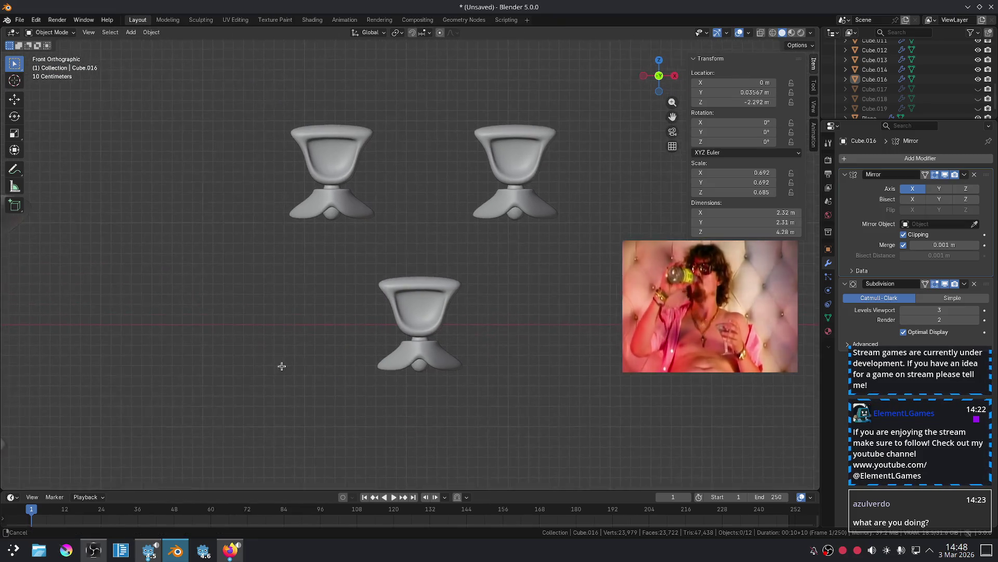
scroll(301, 339, "up", 2)
scroll(289, 328, "up", 2)
scroll(289, 328, "down", 5)
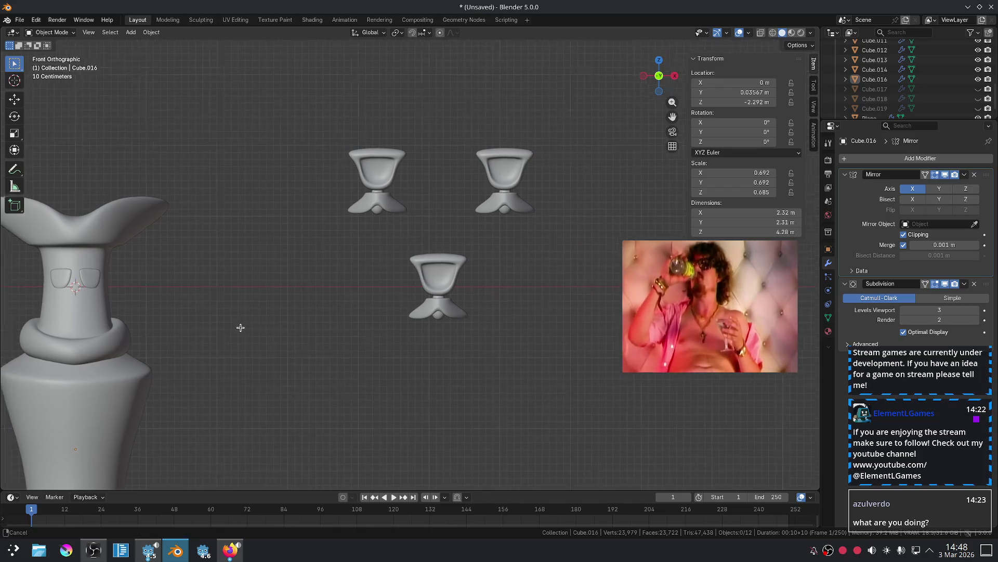
middle_click_drag(240, 330, 390, 312, "shift")
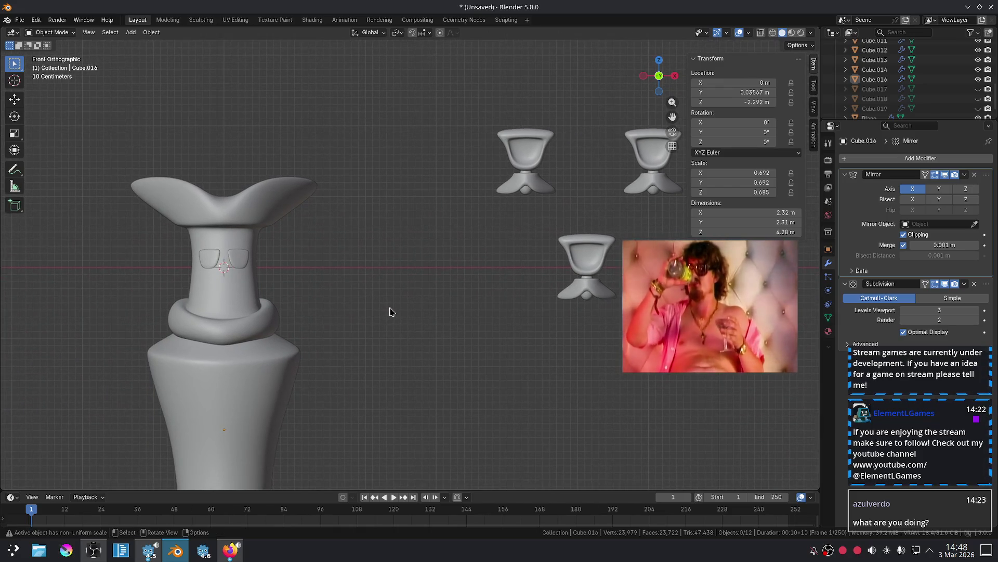
scroll(384, 311, "up", 2)
scroll(172, 141, "up", 3, "ctrl")
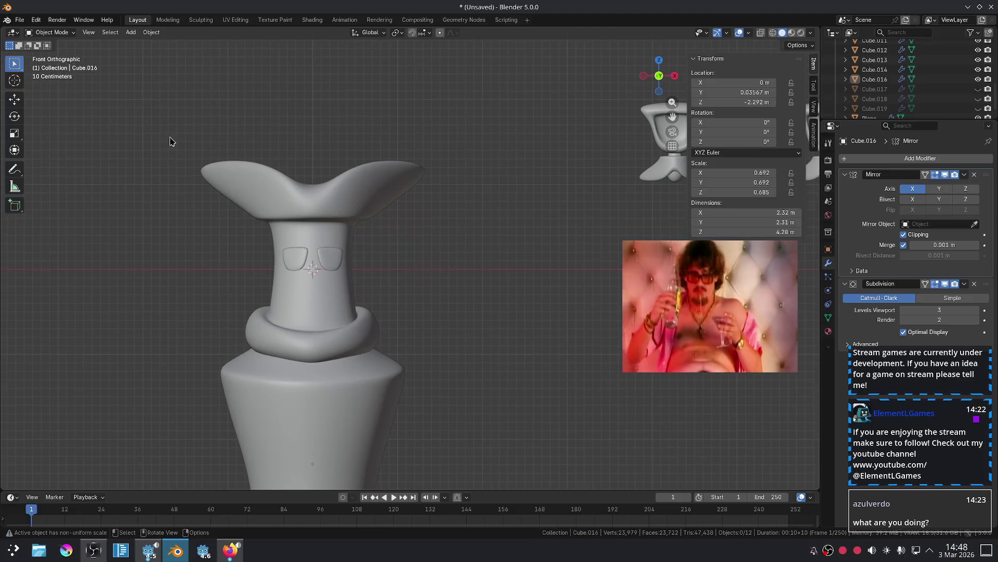
left_click_drag(172, 141, 439, 332)
left_click(471, 272)
mouse_move(154, 153)
left_mouse_down()
mouse_move(385, 297)
mouse_move(415, 292)
left_mouse_up()
left_click(365, 274)
scroll(383, 310, "up", 2)
middle_click_drag(384, 309, 531, 85, "shift")
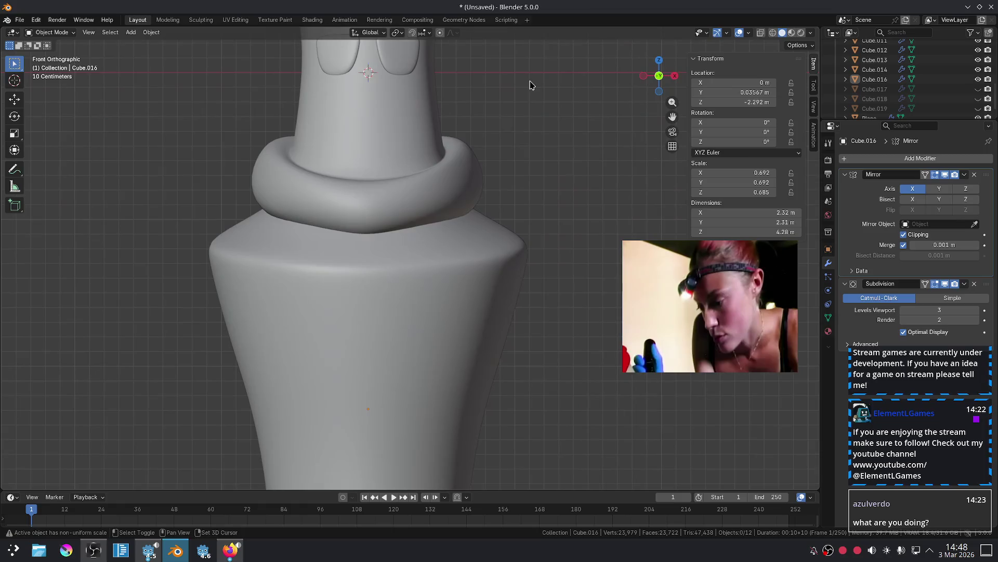
scroll(493, 227, "down", 2)
scroll(517, 303, "up", 3)
scroll(360, 128, "down", 1)
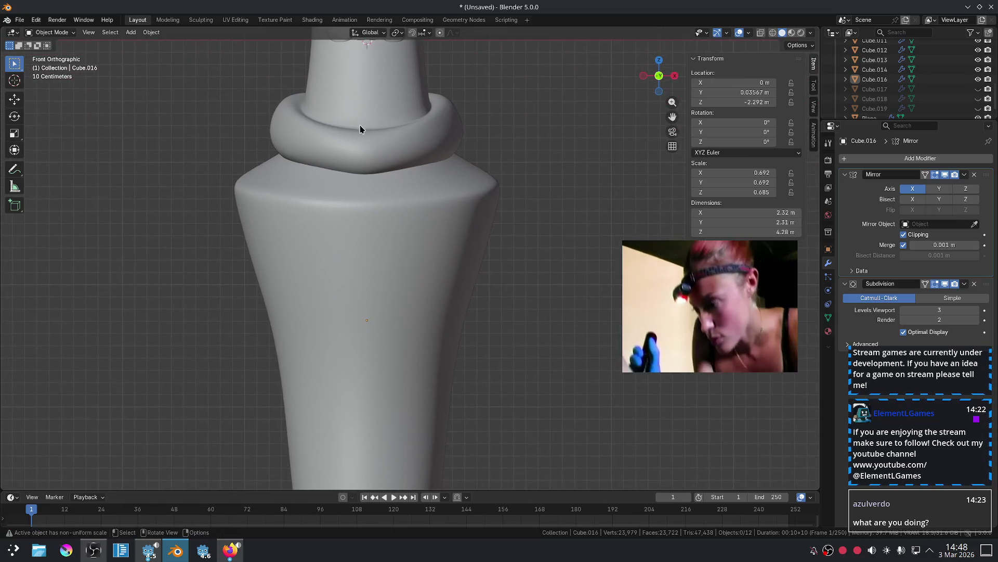
scroll(446, 230, "down", 2)
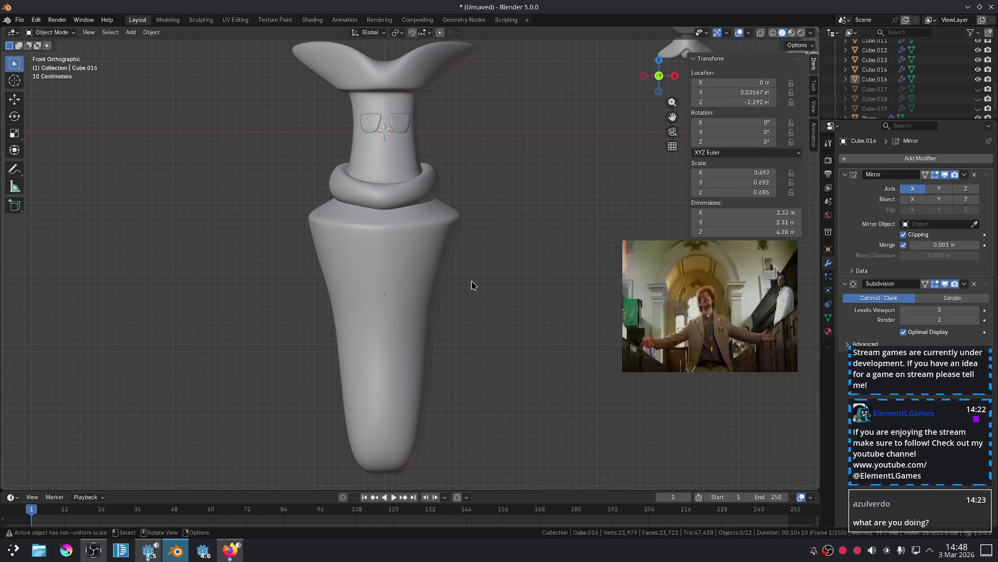
scroll(480, 281, "up", 2)
scroll(501, 314, "up", 1)
scroll(505, 296, "down", 3)
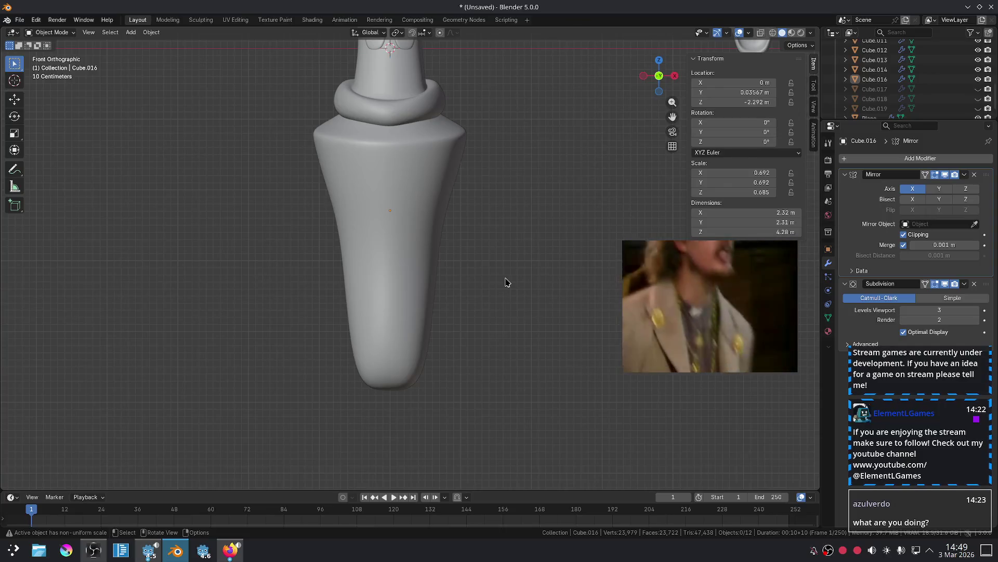
left_click(230, 549)
Move the floating video over the description and scroll through the page.
scroll(490, 376, "down", 2)
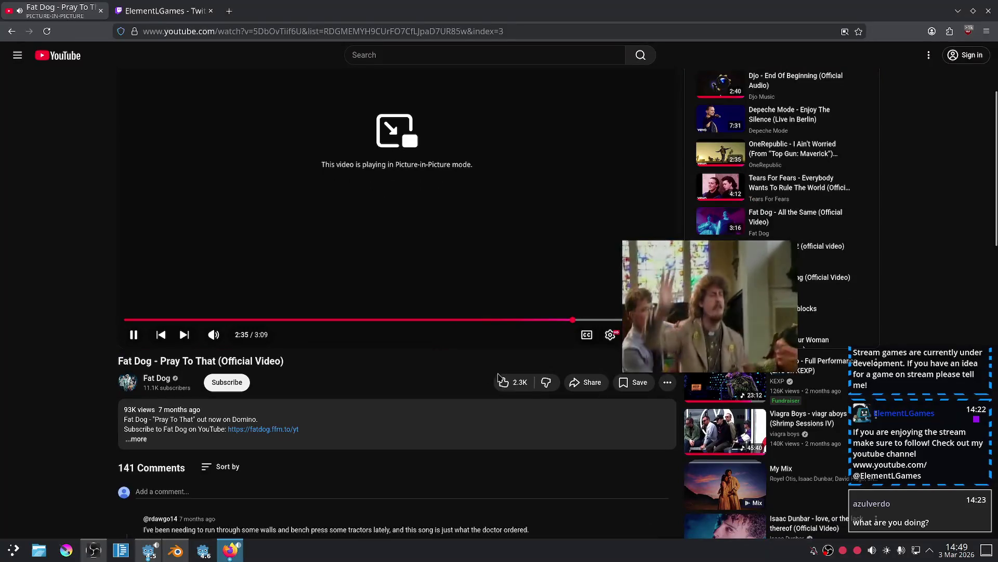
left_click_drag(705, 275, 574, 387)
scroll(759, 341, "down", 10)
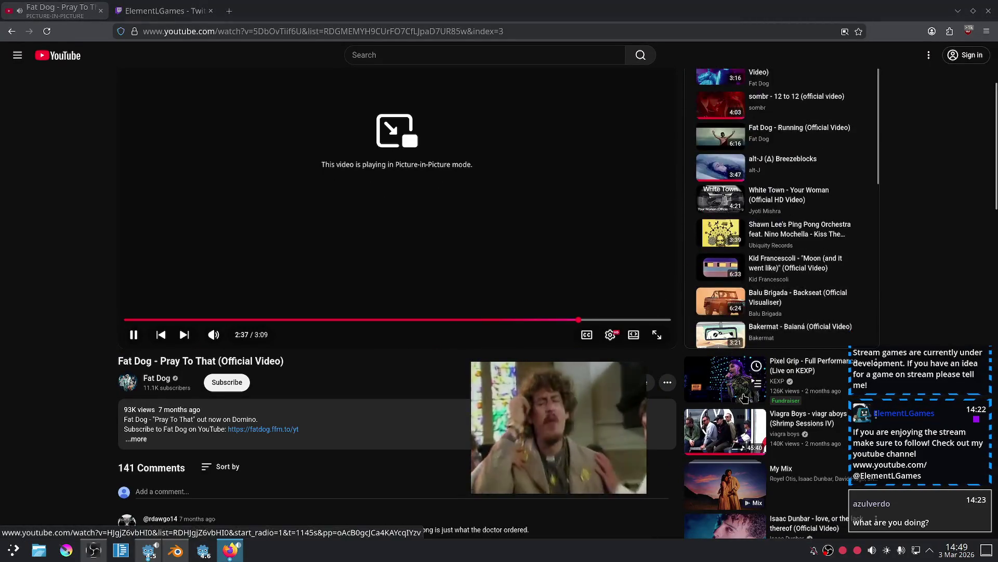
scroll(743, 382, "down", 4)
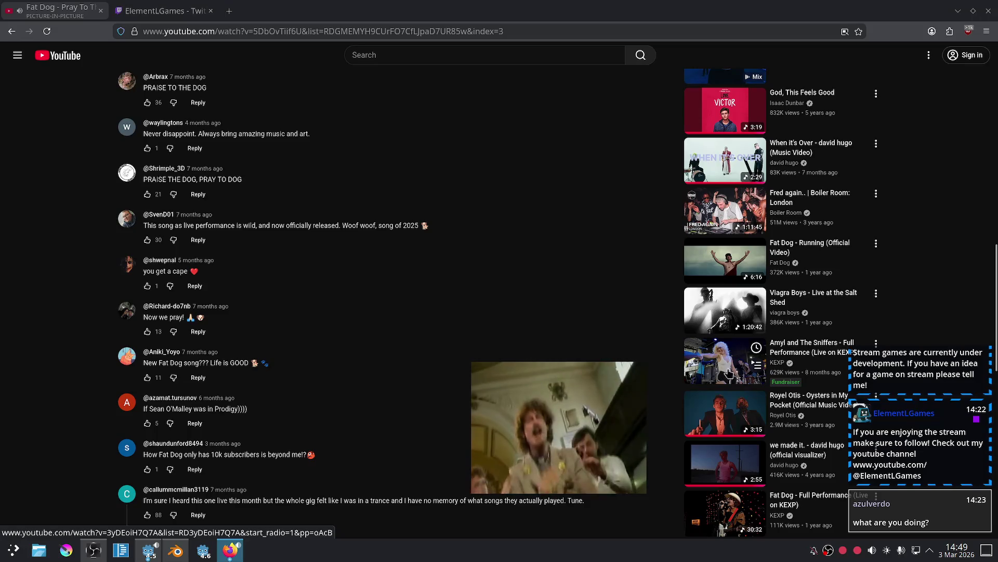
scroll(726, 374, "up", 2)
scroll(726, 374, "down", 4)
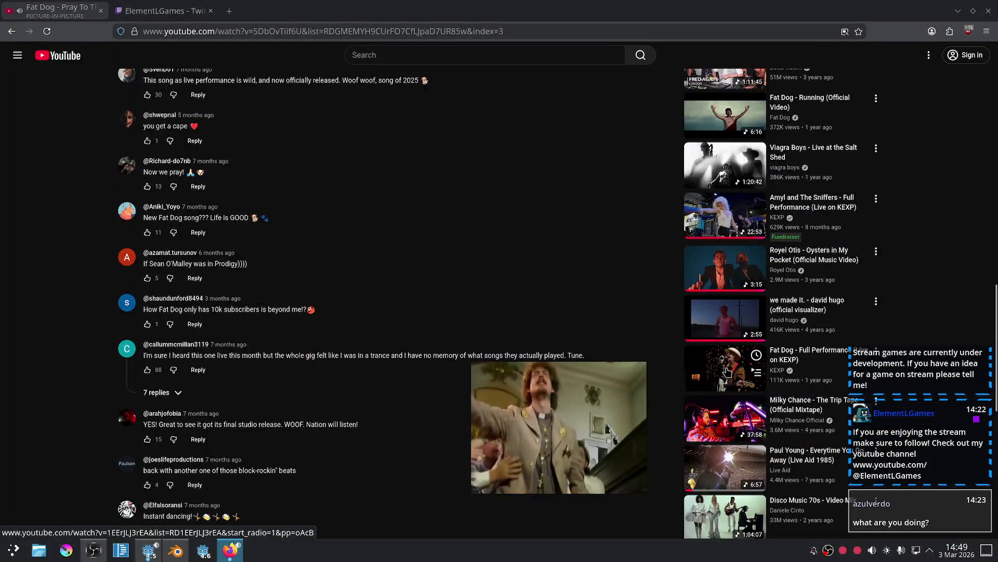
scroll(727, 373, "up", 15)
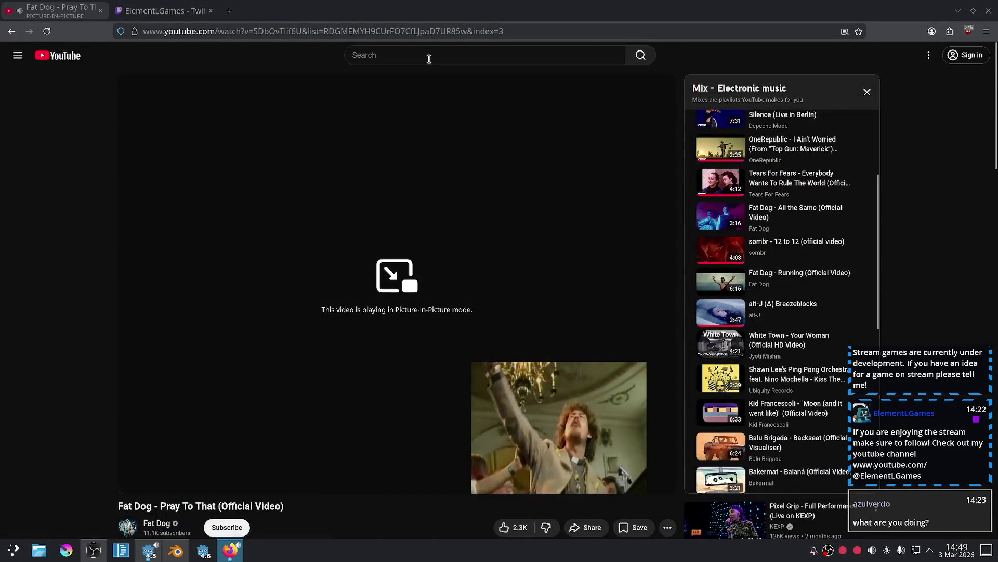
Search YouTube for 'fat dog kexp' and open the Full Performance video.
left_click(428, 56)
type("fat dog j")
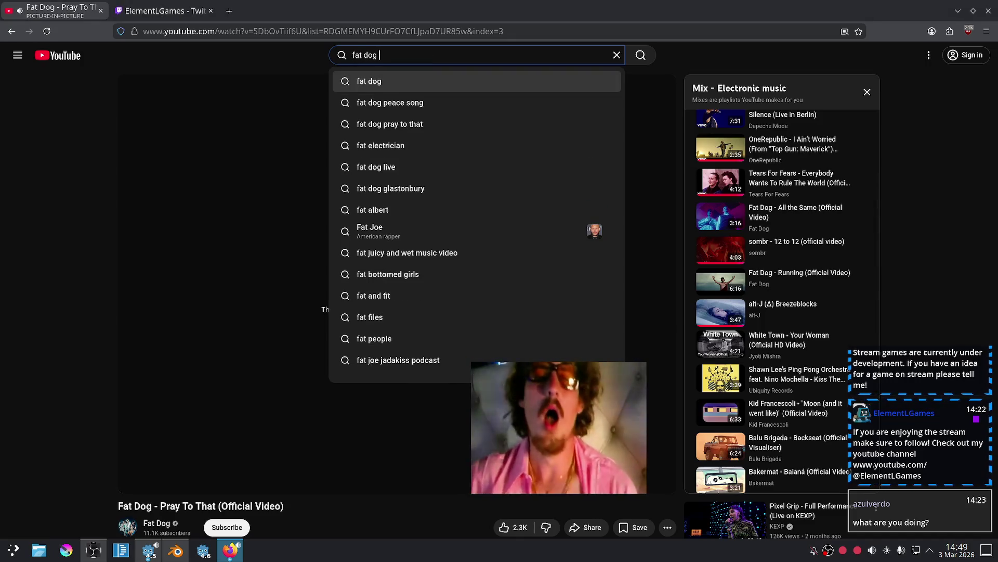
key("BackSpace")
type("kexp")
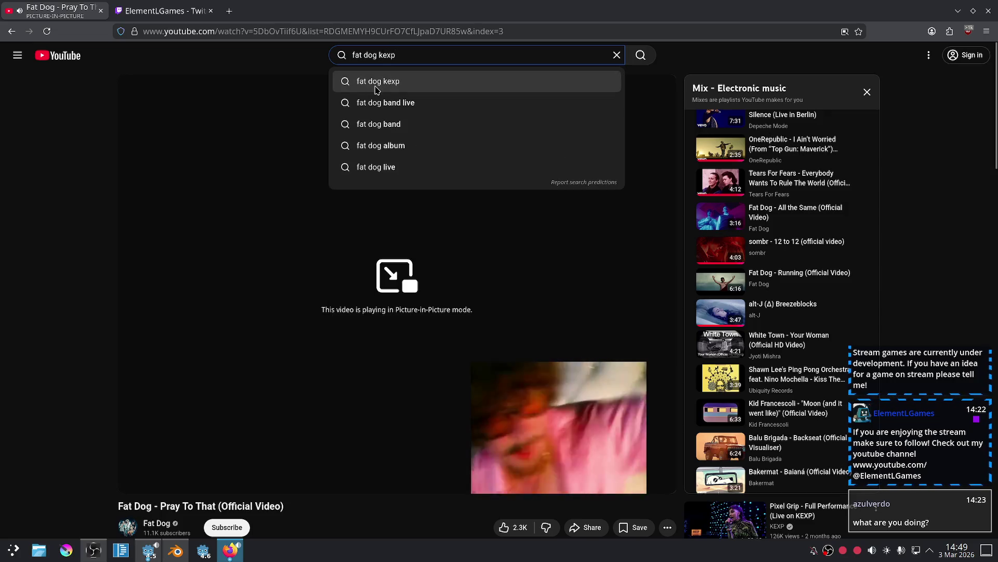
key("Return")
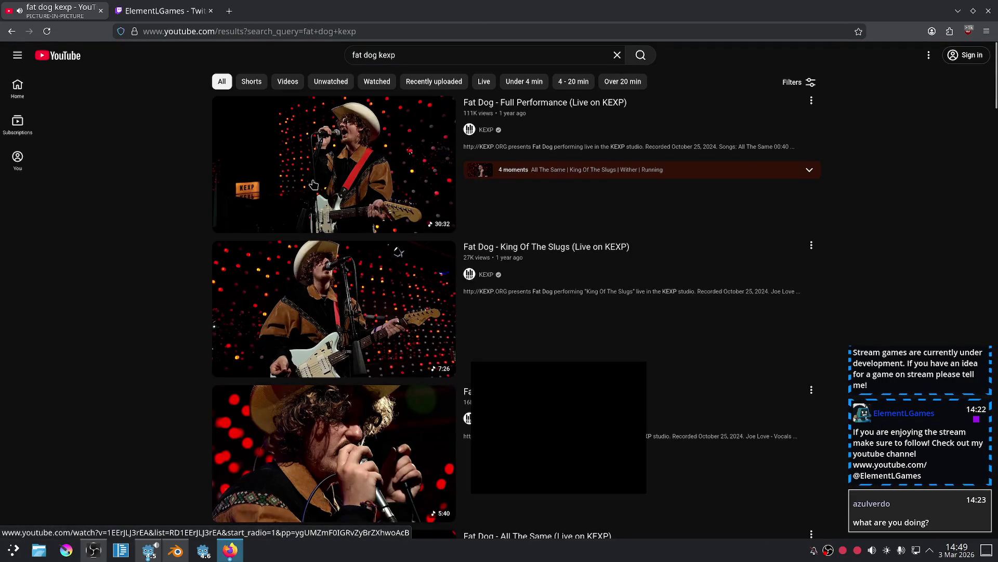
left_click(405, 434)
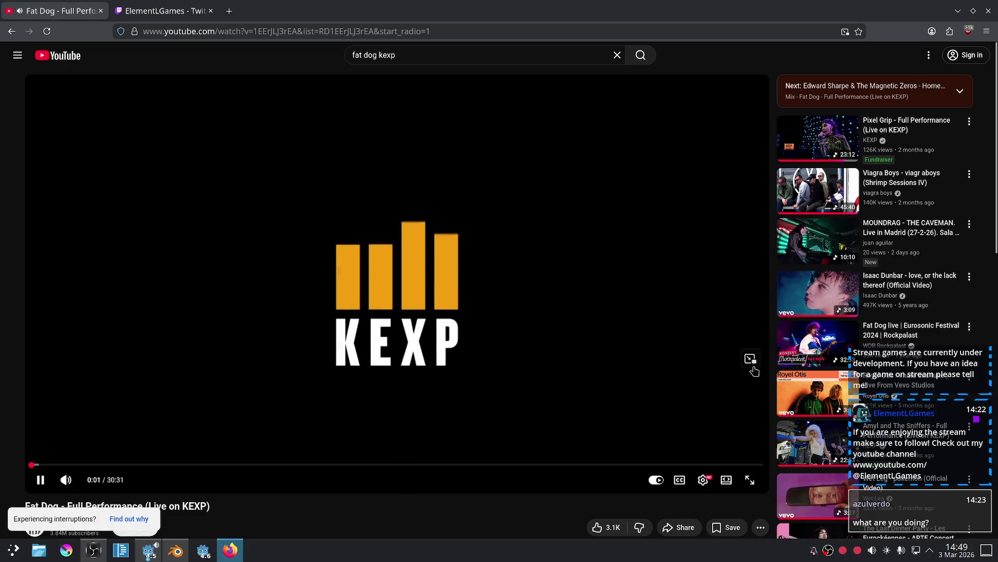
Play the video in picture-in-picture at upper right, kept above others, and return to Blender.
left_click(751, 358)
left_click_drag(513, 263, 858, 186)
right_click(871, 192)
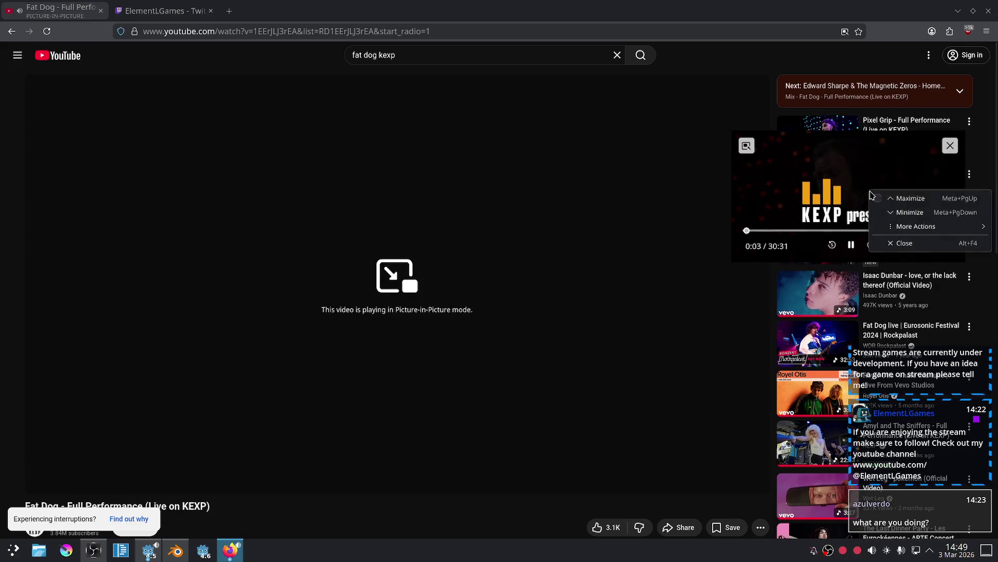
mouse_move(915, 227)
key("Escape")
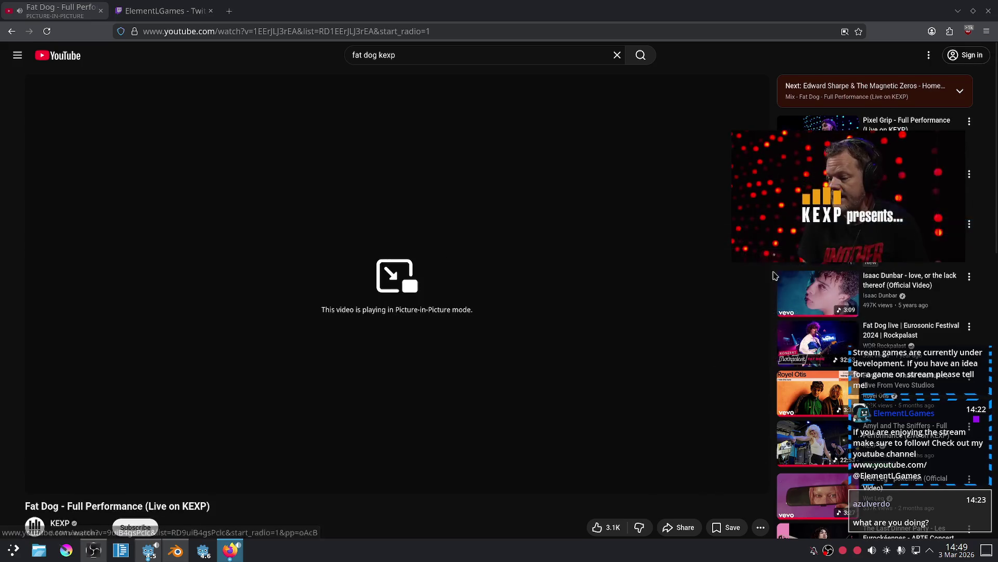
left_click(163, 11)
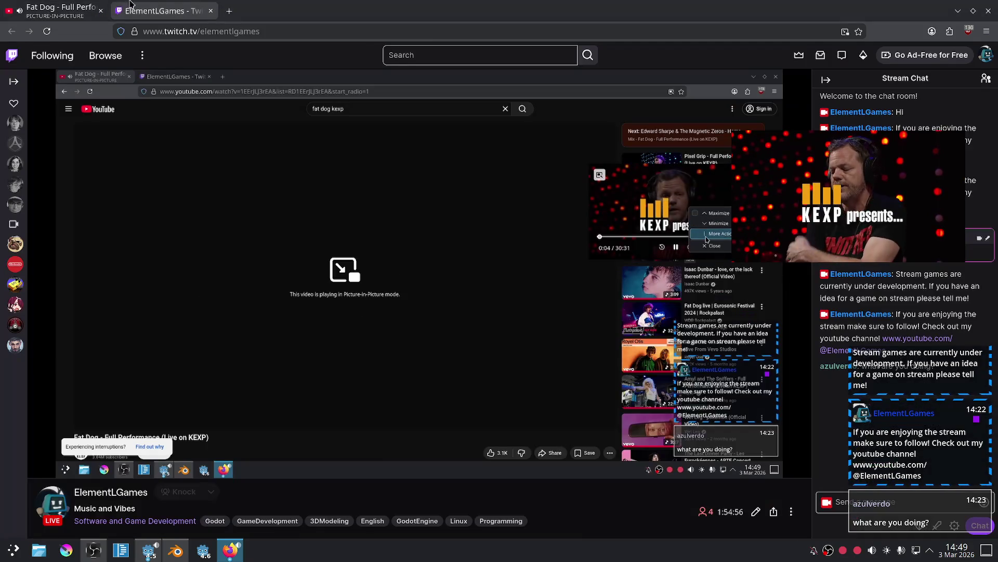
left_click(61, 9)
left_click(176, 551)
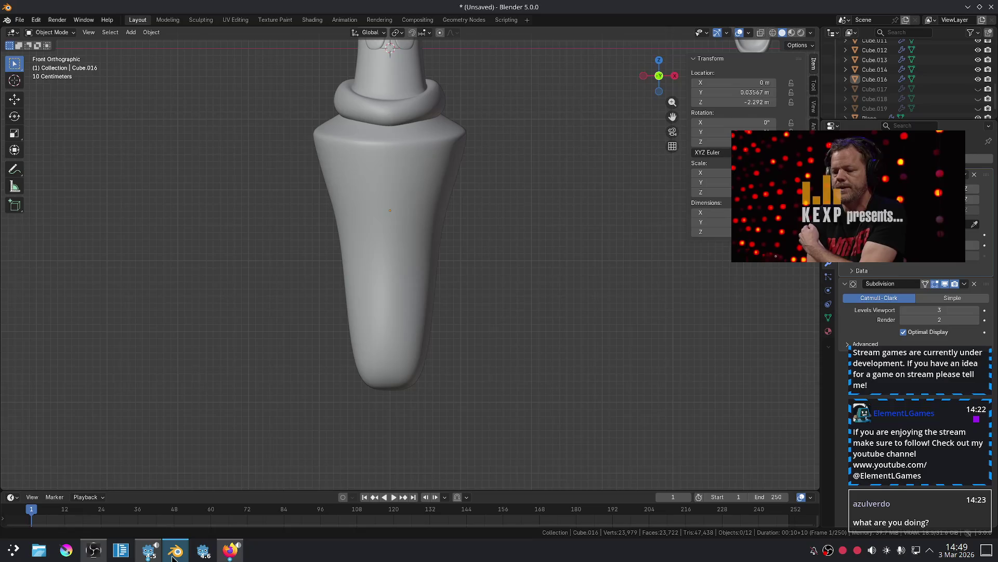
Enter Edit Mode on the body and scale its bottom edge inward.
scroll(566, 330, "down", 2)
scroll(567, 331, "down", 1)
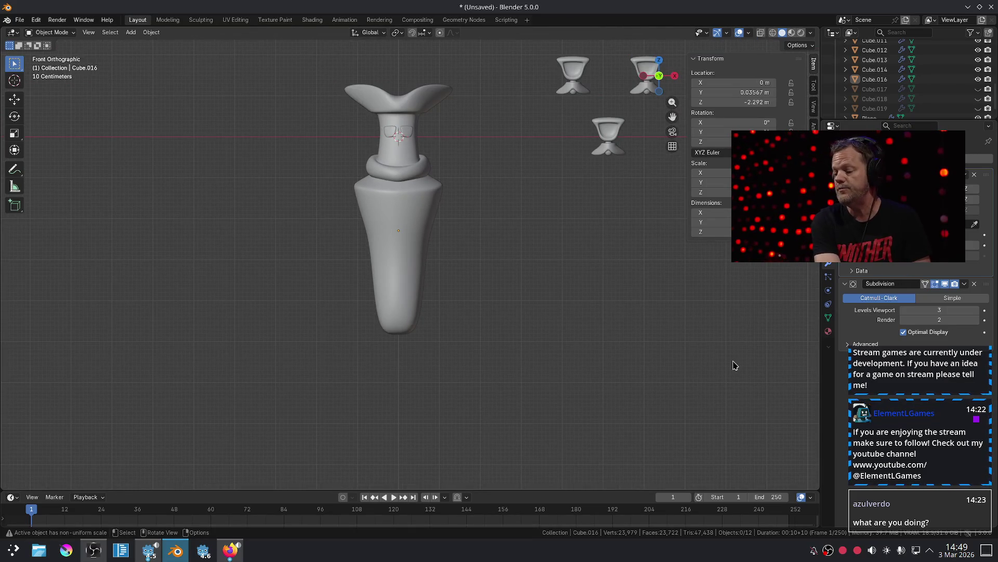
scroll(704, 316, "up", 2)
scroll(510, 296, "up", 1)
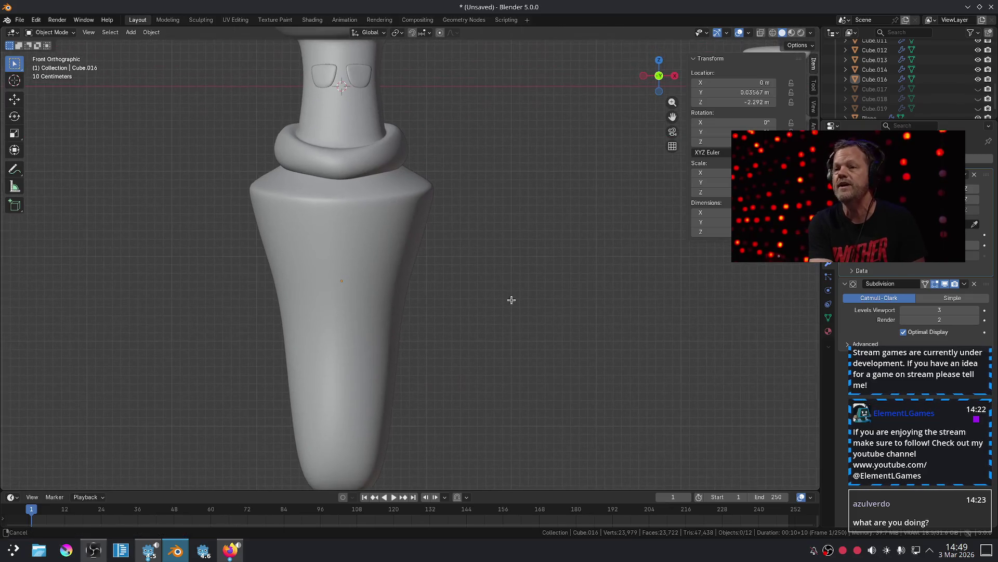
mouse_move(356, 207)
middle_mouse_down("shift")
mouse_move(488, 352)
mouse_move(481, 292)
mouse_move(488, 316)
mouse_move(510, 268)
middle_mouse_up("shift")
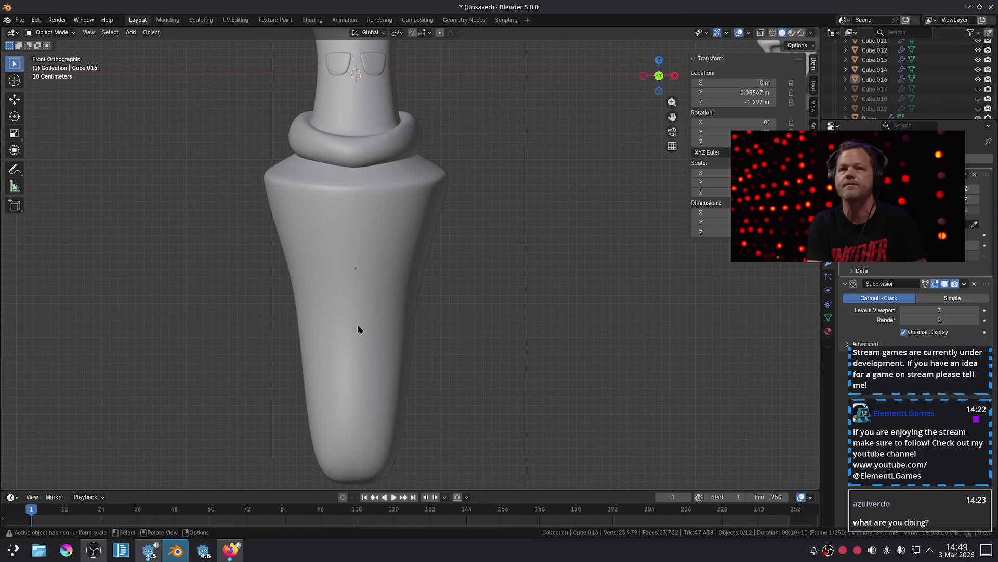
key("Tab")
scroll(411, 353, "down", 2)
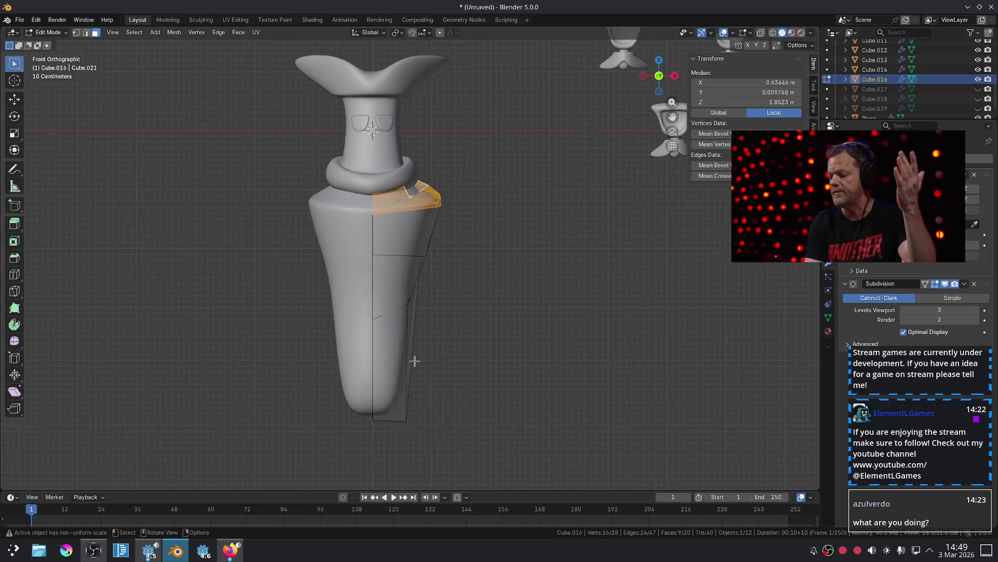
left_click(396, 420, "alt")
key("s")
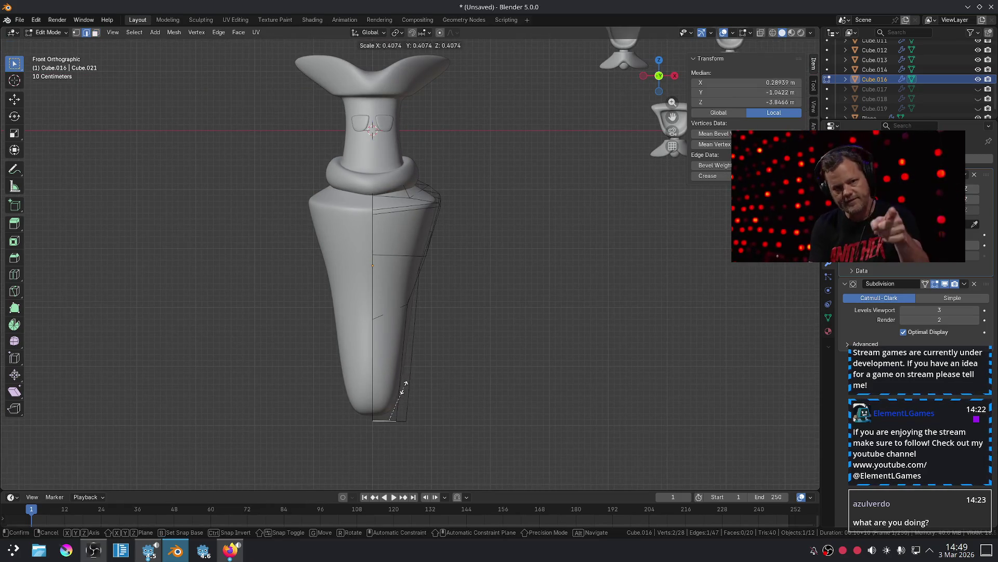
left_click(411, 392)
mouse_move(411, 392)
middle_mouse_down()
mouse_move(419, 312)
mouse_move(457, 392)
mouse_move(444, 381)
middle_mouse_up()
Shrink the bottom loop and move it to form a cone-shaped taper.
left_click(419, 312, "alt")
key("s")
left_click(420, 387)
key("2")
key("g")
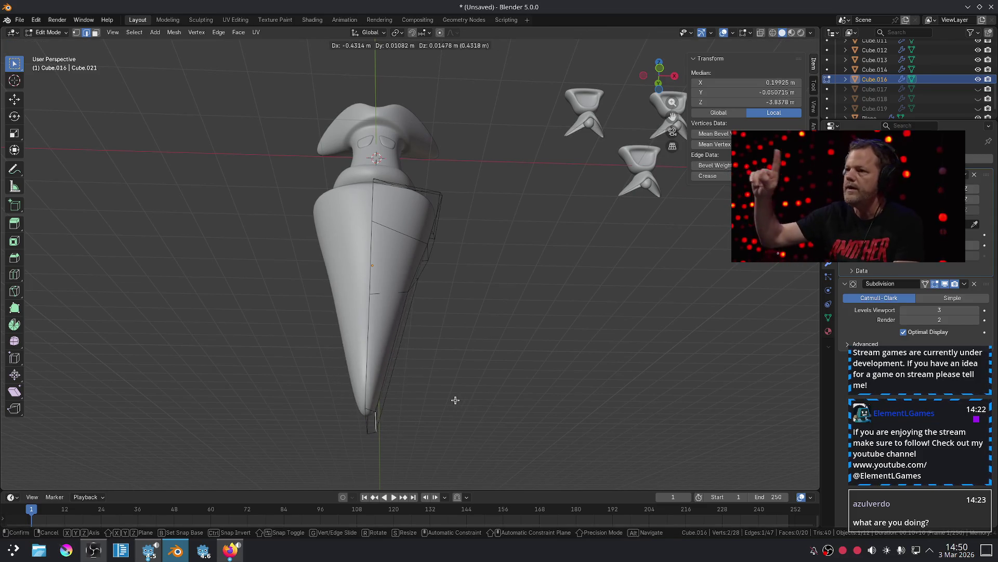
left_click(459, 401)
key("Tab")
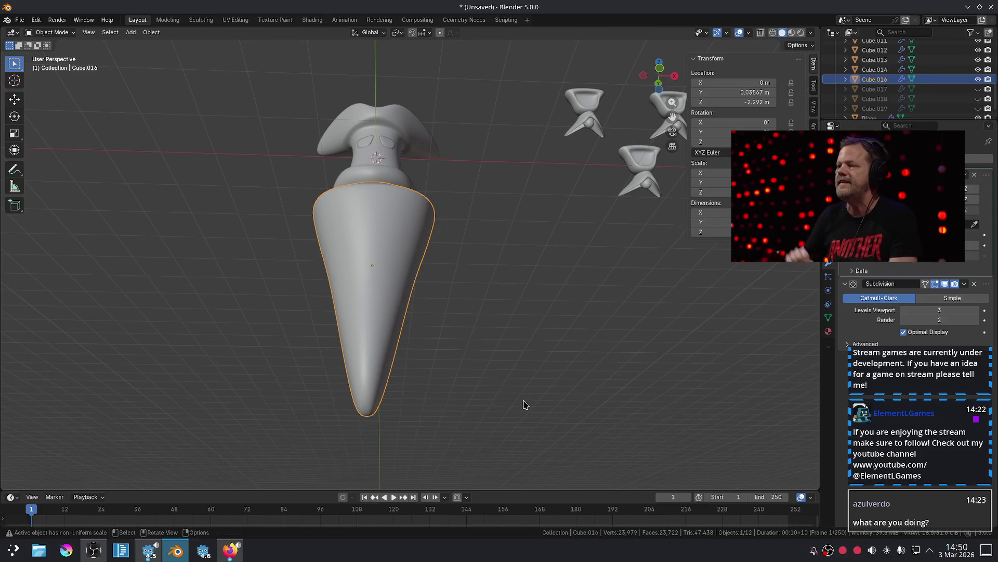
Undo the overly pointed taper, then widen and reposition the bottom edge into a rounded base.
key("KP_1")
scroll(530, 341, "up", 3)
key("Tab")
key("ctrl+z")
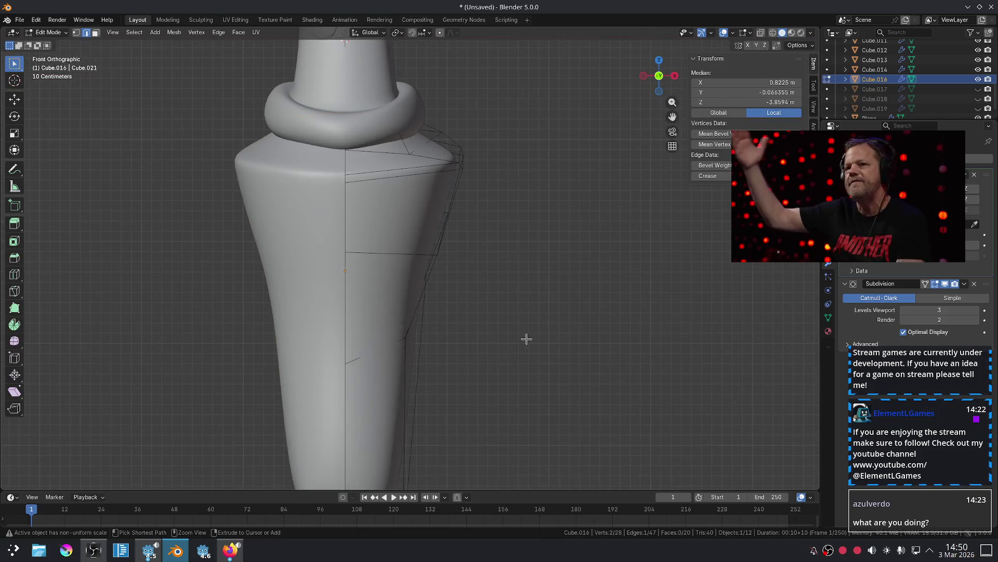
scroll(526, 338, "down", 3)
key("s")
left_click(520, 270)
key("g")
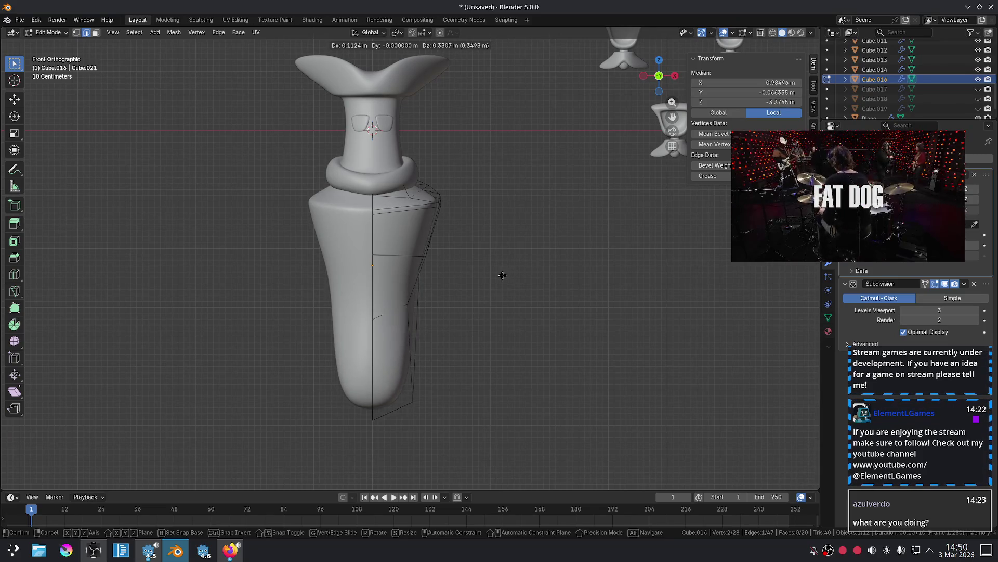
left_click(506, 276)
key("Tab")
left_click(513, 287)
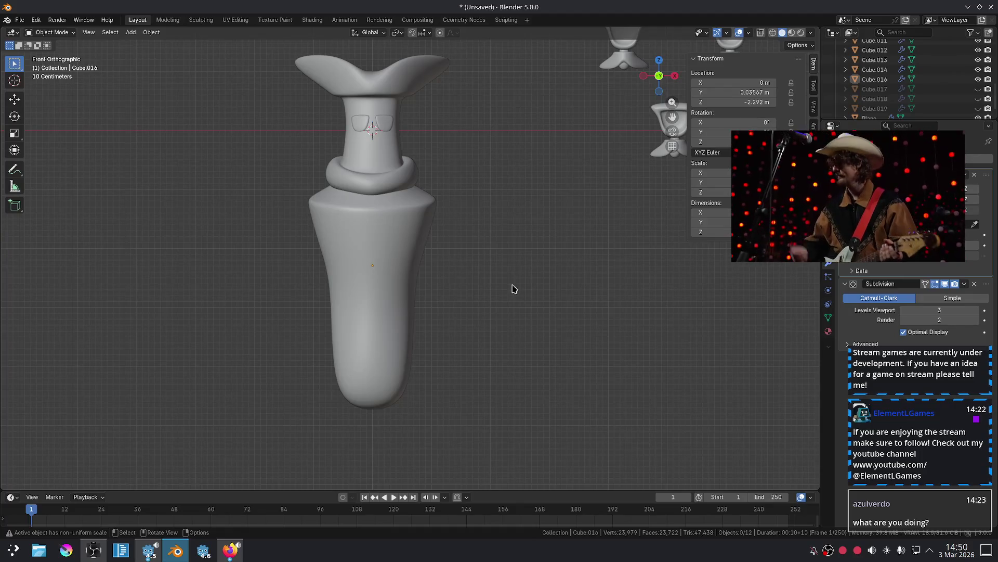
Switch the viewport lighting to MatCap and reframe the front view.
mouse_move(481, 301)
middle_mouse_down()
mouse_move(499, 276)
mouse_move(541, 279)
mouse_move(492, 347)
mouse_move(542, 71)
middle_mouse_up()
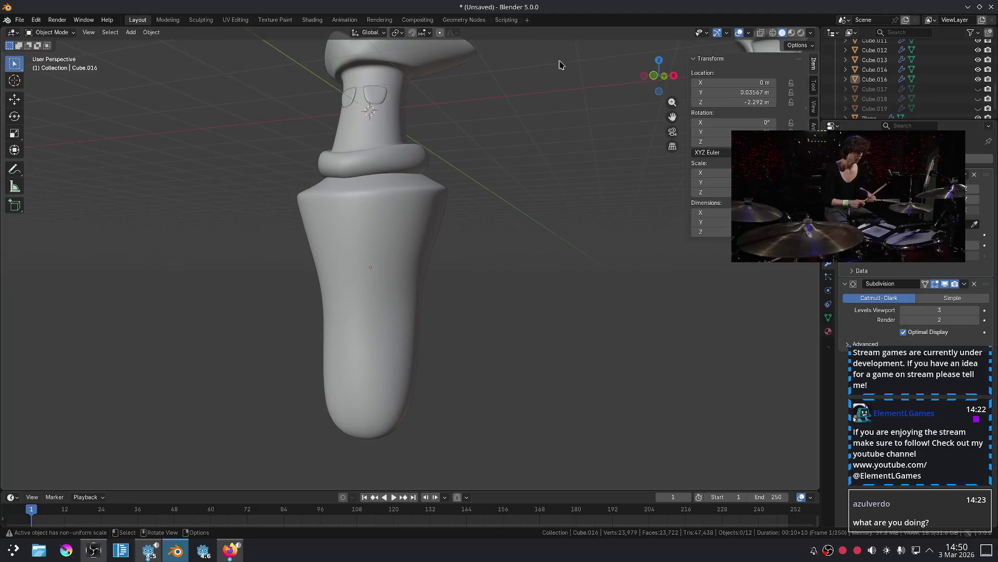
left_click(811, 36)
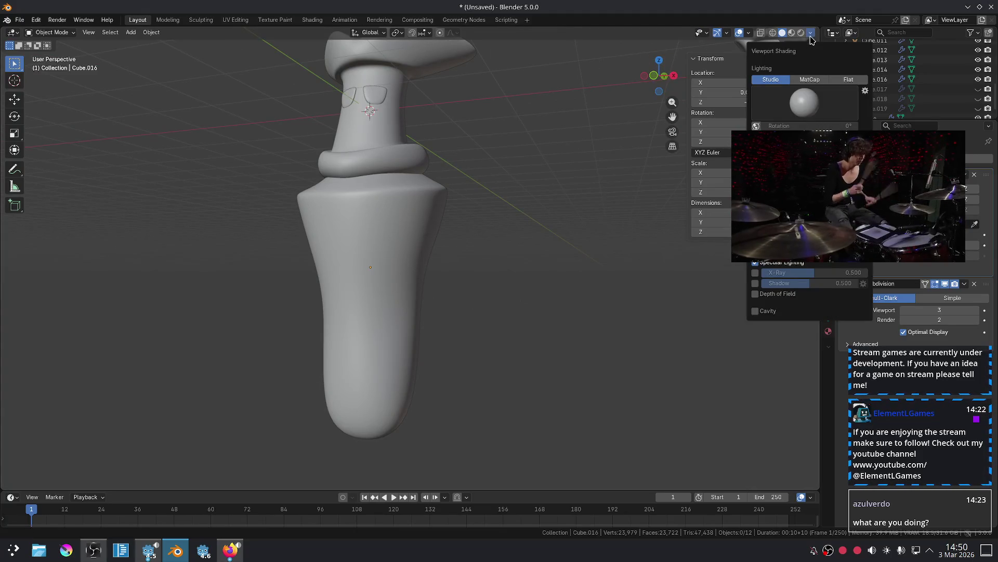
left_click(804, 79)
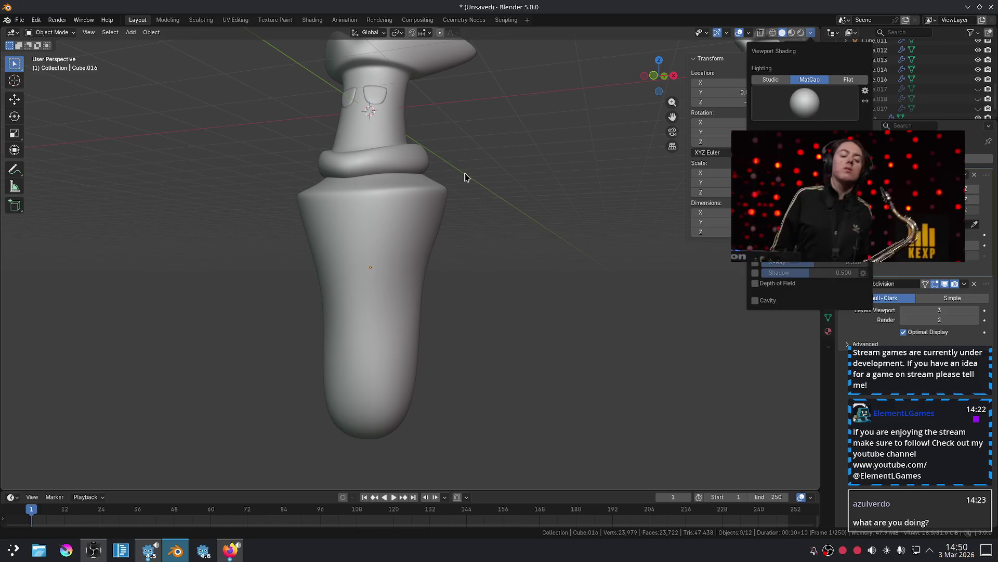
key("KP_1")
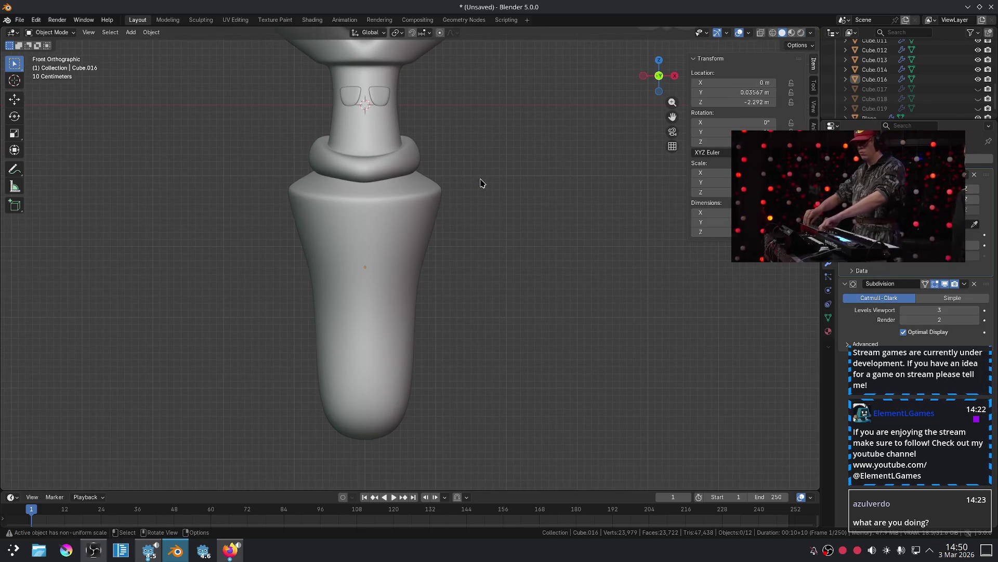
scroll(481, 183, "down", 2)
mouse_move(518, 173)
middle_mouse_down("shift")
mouse_move(457, 225)
mouse_move(498, 201)
middle_mouse_up("shift")
scroll(507, 221, "up", 2)
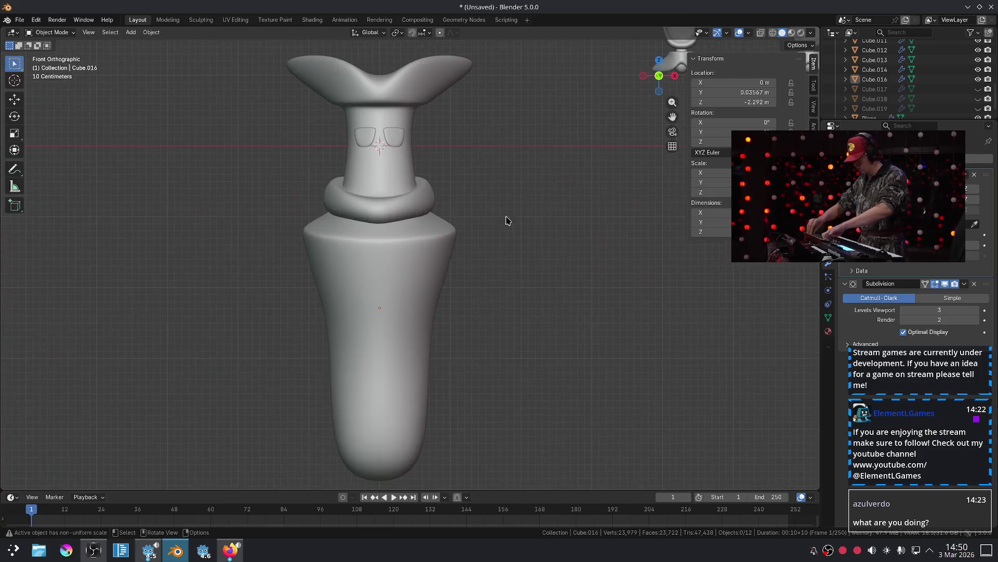
Turn on cavity shading for the model in the viewport shading options.
left_click(812, 33)
left_click(755, 300)
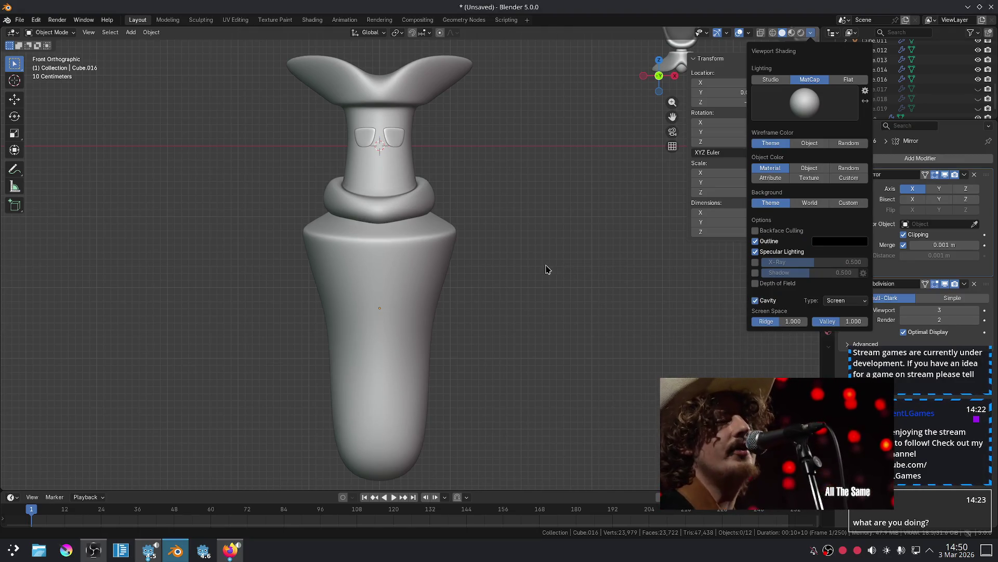
scroll(479, 200, "up", 3)
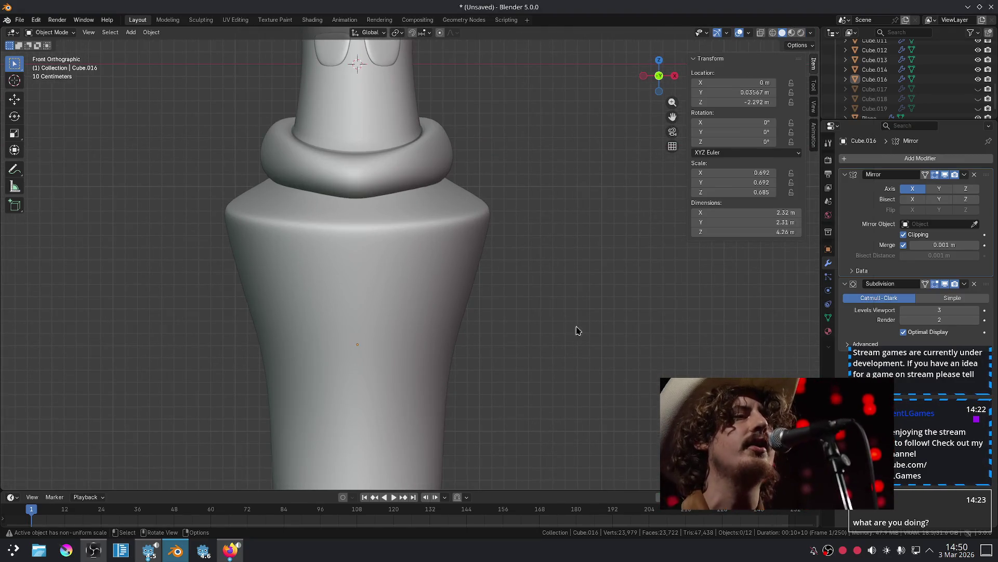
mouse_move(725, 433)
left_mouse_down()
mouse_move(843, 284)
mouse_move(837, 238)
left_mouse_up()
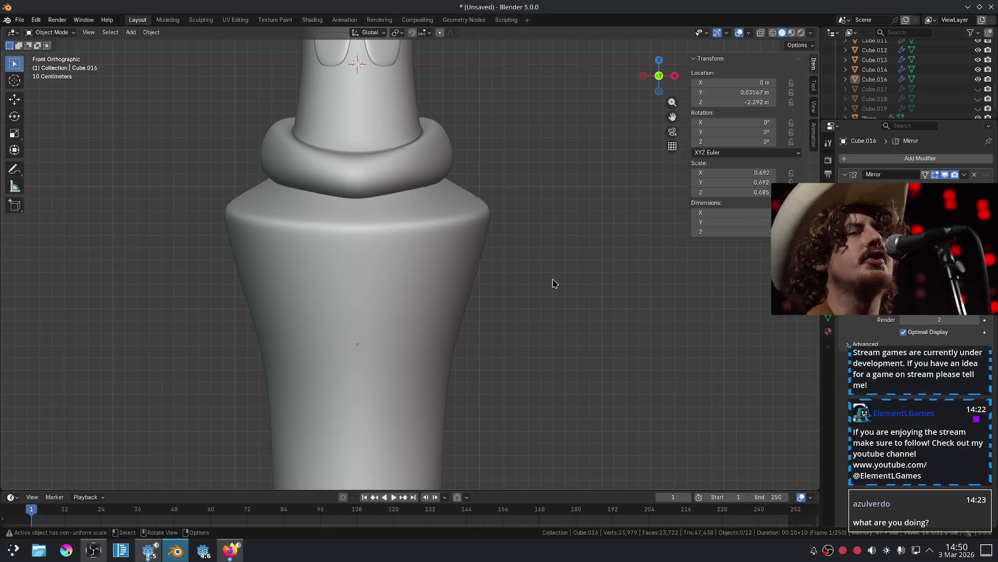
scroll(535, 272, "down", 5)
scroll(526, 269, "up", 3)
middle_click_drag(525, 270, 546, 321, "shift")
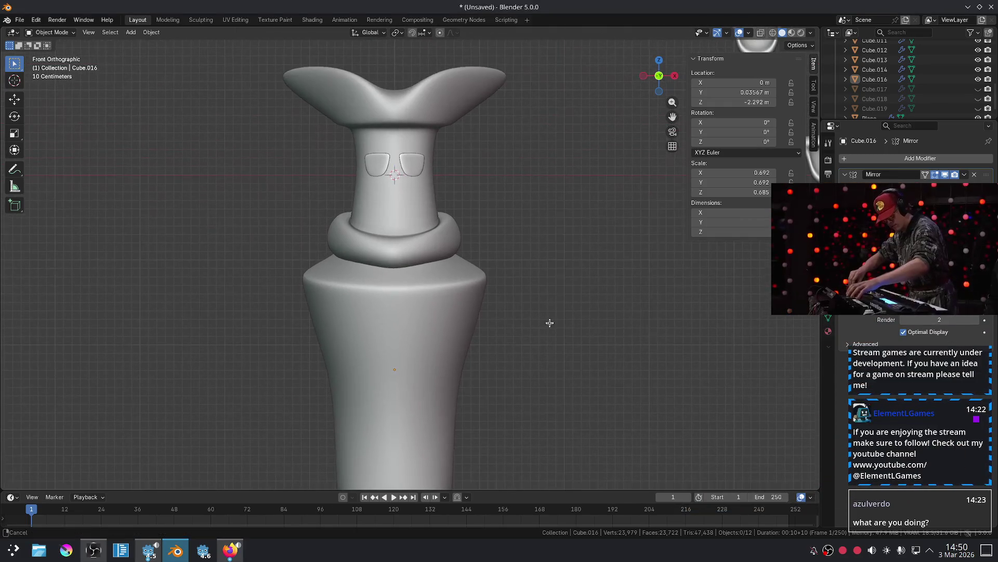
Try dark, lighter grey and brighter white matcaps on the model.
left_click(811, 33)
left_click(806, 96)
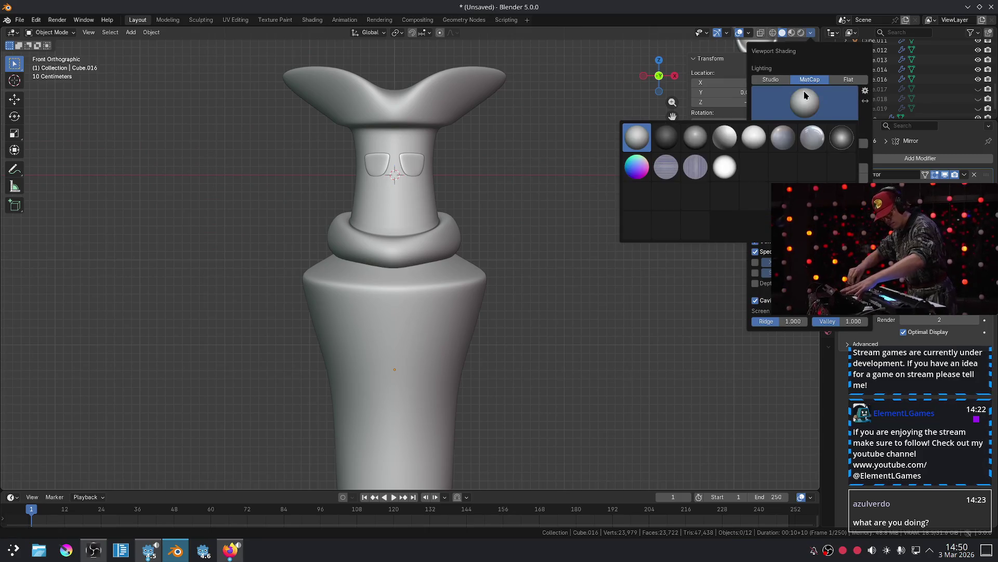
left_click(675, 135)
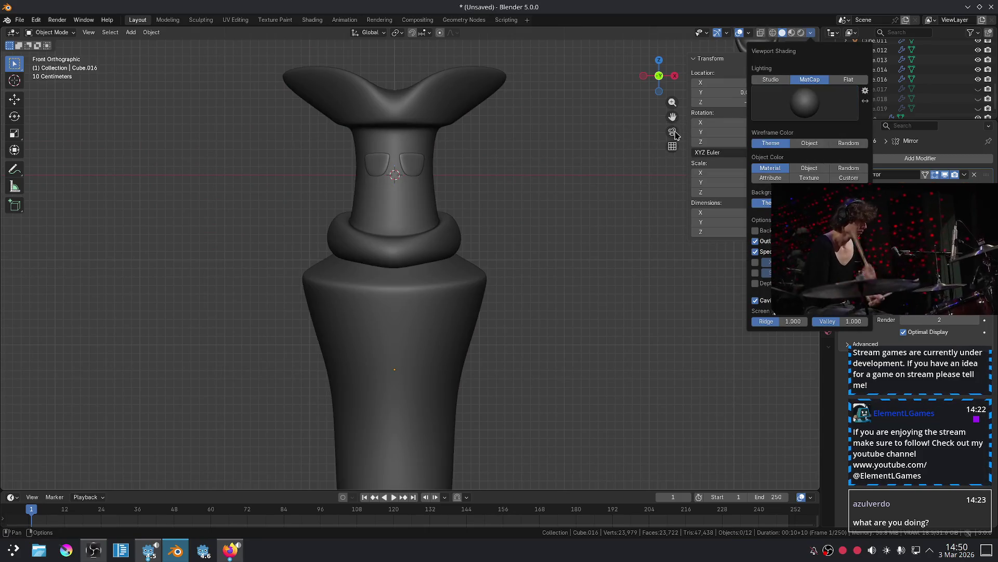
left_click(798, 94)
left_click(697, 136)
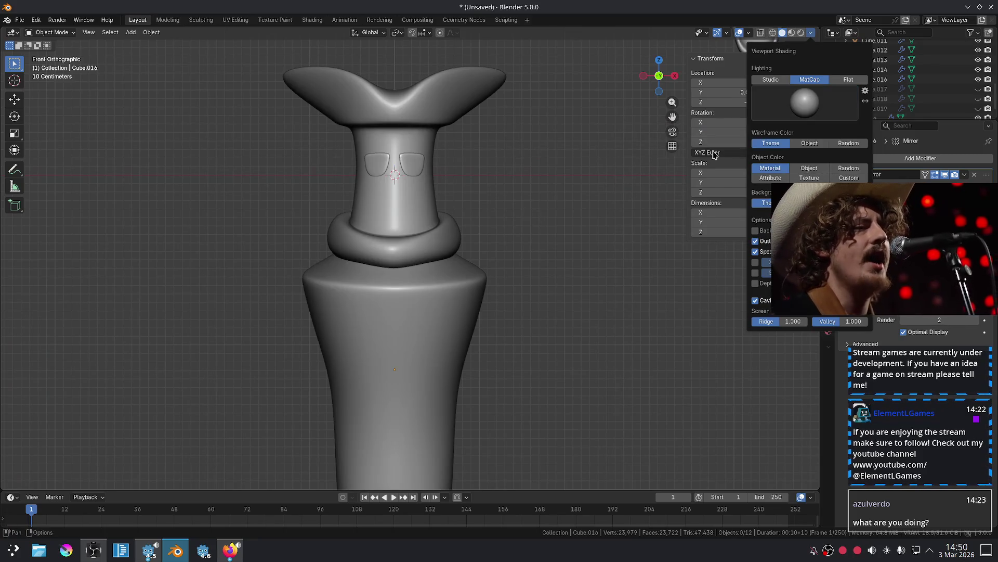
left_click(794, 114)
left_click(730, 144)
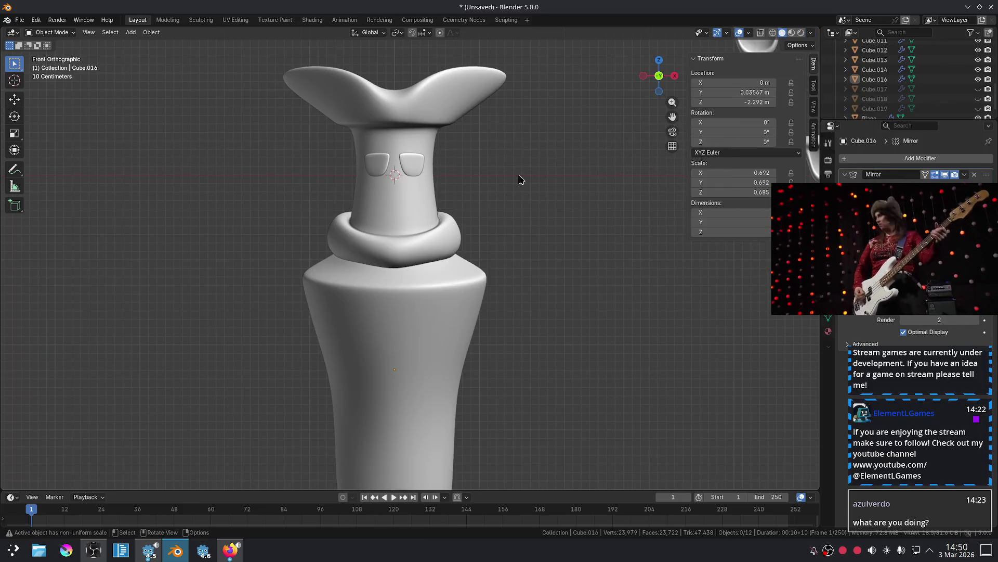
Try a brighter matcap, a bluish-grey one and the glossy dark check_gradient matcap.
scroll(519, 178, "down", 2)
left_click(812, 33)
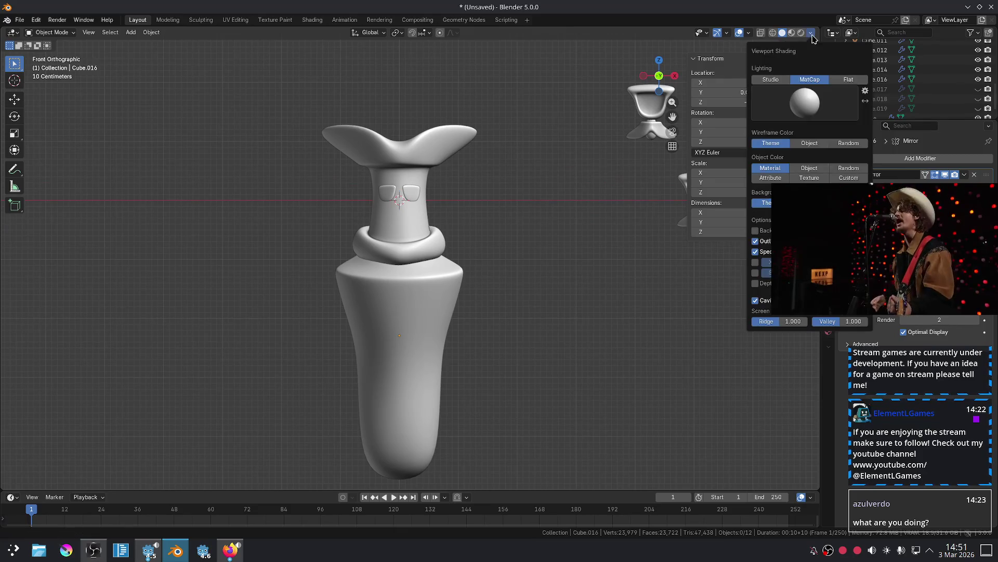
left_click(797, 96)
left_click(754, 144)
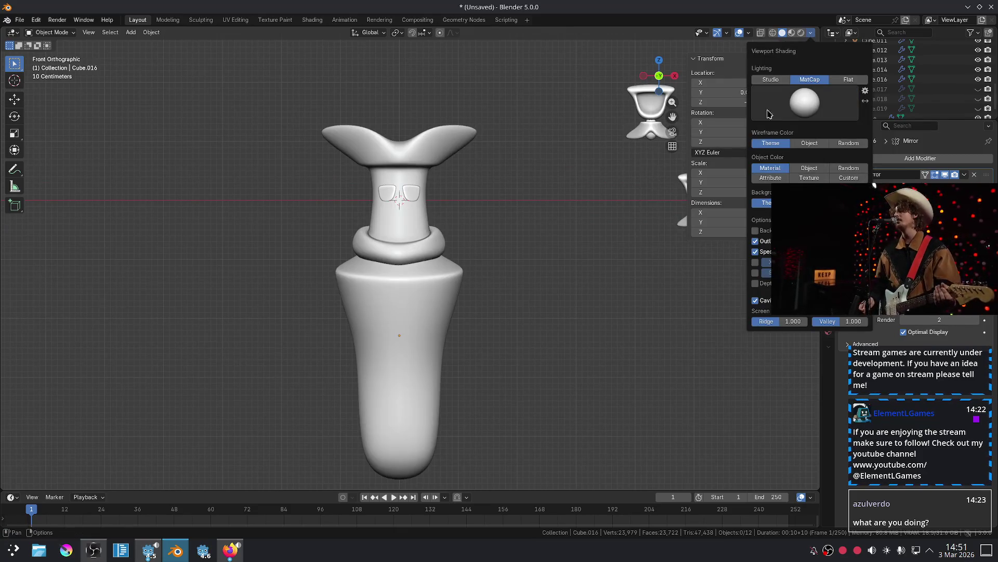
left_click(799, 101)
left_click(788, 142)
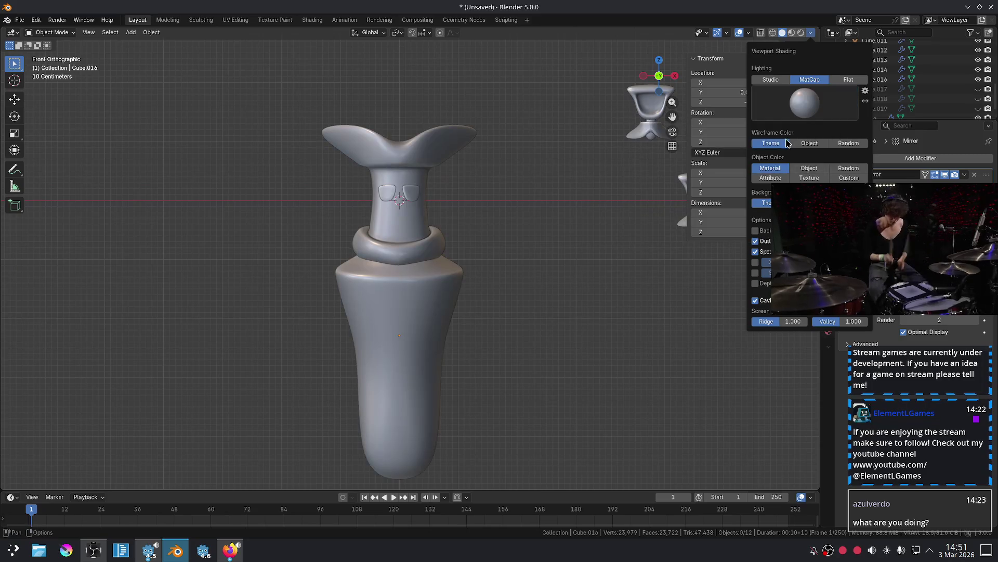
left_click(800, 110)
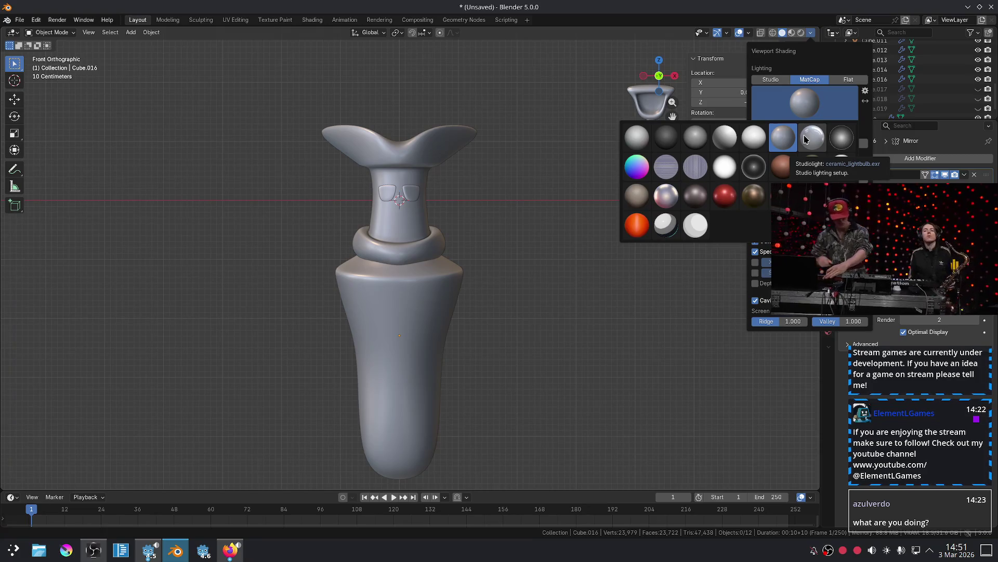
left_click(840, 139)
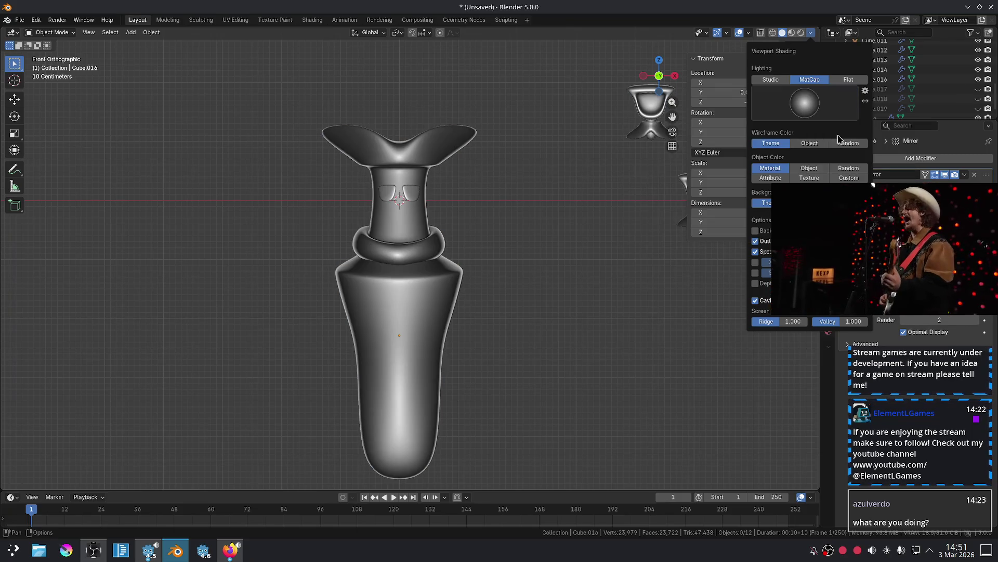
Preview darker, mauve and pearly pink matcaps, orbiting around the character.
left_click(830, 114)
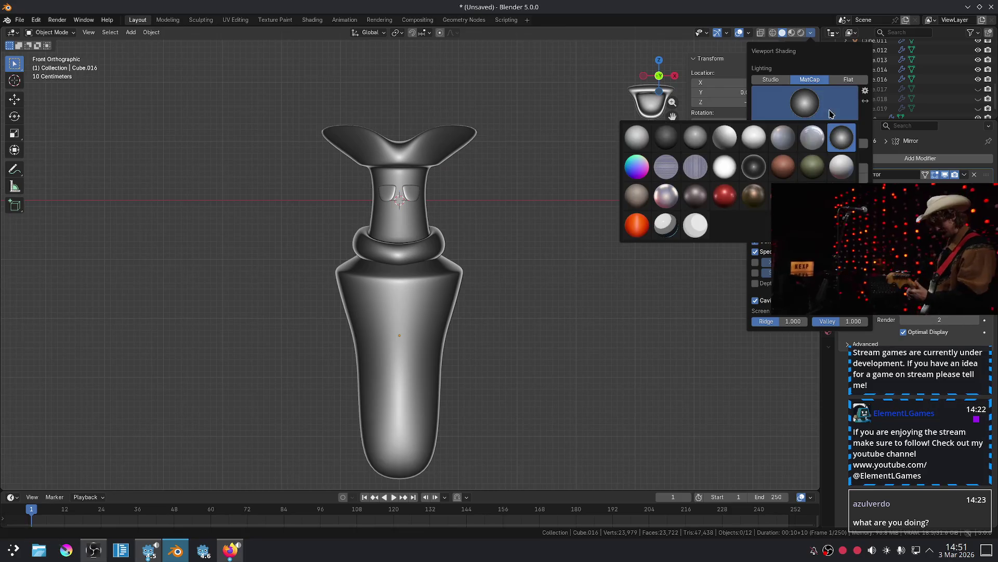
left_click(745, 167)
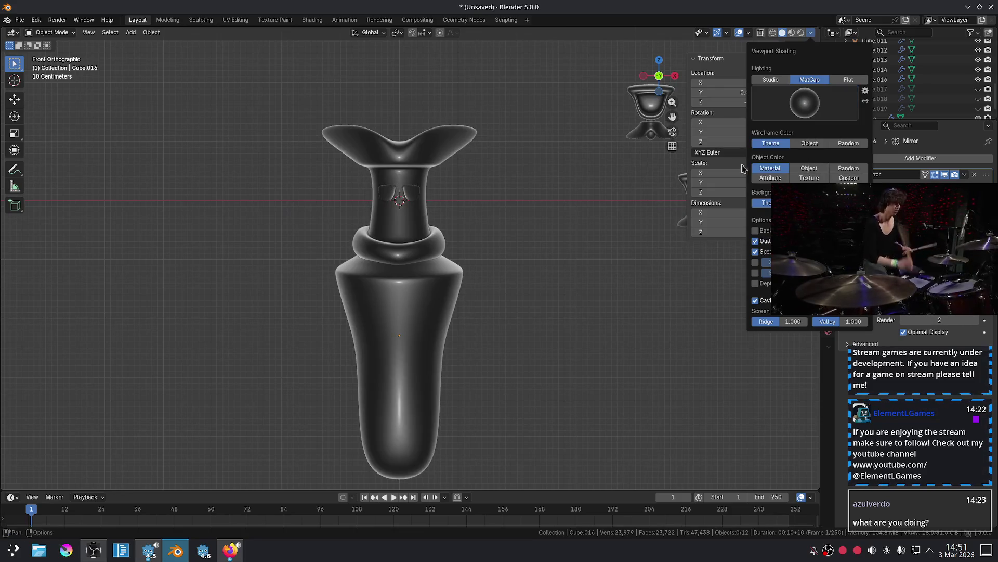
left_click(791, 116)
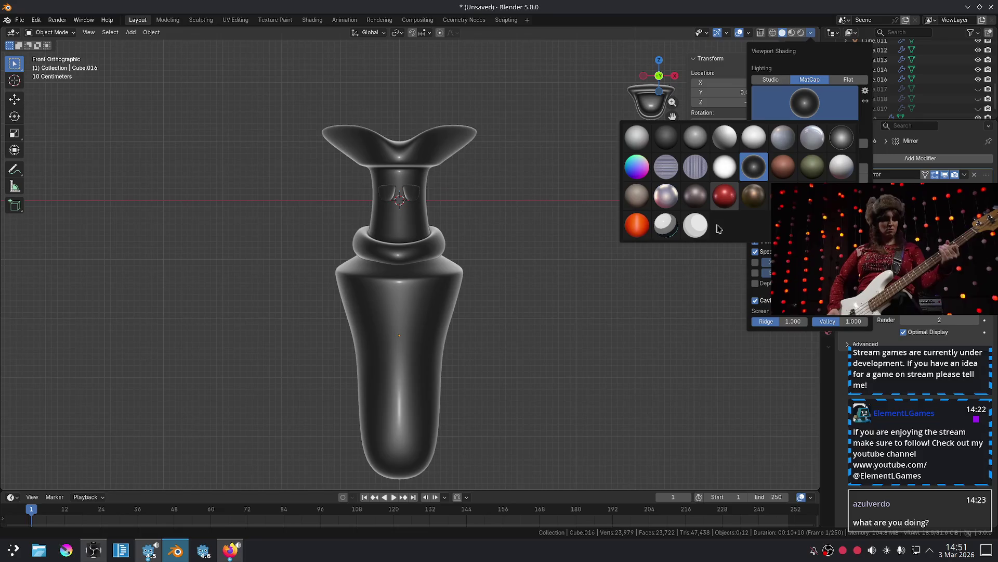
left_click(702, 206)
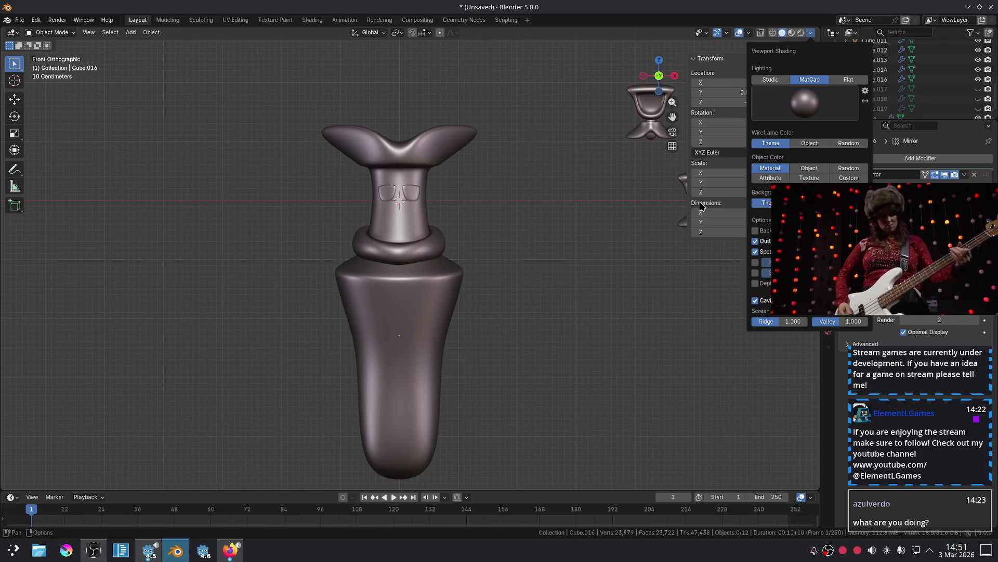
left_click(790, 107)
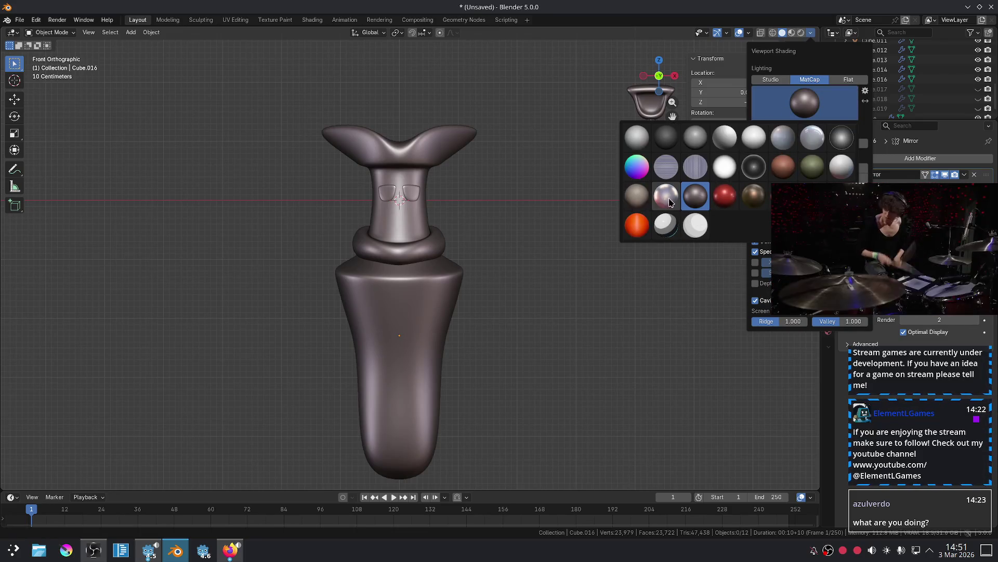
left_click(670, 202)
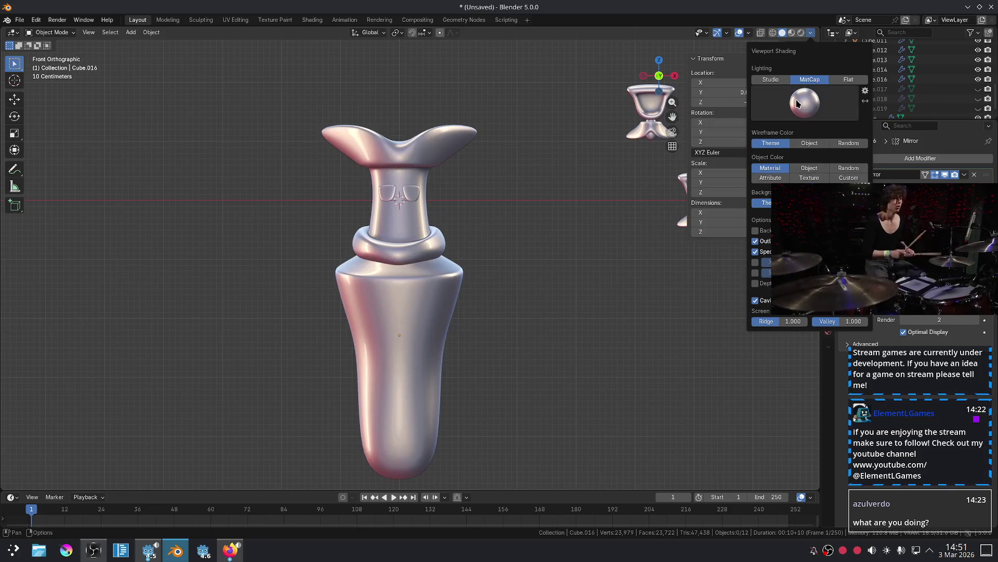
mouse_move(538, 255)
middle_mouse_down()
mouse_move(526, 247)
mouse_move(588, 238)
mouse_move(611, 269)
mouse_move(557, 285)
mouse_move(452, 239)
mouse_move(523, 234)
mouse_move(510, 252)
mouse_move(568, 281)
mouse_move(516, 296)
middle_mouse_up()
scroll(526, 238, "up", 5)
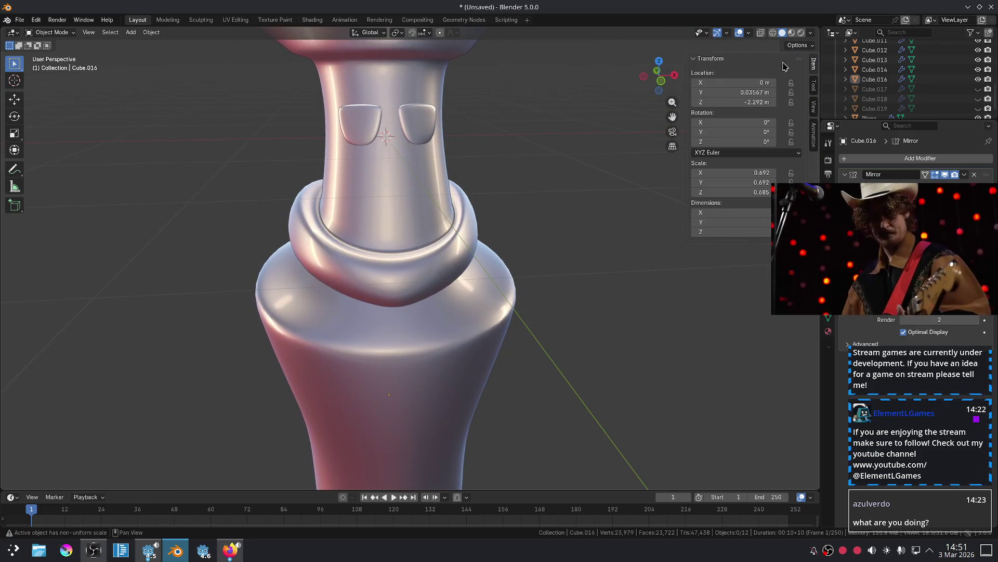
Reapply the plain grey matcap from the matcap list.
left_click(810, 33)
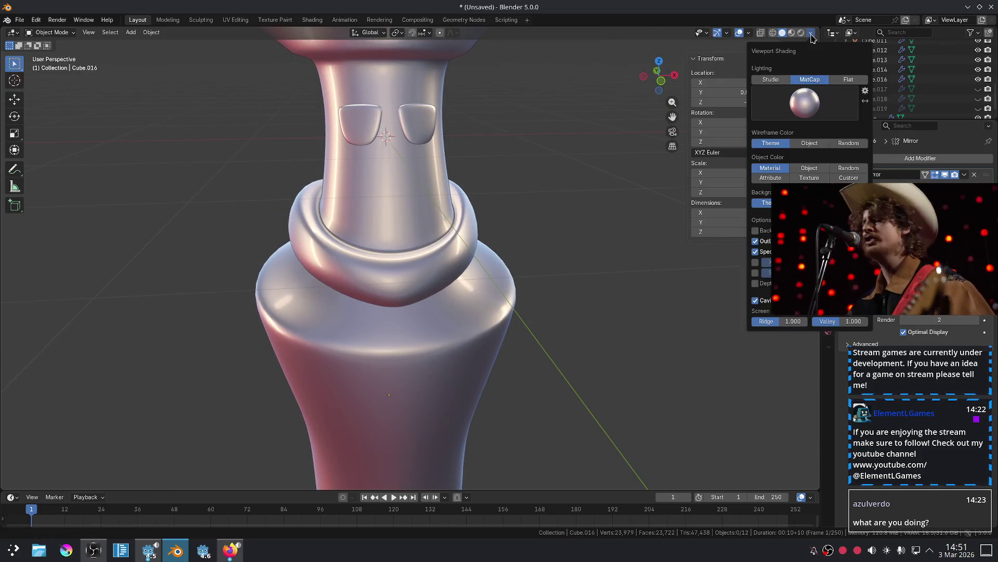
left_click(789, 121)
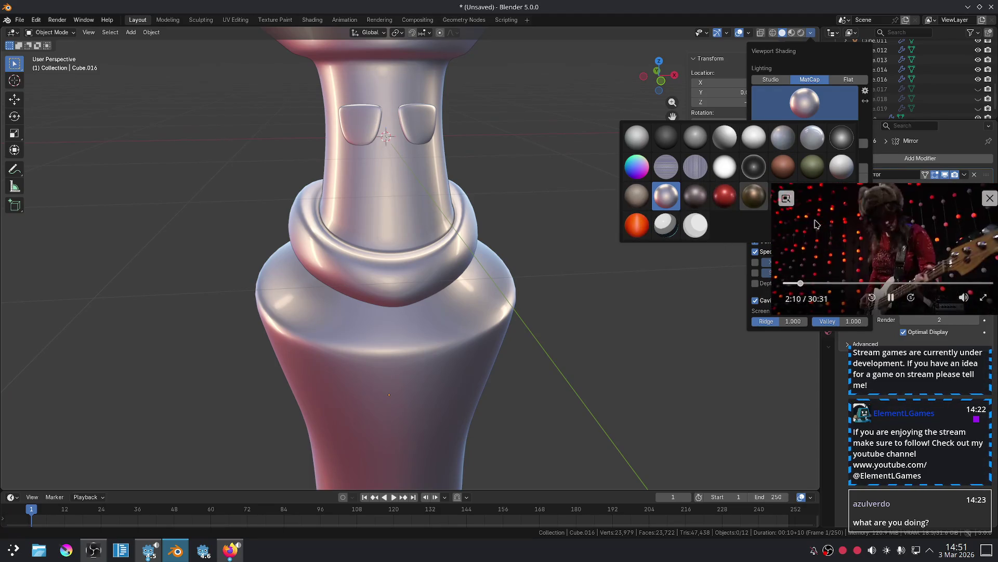
left_click_drag(814, 223, 830, 295)
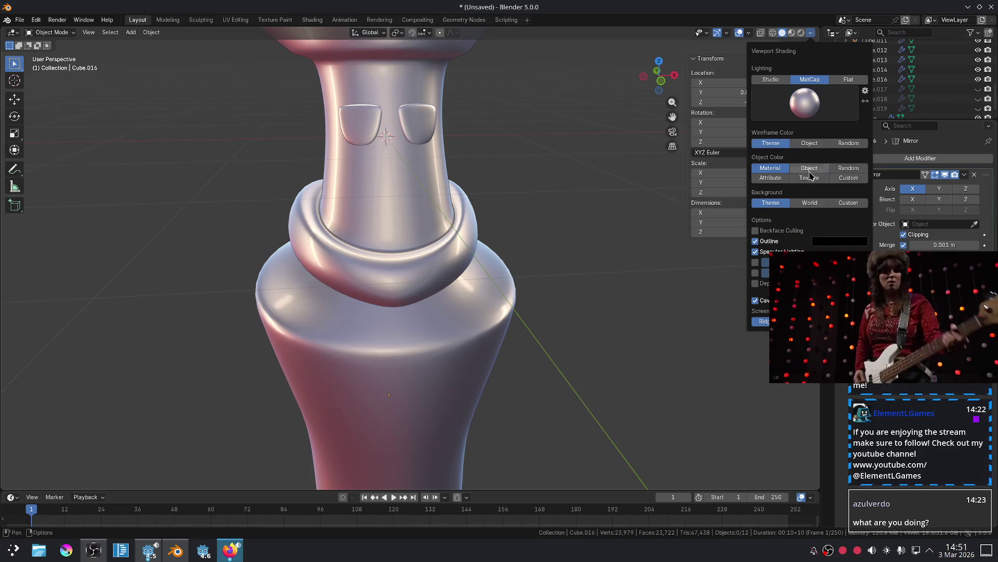
left_click(833, 119)
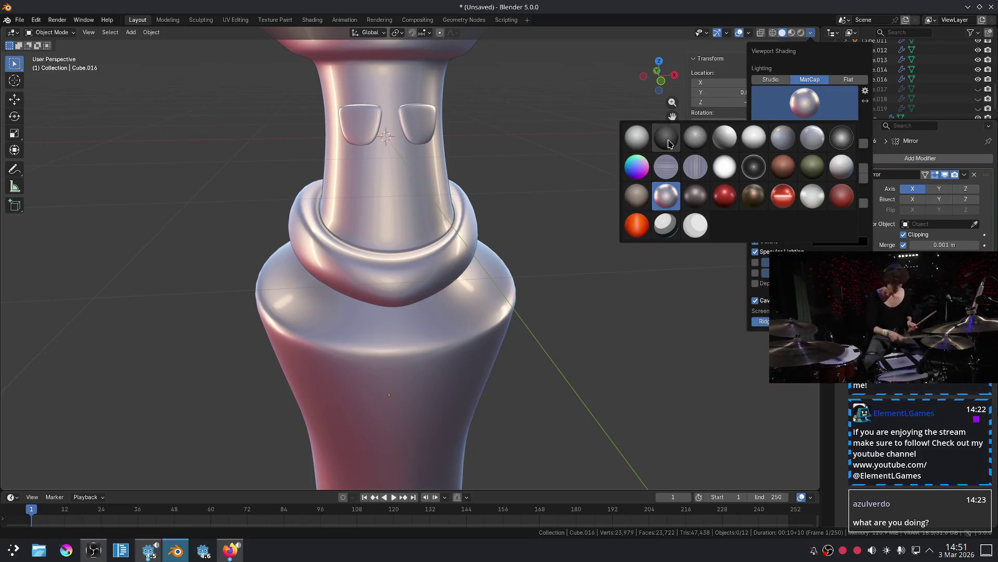
left_click(691, 140)
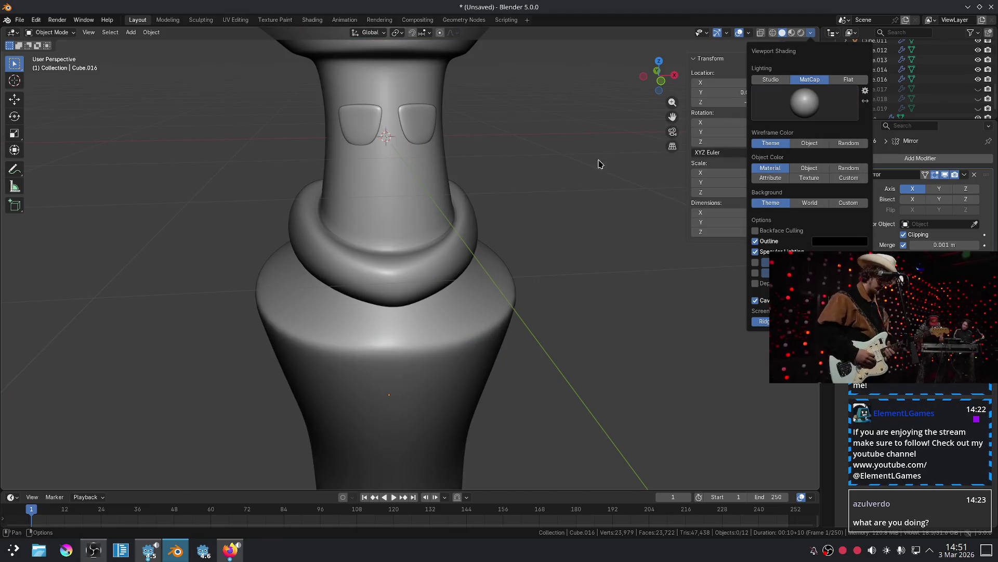
Select the tapered body in Edit Mode and pick an edge loop around it.
key("KP_1")
scroll(603, 206, "down", 5)
scroll(558, 205, "up", 6)
mouse_move(575, 195)
middle_mouse_down("shift")
mouse_move(537, 286)
mouse_move(548, 281)
mouse_move(557, 298)
mouse_move(561, 227)
middle_mouse_up("shift")
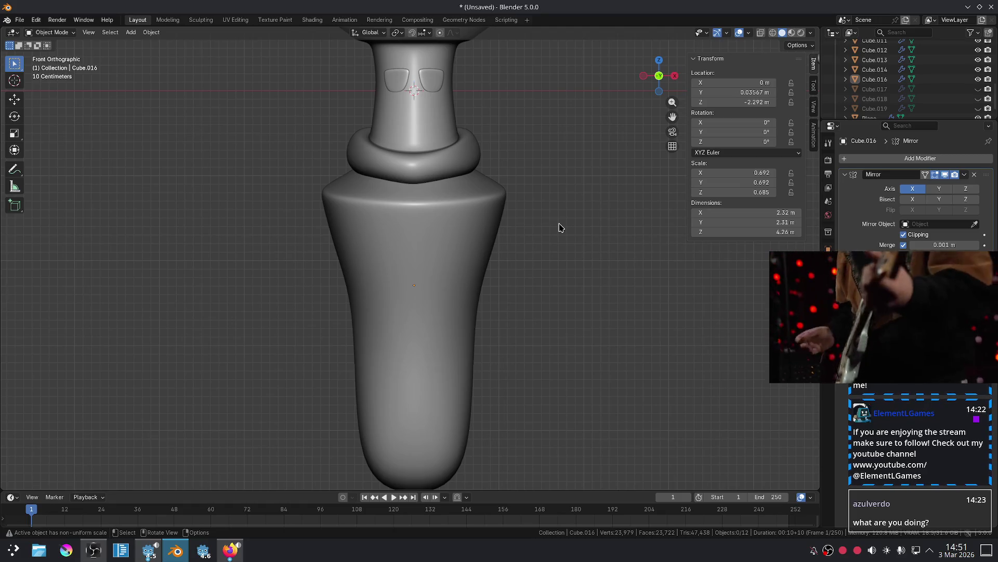
left_click(478, 245)
key("Tab")
mouse_move(516, 264)
middle_mouse_down()
mouse_move(495, 252)
mouse_move(486, 267)
mouse_move(546, 270)
middle_mouse_up()
left_click(497, 257, "alt")
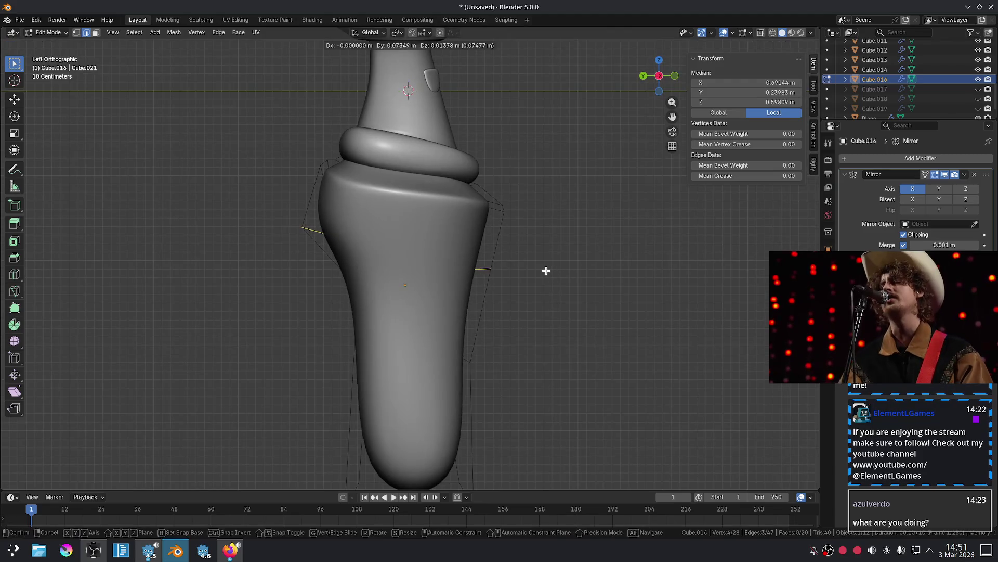
key("KP_1")
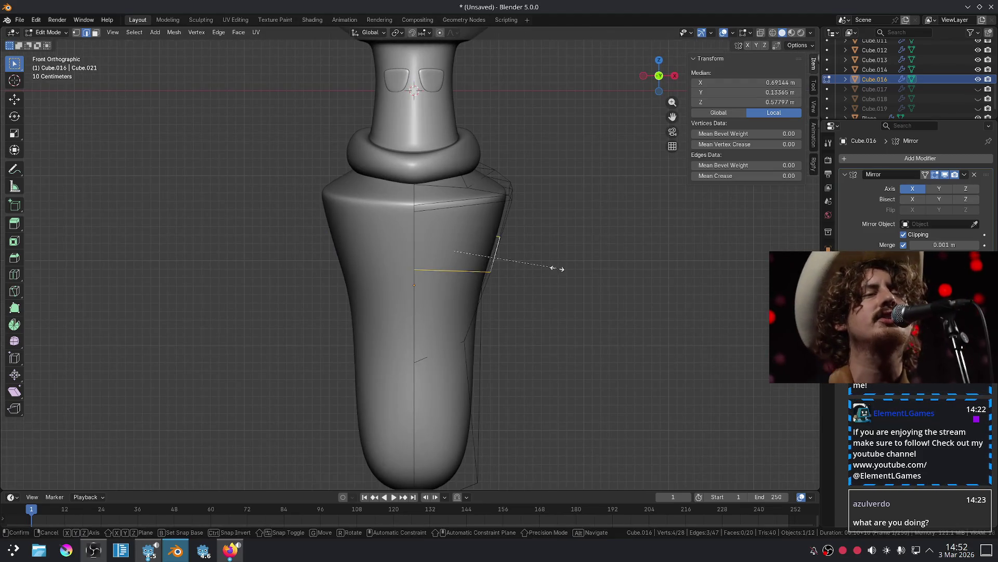
Narrow the loop and raise it along Z, then undo the raise.
key("s")
left_click(474, 244)
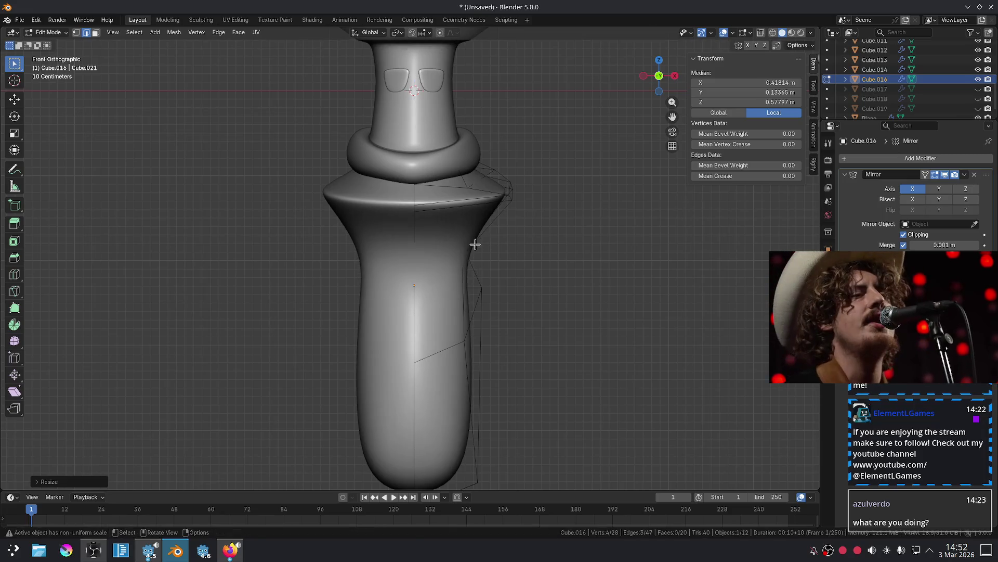
key("g")
key("z")
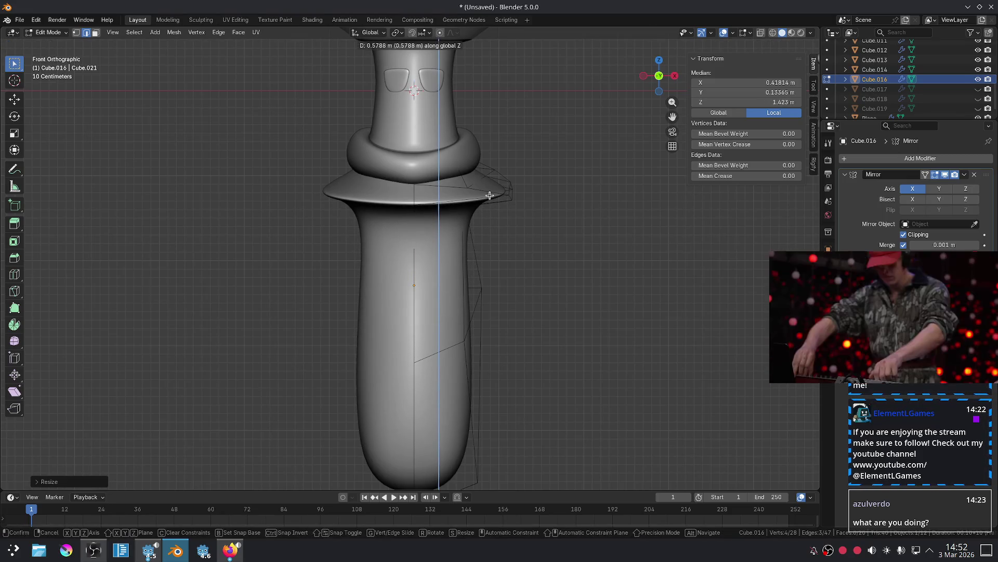
left_click(487, 204)
scroll(608, 243, "down", 3)
scroll(609, 244, "up", 3)
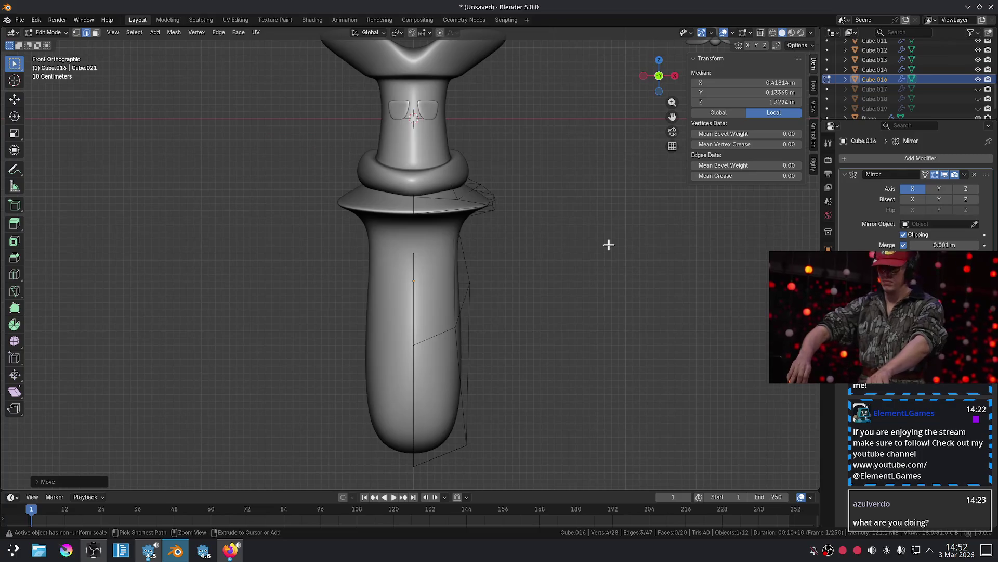
key("ctrl+z")
key("ctrl+z")
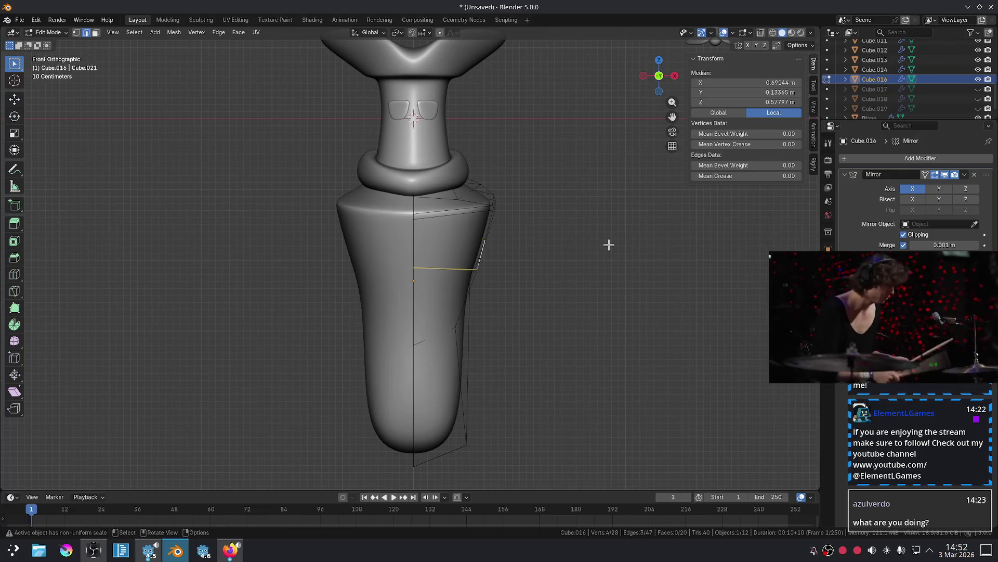
Rescale the loop, lift it vertically and widen the body outward at it.
key("s")
left_click(486, 212)
key("g")
key("z")
left_click(497, 201)
key("s")
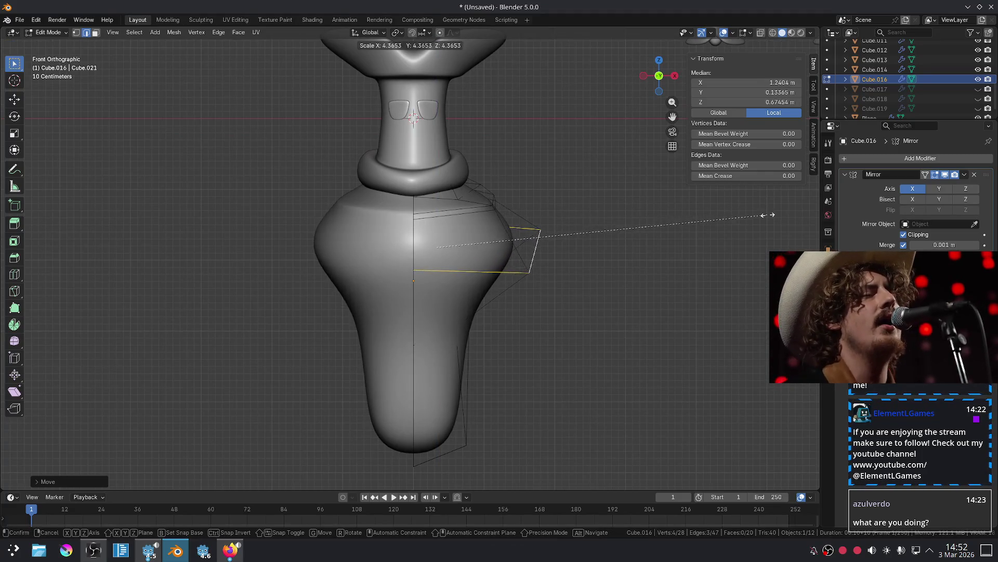
left_click(661, 221)
Slide the loop down, scale it and lower it, then return to Object Mode.
key("g")
key("g")
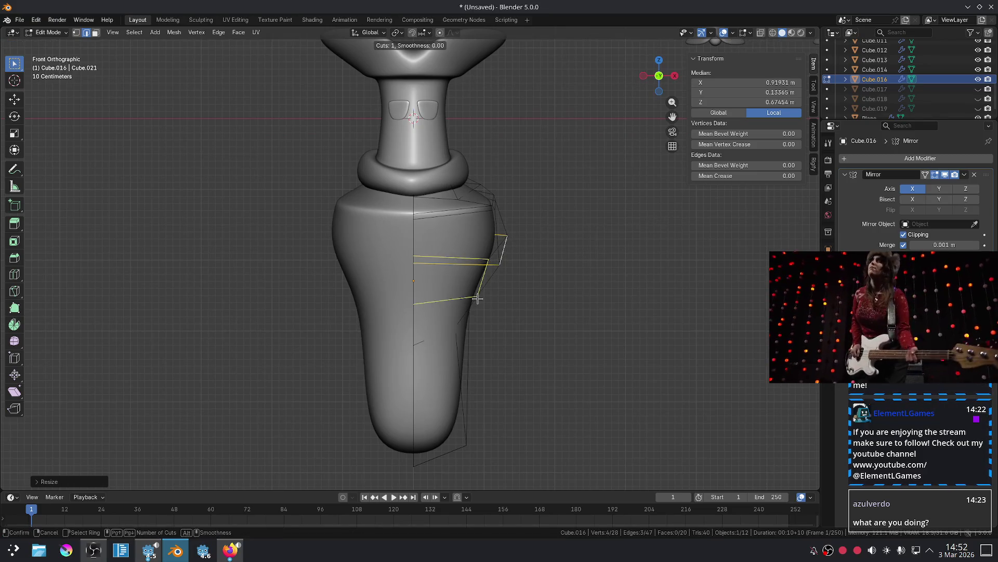
left_click(487, 264)
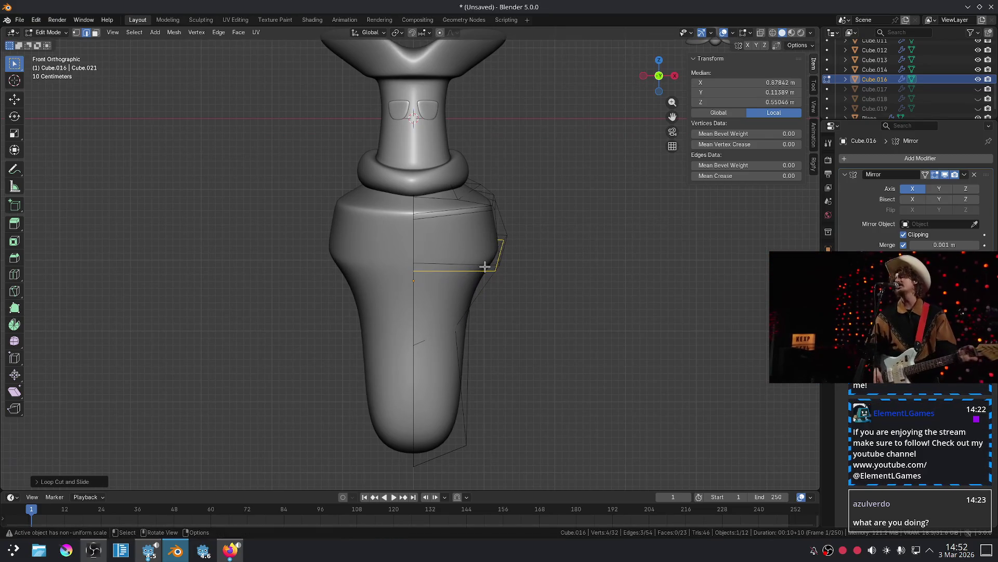
key("s")
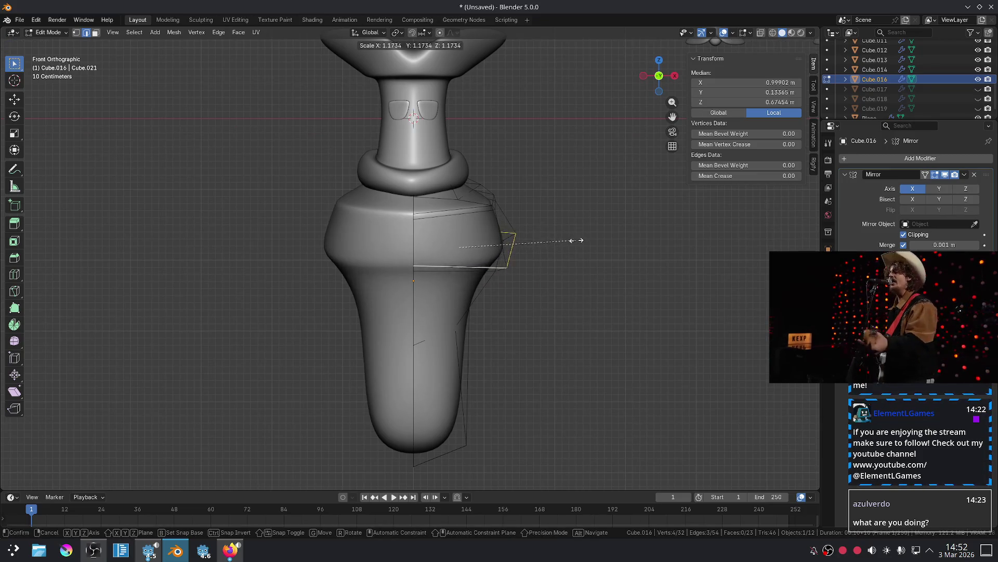
left_click(573, 240)
key("g")
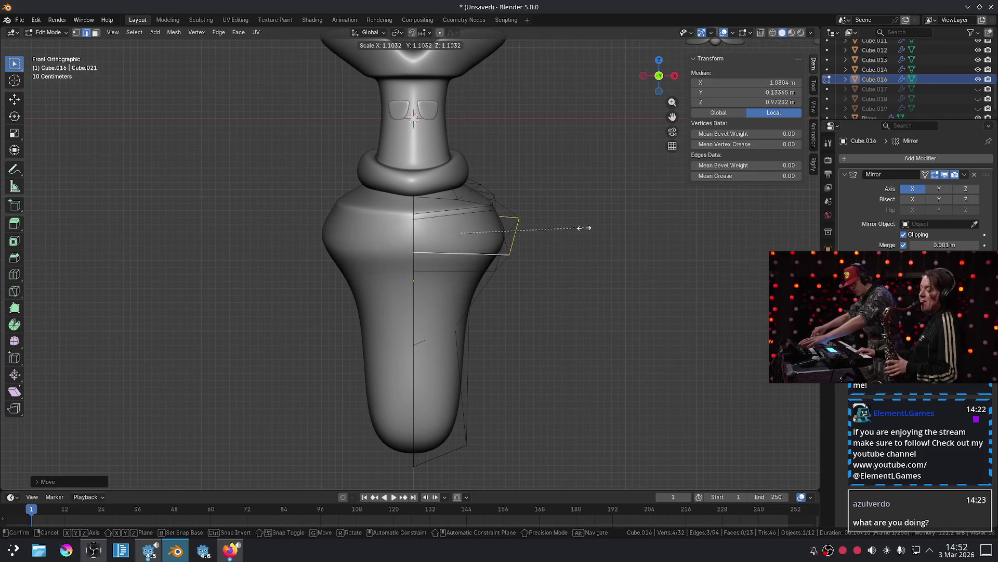
left_click(462, 270)
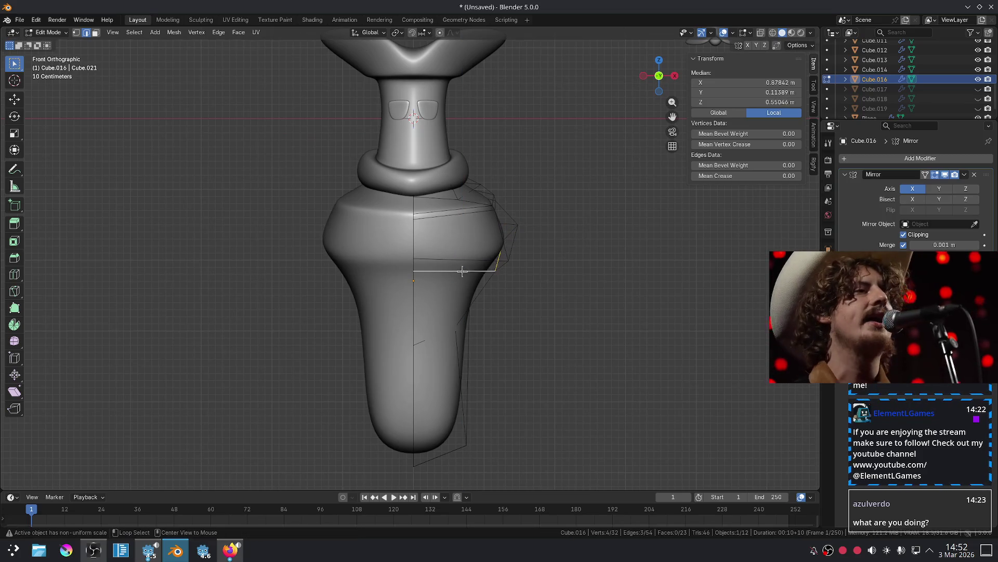
key("s")
key("Escape")
key("Tab")
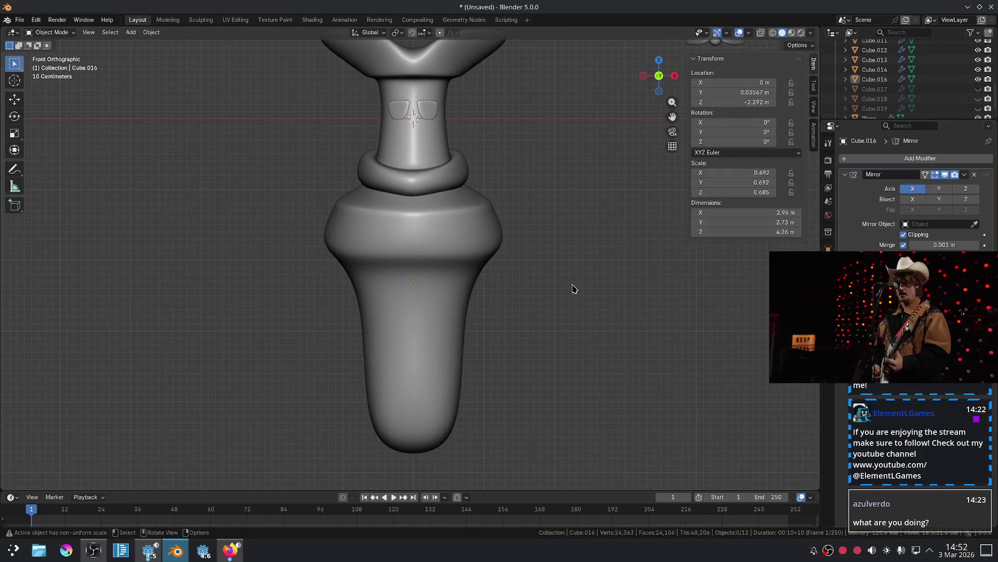
scroll(574, 287, "down", 3)
scroll(574, 287, "up", 5)
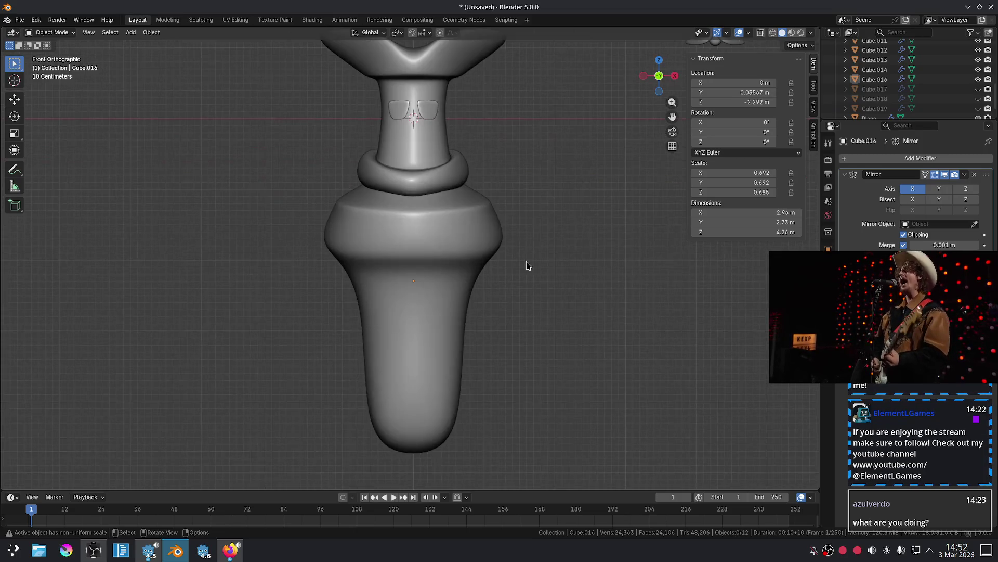
Scale the loop below the collar and raise it along Z, then check it in Object Mode.
key("Tab")
left_click(511, 171, "alt")
key("s")
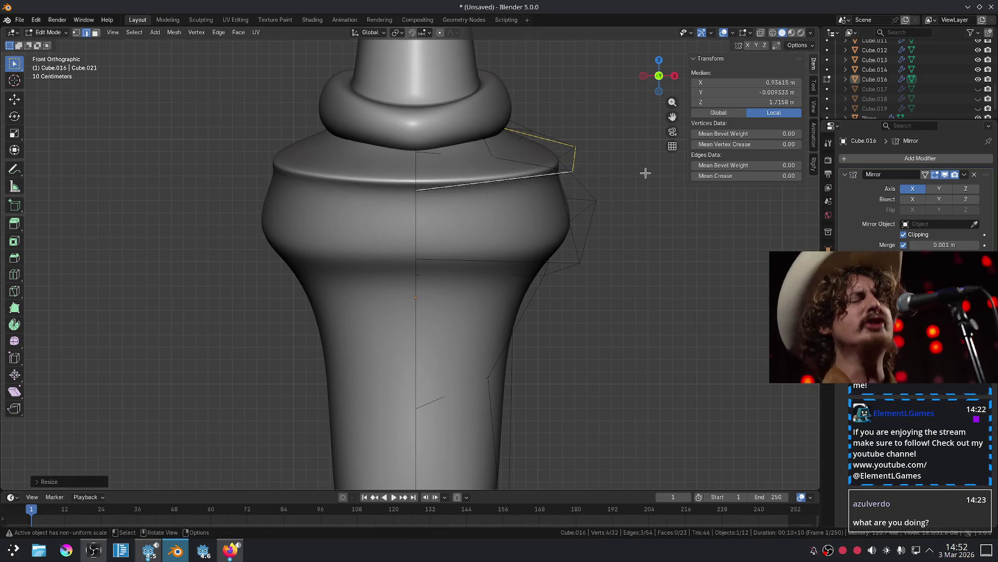
key("g")
key("z")
left_click(645, 157)
key("s")
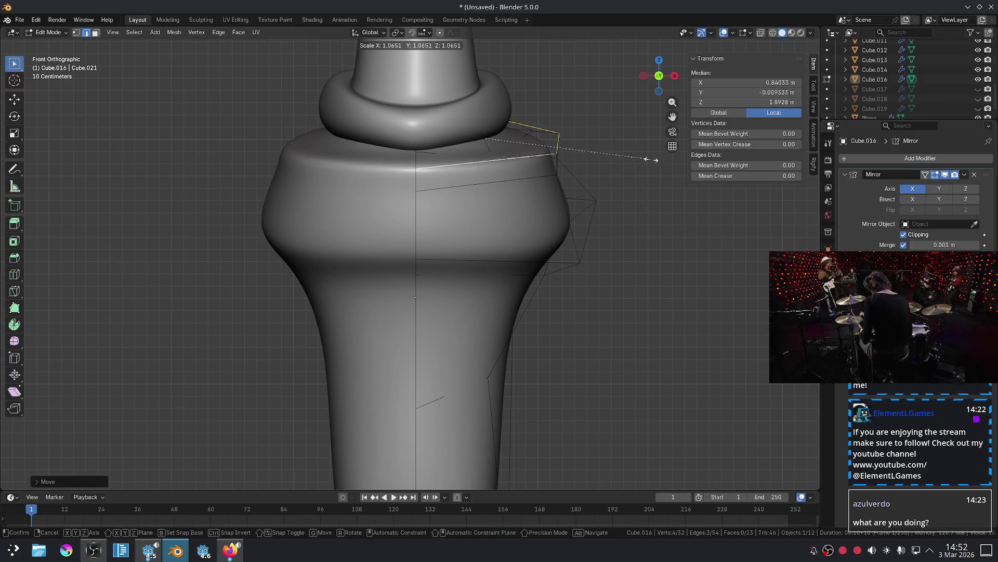
left_click(642, 163)
key("Tab")
scroll(599, 198, "down", 2)
scroll(593, 210, "up", 2)
middle_click_drag(592, 210, 529, 199, "shift")
Undo back a shoulder edit, then narrow the shoulder loop and raise it vertically.
key("Tab")
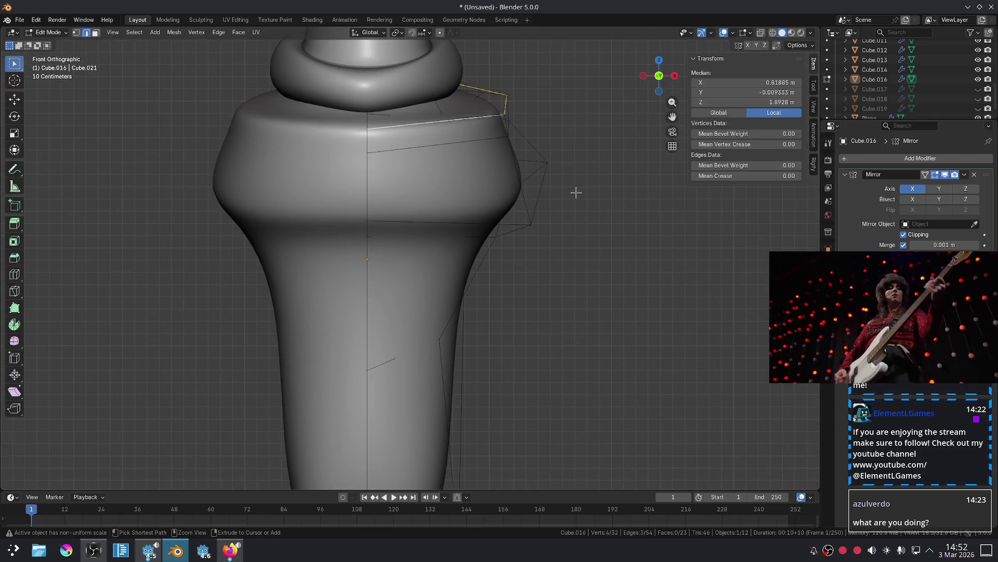
key("ctrl+z")
key("ctrl+z")
key("ctrl+z")
key("ctrl+z")
key("ctrl+z")
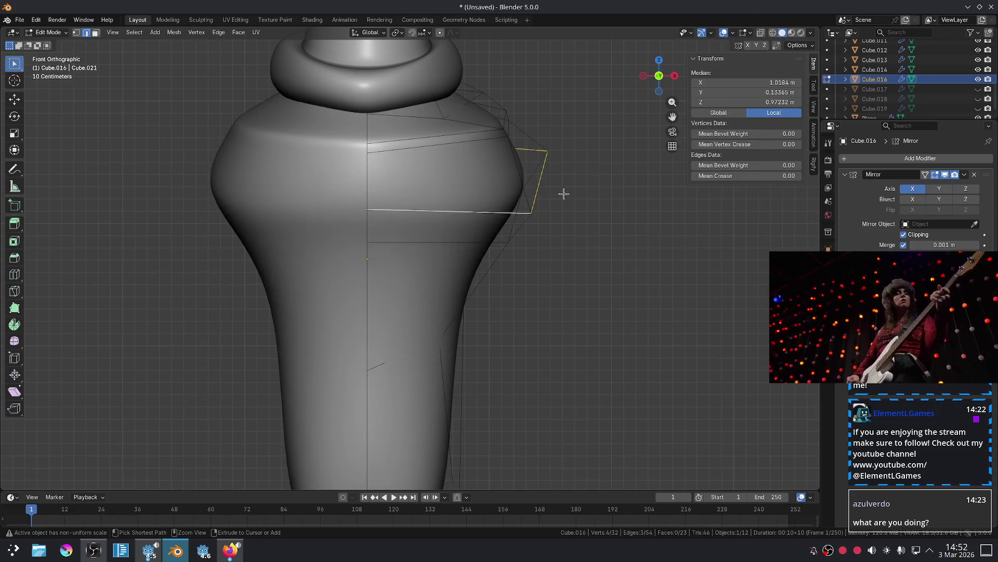
key("ctrl+z")
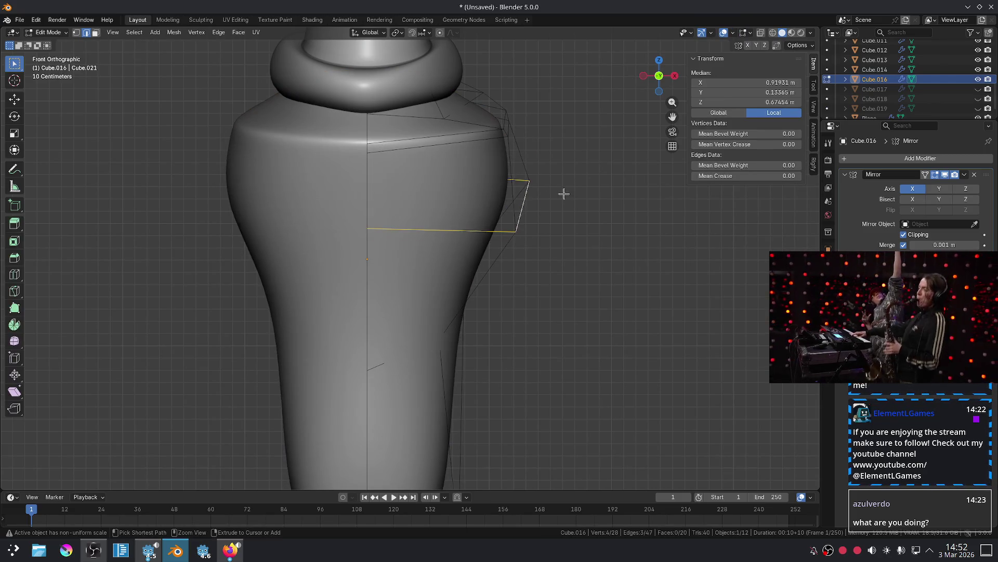
key("ctrl+z")
key("ctrl+shift+z")
key("s")
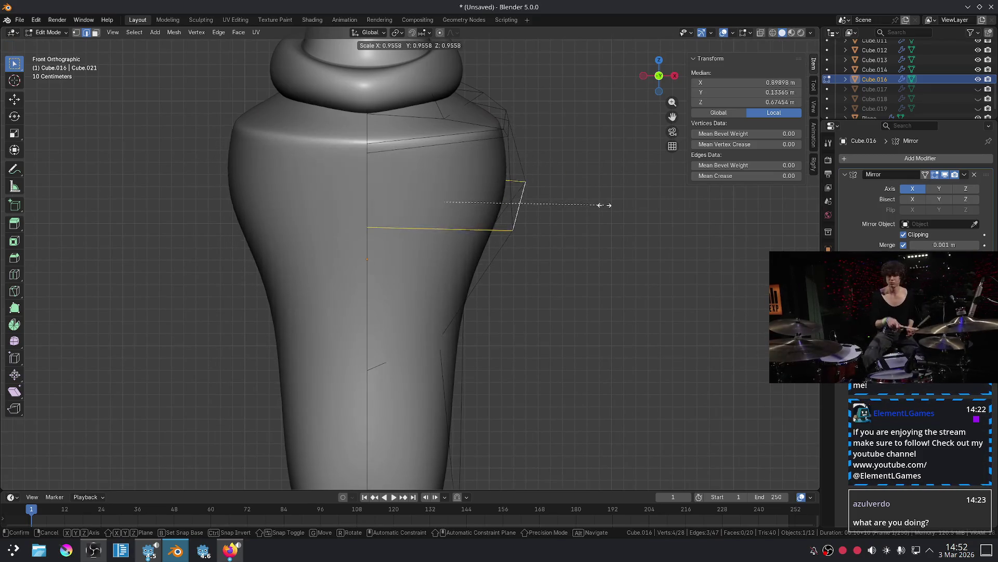
left_click(605, 204)
key("g")
key("z")
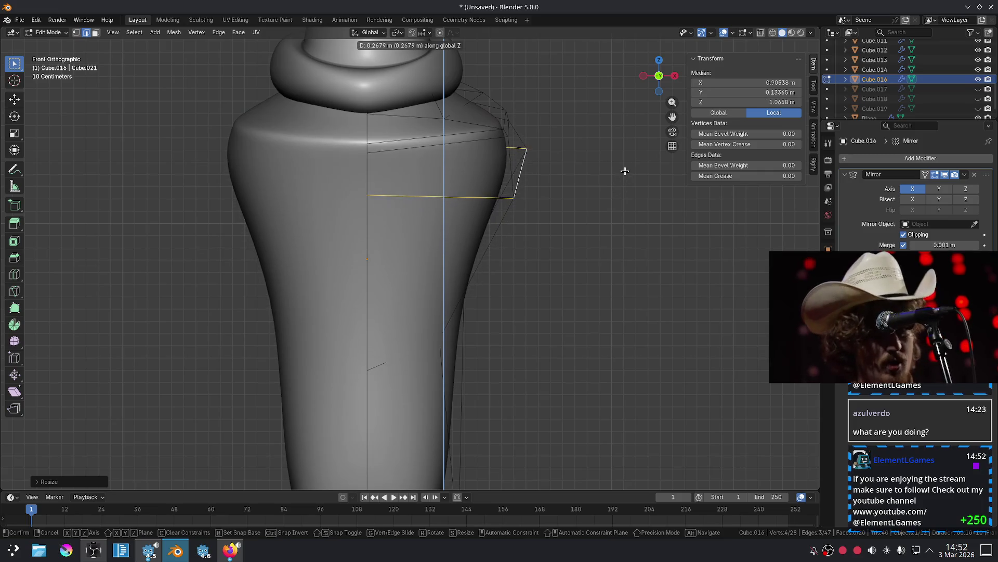
left_click(615, 172)
Widen the loop, lower it slightly along Z, rescale it and return to Object Mode.
key("s")
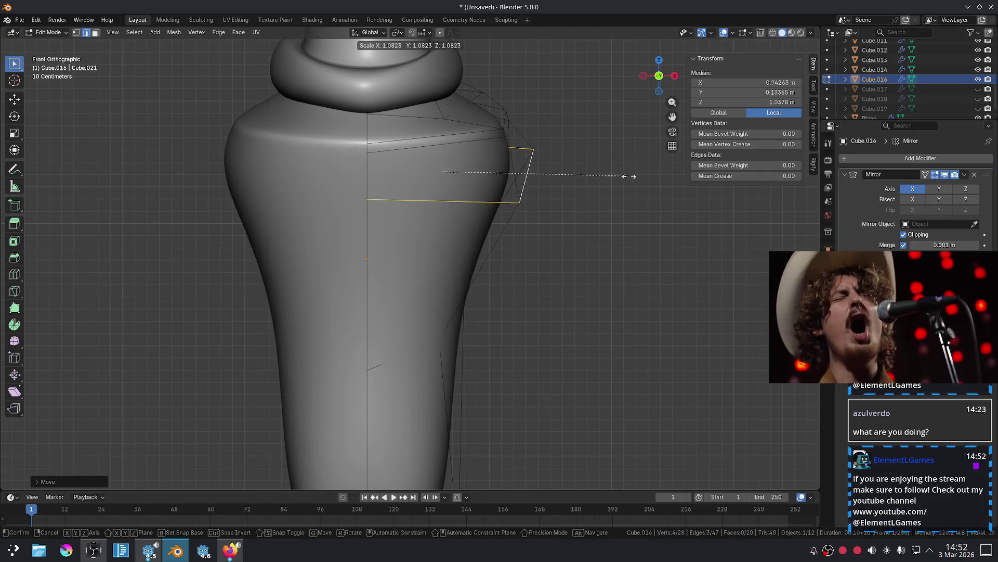
left_click(634, 178)
key("g")
key("z")
left_click(632, 186)
key("s")
left_click(642, 187)
key("Tab")
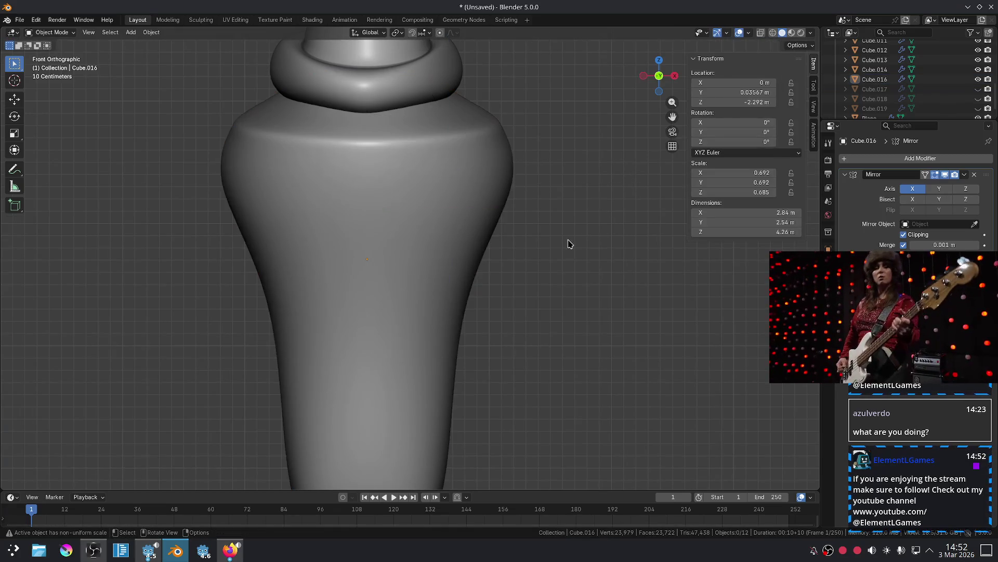
scroll(546, 248, "down", 5)
scroll(464, 239, "up", 5)
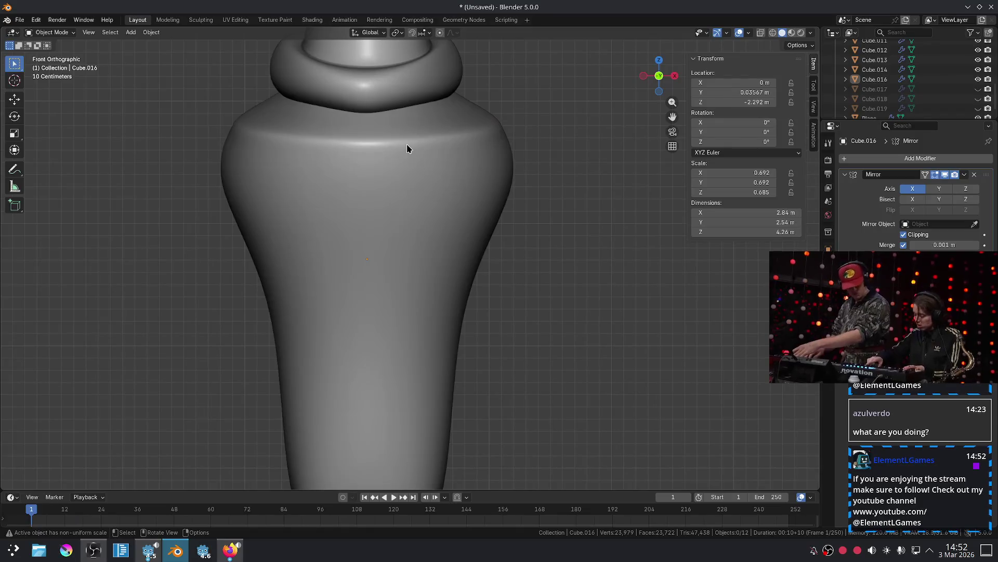
Raise the body's upper shoulder edge loop straight up along Z.
key("Tab")
left_click(472, 140, "alt")
middle_click_drag(508, 179, 457, 205)
key("g")
key("z")
left_click(462, 205)
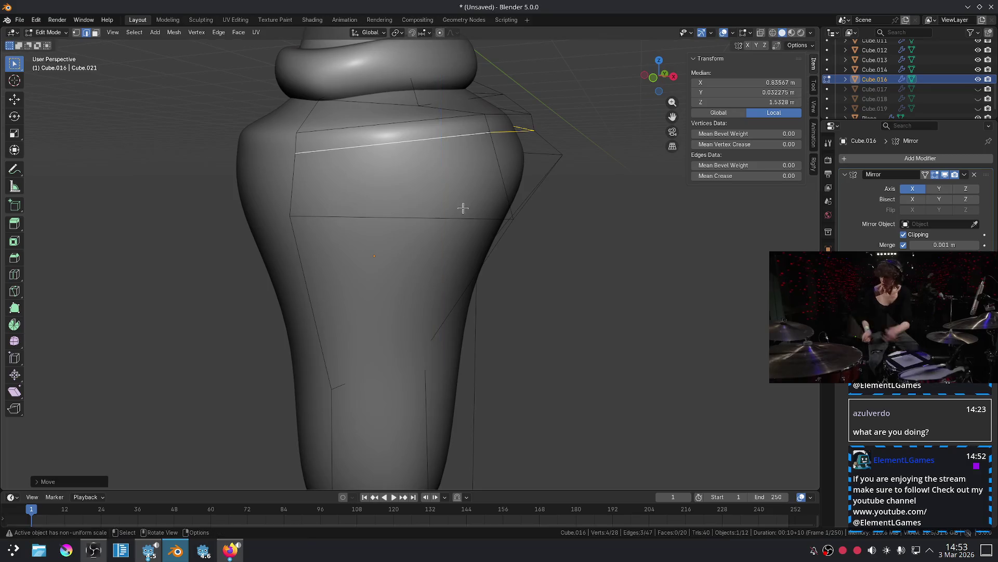
key("Tab")
left_click(486, 274)
key("KP_1")
scroll(485, 276, "down", 5)
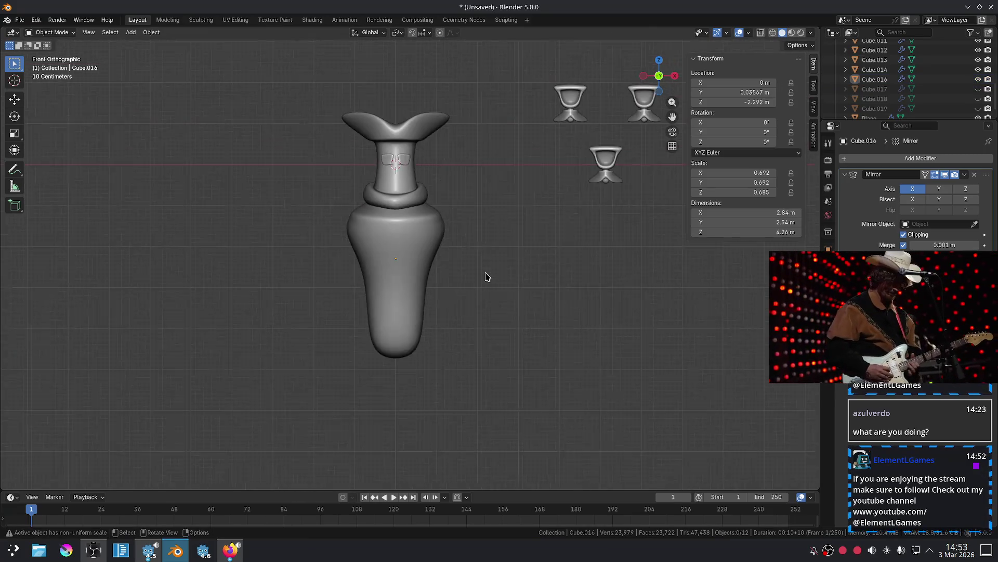
scroll(486, 276, "up", 2)
scroll(482, 274, "up", 2)
scroll(479, 291, "down", 2)
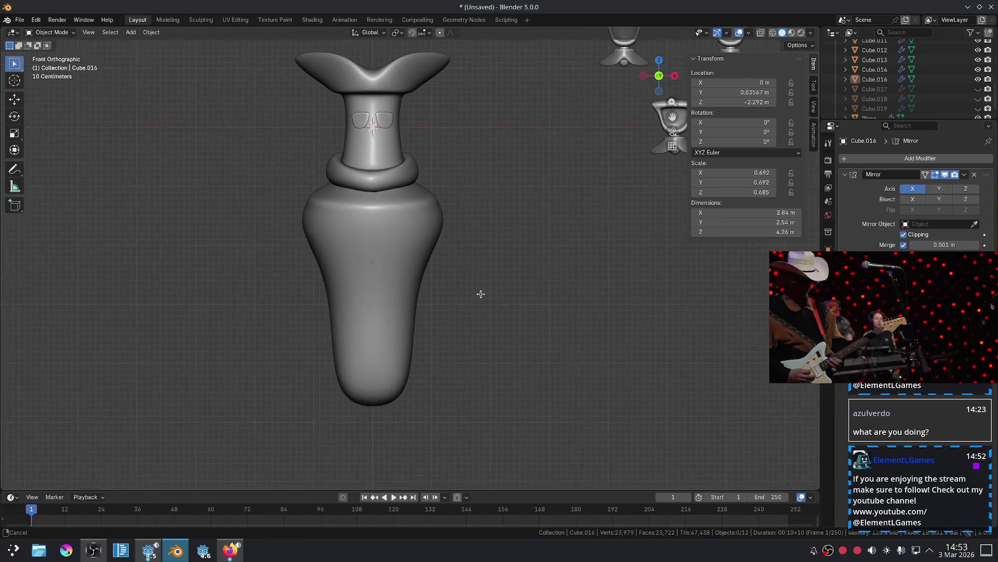
scroll(467, 284, "up", 3)
Scale the shoulder loop inward to slim the body's shoulders.
key("Tab")
key("s")
left_click(516, 230)
key("s")
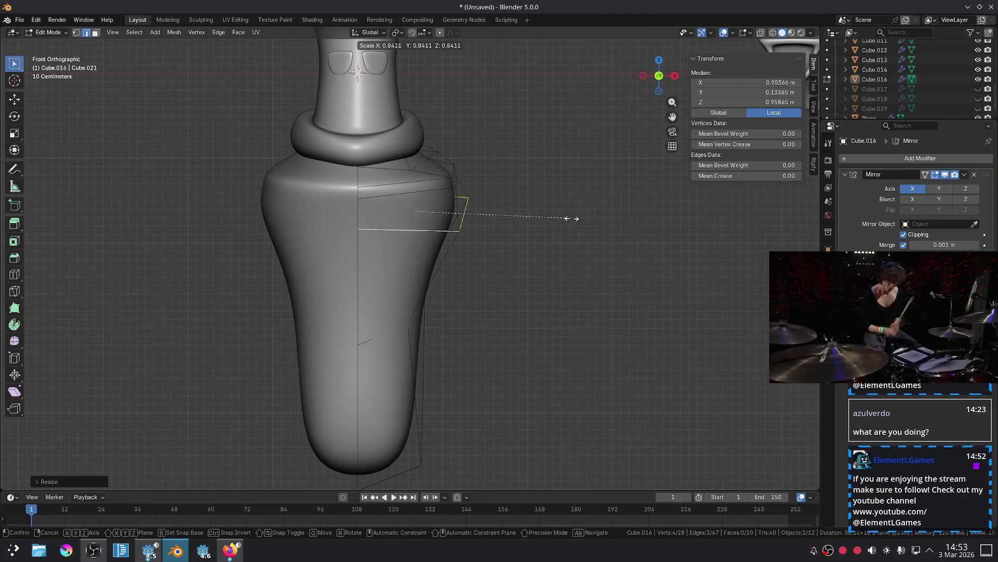
left_click(565, 221)
key("g")
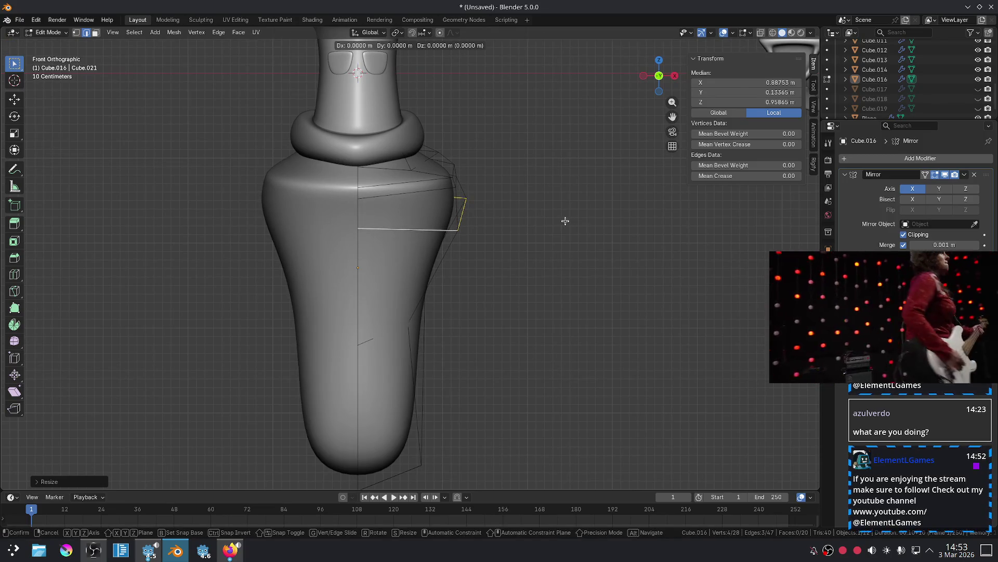
key("s")
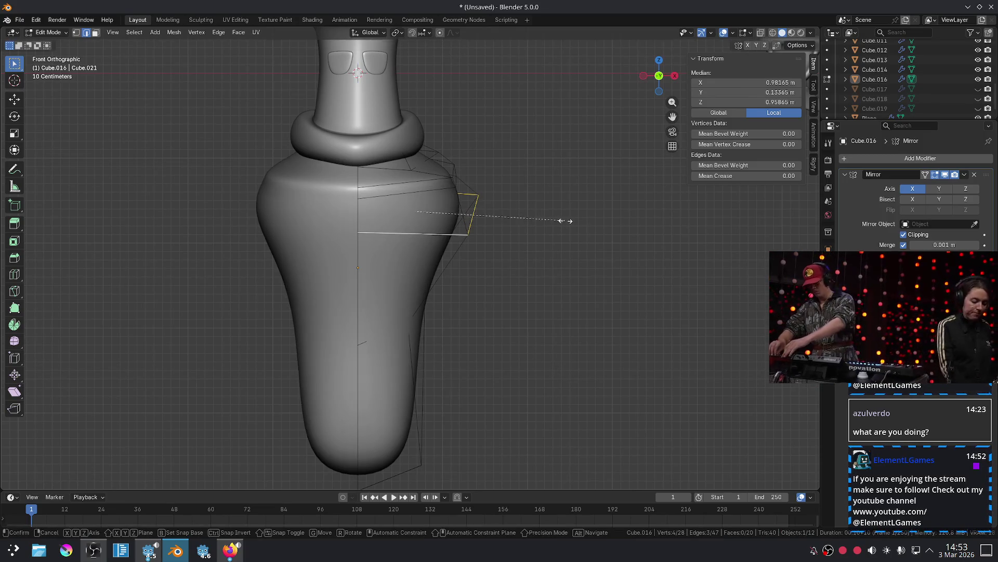
left_click(550, 214)
key("Tab")
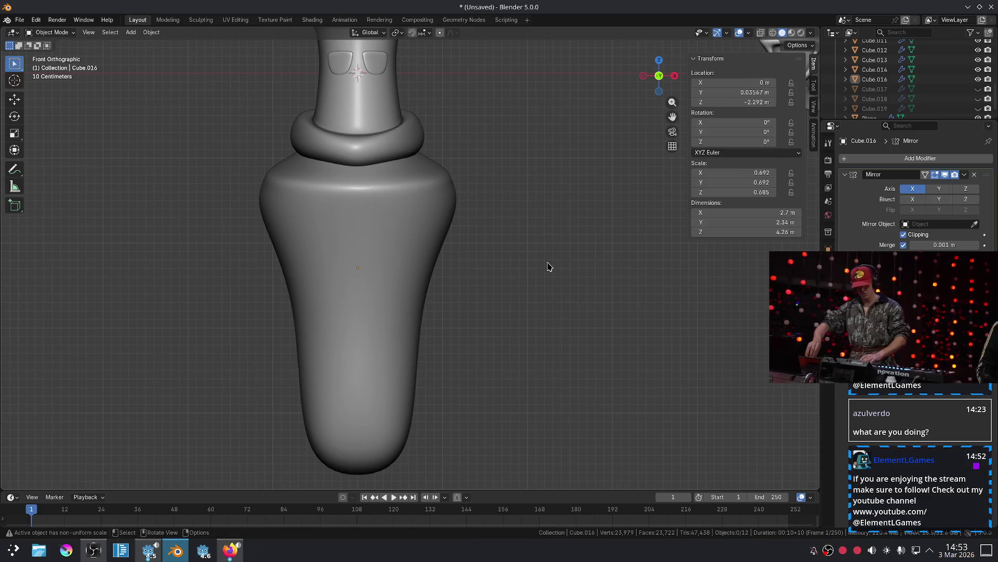
Add a new 2 m cube, Cube.015, at the origin.
scroll(544, 273, "down", 1)
scroll(529, 279, "down", 4)
scroll(528, 279, "up", 4)
mouse_move(535, 279)
middle_mouse_down("shift")
mouse_move(496, 257)
mouse_move(503, 236)
middle_mouse_up("shift")
key("shift+a")
mouse_move(503, 235)
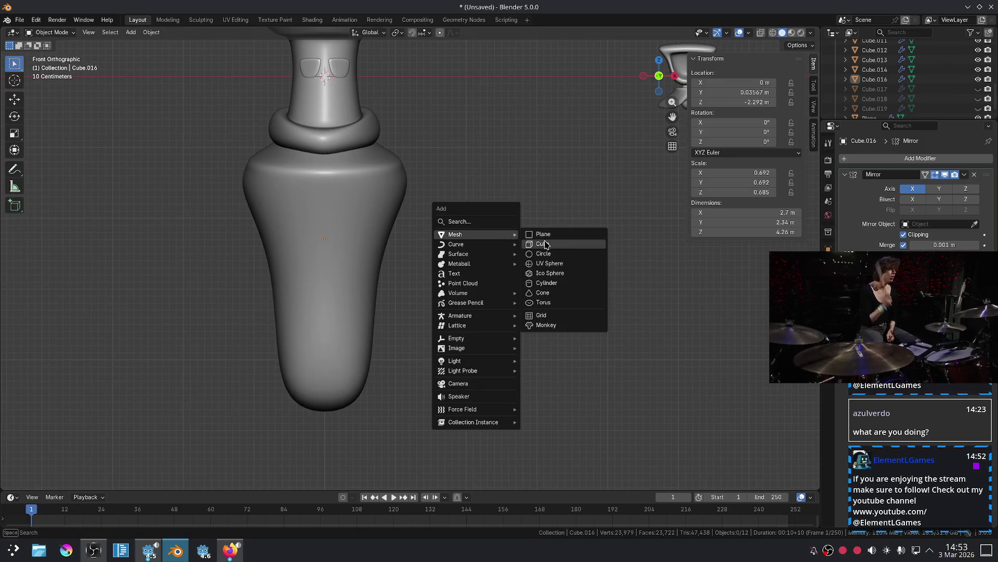
left_click(547, 245)
scroll(546, 241, "down", 4)
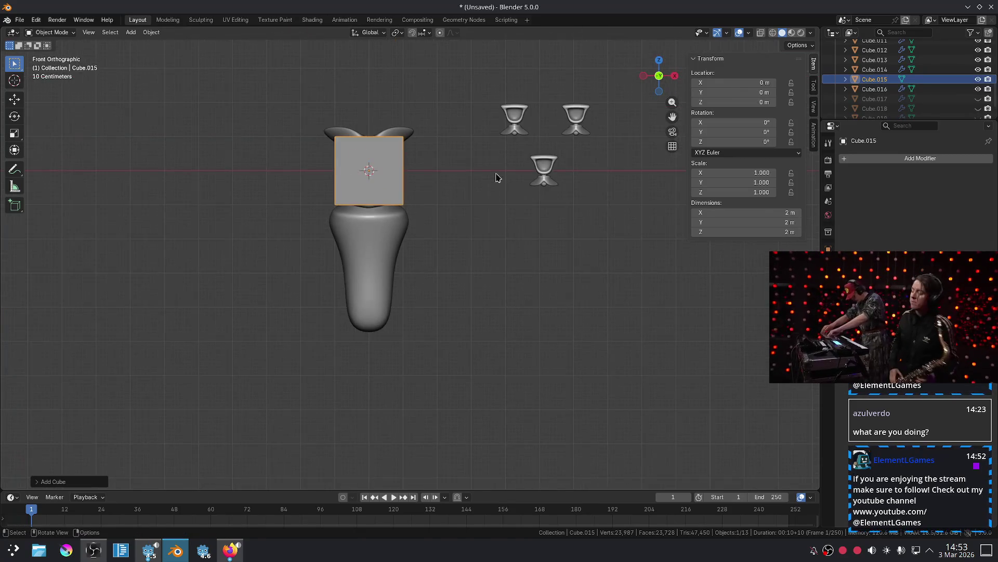
Shrink the cube and place it to the body's right at shoulder height.
key("s")
left_click(402, 158)
key("g")
key("x")
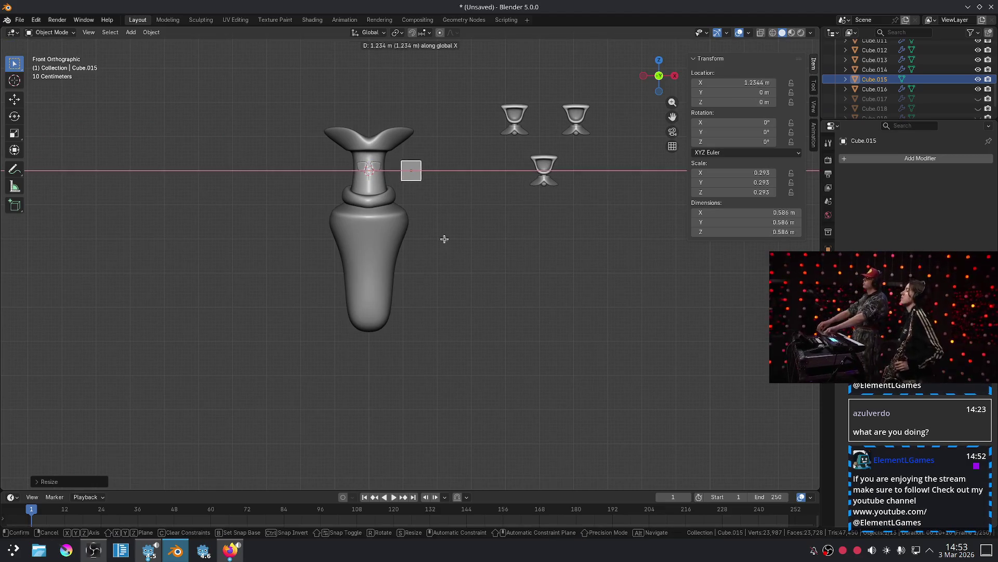
left_click(454, 240)
key("g")
key("z")
left_click(453, 309)
scroll(460, 260, "up", 4)
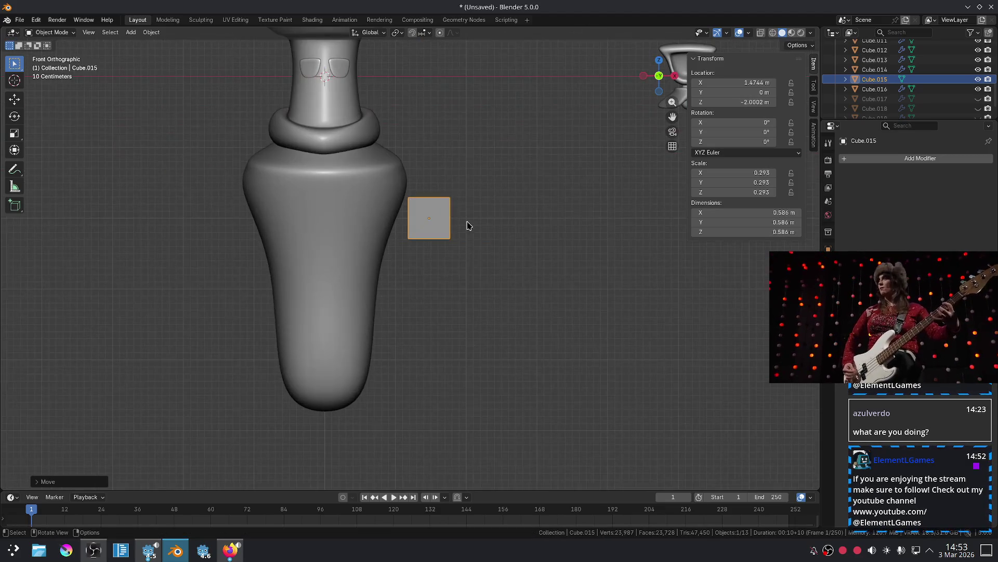
Make the cube a smooth sphere with level-3 subdivision and Shade Smooth, tilted about 30°.
key("ctrl+3")
right_click(468, 225)
left_click(468, 225)
scroll(525, 216, "up", 2)
scroll(508, 185, "up", 2)
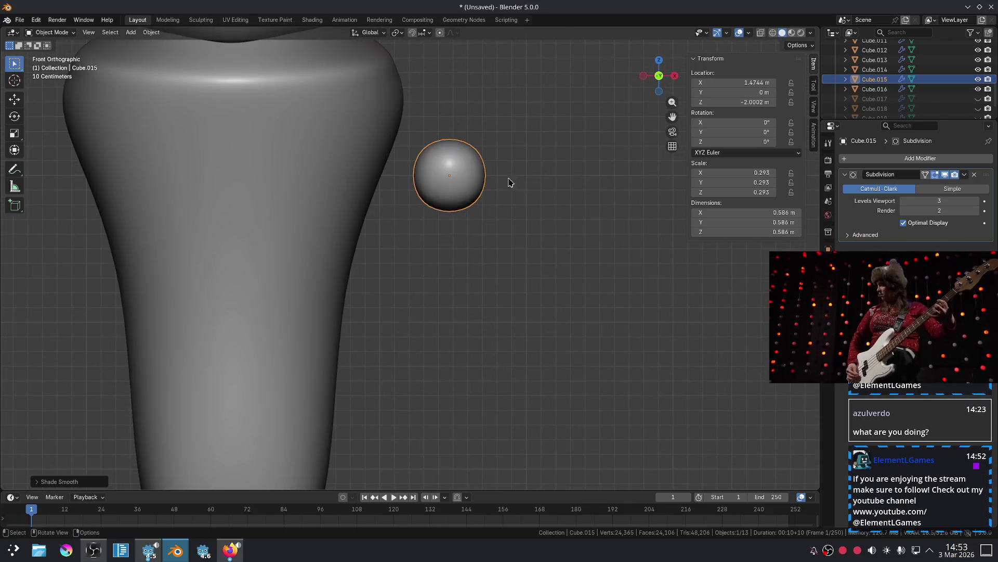
key("r")
left_click(500, 159)
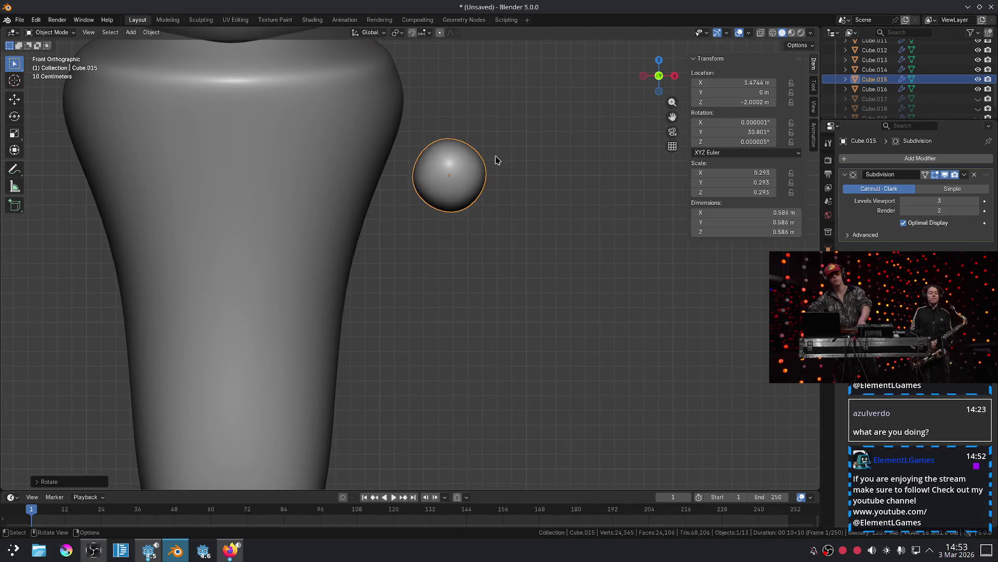
Select the sphere's outward-facing face in face select mode.
key("Tab")
mouse_move(513, 179)
middle_mouse_down()
mouse_move(457, 202)
mouse_move(468, 218)
middle_mouse_up()
key("3")
left_click(470, 196)
Extrude the sphere's face outward twice to form a tube arm.
key("e")
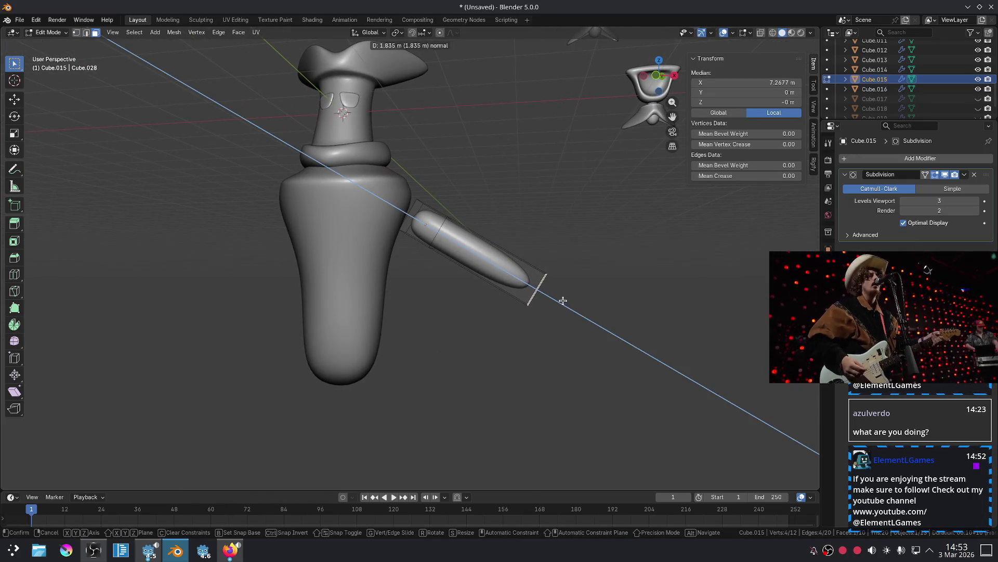
left_click(557, 295)
key("e")
left_click(606, 327)
mouse_move(607, 328)
middle_mouse_down()
mouse_move(529, 292)
mouse_move(415, 200)
middle_mouse_up()
scroll(415, 200, "up", 3)
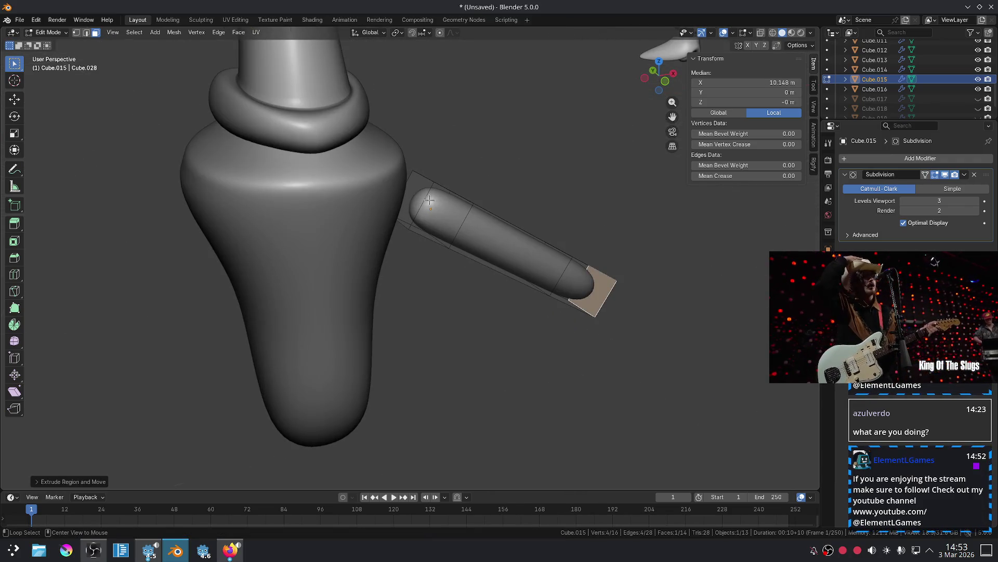
Widen the arm's base segment, scaling only its thickness.
left_click(428, 201, "alt")
left_click(442, 187, "alt")
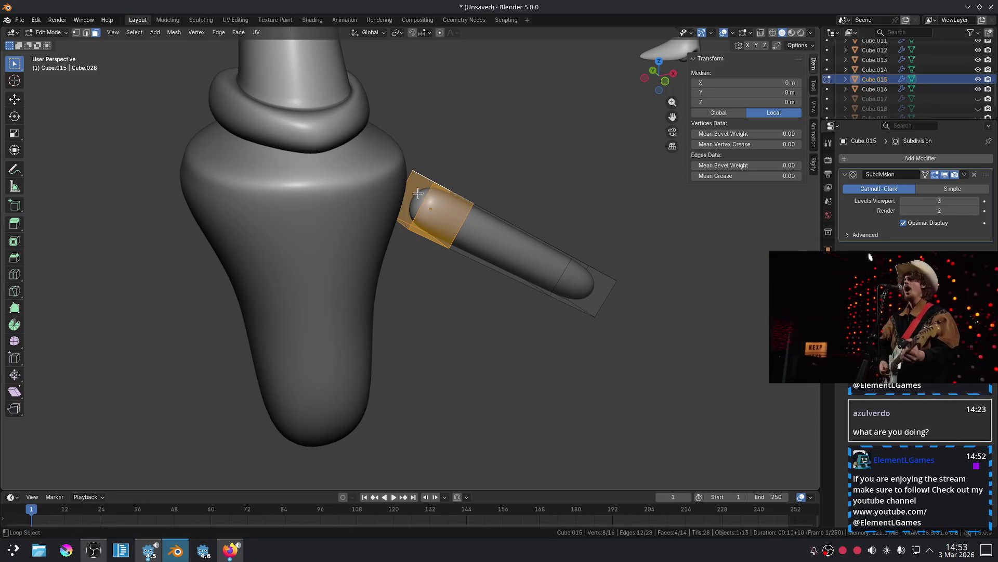
key("alt+a")
key("ctrl+z")
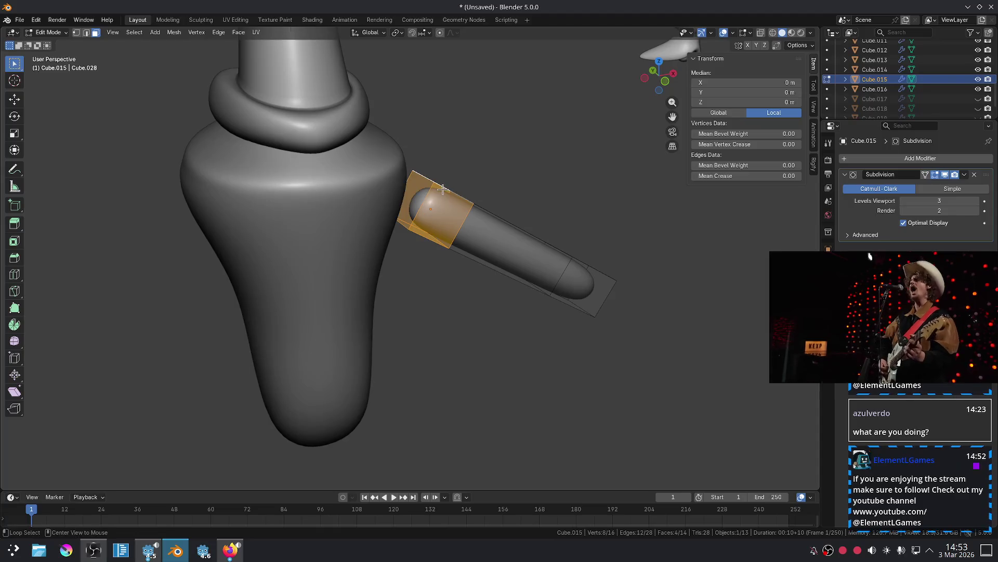
middle_click_drag(442, 190, 463, 180)
key("s")
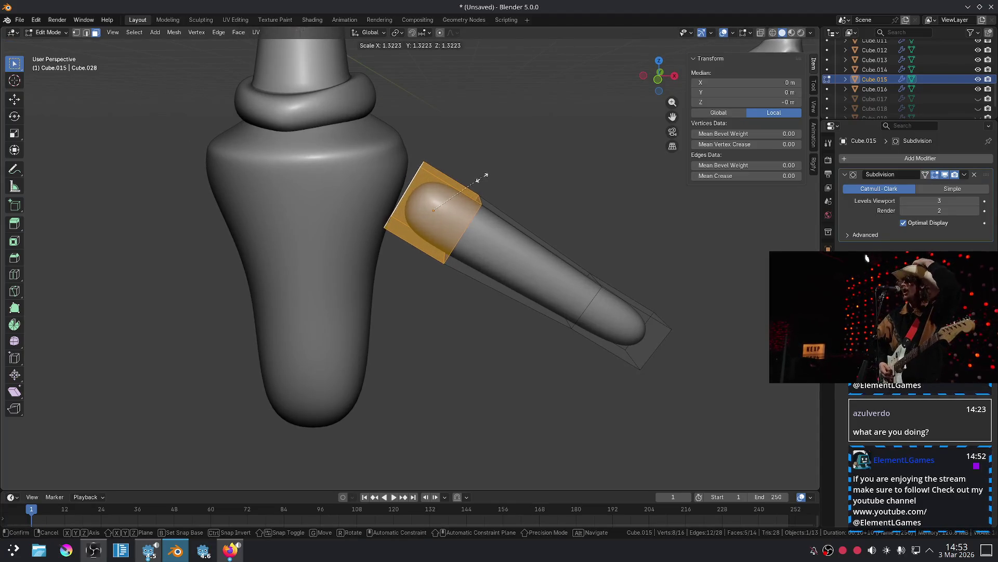
key("shift+z")
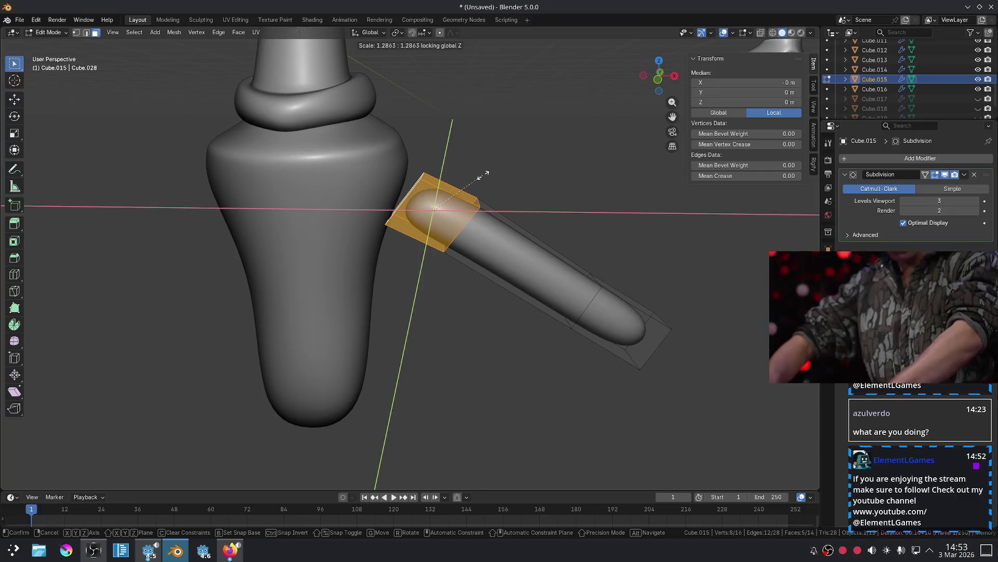
key("shift+z")
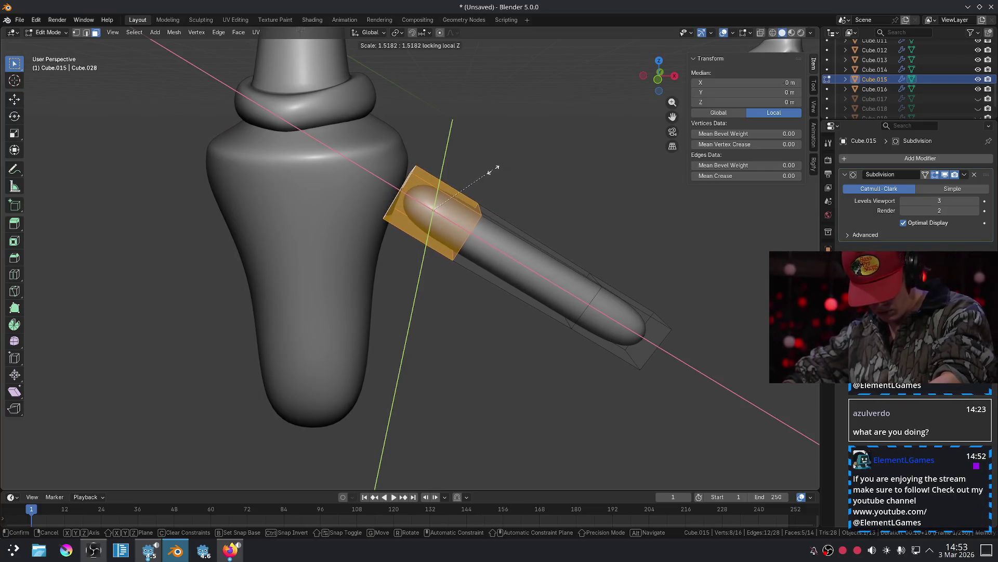
key("shift+x")
key("shift+x")
left_click(493, 165)
mouse_move(490, 165)
middle_mouse_down()
mouse_move(425, 212)
mouse_move(488, 279)
middle_mouse_up()
Move the arm closer against the body.
key("Tab")
key("g")
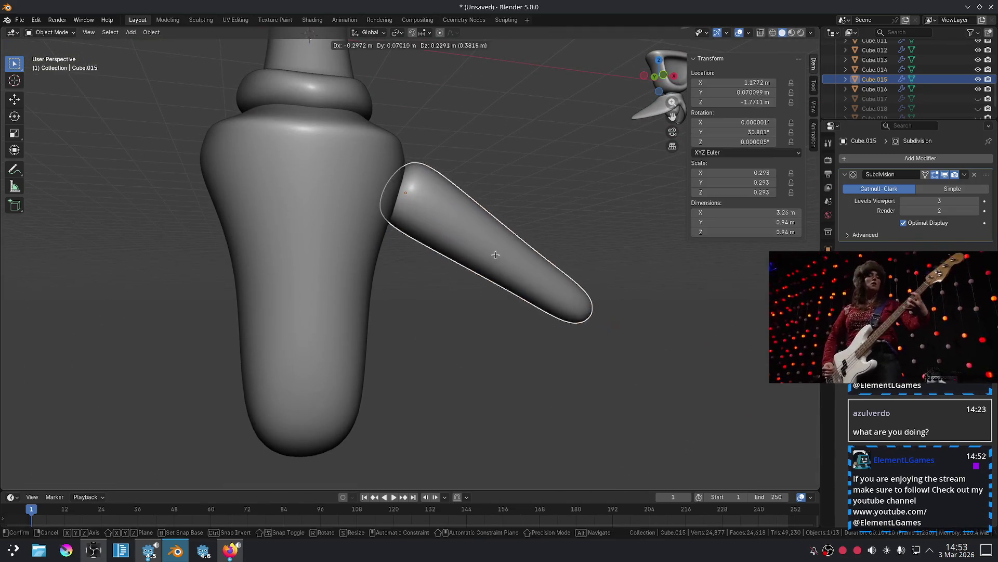
left_click(481, 262)
left_click(493, 342)
key("KP_1")
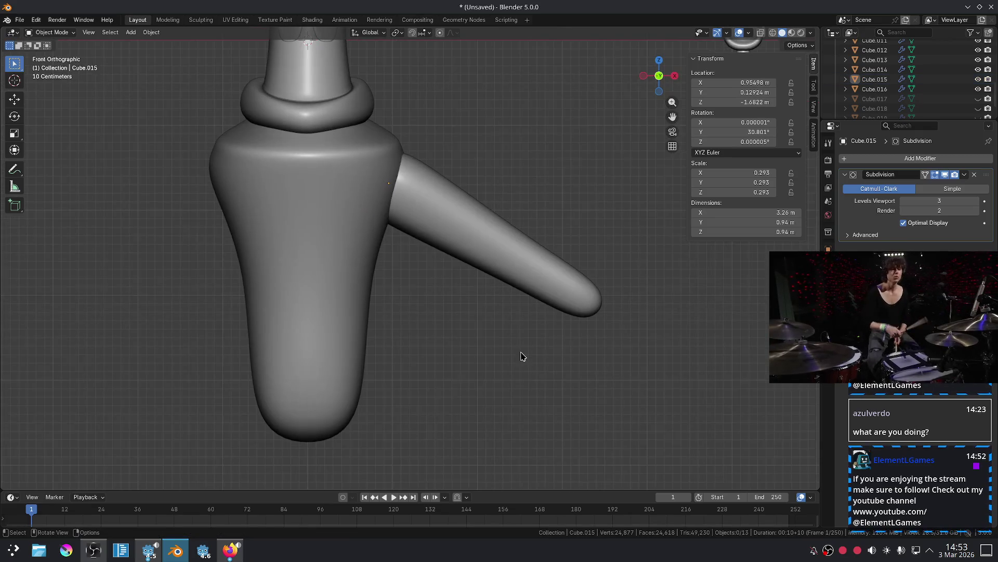
scroll(484, 279, "down", 1)
Shrink the arm's loop where it meets the body to taper the arm.
left_click(483, 241)
key("Tab")
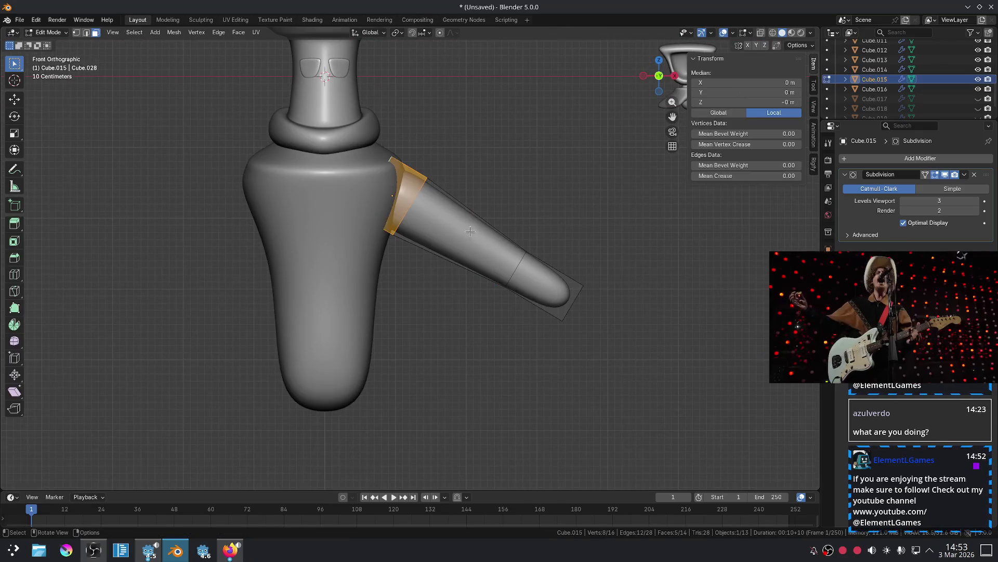
key("s")
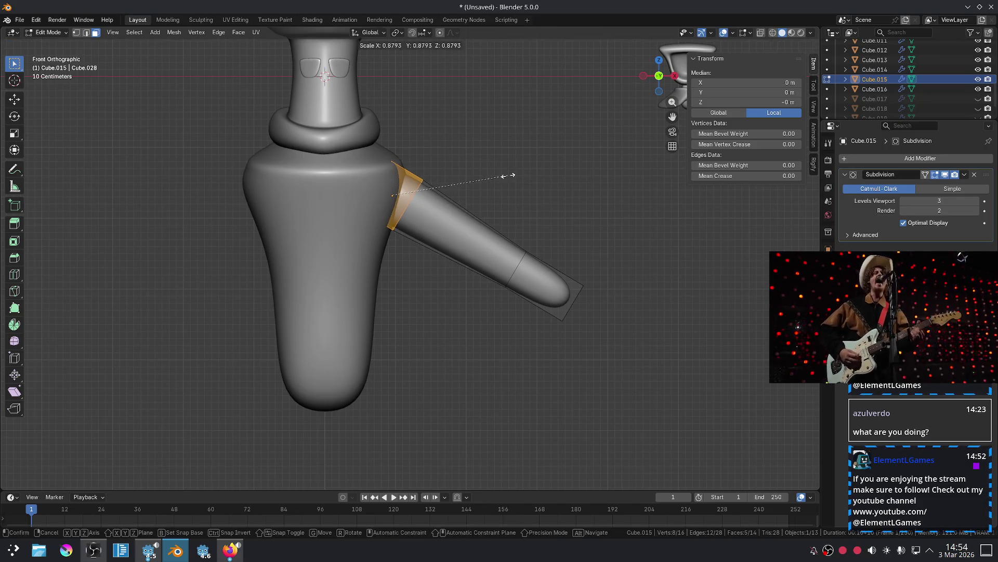
left_click(504, 175)
key("Tab")
scroll(534, 200, "down", 1)
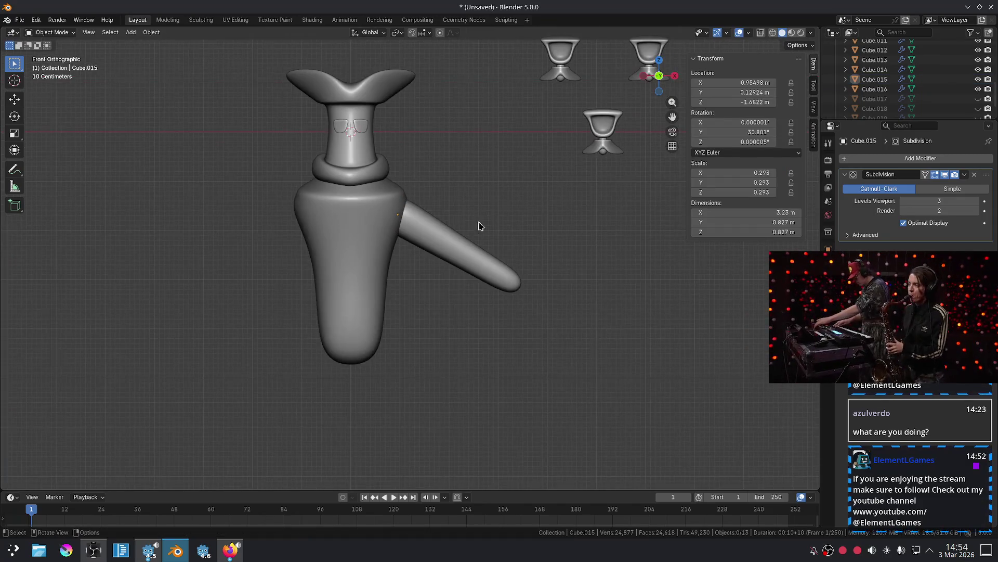
Add a Mirror modifier to the arm with body Cube.016 as the mirror object.
left_click(905, 159)
left_click(884, 188)
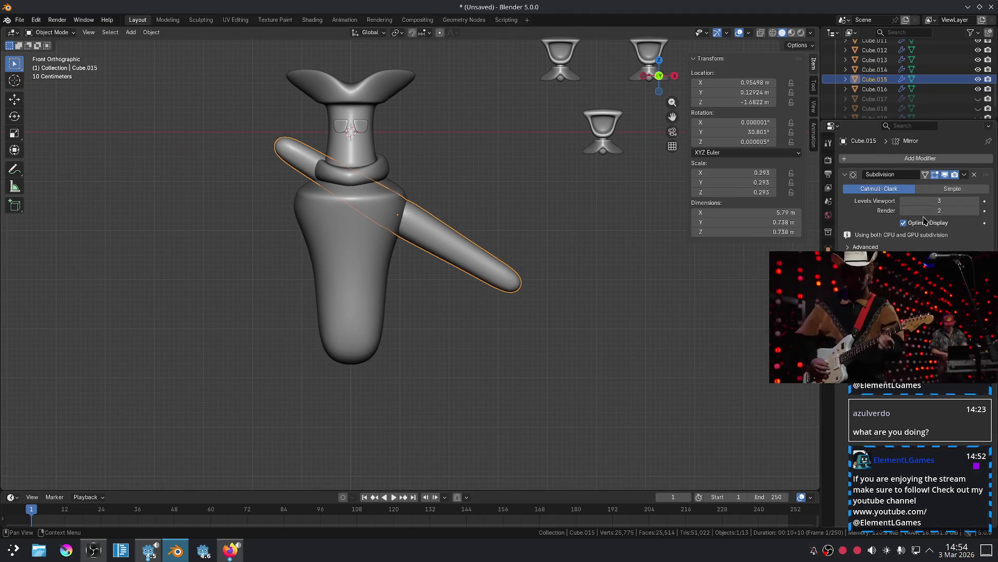
left_click(974, 310)
left_click(348, 255)
Rotate the arms to about 61° so they hang down either side.
left_click(468, 254)
key("r")
left_click(457, 265)
key("g")
left_click(451, 271)
key("r")
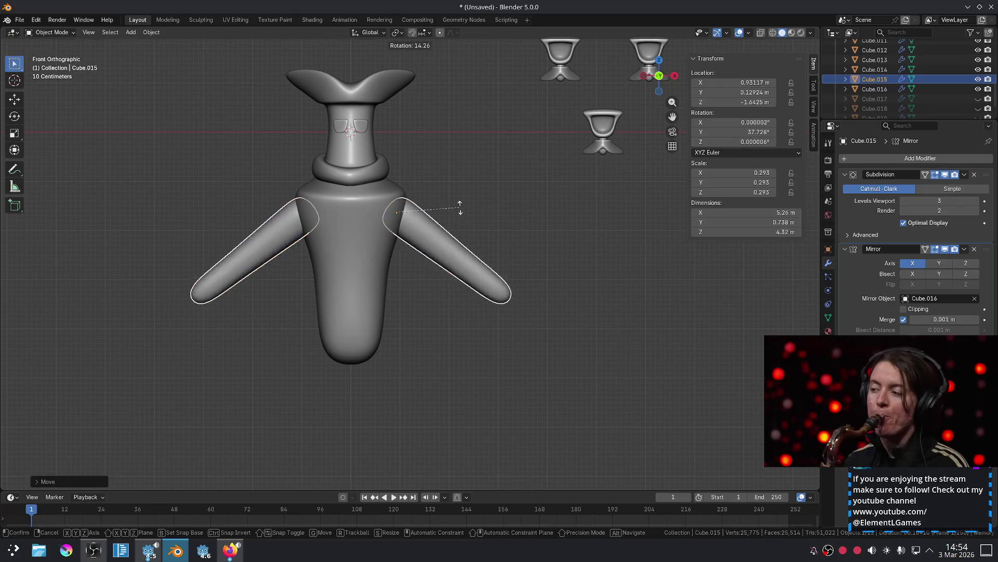
left_click(510, 243)
left_click(510, 243)
scroll(512, 243, "down", 4)
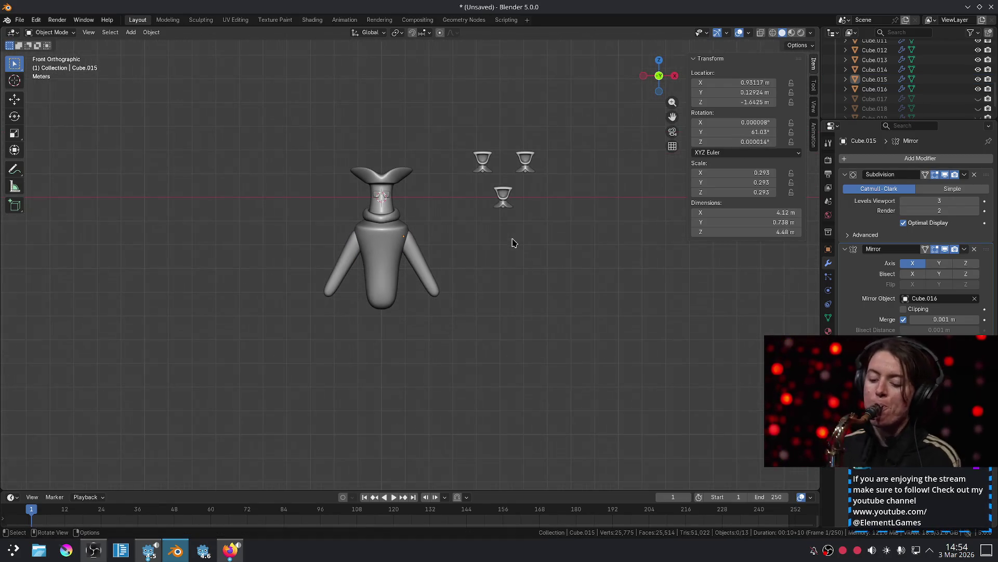
scroll(474, 266, "up", 1)
scroll(475, 266, "up", 1)
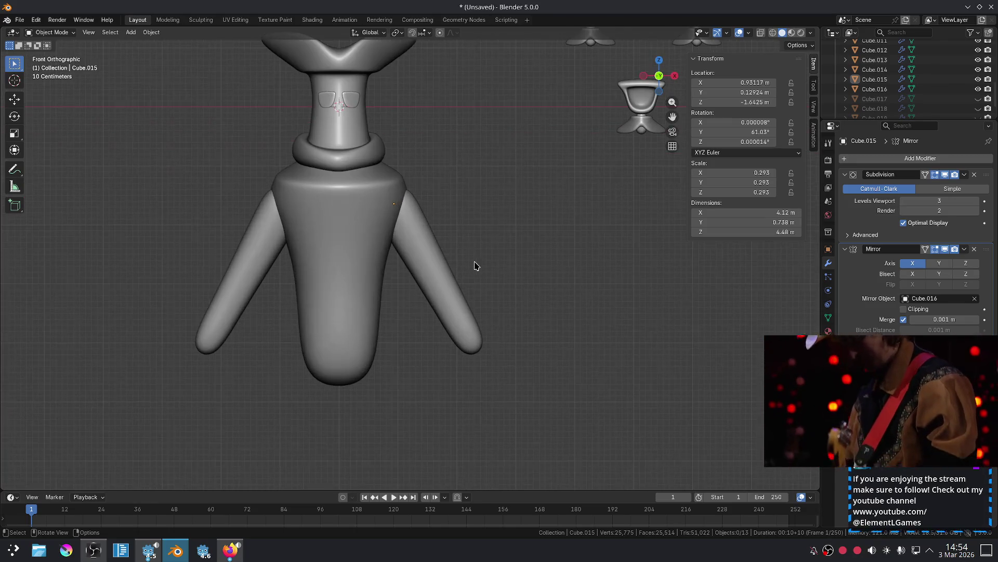
Select the body and start editing its mesh.
mouse_move(356, 191)
middle_mouse_down("shift")
mouse_move(415, 261)
mouse_move(418, 247)
mouse_move(419, 286)
mouse_move(418, 242)
mouse_move(449, 256)
mouse_move(476, 245)
middle_mouse_up("shift")
left_click(401, 245)
key("Tab")
Move the body's shoulder vertices so the shoulders slope downward.
key("g")
left_click(452, 266)
key("g")
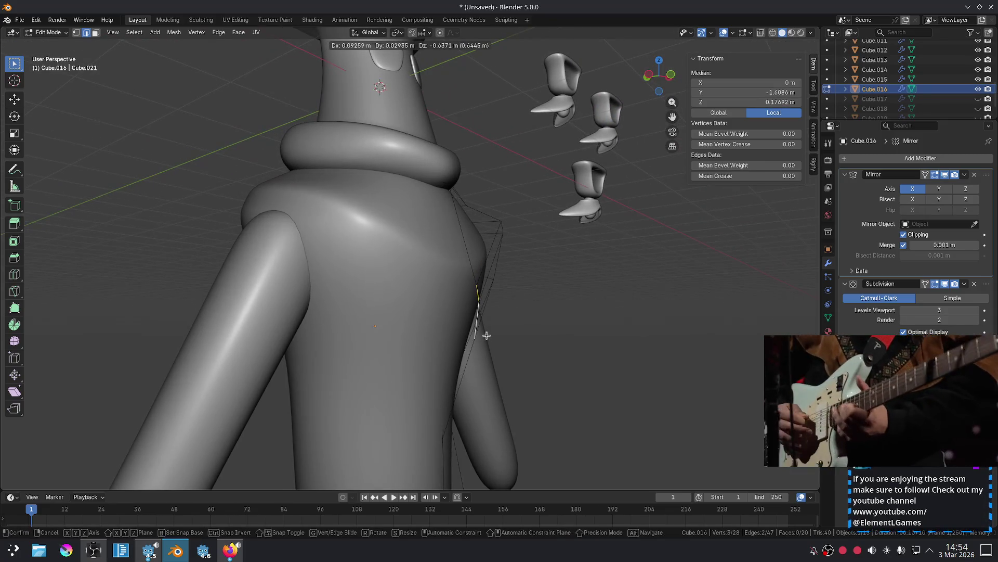
left_click(486, 336)
key("KP_1")
scroll(532, 249, "down", 2)
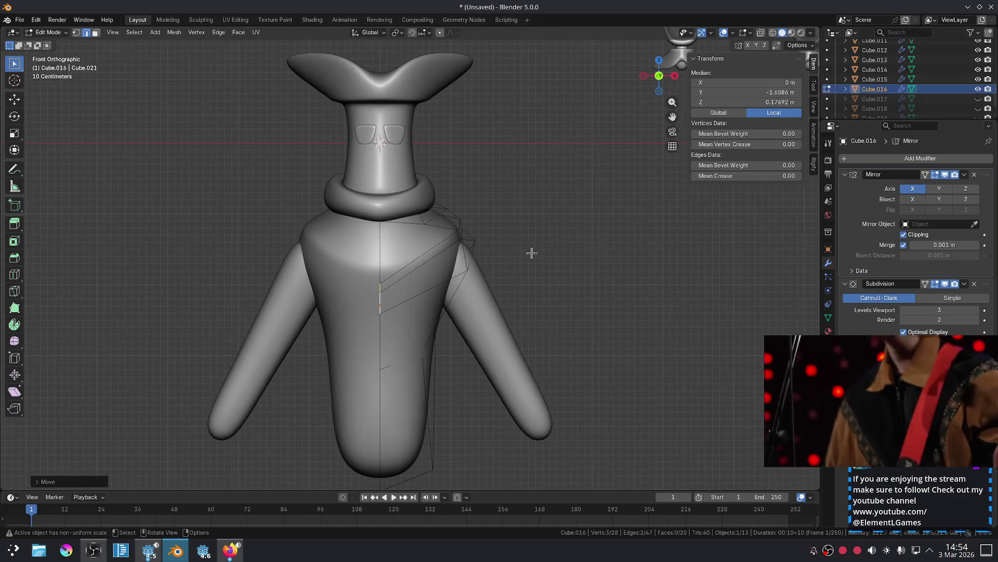
Lower the shoulder points vertically and reposition a shoulder edge.
key("g")
key("z")
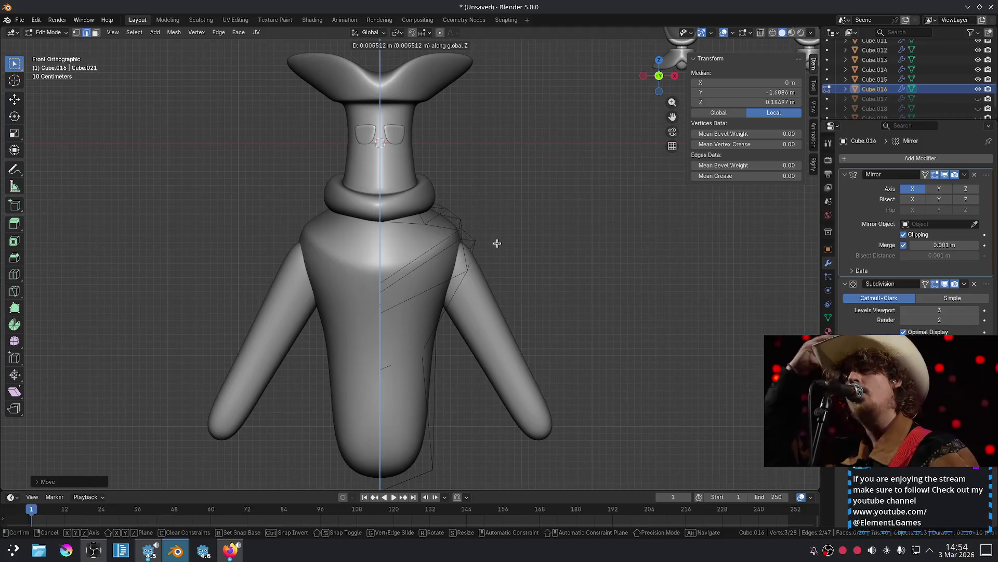
left_click(498, 241)
mouse_move(500, 237)
middle_mouse_down()
mouse_move(468, 263)
mouse_move(338, 278)
mouse_move(441, 250)
mouse_move(424, 270)
middle_mouse_up()
left_click(394, 243)
key("g")
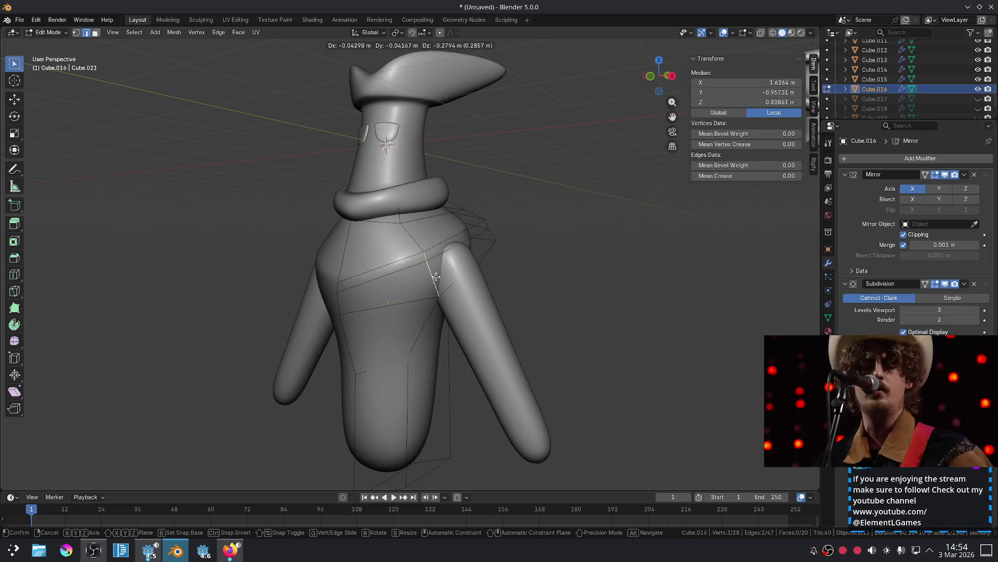
left_click(439, 276)
Adjust the shoulder points vertically again from the front view.
key("Tab")
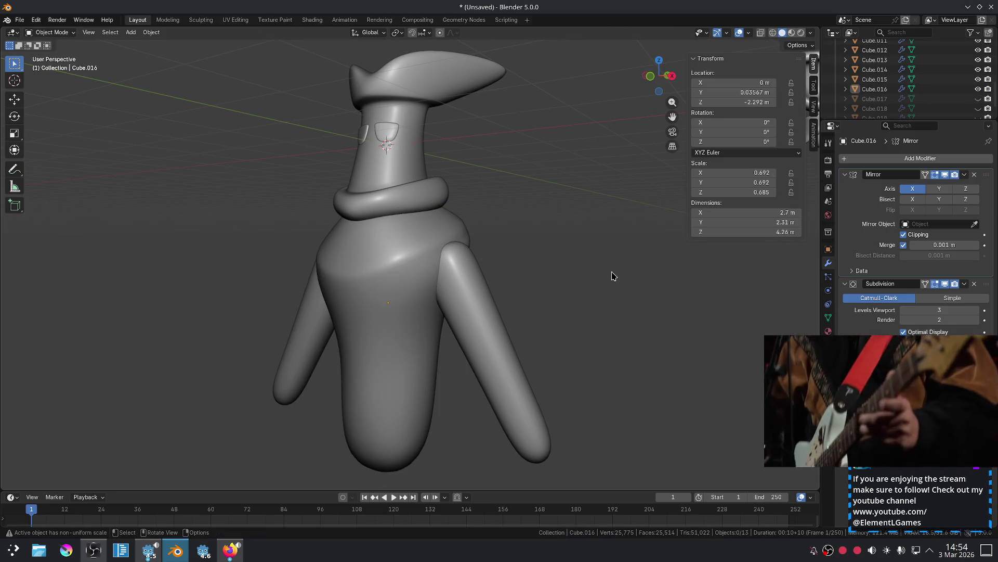
key("KP_1")
key("Tab")
key("g")
key("z")
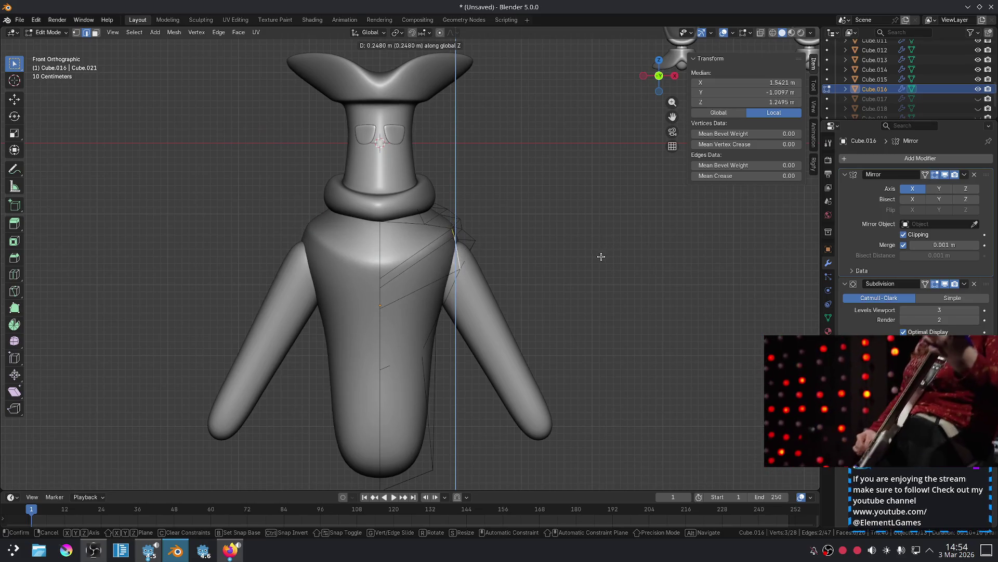
left_click(598, 266)
key("Tab")
left_click(624, 265)
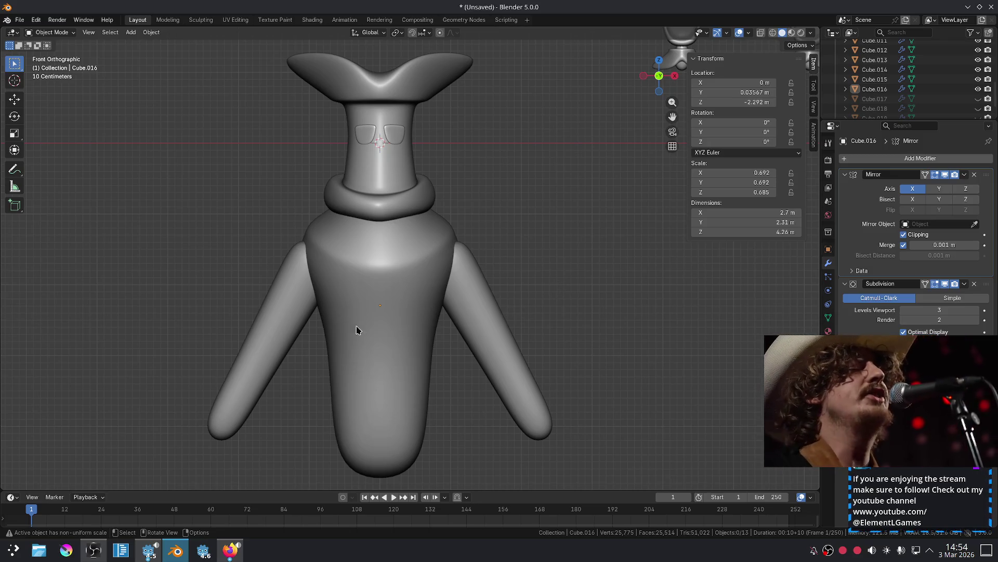
Nudge the mirrored arms sideways to X 0.937 m against the shoulders.
left_click(408, 291)
key("Tab")
key("Tab")
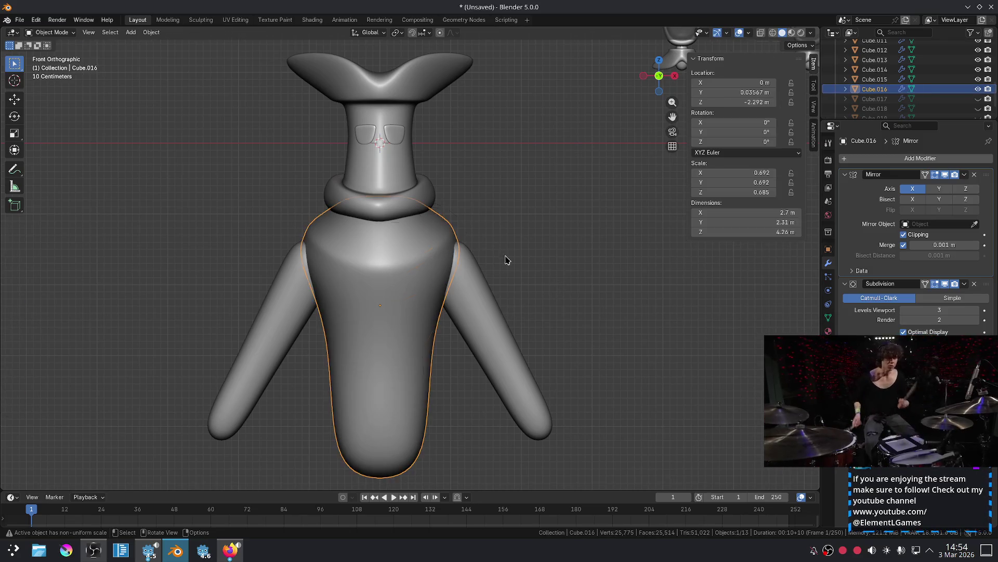
left_click(509, 256)
left_click(486, 285)
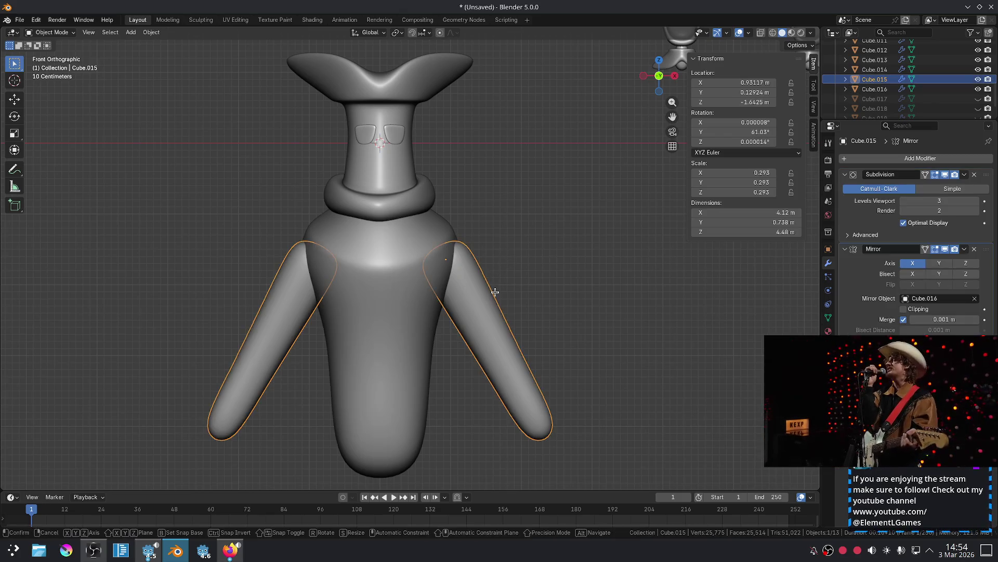
key("g")
left_click(496, 292)
left_click(546, 231)
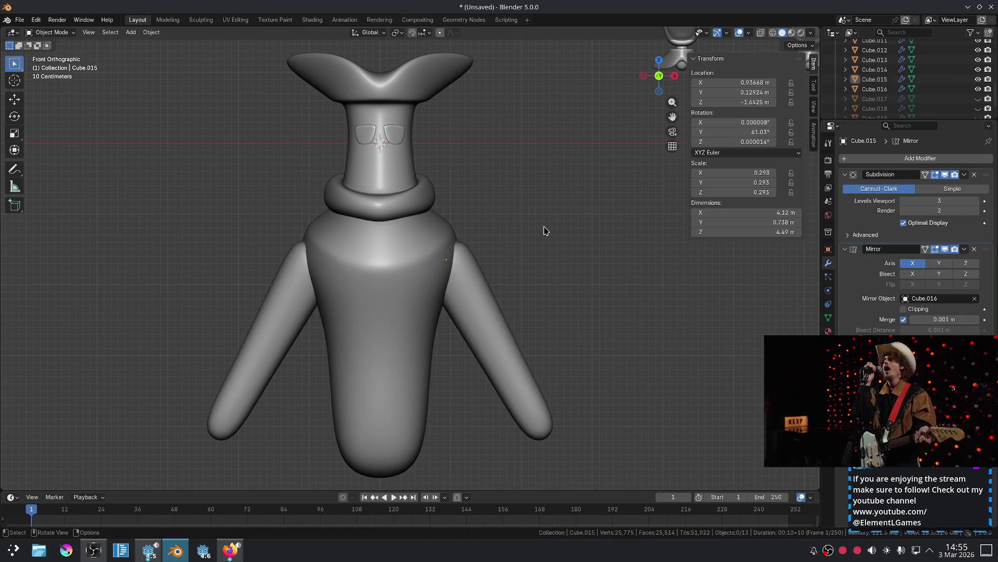
scroll(544, 219, "up", 5)
Reposition the body's shoulder edge in Edit Mode, adjusting it twice.
mouse_move(532, 223)
middle_mouse_down()
mouse_move(428, 239)
mouse_move(482, 255)
middle_mouse_up()
left_click(476, 234)
key("Tab")
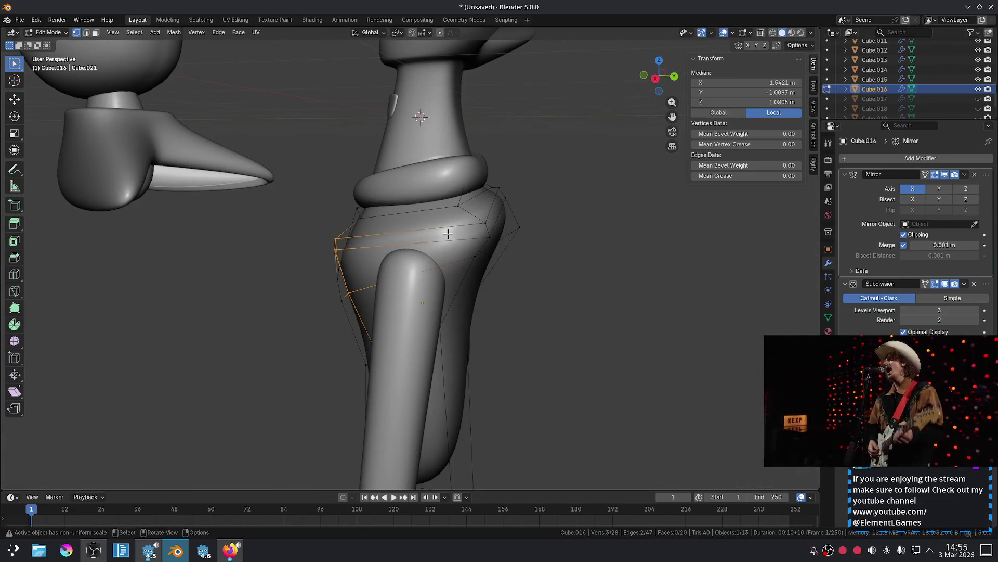
left_click(484, 222)
key("2")
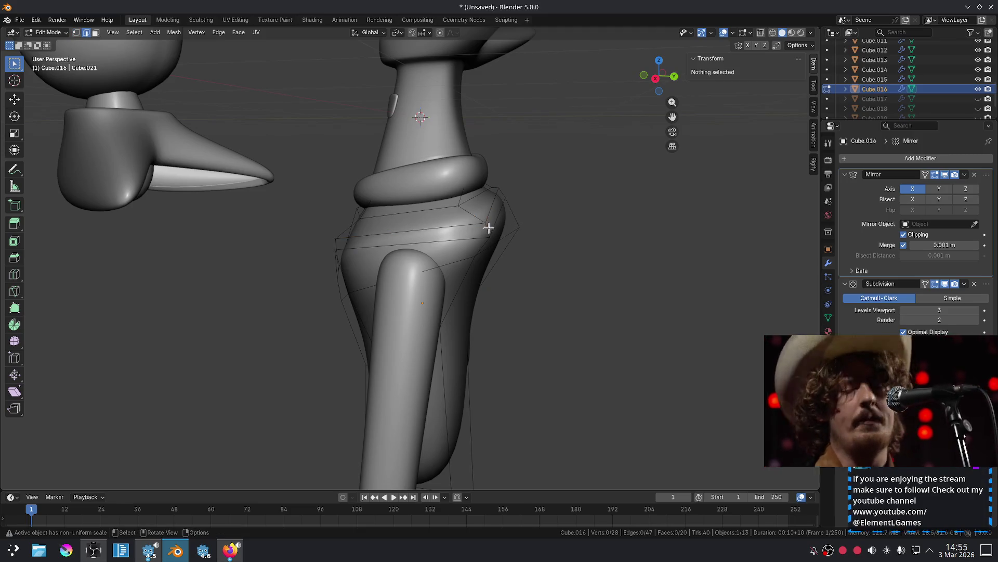
left_click(486, 223)
key("g")
left_click(515, 219)
mouse_move(513, 216)
middle_mouse_down()
mouse_move(546, 291)
mouse_move(556, 272)
middle_mouse_up()
key("g")
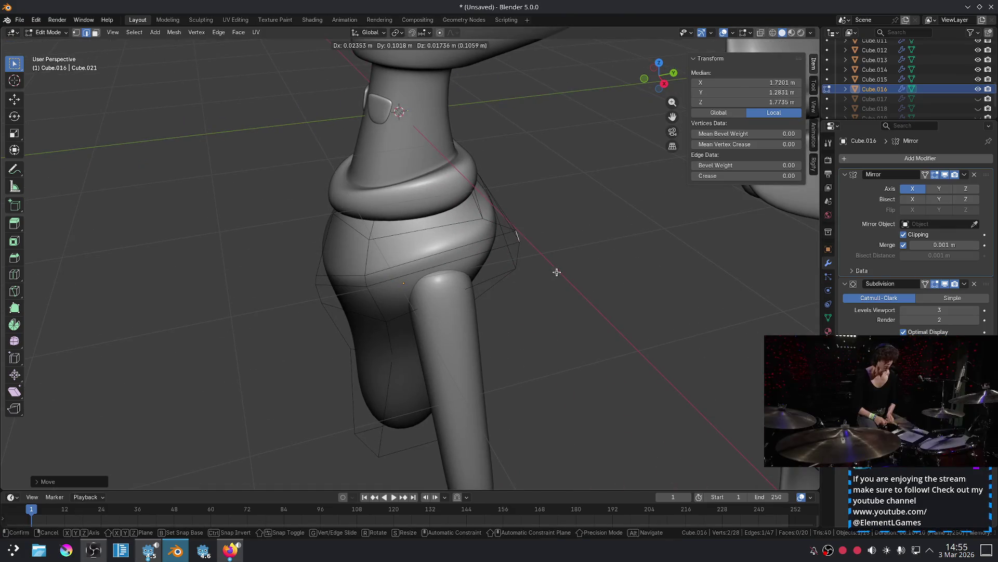
left_click(533, 242)
Move a shoulder corner vertex of the body to reshape the shoulder.
key("1")
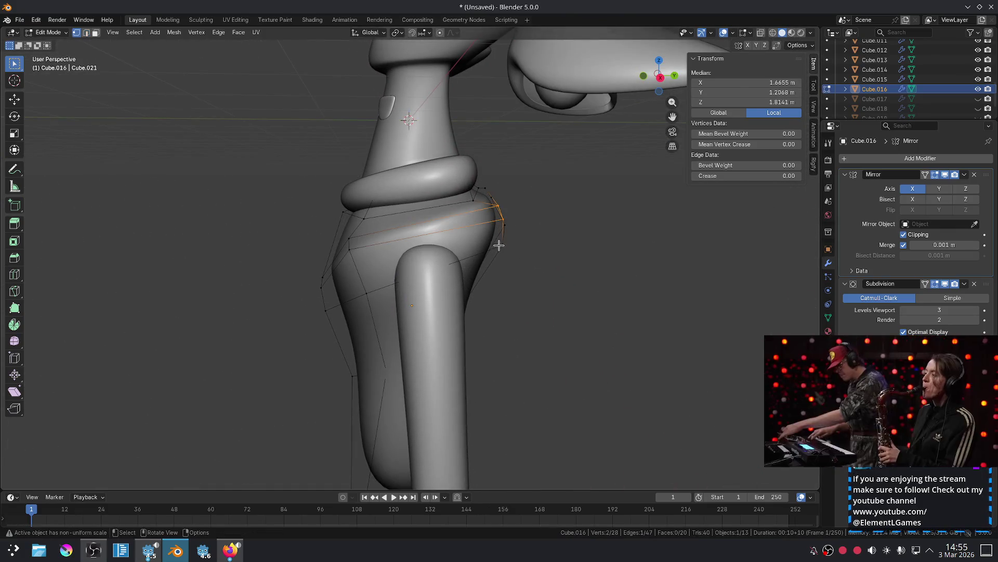
left_click(514, 251)
middle_click_drag(513, 252, 516, 244)
key("g")
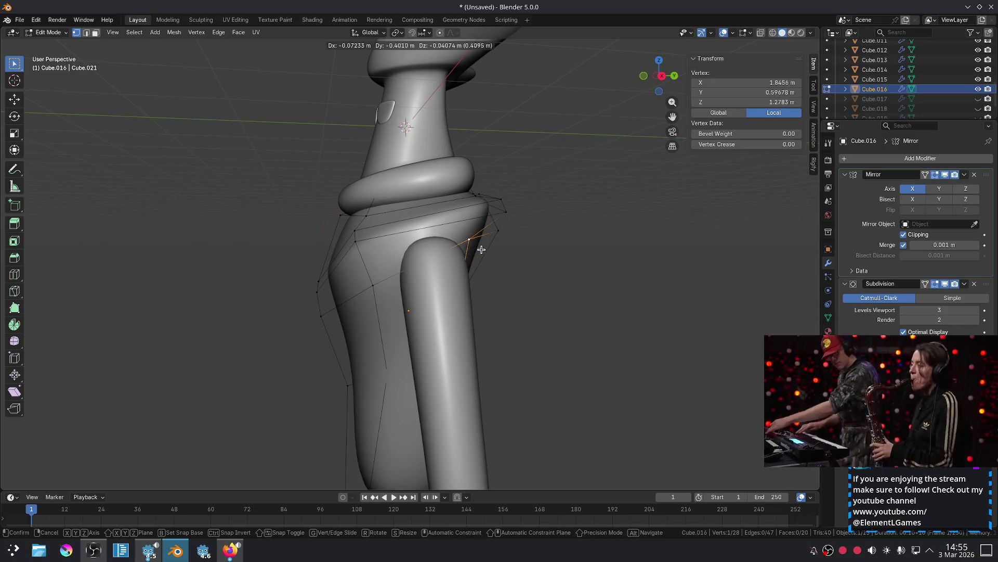
left_click(507, 252)
key("Tab")
left_click(560, 279)
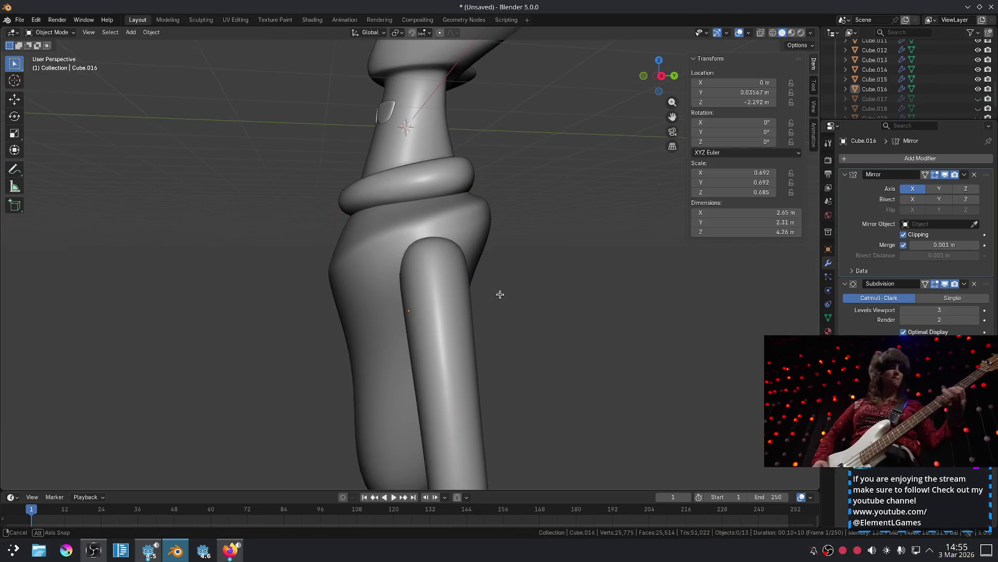
From the side view, move the body cage's top edge to a new position.
key("KP_3")
scroll(496, 284, "down", 2)
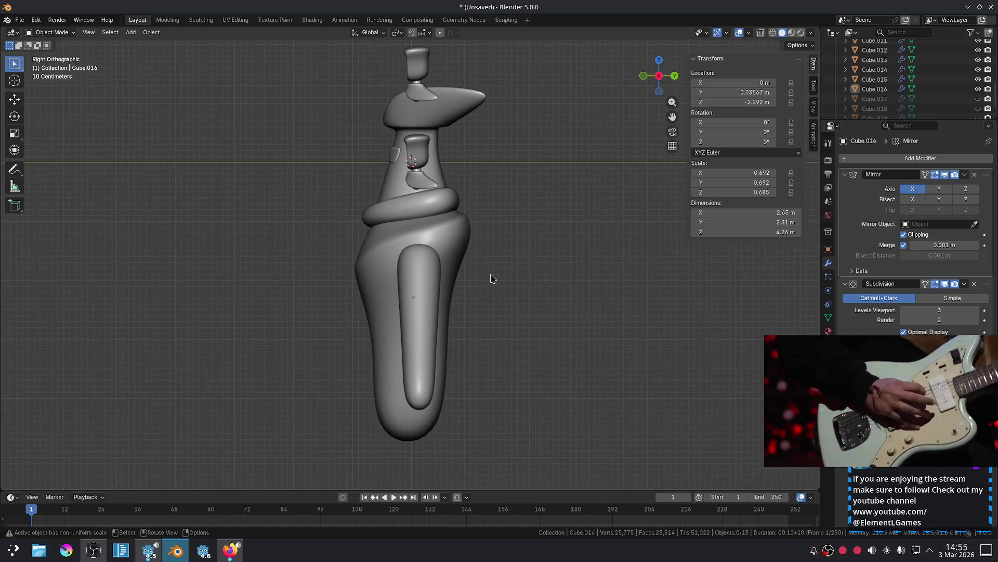
middle_click_drag(489, 238, 452, 240)
key("Tab")
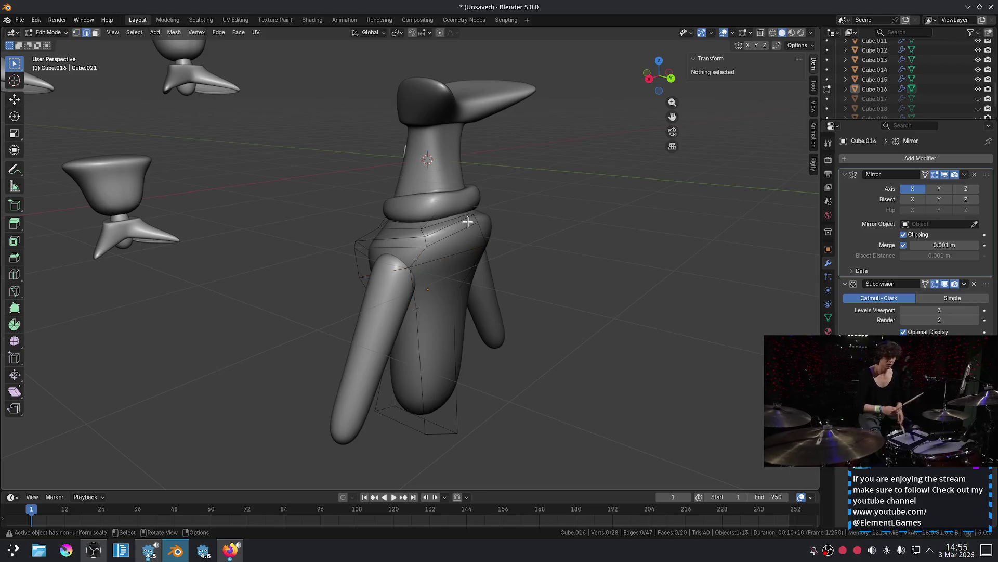
key("2")
left_click(468, 222)
left_click(476, 218)
middle_click_drag(476, 219, 544, 212)
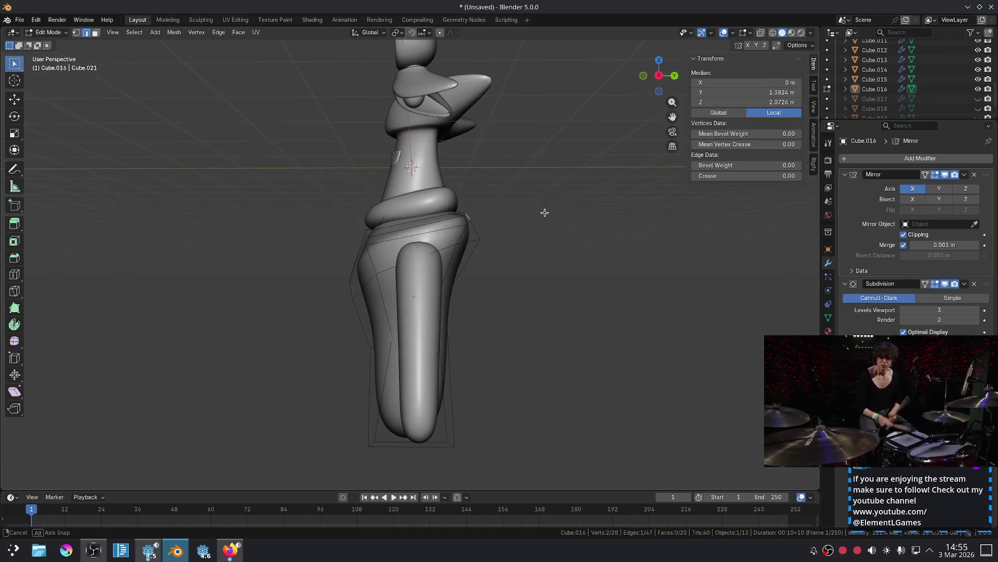
key("KP_3")
scroll(557, 212, "up", 4)
key("g")
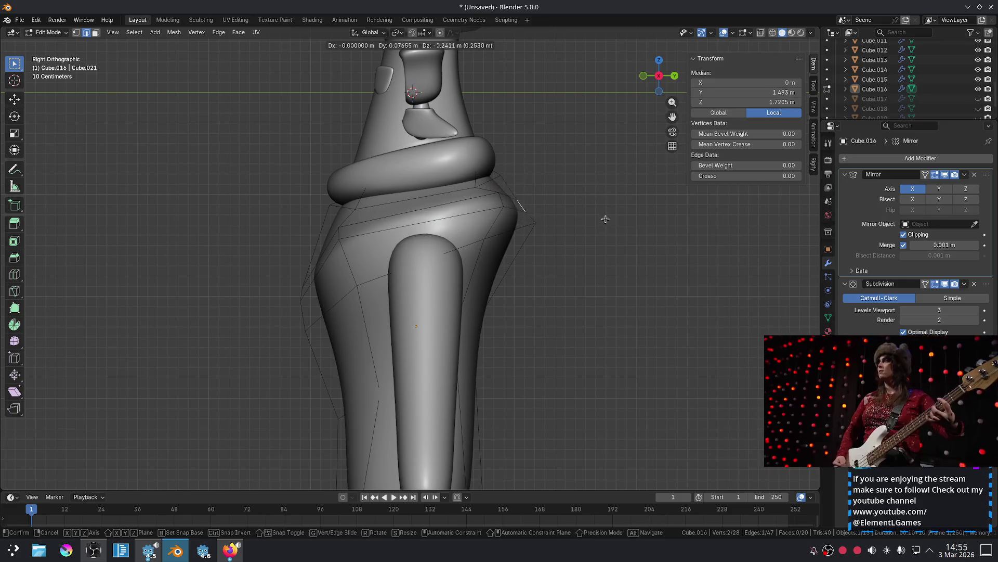
left_click(606, 195)
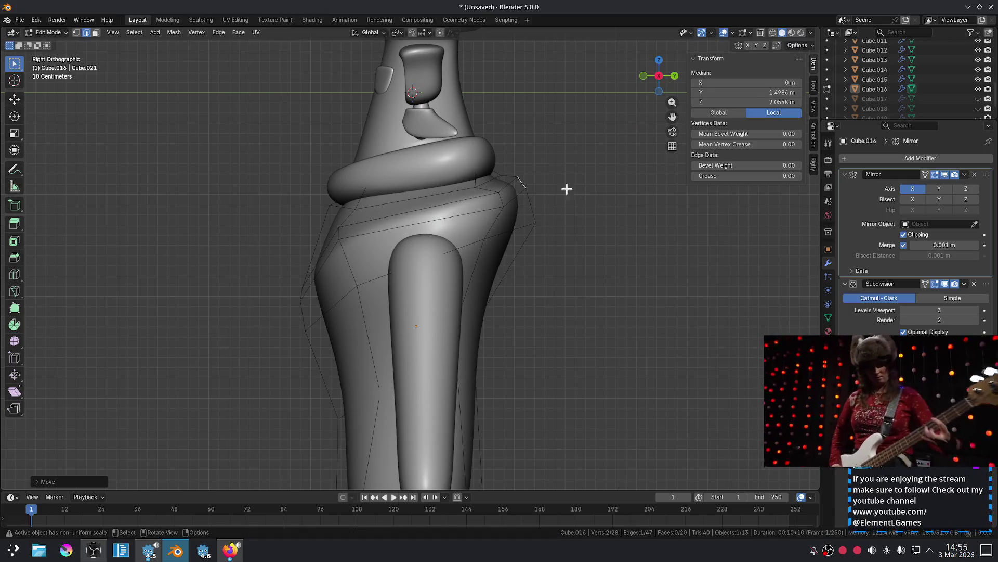
Move the shoulder vertices so the body's shoulders slope down.
left_click(502, 173)
key("g")
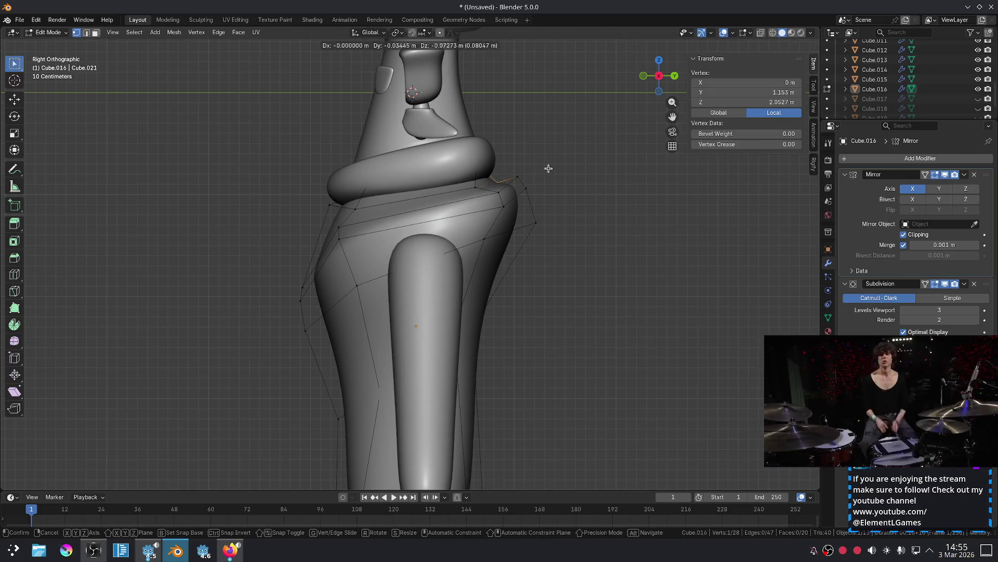
left_click(547, 168)
key("Tab")
mouse_move(565, 196)
middle_mouse_down()
mouse_move(510, 208)
mouse_move(529, 208)
mouse_move(497, 274)
mouse_move(457, 229)
mouse_move(408, 233)
middle_mouse_up()
key("Tab")
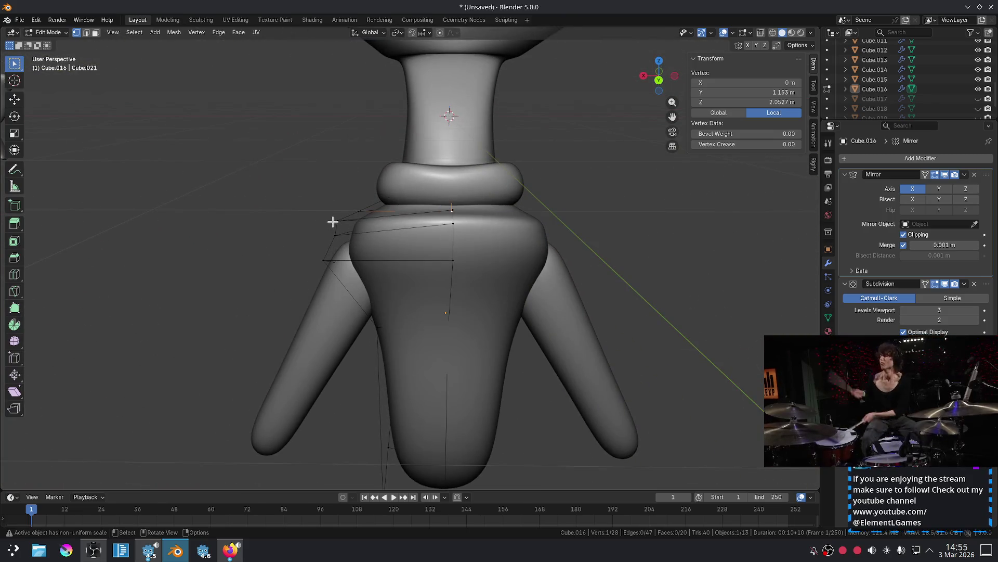
left_click(323, 259, "shift")
left_click(358, 211, "shift")
key("g")
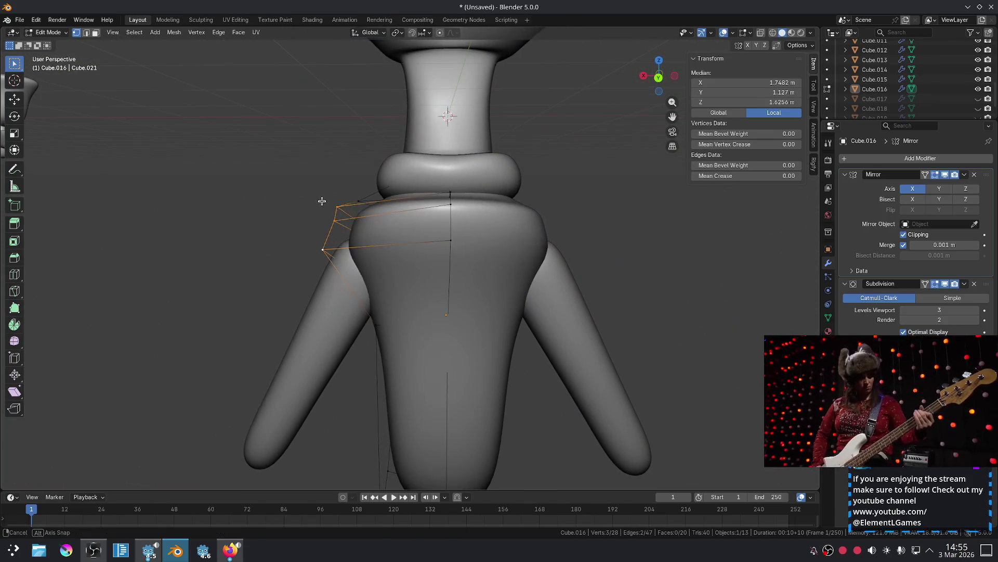
left_click(348, 210)
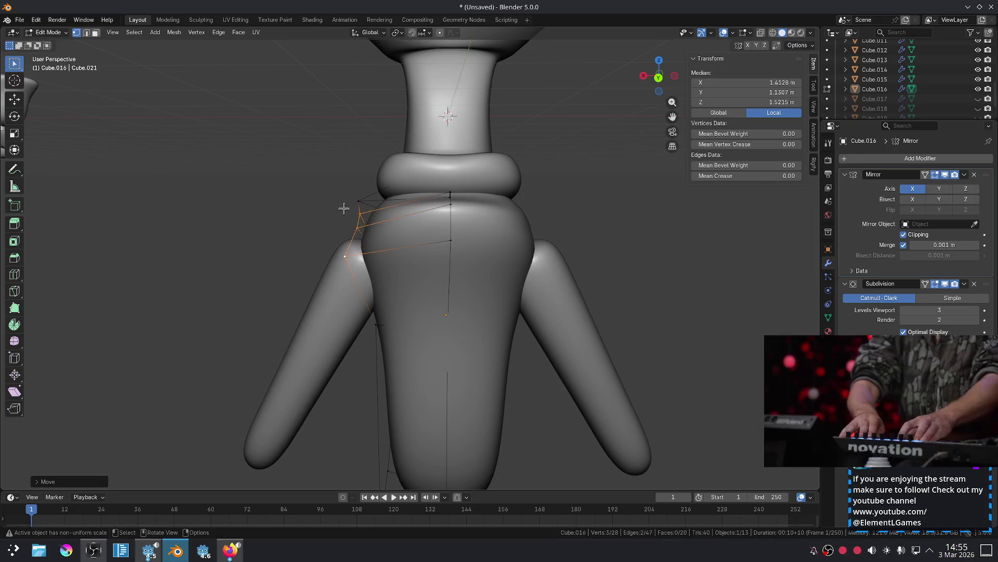
key("Tab")
Pull another shoulder corner vertex inward from an angled view.
key("KP_3")
mouse_move(232, 210)
middle_mouse_down()
mouse_move(283, 262)
mouse_move(340, 247)
middle_mouse_up()
middle_click_drag(445, 235, 508, 234)
key("Tab")
left_click(442, 226)
middle_click_drag(442, 226, 416, 228)
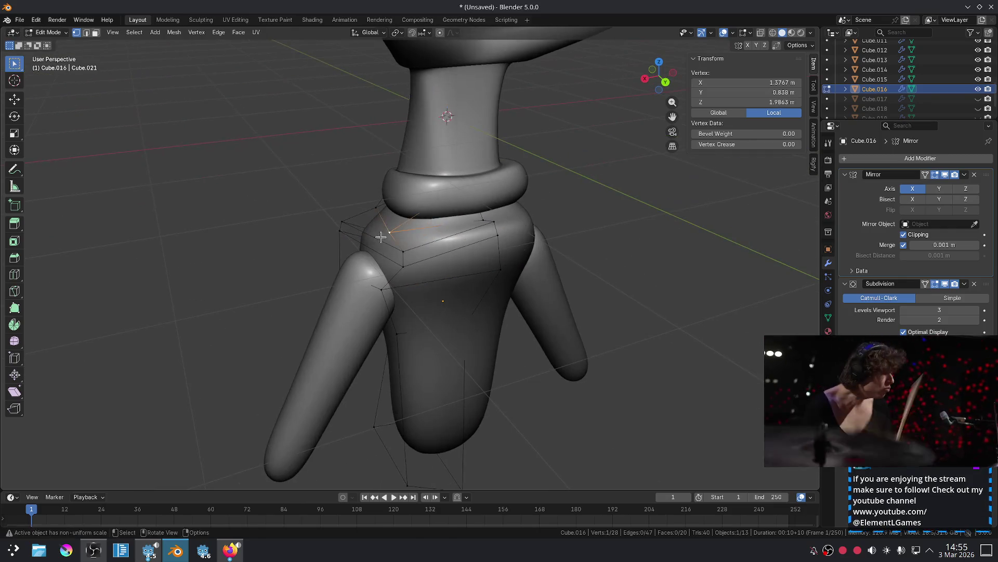
key("g")
left_click(411, 231)
key("Tab")
In front view, scale the body's shoulder face loop inward.
mouse_move(557, 245)
middle_mouse_down()
mouse_move(702, 219)
mouse_move(659, 232)
middle_mouse_up()
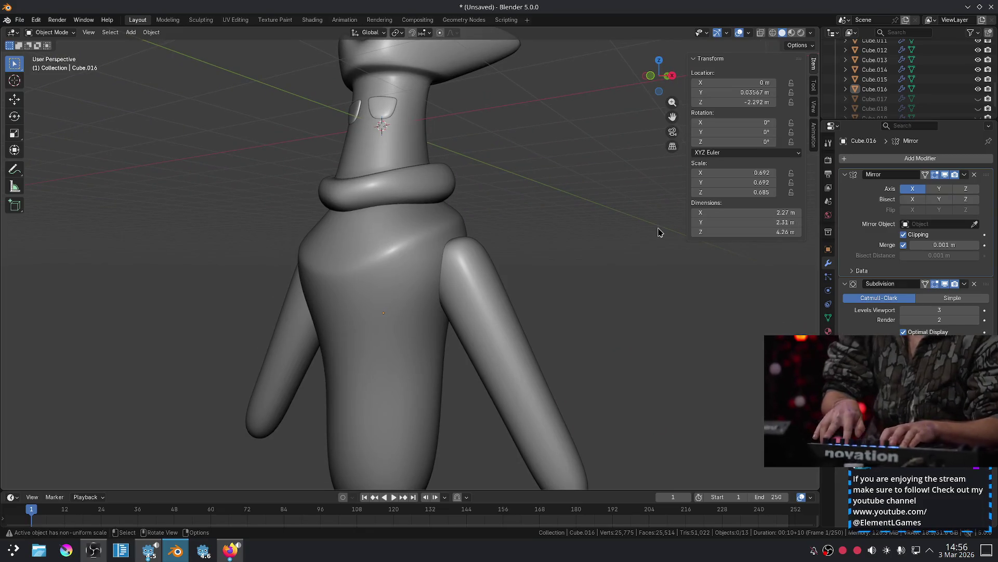
key("KP_1")
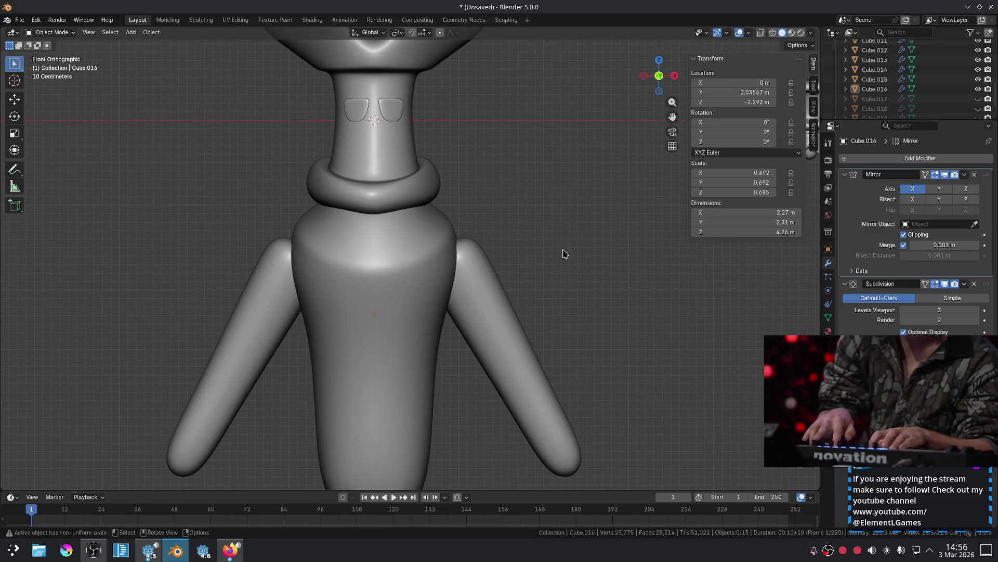
left_click(429, 274)
key("Tab")
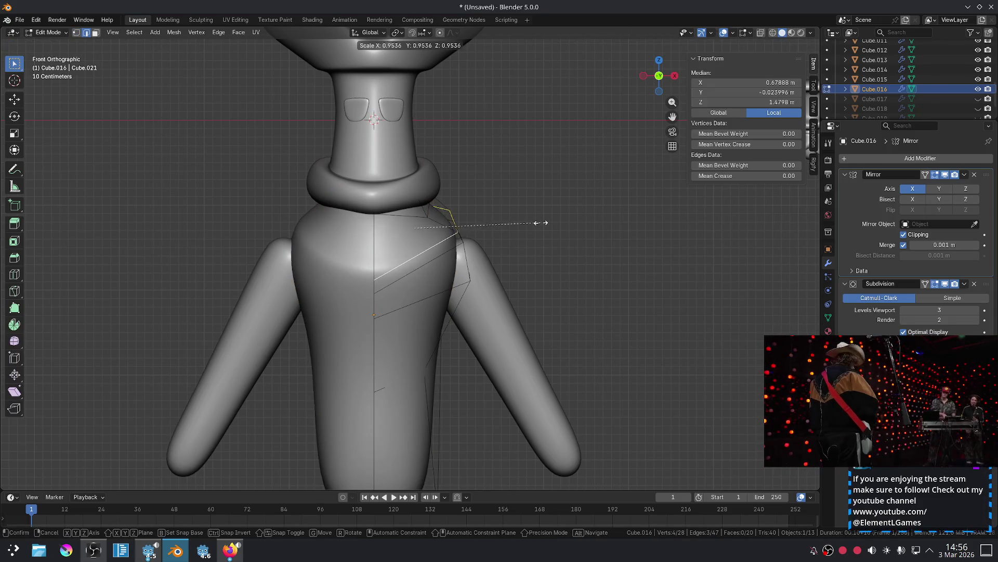
key("3")
left_click(463, 236, "alt")
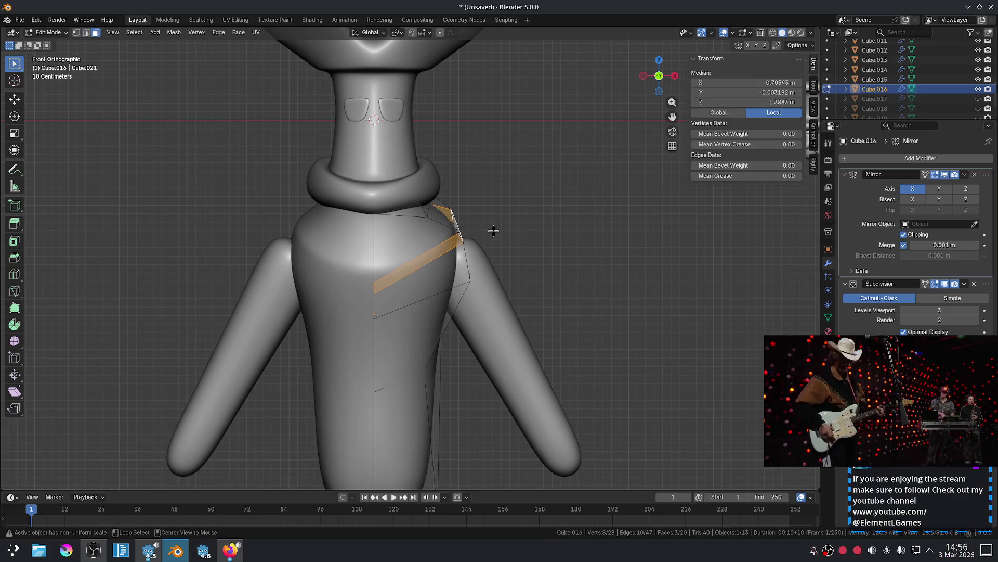
key("s")
left_click(536, 215)
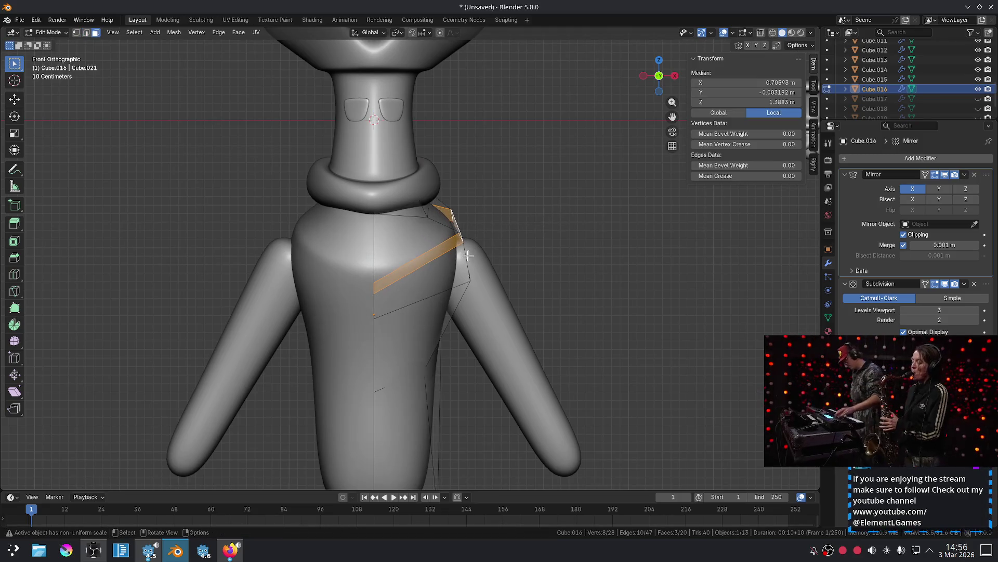
Scale three side face loops inward with Shift+Z to narrow the torso below the collar.
left_click(491, 258, "alt+shift")
left_click(452, 317, "alt+shift")
left_click(437, 407, "alt+shift")
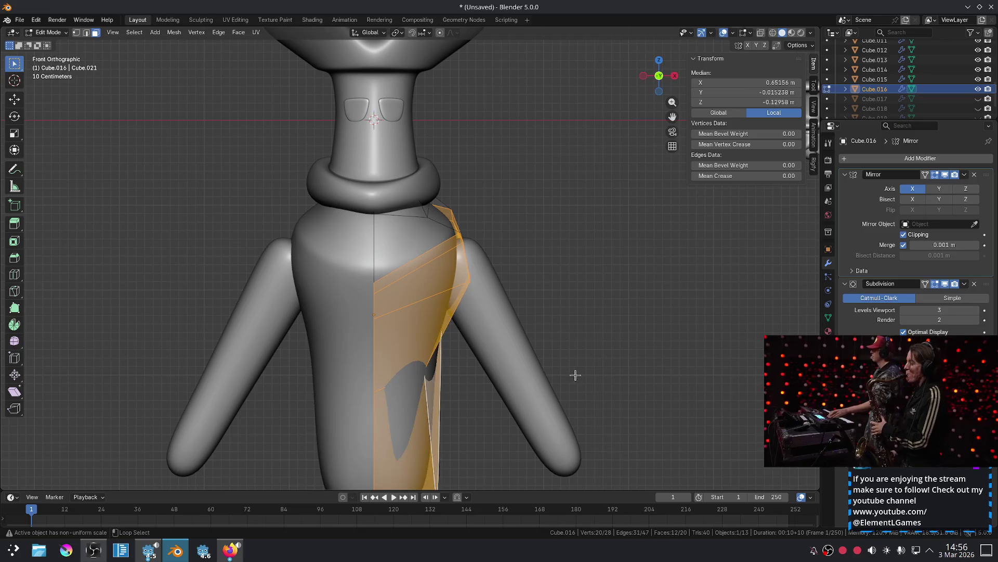
key("s")
key("shift+z")
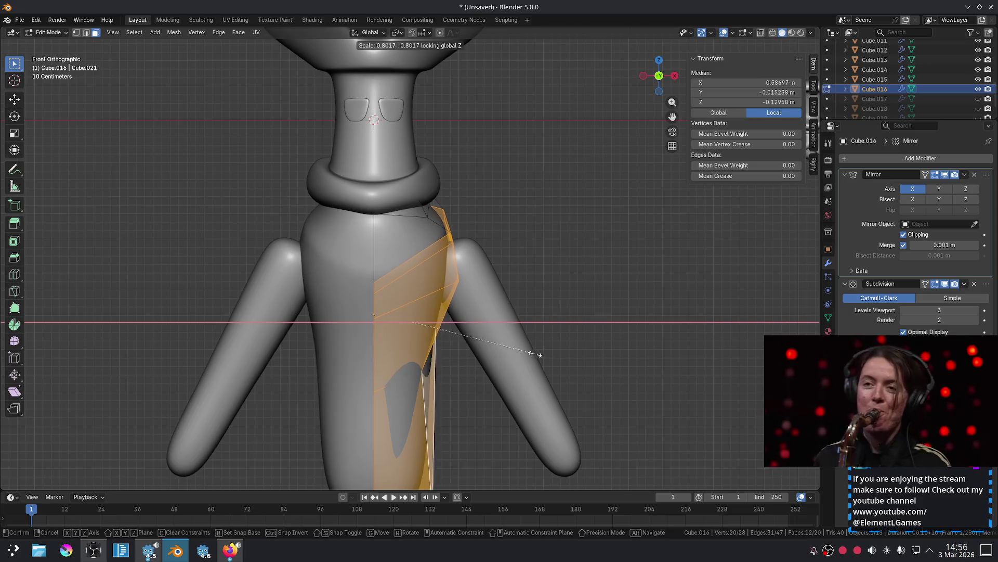
left_click(536, 352)
key("Tab")
left_click(582, 266)
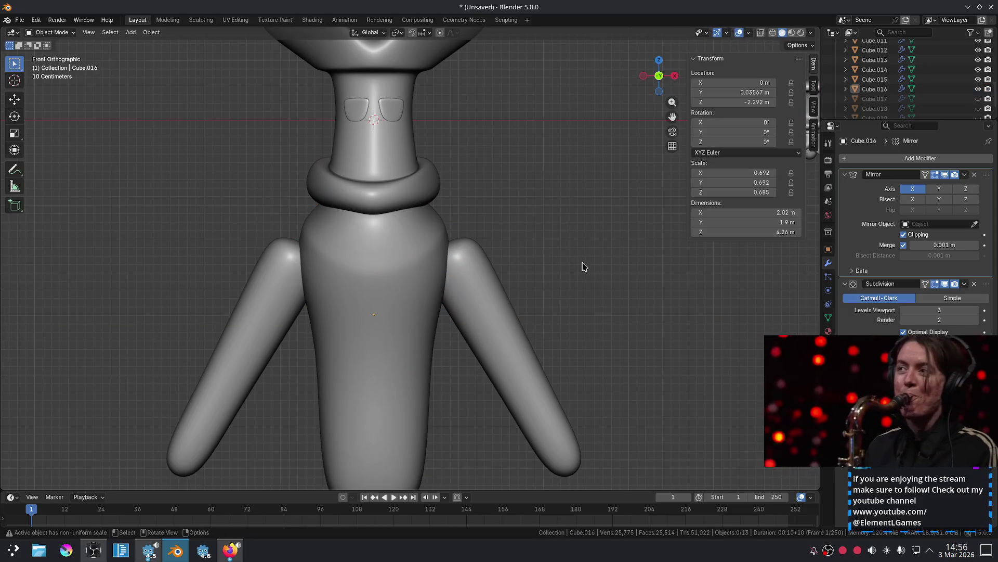
Scale both tube arms smaller and move them inward and lower.
scroll(582, 266, "down", 3)
scroll(582, 266, "up", 1)
left_click(468, 280)
key("Tab")
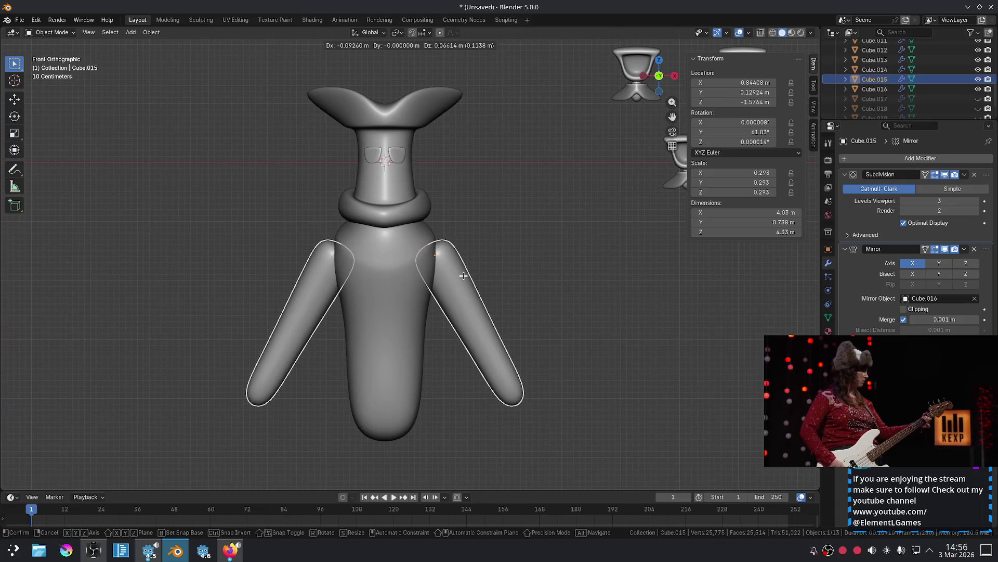
left_click(473, 259)
scroll(472, 259, "up", 2)
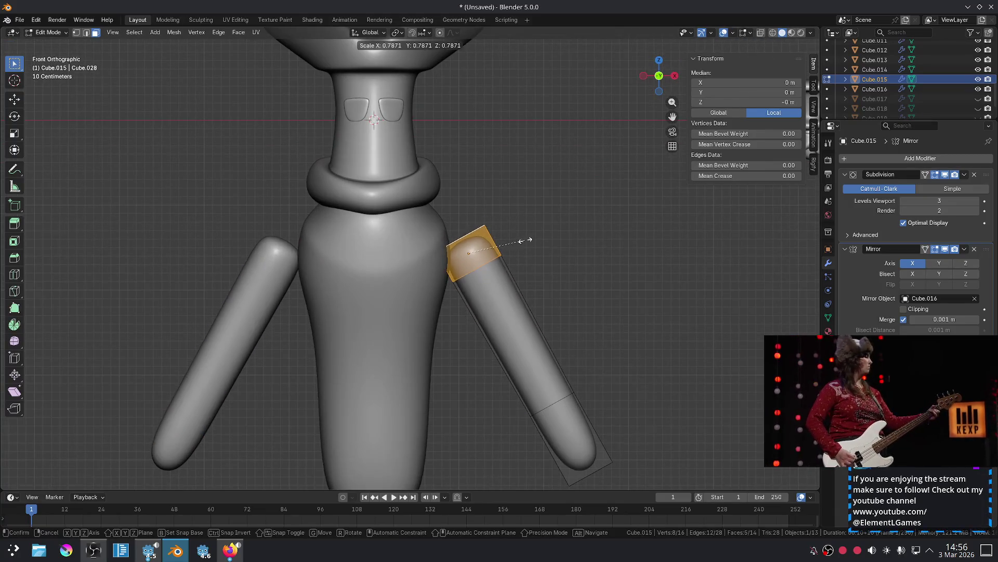
key("Tab")
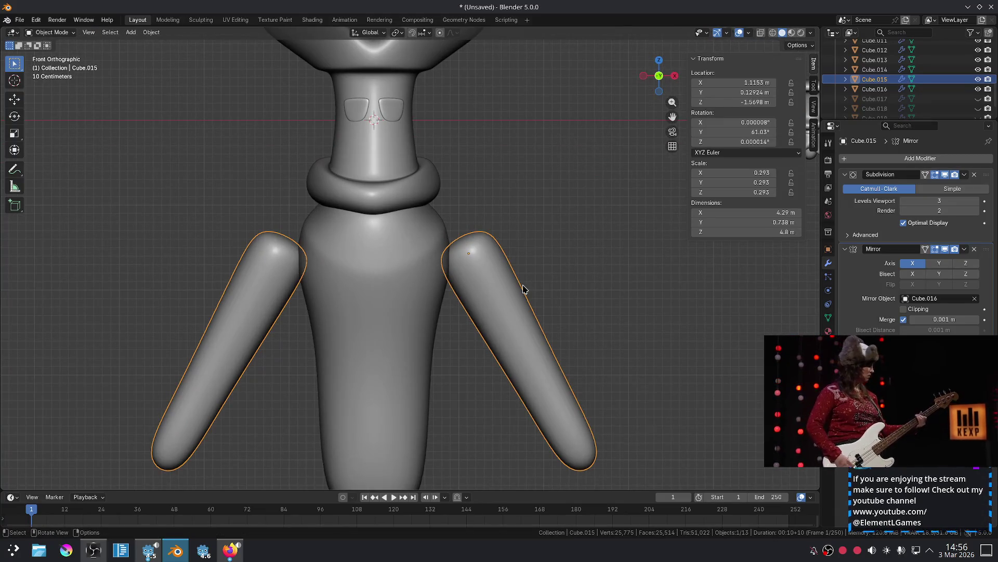
key("s")
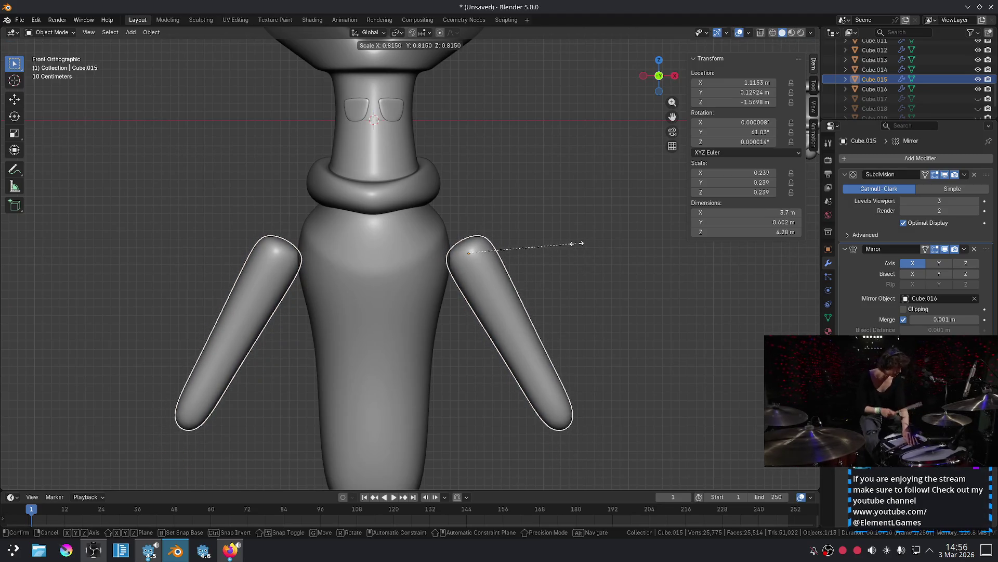
left_click(572, 243)
key("g")
left_click(545, 238)
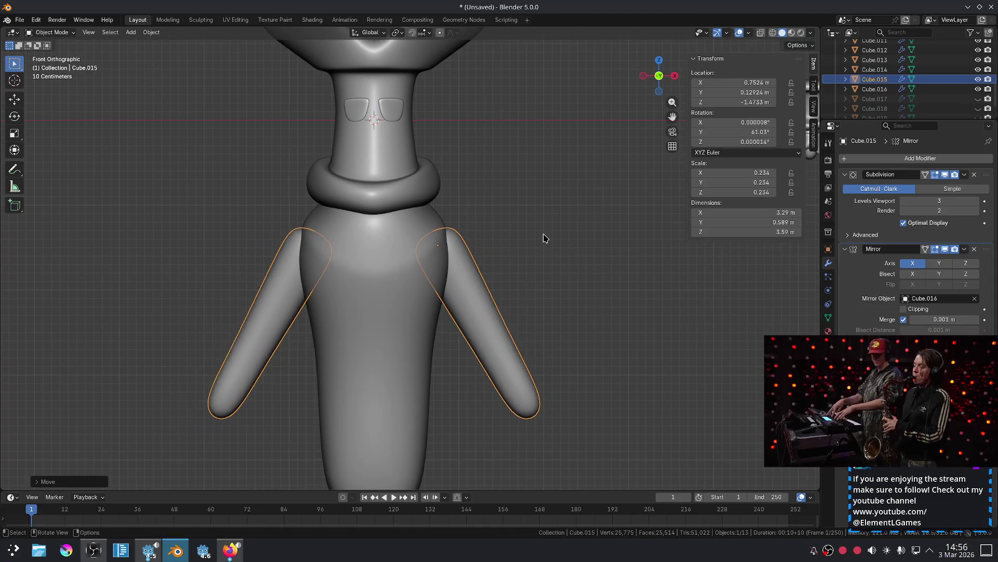
left_click(570, 249)
Rotate the arms to a steeper angle and reposition them.
scroll(565, 249, "down", 5)
scroll(544, 249, "up", 5)
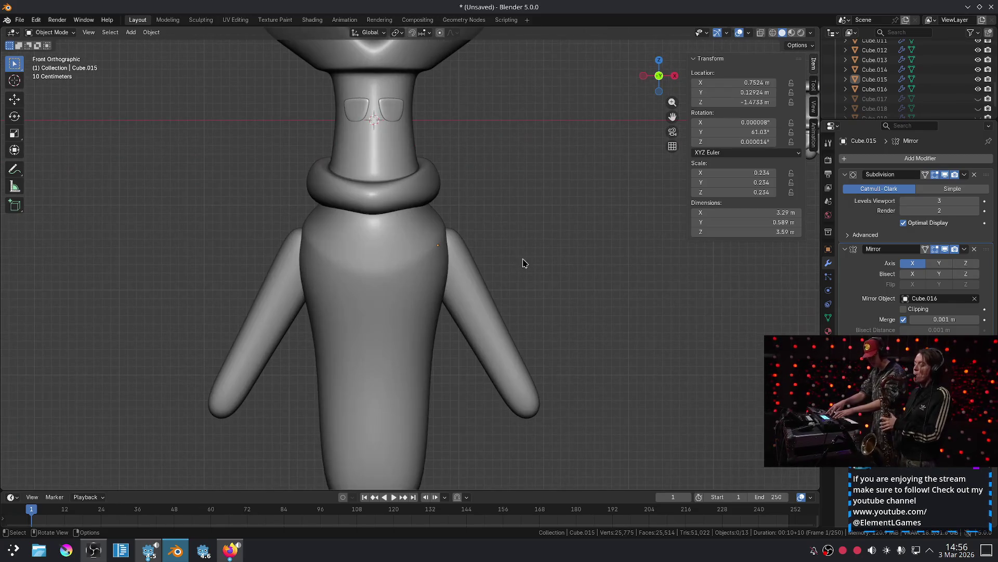
left_click(481, 278)
key("r")
left_click(491, 268)
key("g")
left_click(482, 266)
left_click(541, 247)
scroll(541, 248, "down", 4)
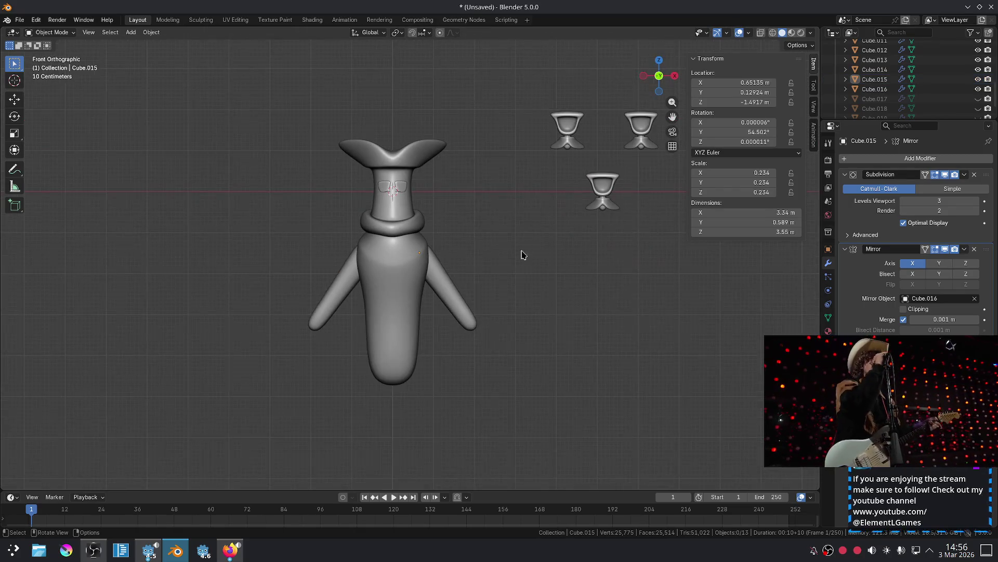
scroll(526, 254, "up", 4)
scroll(489, 296, "down", 3)
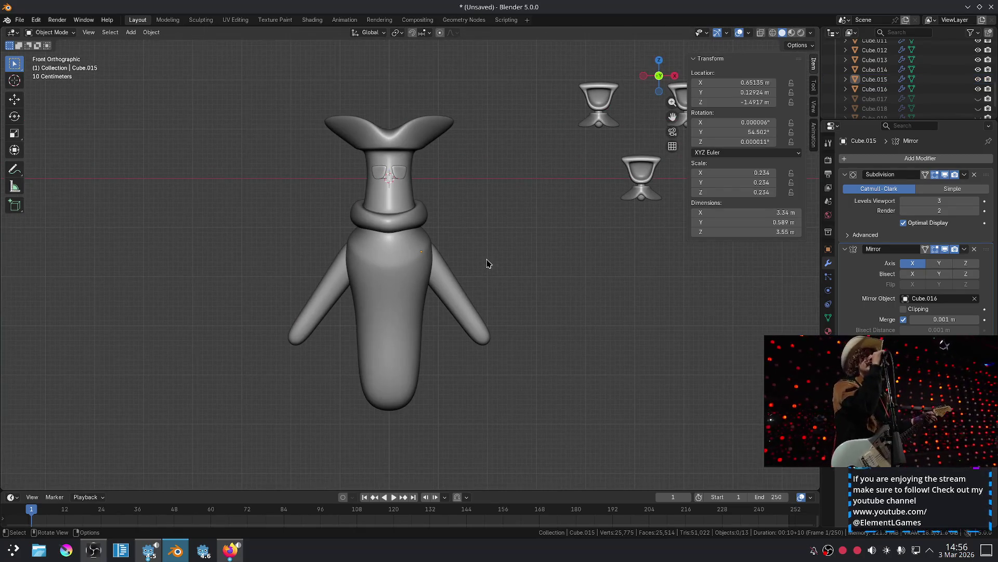
scroll(488, 260, "up", 3)
Enter Edit Mode on the body and undo the recent arm adjustments.
left_click(426, 267)
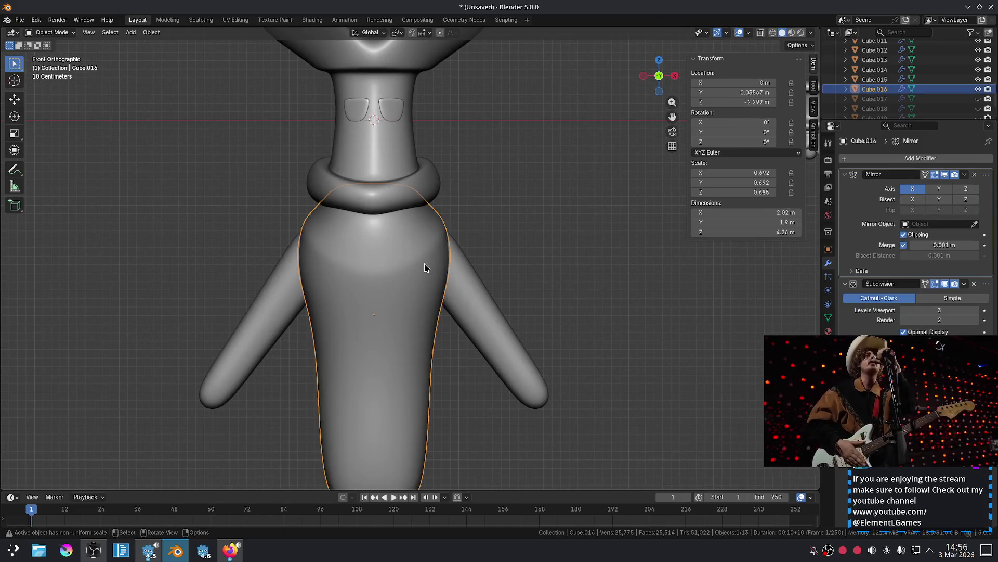
key("Tab")
key("Tab")
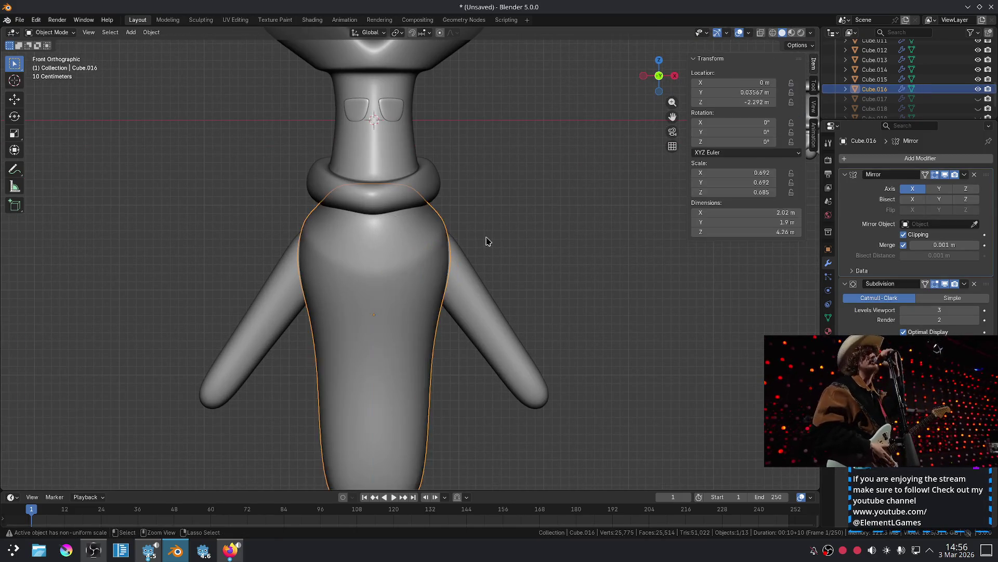
left_click(486, 241)
key("alt+a")
key("ctrl+z")
key("ctrl+z")
key("ctrl+z")
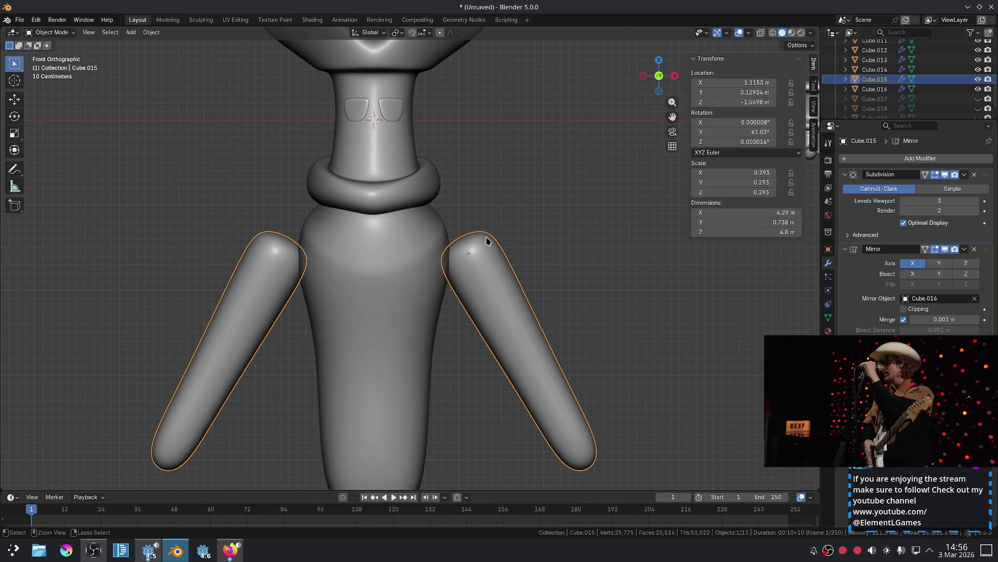
key("ctrl+z")
key("ctrl+z")
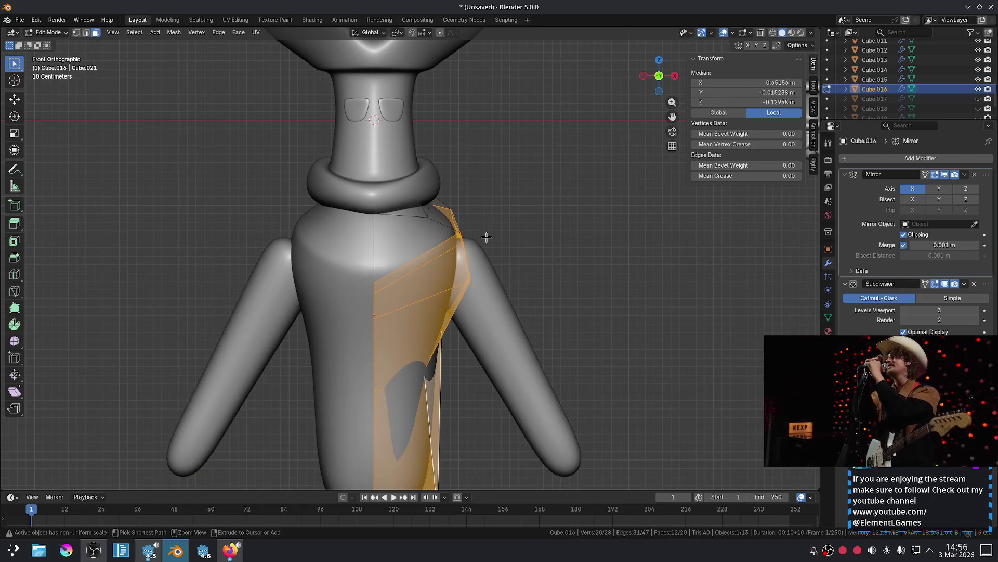
key("Tab")
Hide the tube arms and open the tapered body's mesh for editing.
left_click(491, 308)
key("h")
scroll(575, 254, "down", 4)
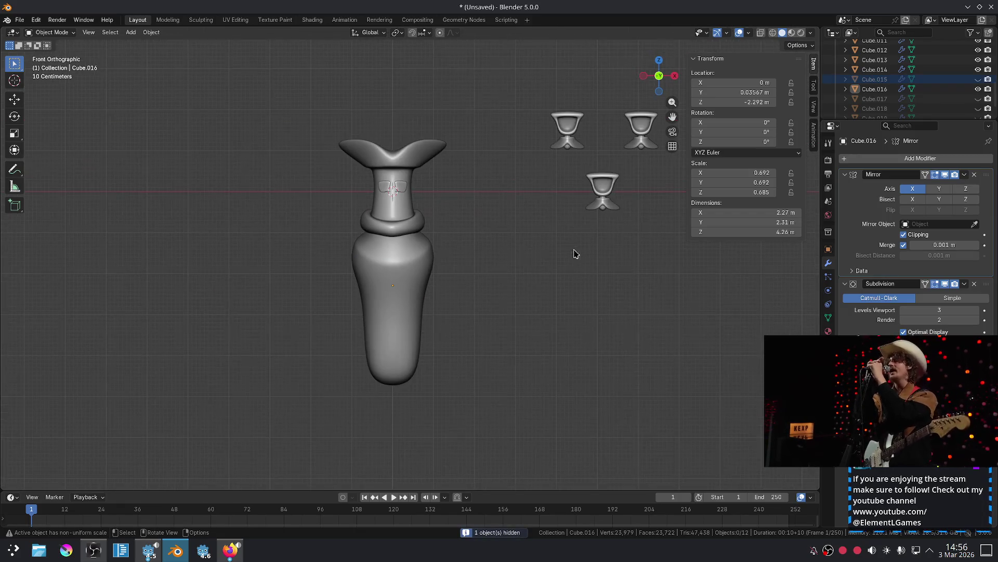
scroll(507, 257, "up", 4)
left_click(409, 275)
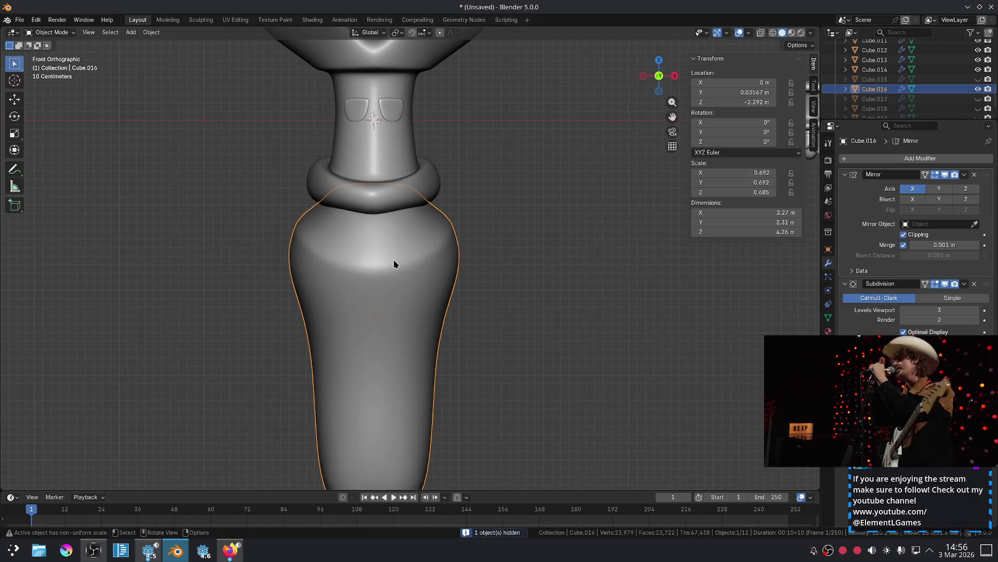
key("Tab")
Raise the body's top edge straight up along Z toward the collar ring.
left_click(378, 280)
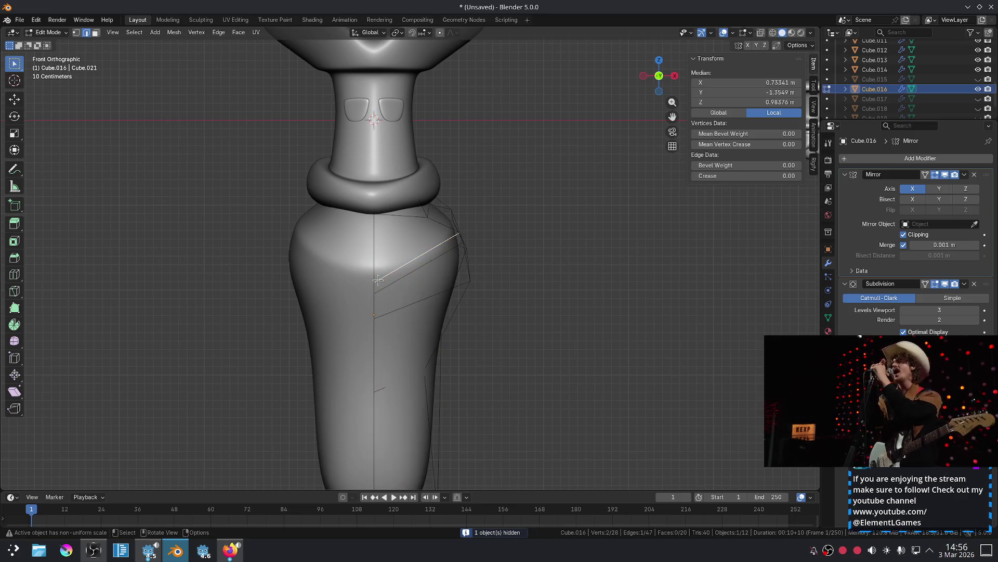
left_click(377, 280)
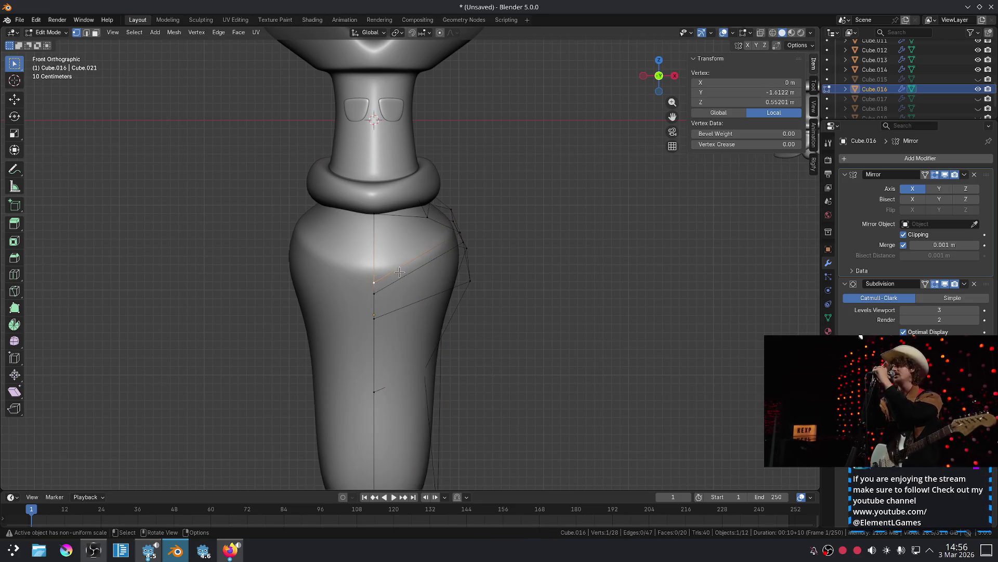
key("2")
left_click(376, 287)
key("g")
key("z")
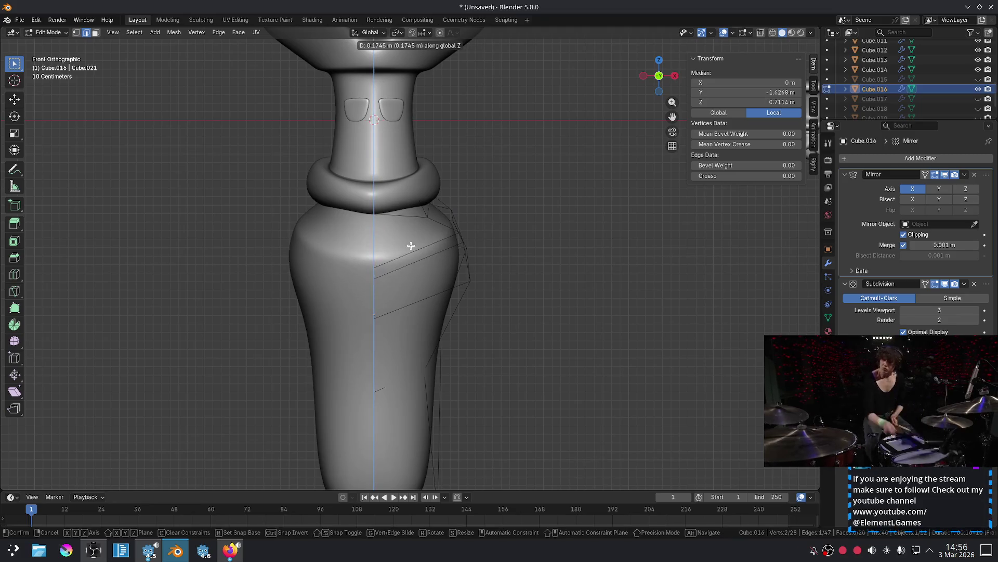
left_click(408, 253)
key("Tab")
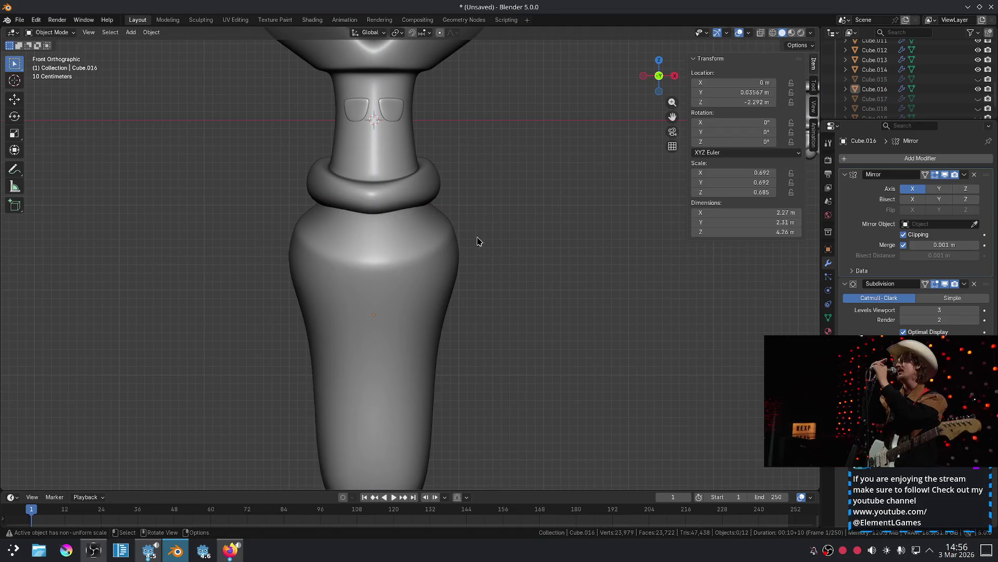
Pull a shoulder vertex in beneath the collar ring for a rounder top.
left_click(395, 229)
key("Tab")
mouse_move(385, 221)
middle_mouse_down()
mouse_move(353, 194)
mouse_move(486, 205)
middle_mouse_up()
left_click(364, 199)
key("g")
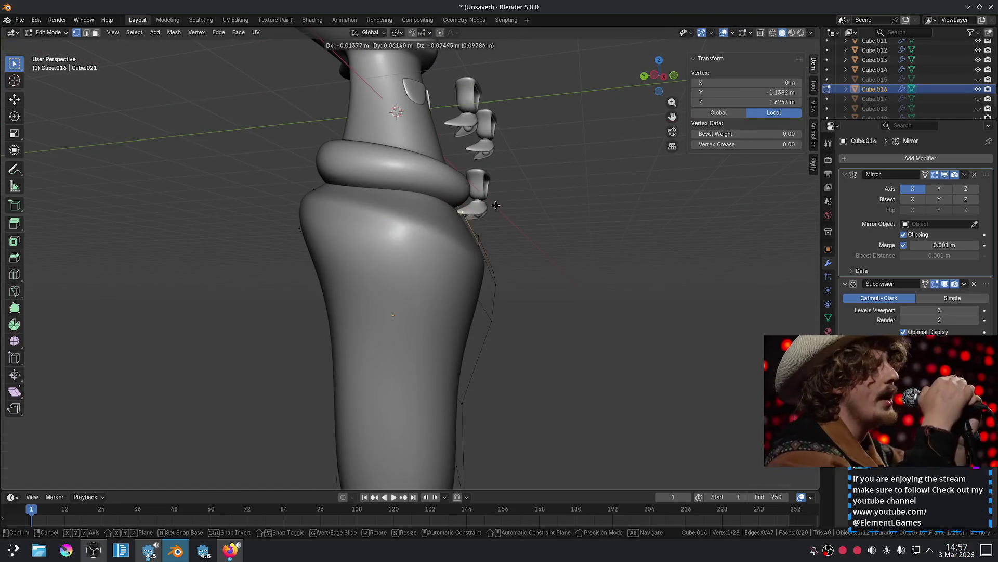
left_click(491, 208)
mouse_move(491, 208)
middle_mouse_down()
mouse_move(433, 189)
mouse_move(392, 194)
mouse_move(457, 232)
mouse_move(446, 196)
mouse_move(451, 203)
mouse_move(393, 185)
mouse_move(398, 200)
mouse_move(333, 233)
mouse_move(345, 223)
middle_mouse_up()
left_click(450, 203)
left_click(383, 214)
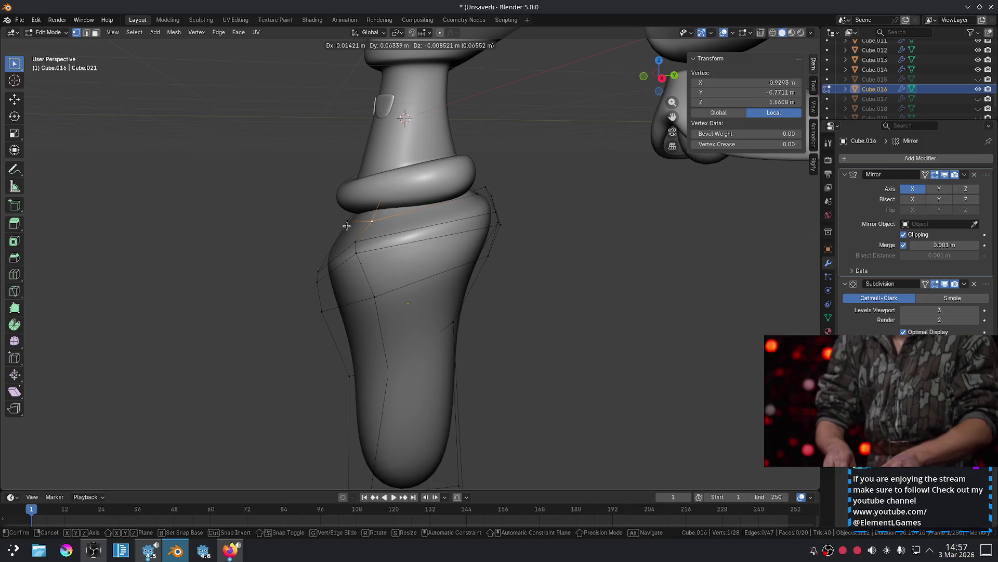
key("Tab")
left_click(600, 201)
key("KP_1")
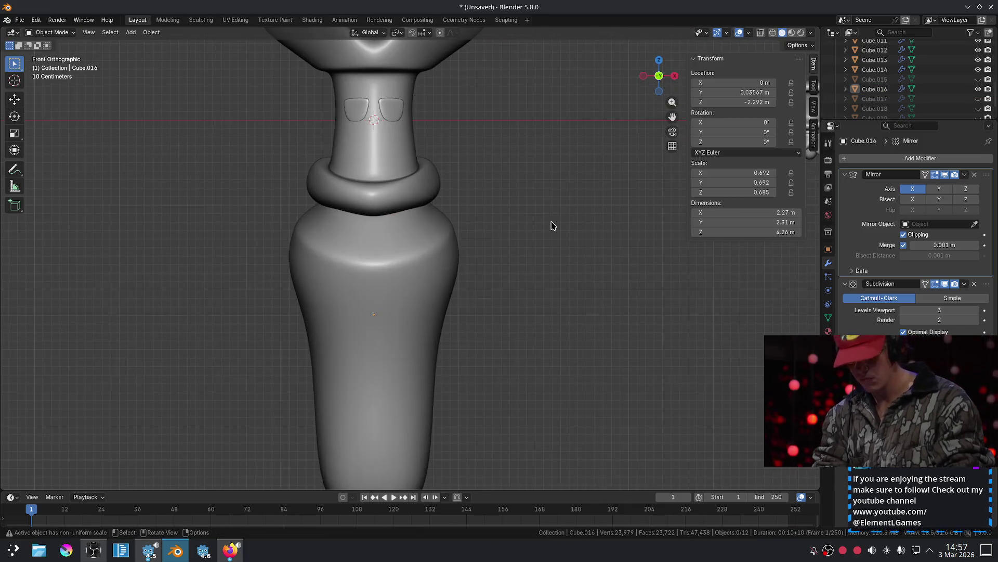
left_click(397, 205)
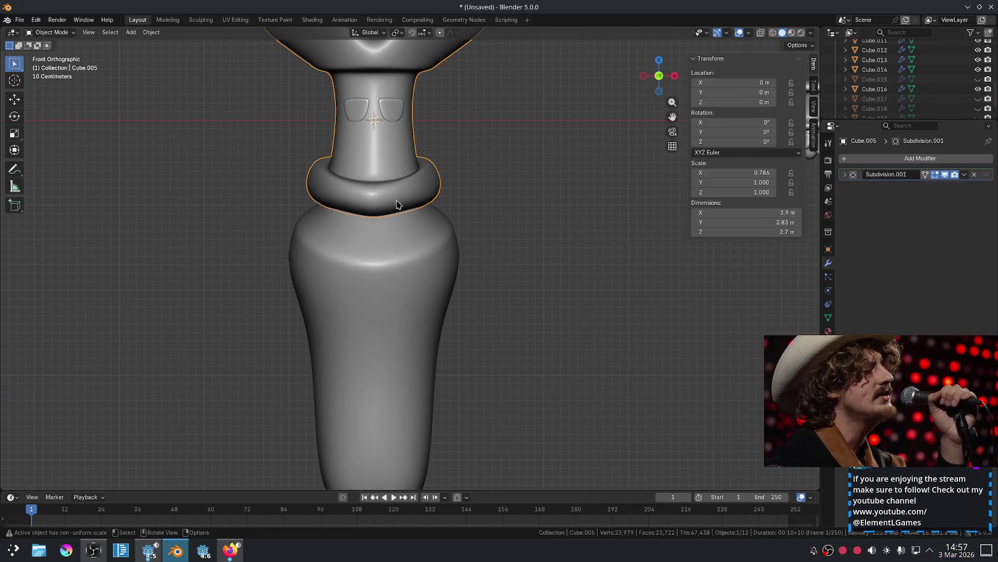
Pull the collar ring's two front vertices downward so the front dips.
key("Tab")
mouse_move(401, 196)
middle_mouse_down()
mouse_move(452, 185)
mouse_move(428, 244)
middle_mouse_up()
left_click(452, 186)
left_click(426, 219, "shift")
key("g")
left_click(428, 284)
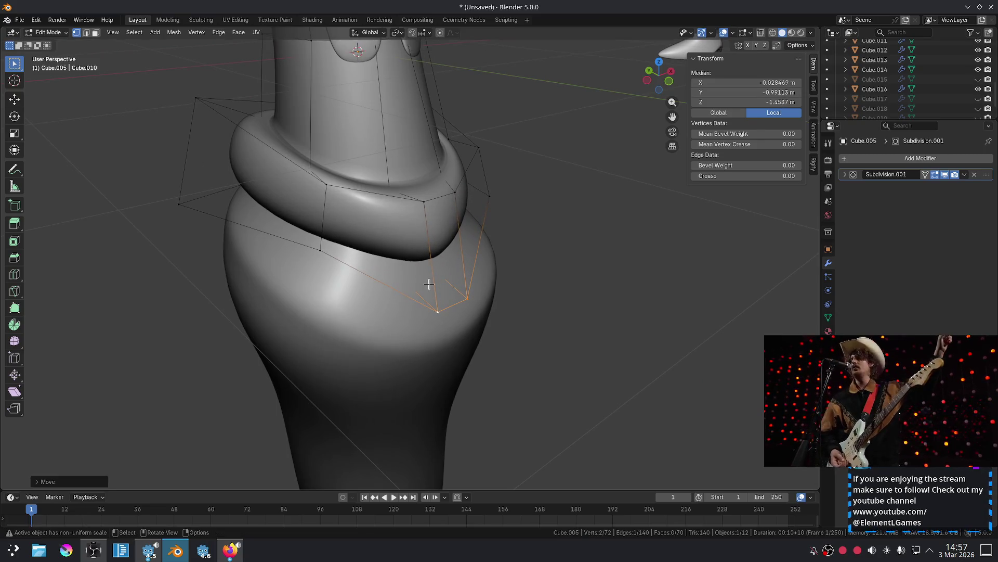
In front view, drop the collar's front vertices lower for a deeper dip.
key("Tab")
key("KP_1")
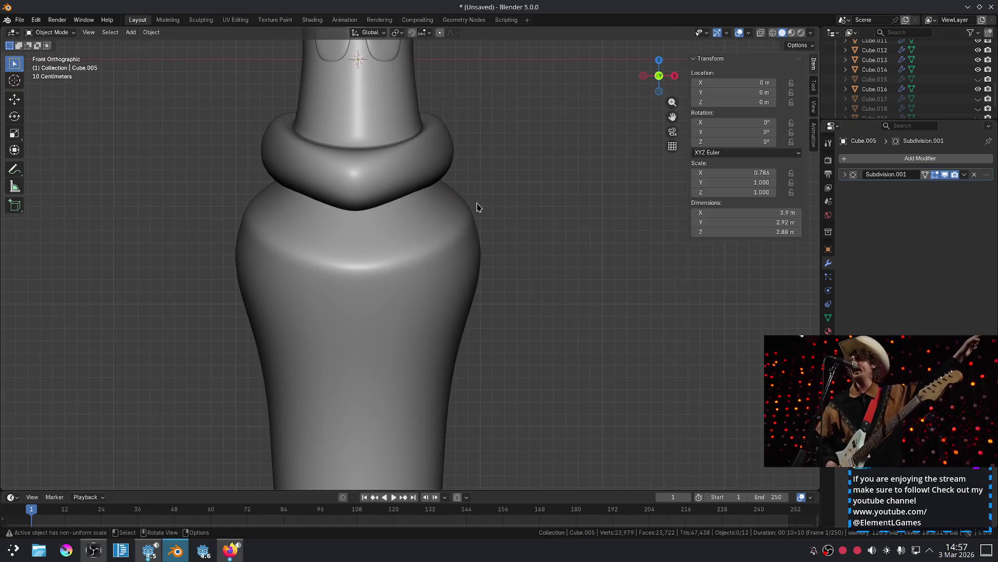
key("Tab")
key("g")
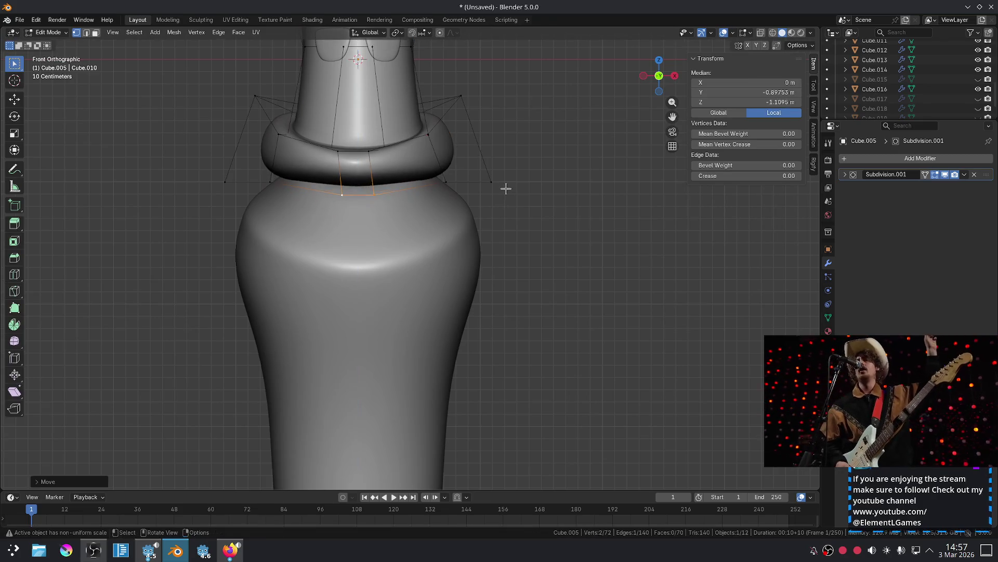
left_click(503, 201)
scroll(546, 191, "down", 2)
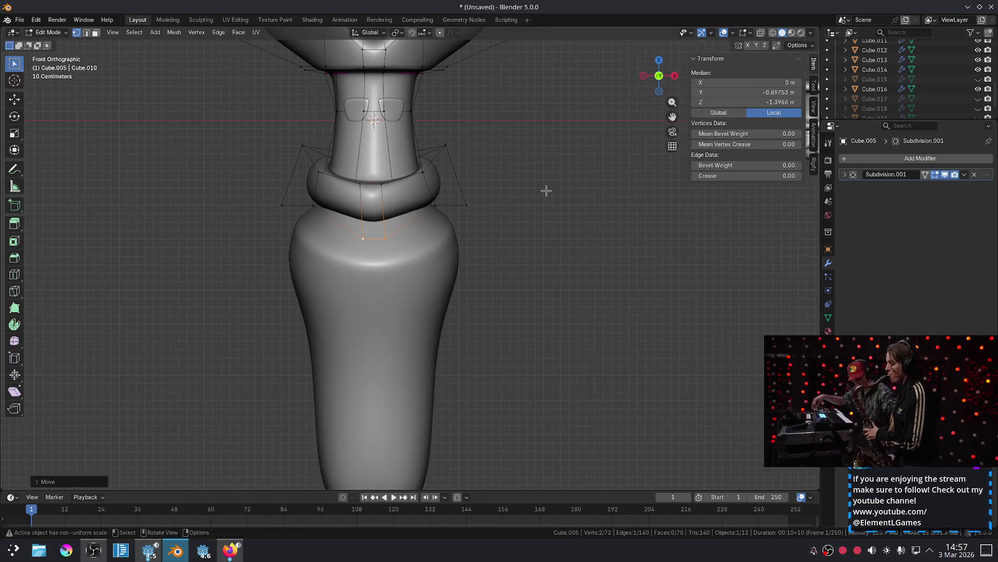
scroll(546, 188, "up", 2)
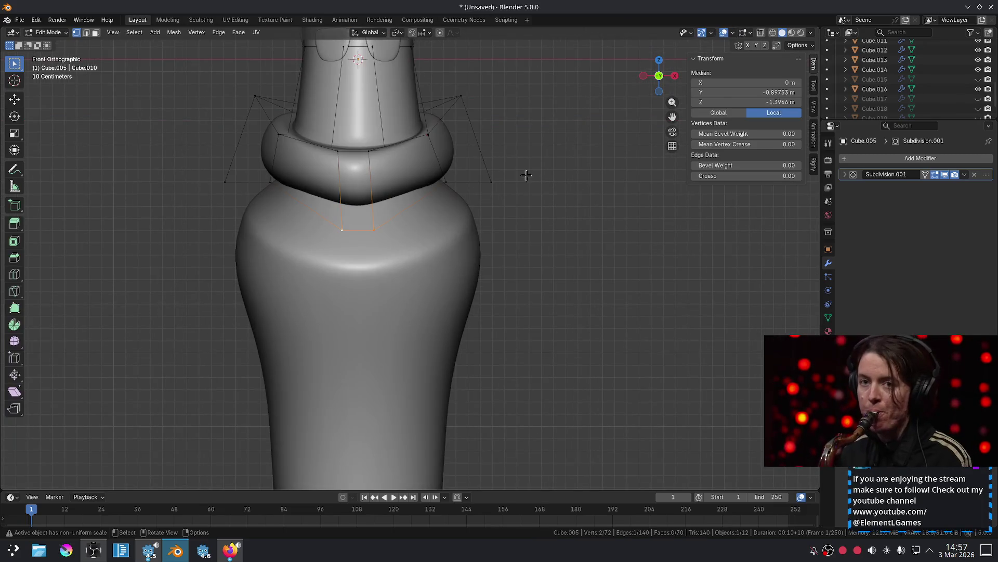
Reselect the collar ring in Edit Mode and center it in front view.
key("Tab")
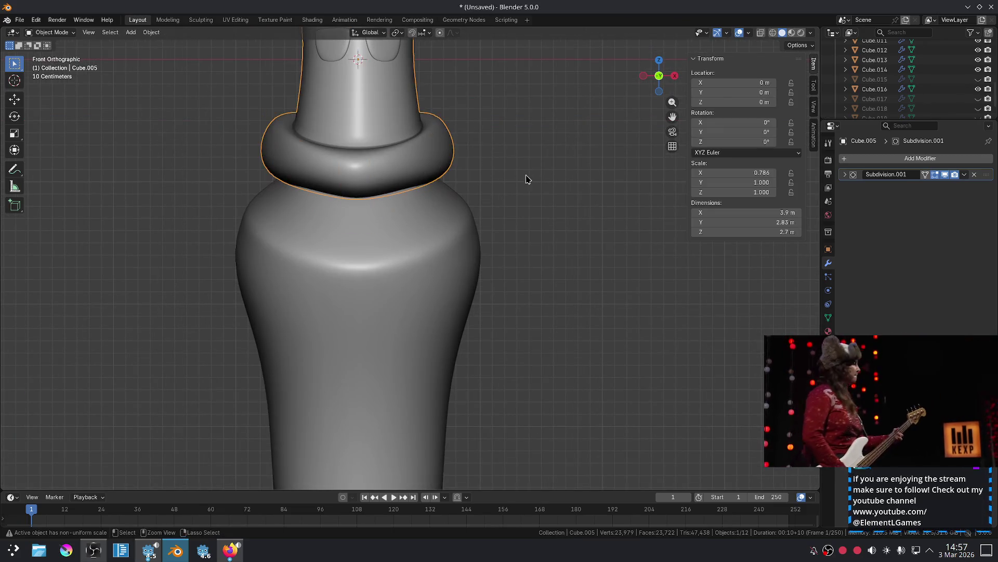
key("Tab")
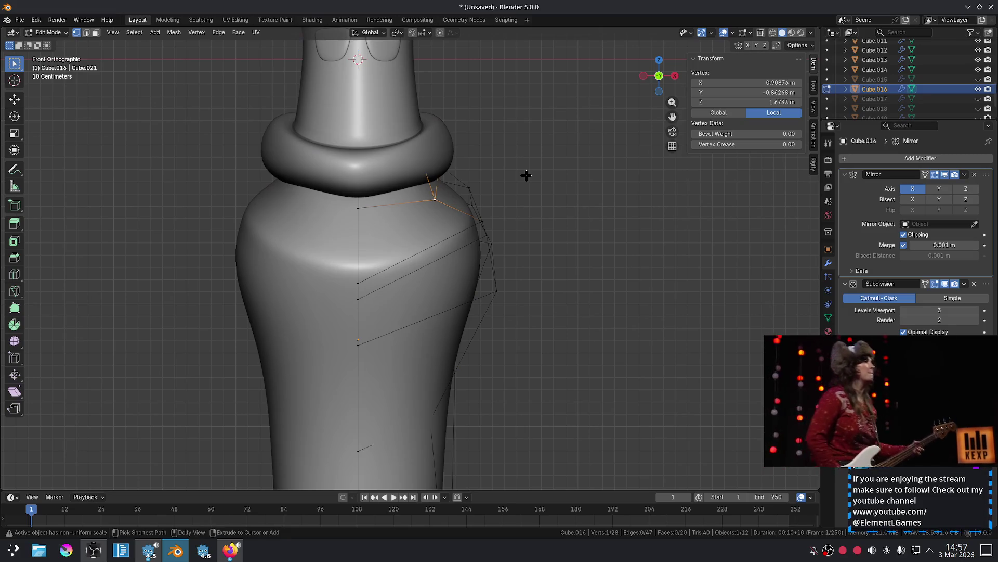
key("Tab")
left_click(367, 167)
key("Tab")
scroll(495, 147, "down", 2)
mouse_move(463, 195)
middle_mouse_down()
mouse_move(470, 205)
mouse_move(459, 174)
mouse_move(471, 170)
middle_mouse_up()
scroll(468, 201, "up", 3)
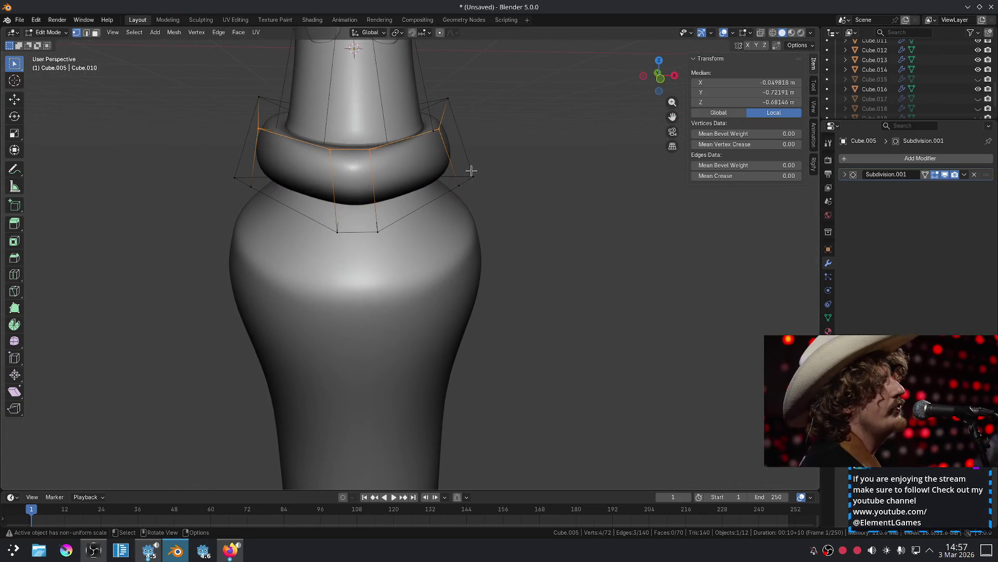
key("KP_1")
scroll(419, 182, "up", 3)
mouse_move(393, 126)
middle_mouse_down("shift")
mouse_move(374, 189)
mouse_move(353, 144)
middle_mouse_up("shift")
Reposition the collar's top front vertices to neaten the dip.
left_click(349, 134)
key("s")
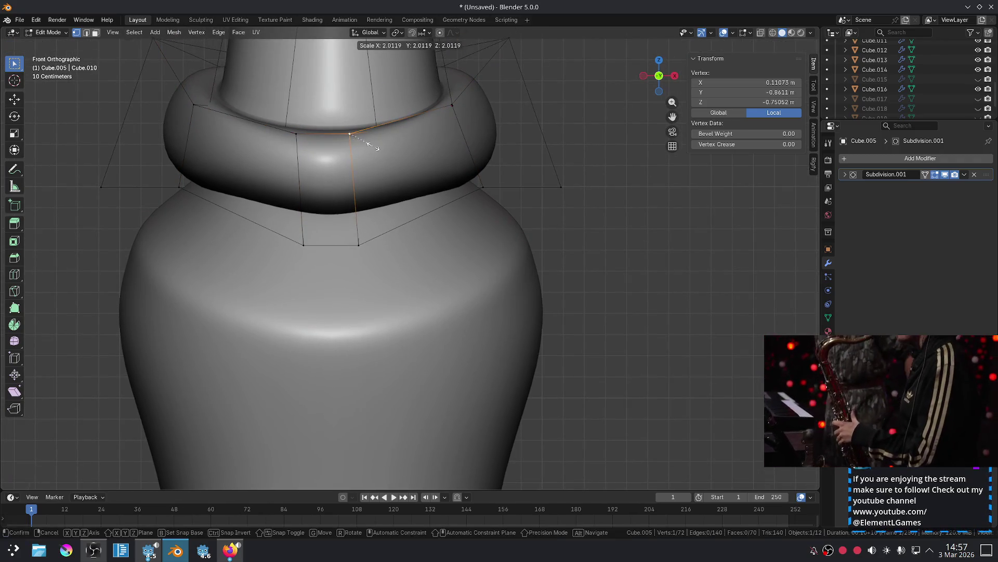
left_click(370, 139)
key("g")
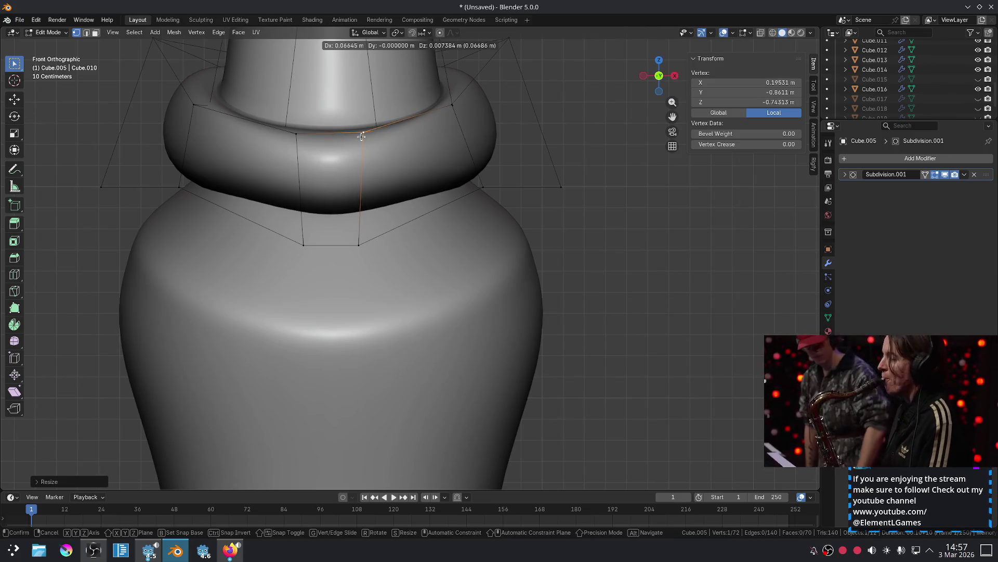
left_click(315, 132)
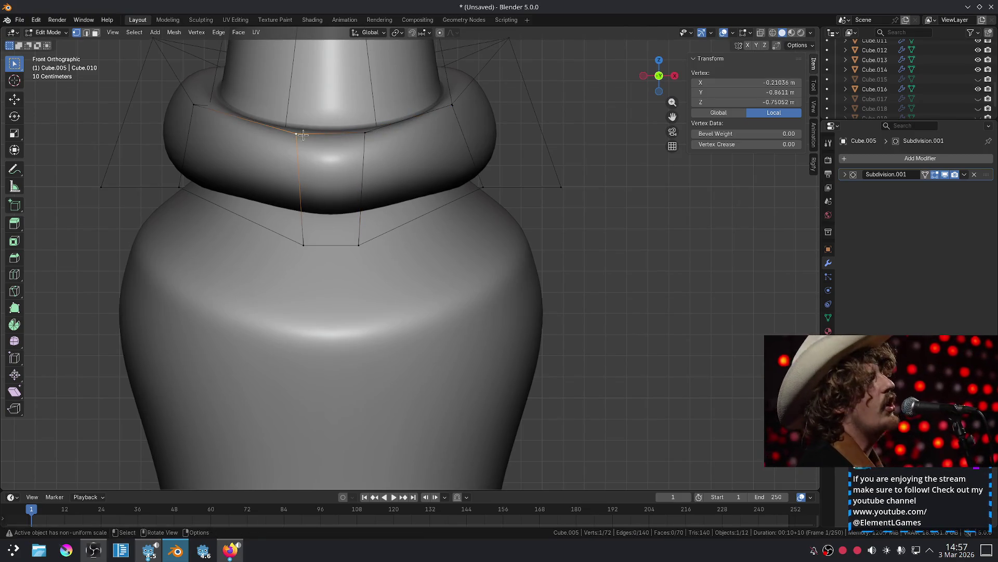
key("g")
left_click(312, 132)
Adjust the collar's lower front vertex and return to Object Mode.
left_click(303, 245)
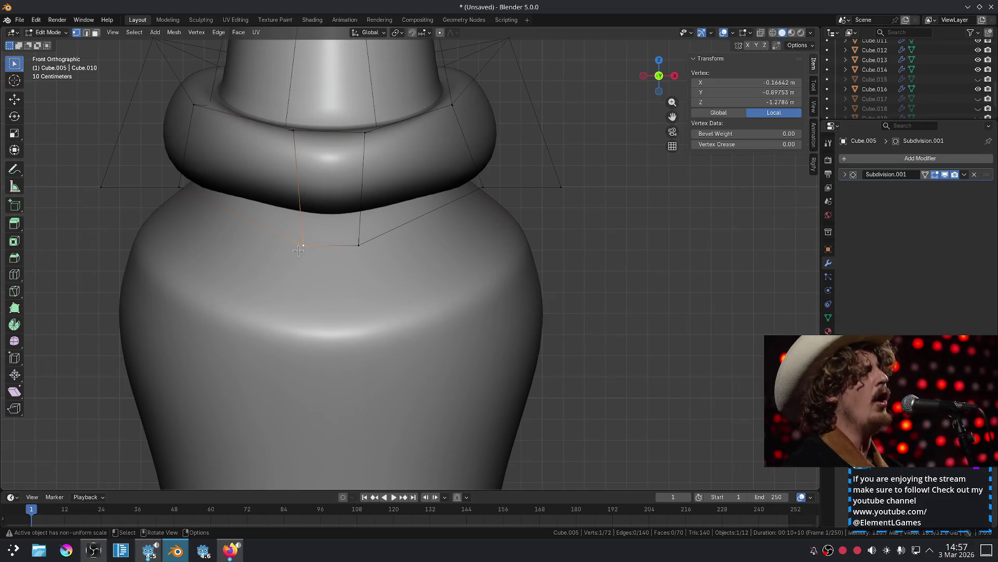
key("g")
left_click(349, 250)
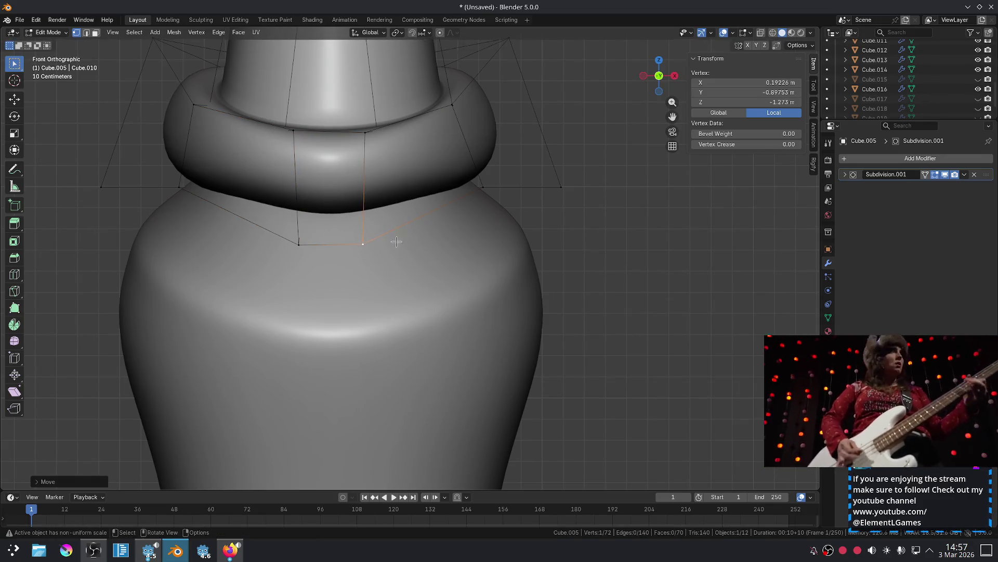
key("Tab")
scroll(539, 211, "down", 6)
scroll(539, 210, "down", 3)
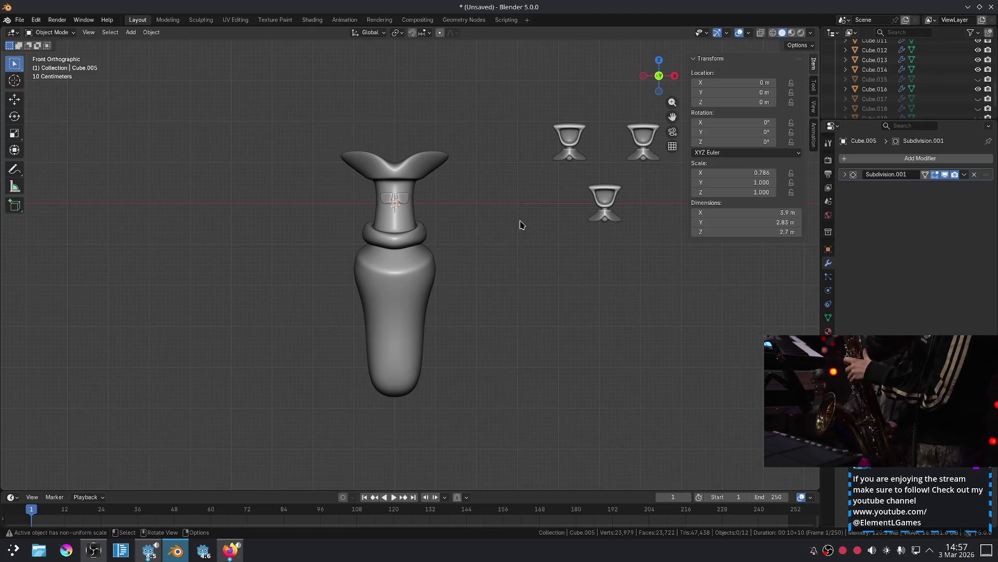
scroll(521, 225, "up", 3)
scroll(513, 302, "up", 3)
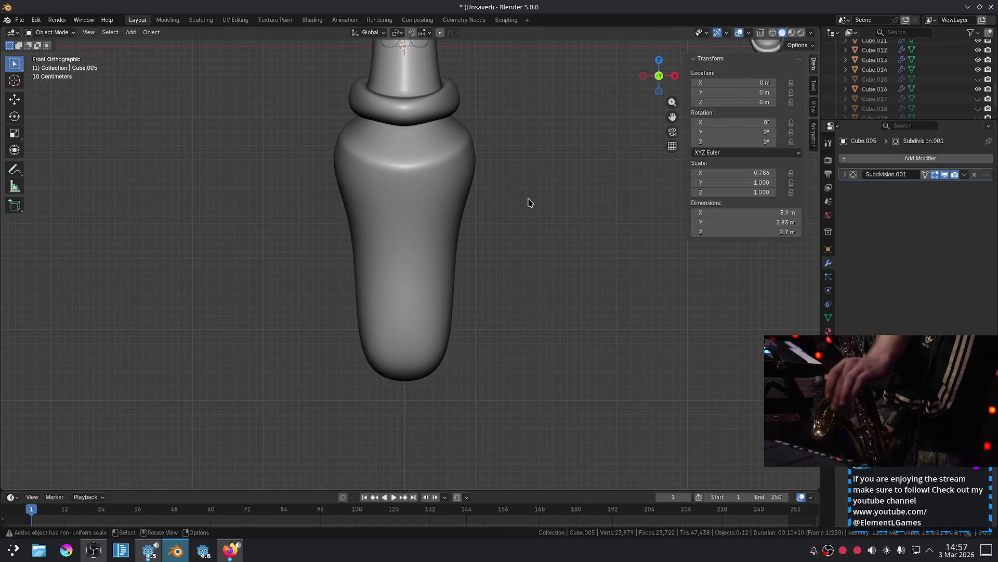
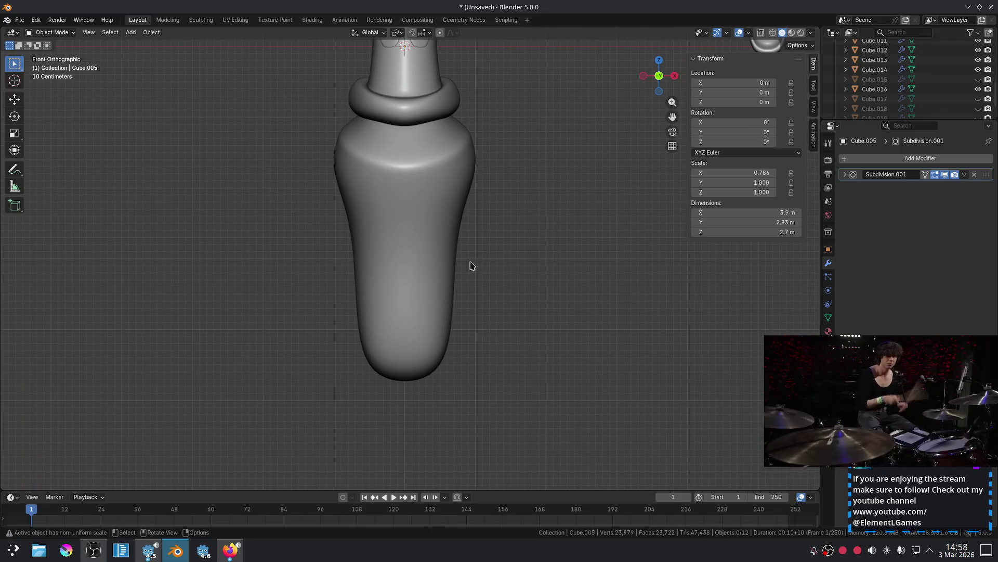
Unhide the leg and arm objects (Cube.019, Cube.018) and delete them both.
scroll(468, 266, "down", 2)
scroll(985, 103, "down", 2)
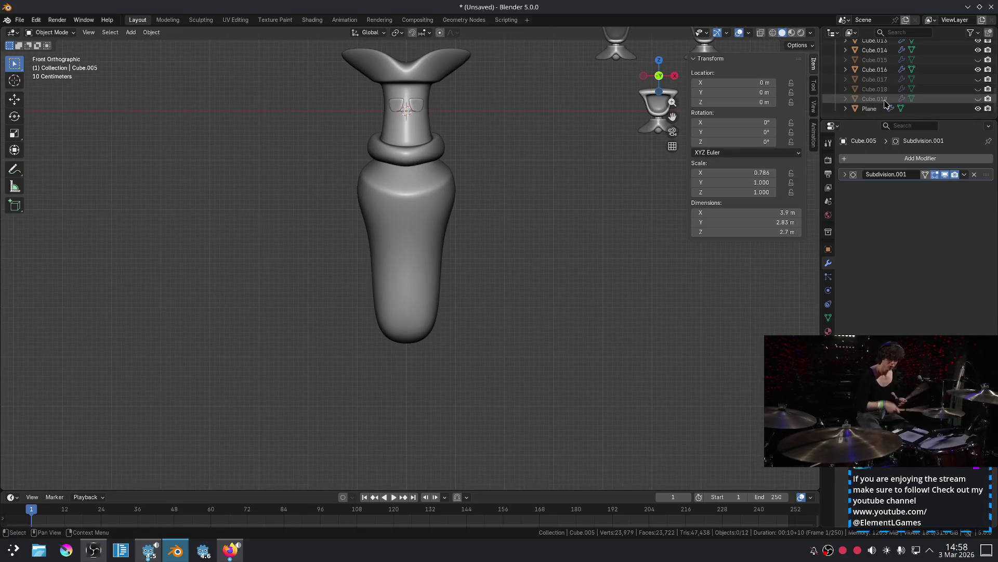
left_click(979, 99)
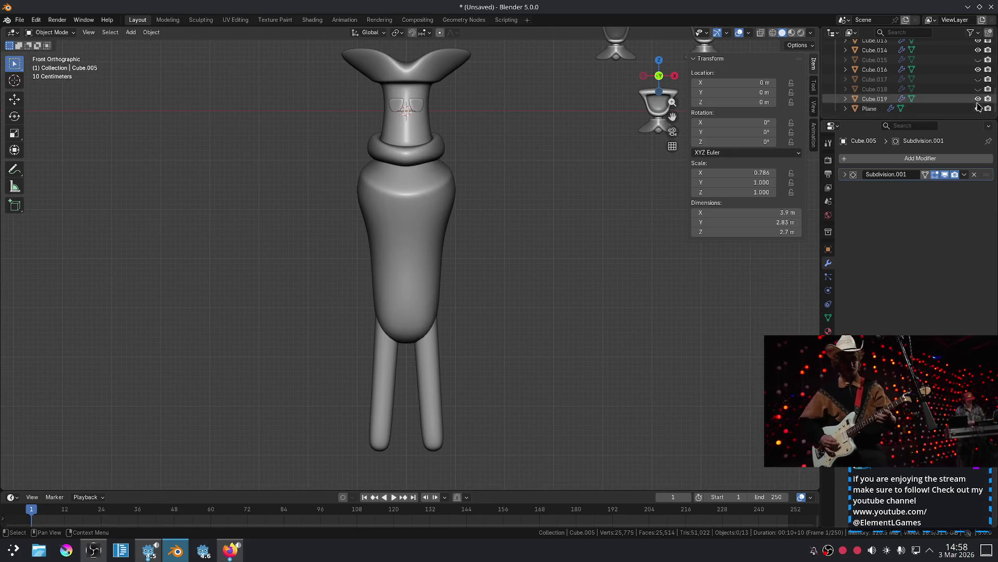
left_click(978, 89)
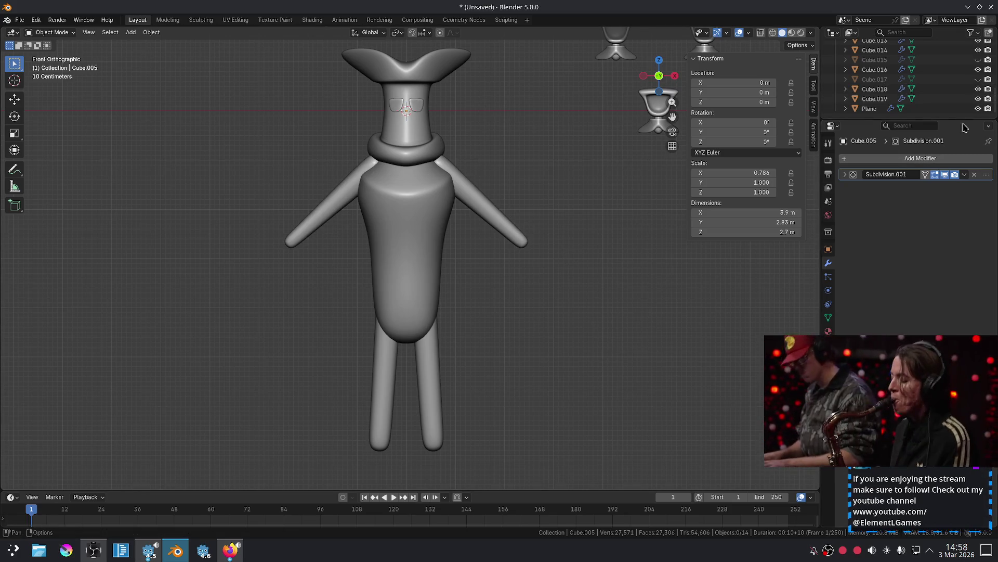
left_click(960, 99)
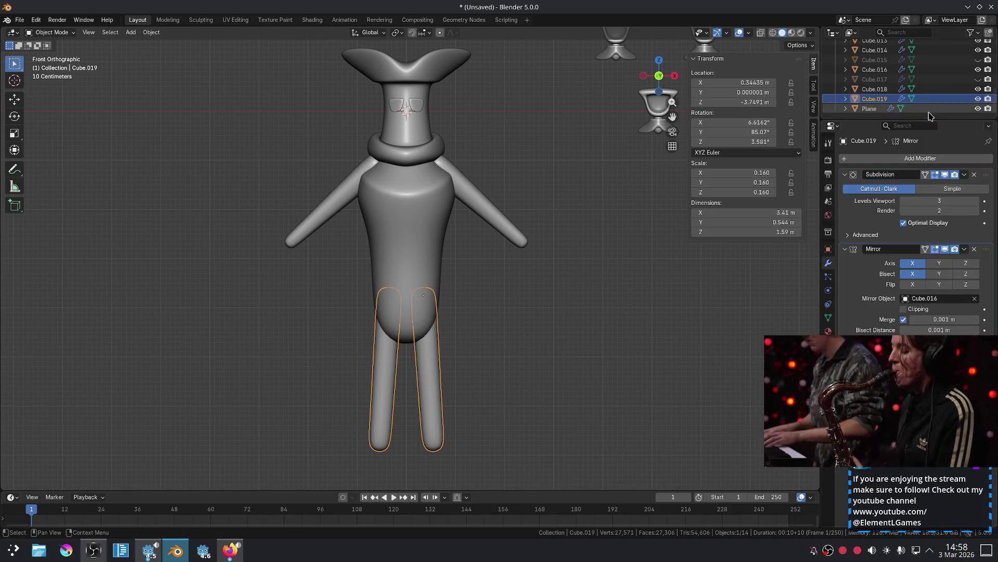
key("Delete")
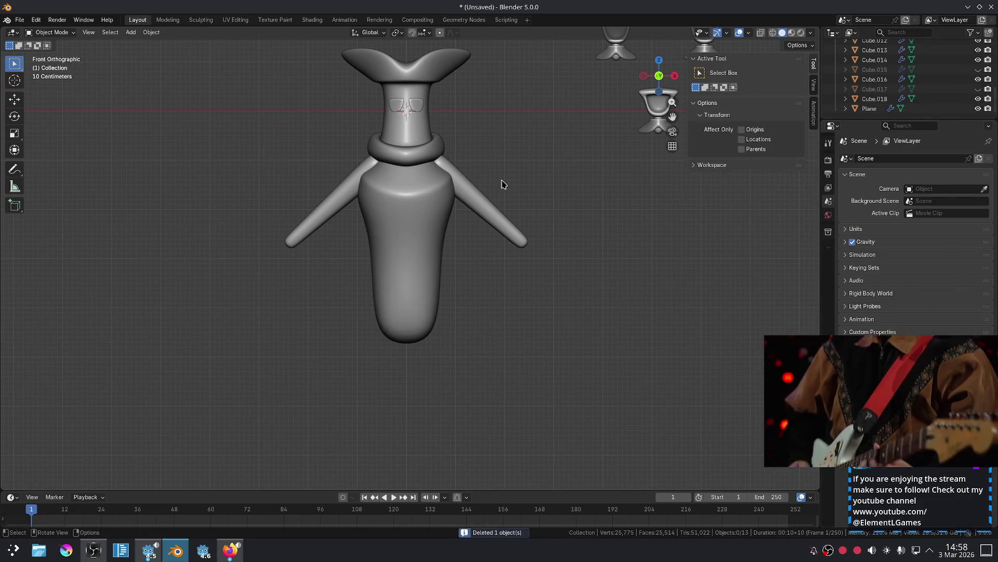
left_click(476, 198)
key("Delete")
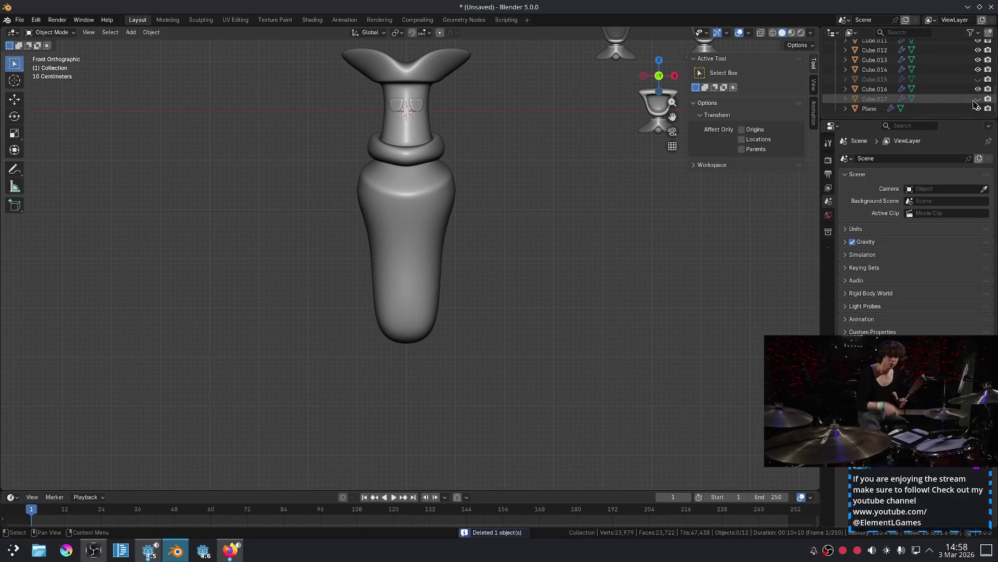
Show Cube.017, hide and restore the long body Cube.016, then select Cube.017.
left_click(977, 99)
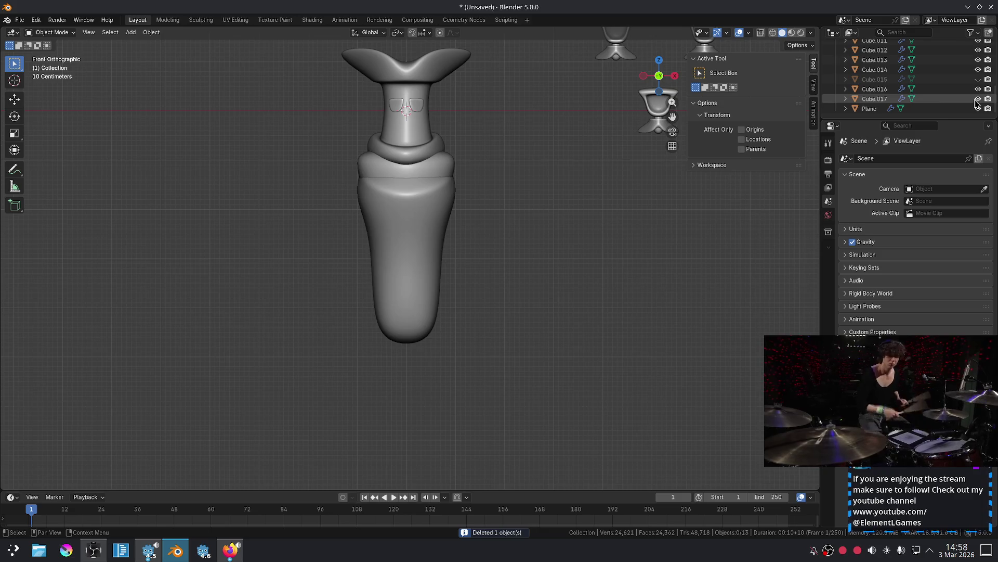
left_click(435, 231)
key("h")
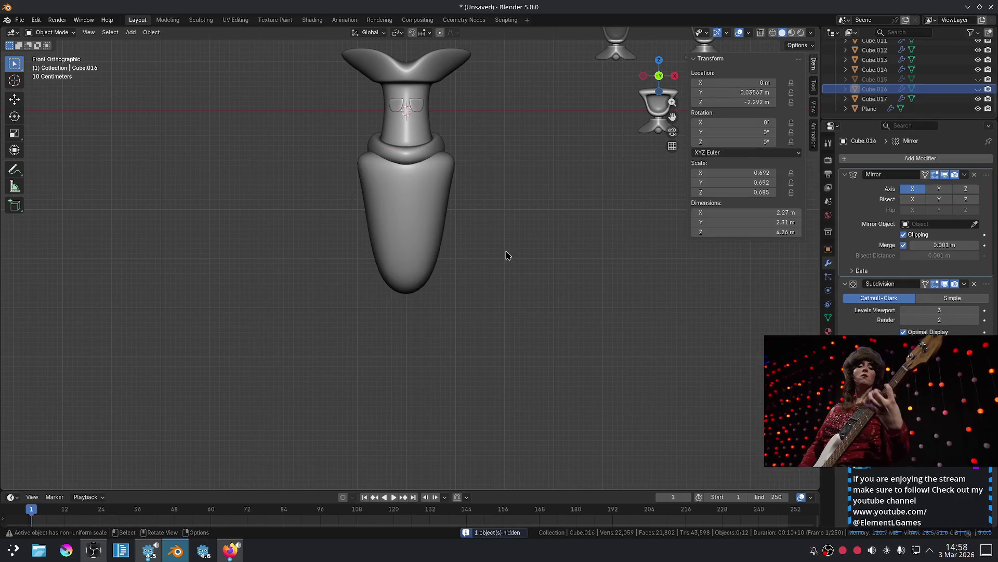
key("alt+h")
left_click(455, 166)
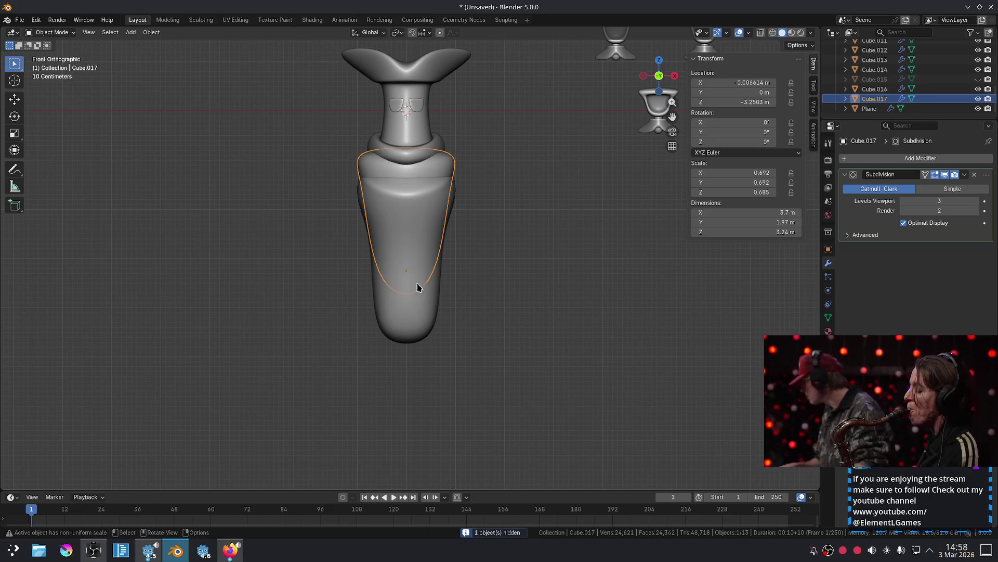
Hide the long body Cube.016 and compare visibility of the legs, tapered and long bodies.
left_click(437, 283)
key("h")
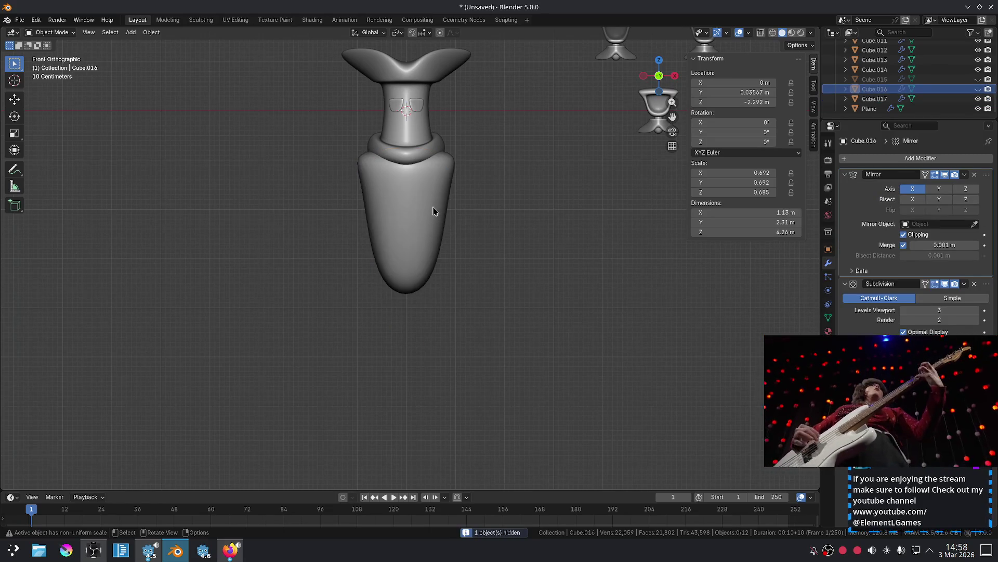
left_click(978, 80)
left_click(978, 81)
left_click(977, 98)
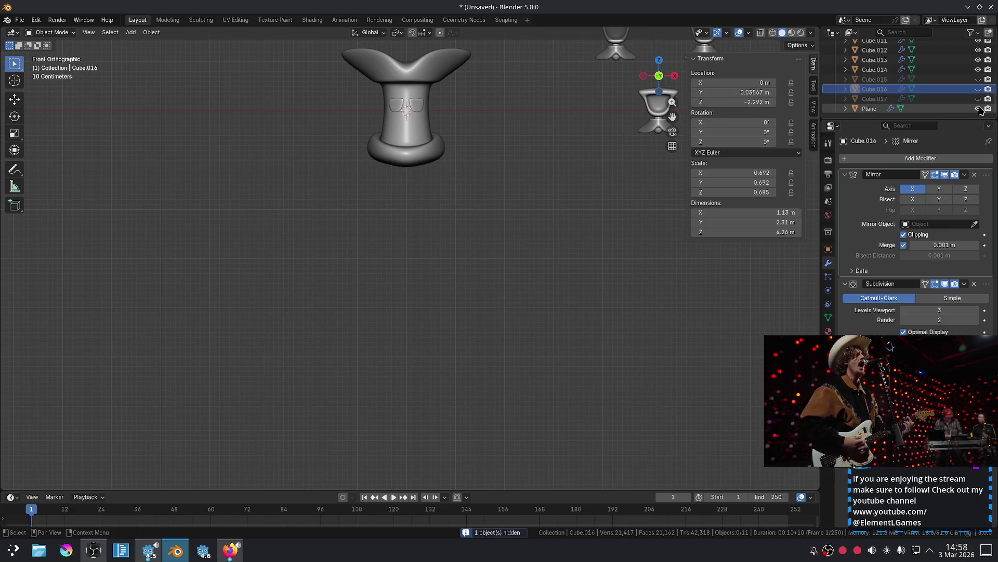
left_click(978, 109)
left_click(978, 99)
Keep toggling visibility until only the shorter tapered body Cube.017 is shown.
left_click(978, 99)
left_click(978, 82)
left_click(978, 82)
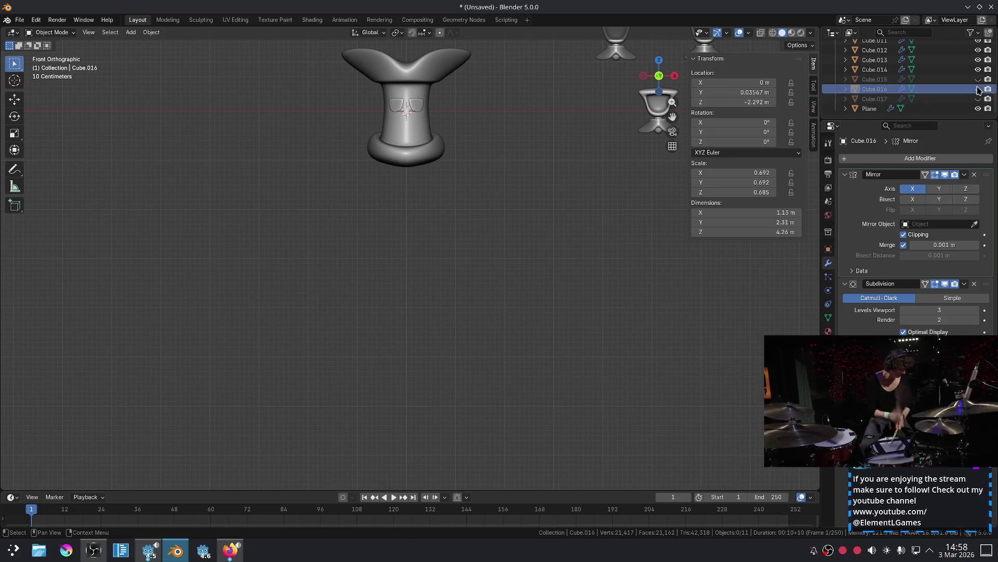
left_click(978, 98)
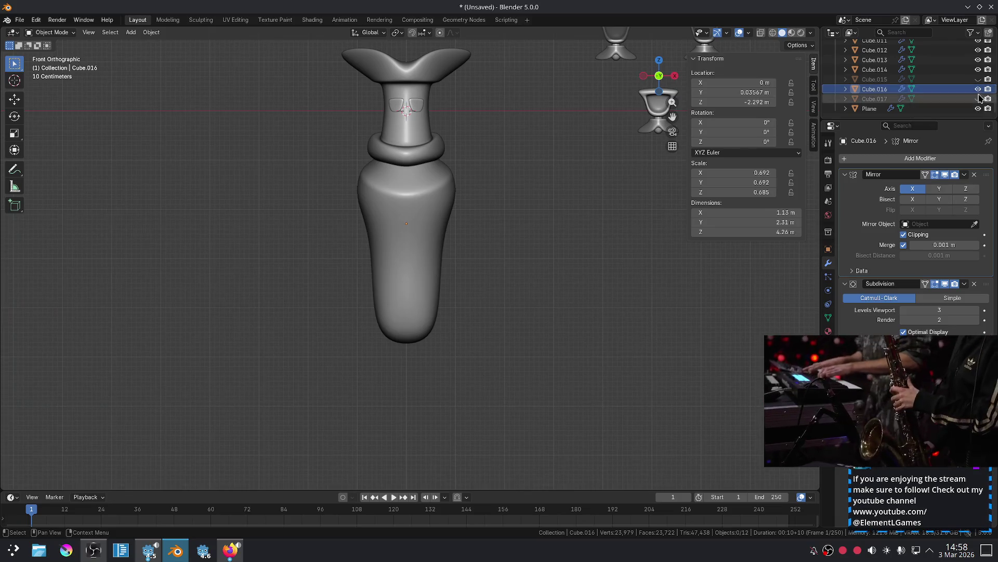
left_click(978, 89)
left_click(978, 89)
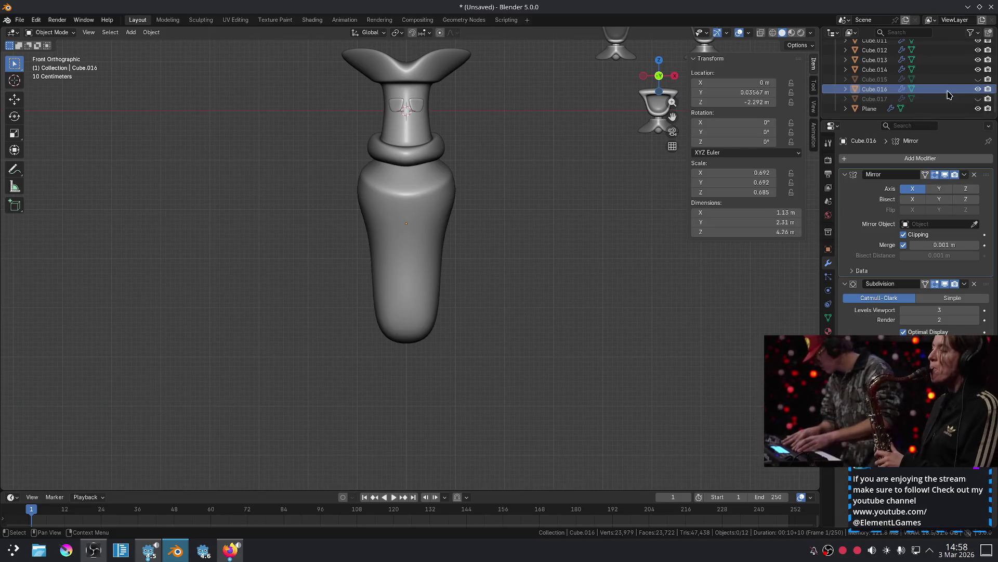
left_click(960, 90)
left_click(978, 89)
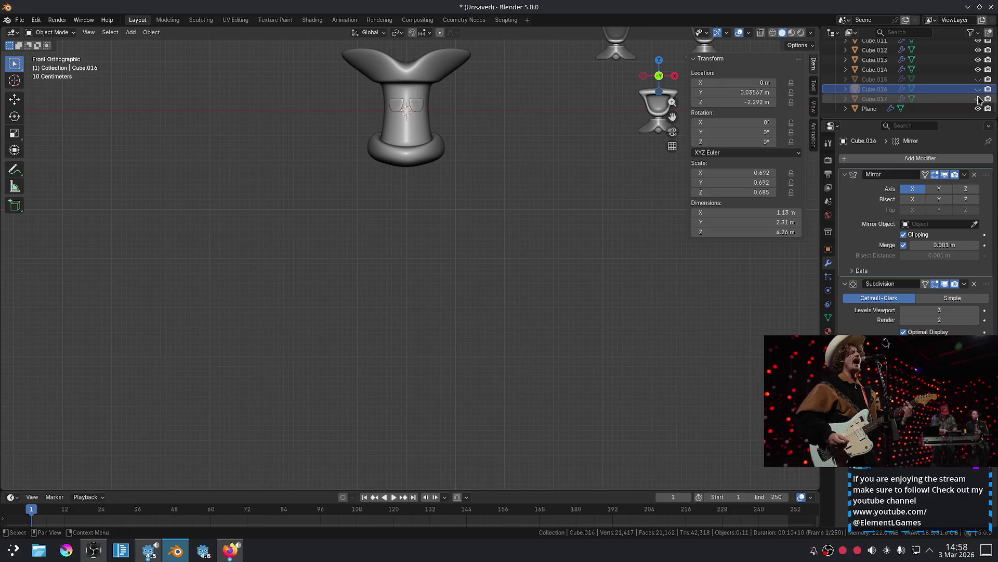
left_click(979, 99)
Lower the tapered body Cube.017 vertically along Z and inspect it up close.
left_click(399, 212)
key("g")
key("z")
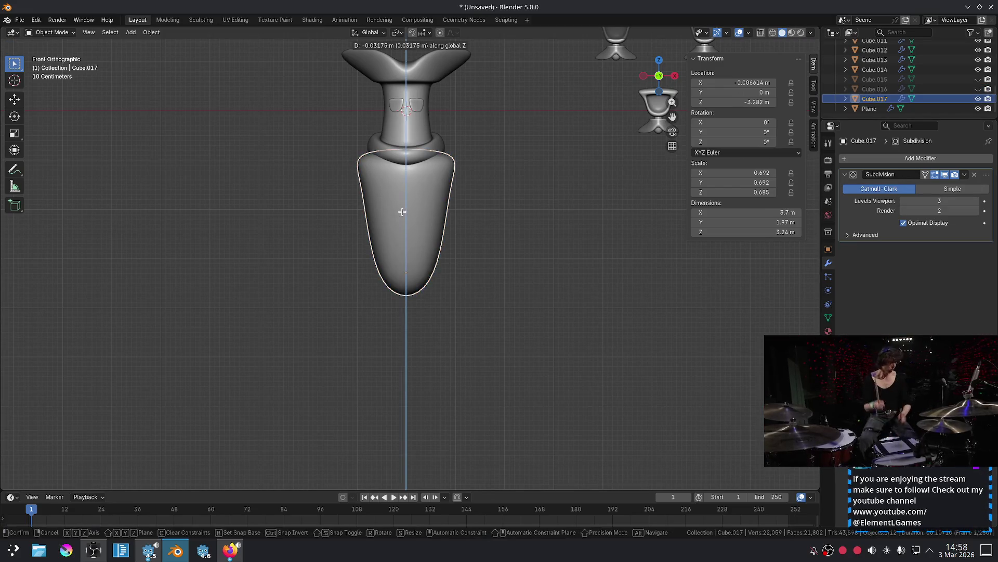
left_click(424, 218)
left_click(523, 233)
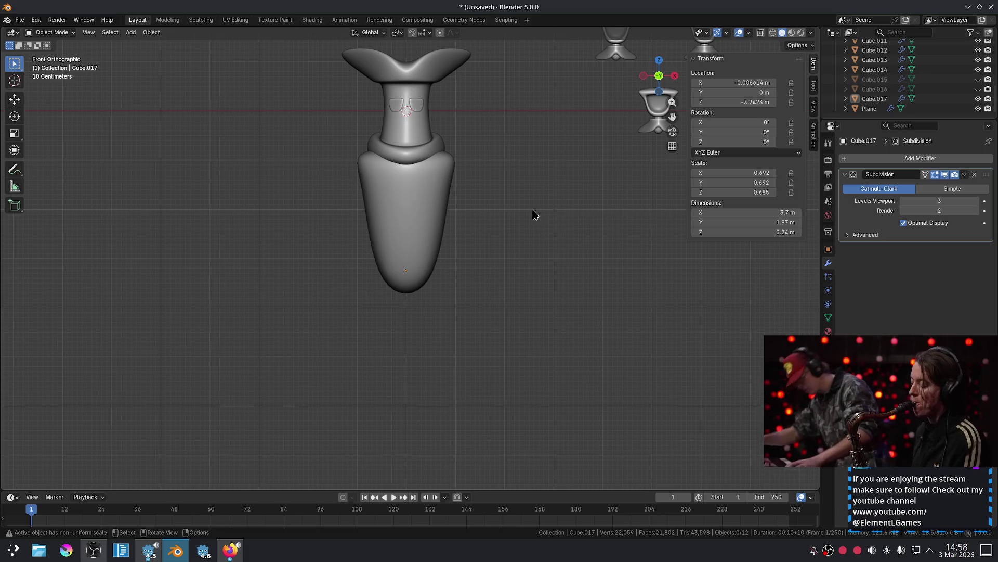
scroll(536, 215, "up", 3)
mouse_move(856, 377)
left_mouse_down()
mouse_move(841, 218)
mouse_move(653, 354)
mouse_move(783, 371)
left_mouse_up()
scroll(530, 285, "down", 3)
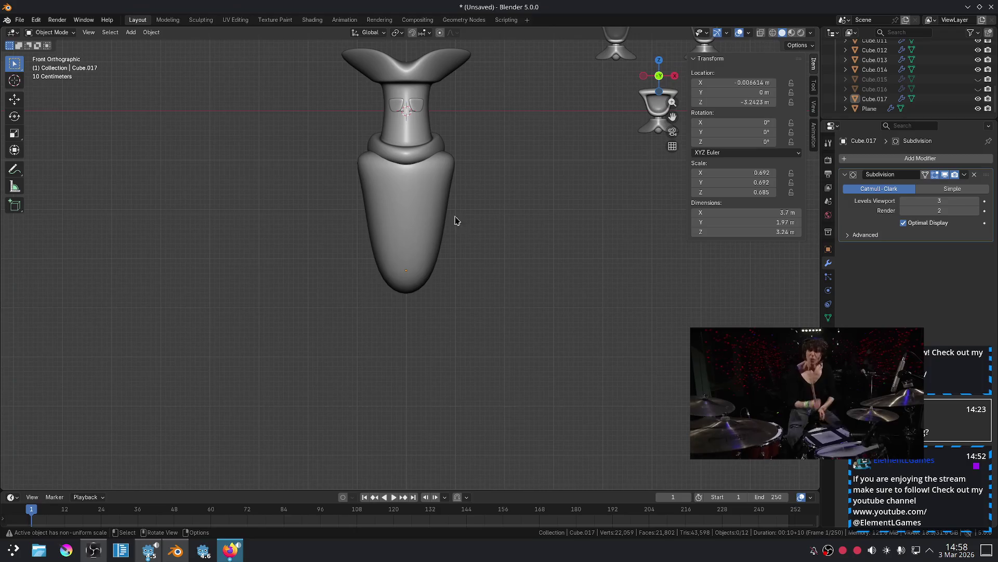
middle_click_drag(456, 223, 457, 294, "shift")
scroll(461, 279, "up", 3)
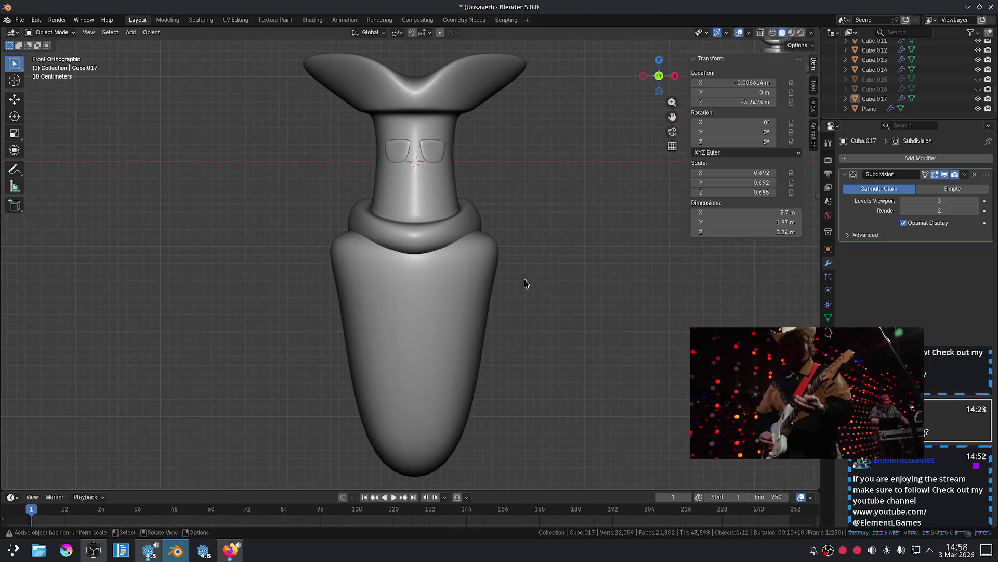
Compare the long body against the lowered tapered body by swapping their visibility.
left_click(978, 89)
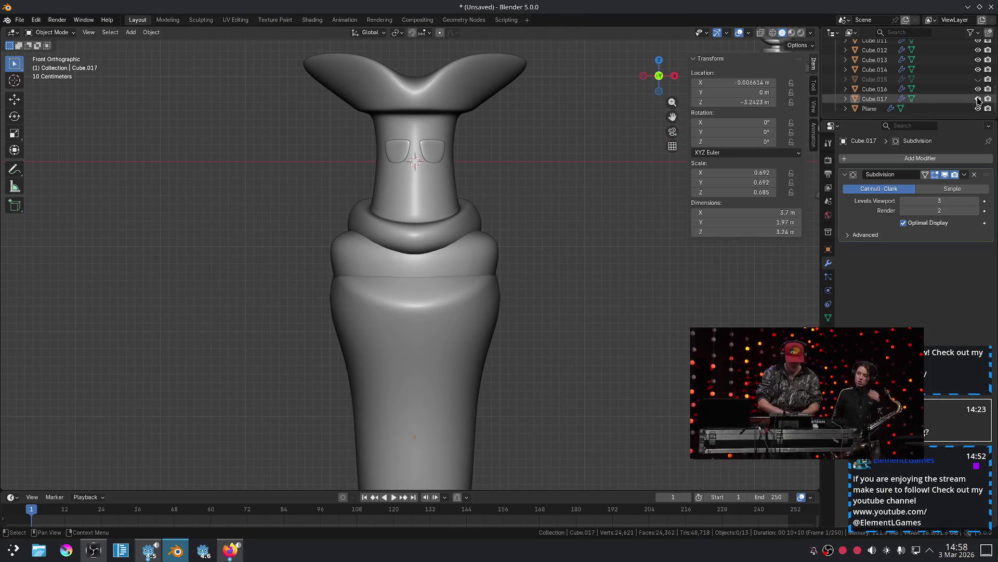
left_click(978, 99)
scroll(564, 205, "down", 4)
mouse_move(547, 226)
middle_mouse_down("ctrl")
mouse_move(528, 224)
mouse_move(549, 242)
middle_mouse_up("ctrl")
left_click(978, 89)
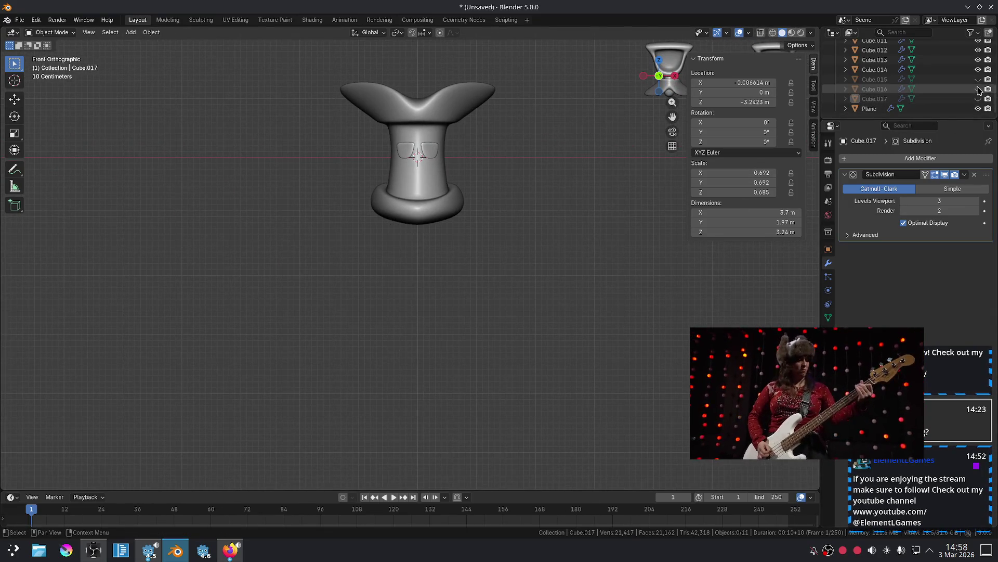
left_click(978, 98)
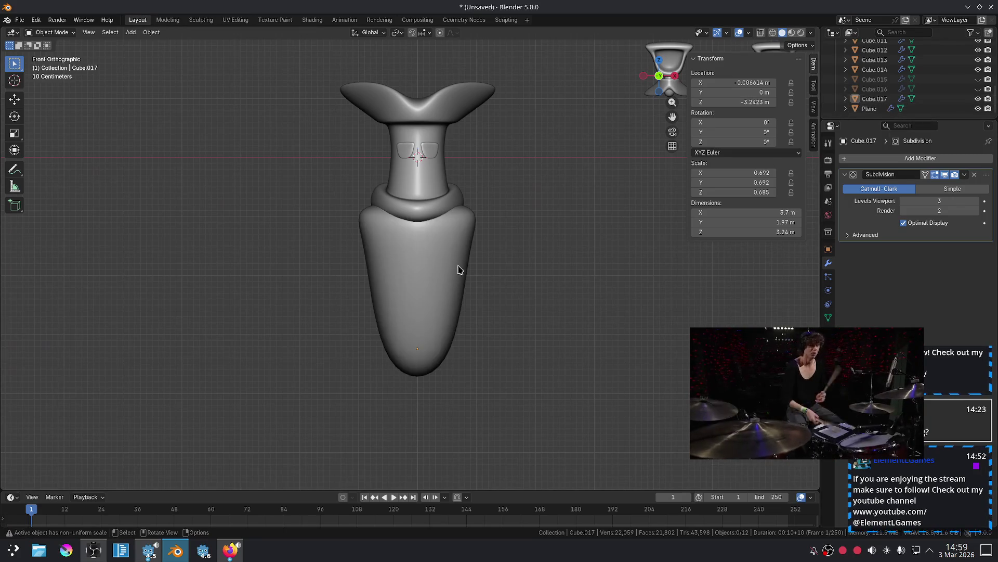
Nudge Cube.017 down to Z −3.3217 m, then hide it and show Cube.016.
left_click(440, 268)
key("g")
key("z")
left_click(541, 222)
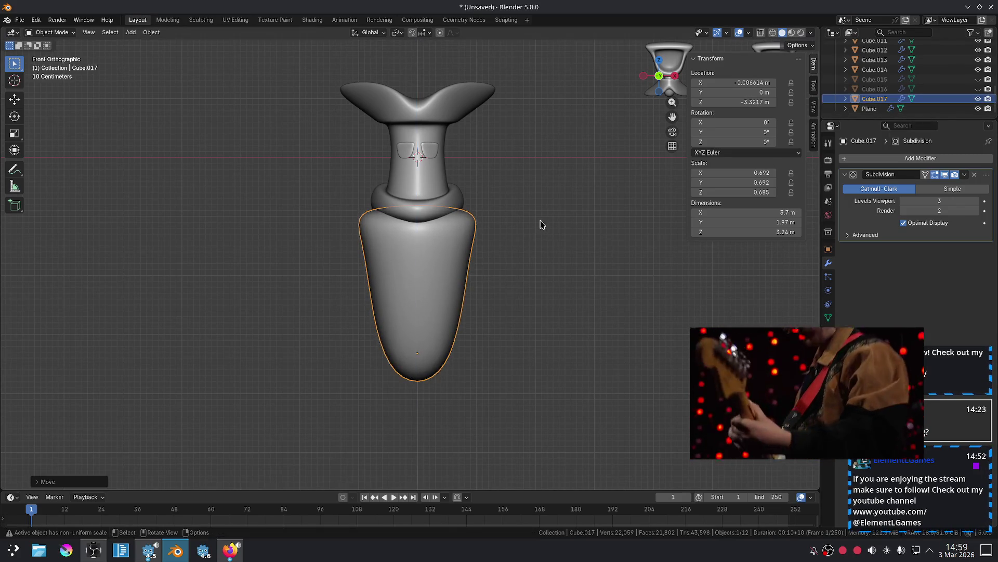
left_click(541, 222)
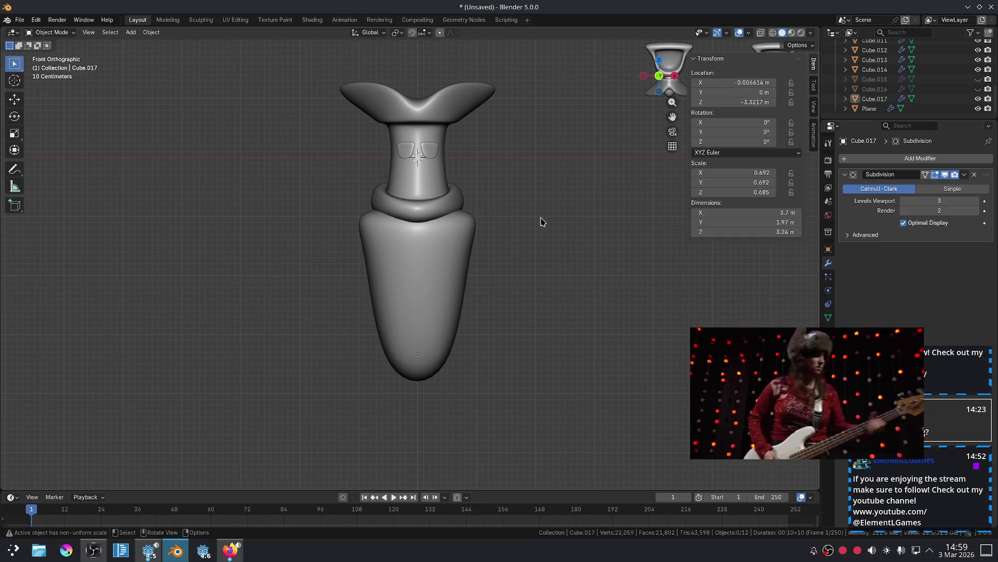
left_click(978, 89)
left_click(978, 98)
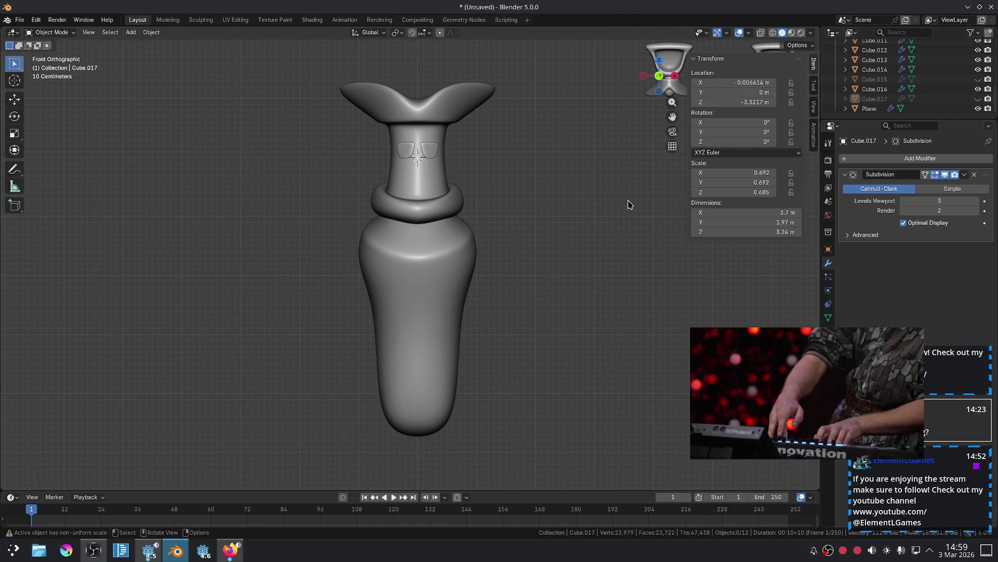
scroll(515, 234, "up", 3)
Move an edge near the top of Cube.016 down along Z to round its shoulder.
left_click(476, 232)
key("Tab")
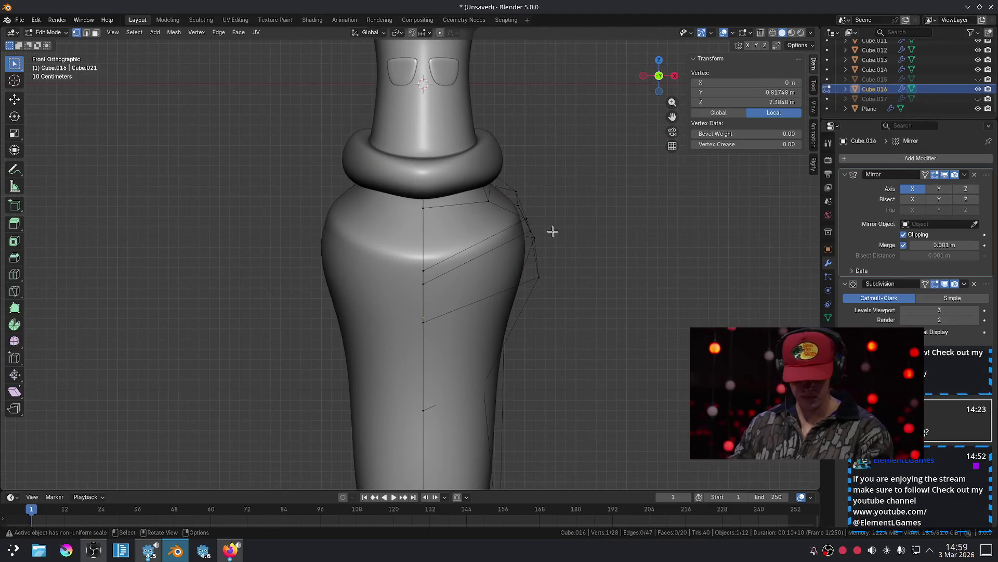
key("2")
left_click(503, 226)
key("g")
key("z")
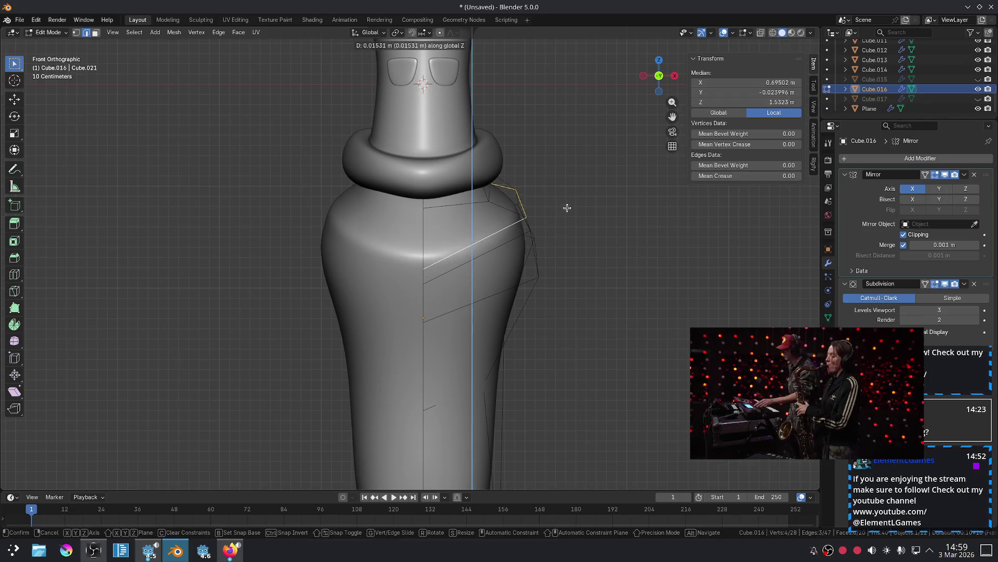
left_click(575, 193)
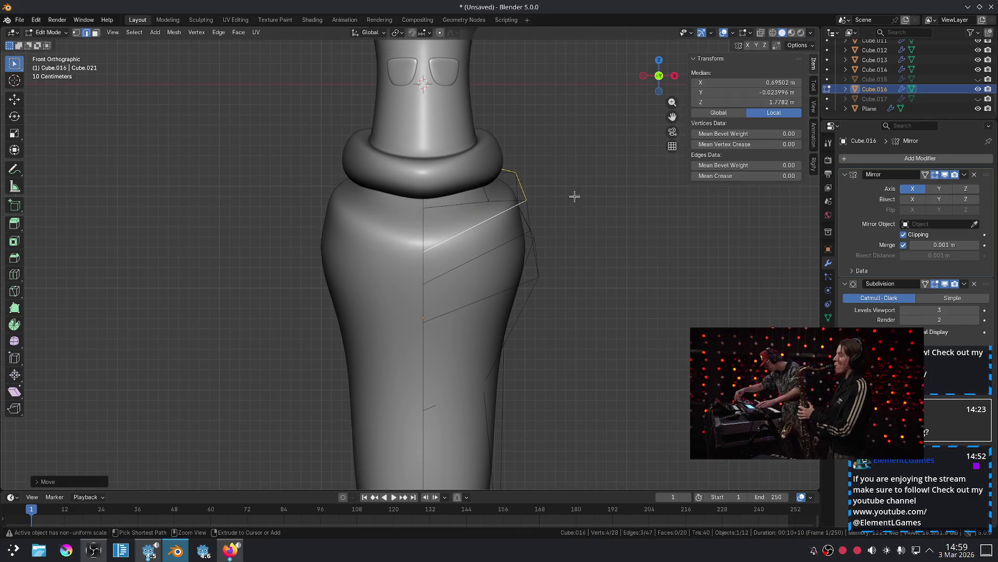
key("g")
key("z")
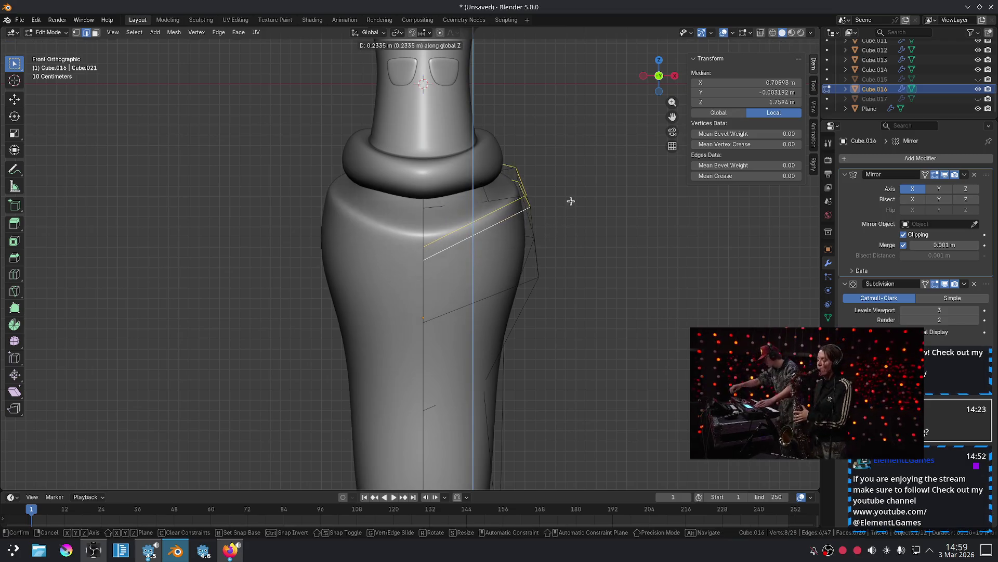
left_click(564, 216)
key("Tab")
left_click(610, 227)
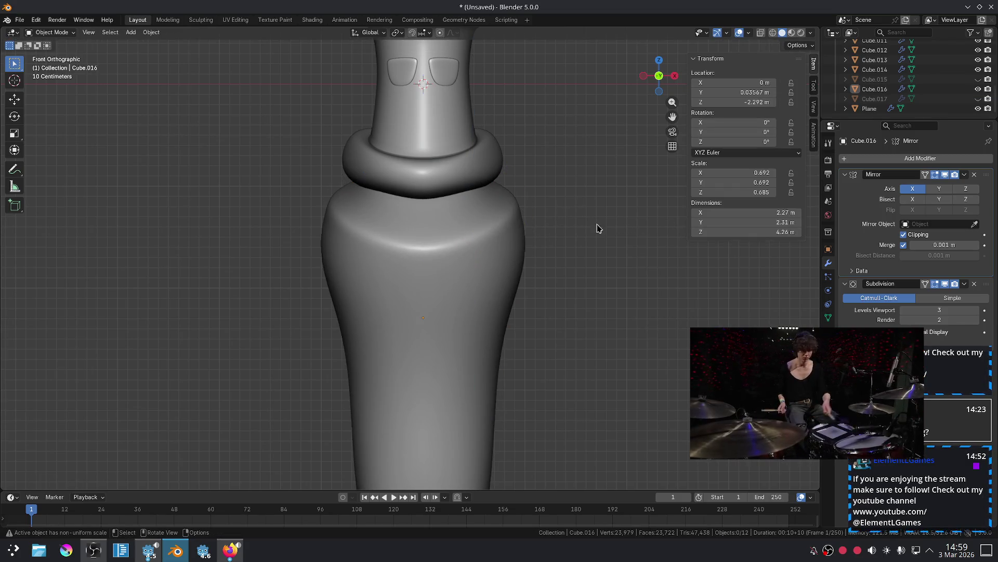
Inspect the body's shoulder edge from an angle in Edit Mode, then deselect.
scroll(572, 230, "down", 4)
scroll(416, 229, "up", 4)
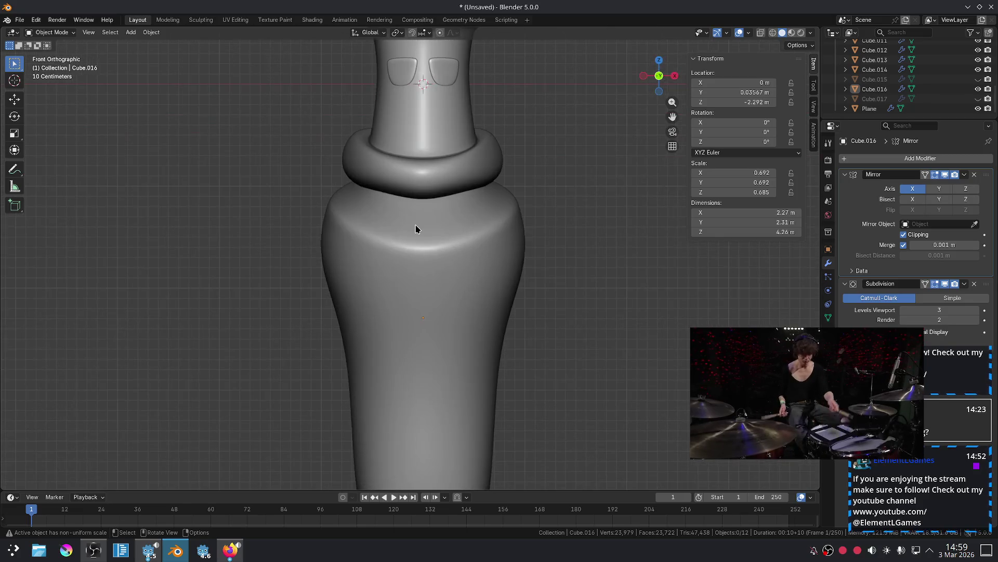
mouse_move(416, 229)
middle_mouse_down()
mouse_move(522, 235)
mouse_move(519, 250)
mouse_move(395, 234)
mouse_move(361, 242)
mouse_move(385, 222)
middle_mouse_up()
left_click(385, 223)
scroll(399, 221, "up", 2)
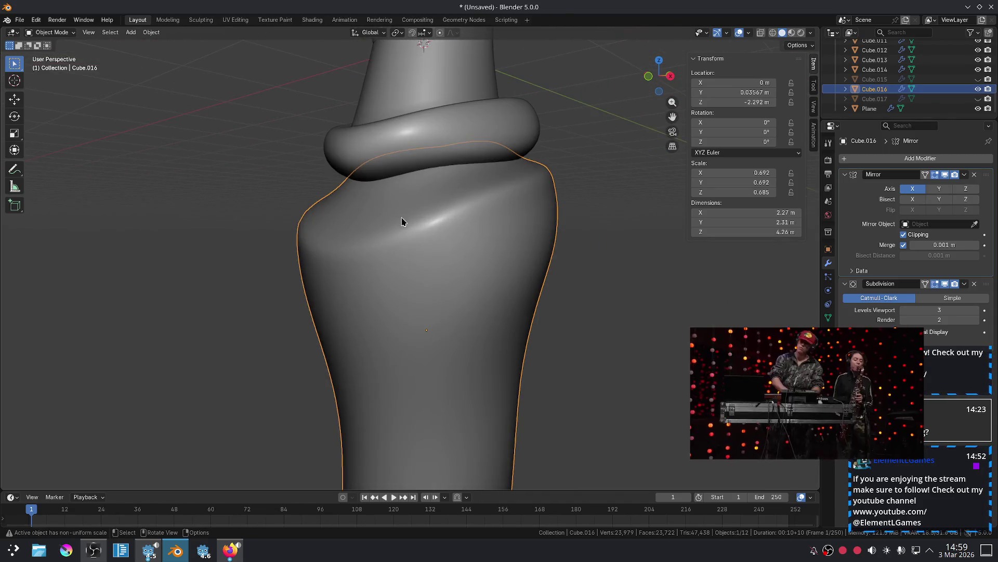
key("Tab")
left_click(474, 198)
mouse_move(474, 199)
middle_mouse_down()
mouse_move(550, 250)
mouse_move(530, 250)
middle_mouse_up()
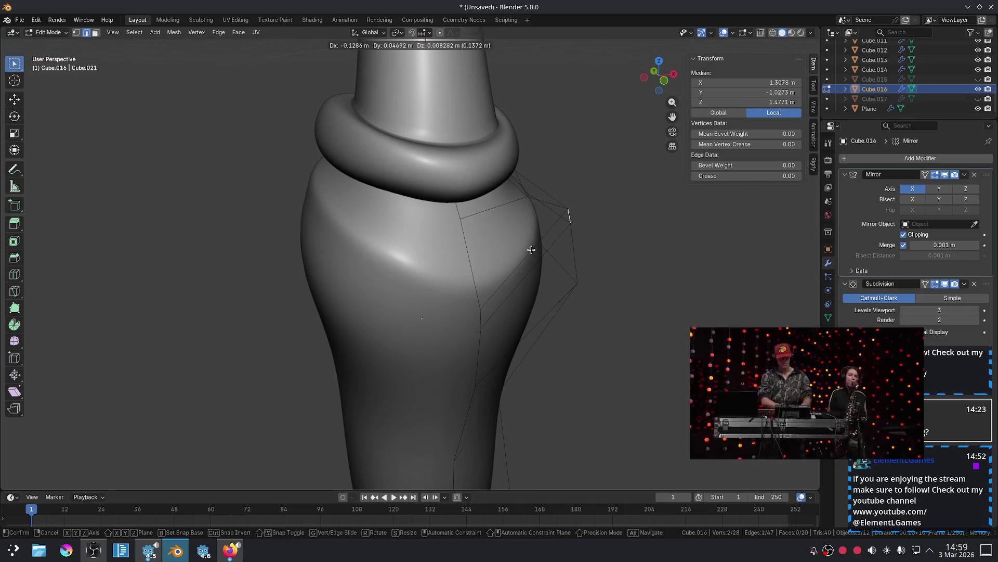
key("Tab")
left_click(596, 183)
Check the vase body's silhouette in Front Orthographic view.
key("KP_1")
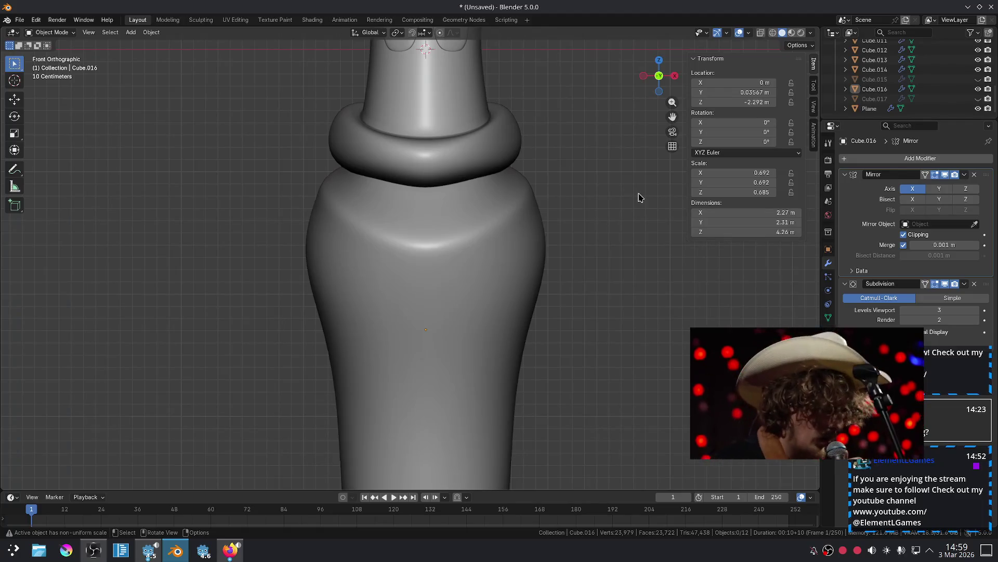
scroll(613, 250, "down", 5)
scroll(546, 225, "up", 6)
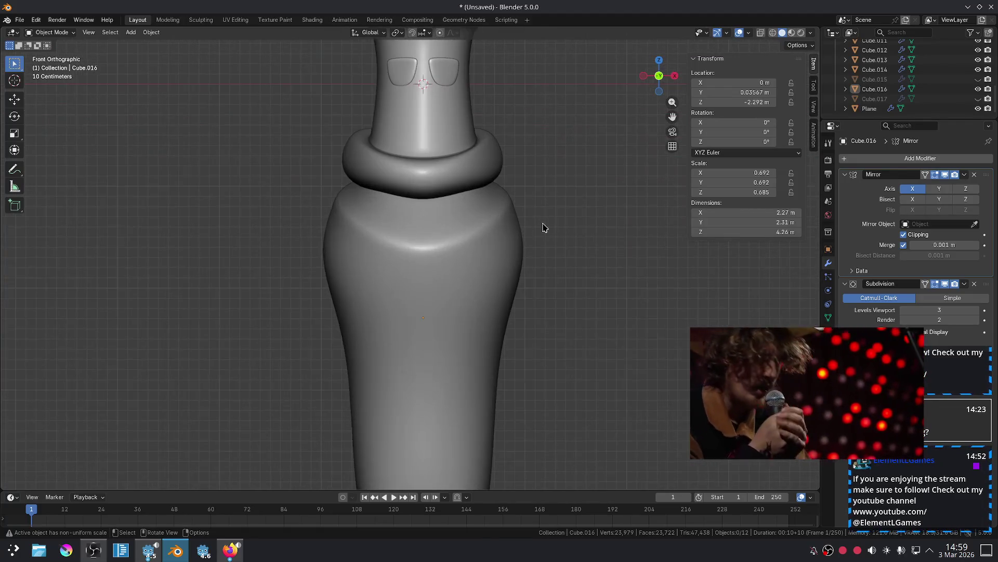
scroll(531, 231, "down", 3)
mouse_move(540, 255)
middle_mouse_down("shift")
mouse_move(494, 192)
mouse_move(523, 236)
mouse_move(535, 283)
mouse_move(526, 248)
mouse_move(514, 244)
middle_mouse_up("shift")
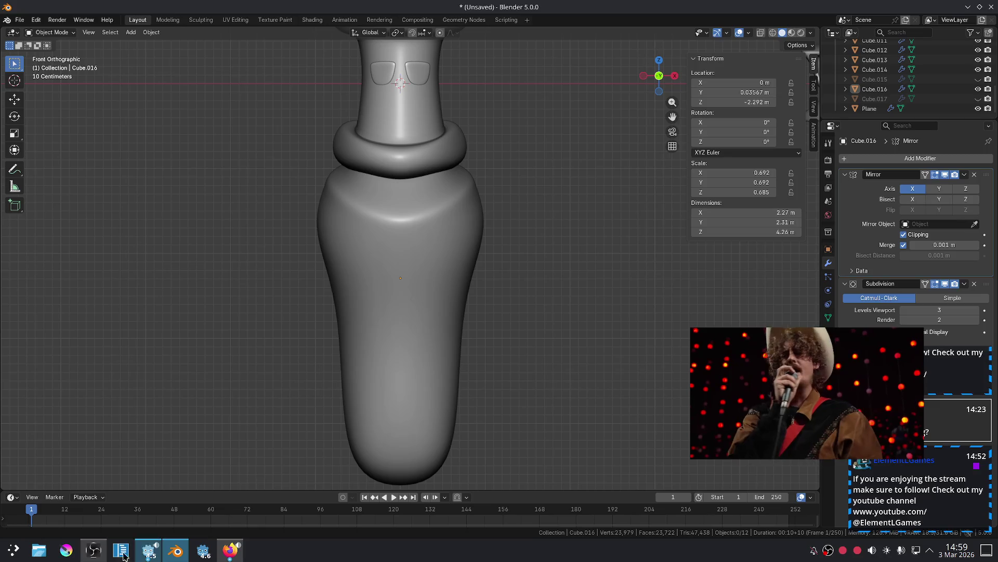
left_click(95, 552)
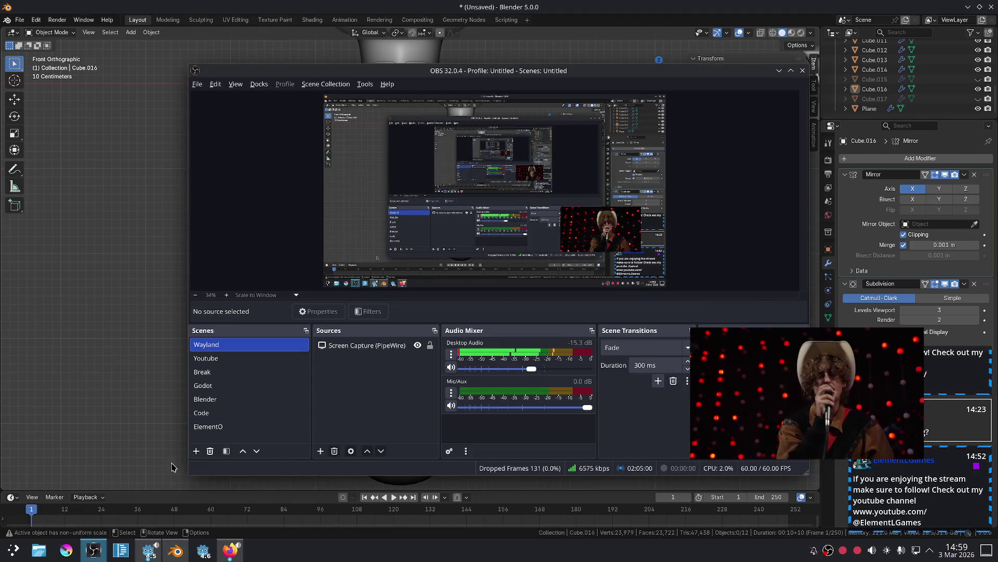
Re-pick HyperX SoloCast Pro as the Mic/Aux device and adjust its volume.
left_click(457, 394)
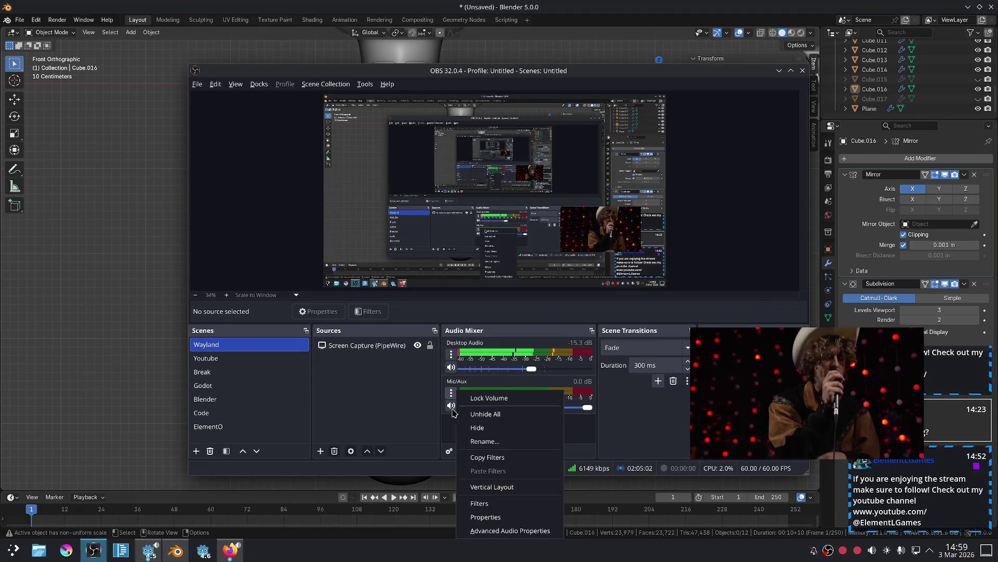
left_click(494, 517)
left_click(441, 138)
left_click(434, 151)
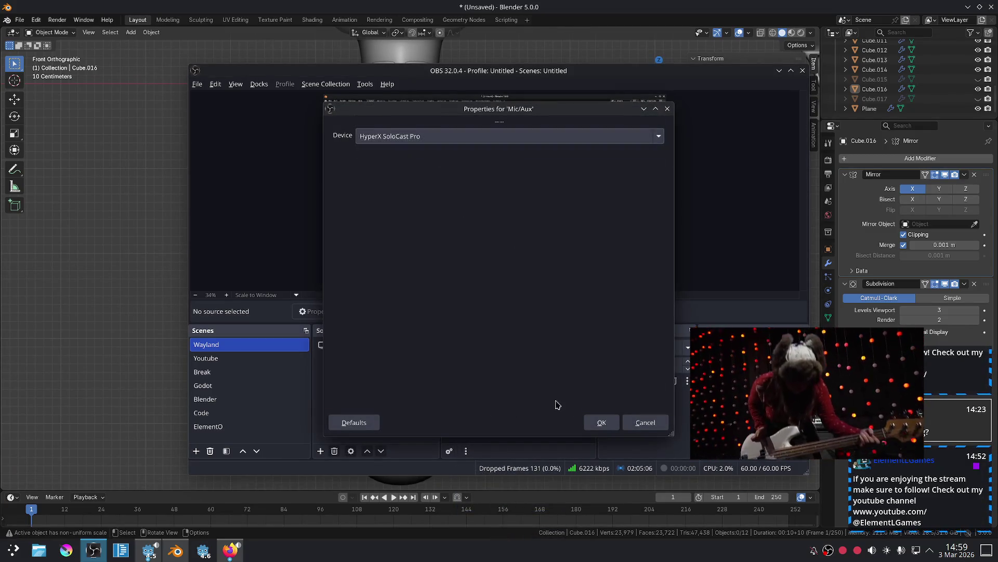
left_click(588, 419)
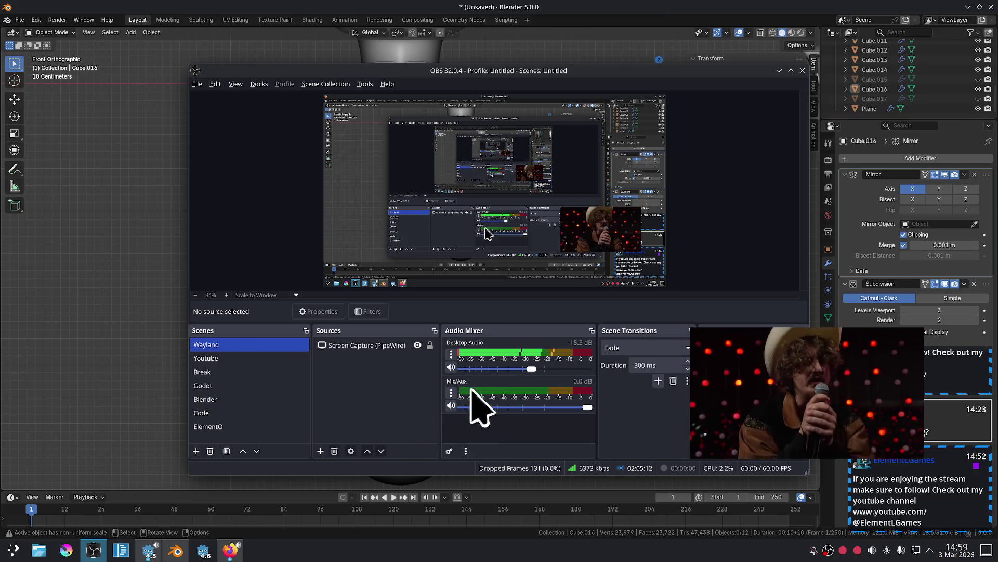
mouse_move(586, 408)
left_mouse_down()
mouse_move(551, 418)
mouse_move(632, 417)
left_mouse_up()
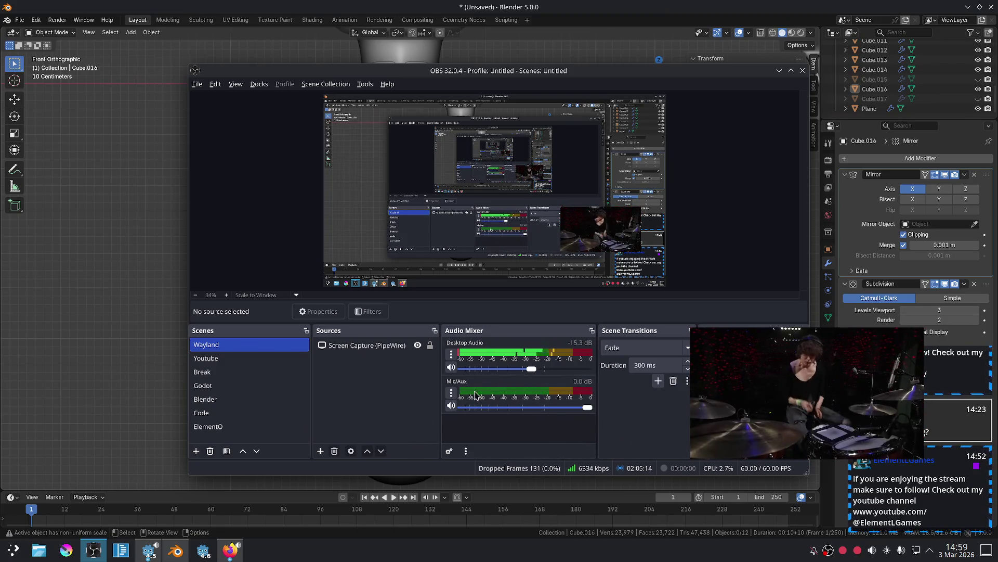
scroll(901, 552, "up", 1)
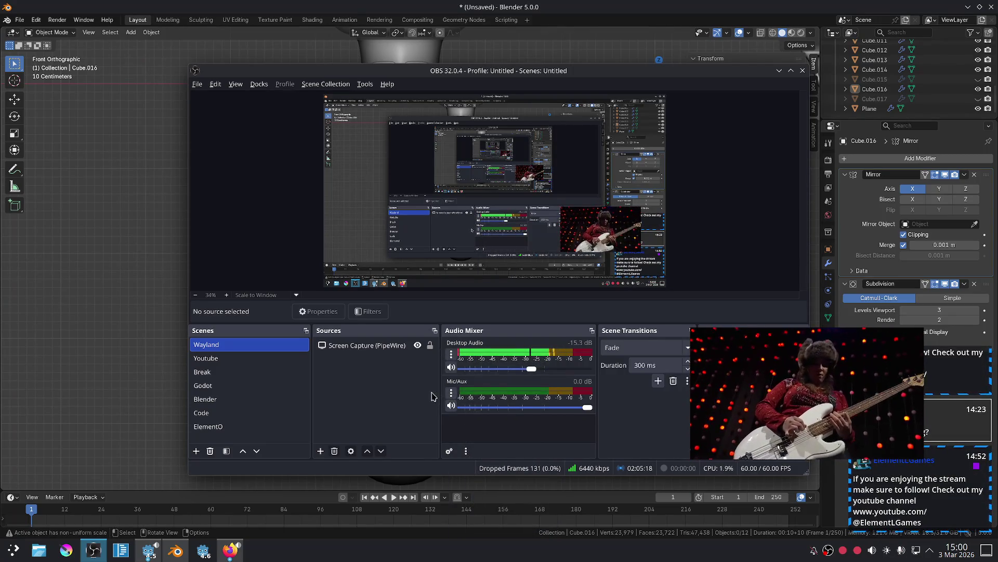
Switch the Mic/Aux device to Default, then back to HyperX SoloCast Pro.
left_click(451, 393)
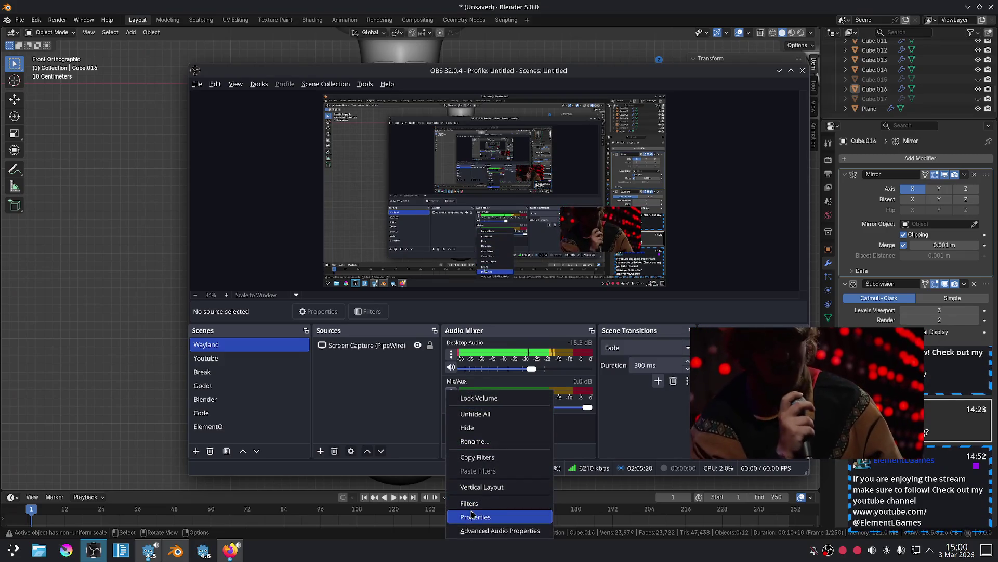
left_click(472, 515)
left_click(406, 134)
left_click(403, 125)
left_click(602, 422)
left_click(451, 393)
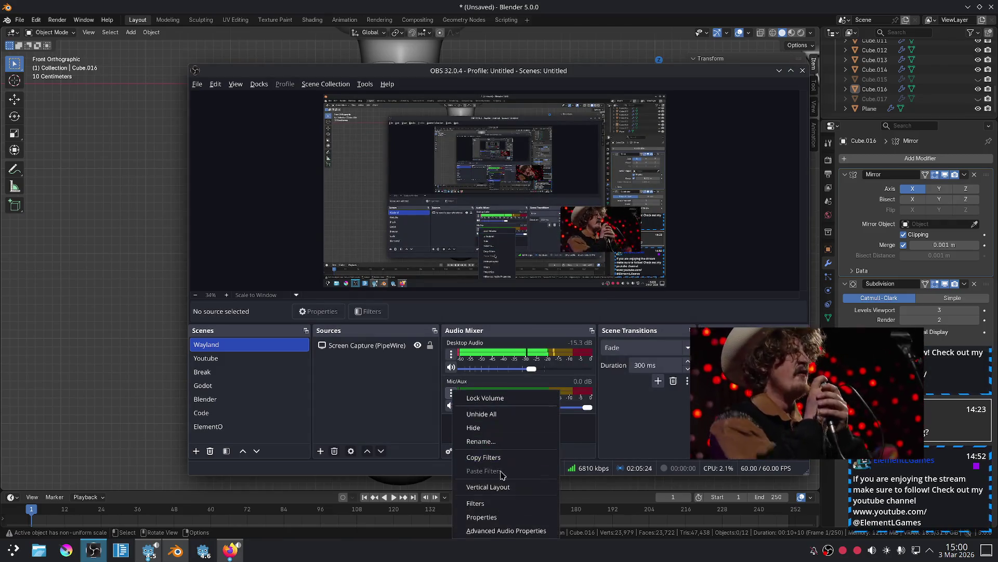
left_click(481, 516)
left_click(405, 135)
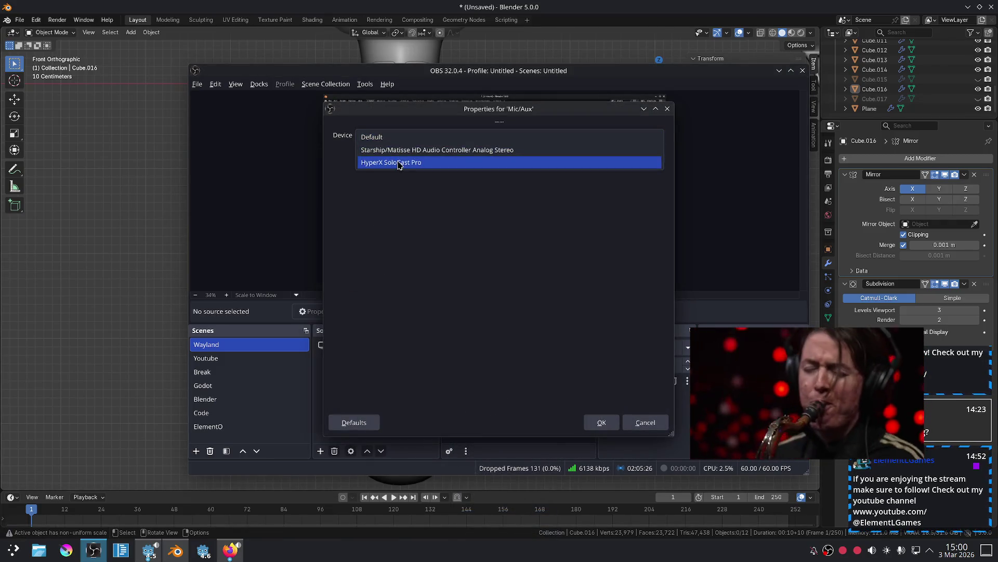
left_click(400, 162)
left_click(602, 422)
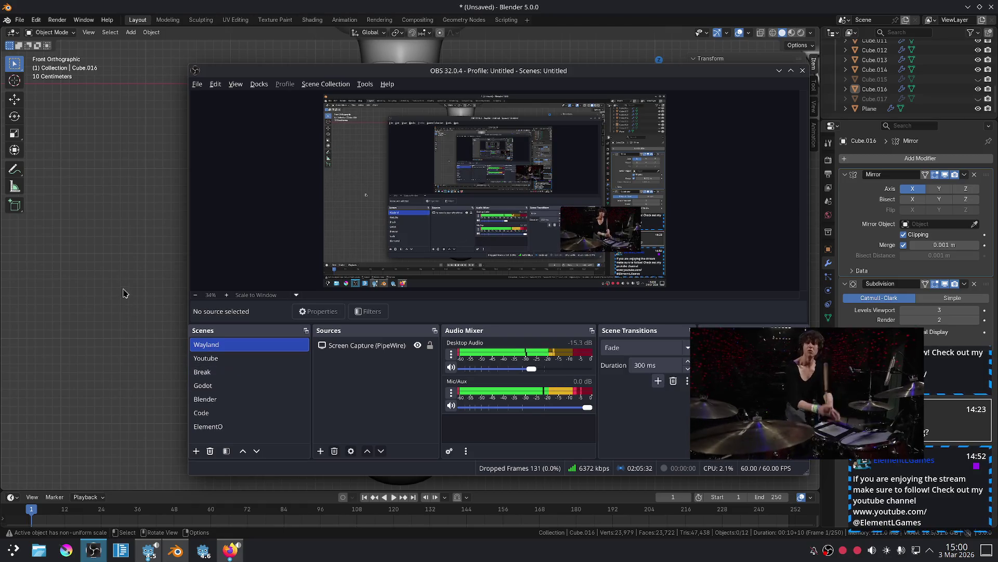
Return to Blender and select the vase-shaped body in the front view.
left_click(121, 269)
scroll(447, 268, "down", 4)
scroll(445, 267, "up", 4)
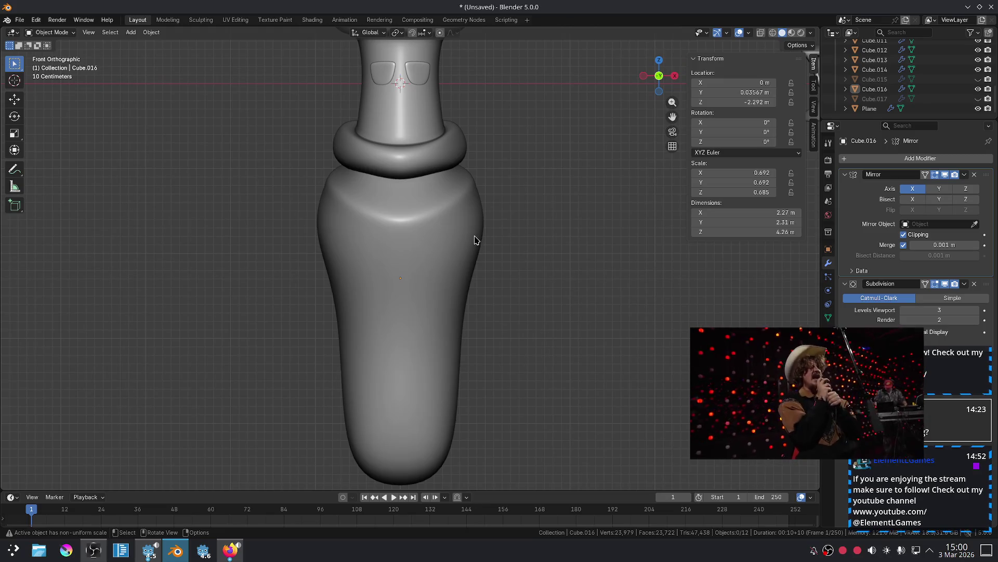
scroll(468, 238, "up", 3)
scroll(450, 226, "down", 3)
mouse_move(471, 205)
middle_mouse_down("shift")
mouse_move(473, 291)
mouse_move(468, 208)
mouse_move(469, 246)
middle_mouse_up("shift")
left_click(94, 552)
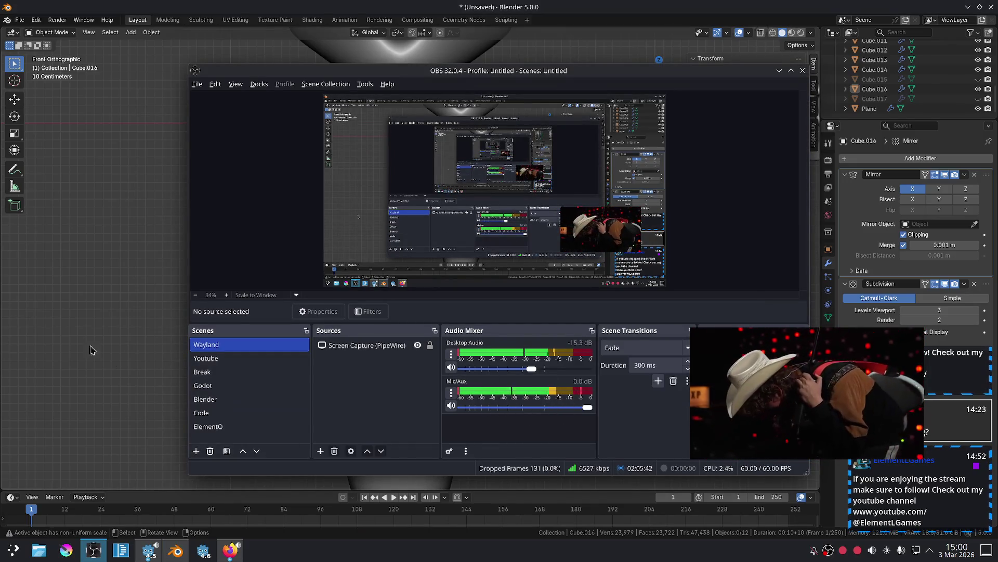
left_click(123, 249)
scroll(350, 257, "up", 5)
scroll(429, 252, "down", 2)
scroll(447, 245, "up", 2)
left_click(448, 245)
mouse_move(499, 245)
middle_mouse_down("ctrl")
mouse_move(530, 223)
mouse_move(551, 231)
mouse_move(546, 248)
mouse_move(546, 232)
middle_mouse_up("ctrl")
scroll(547, 232, "down", 2)
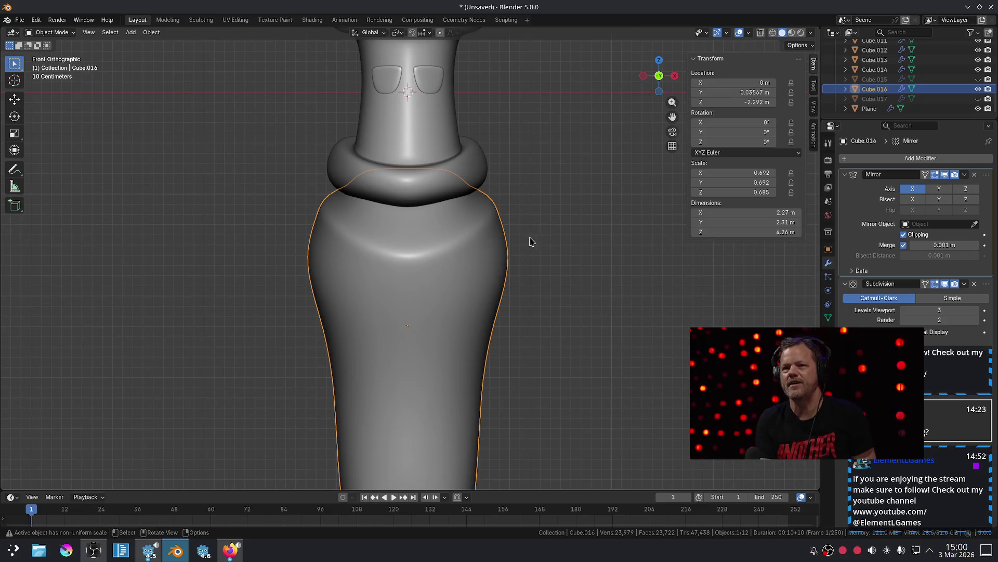
scroll(487, 232, "up", 2)
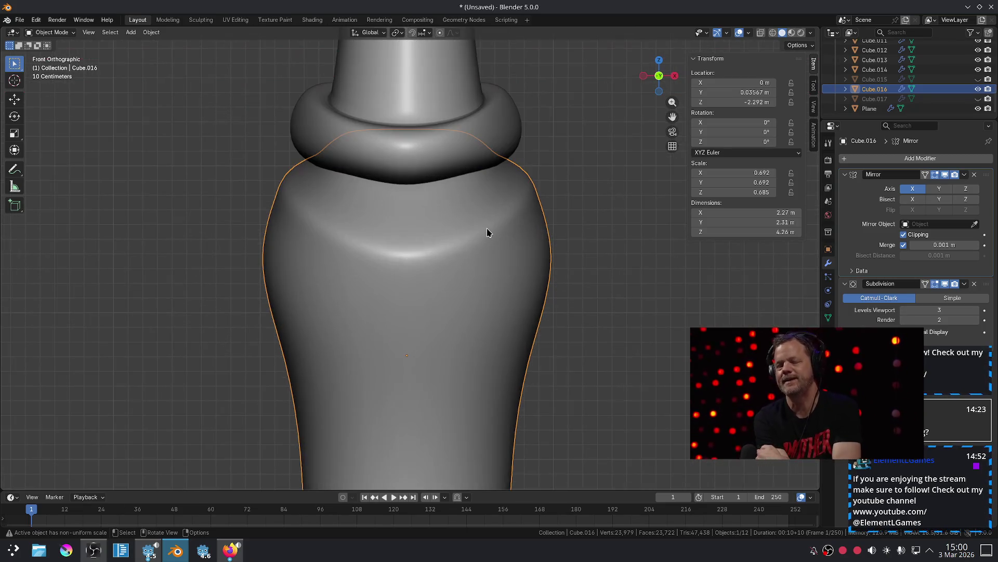
scroll(488, 232, "down", 2)
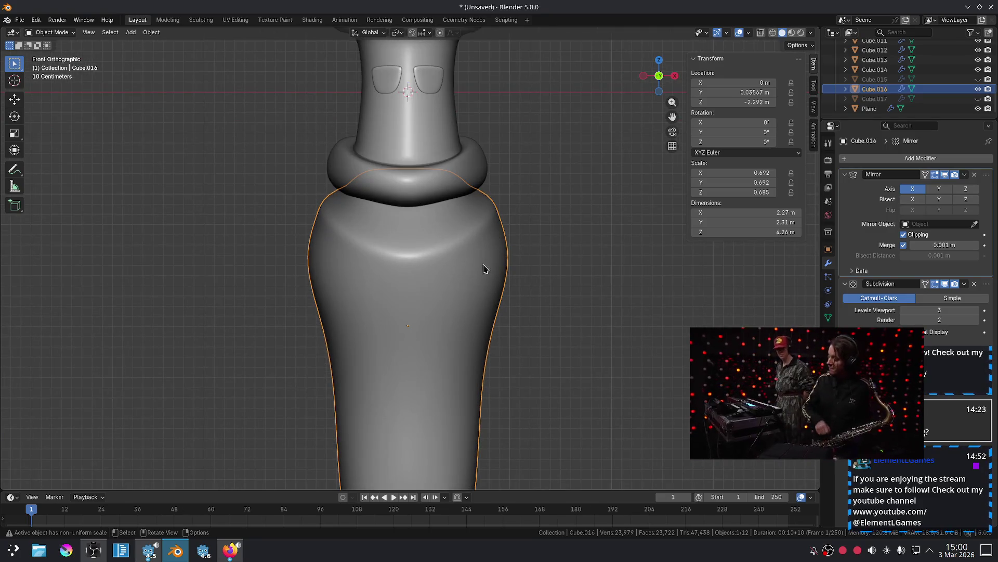
scroll(538, 270, "down", 2)
left_click(537, 270)
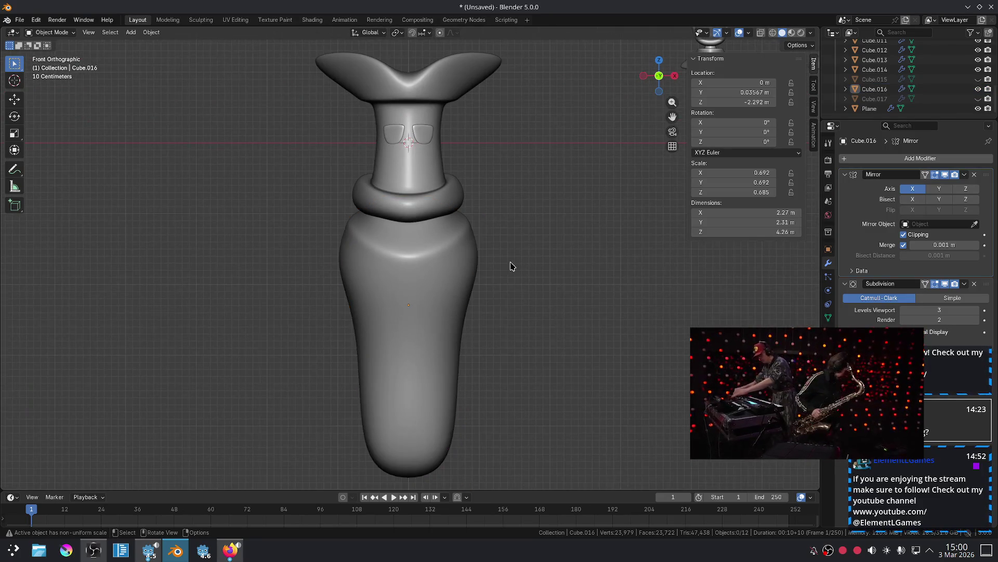
scroll(511, 267, "up", 2)
mouse_move(800, 380)
left_mouse_down()
mouse_move(830, 300)
mouse_move(806, 341)
left_mouse_up()
left_click(471, 291)
left_click(584, 242)
scroll(583, 243, "down", 2)
mouse_move(553, 247)
middle_mouse_down("shift")
mouse_move(499, 239)
mouse_move(530, 260)
mouse_move(524, 291)
mouse_move(490, 234)
mouse_move(497, 250)
middle_mouse_up("shift")
scroll(524, 290, "up", 2)
scroll(497, 250, "down", 3)
scroll(498, 247, "up", 3)
left_click(450, 261)
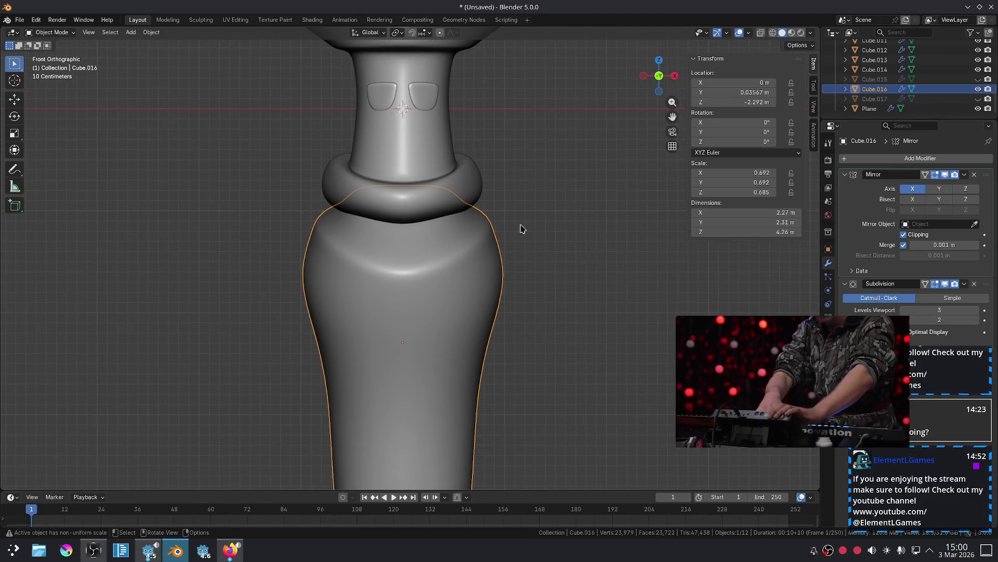
scroll(522, 228, "down", 2)
scroll(523, 228, "up", 1)
mouse_move(522, 227)
middle_mouse_down("ctrl")
mouse_move(524, 256)
mouse_move(502, 234)
mouse_move(517, 270)
mouse_move(505, 256)
mouse_move(469, 281)
middle_mouse_up("ctrl")
left_click(493, 241)
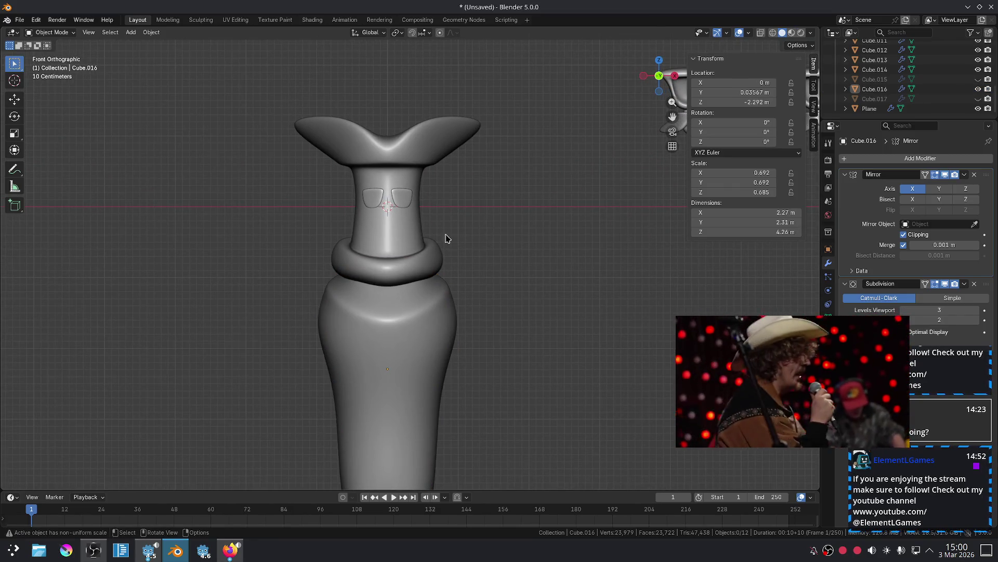
left_click(430, 246)
Nudge a neck-ring vertex of Cube.005 outward in Edit Mode, then return to Object Mode.
key("Tab")
scroll(419, 260, "up", 3)
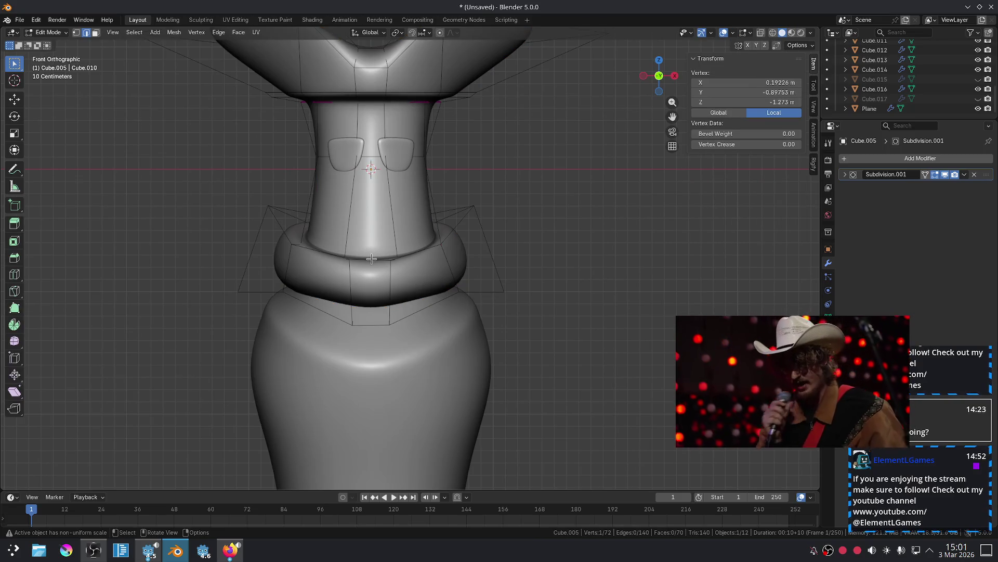
key("g")
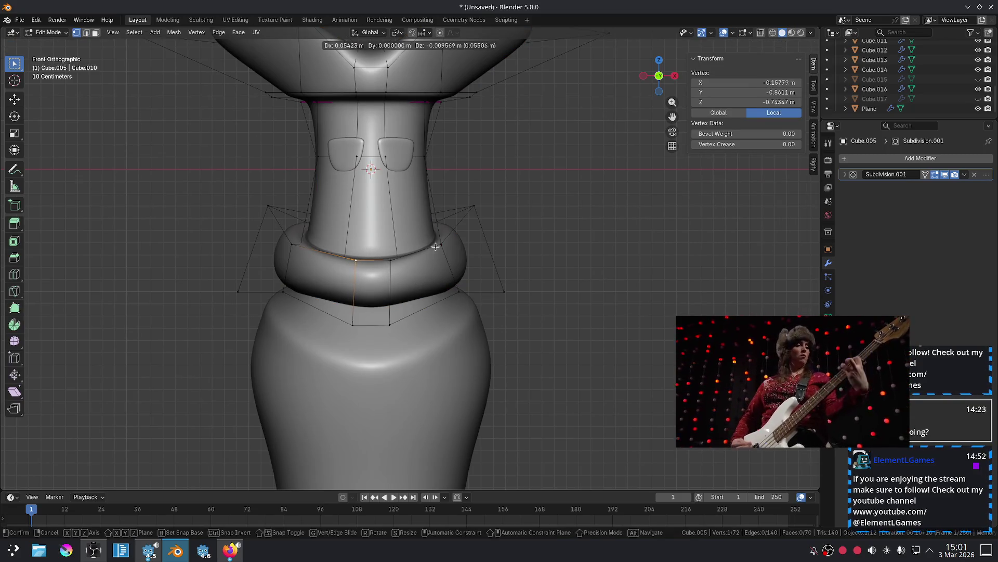
left_click(433, 246)
key("Tab")
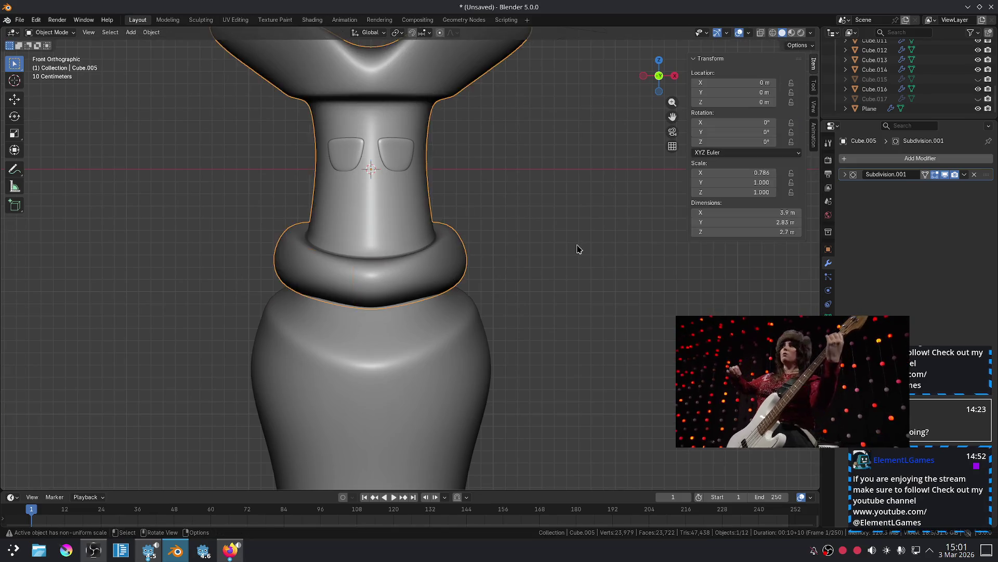
left_click(568, 251)
scroll(568, 252, "down", 4)
scroll(568, 251, "up", 3)
mouse_move(552, 303)
middle_mouse_down("shift")
mouse_move(550, 197)
mouse_move(559, 234)
mouse_move(559, 217)
mouse_move(490, 230)
mouse_move(448, 263)
mouse_move(519, 219)
mouse_move(520, 194)
mouse_move(506, 272)
mouse_move(501, 223)
mouse_move(509, 246)
middle_mouse_up("shift")
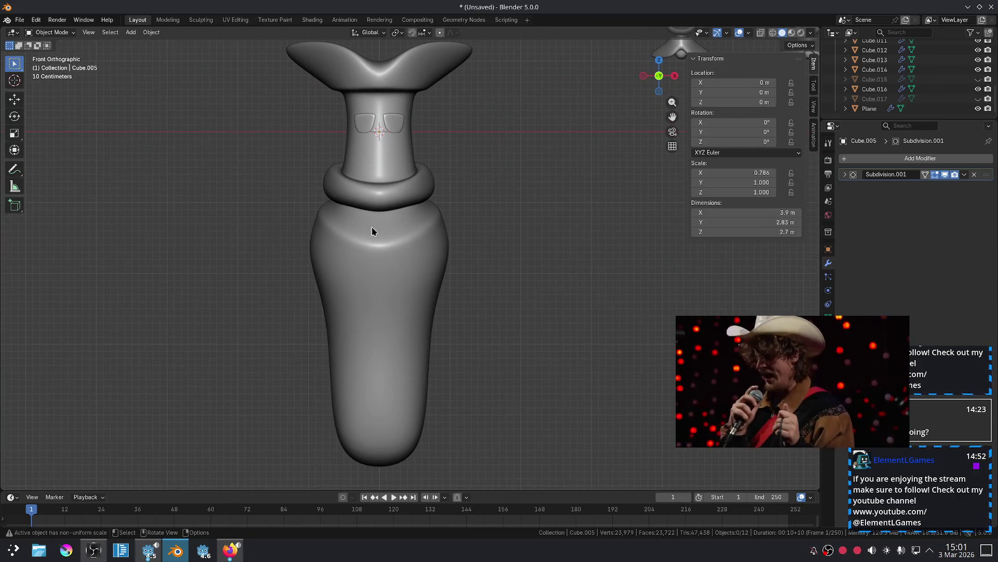
Swap visibility between the tapered Cube.017 and taller Cube.016 lower bodies to compare them.
left_click(364, 240)
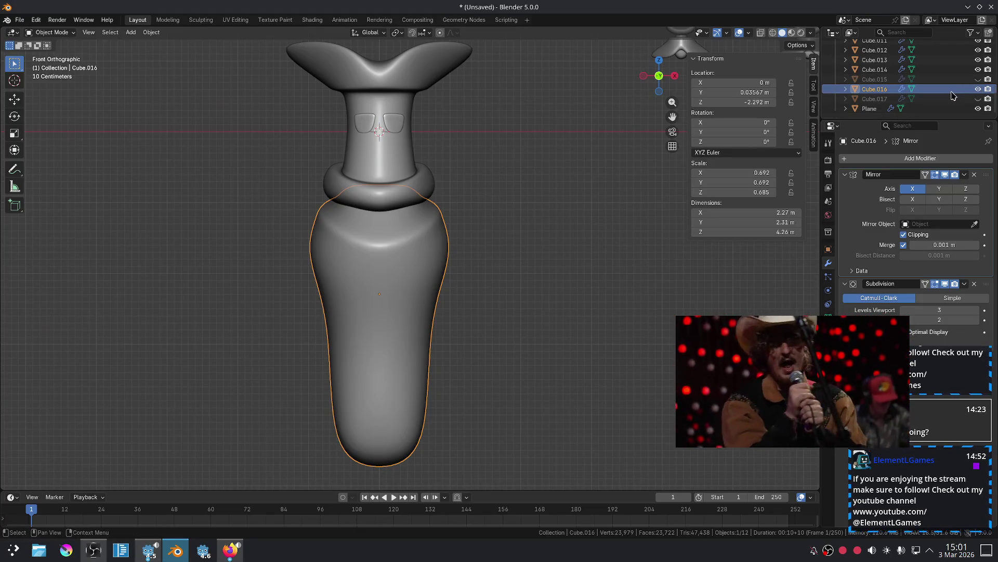
left_click(978, 89)
left_click(979, 99)
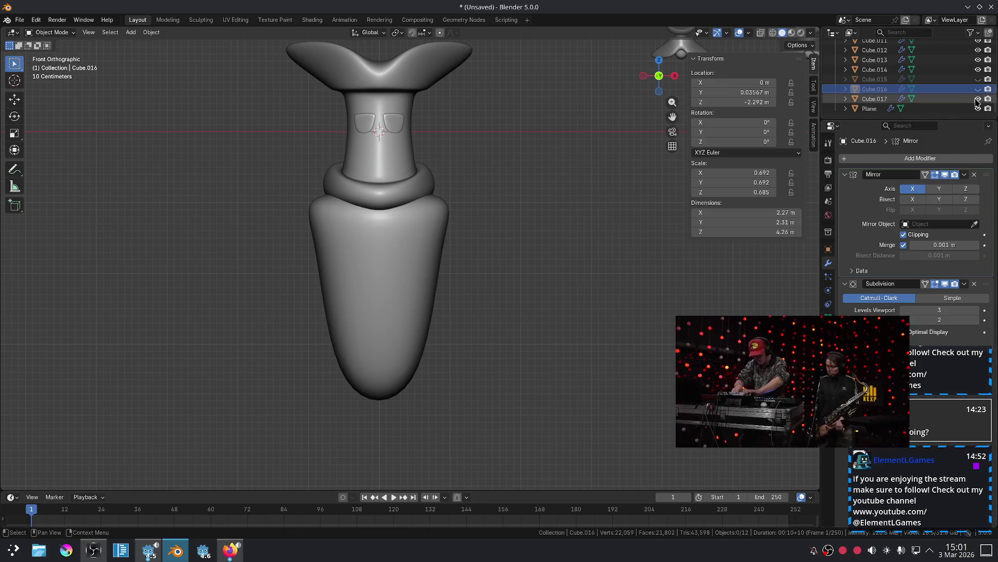
left_click(978, 99)
left_click(979, 89)
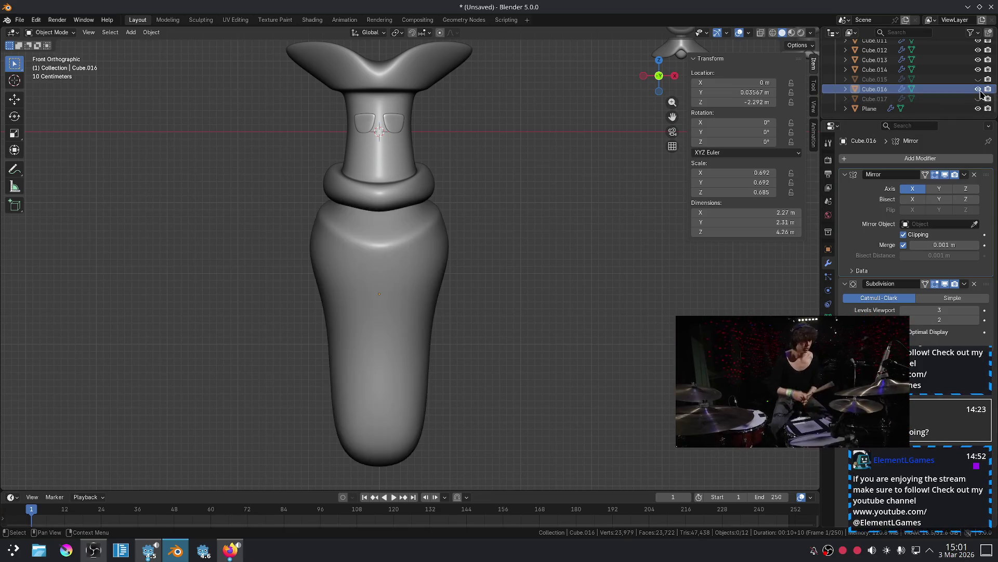
left_click(978, 90)
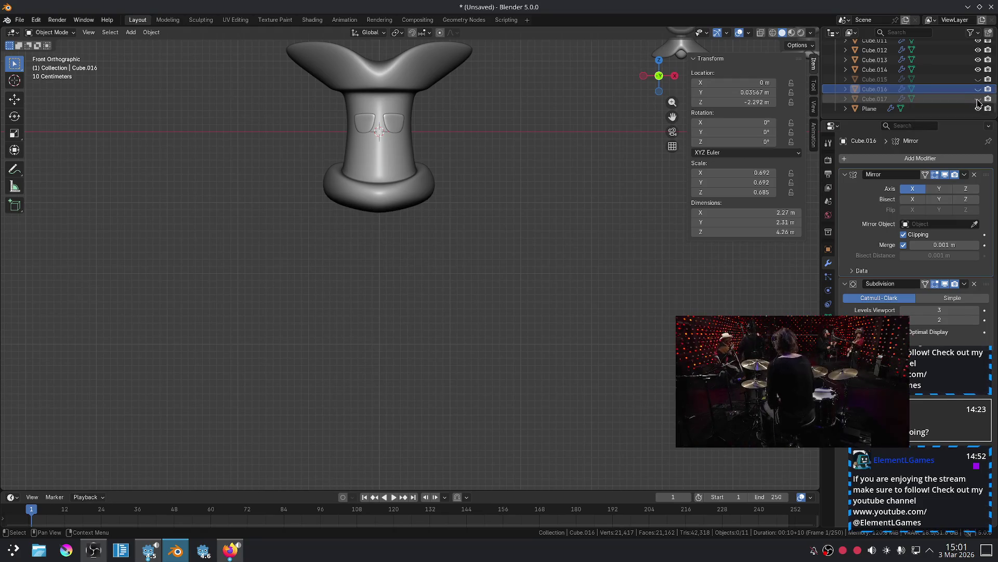
left_click(978, 99)
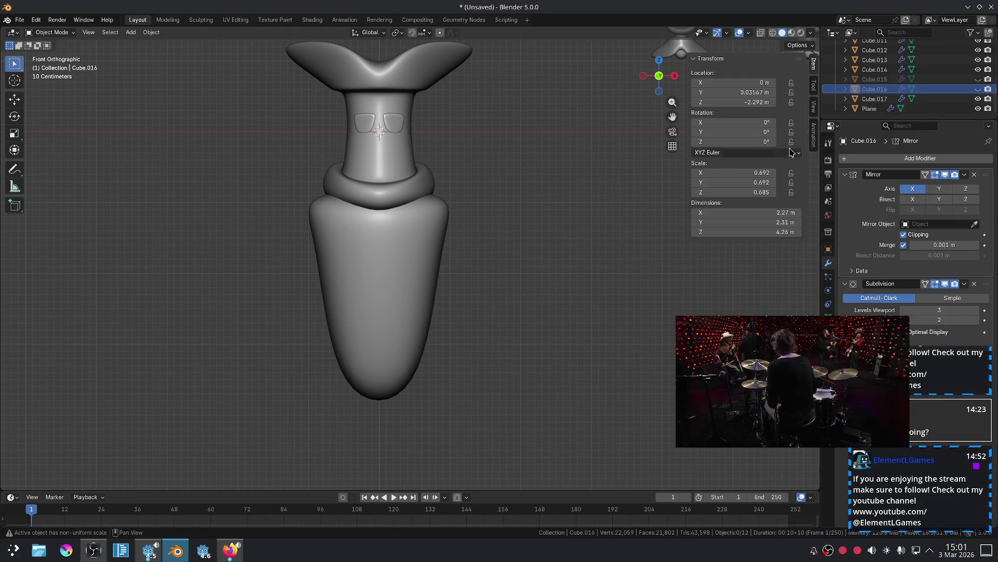
Hide Cube.017, show Cube.016, and zoom in on the neck ring.
left_click(439, 254)
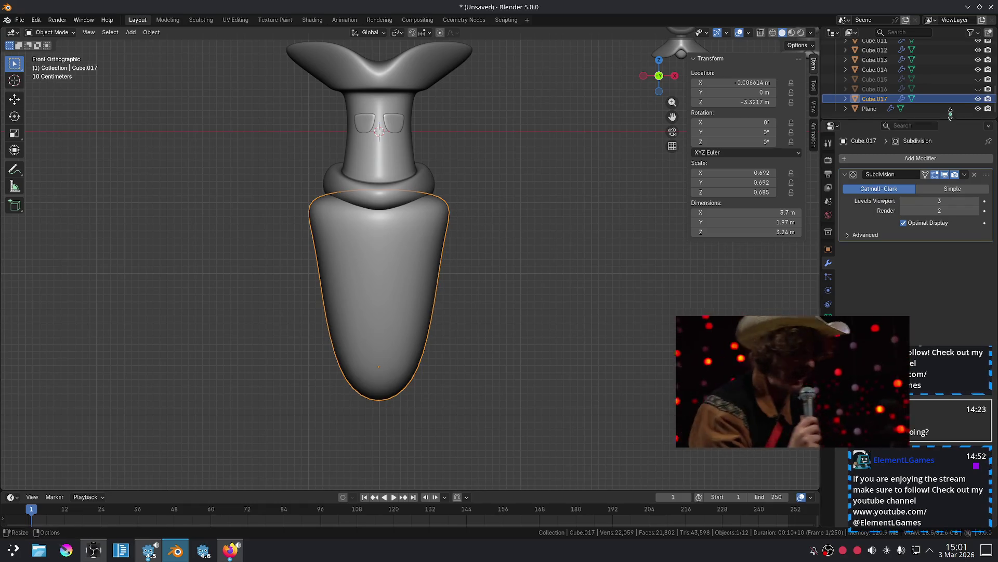
left_click(978, 99)
left_click(978, 89)
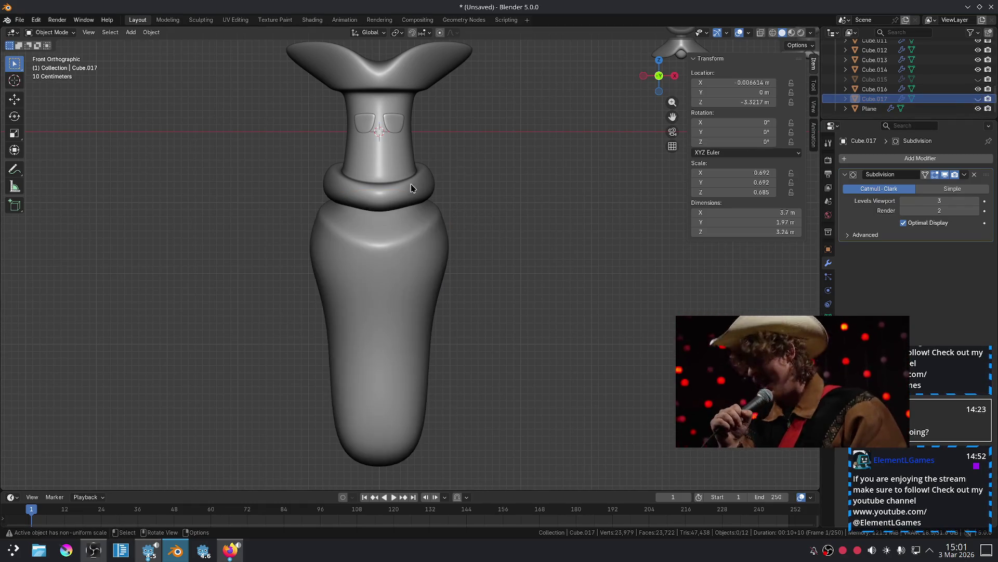
scroll(411, 187, "up", 5)
scroll(415, 187, "up", 3, "shift")
mouse_move(414, 187)
middle_mouse_down("shift")
mouse_move(430, 312)
mouse_move(460, 421)
mouse_move(463, 249)
mouse_move(484, 217)
mouse_move(457, 234)
mouse_move(441, 225)
middle_mouse_up("shift")
Edge-slide an edge down near the top of the vase body Cube.016 with GG.
left_click(487, 243)
key("Tab")
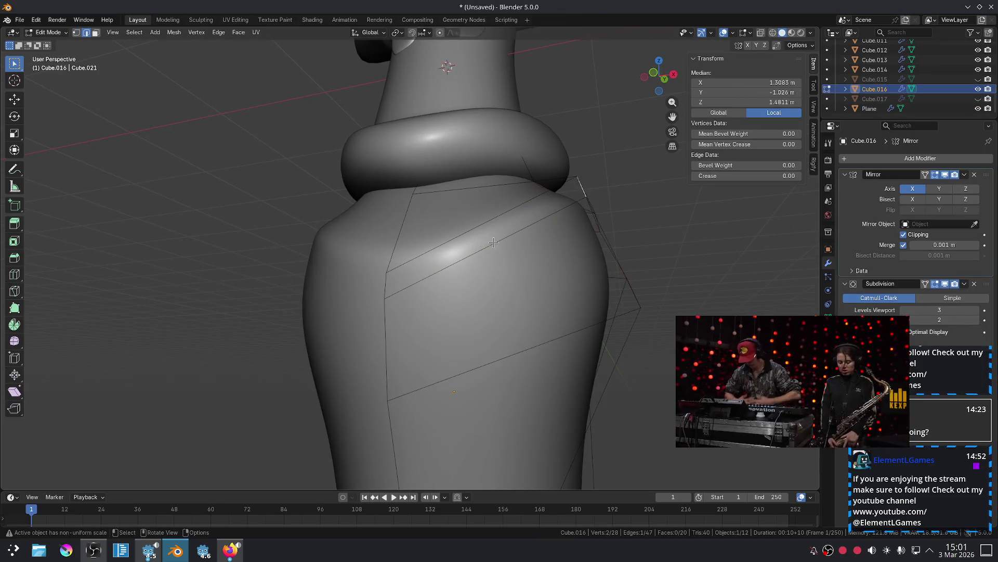
key("g")
key("g")
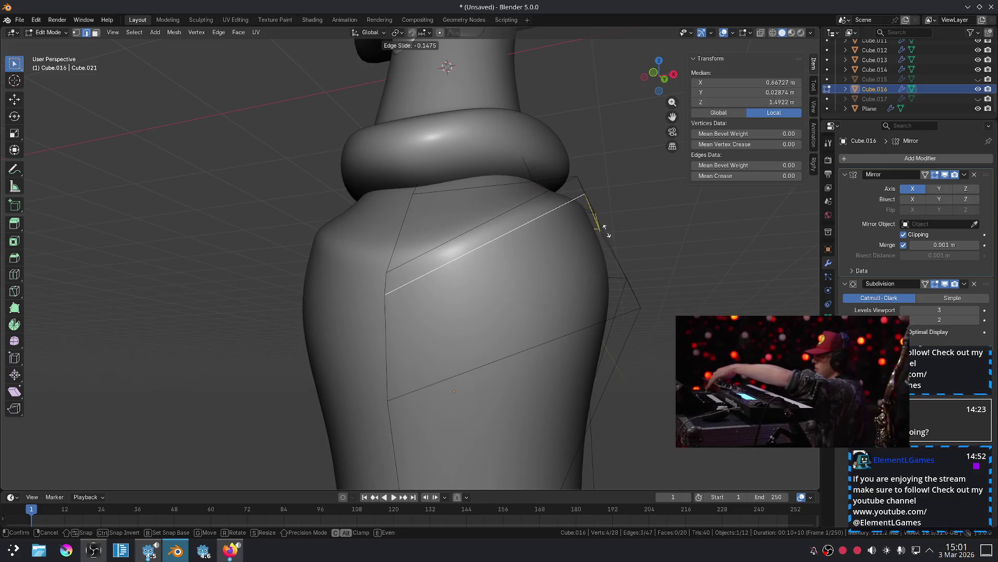
left_click(609, 241)
key("Tab")
key("alt+a")
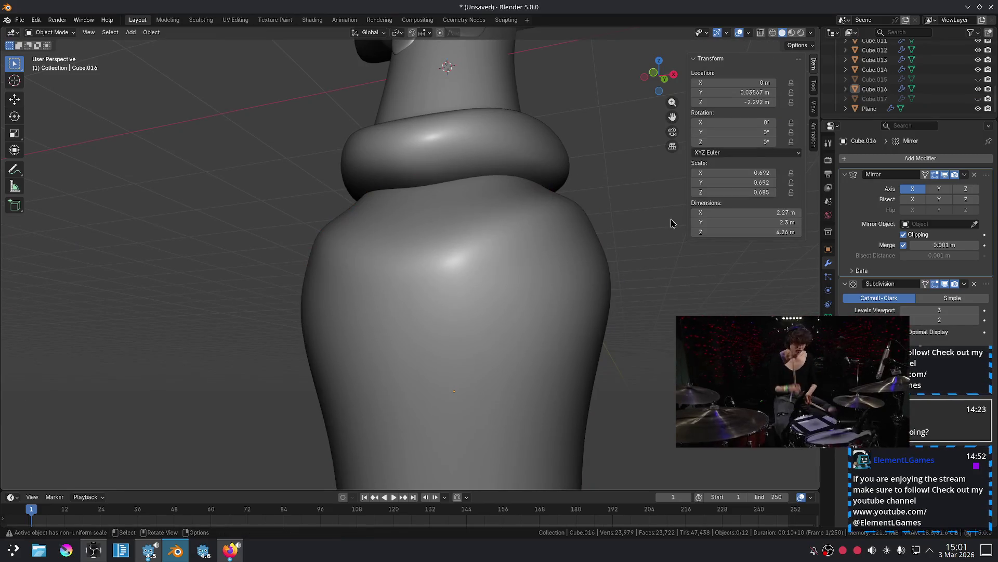
key("KP_1")
scroll(517, 334, "down", 4)
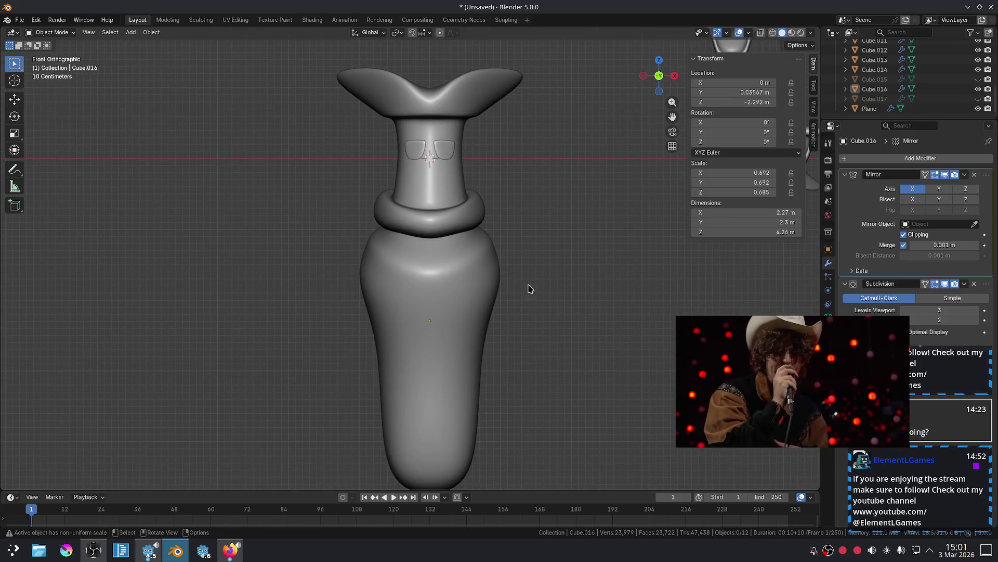
Select the upper faces of Cube.016 toward the neck and scale them twice.
left_click(483, 290)
key("Tab")
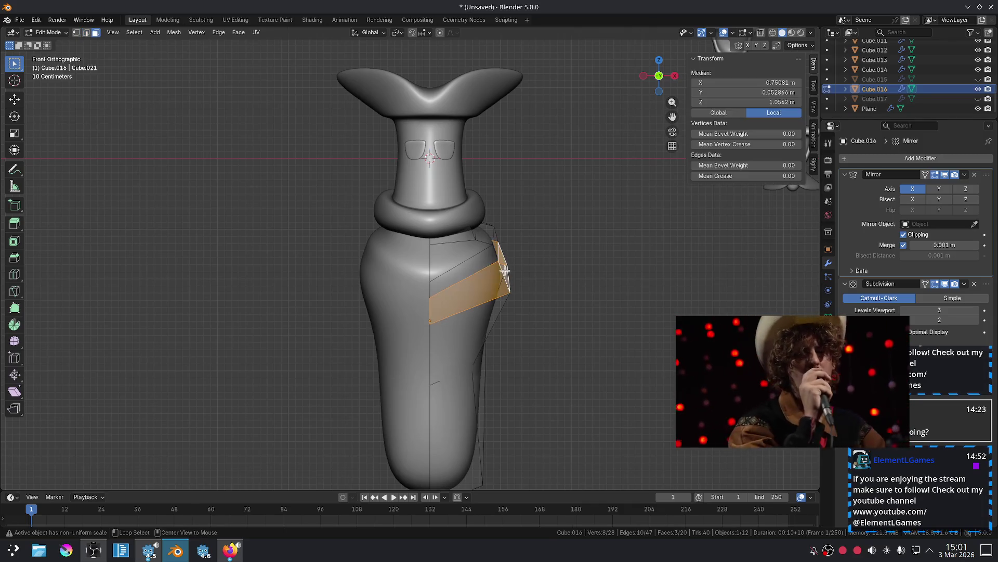
left_click(491, 257, "alt+shift")
left_click(486, 238, "alt+shift")
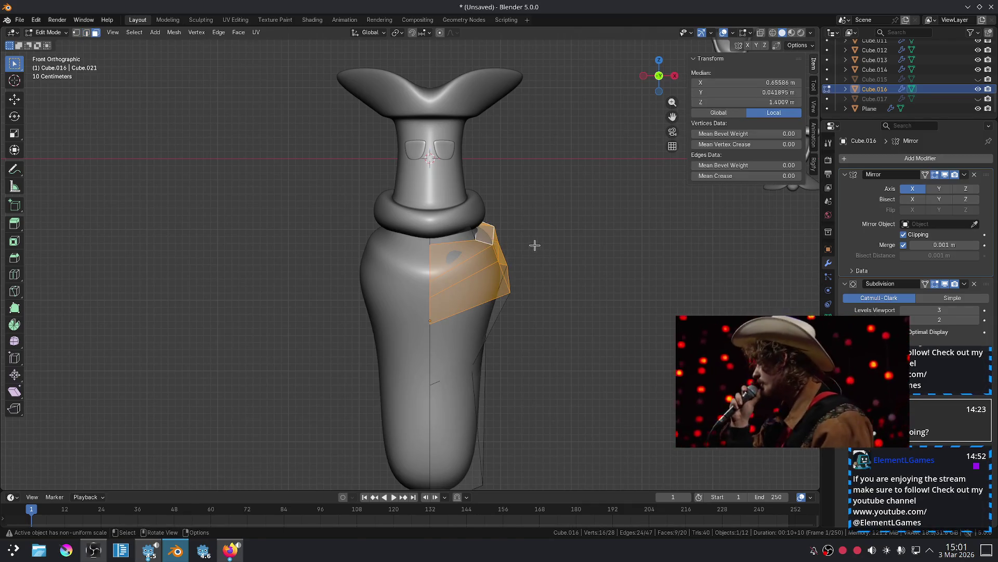
key("s")
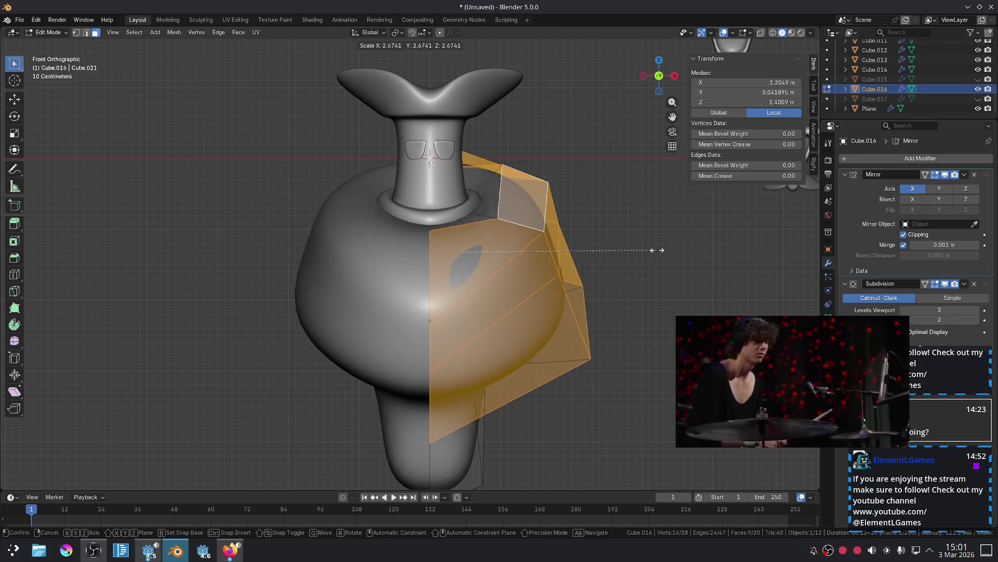
left_click(557, 247)
key("s")
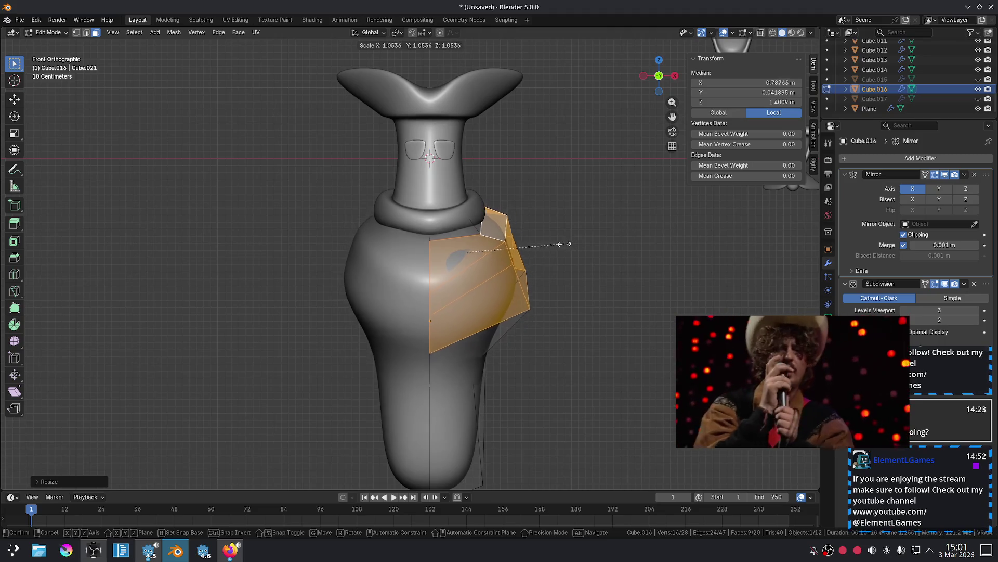
left_click(565, 242)
Undo the widening of the upper faces and deselect the body.
key("Tab")
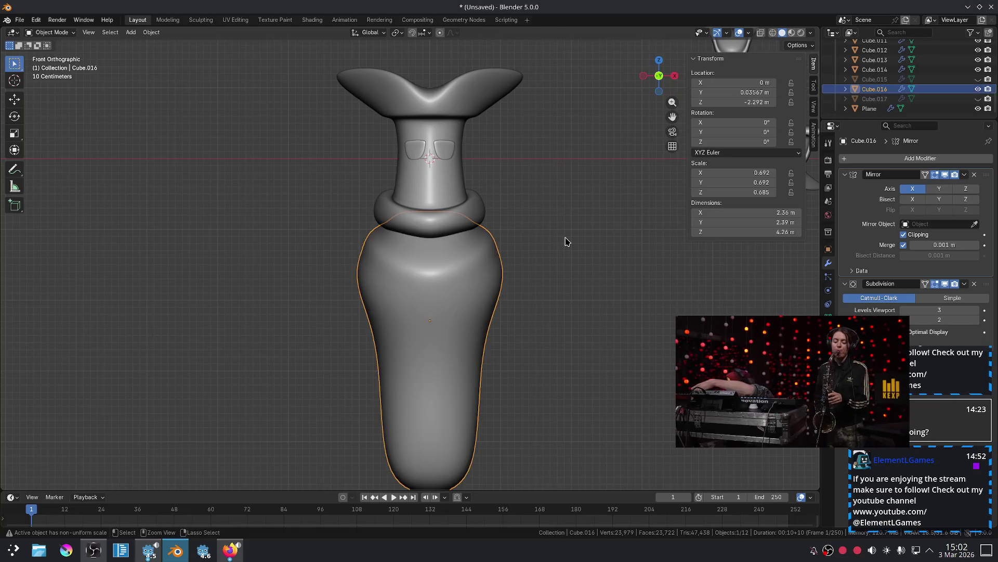
key("Tab")
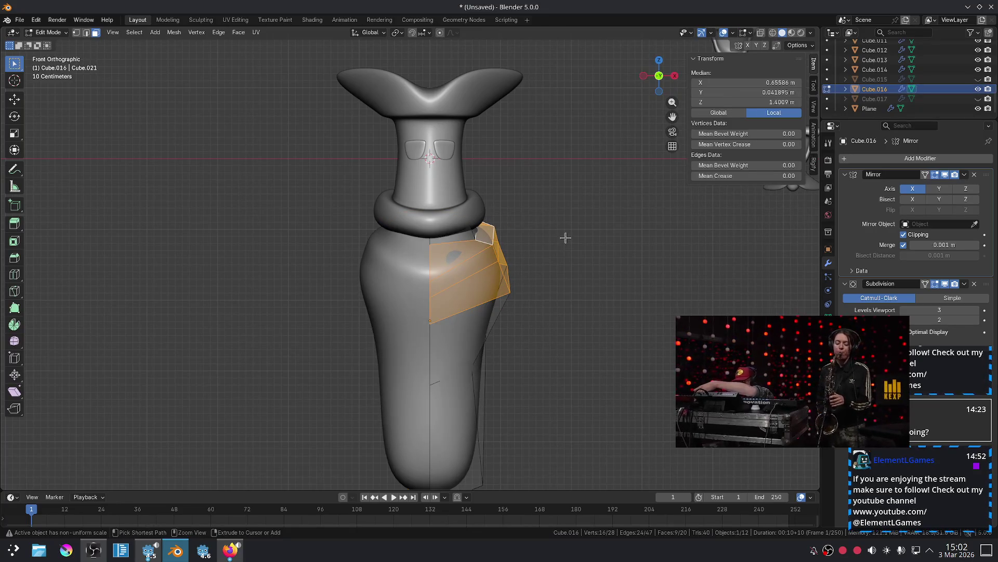
key("Tab")
left_click(565, 238)
scroll(531, 242, "down", 3)
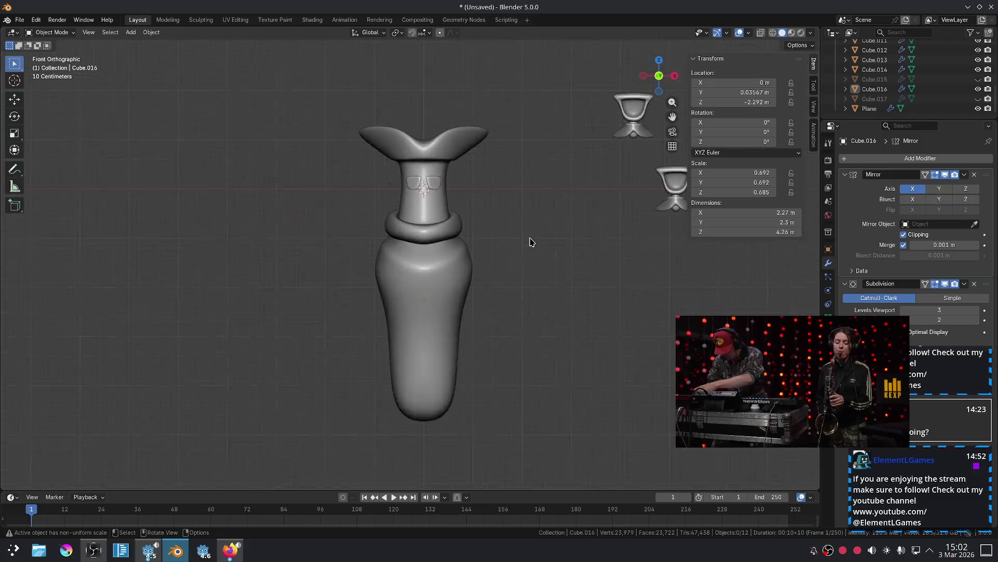
Unhide the limb pair Cube.015, then tilt it and move it against the body.
scroll(475, 239, "down", 2)
scroll(464, 258, "up", 4)
mouse_move(465, 257)
middle_mouse_down("shift")
mouse_move(457, 341)
mouse_move(490, 330)
mouse_move(470, 395)
mouse_move(502, 314)
middle_mouse_up("shift")
mouse_move(544, 268)
middle_mouse_down("shift")
mouse_move(455, 310)
mouse_move(452, 322)
middle_mouse_up("shift")
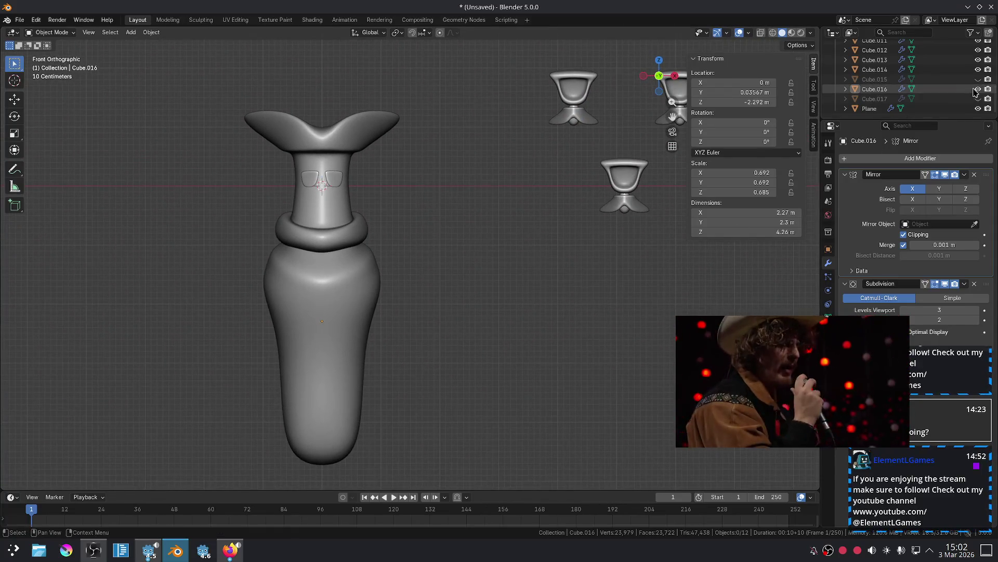
left_click(978, 80)
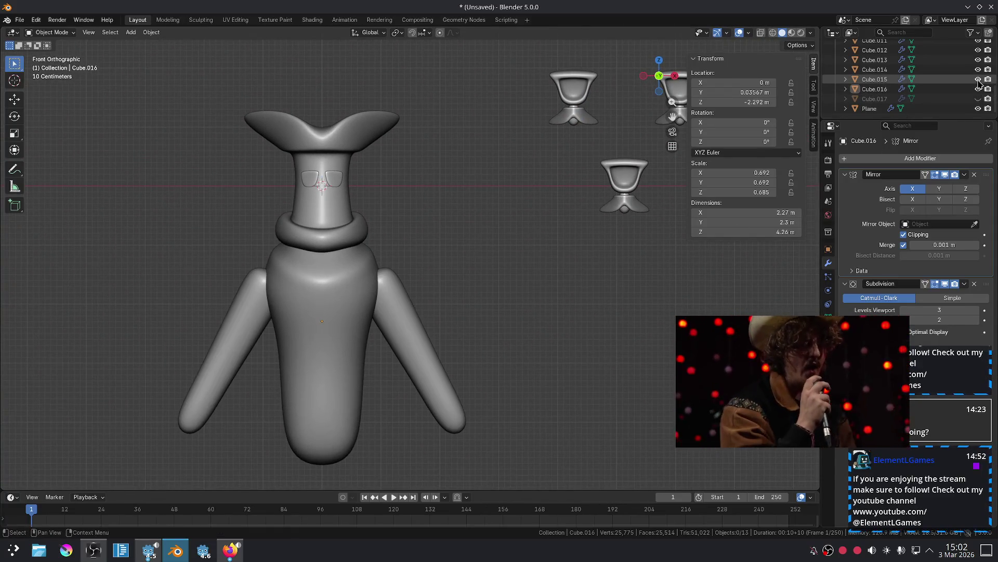
left_click(383, 290)
key("r")
left_click(414, 271)
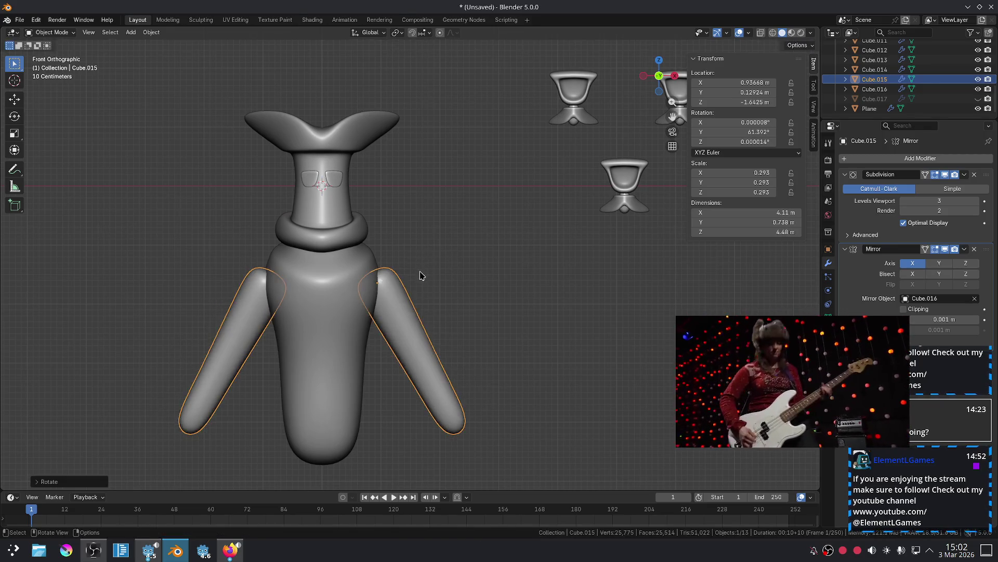
key("g")
left_click(416, 272)
left_click(470, 265)
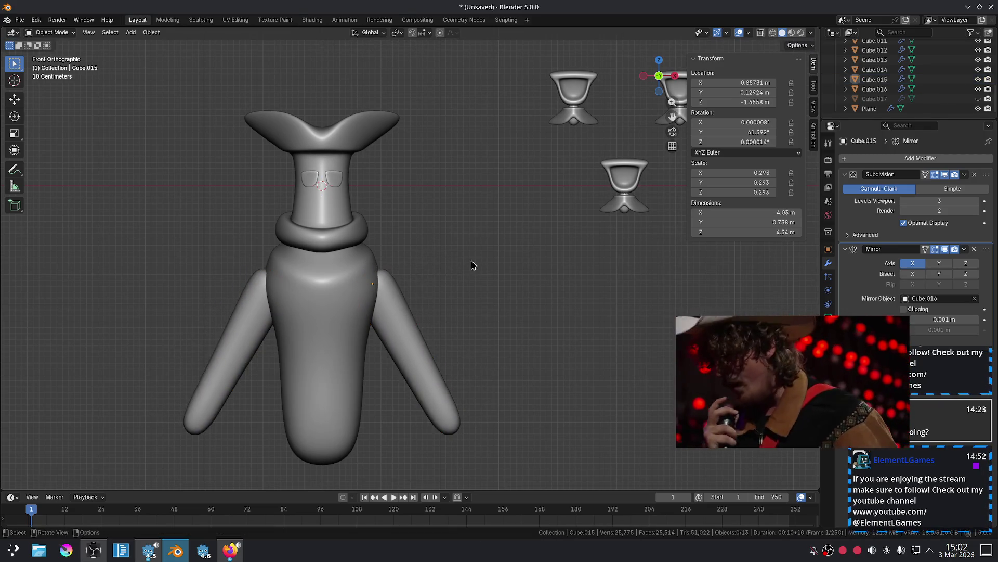
Move the limbs' end face along the Z axis in Edit Mode.
scroll(477, 250, "down", 3)
scroll(470, 248, "up", 2)
scroll(470, 248, "up", 2)
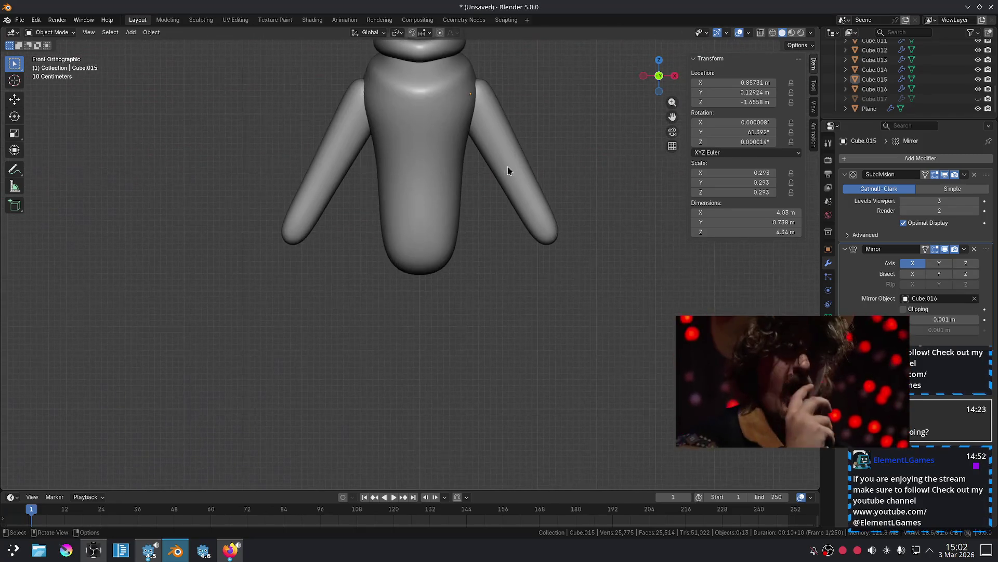
scroll(511, 159, "down", 2)
left_click(498, 207)
key("Tab")
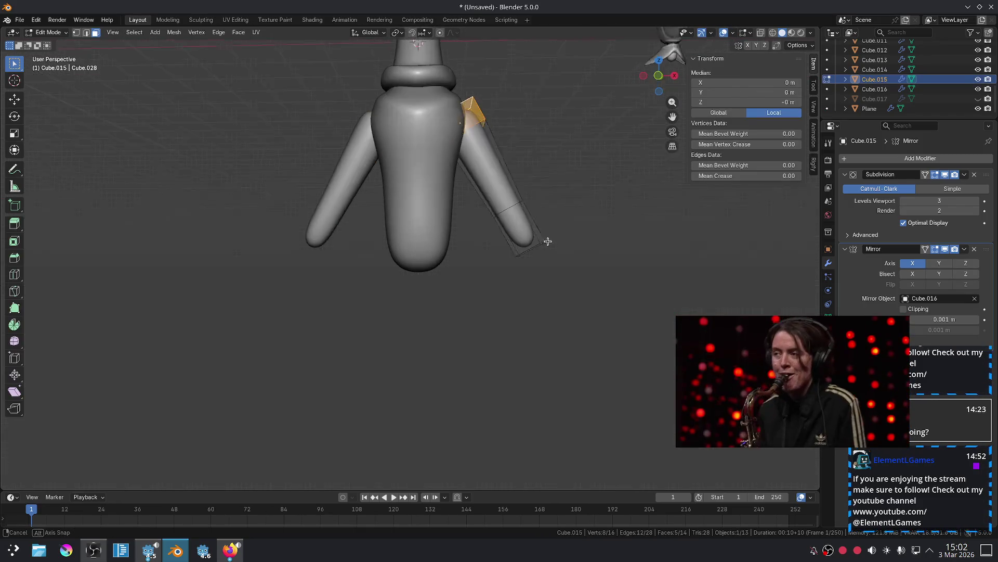
middle_click_drag(546, 238, 528, 232)
key("g")
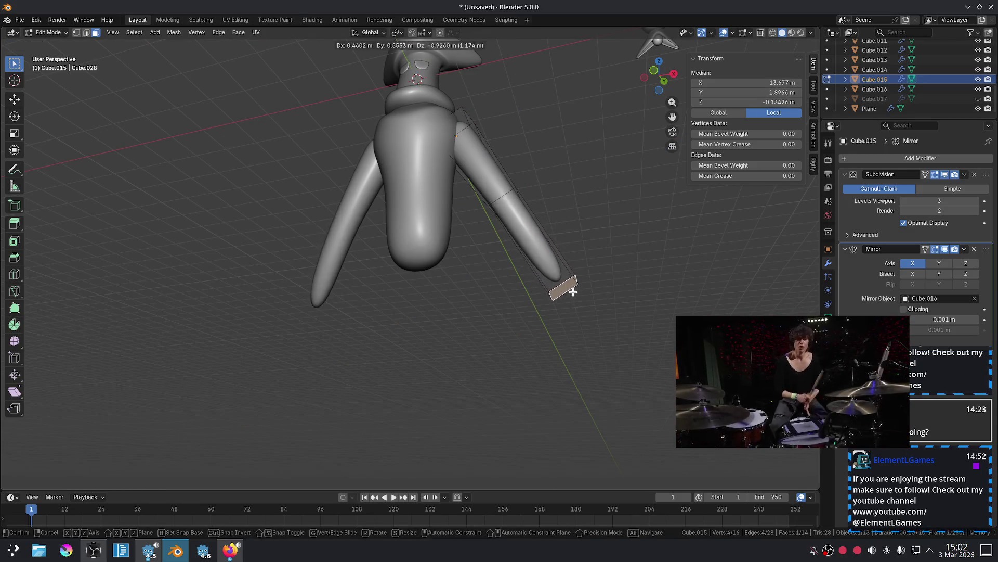
key("z")
key("z")
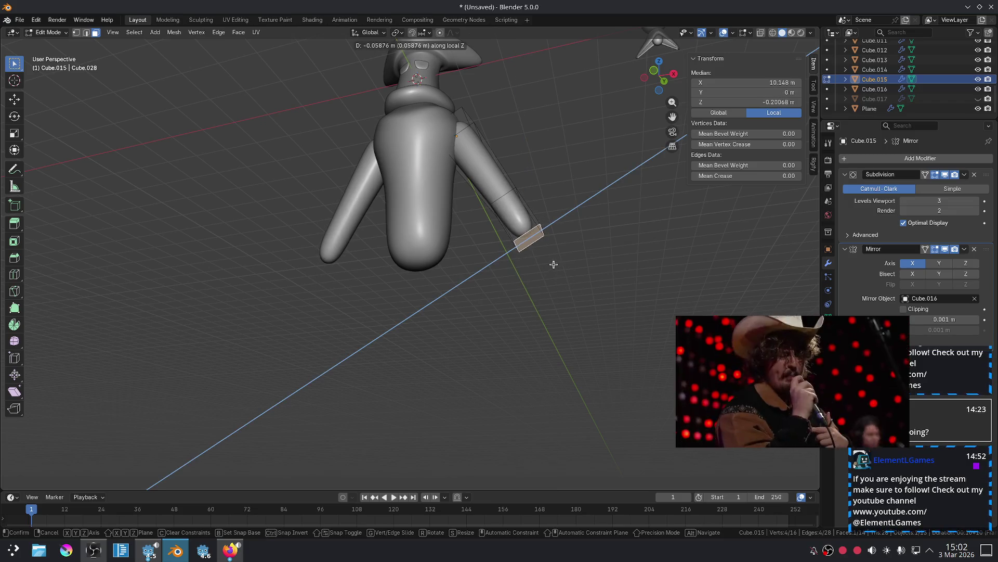
left_click(558, 264)
Extrude the end face in front view to lengthen the limbs.
key("KP_1")
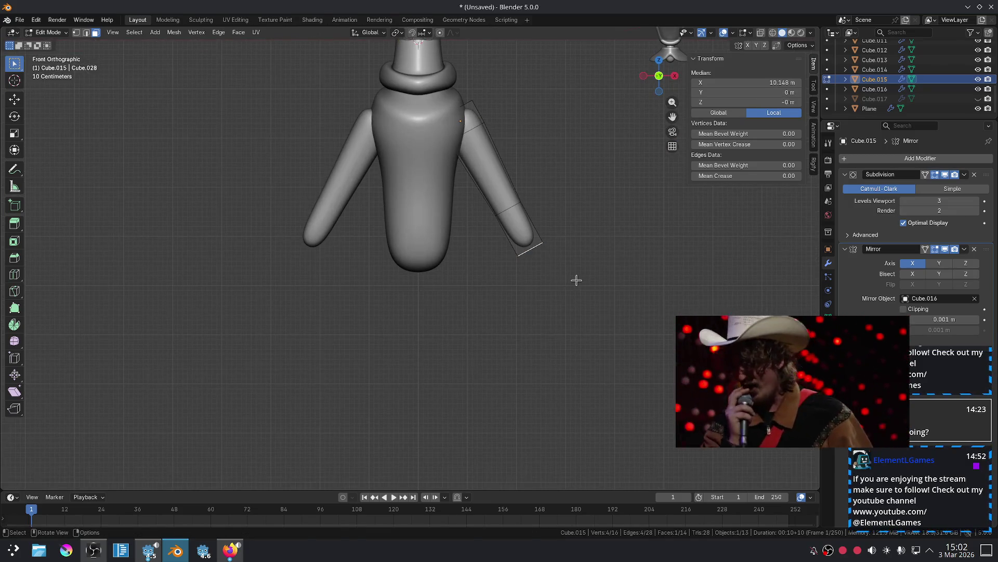
key("e")
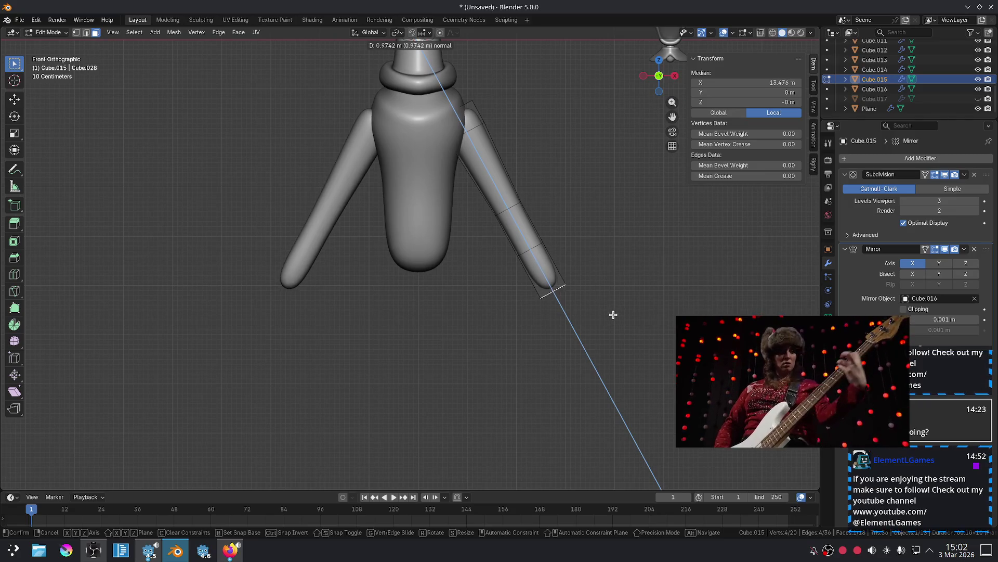
left_click(608, 310)
key("Tab")
left_click(564, 339)
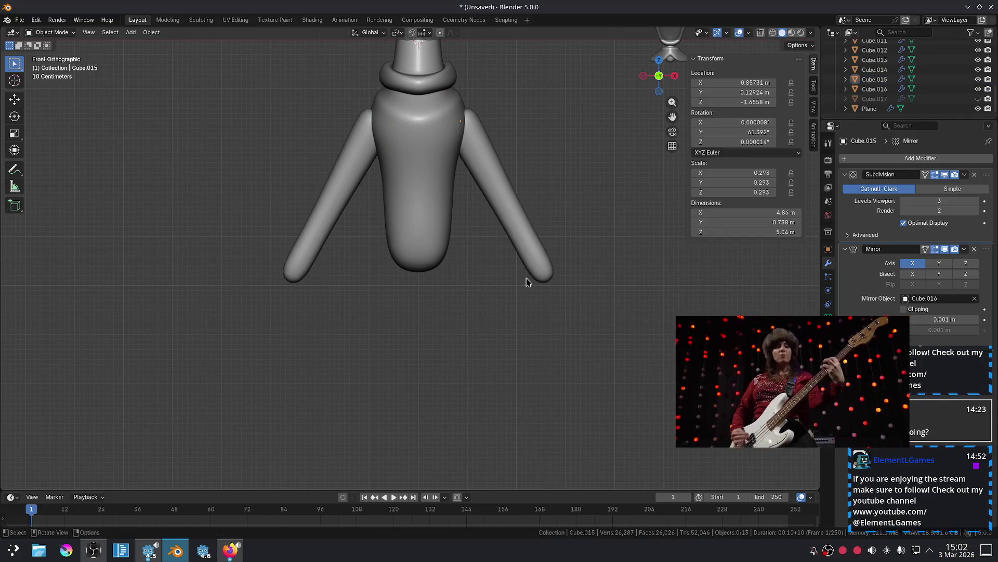
left_click(545, 255)
Duplicate the limbs as legs Cube.018, placing them upright below the body.
key("shift+d")
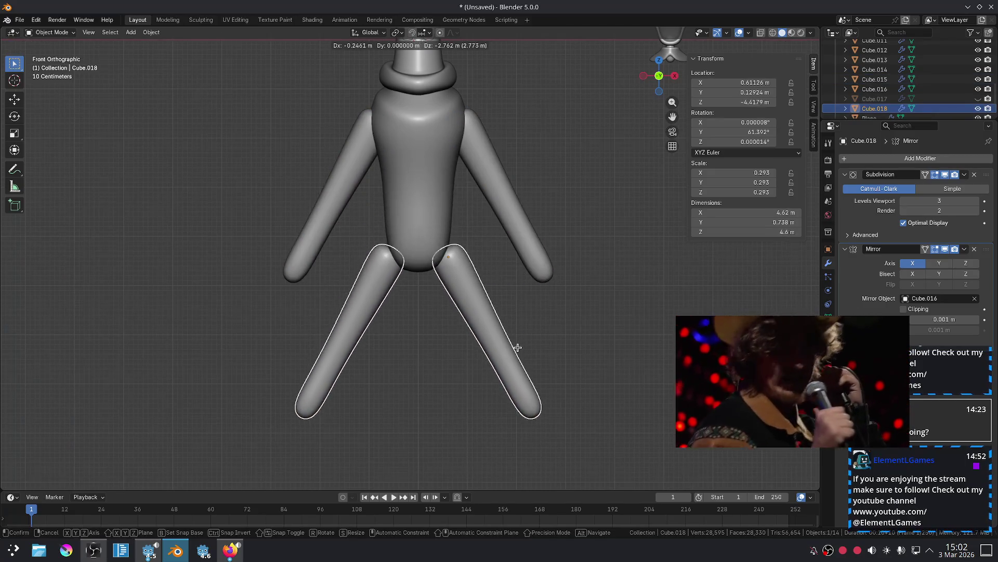
left_click(512, 351)
key("r")
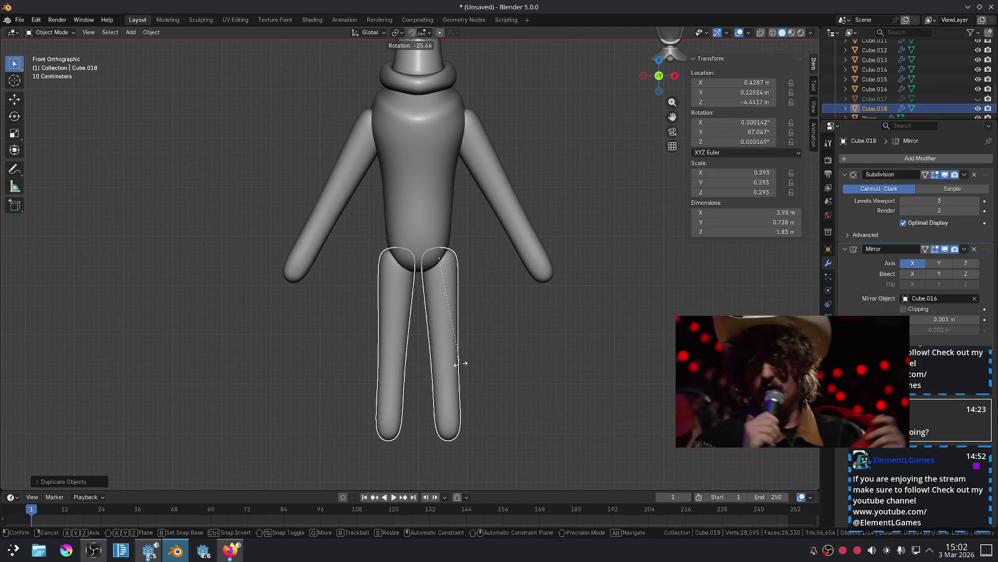
left_click(461, 364)
left_click(498, 364)
scroll(502, 359, "down", 4)
scroll(567, 286, "up", 4)
middle_click_drag(610, 239, 608, 317, "shift")
scroll(520, 332, "up", 4)
Move the legs' top vertices in front view to fit them under the torso.
left_click(463, 383)
key("Tab")
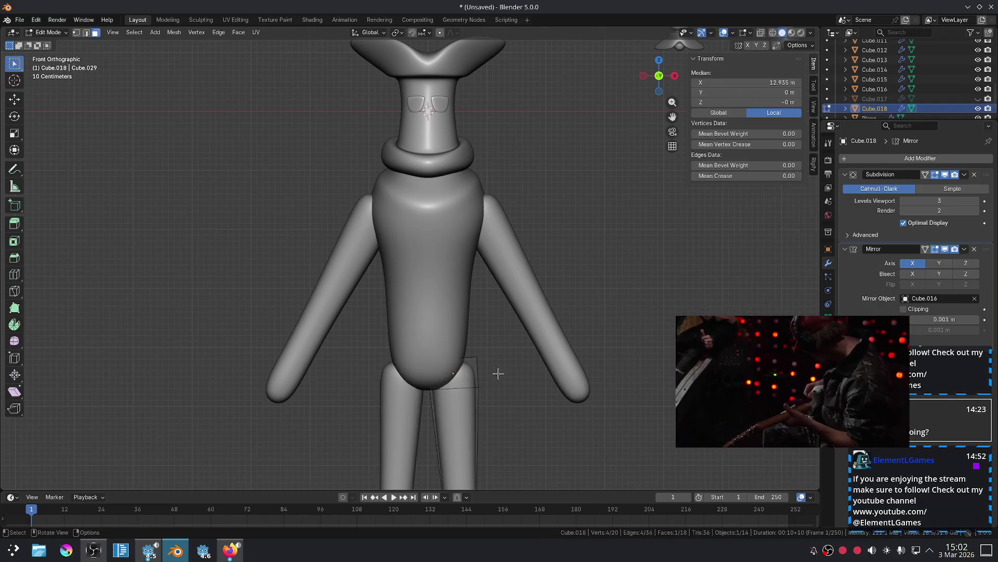
middle_click_drag(487, 375, 467, 387)
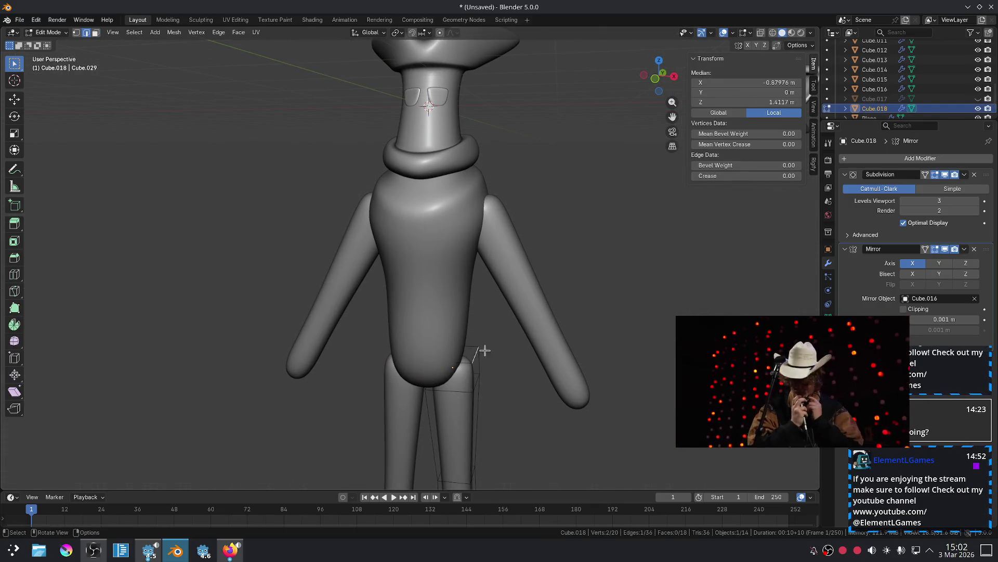
middle_click_drag(480, 353, 500, 339)
key("KP_1")
key("g")
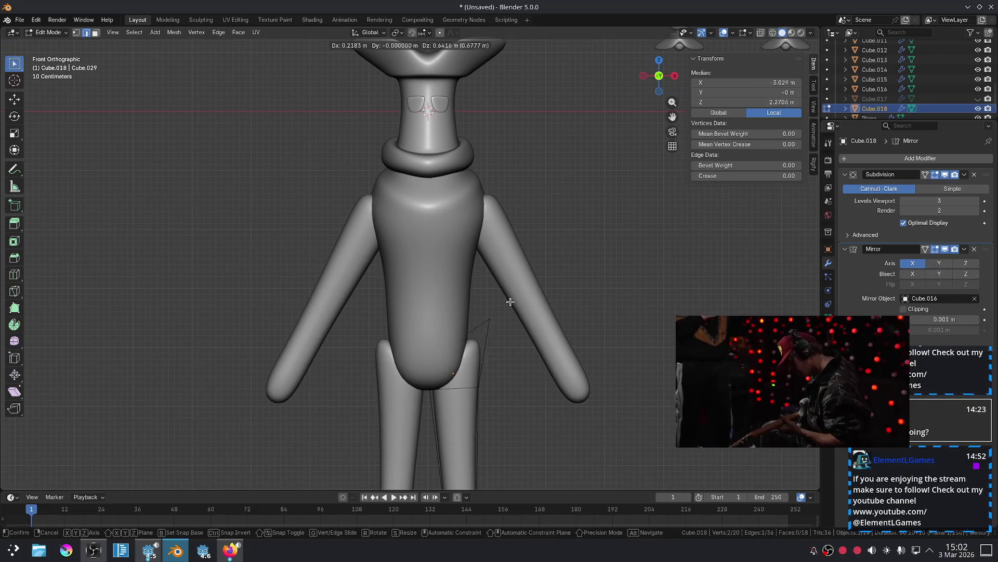
left_click(489, 322)
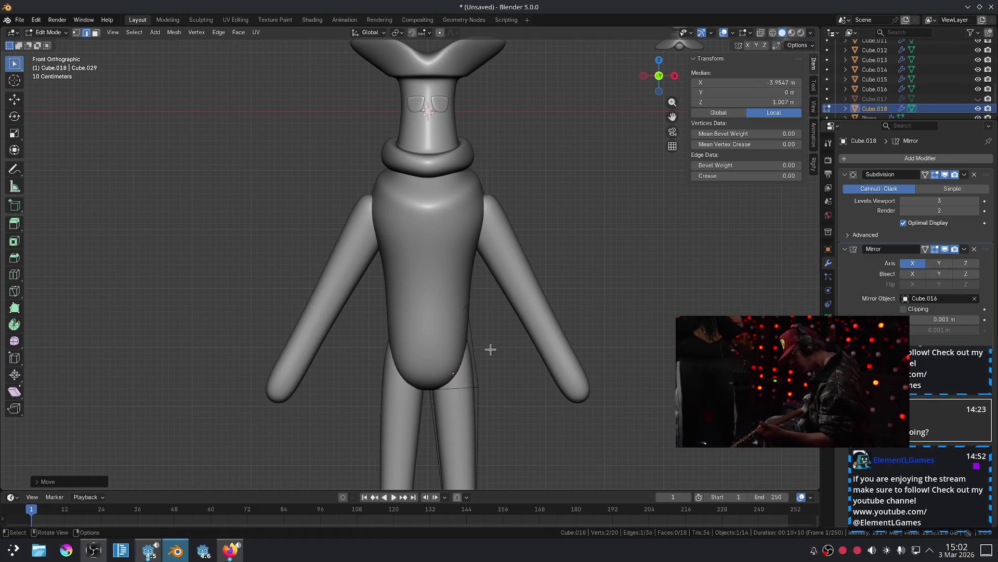
scroll(504, 363, "down", 3)
key("Tab")
left_click(515, 384)
middle_click_drag(517, 391, 519, 352, "shift")
scroll(519, 352, "up", 1)
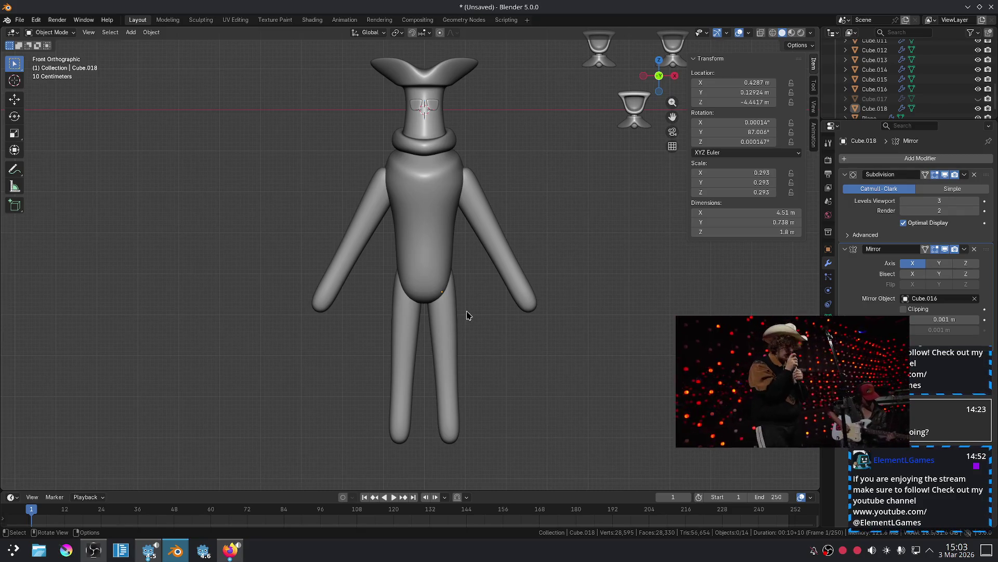
Hide the legs and select the arms.
left_click(459, 324)
middle_click_drag(489, 328, 598, 319)
key("h")
left_click(414, 246)
Hide the arms, leaving only the head and vase body visible.
key("h")
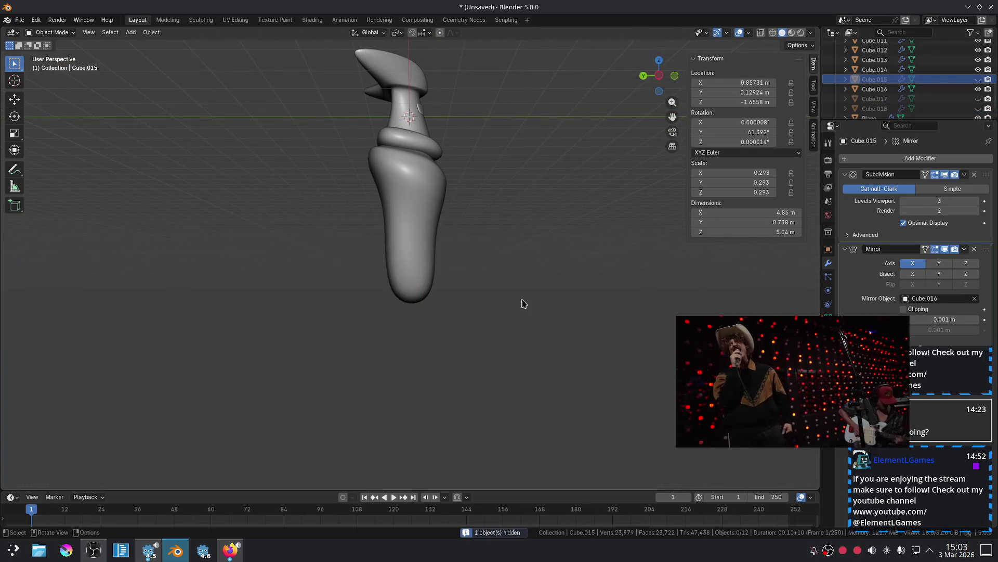
scroll(488, 247, "up", 5)
mouse_move(485, 367)
middle_mouse_down()
mouse_move(468, 368)
mouse_move(452, 279)
mouse_move(445, 306)
mouse_move(602, 286)
mouse_move(375, 260)
mouse_move(455, 245)
mouse_move(575, 274)
middle_mouse_up()
left_click(461, 290)
key("Tab")
left_click(551, 270)
key("Tab")
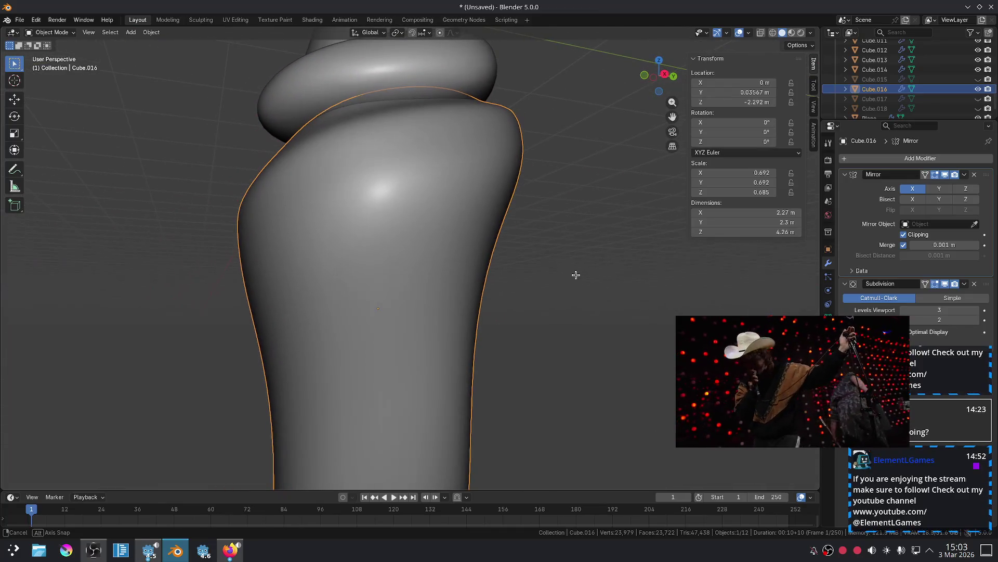
Move two shoulder vertices of the vase torso Cube.016 outward.
key("Tab")
middle_click_drag(445, 234, 456, 212)
left_click(467, 167)
mouse_move(449, 155)
middle_mouse_down()
mouse_move(386, 184)
mouse_move(364, 171)
mouse_move(282, 287)
middle_mouse_up()
left_click(279, 268, "shift")
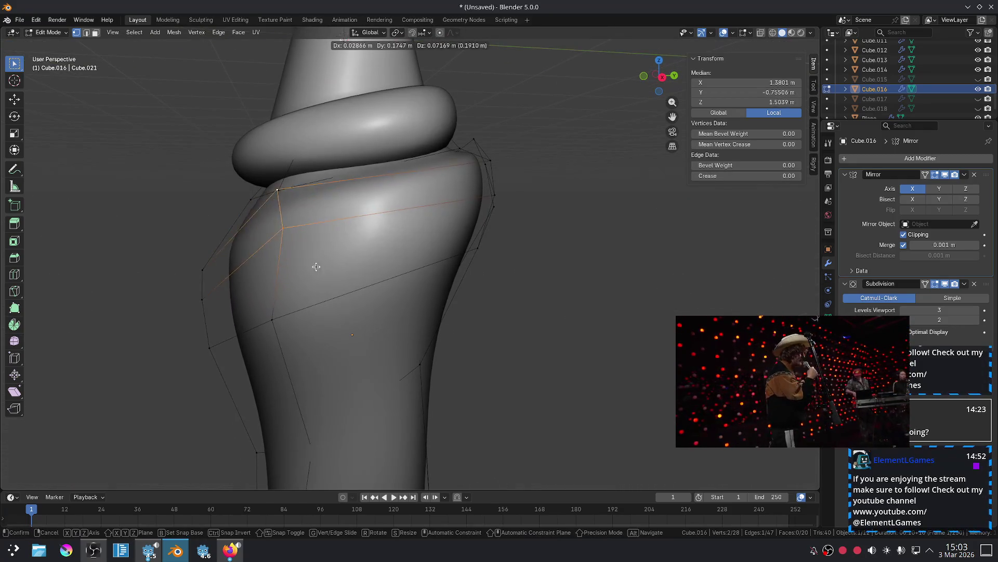
middle_click_drag(271, 318, 379, 234)
key("g")
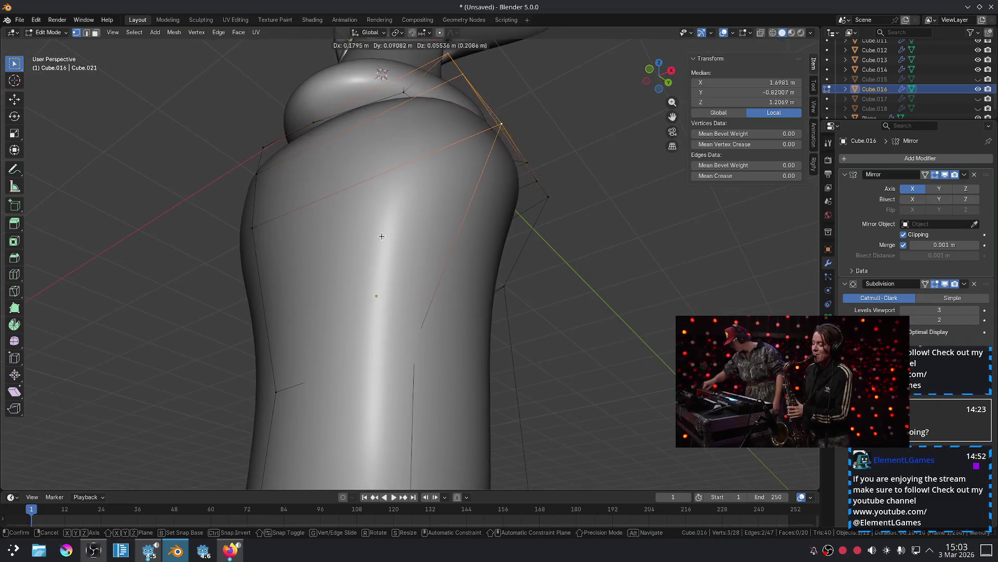
left_click(397, 228)
scroll(428, 353, "down", 5)
key("Tab")
Lower a bottom edge of the neck ring Cube.005 along Z in front view.
key("KP_1")
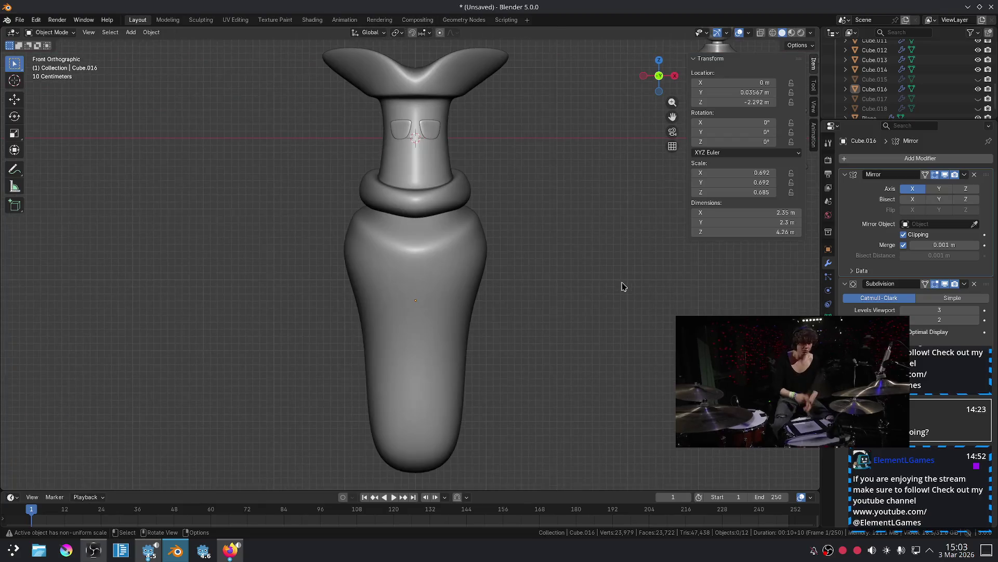
scroll(612, 303, "up", 3)
scroll(553, 257, "up", 2)
scroll(564, 290, "down", 2)
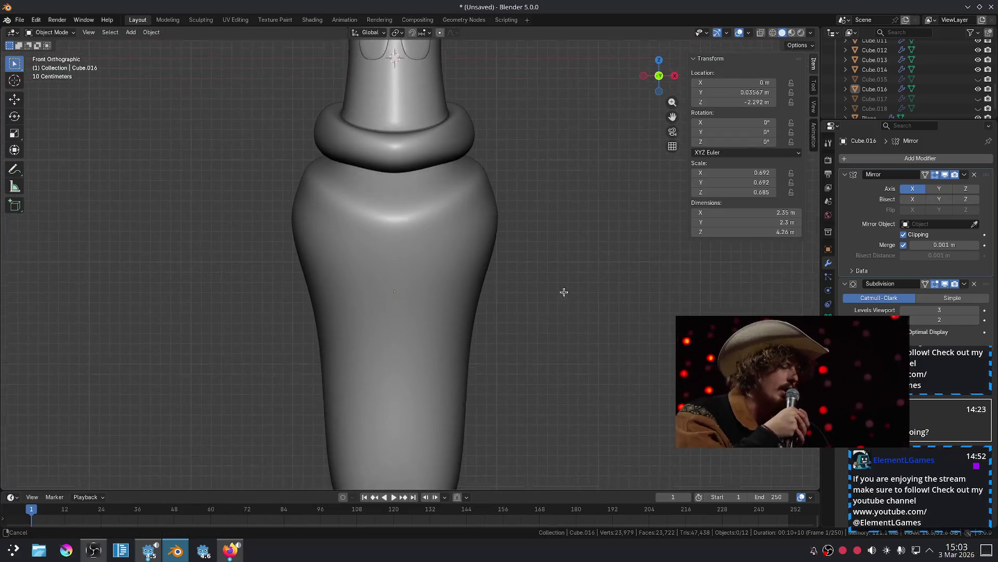
left_click(420, 192)
scroll(420, 192, "up", 2)
key("Tab")
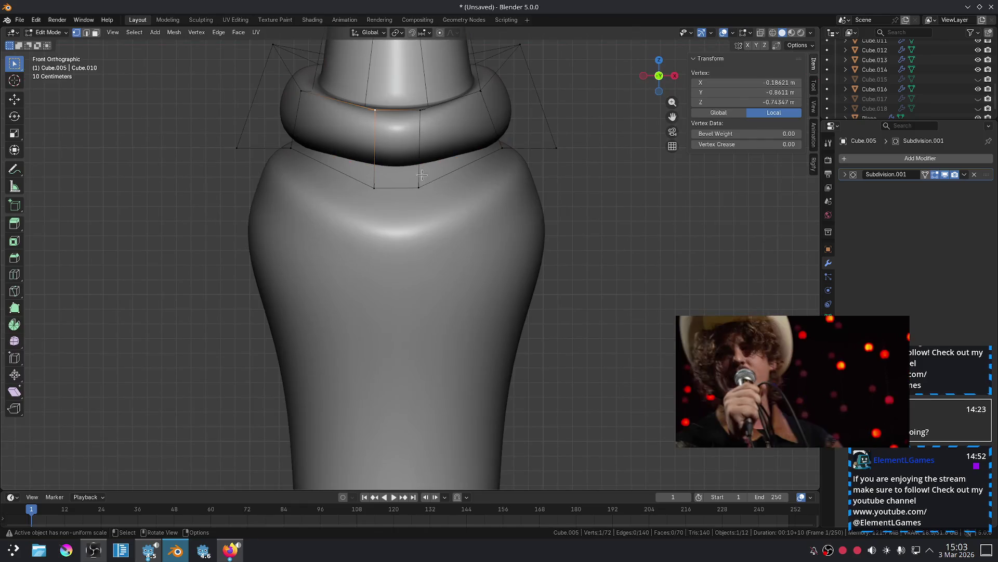
left_click(396, 187)
key("g")
key("z")
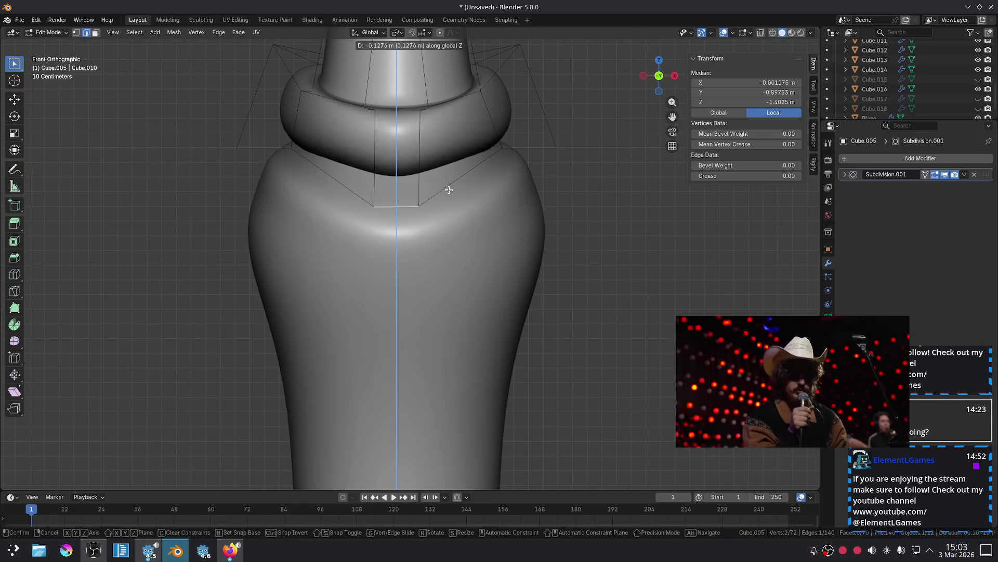
left_click(409, 132)
Readjust that edge's height and drop the ring's front edge into a V-shaped dip.
key("g")
key("z")
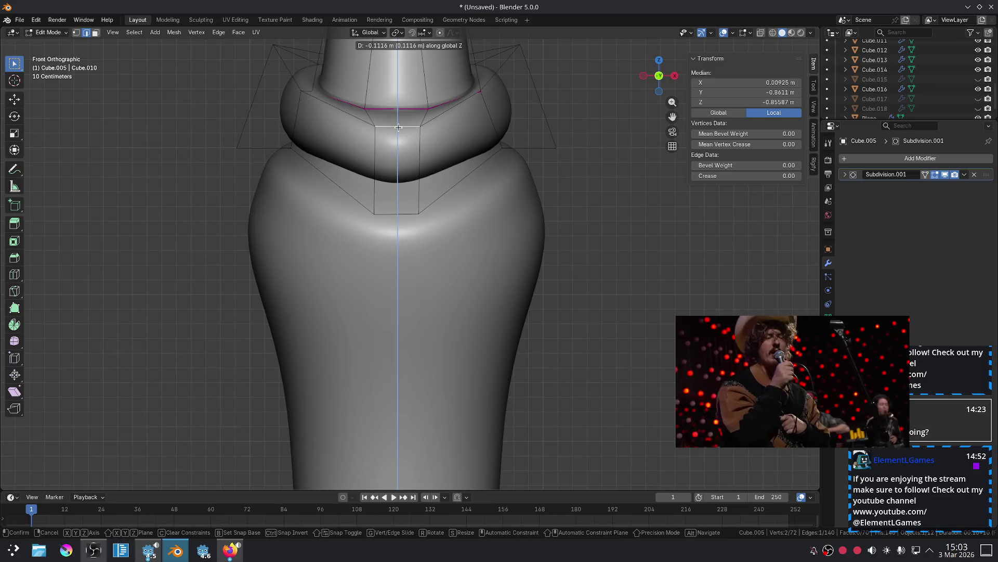
left_click(401, 135)
left_click(403, 110)
key("g")
key("z")
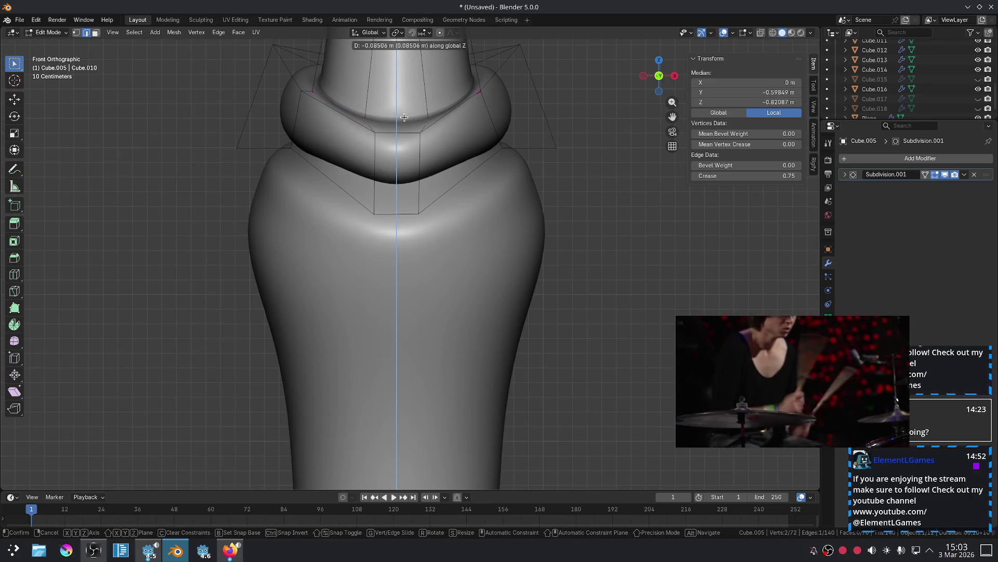
left_click(406, 117)
key("Tab")
scroll(557, 183, "down", 5)
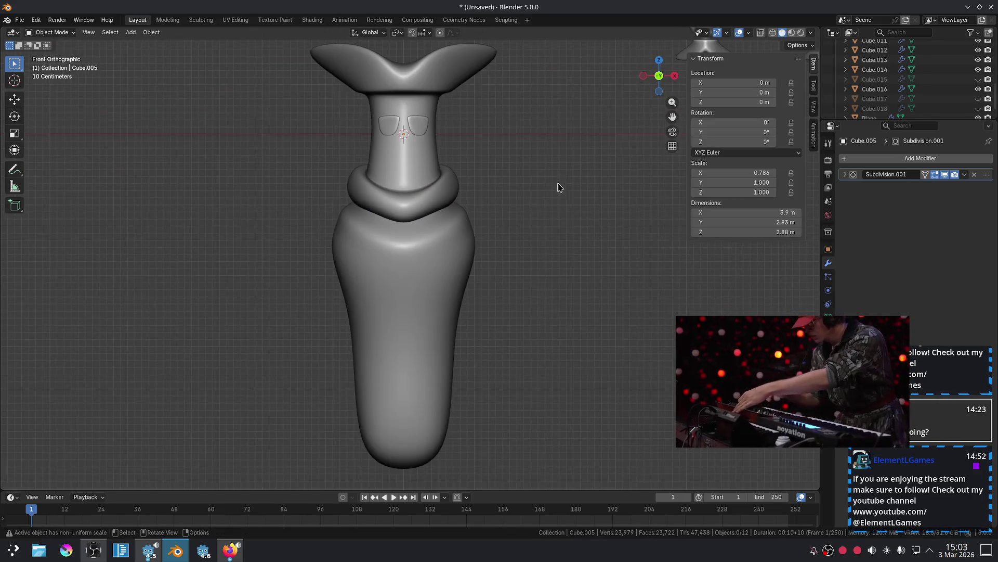
scroll(539, 213, "up", 3)
Move the torso's front vertices vertically along Z to follow the neck dip.
left_click(404, 240)
key("Tab")
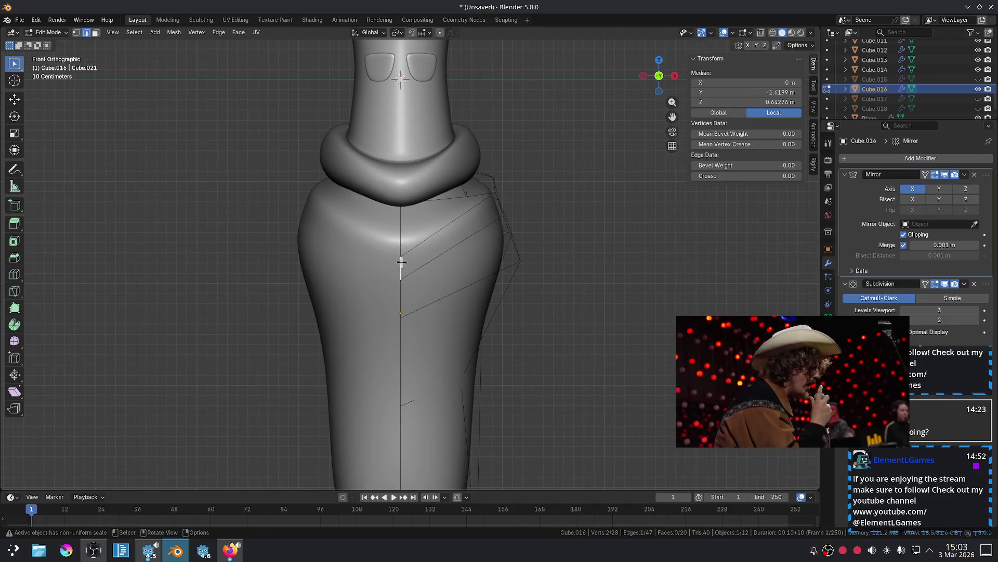
key("g")
key("z")
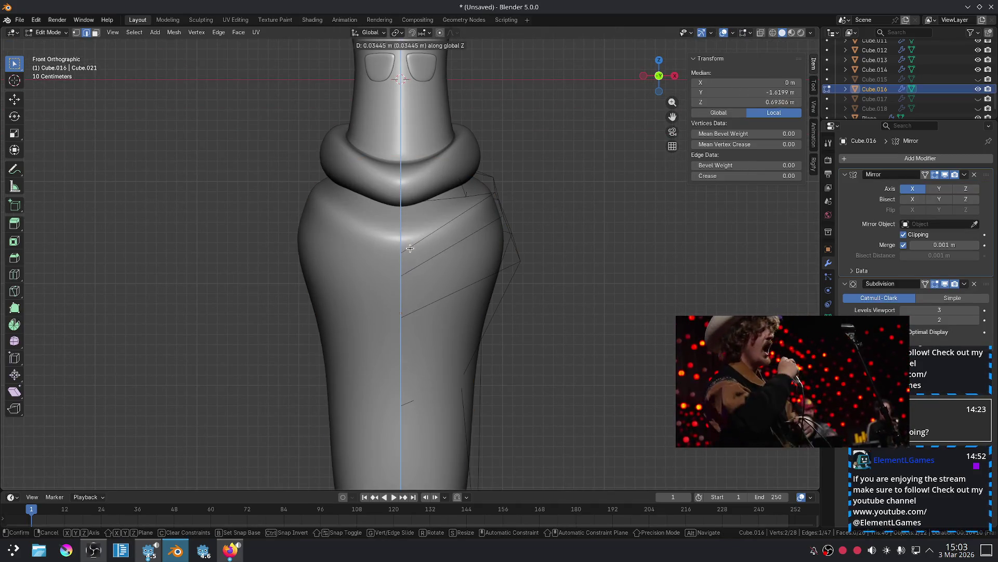
left_click(412, 240)
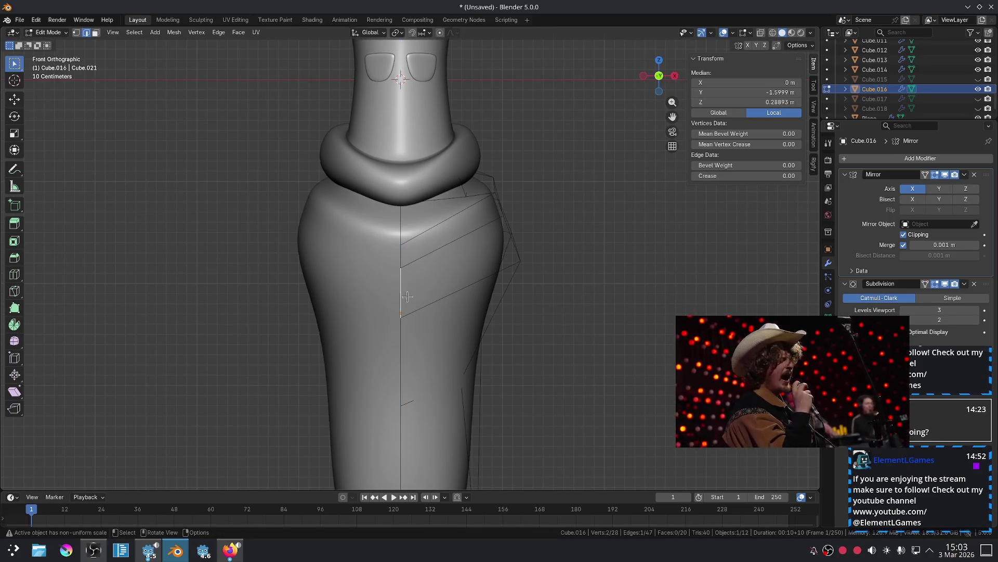
key("g")
key("z")
left_click(406, 314)
key("Tab")
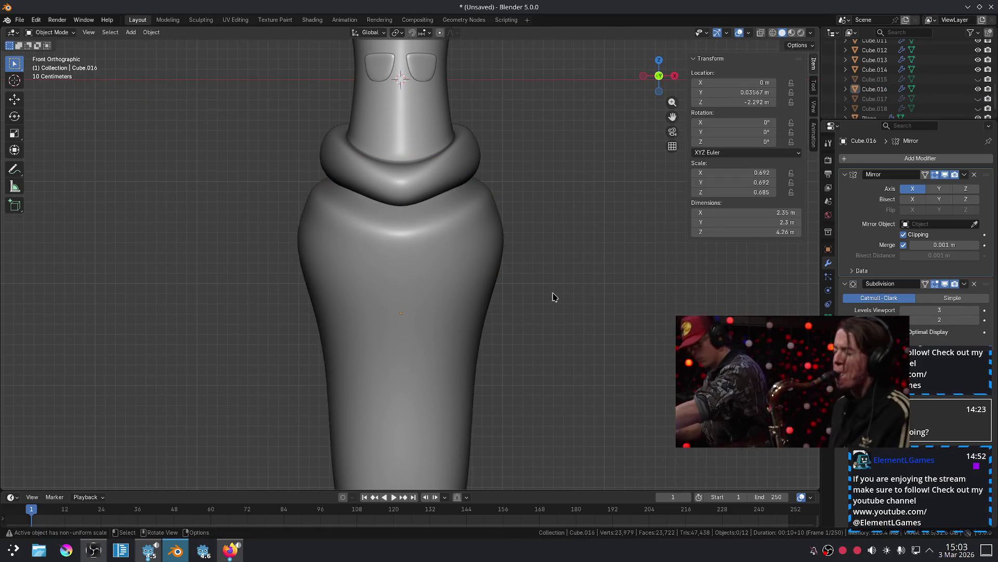
scroll(553, 294, "down", 5)
scroll(546, 297, "up", 2)
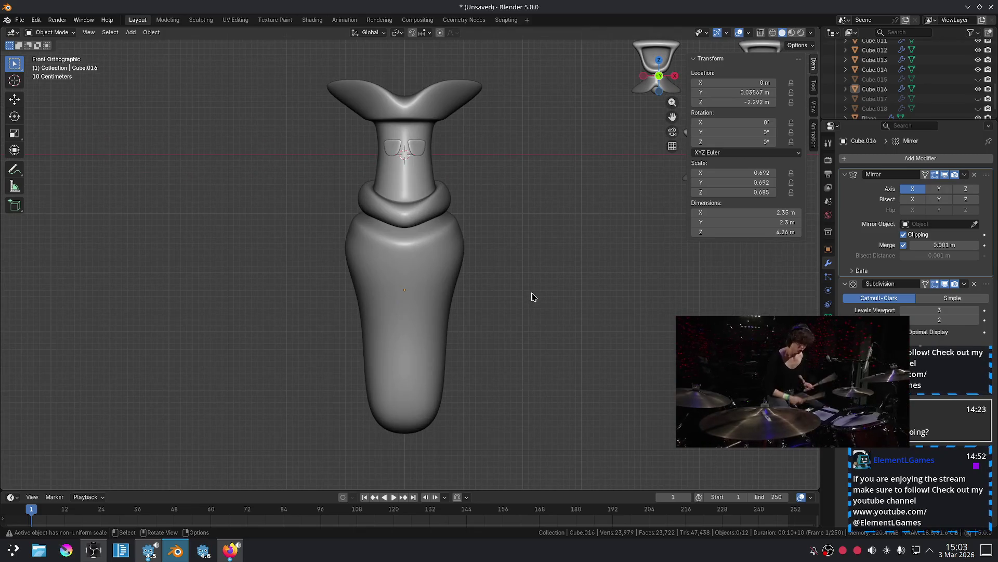
scroll(579, 326, "down", 3)
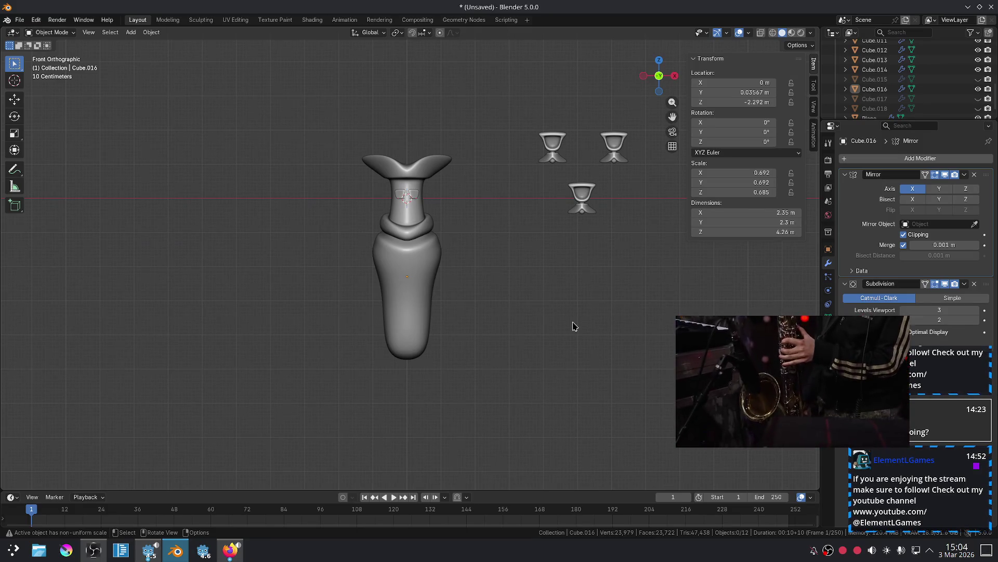
Reposition the cups: one left of the body, one at the right-middle, one above the head.
left_click_drag(502, 138, 578, 173)
key("g")
key("x")
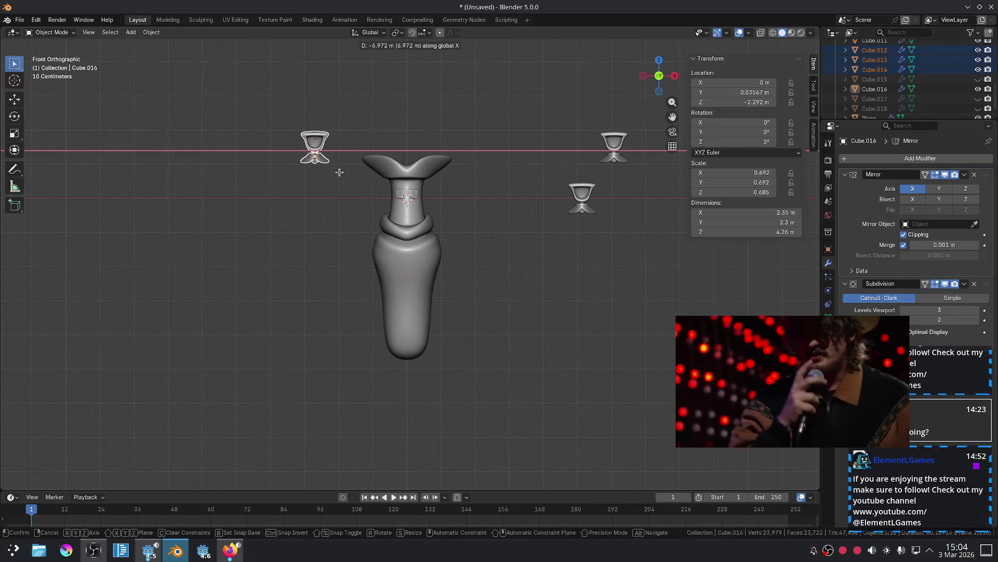
left_click(343, 176)
left_click_drag(517, 174, 613, 262)
key("g")
key("x")
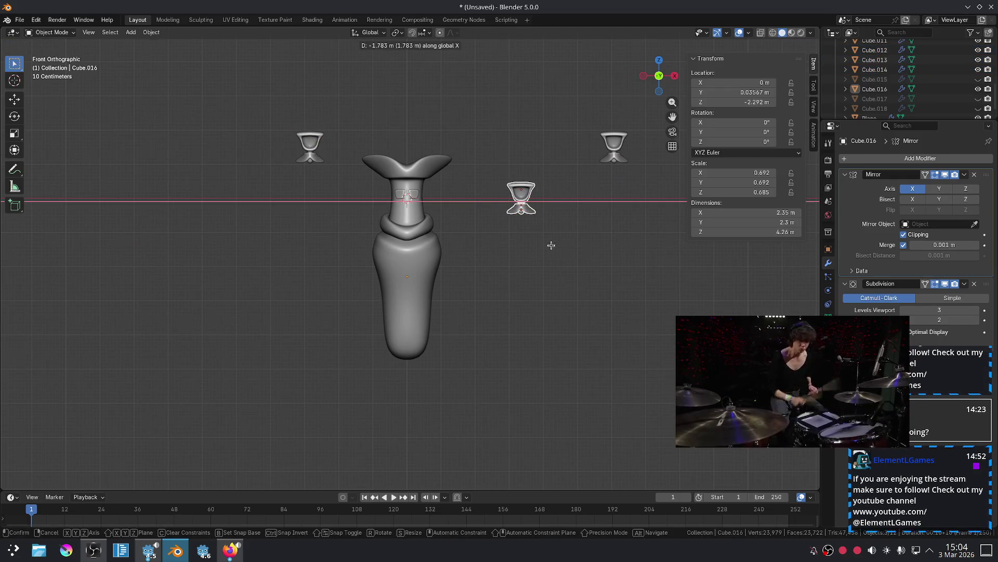
key("z")
left_click(536, 201)
left_click_drag(571, 105, 643, 196)
key("g")
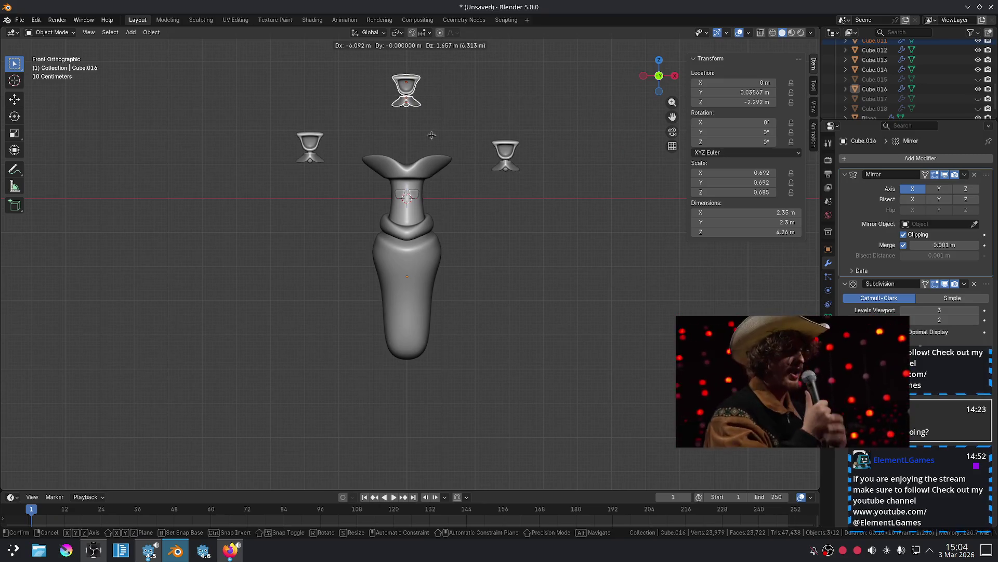
left_click(432, 135)
Select all three cups, enlarge them together and lower them slightly.
left_click_drag(239, 80, 319, 174)
left_click_drag(376, 46, 458, 129, "shift")
left_click_drag(487, 118, 540, 205, "shift")
key("s")
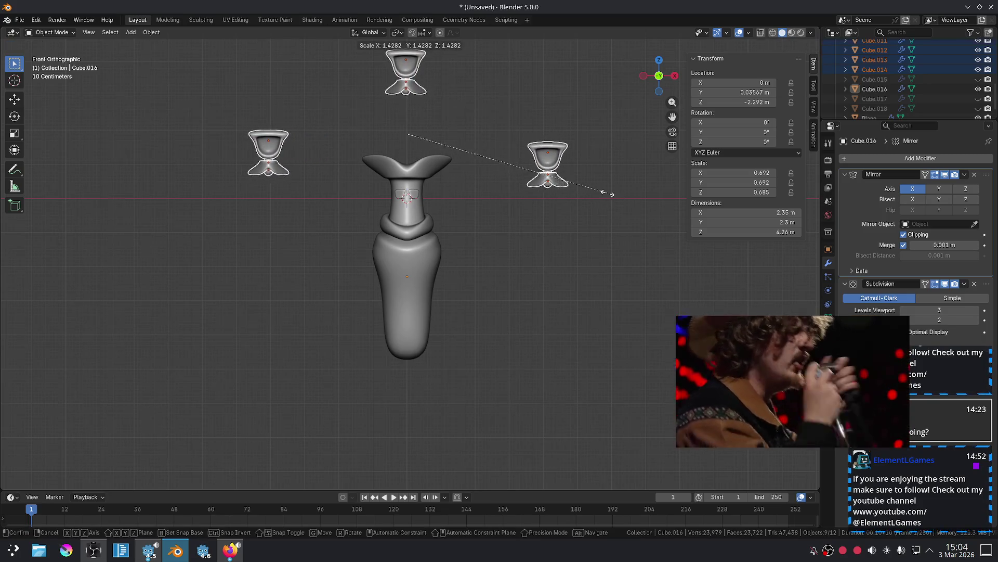
left_click(603, 192)
key("g")
left_click(606, 212)
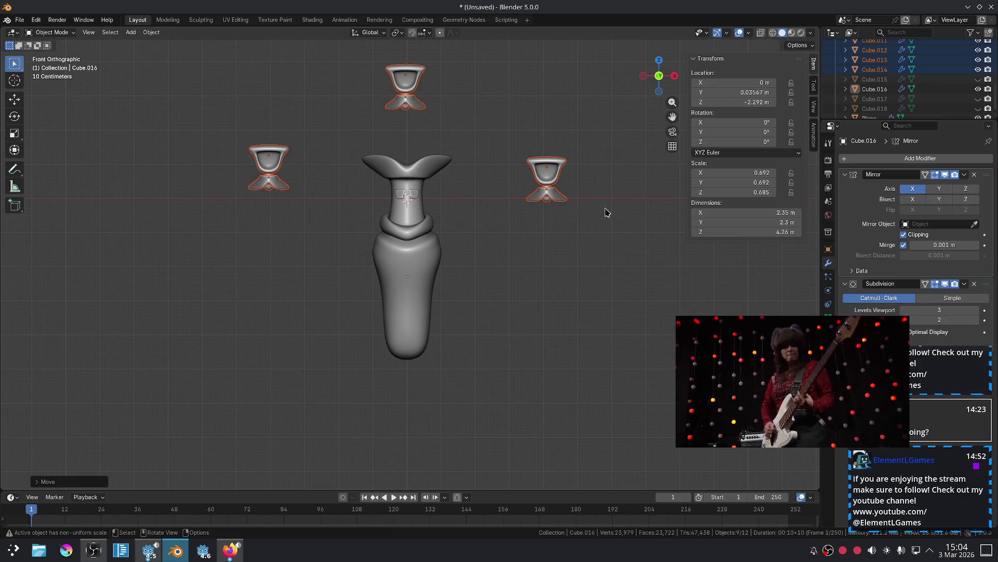
Nudge the right, left and top cups individually into new positions.
left_click_drag(517, 229, 584, 159)
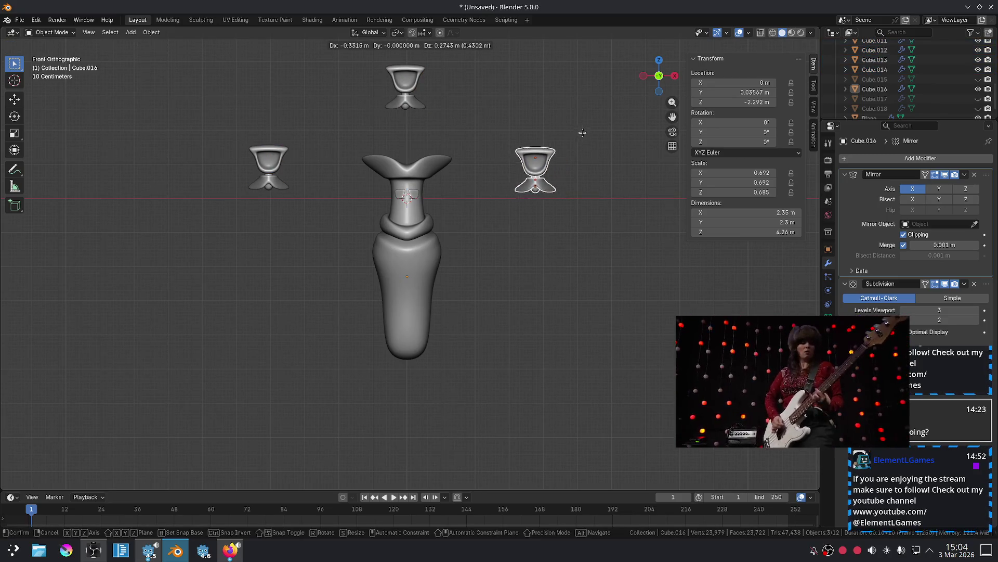
left_click(582, 133)
left_click_drag(220, 104, 318, 201)
key("g")
left_click(325, 205)
left_click_drag(356, 63, 446, 119)
key("g")
left_click(372, 80)
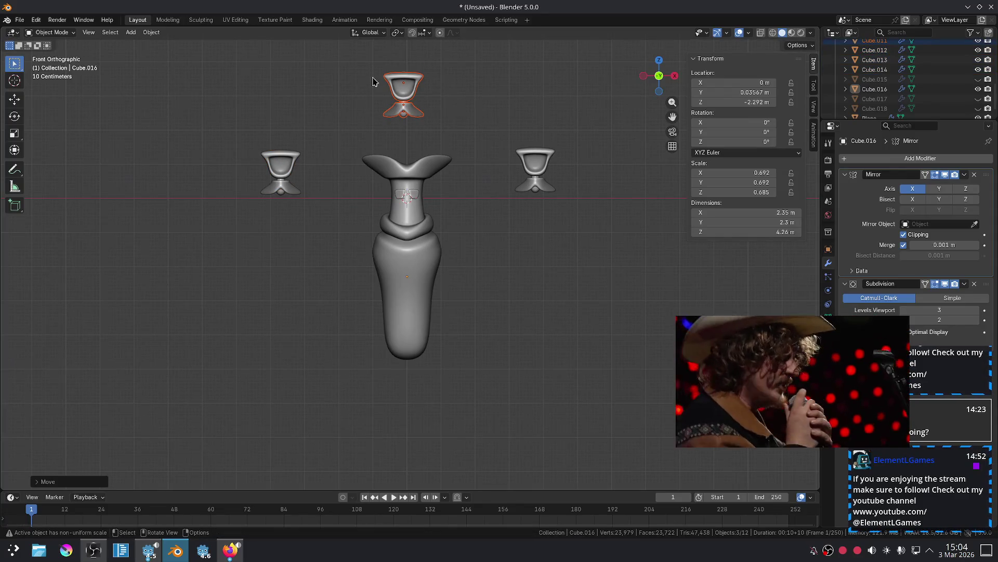
Select all three cups and try scaling with Individual Origins as pivot, then cancel.
left_click_drag(243, 94, 346, 235)
left_click_drag(188, 79, 317, 244)
left_click_drag(360, 61, 454, 137, "shift")
left_click_drag(489, 111, 556, 188, "shift")
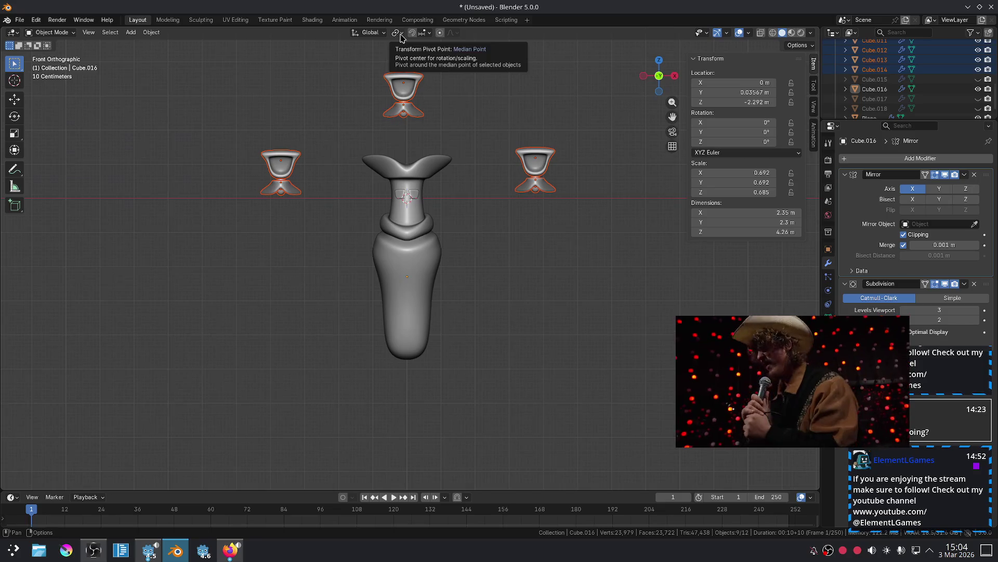
left_click(401, 38)
left_click(428, 77)
key("s")
key("Escape")
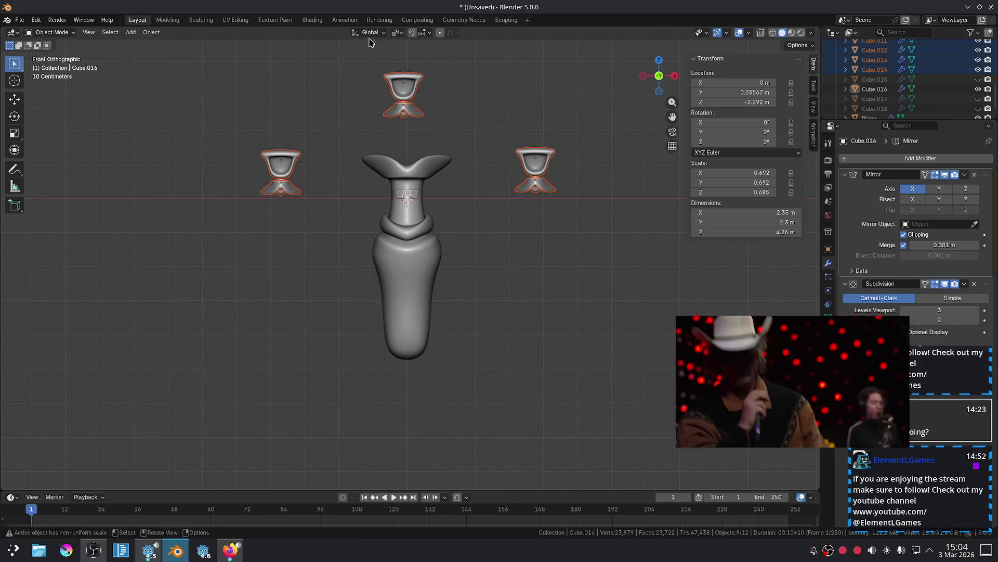
Switch the pivot to Median Point and scale the cups up so they spread outward.
left_click(399, 35)
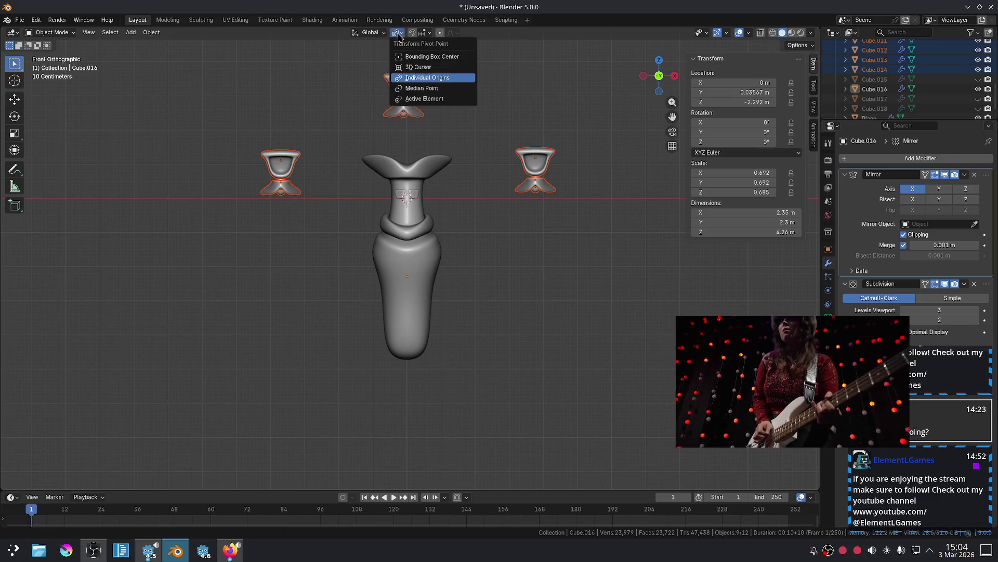
left_click(442, 89)
key("s")
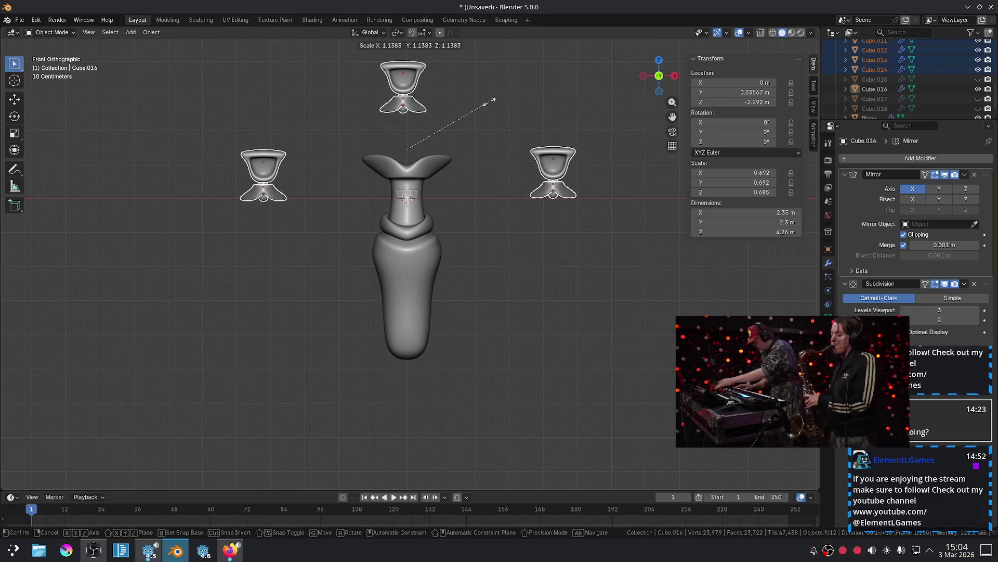
left_click(519, 113)
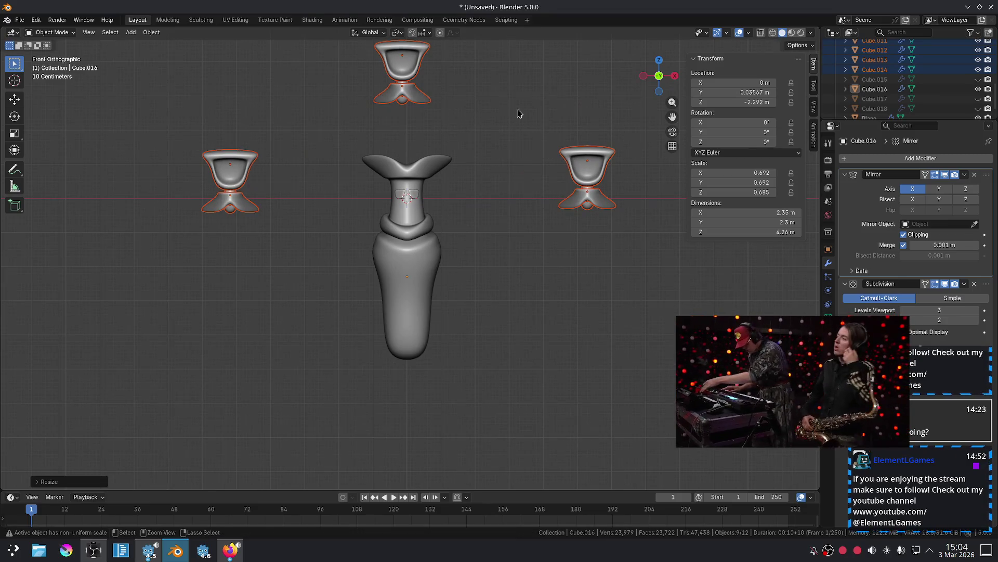
key("ctrl+z")
key("s")
left_click(516, 106)
Lower the top cup slightly and shift the right cup left and down.
mouse_move(351, 127)
left_mouse_down()
mouse_move(466, 65)
mouse_move(597, 223)
left_mouse_up()
key("g")
left_click(486, 94)
key("g")
left_click(561, 279)
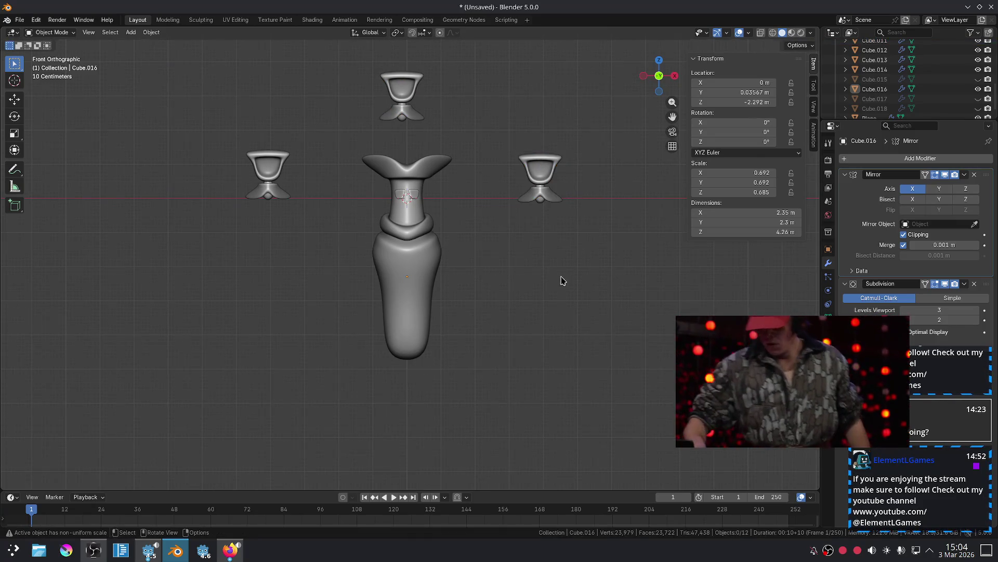
Reframe the view and raise the top cup slightly into its final position.
scroll(528, 293, "down", 4)
scroll(499, 291, "up", 7)
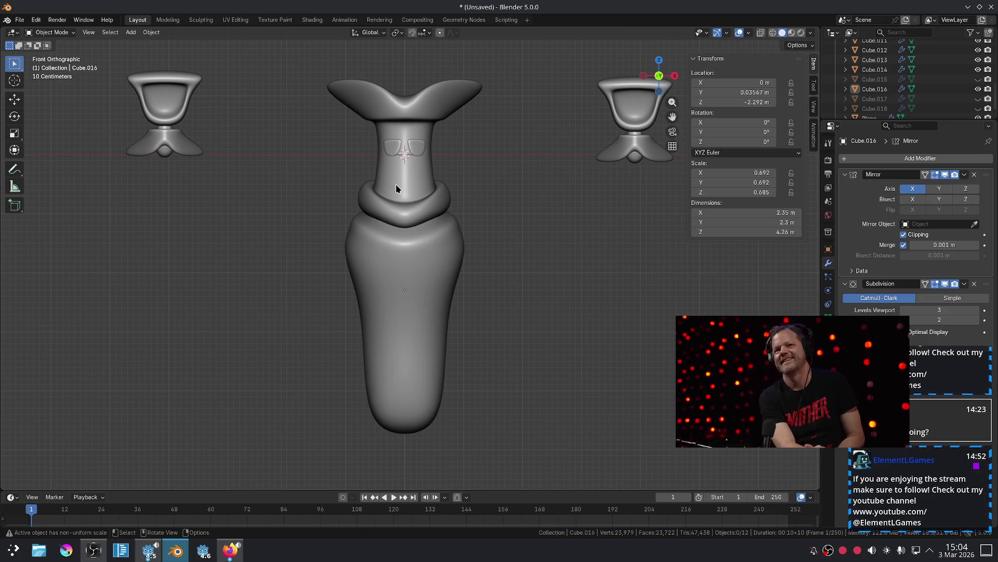
scroll(396, 188, "down", 4)
middle_click_drag(471, 254, 472, 303, "shift")
scroll(472, 303, "up", 2)
mouse_move(339, 71)
left_mouse_down()
mouse_move(451, 189)
mouse_move(458, 168)
left_mouse_up()
left_click(480, 313)
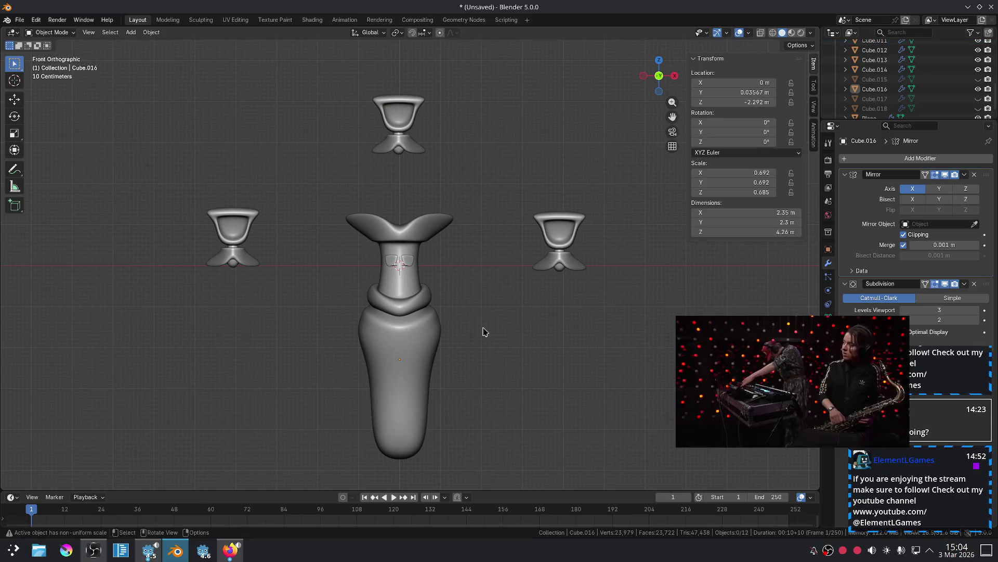
scroll(484, 331, "down", 2)
scroll(484, 319, "up", 2)
mouse_move(484, 312)
middle_mouse_down("shift")
mouse_move(474, 245)
mouse_move(508, 284)
mouse_move(478, 251)
mouse_move(486, 283)
middle_mouse_up("shift")
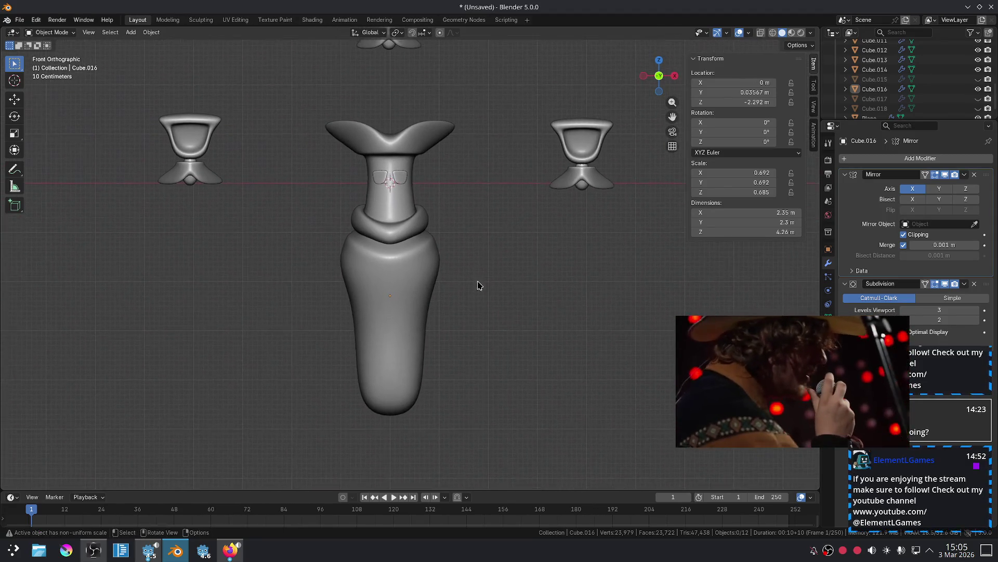
scroll(486, 283, "up", 3)
left_click(418, 303)
key("Tab")
key("Tab")
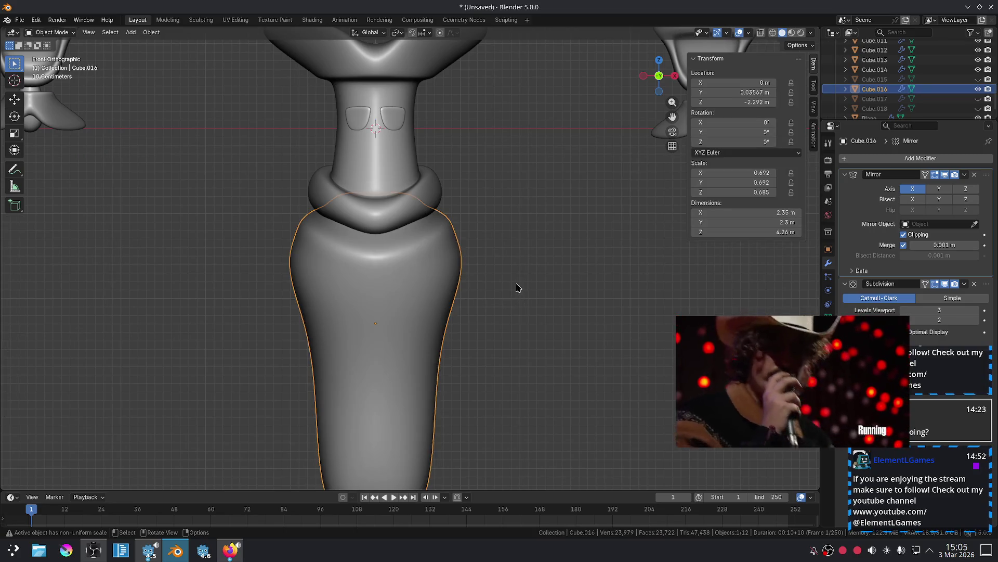
left_click(517, 288)
scroll(517, 288, "down", 2)
mouse_move(512, 272)
middle_mouse_down("shift")
mouse_move(475, 279)
mouse_move(488, 297)
middle_mouse_up("shift")
mouse_move(767, 397)
mouse_move(767, 397)
left_mouse_down()
mouse_move(793, 288)
mouse_move(849, 207)
left_mouse_up()
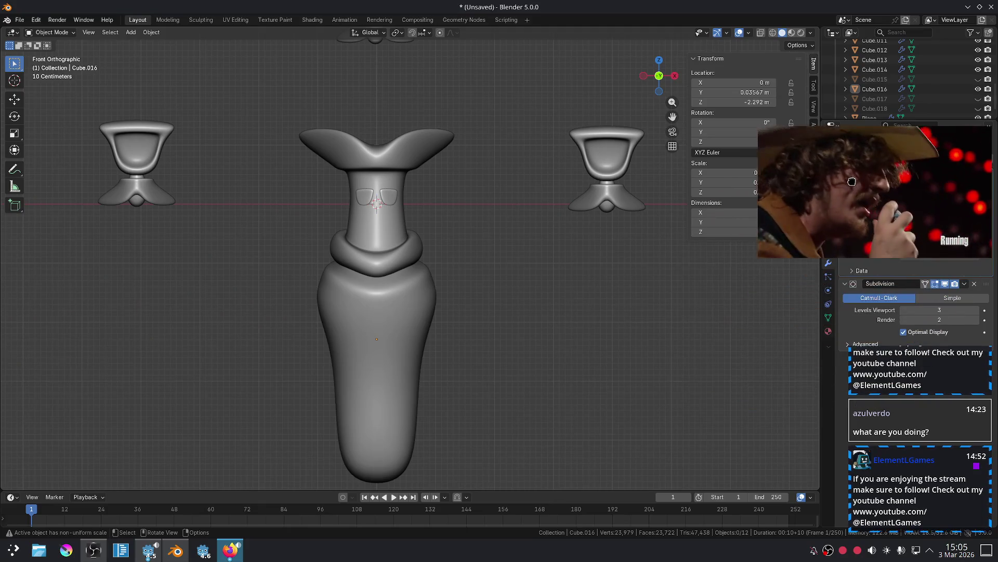
mouse_move(551, 326)
middle_mouse_down("ctrl")
mouse_move(527, 314)
mouse_move(523, 330)
mouse_move(515, 299)
mouse_move(495, 318)
middle_mouse_up("ctrl")
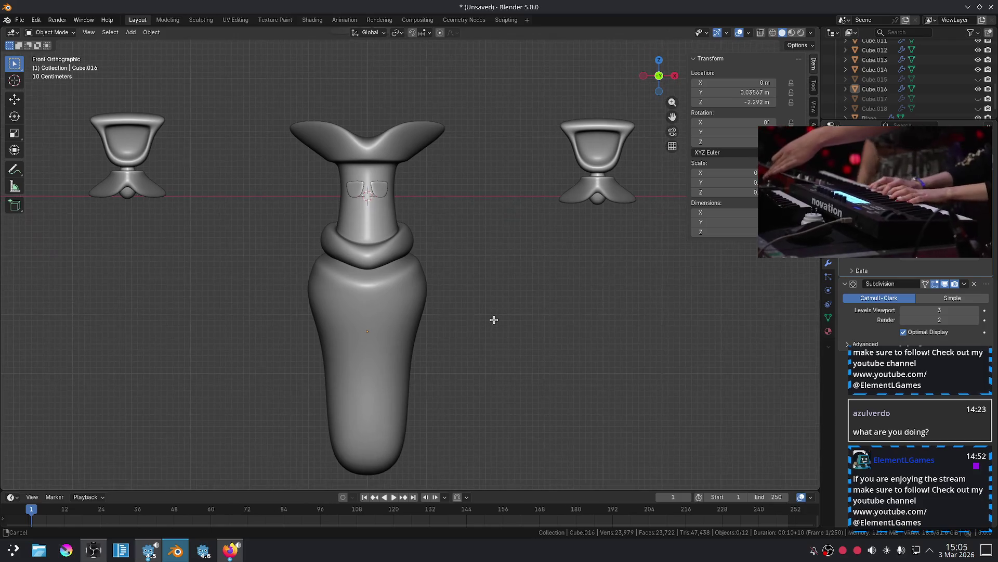
left_click_drag(865, 169, 869, 113)
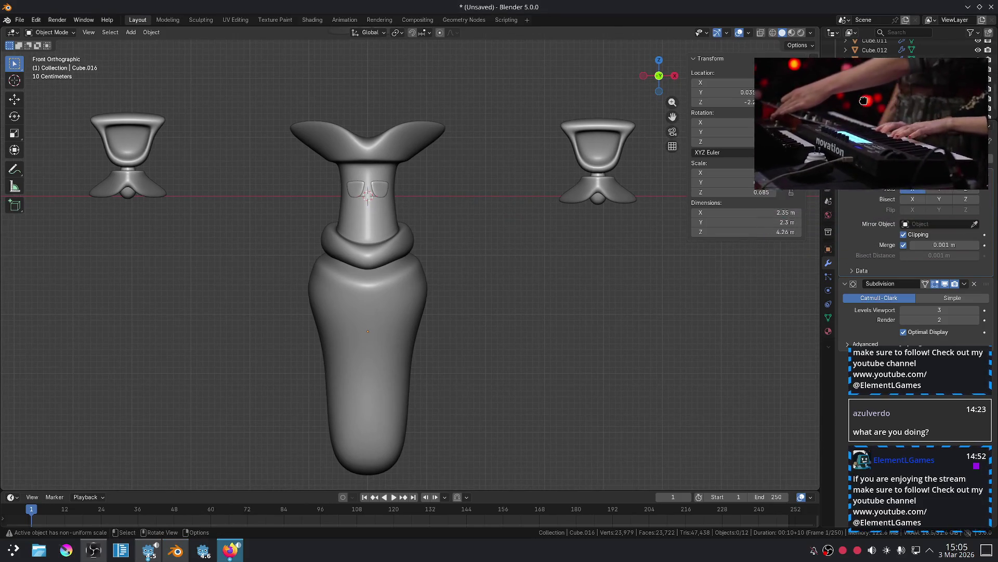
scroll(408, 370, "up", 2)
mouse_move(407, 374)
middle_mouse_down("shift")
mouse_move(470, 350)
mouse_move(458, 366)
mouse_move(485, 338)
mouse_move(519, 342)
mouse_move(541, 184)
middle_mouse_up("shift")
scroll(502, 332, "down", 2)
left_click(435, 296)
mouse_move(508, 341)
middle_mouse_down()
mouse_move(502, 314)
mouse_move(502, 337)
middle_mouse_up()
key("KP_1")
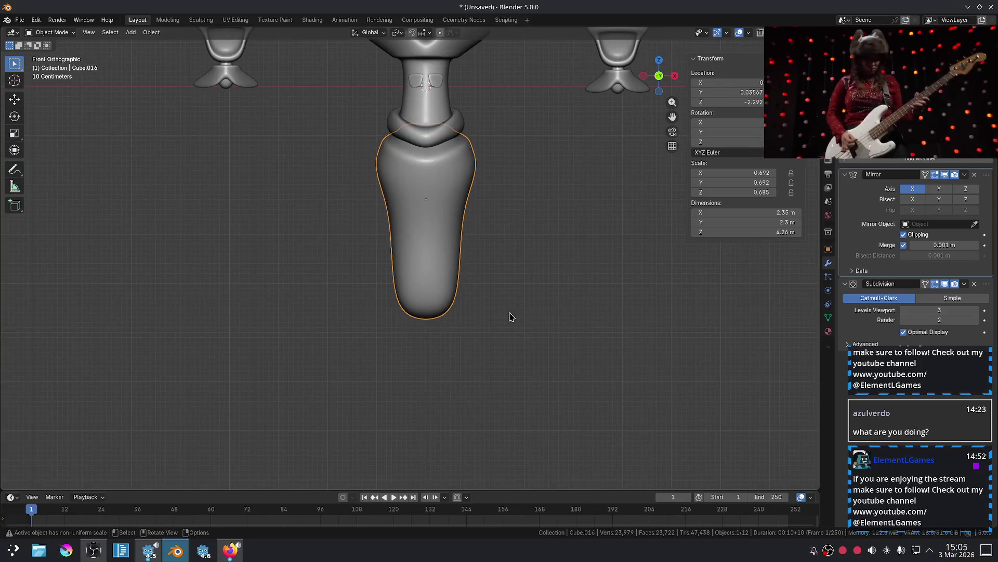
left_click(13, 170)
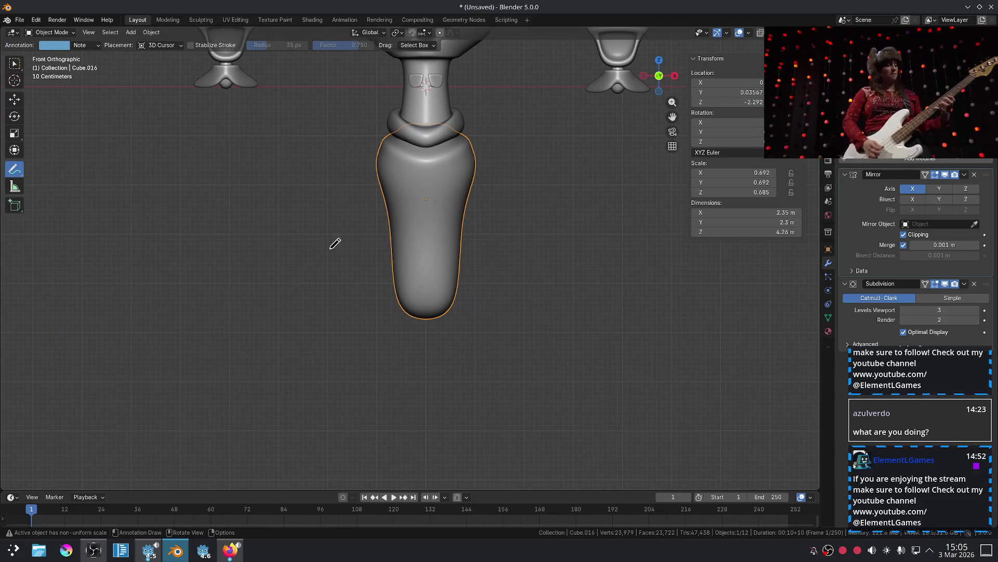
mouse_move(374, 270)
left_mouse_down()
mouse_move(403, 303)
mouse_move(445, 312)
left_mouse_up()
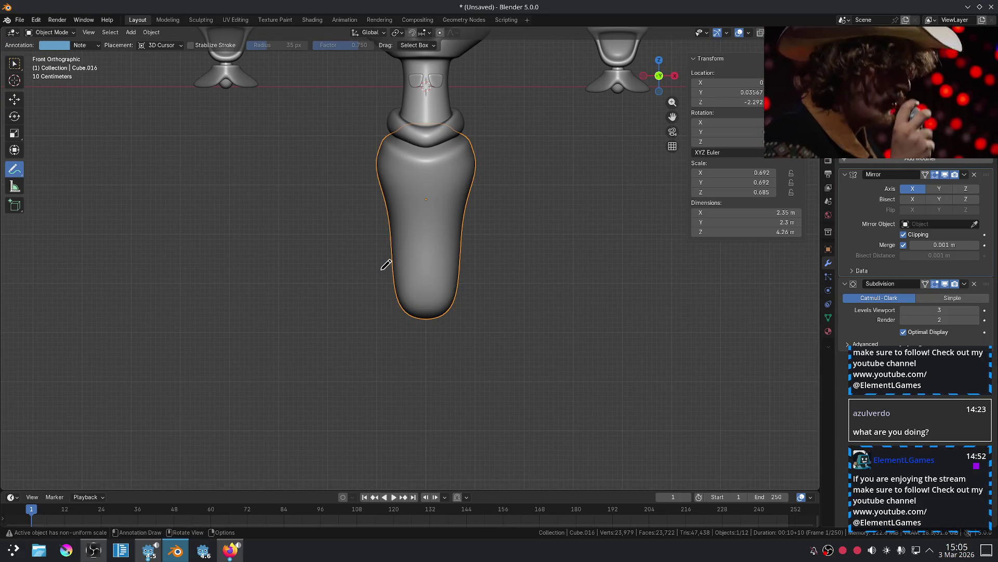
left_click_drag(377, 268, 385, 271)
left_click_drag(445, 313, 501, 268)
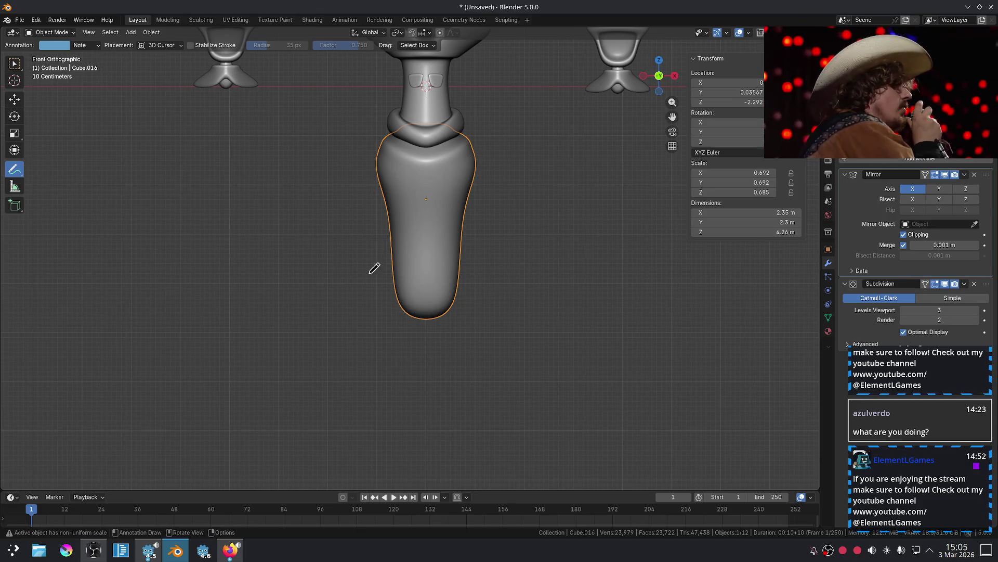
mouse_move(346, 343)
left_mouse_down()
mouse_move(367, 271)
mouse_move(478, 271)
left_mouse_up()
mouse_move(368, 273)
left_mouse_down()
mouse_move(479, 271)
mouse_move(510, 325)
left_mouse_up()
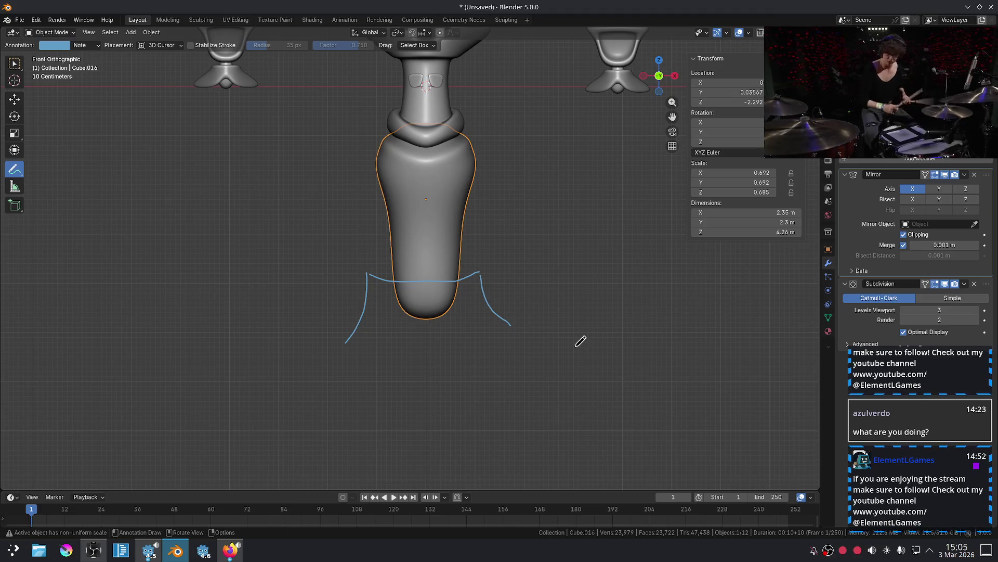
left_click_drag(488, 265, 485, 268)
left_click_drag(514, 326, 515, 326)
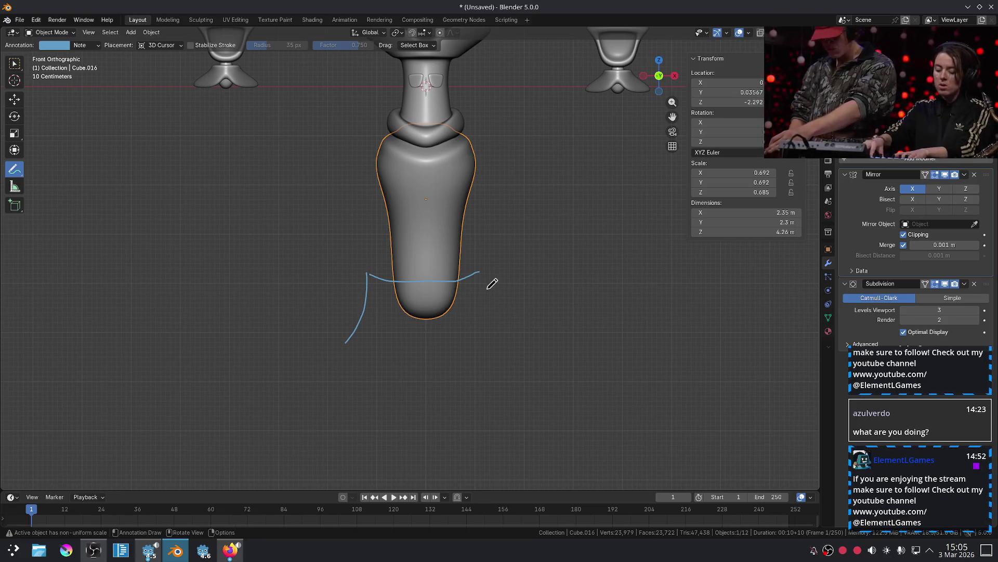
left_click_drag(484, 267, 505, 352)
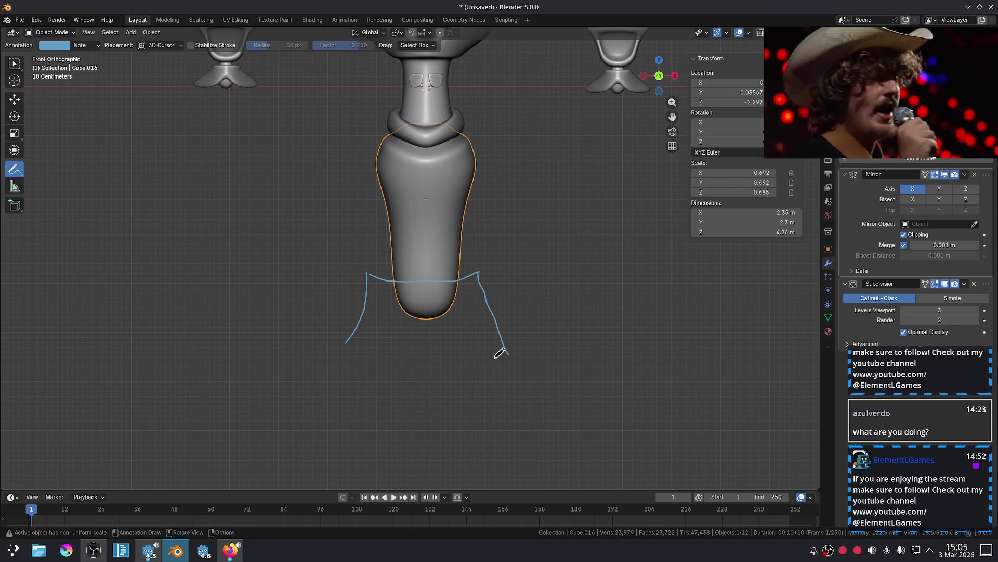
scroll(391, 371, "up", 4)
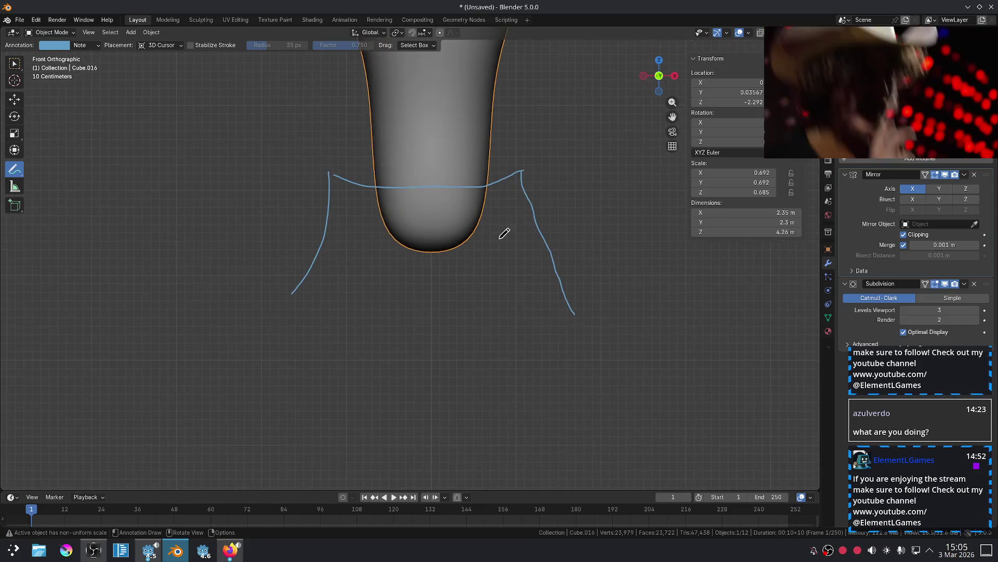
left_click_drag(518, 170, 522, 178)
left_click_drag(553, 267, 553, 283)
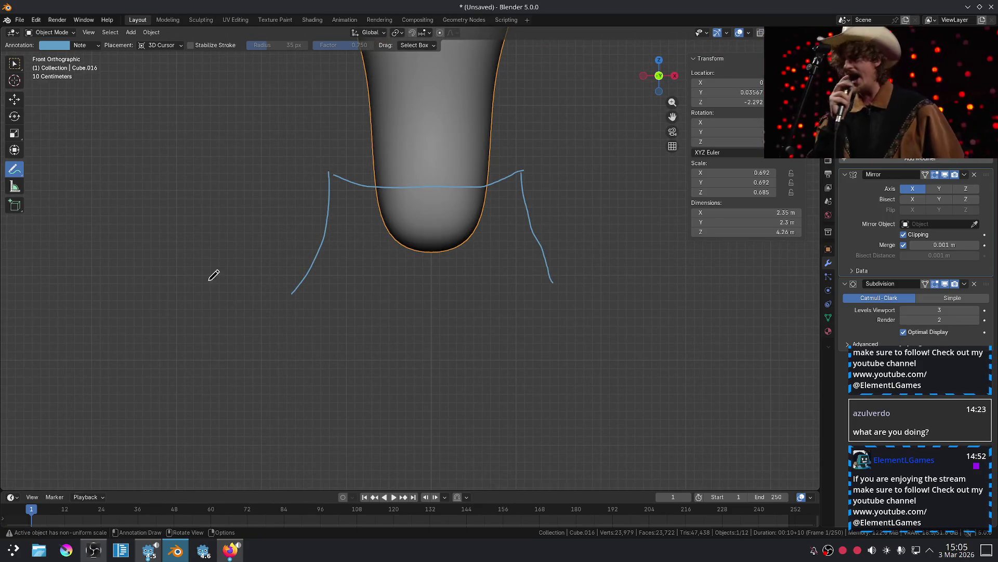
left_click_drag(291, 292, 299, 295)
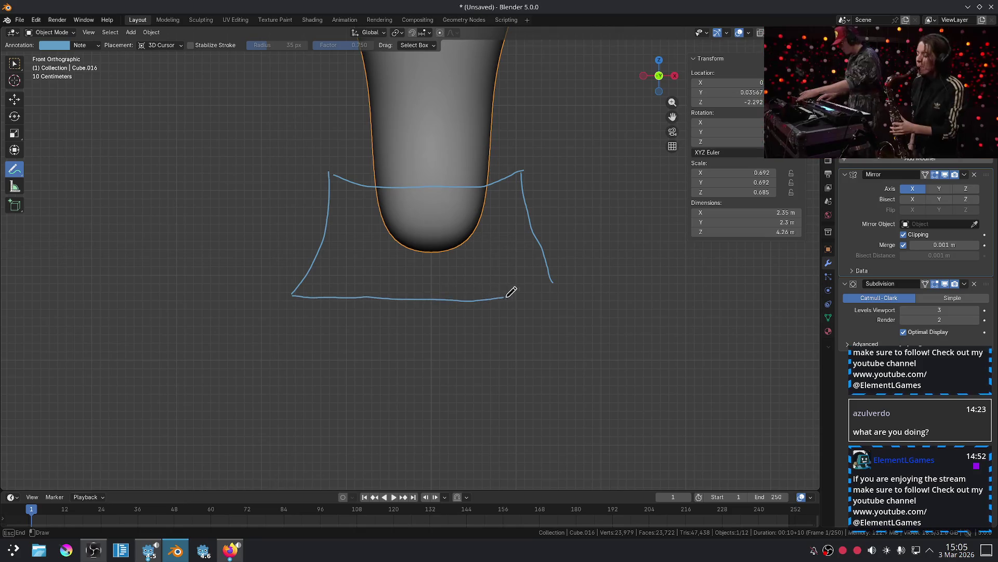
left_click_drag(557, 289, 559, 289)
scroll(575, 361, "down", 4)
scroll(550, 354, "up", 3)
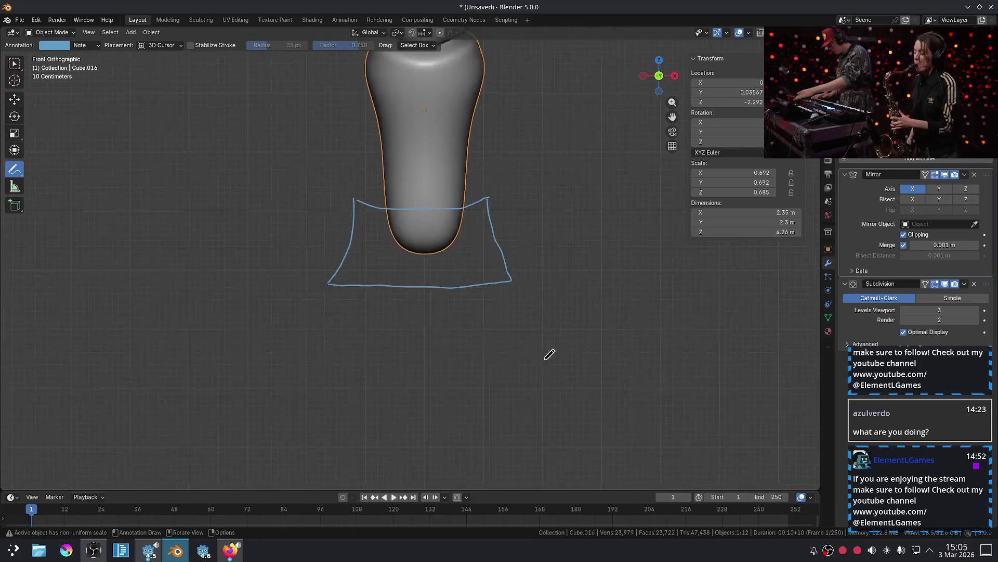
scroll(460, 333, "up", 2)
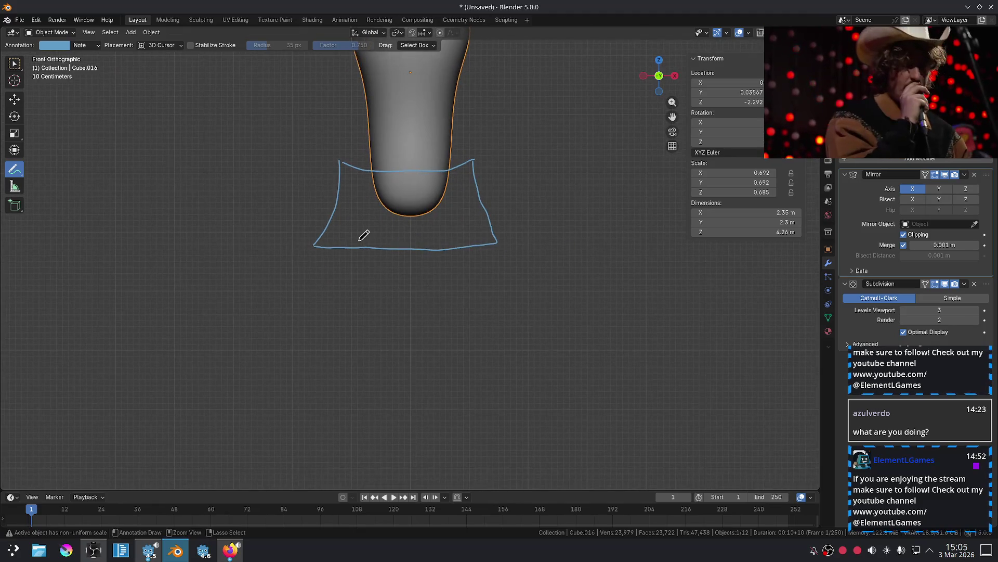
mouse_move(327, 247)
left_mouse_down()
mouse_move(383, 314)
mouse_move(378, 322)
left_mouse_up()
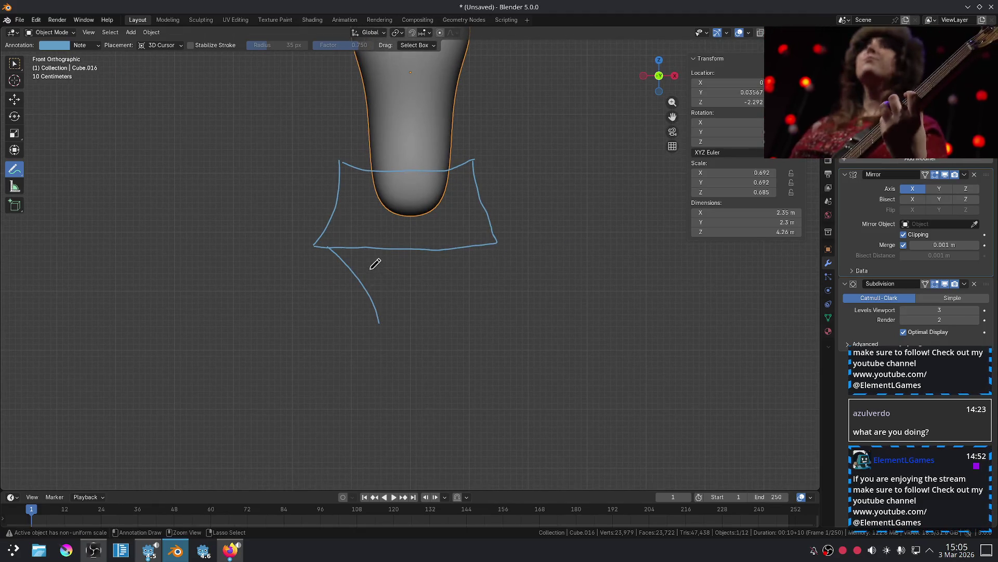
left_click_drag(346, 143, 497, 149)
left_click_drag(347, 139, 497, 136)
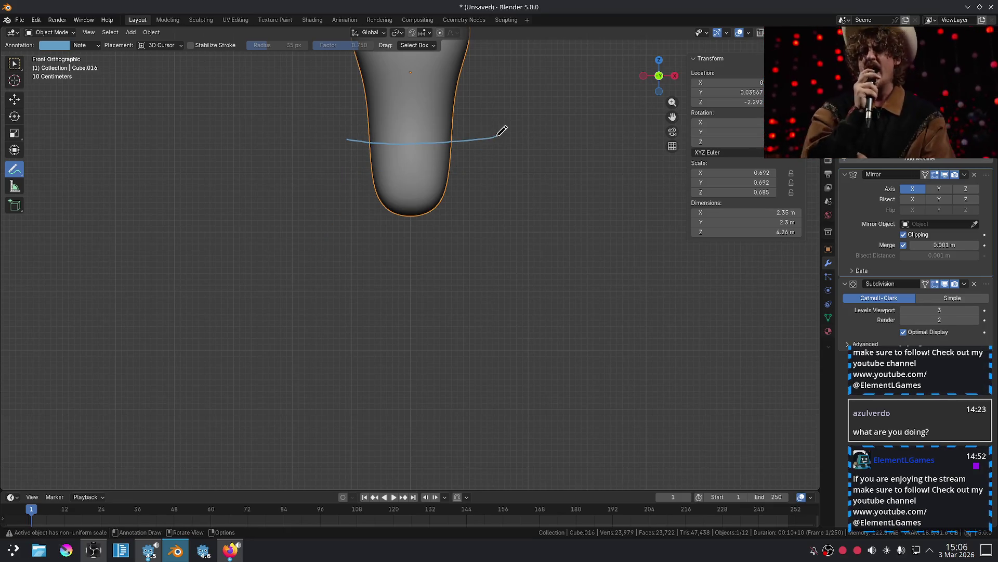
key("ctrl+z")
left_click_drag(335, 134, 489, 134)
key("ctrl+z")
key("ctrl+z")
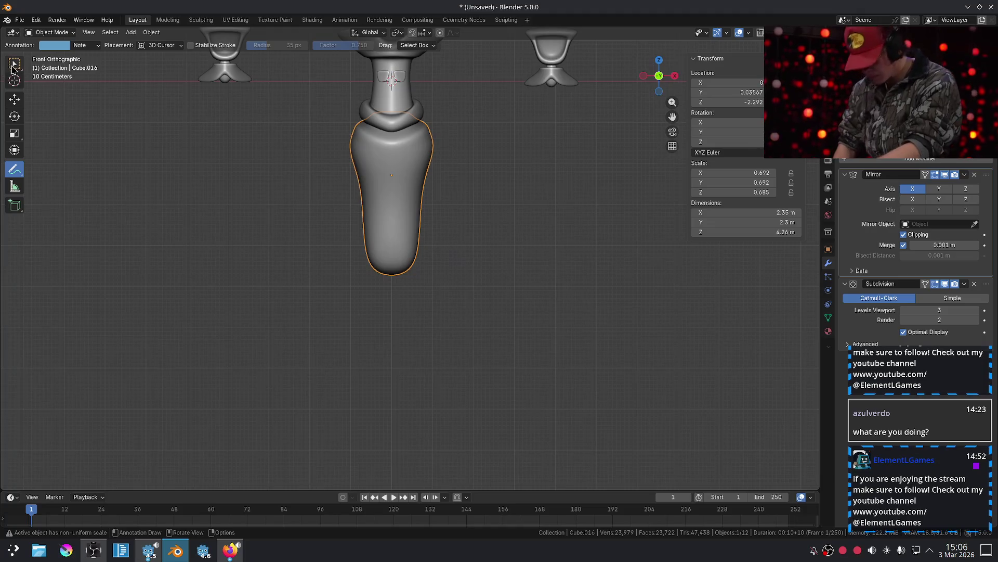
Add a new cube and lower it vertically beneath the vase body.
left_click(13, 67)
left_click(190, 129)
key("shift+a")
mouse_move(234, 146)
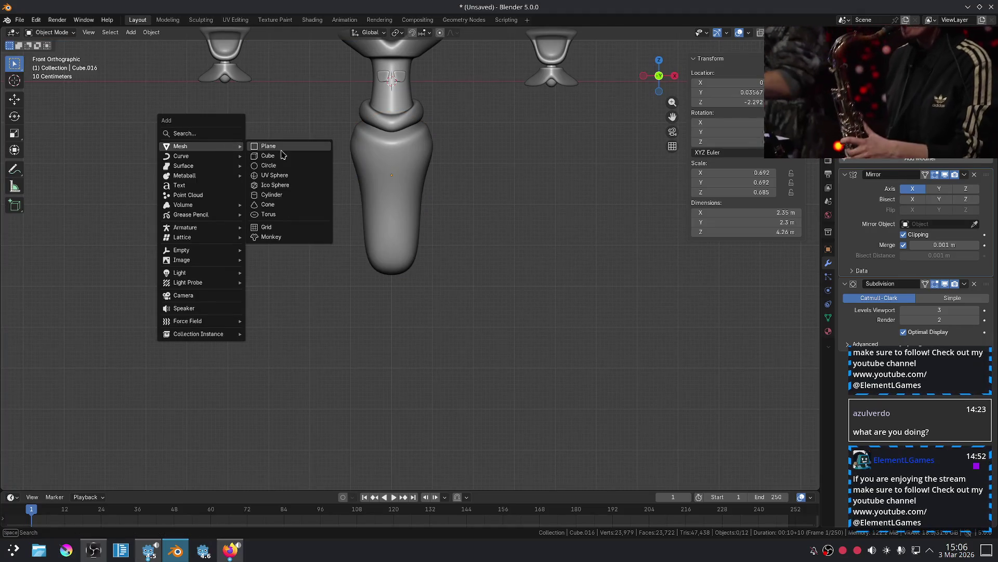
left_click(278, 157)
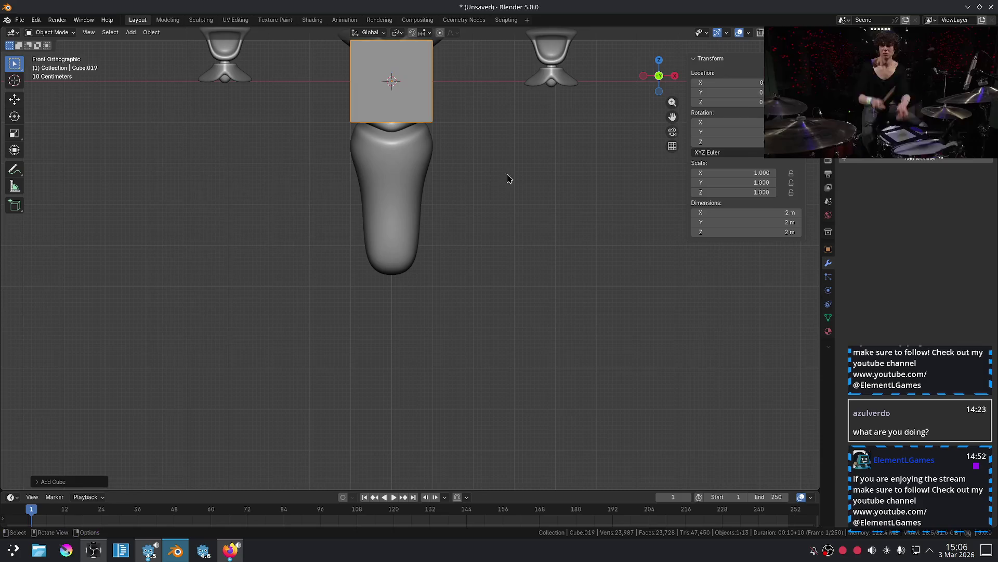
key("g")
key("z")
mouse_move(516, 215)
middle_mouse_down()
mouse_move(505, 214)
mouse_move(509, 240)
middle_mouse_up()
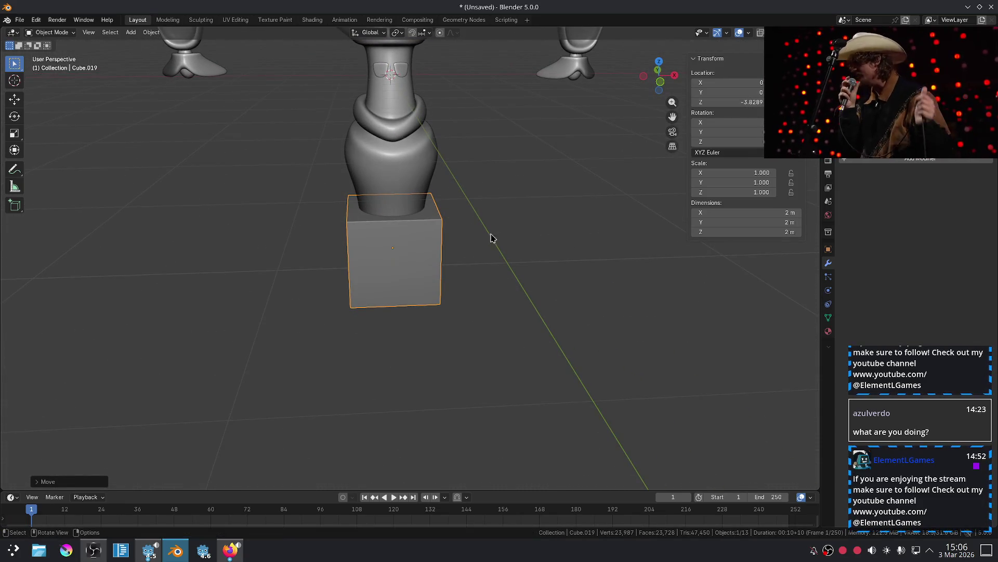
In Edit Mode, delete the cube's top and bottom faces to leave an open box.
key("Tab")
key("3")
key("alt+a")
middle_click_drag(406, 250, 408, 232)
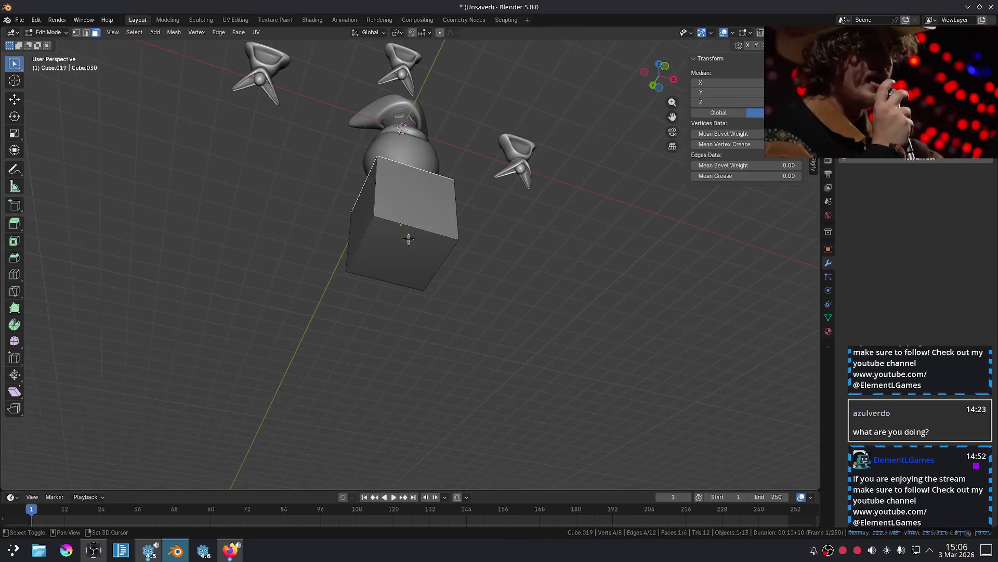
left_click(408, 244)
key("x")
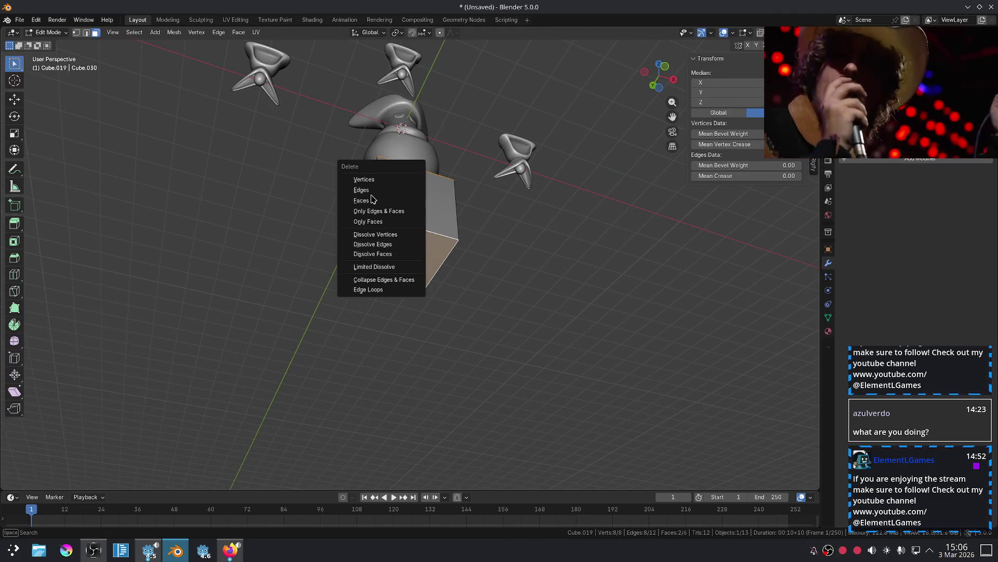
left_click(367, 200)
middle_click_drag(520, 252, 510, 324)
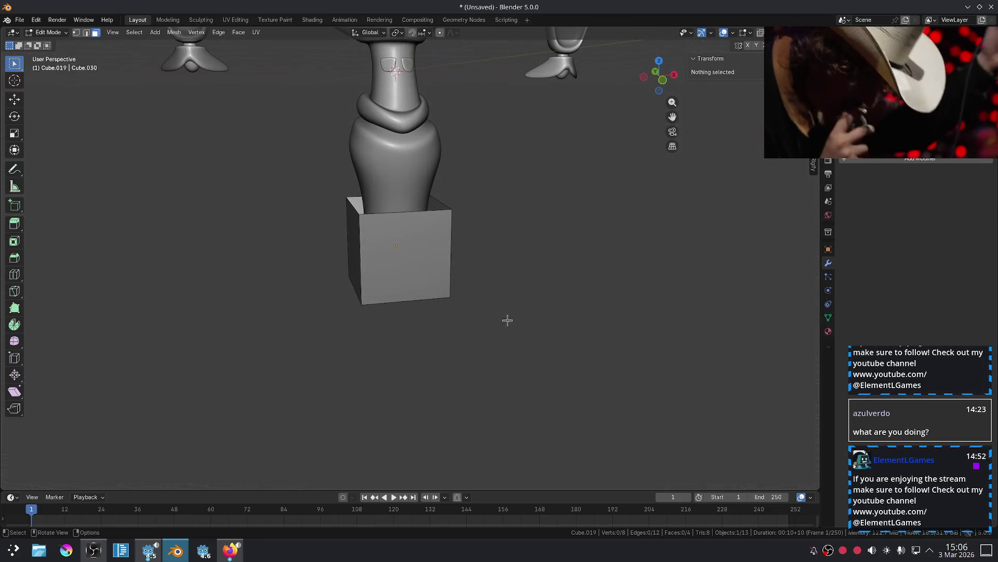
Squash the open box along Z into a short band about 0.78 m tall.
key("Tab")
key("s")
key("z")
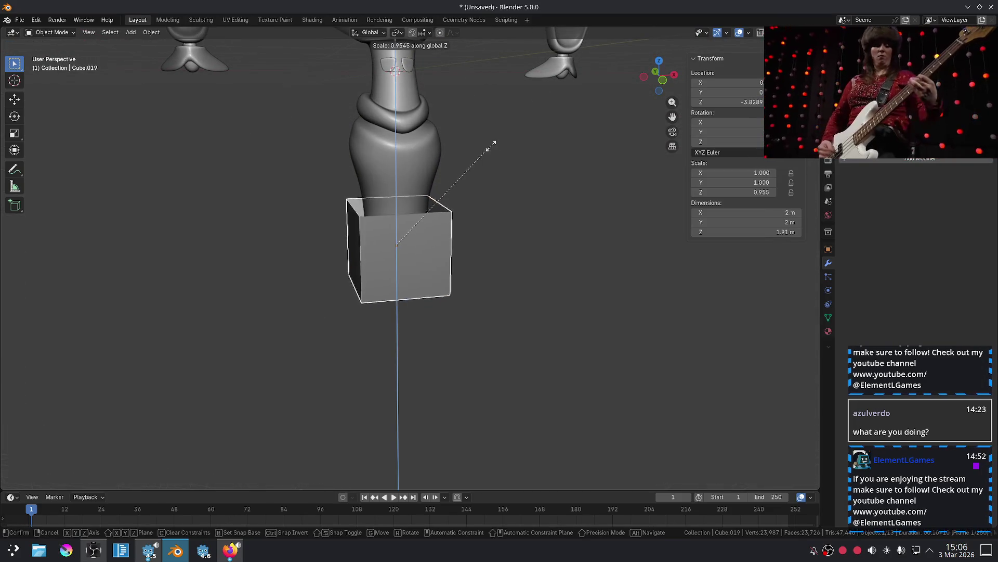
left_click(437, 210)
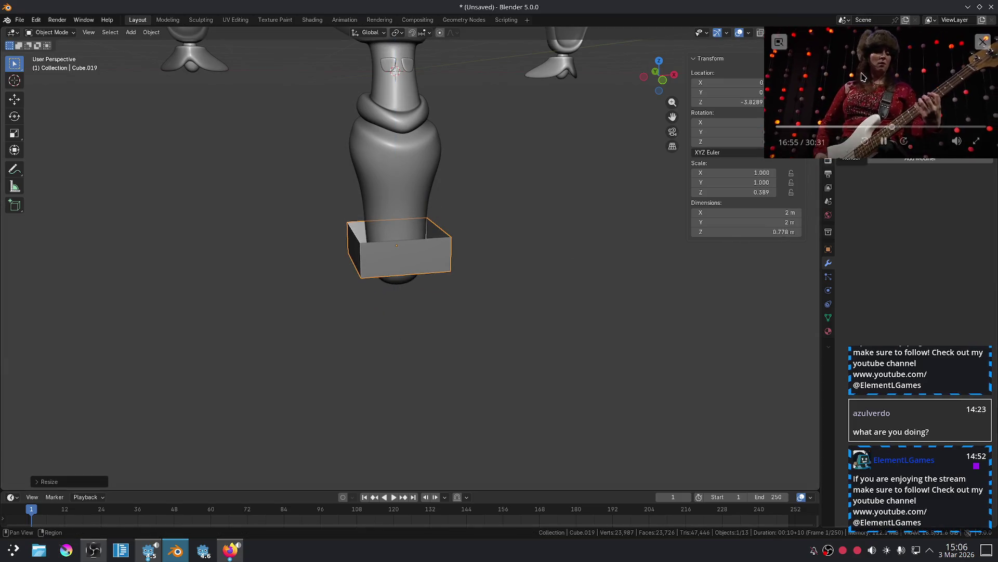
key("shift+a")
left_click(903, 165)
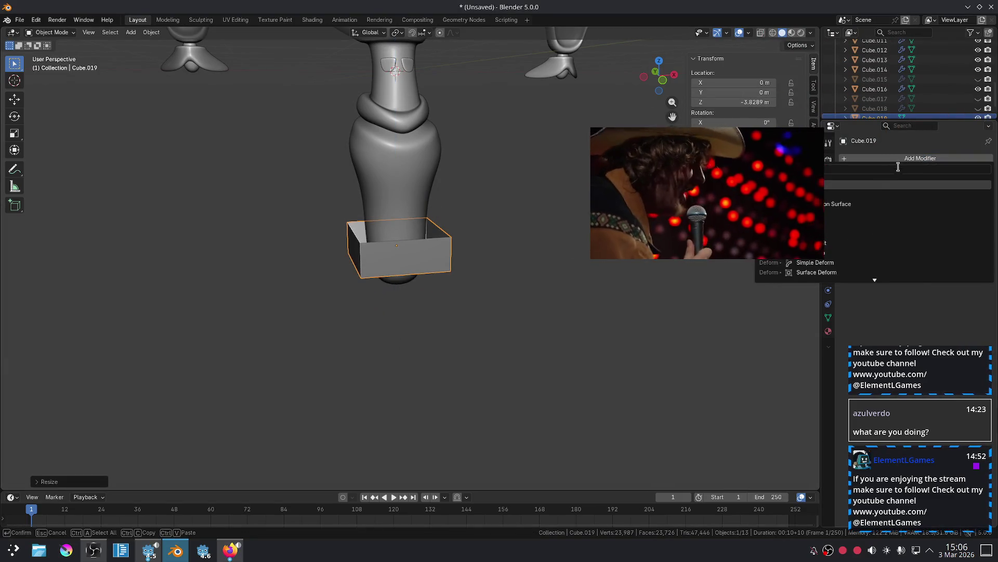
Add Solidify and Subdivision modifiers to the band, with wall thickness about 0.23 m.
type("m")
left_click(870, 183)
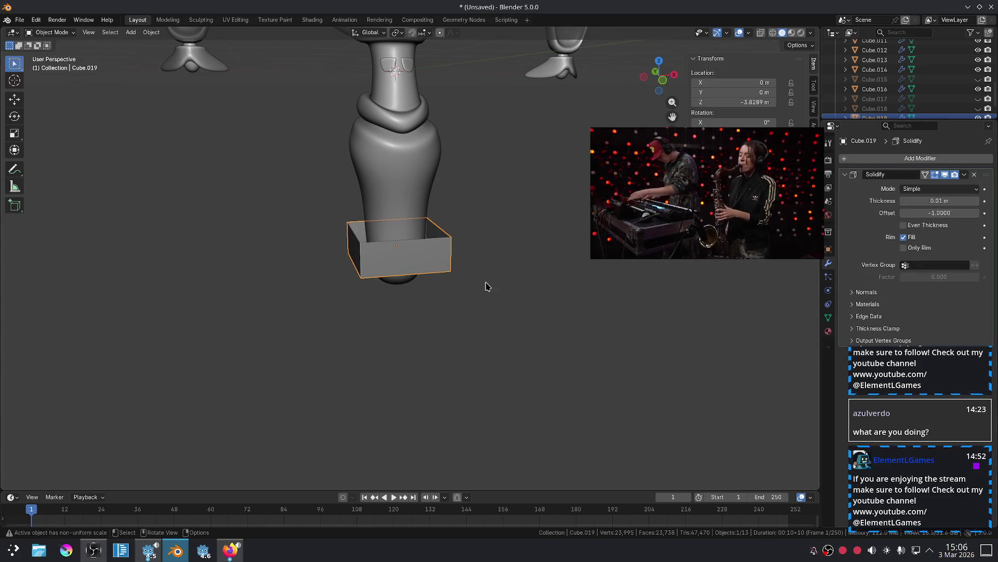
scroll(499, 289, "up", 2)
key("ctrl+3")
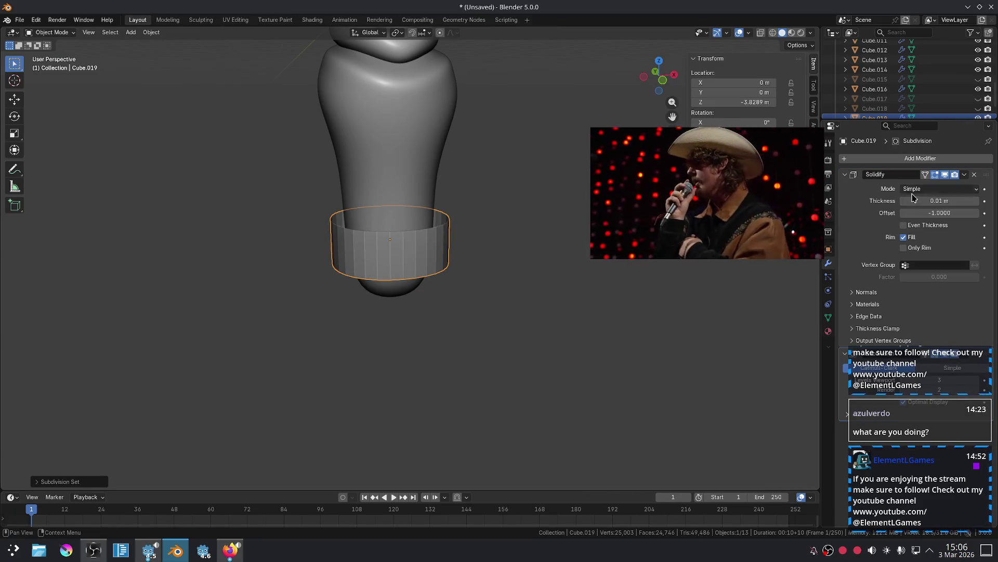
left_click_drag(935, 201, 944, 201)
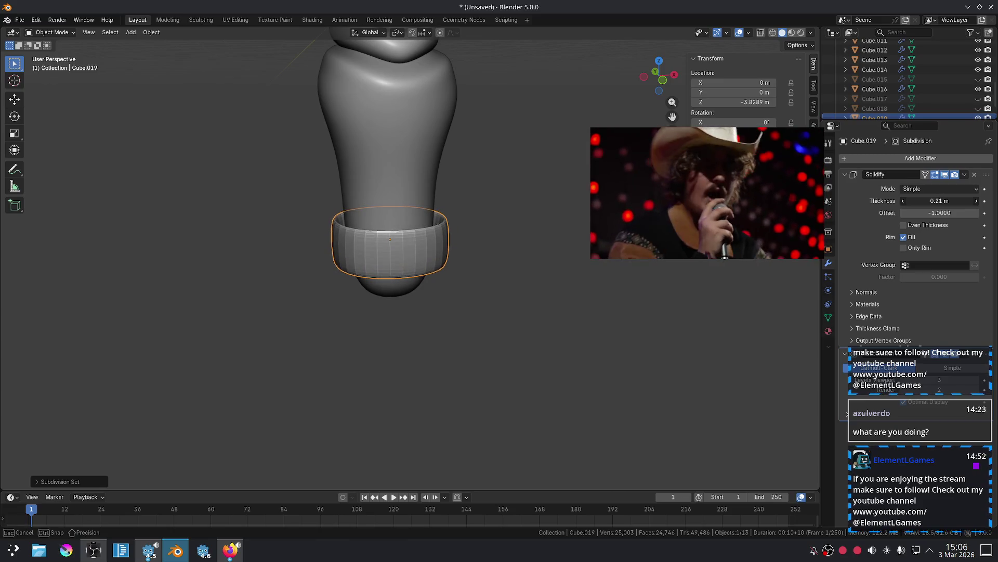
Shade the ring smooth and view it straight from the front.
right_click(442, 241)
left_click(430, 240)
left_click(522, 234)
key("KP_1")
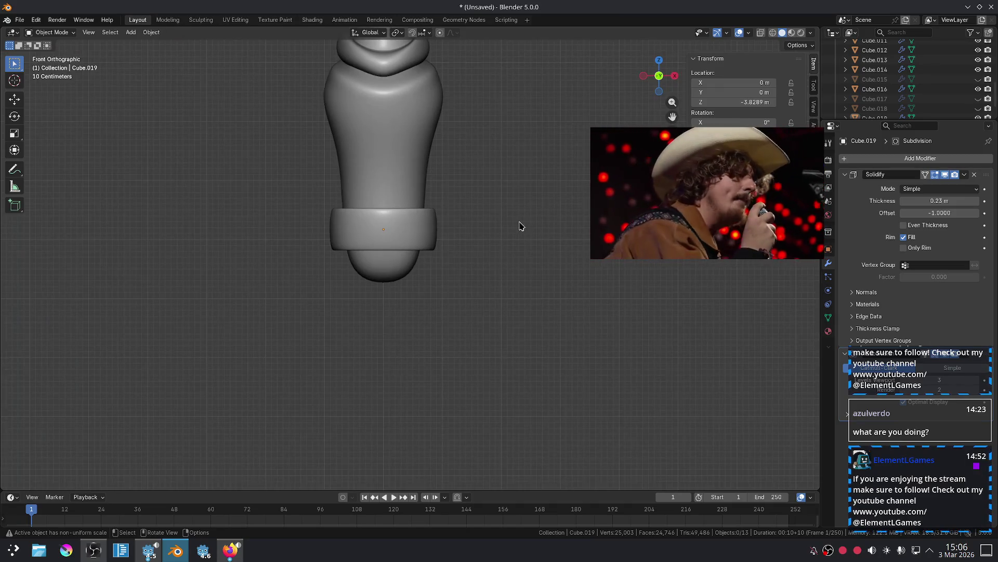
left_click(446, 238)
key("Tab")
Select the ring's top edge loop and try raising it, then undo back to front view.
middle_click_drag(464, 190, 467, 200)
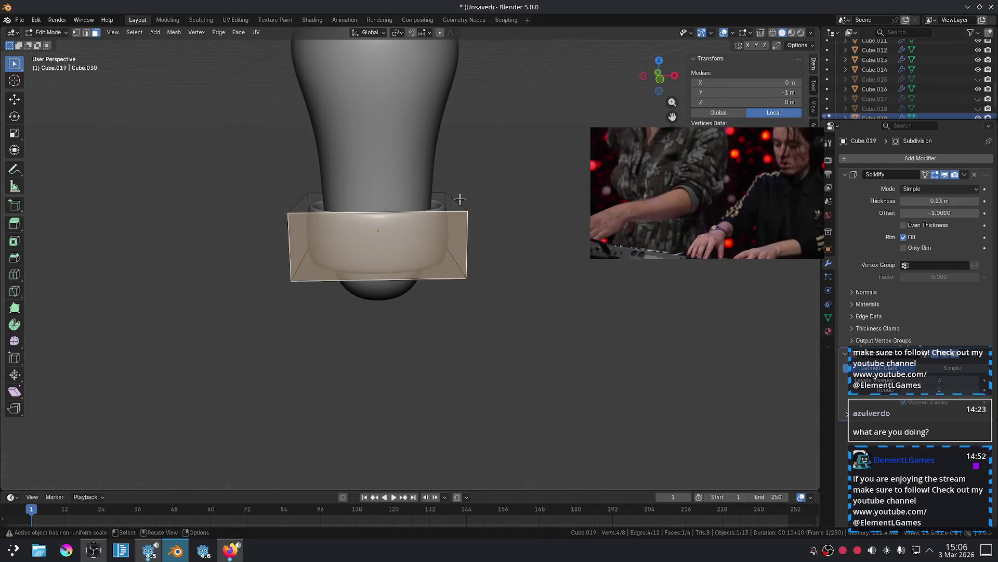
key("2")
left_click(459, 201)
key("KP_1")
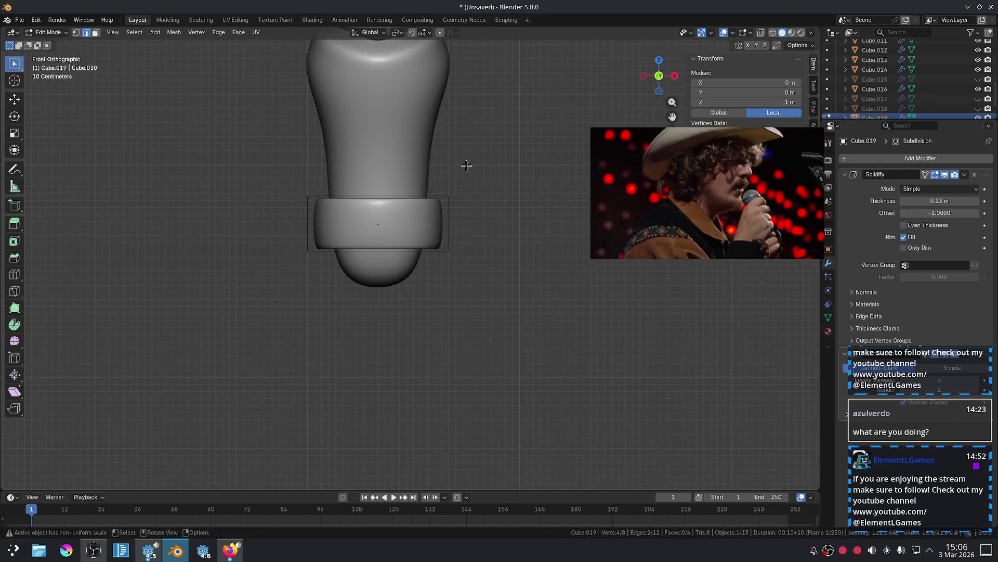
key("g")
left_click(464, 143)
key("s")
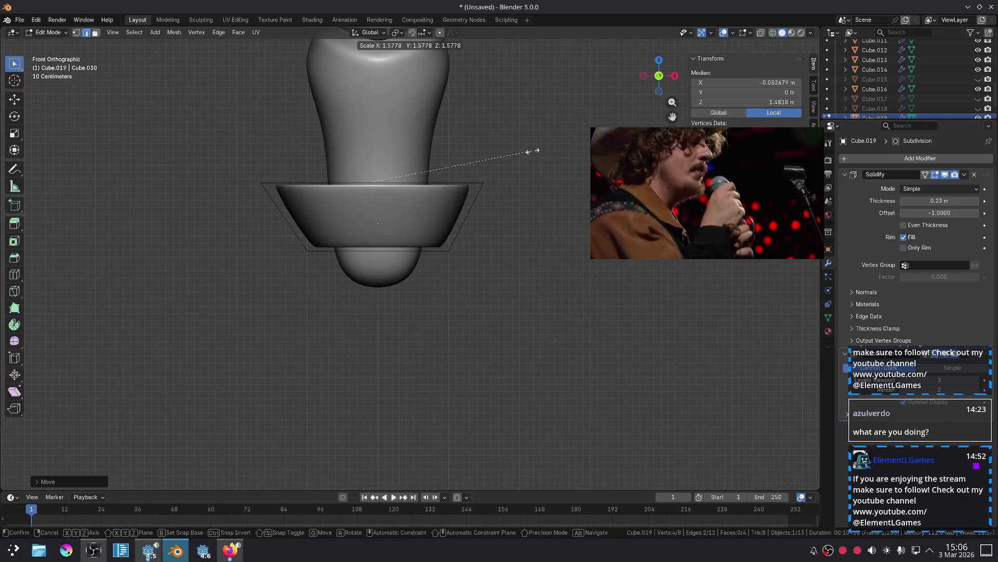
right_click(486, 168)
mouse_move(500, 152)
middle_mouse_down()
mouse_move(477, 209)
mouse_move(520, 194)
middle_mouse_up()
key("ctrl+z")
key("KP_1")
Widen the ring's top edge loop, lower it slightly and readjust its size.
key("s")
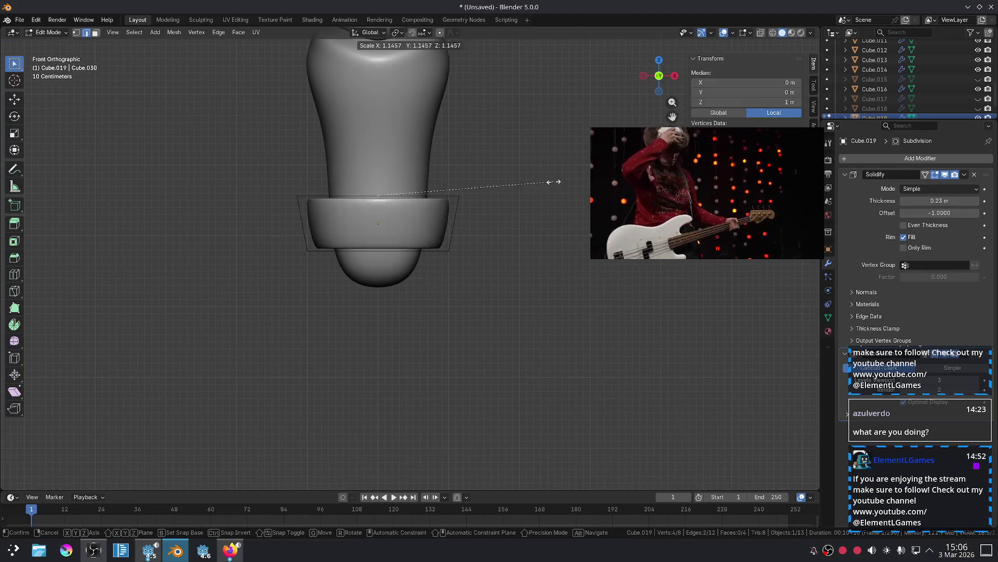
left_click(579, 182)
key("g")
key("z")
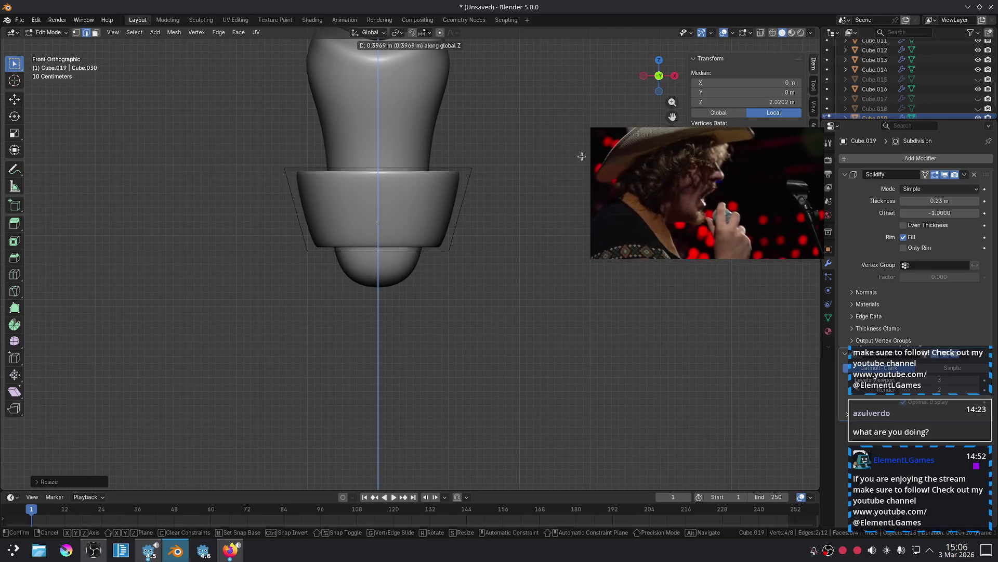
left_click(567, 204)
key("s")
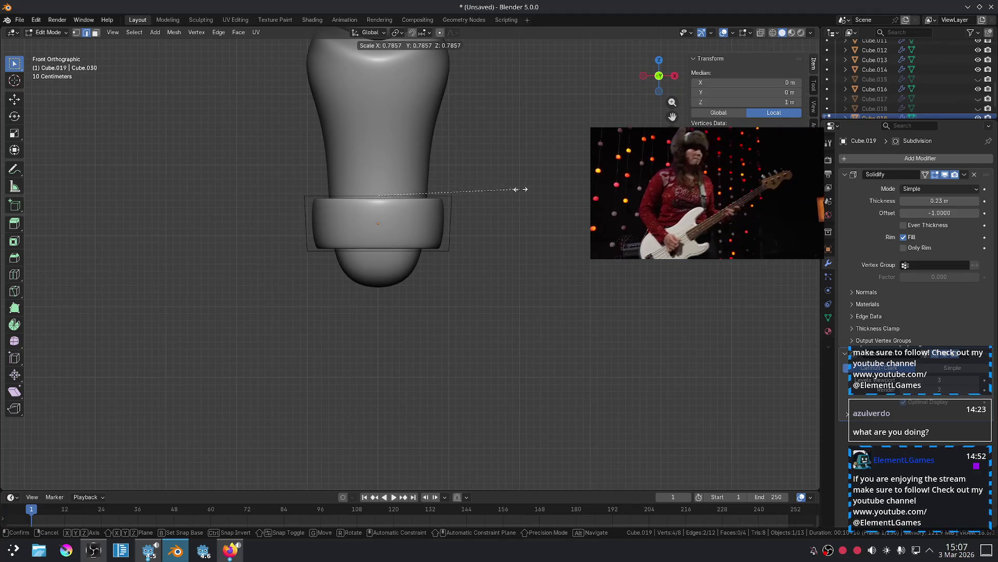
left_click(515, 188)
left_click(516, 180)
scroll(500, 195, "down", 3)
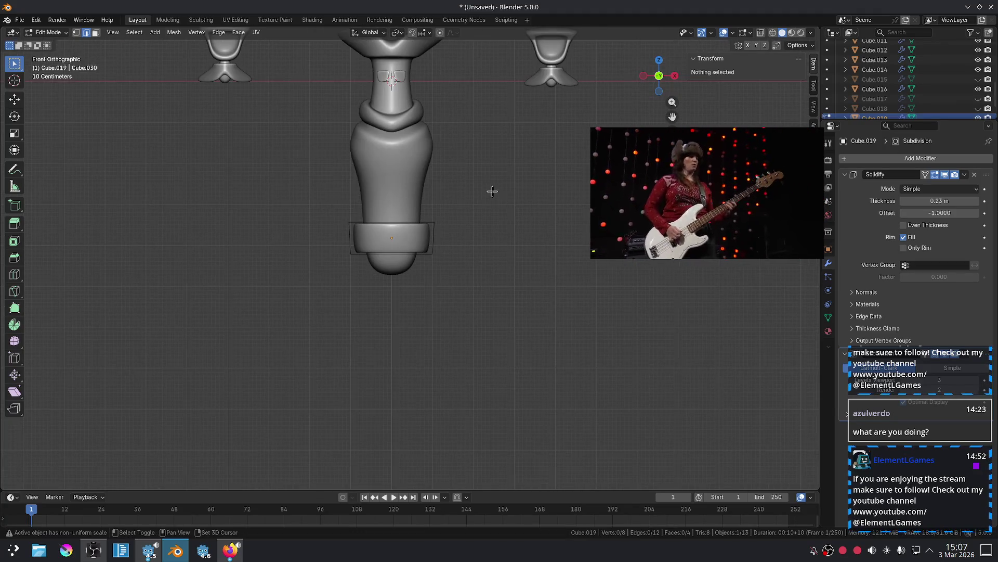
scroll(492, 191, "up", 4)
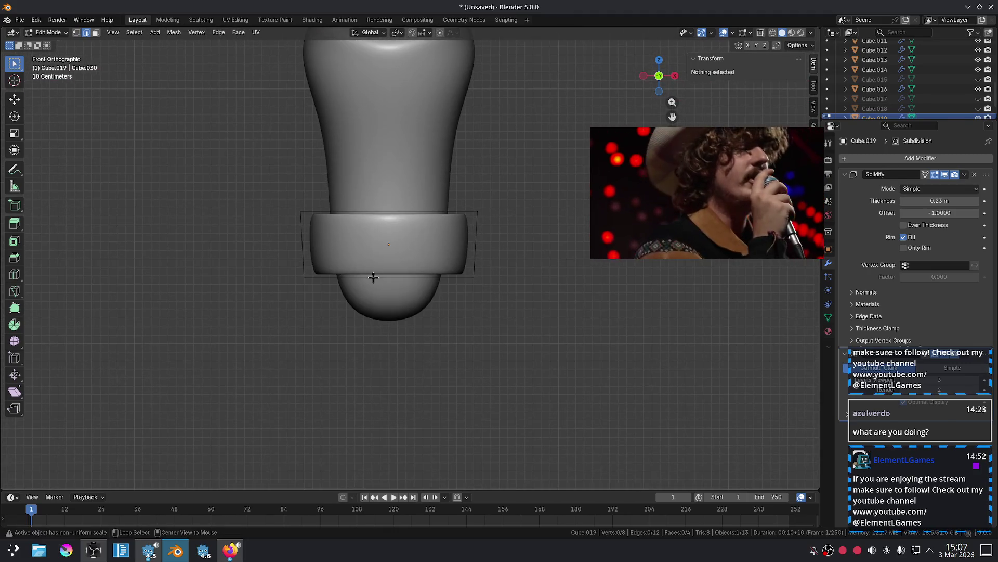
Lower the ring's bottom edge loop and flare it outward.
left_click(374, 278, "alt")
key("g")
key("z")
key("Return")
key("s")
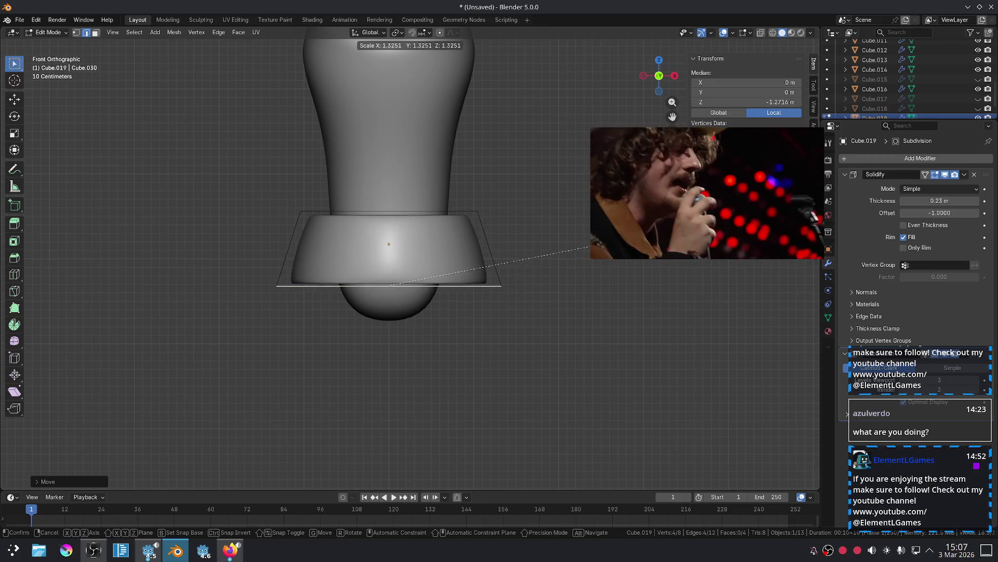
left_click(567, 286)
In Object Mode, lower the whole ring along Z to about −4.008 m.
key("Tab")
key("z")
left_click(452, 255)
left_click(529, 279)
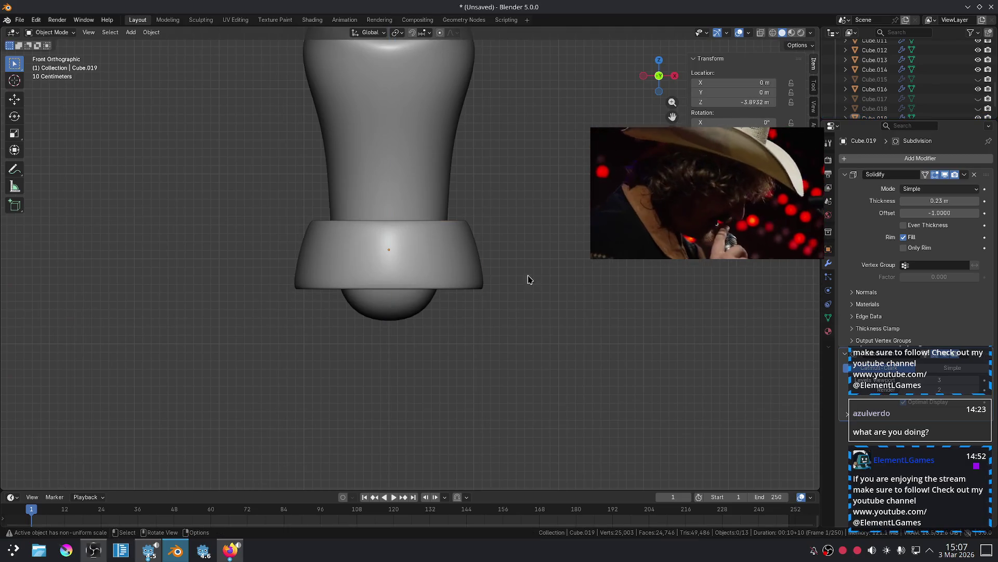
left_click(475, 267)
key("g")
key("z")
left_click(474, 275)
Set the ring's Solidify thickness to 0.5 m and enable Even Thickness.
middle_click_drag(535, 323, 496, 338)
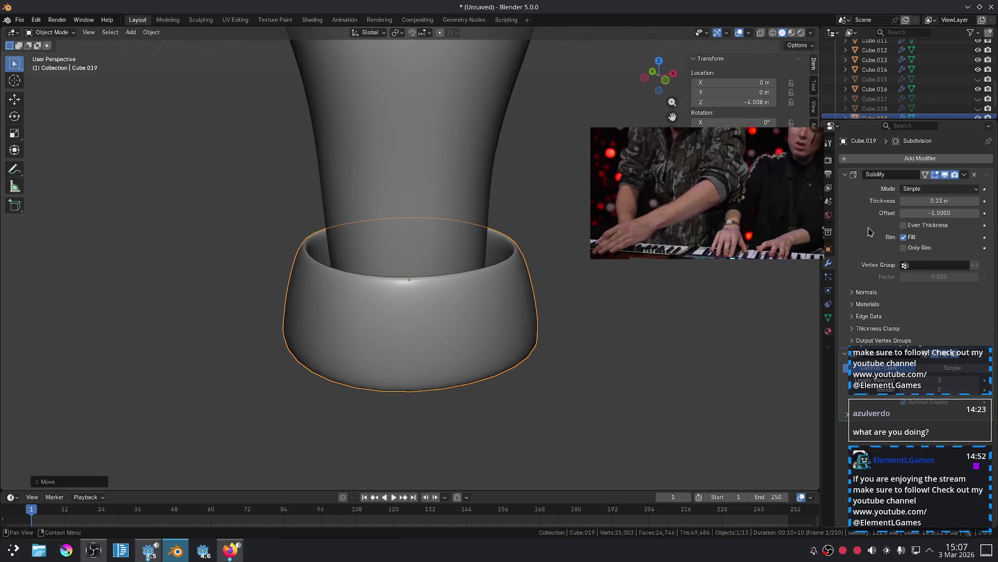
left_click(930, 200)
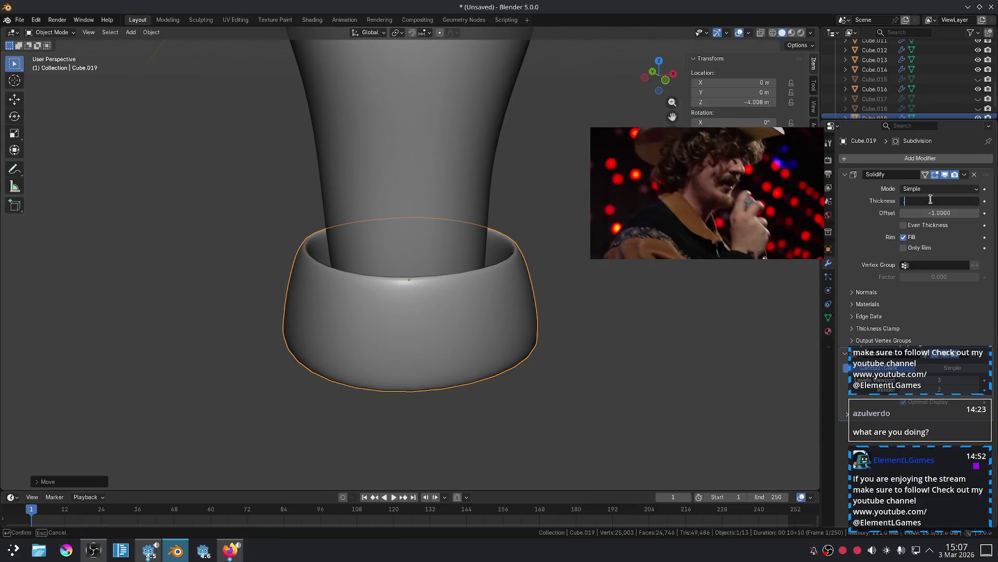
type(".5")
key("Return")
key("alt+a")
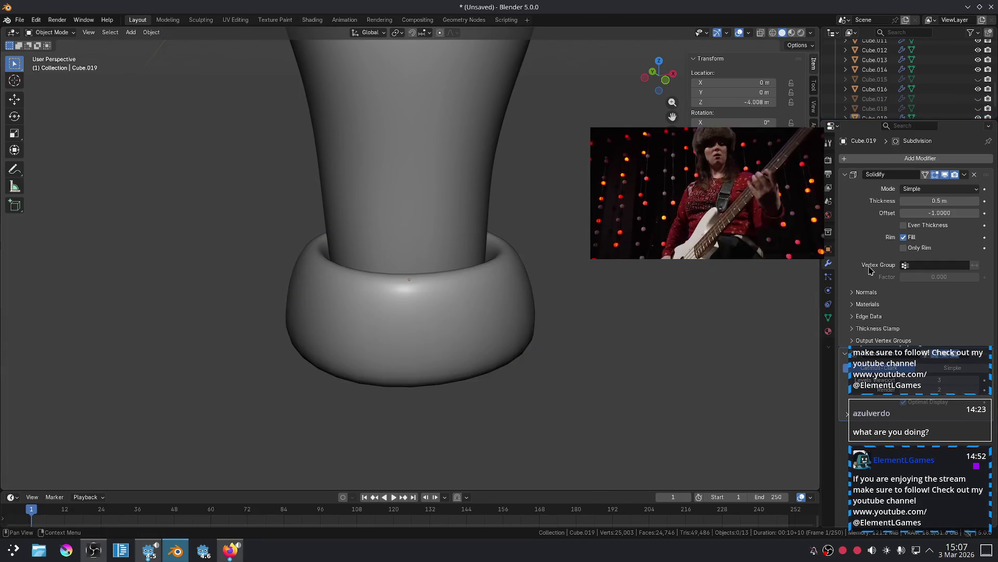
left_click(903, 225)
Crease the ring's top rim edges to sharpen them.
left_click(494, 312)
mouse_move(532, 350)
middle_mouse_down()
mouse_move(419, 327)
mouse_move(454, 335)
middle_mouse_up()
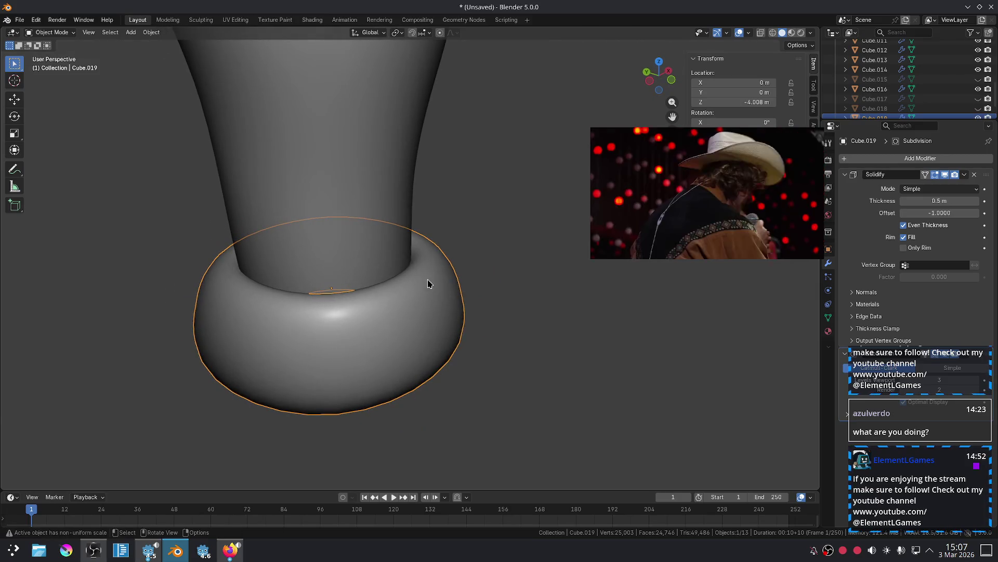
key("Tab")
left_click(456, 273)
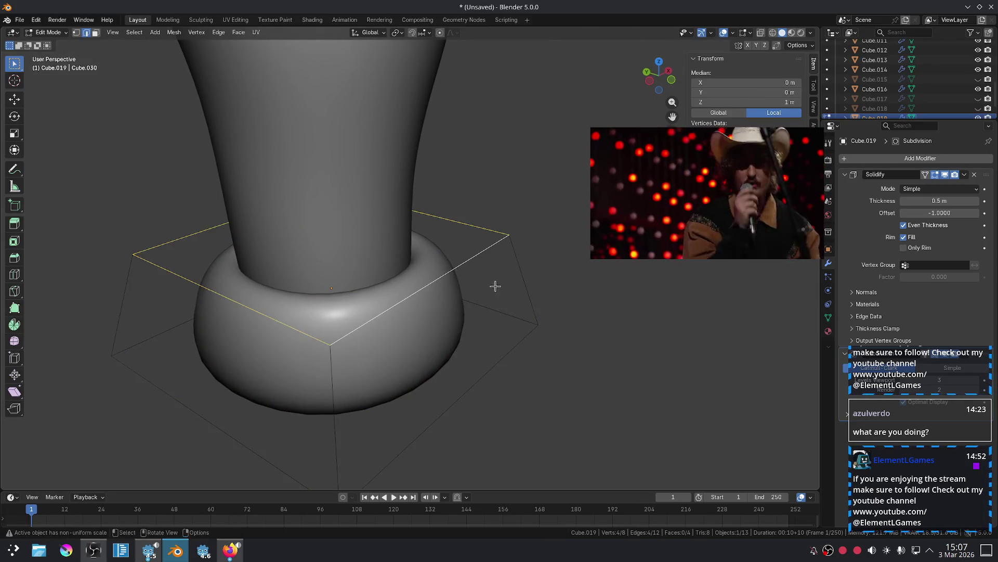
middle_click_drag(503, 288, 464, 272)
key("shift+e")
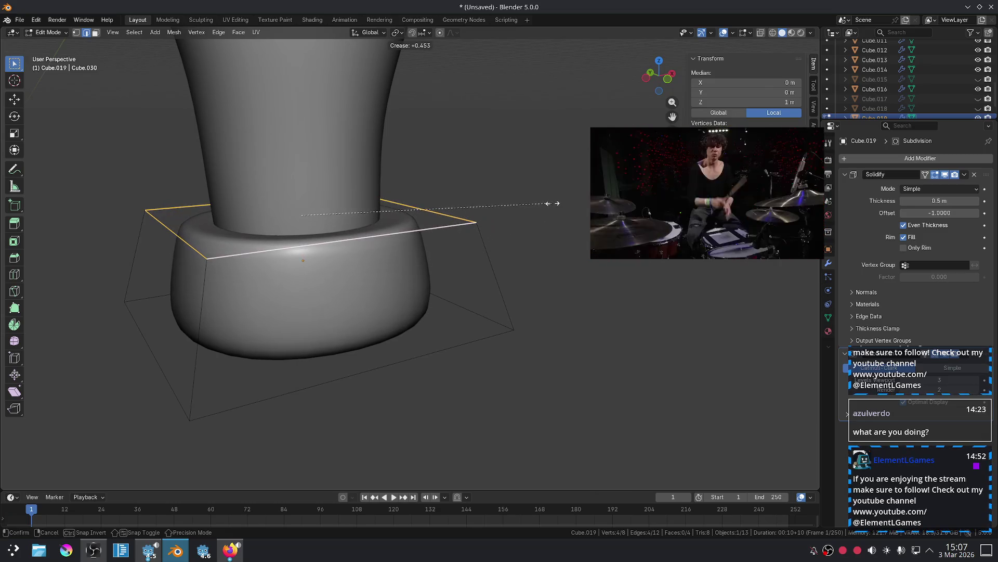
left_click(528, 203)
From the front view, scale the ring wider.
key("Tab")
key("KP_1")
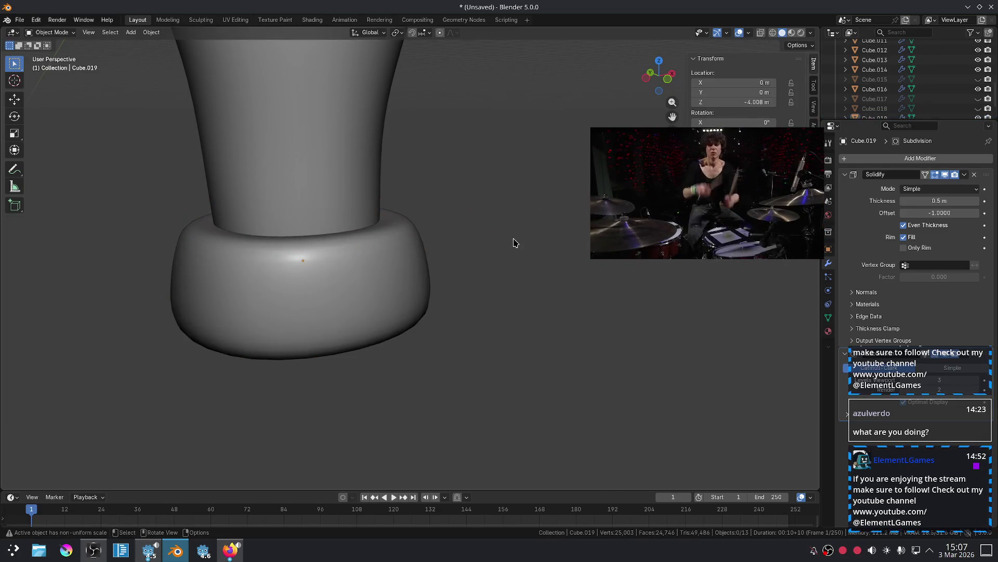
key("s")
left_click(472, 297)
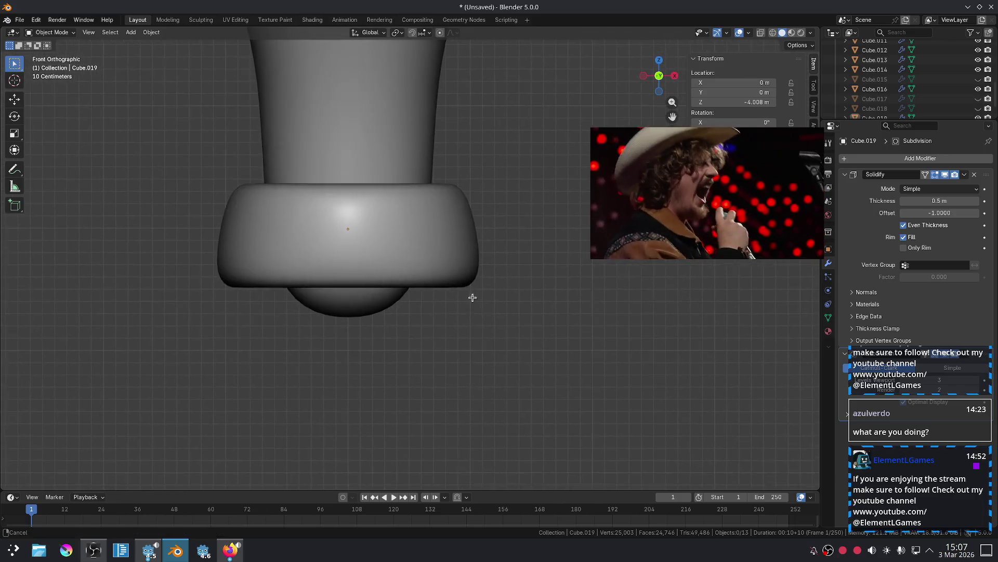
Add a centred loop cut around the ring.
key("Tab")
key("ctrl+r")
left_click(362, 170)
right_click(362, 170)
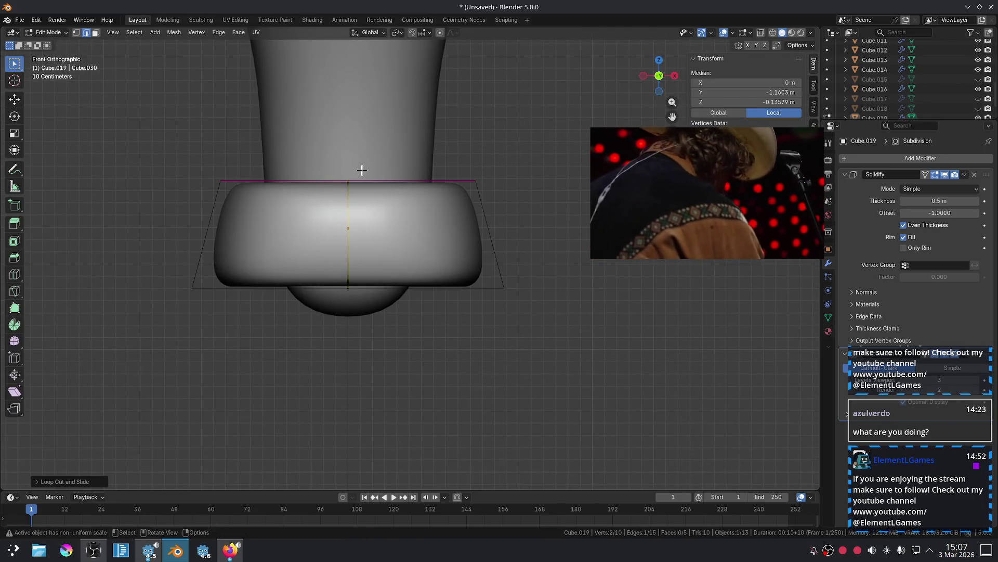
Move the new edge loop vertically and select the ring's top edge loop.
key("g")
key("z")
left_click(358, 245)
mouse_move(359, 249)
middle_mouse_down()
mouse_move(406, 314)
mouse_move(448, 324)
middle_mouse_up()
mouse_move(467, 308)
middle_mouse_down()
mouse_move(512, 307)
mouse_move(496, 325)
middle_mouse_up()
left_click(496, 325, "alt")
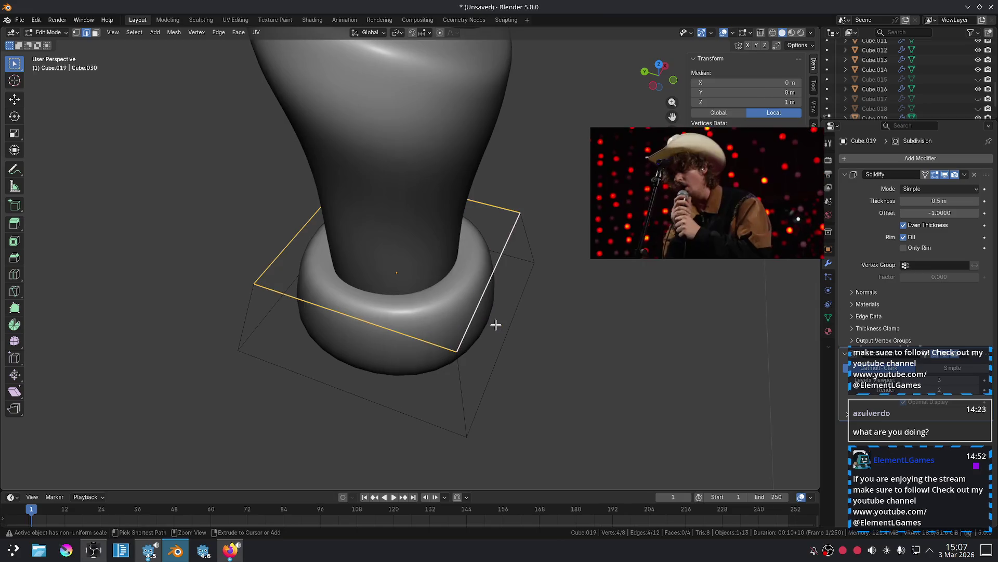
key("Tab")
Move the ring front-to-back along Y.
left_click(485, 292)
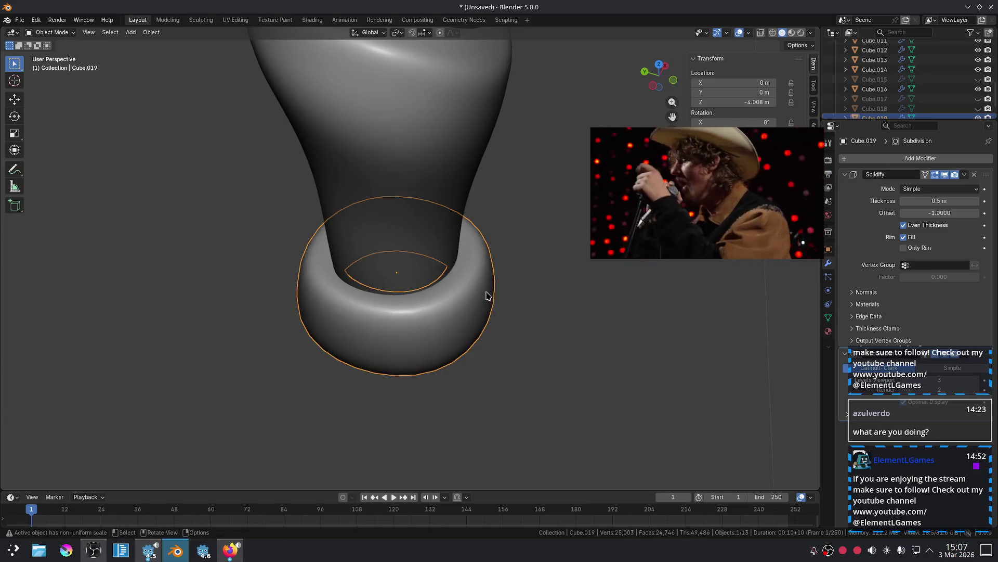
key("g")
key("x")
key("y")
left_click(677, 240)
mouse_move(678, 241)
middle_mouse_down("shift")
mouse_move(513, 305)
mouse_move(449, 287)
middle_mouse_up("shift")
Set the Solidify thickness to 0.25 m, undoing back to the earlier ring position.
key("Tab")
key("2")
left_click(466, 286)
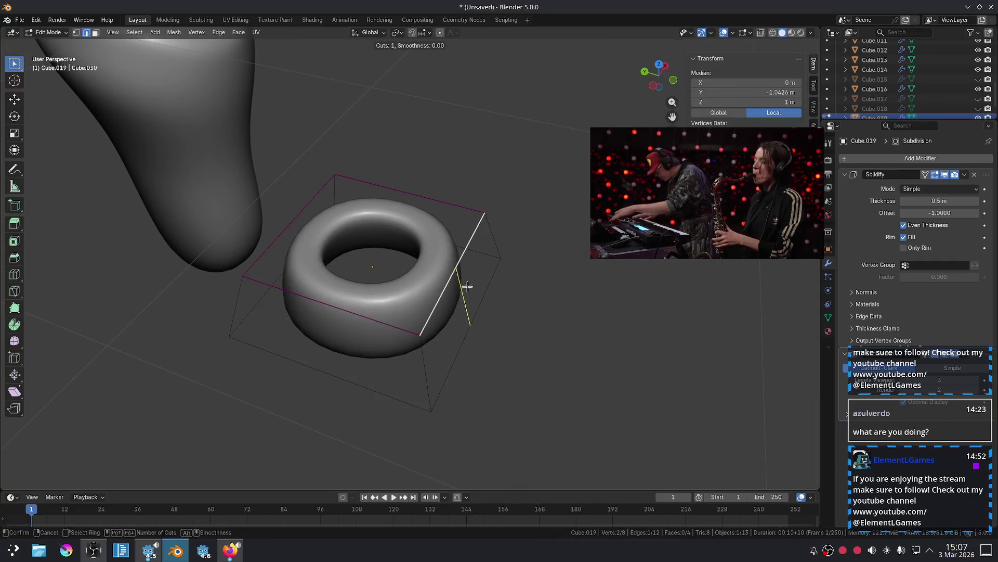
key("g")
key("g")
key("Escape")
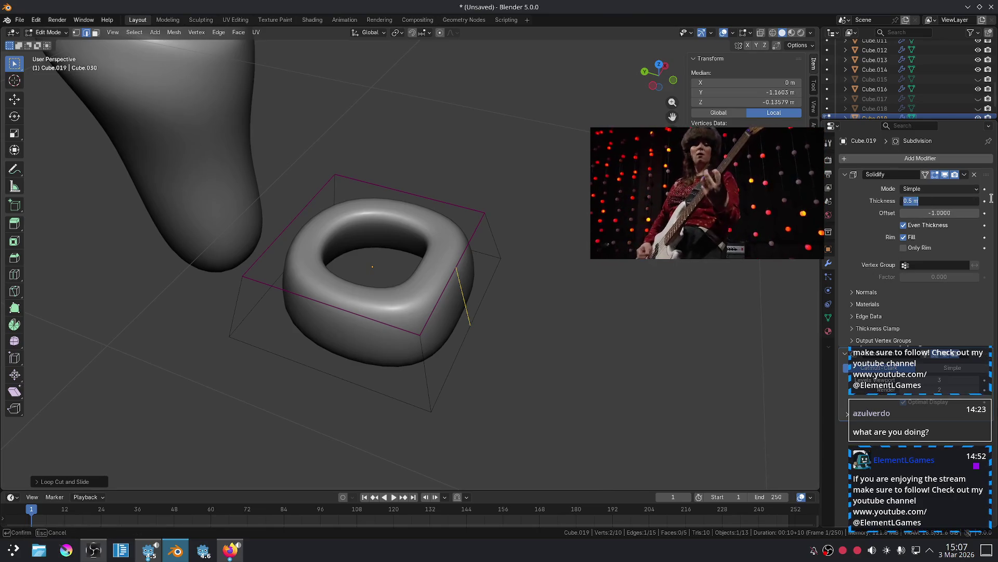
left_click(940, 200)
type(".25")
key("Return")
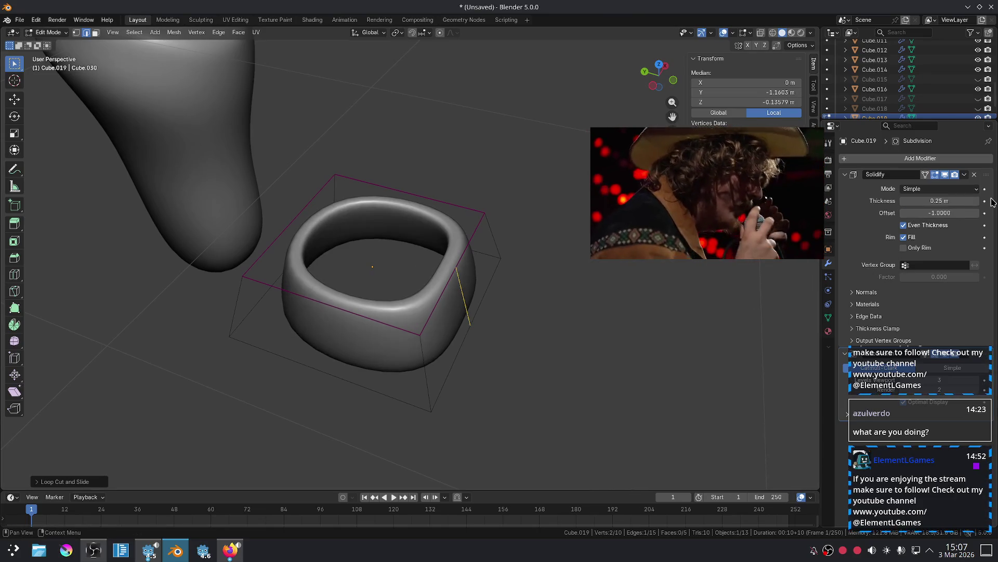
scroll(530, 362, "up", 2)
mouse_move(531, 363)
middle_mouse_down()
mouse_move(528, 341)
mouse_move(488, 307)
mouse_move(536, 333)
middle_mouse_up()
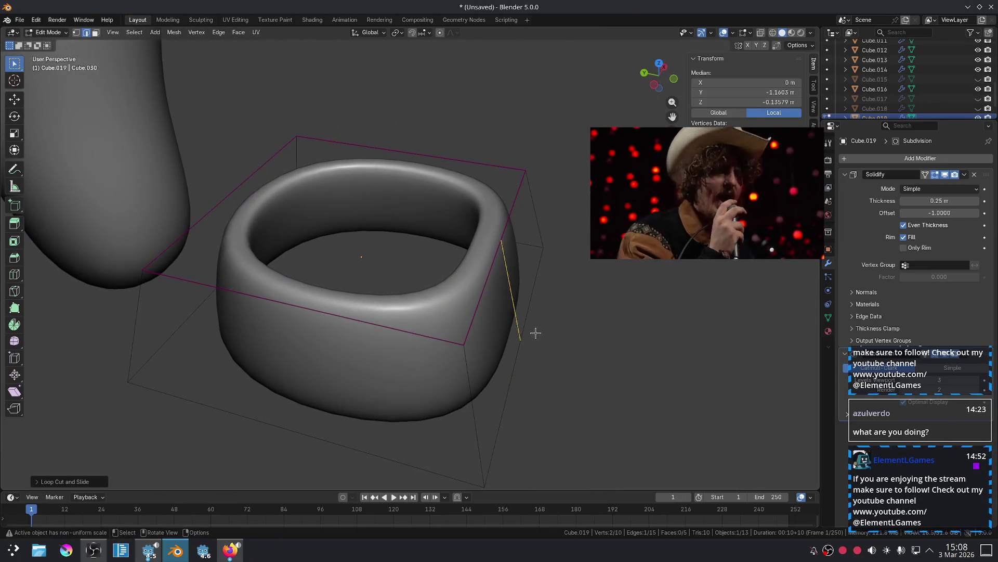
key("Tab")
key("ctrl+z")
key("ctrl+z")
key("ctrl+z")
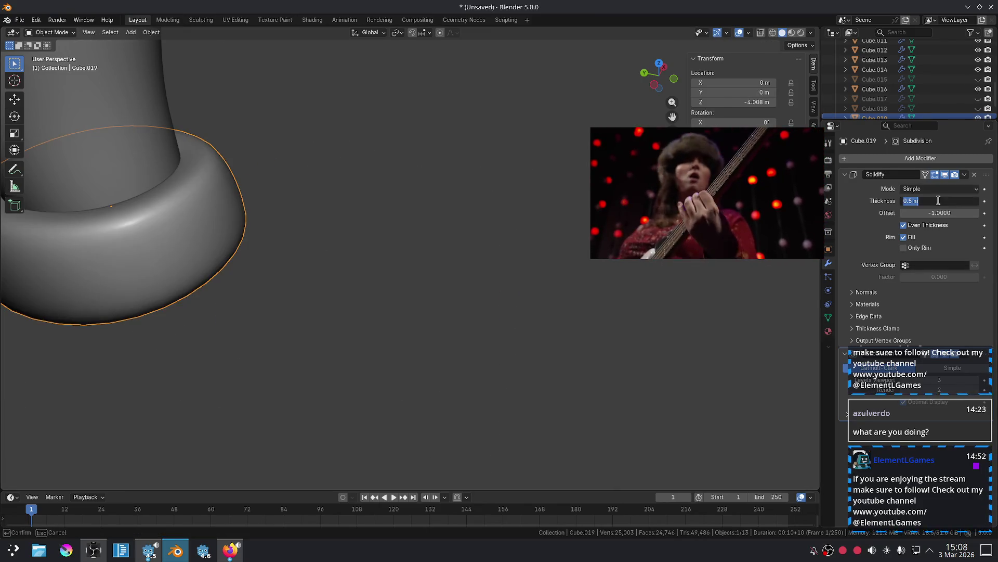
type(".25")
key("Return")
Add a vertical edge loop and try lowering it, then undo the move.
mouse_move(312, 234)
middle_mouse_down()
mouse_move(230, 230)
mouse_move(124, 196)
mouse_move(279, 269)
mouse_move(355, 239)
middle_mouse_up()
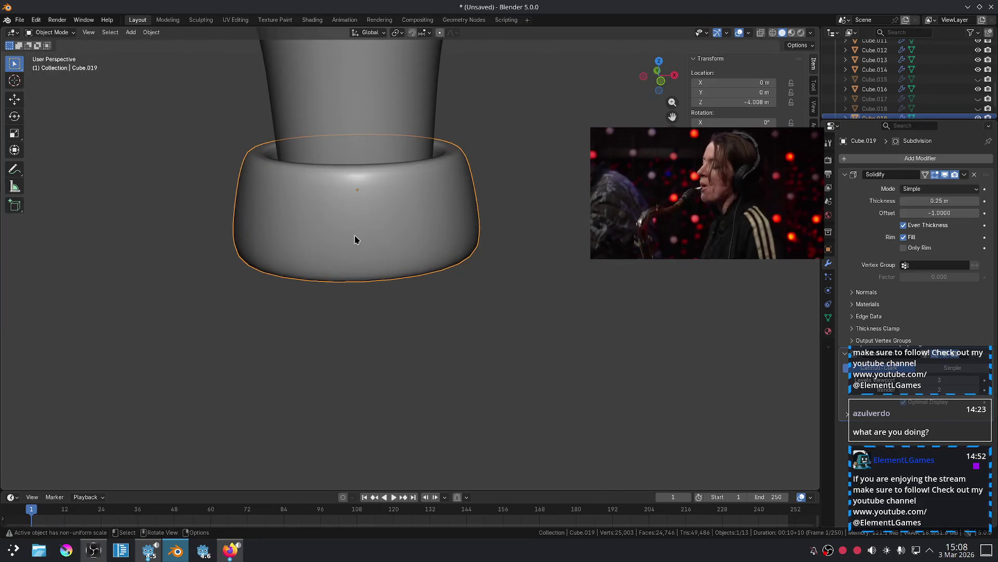
key("Tab")
key("ctrl+r")
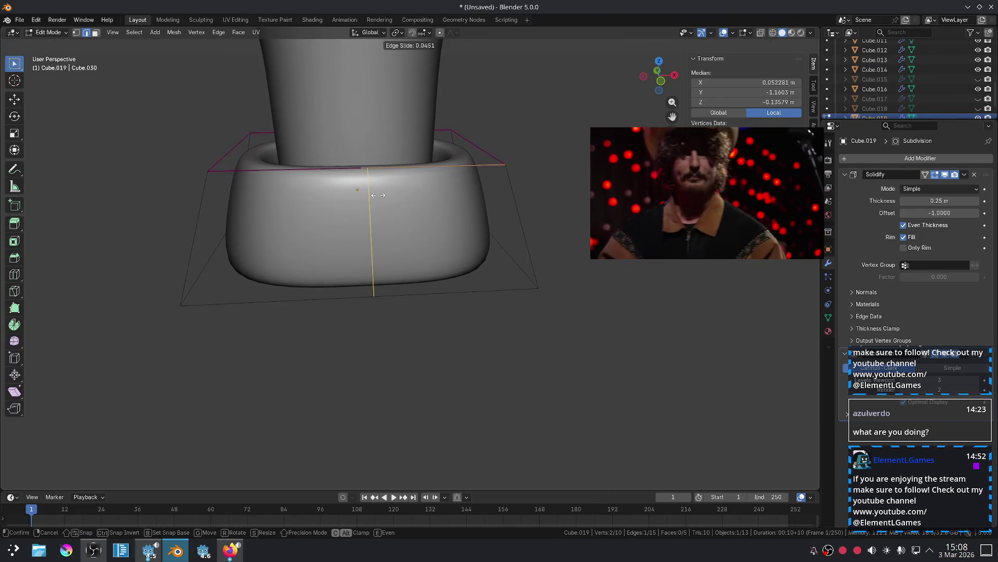
left_click(377, 194)
key("KP_1")
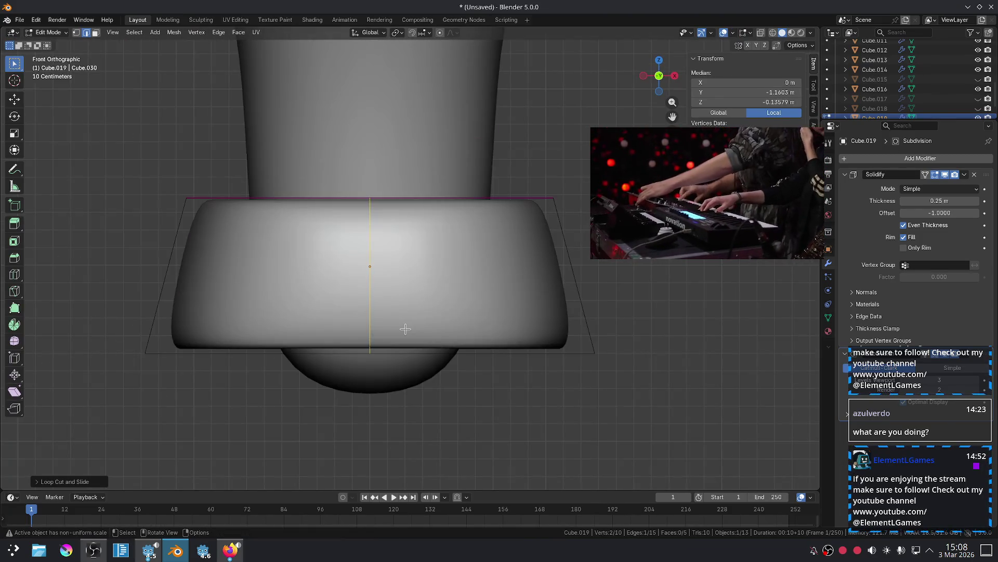
scroll(441, 322, "down", 3)
key("g")
key("z")
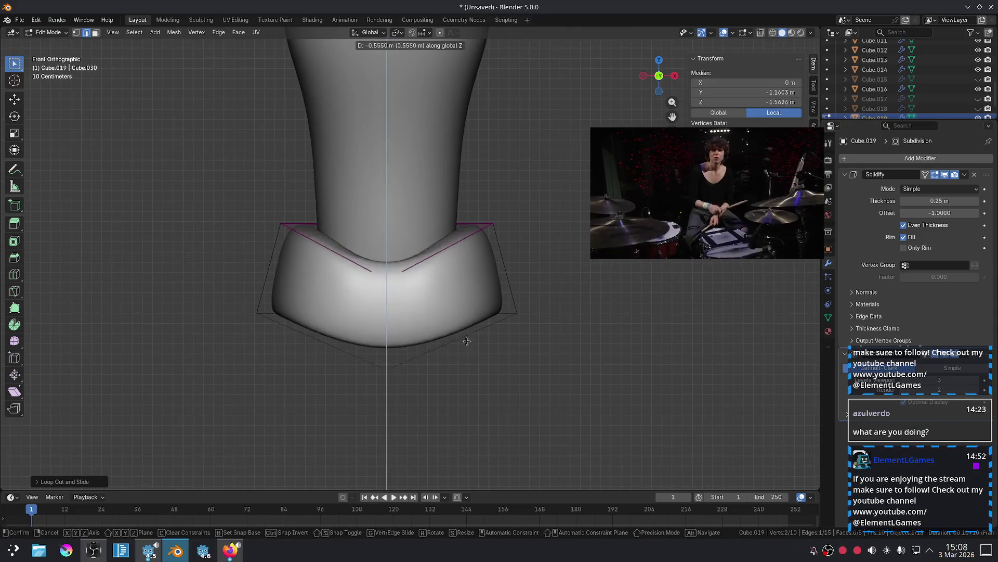
left_click(463, 360)
mouse_move(463, 360)
middle_mouse_down()
mouse_move(434, 345)
mouse_move(506, 419)
mouse_move(601, 416)
mouse_move(422, 362)
mouse_move(450, 372)
middle_mouse_up()
scroll(422, 362, "up", 2)
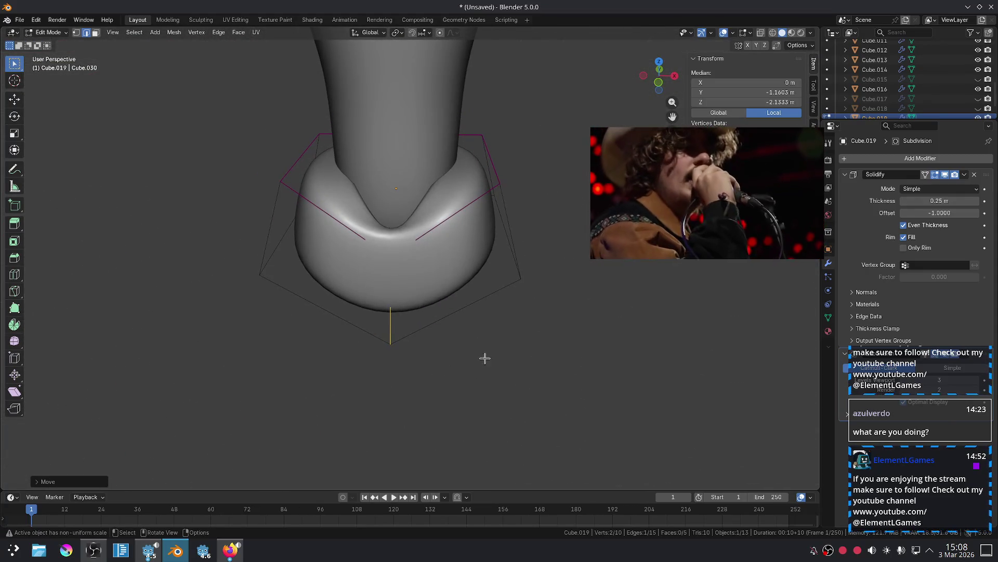
key("ctrl+z")
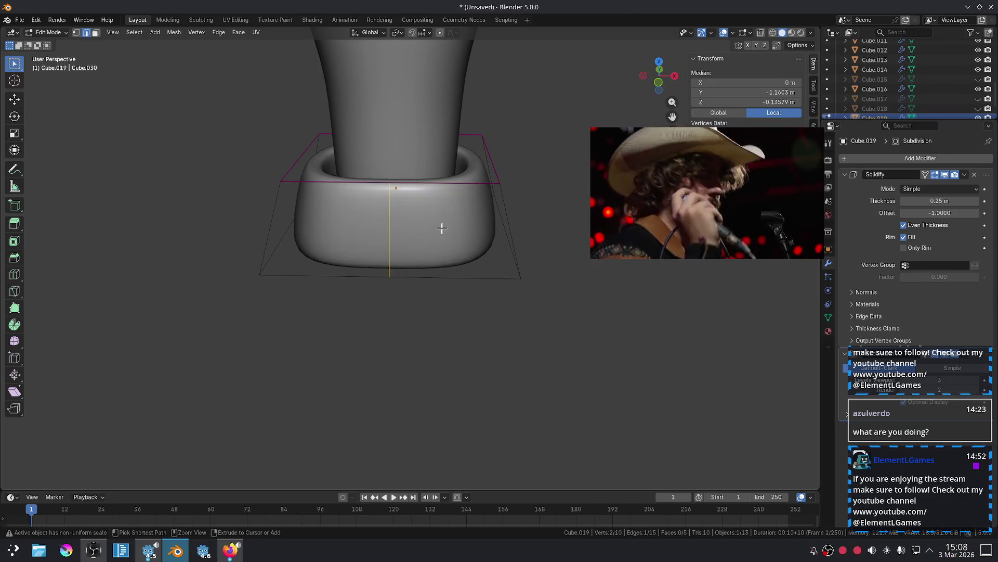
Clear the top loop's crease in the N panel and lower it along Z.
left_click(453, 185, "alt")
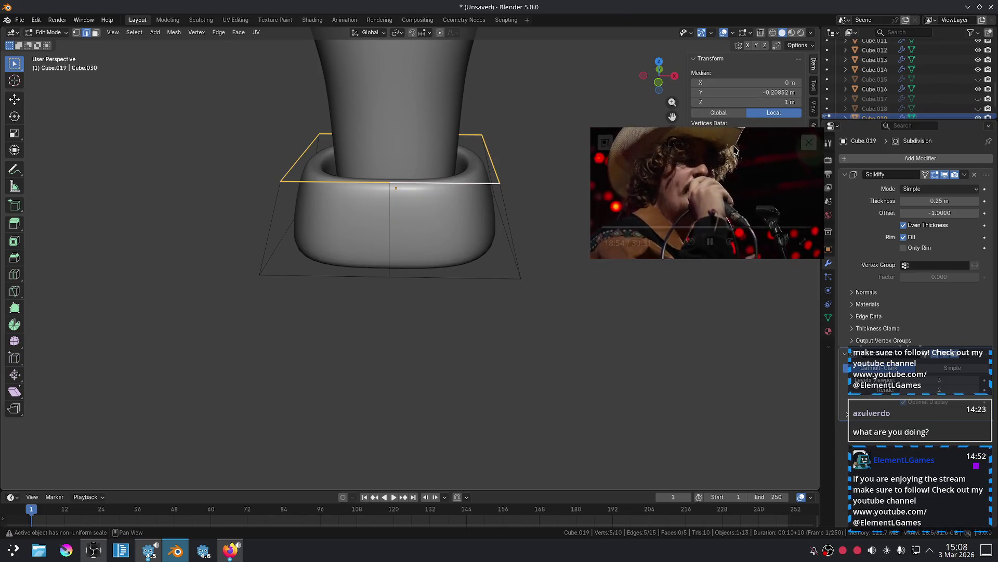
left_click_drag(735, 144, 735, 279)
left_click(747, 176)
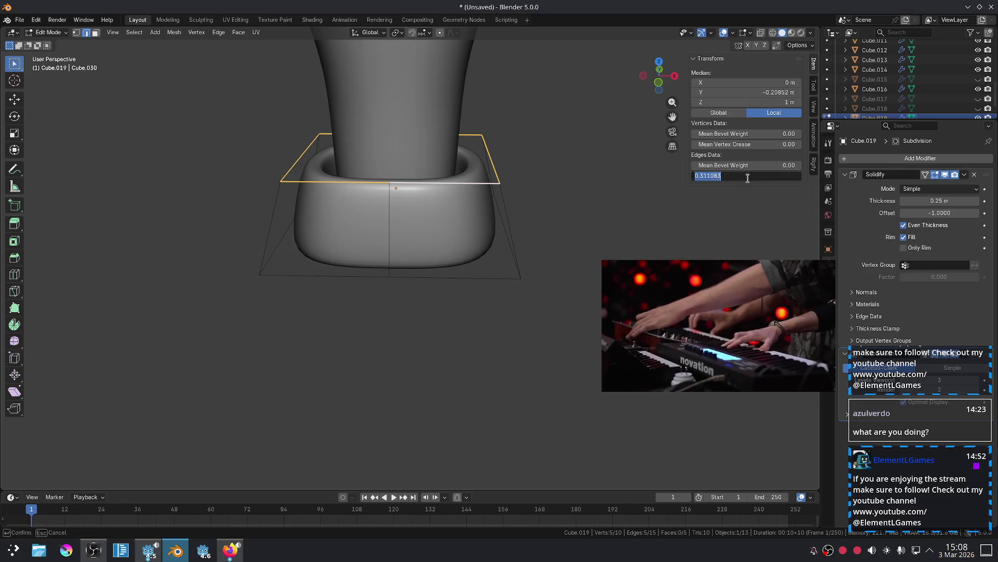
type("0")
key("Return")
key("g")
key("z")
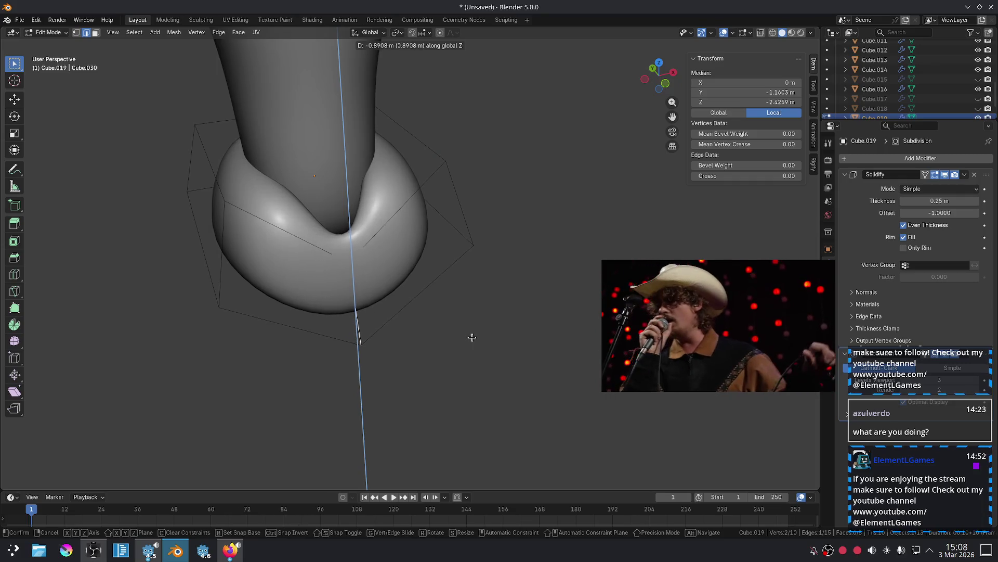
left_click(470, 337)
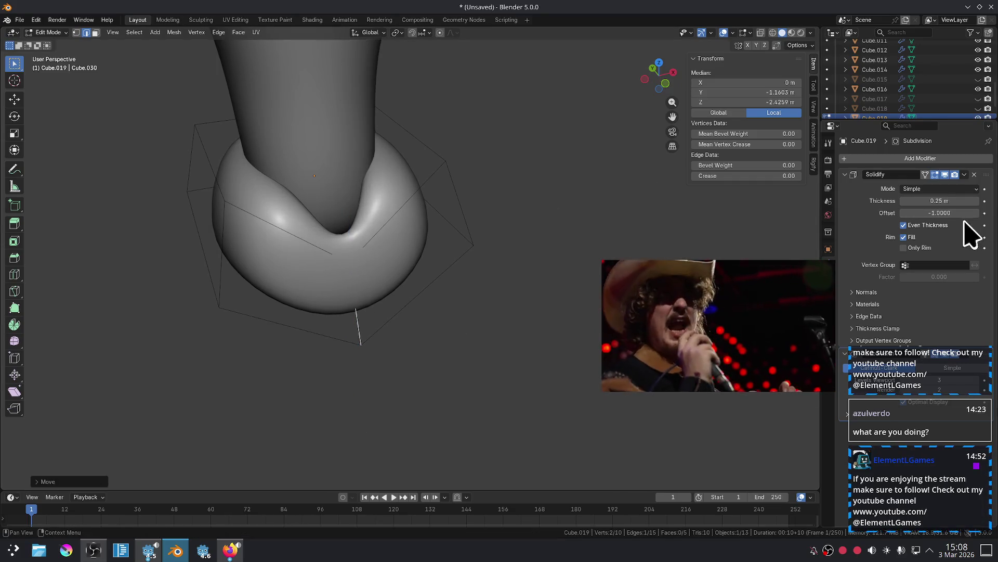
Turn off Even Thickness on the Solidify modifier and check the front view.
left_click(904, 227)
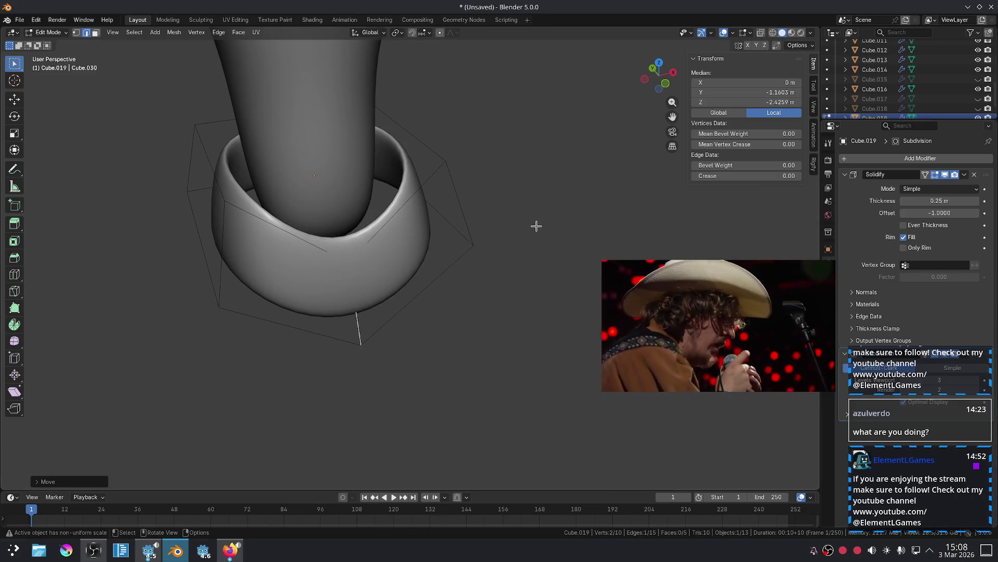
scroll(536, 226, "up", 2)
mouse_move(462, 232)
middle_mouse_down()
mouse_move(520, 298)
mouse_move(582, 290)
mouse_move(532, 276)
mouse_move(517, 239)
middle_mouse_up()
key("KP_1")
Raise the band slightly along Z.
scroll(470, 243, "down", 3)
key("Tab")
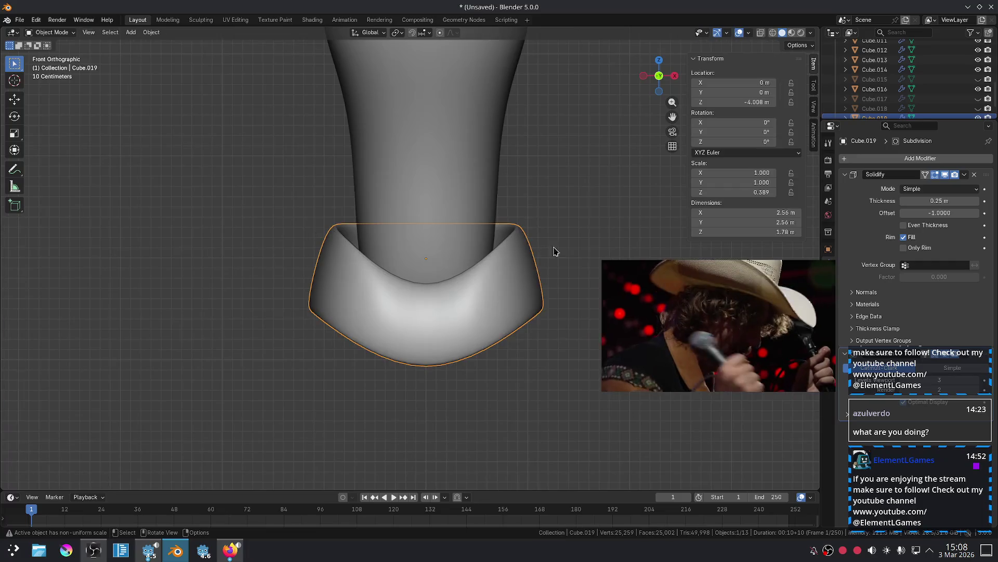
key("g")
key("z")
left_click(530, 267)
Bevel the band's bottom edge with two segments.
key("Tab")
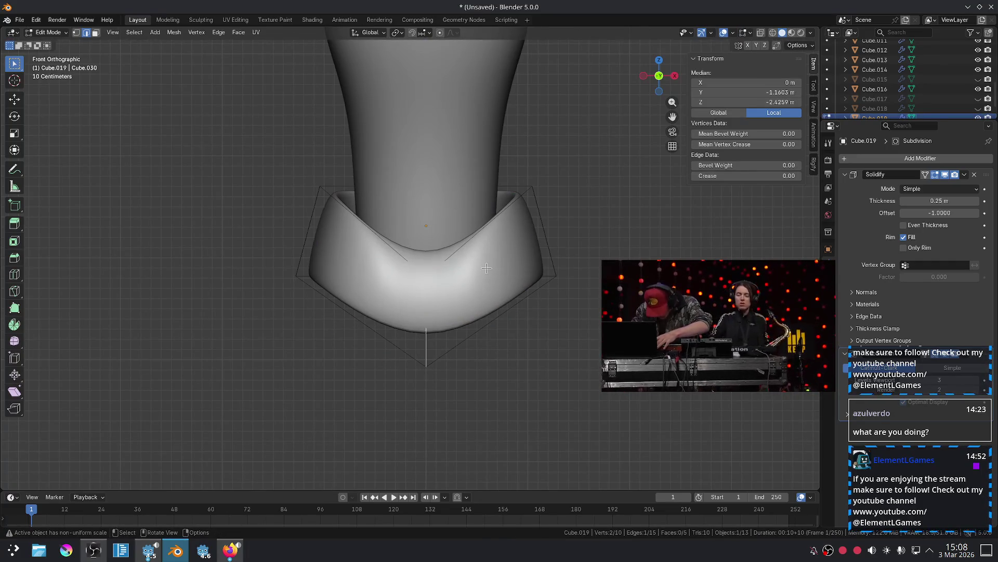
key("ctrl+b")
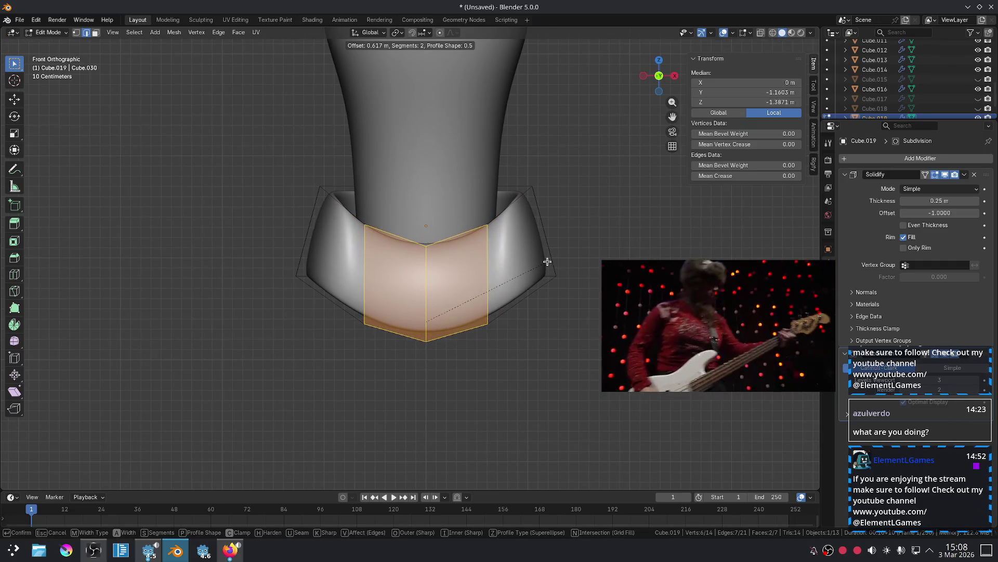
scroll(547, 261, "down", 1)
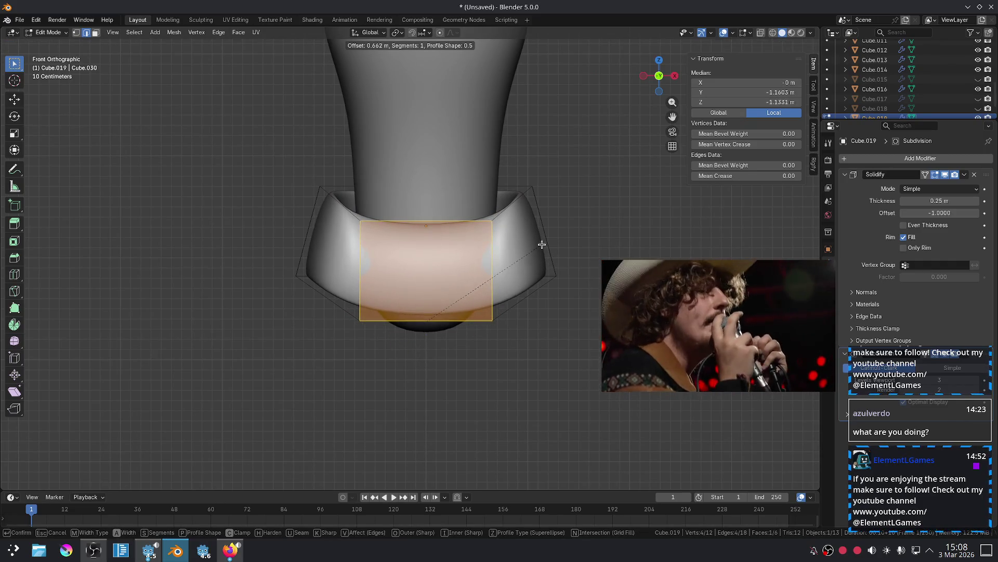
scroll(540, 254, "up", 1)
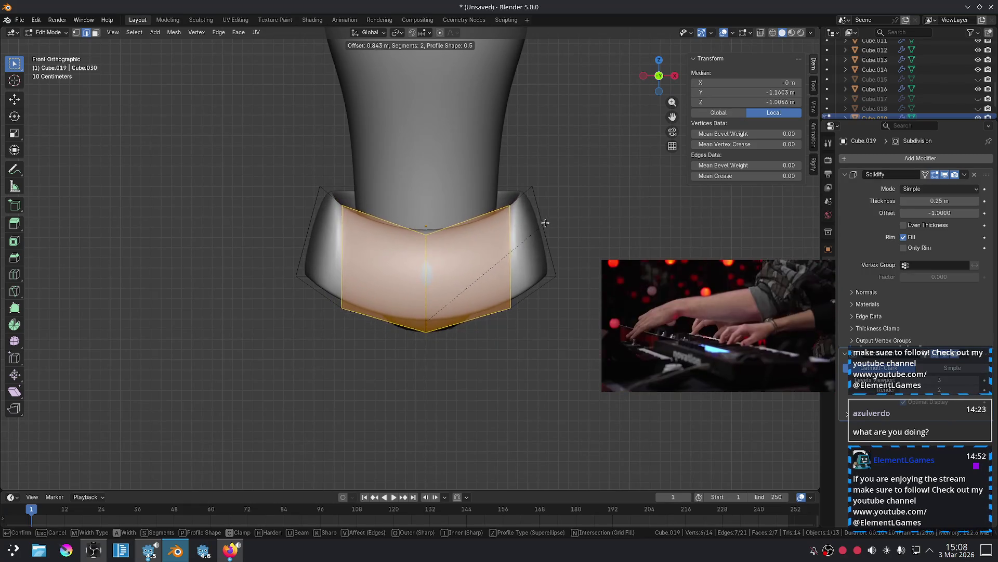
left_click(546, 227)
key("g")
key("z")
key("Escape")
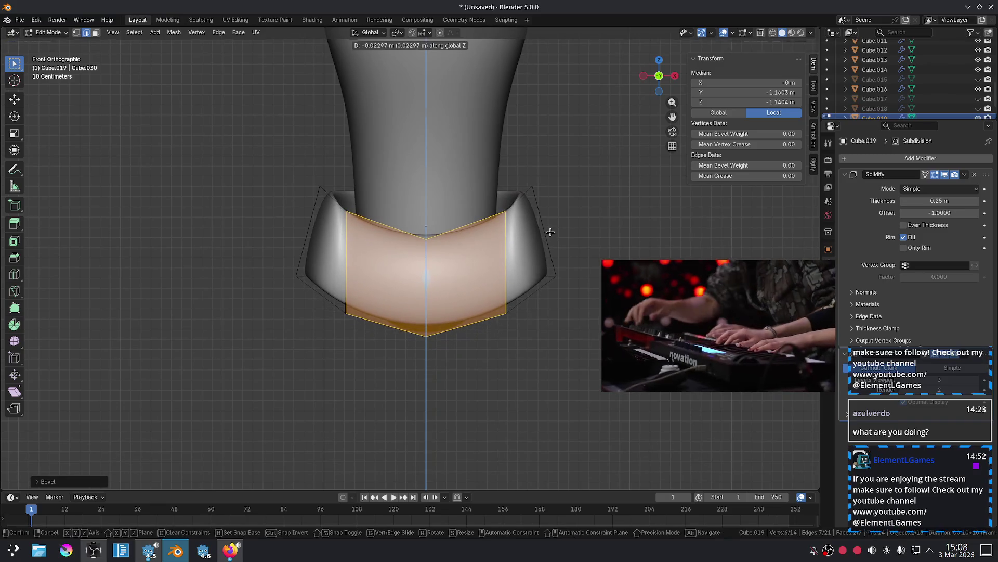
key("Tab")
key("Tab")
Push the selected edge forward along Y.
mouse_move(562, 257)
middle_mouse_down()
mouse_move(488, 330)
mouse_move(426, 333)
mouse_move(465, 321)
middle_mouse_up()
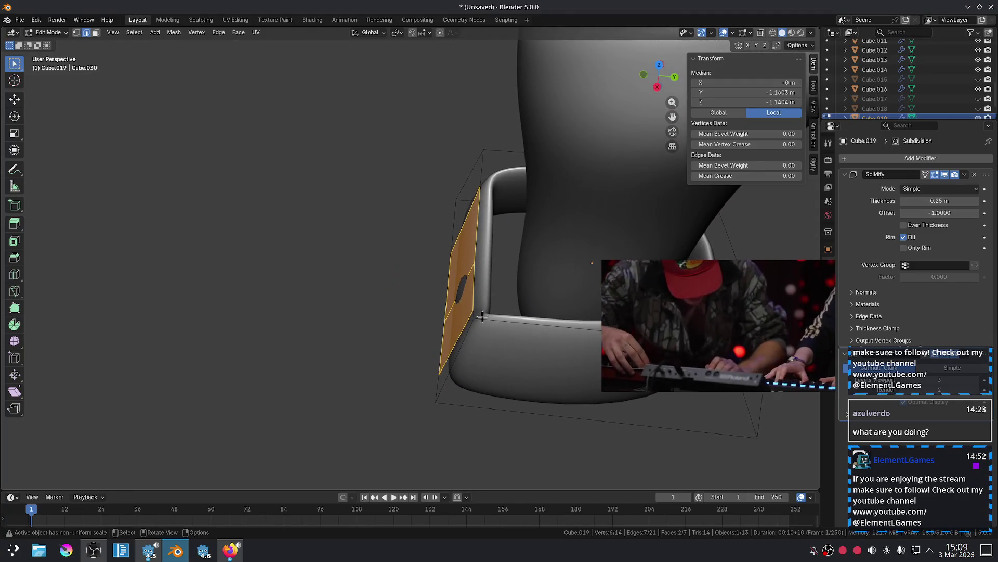
key("g")
key("y")
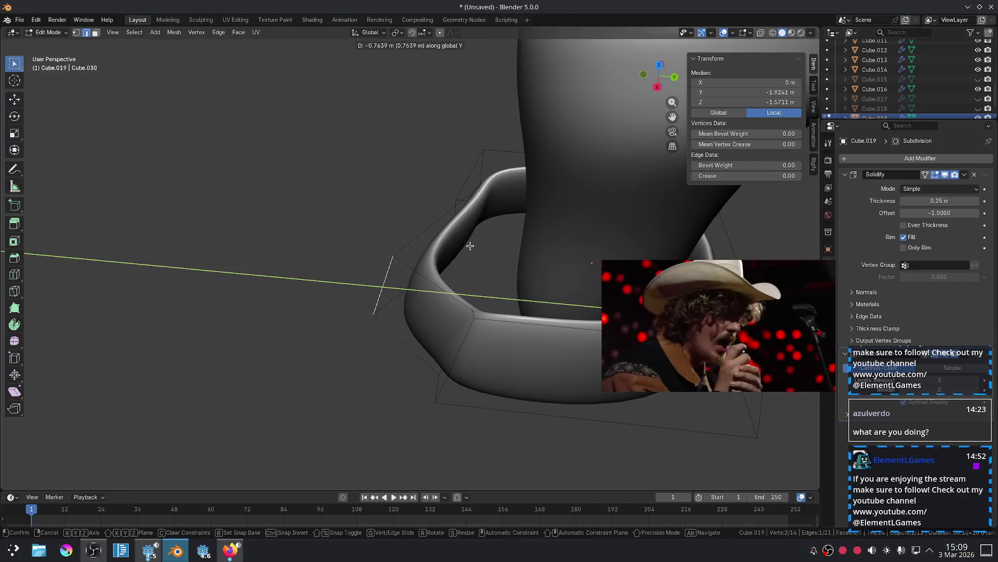
left_click(483, 222)
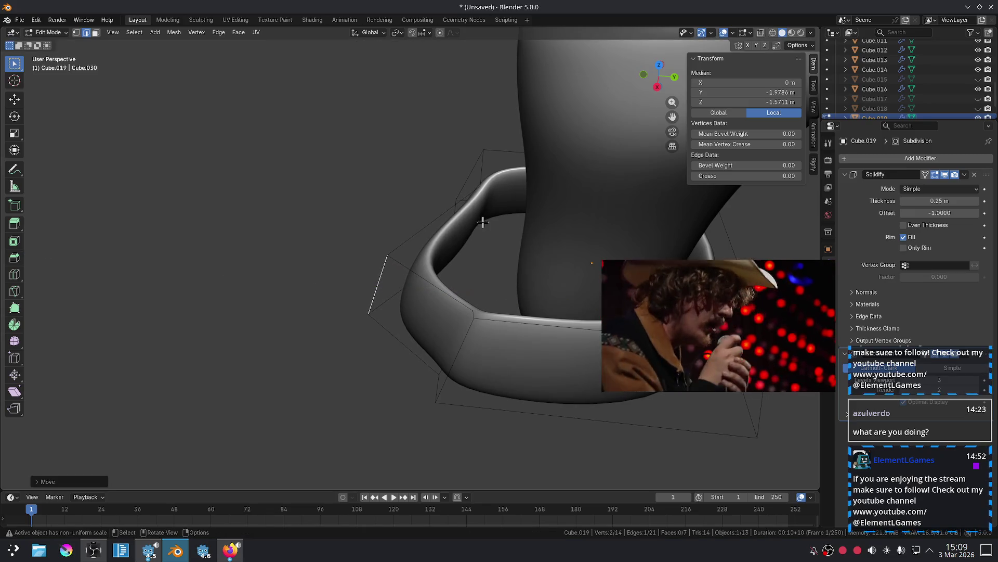
Delete the two faces on the band's left side.
mouse_move(498, 222)
middle_mouse_down()
mouse_move(579, 210)
mouse_move(570, 220)
middle_mouse_up()
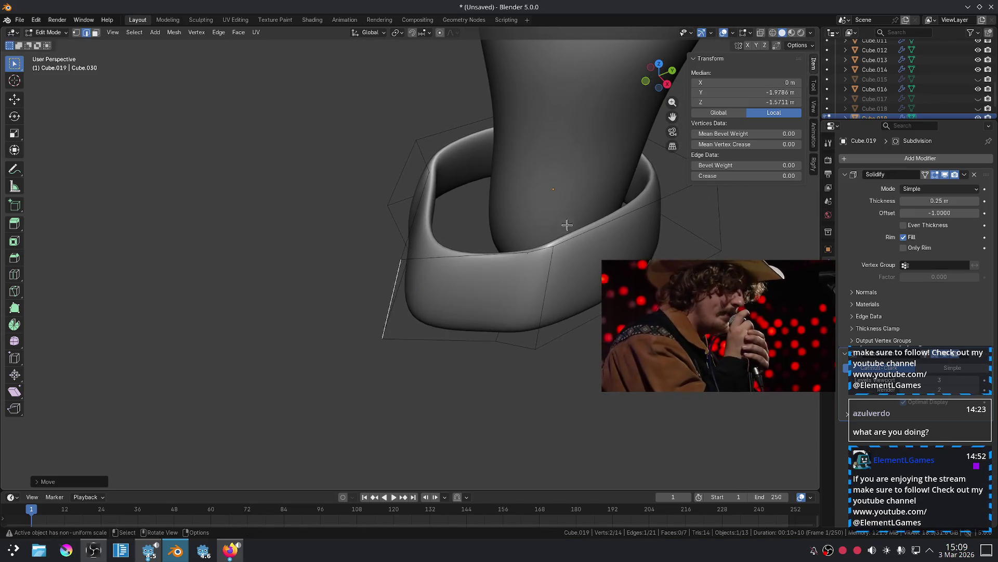
left_click(517, 279, "ctrl")
left_click(517, 279, "ctrl")
left_click(517, 278, "ctrl")
key("x")
left_click(517, 281)
Move the selected vertices forward along Y to stretch the band to 3.18 m deep.
mouse_move(517, 281)
middle_mouse_down()
mouse_move(495, 276)
mouse_move(457, 330)
mouse_move(507, 261)
mouse_move(463, 234)
middle_mouse_up()
key("g")
key("y")
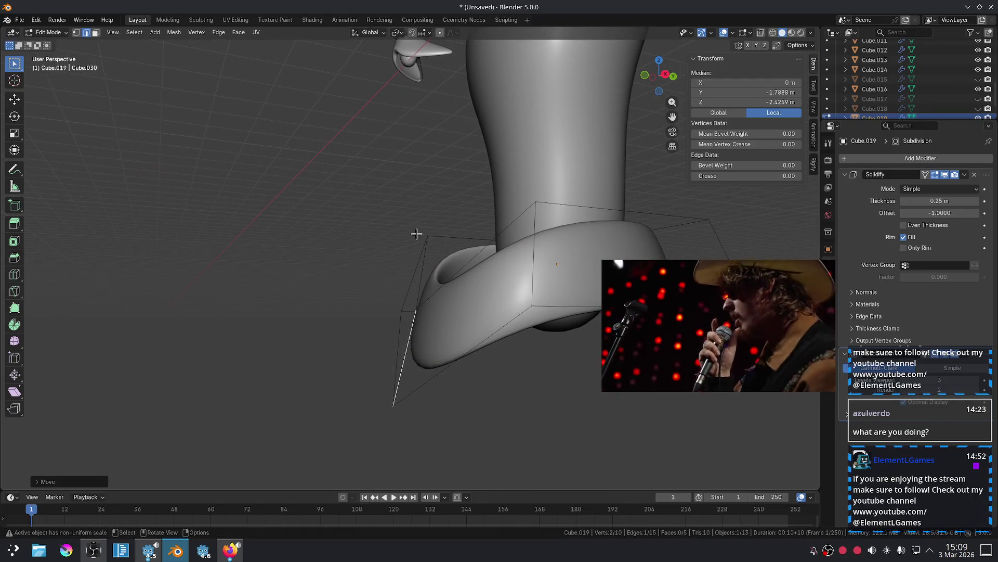
left_click(430, 216)
key("Tab")
middle_click_drag(430, 216, 439, 296)
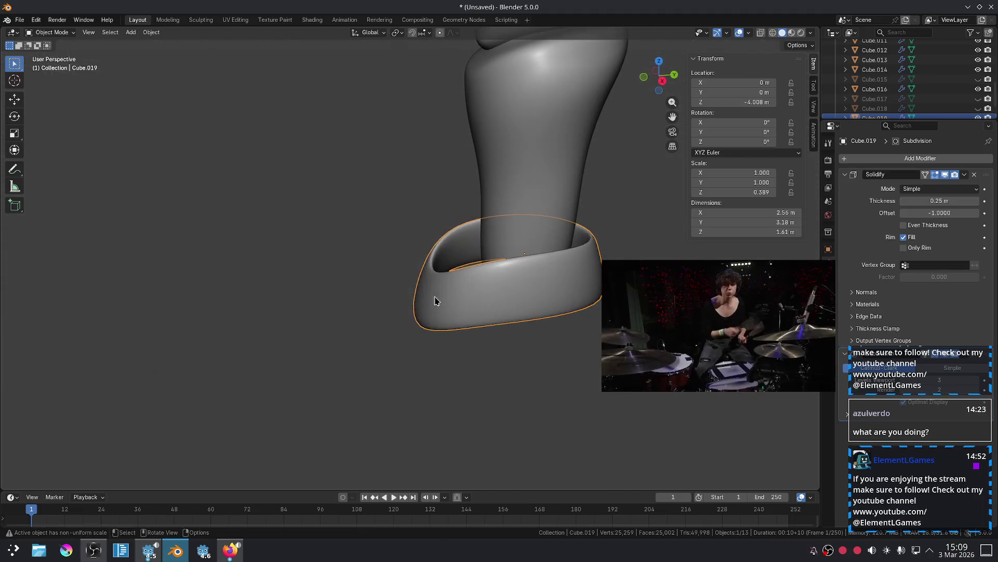
Shift the band along Y and flatten it by scaling with Shift+Z and Shift+X.
key("g")
key("y")
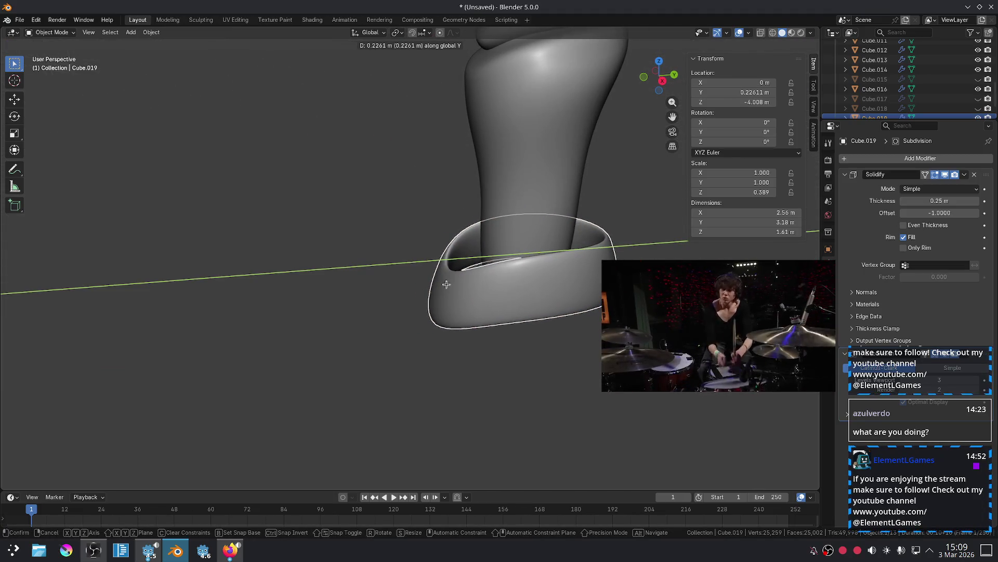
left_click(446, 284)
middle_click_drag(446, 284, 341, 336)
key("s")
key("shift+z")
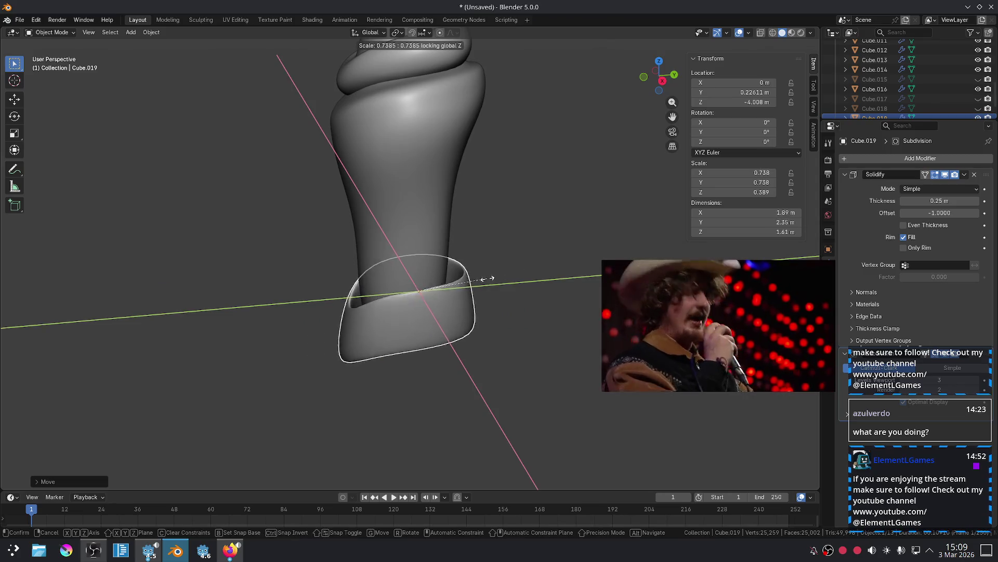
key("shift+x")
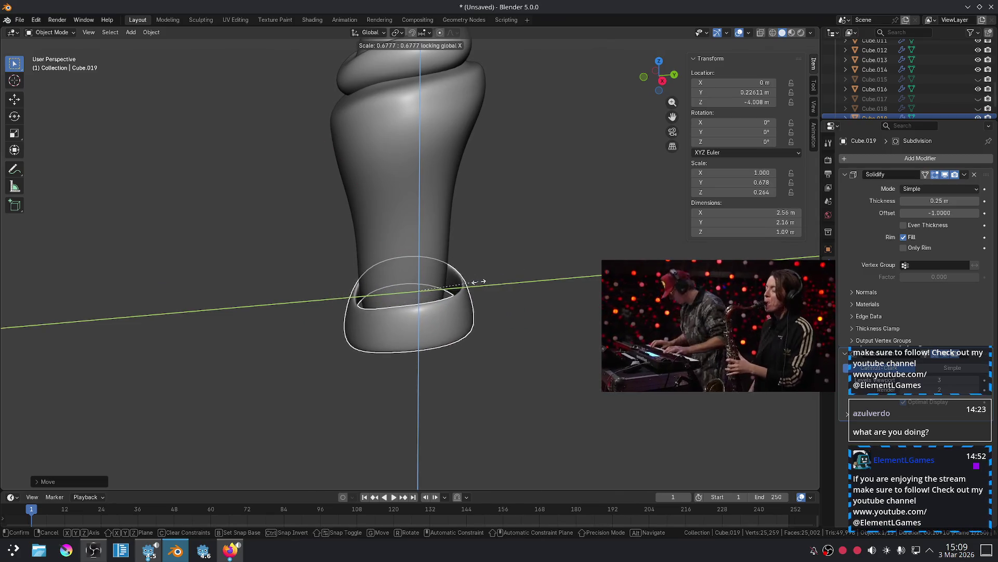
left_click(487, 282)
Raise the band higher up the torso along Z.
scroll(541, 271, "up", 4)
mouse_move(533, 281)
middle_mouse_down()
mouse_move(585, 286)
mouse_move(584, 305)
middle_mouse_up()
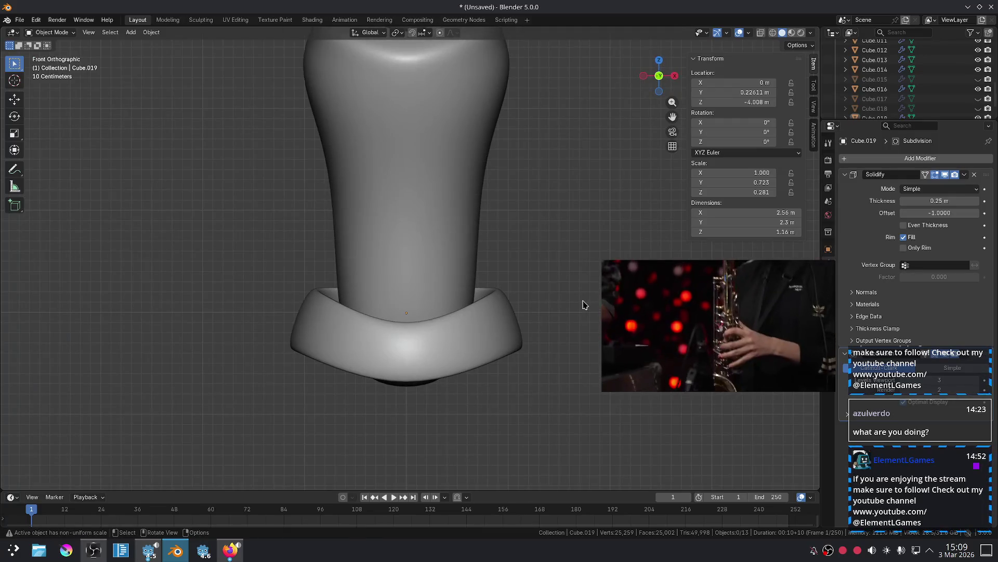
scroll(583, 304, "up", 2)
scroll(537, 314, "down", 4)
left_click(491, 318)
key("g")
key("z")
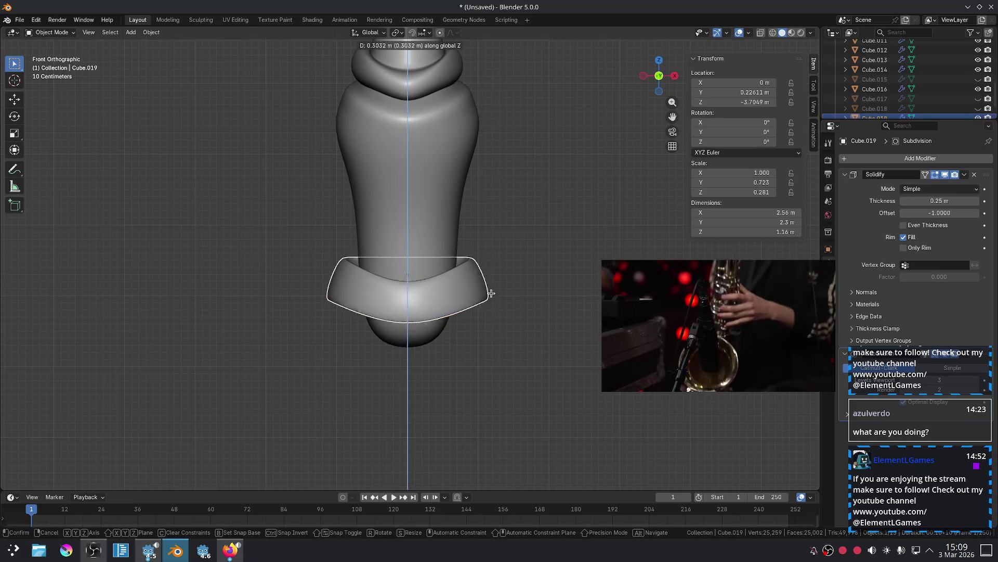
left_click(500, 265)
Narrow the band's selected edges by scaling, trying and undoing a downward extrusion.
left_click(514, 295)
left_click(488, 254)
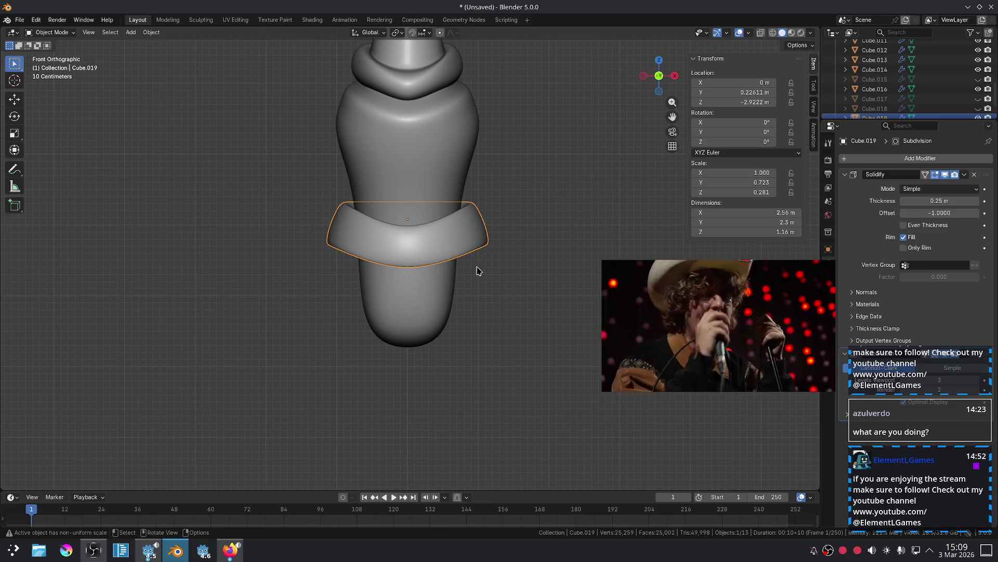
key("Tab")
key("s")
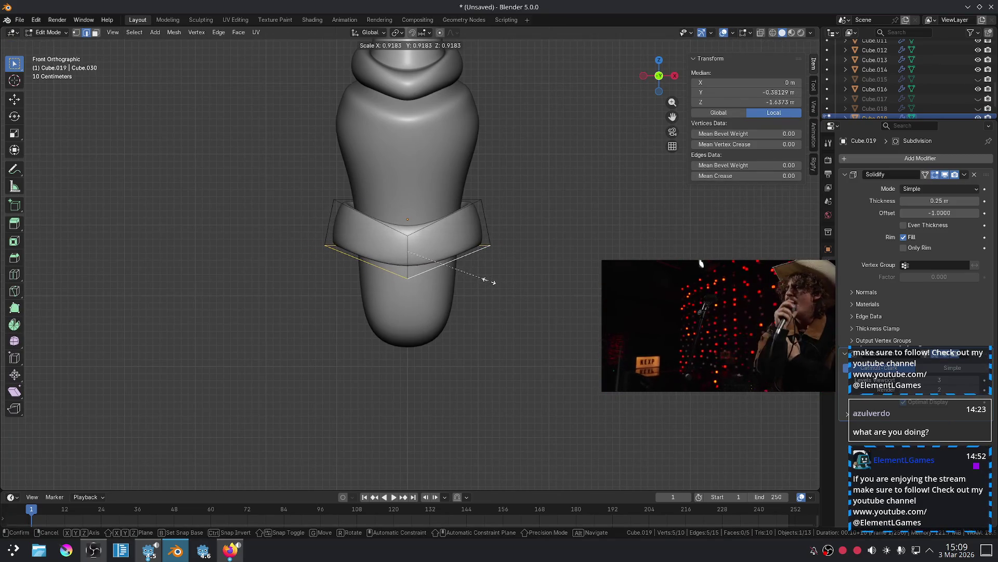
left_click(489, 280)
key("e")
key("z")
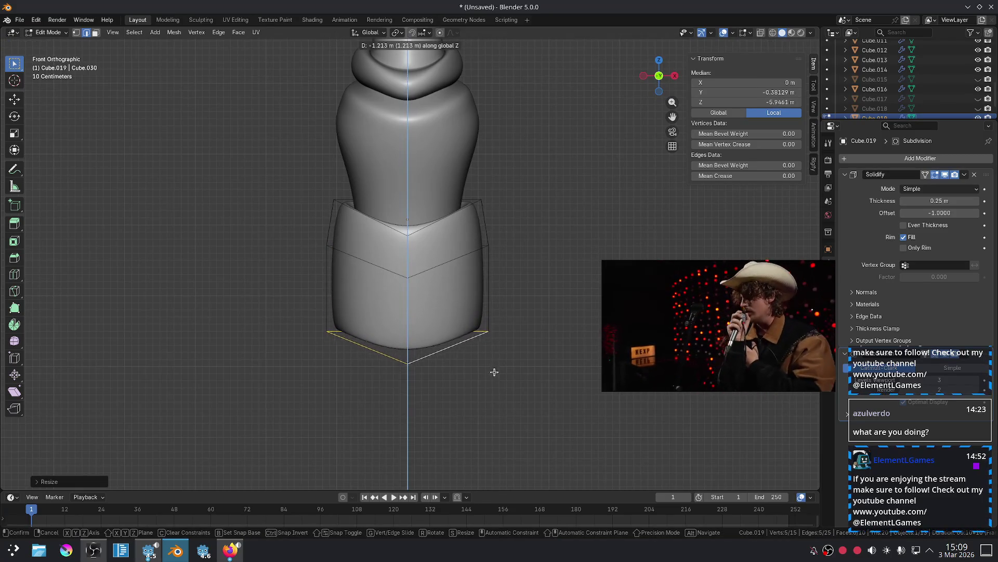
left_click(495, 370)
key("ctrl+z")
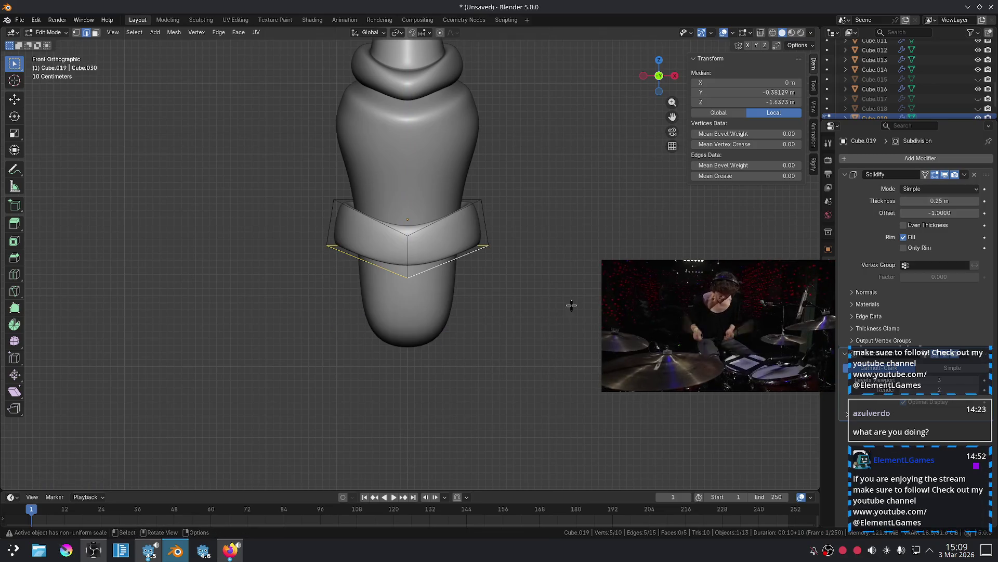
key("Tab")
left_click(466, 237)
Duplicate the ring band, drop the copy just below the first, and enlarge it.
key("g")
key("z")
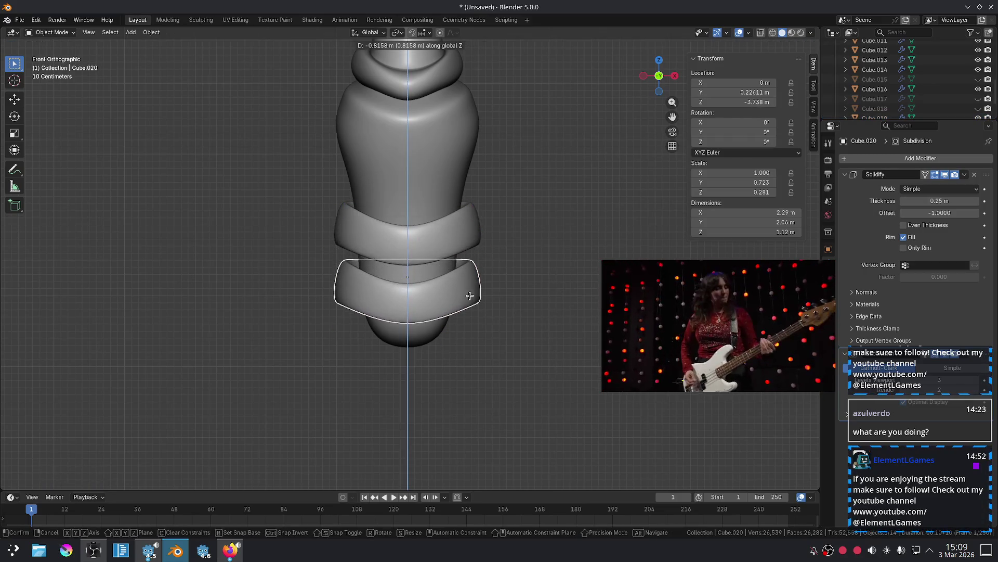
left_click(468, 285)
key("s")
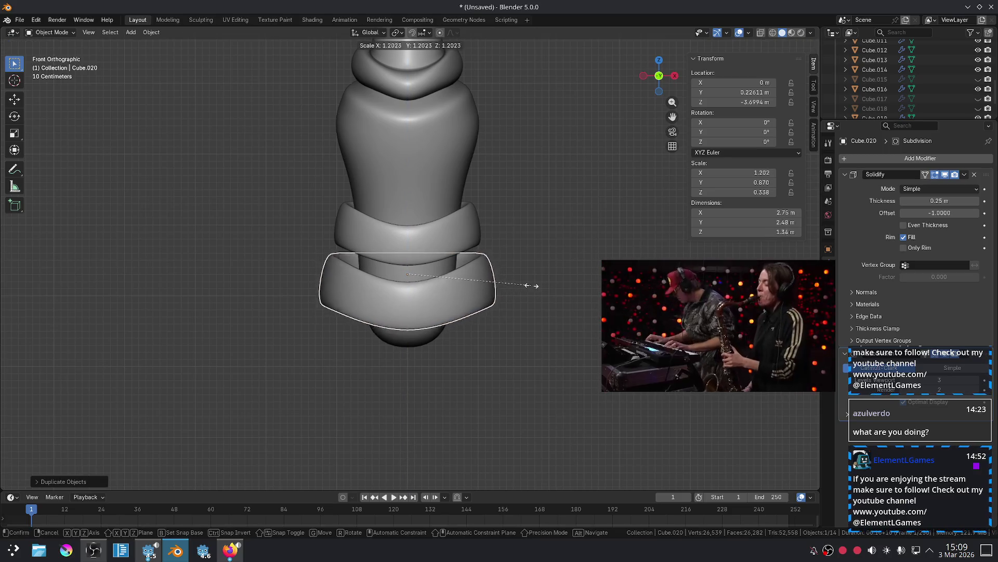
left_click(525, 285)
key("g")
key("z")
left_click(500, 294)
scroll(537, 296, "down", 3)
scroll(529, 294, "up", 3)
scroll(495, 268, "up", 2)
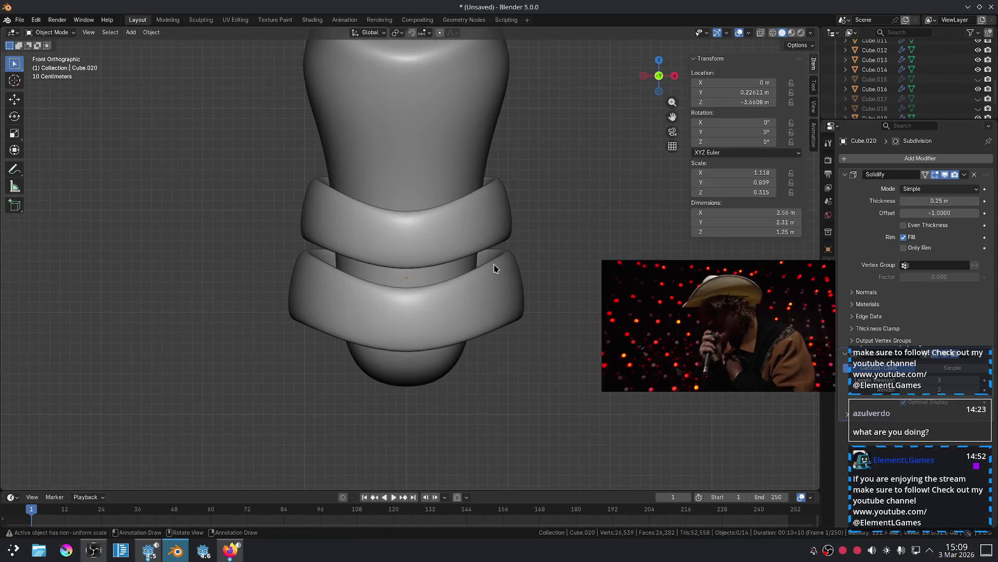
Widen the upper band's top rim in Edit Mode.
left_click(470, 230)
key("Tab")
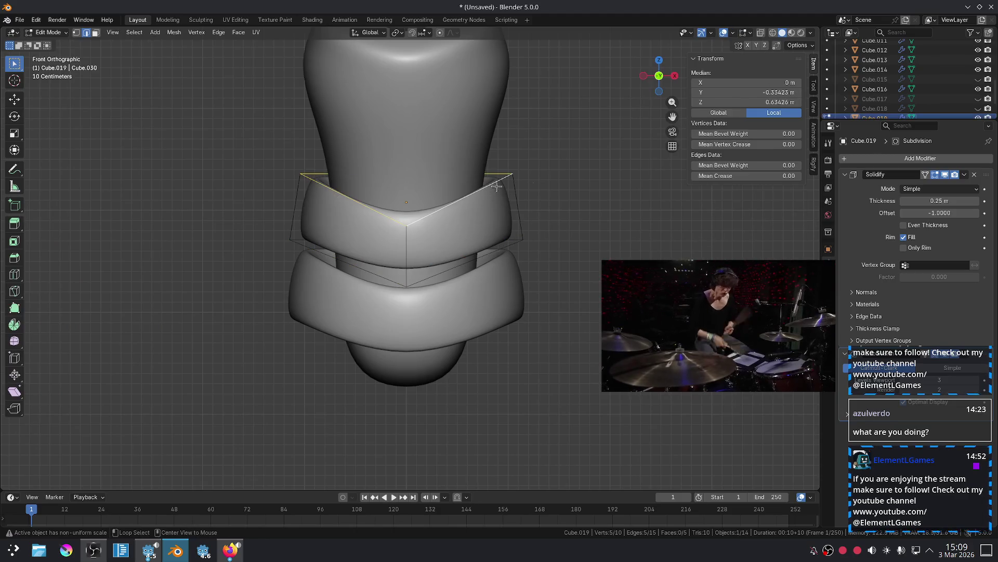
key("s")
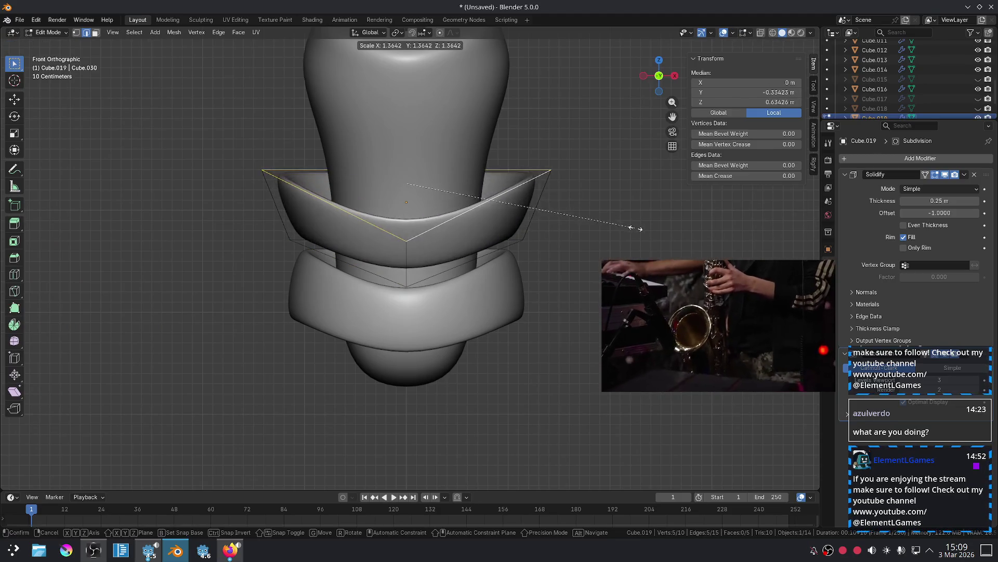
left_click(575, 230)
key("Tab")
Widen the lower band's rim and lower its top rim along Z.
left_click(486, 284)
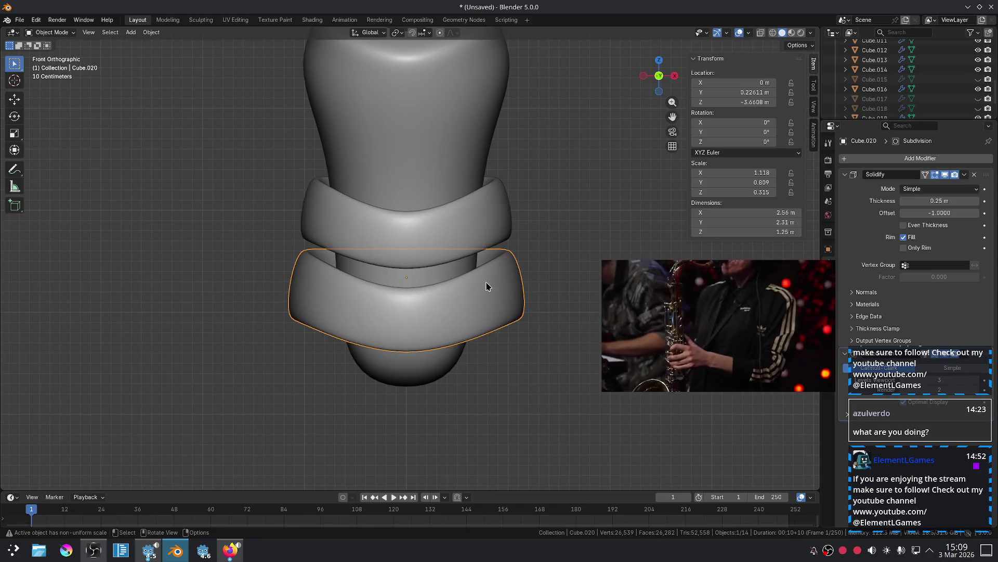
key("Tab")
key("s")
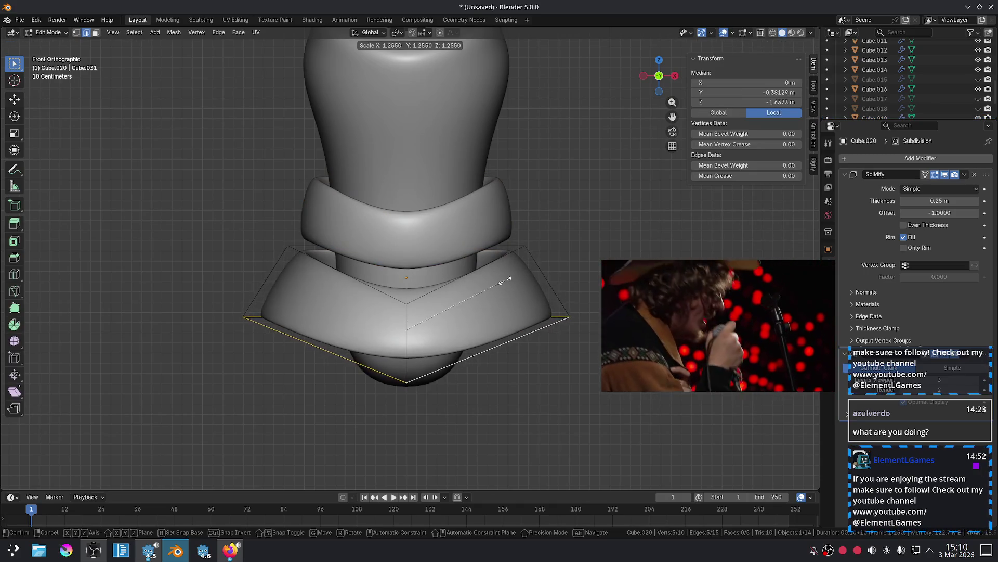
left_click(484, 279)
left_click(464, 274)
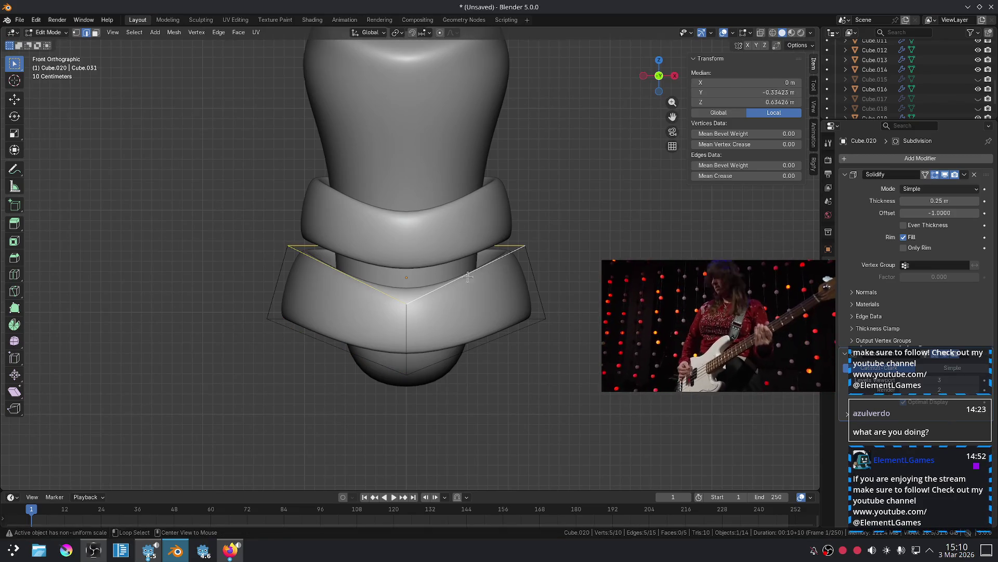
key("g")
key("z")
left_click(516, 268)
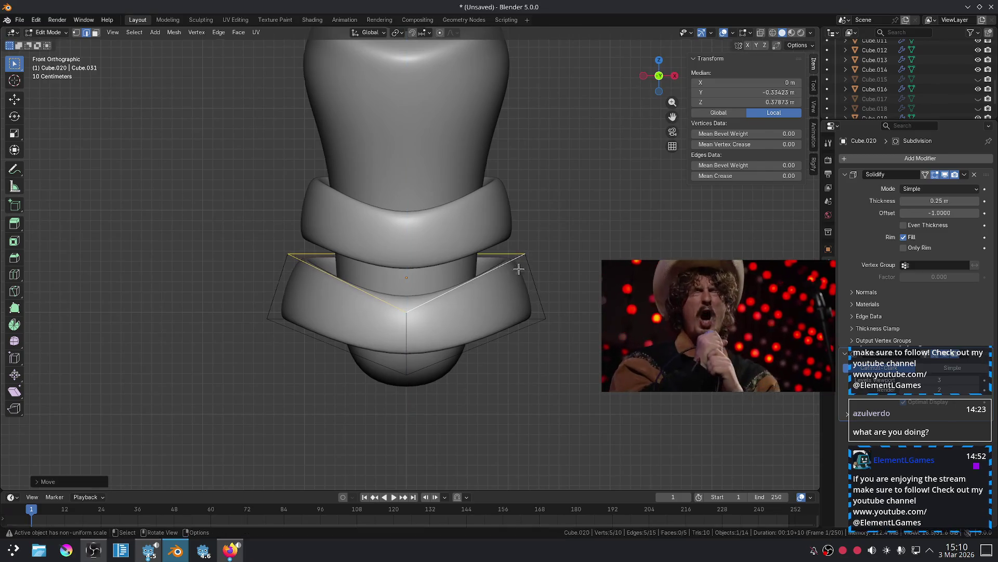
key("Tab")
Pull one corner vertex of the upper band forward along the Y axis.
scroll(535, 239, "down", 3)
scroll(479, 252, "up", 2)
left_click(470, 255)
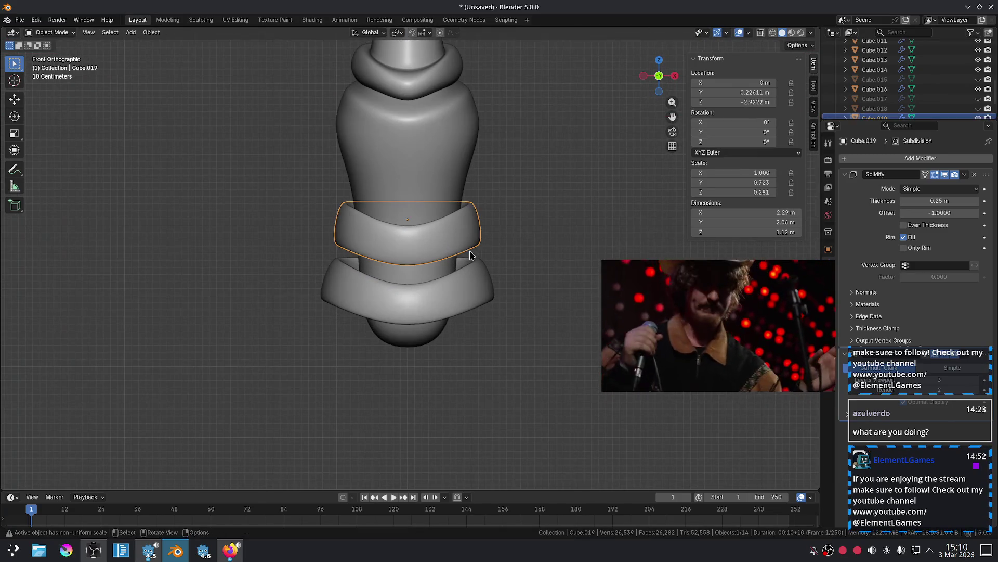
key("Tab")
mouse_move(440, 265)
middle_mouse_down()
mouse_move(512, 245)
mouse_move(529, 280)
middle_mouse_up()
left_click(544, 290)
key("g")
key("x")
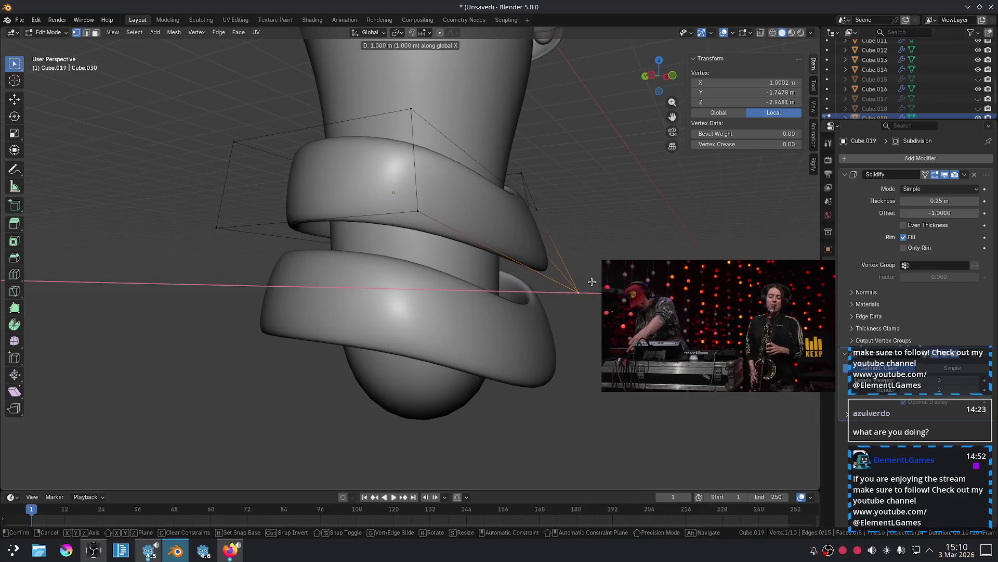
key("Escape")
mouse_move(588, 281)
middle_mouse_down()
mouse_move(520, 283)
mouse_move(530, 303)
mouse_move(512, 266)
middle_mouse_up()
key("g")
key("y")
left_click(536, 325)
Crease an edge loop on the upper band, then view the bands from the front.
key("2")
left_click(535, 239, "alt")
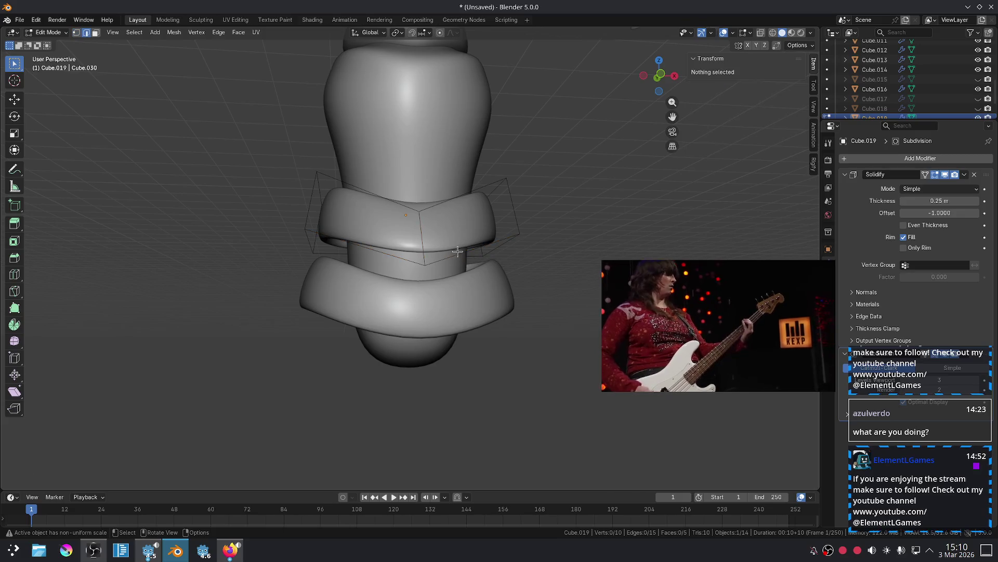
key("shift+e")
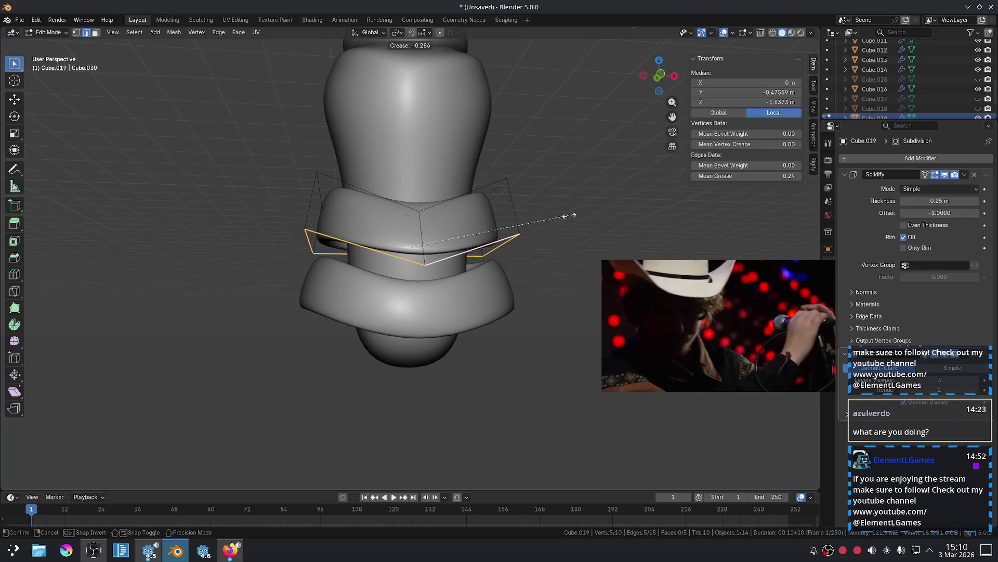
left_click(554, 218)
key("Tab")
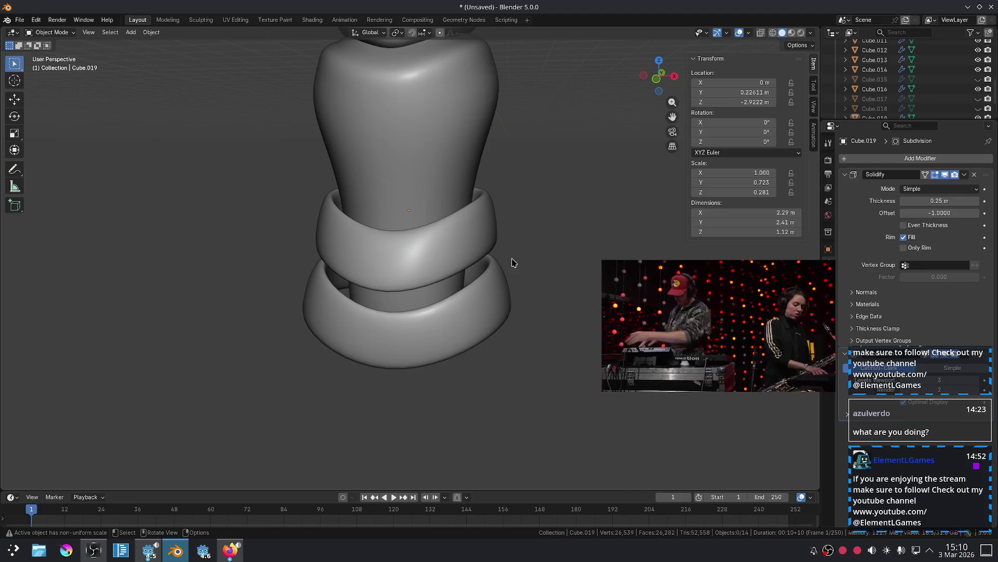
key("KP_1")
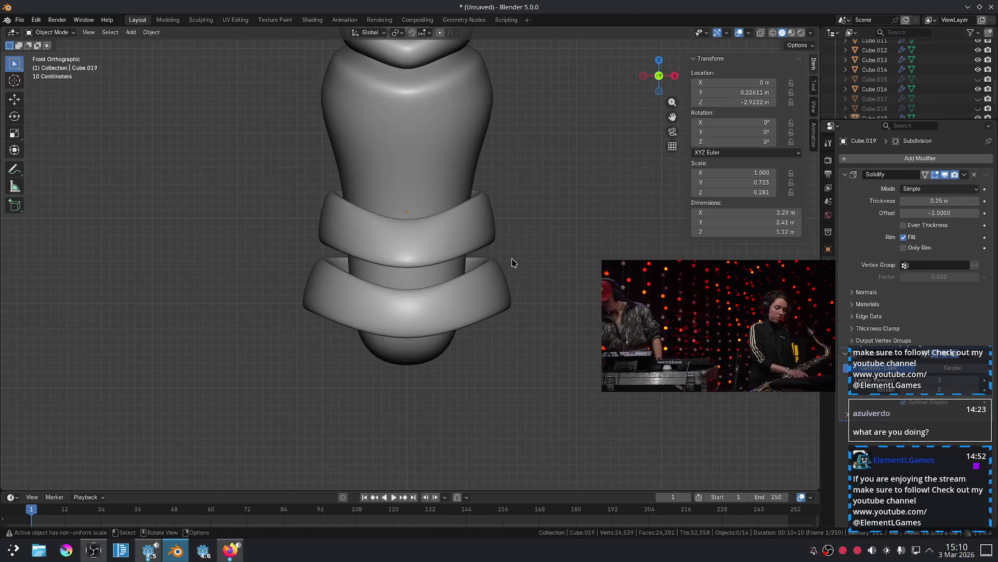
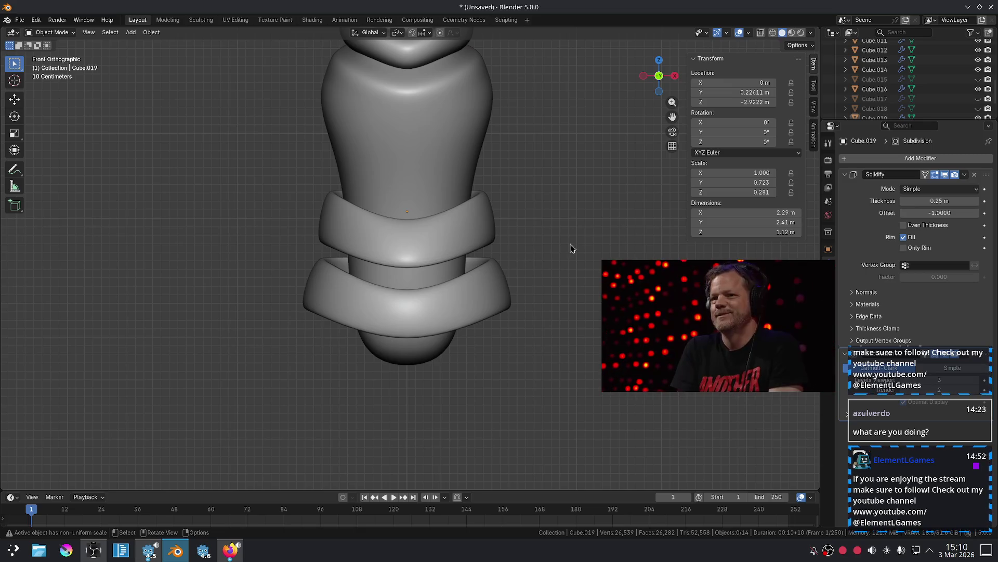
Select the upper torso band and enter Edit Mode on its cage.
scroll(492, 234, "up", 2)
left_click(498, 215)
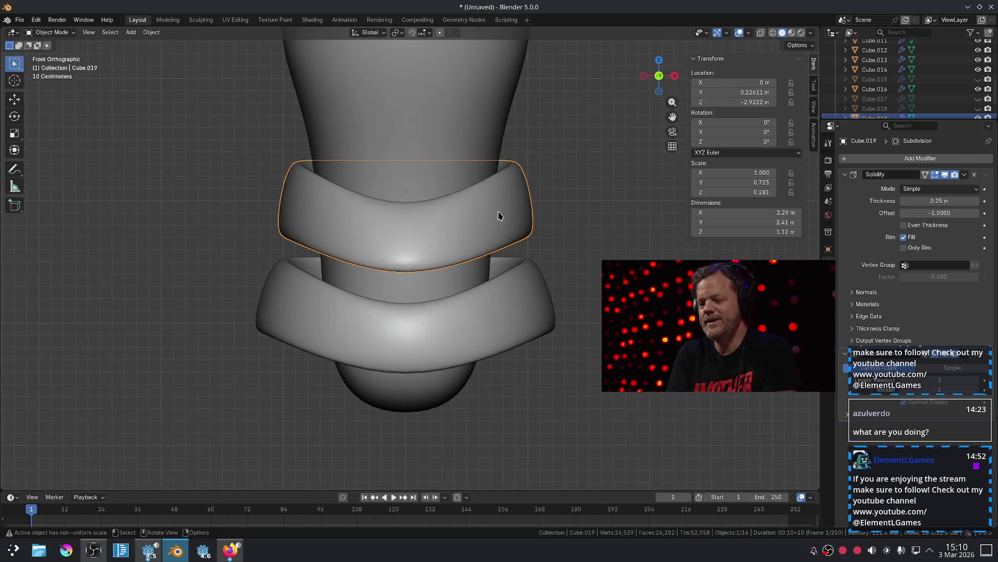
scroll(461, 265, "up", 2)
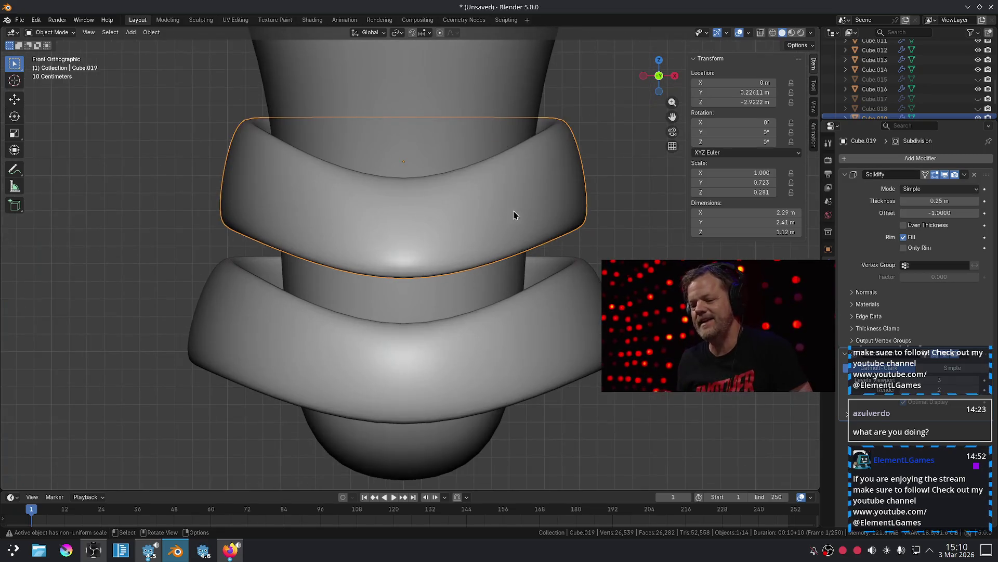
middle_click_drag(512, 216, 464, 296, "shift")
key("Tab")
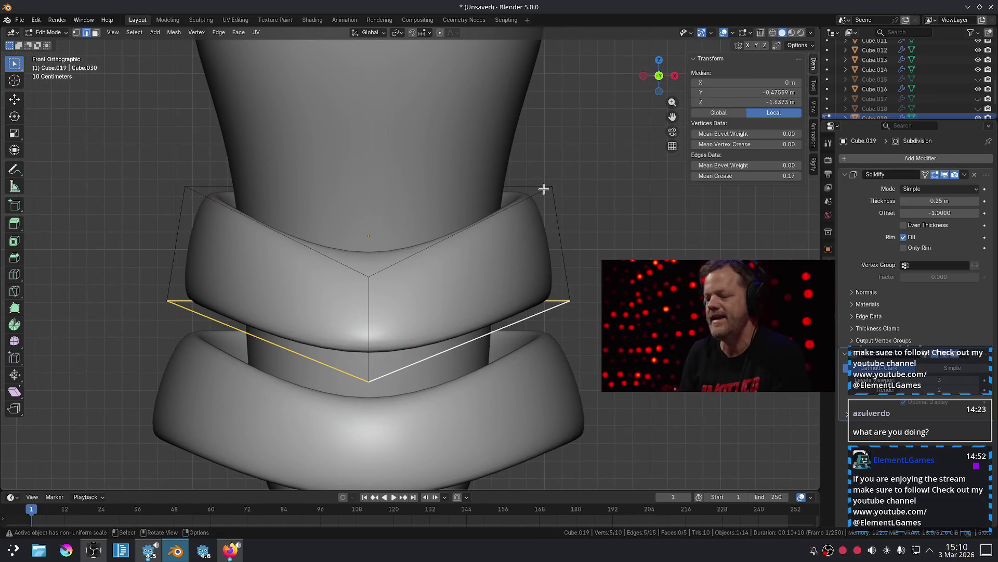
Raise the two top corners of the band's cage straight up along Z.
left_click(556, 186)
key("1")
left_click(555, 181)
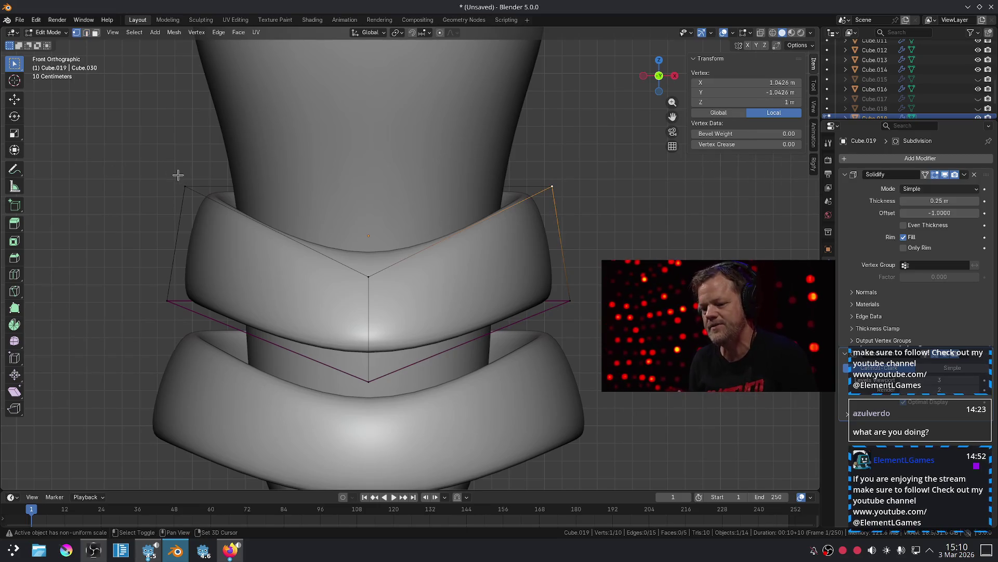
key("g")
key("z")
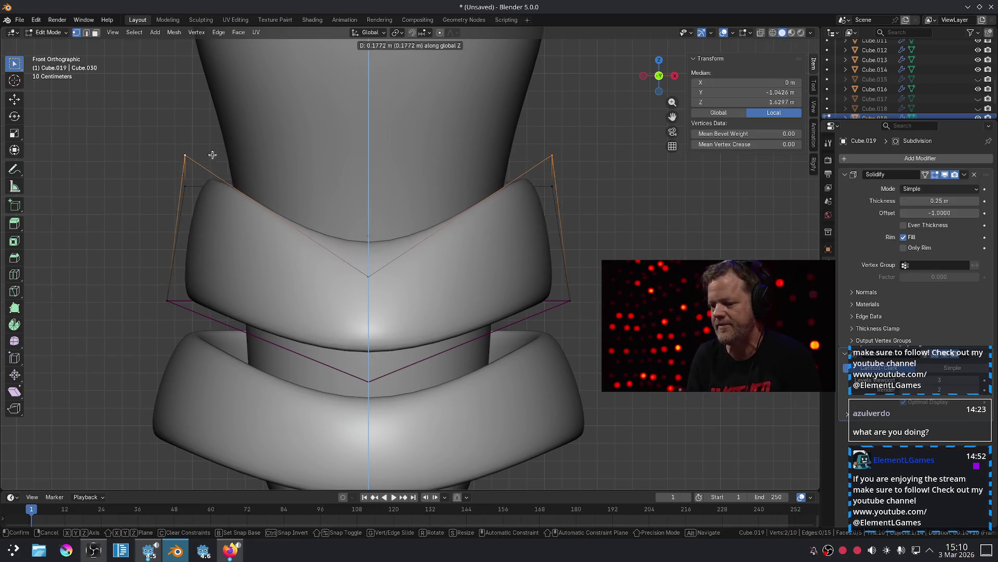
left_click(233, 192)
Lower the middle cage vertex along Z so the top edge dips into a V.
left_click(342, 280)
key("g")
key("z")
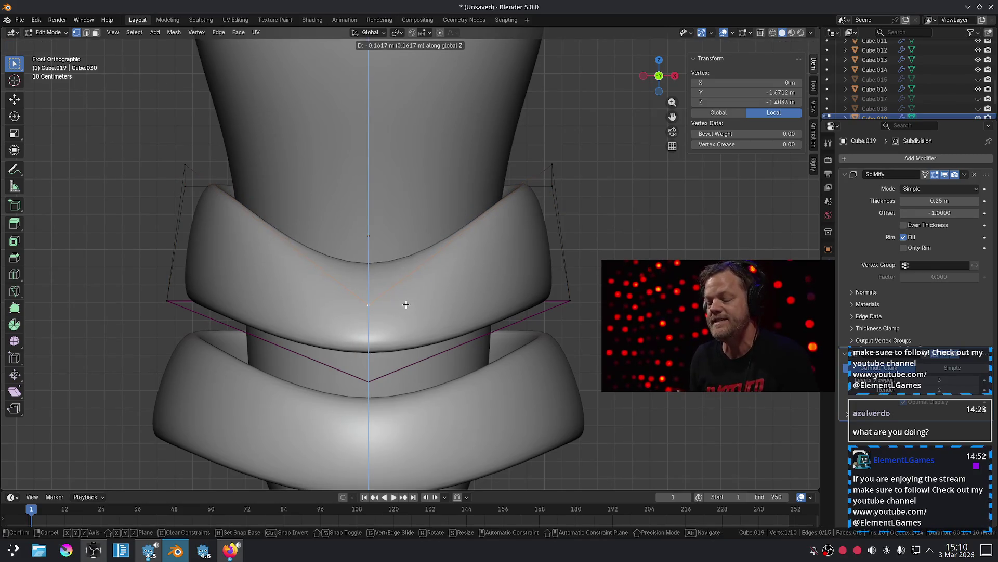
left_click(402, 303)
mouse_move(476, 260)
middle_mouse_down()
mouse_move(515, 229)
mouse_move(489, 244)
mouse_move(504, 252)
mouse_move(442, 289)
mouse_move(418, 301)
mouse_move(398, 289)
middle_mouse_up()
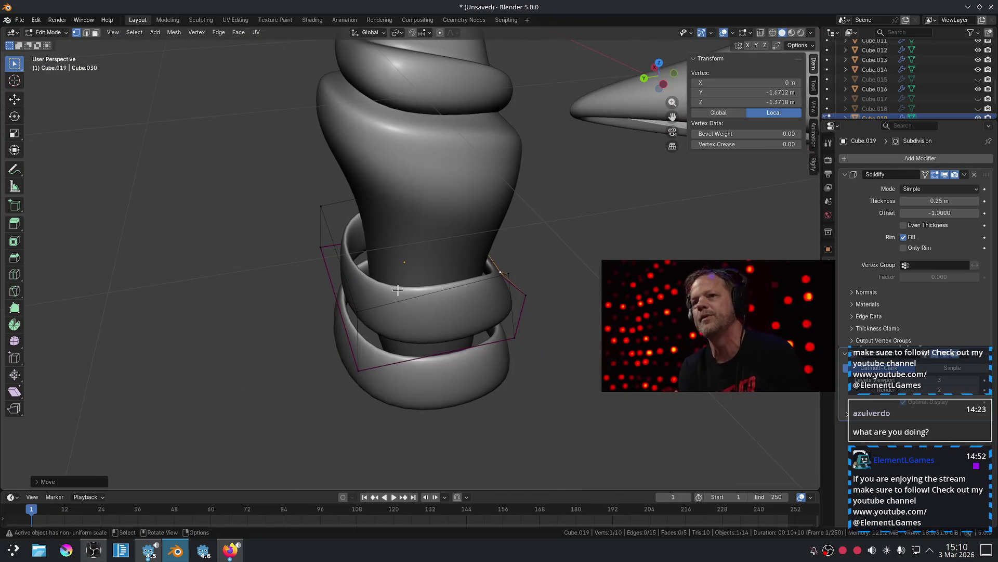
left_click(340, 296)
key("Tab")
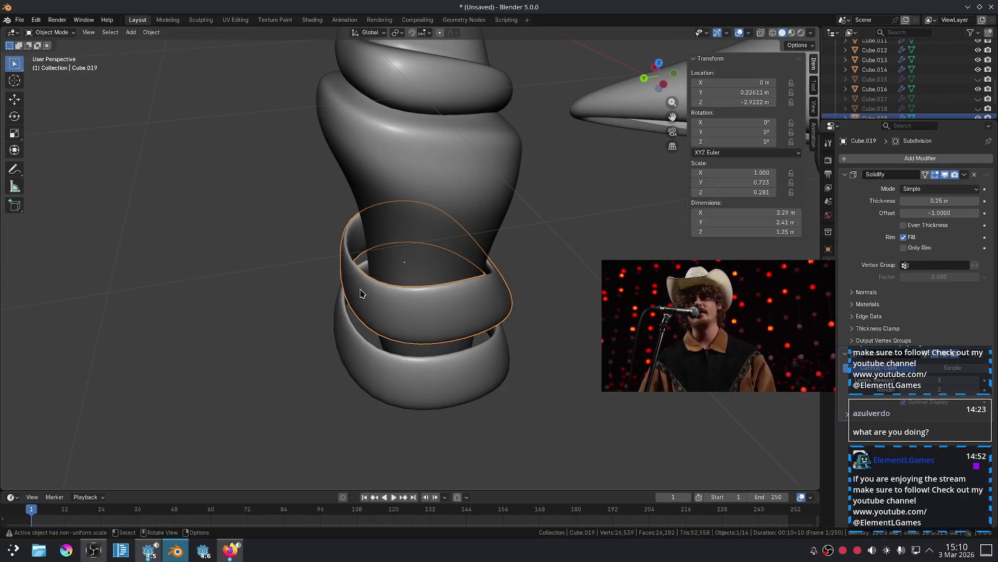
Shift a vertical side edge of the cage sideways and front-to-back along X/Y.
key("Tab")
scroll(347, 286, "up", 1)
left_click(352, 343)
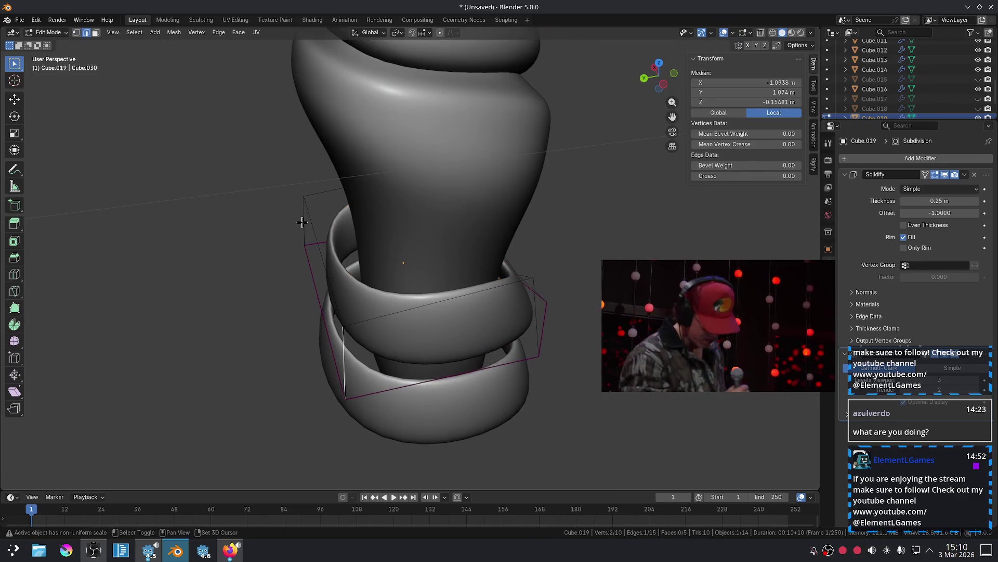
key("g")
key("x")
key("y")
key("x")
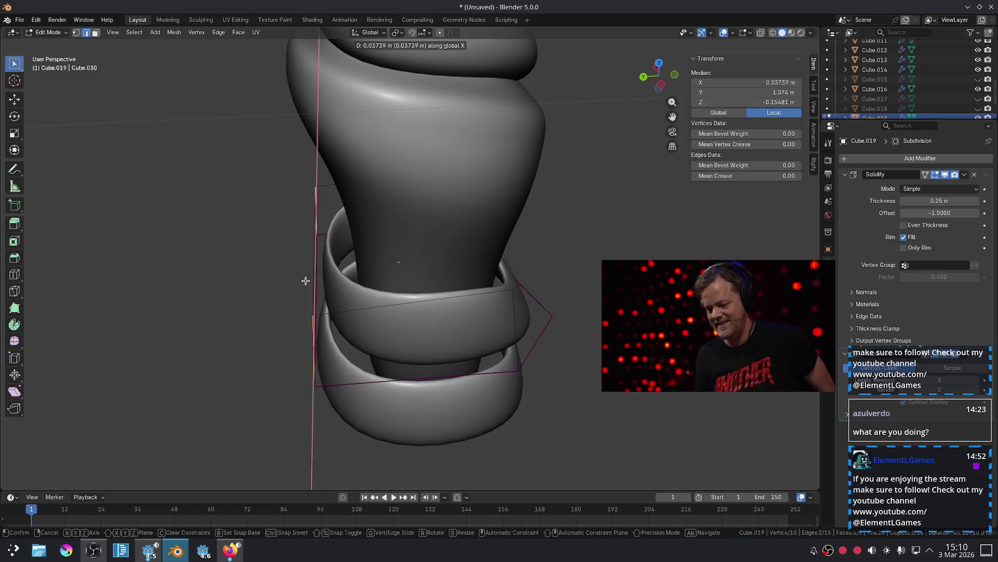
key("y")
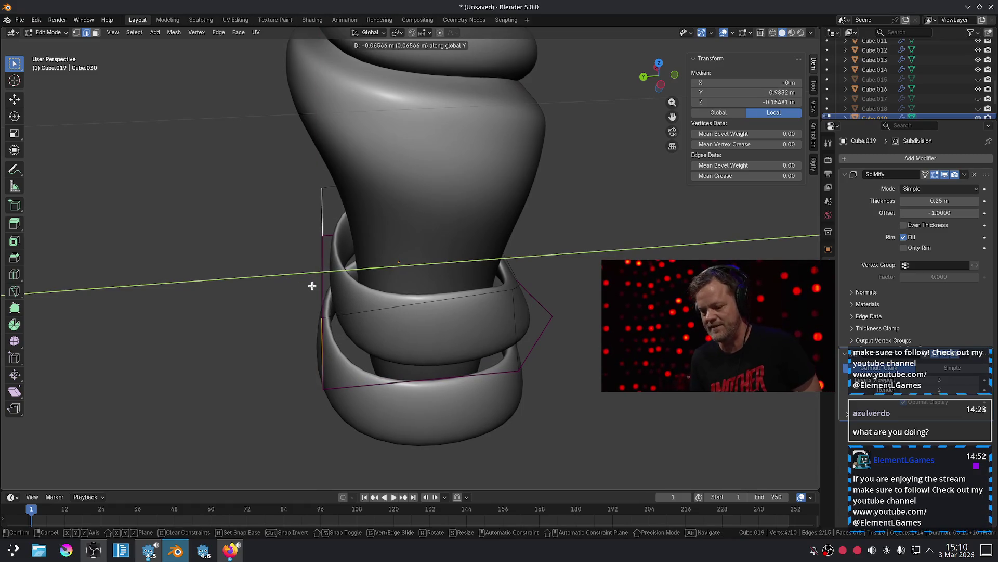
left_click(310, 285)
key("Tab")
left_click(252, 319)
Reposition the lower right cage corner vertex and check the band from the front.
key("KP_1")
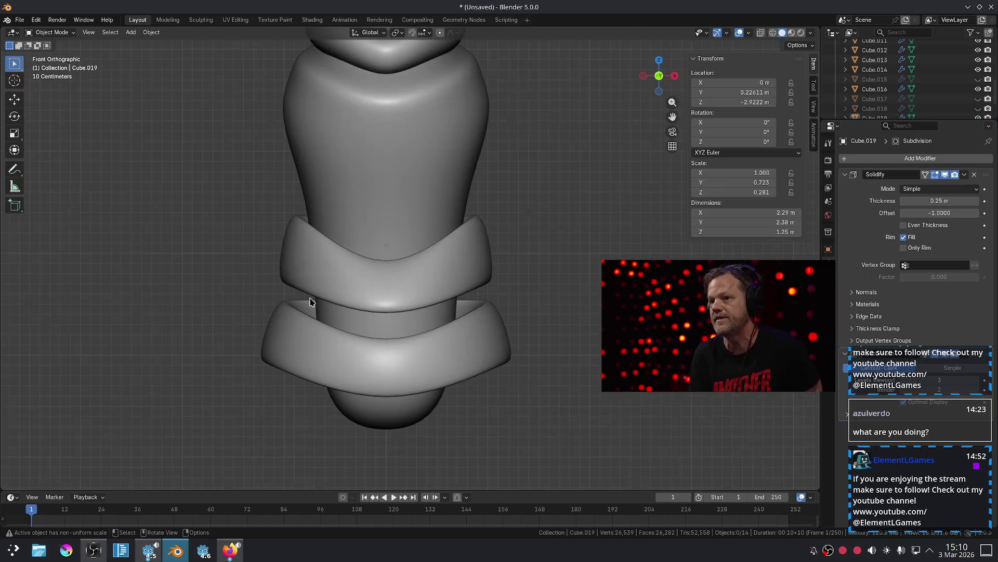
key("Tab")
middle_click_drag(348, 275, 491, 293)
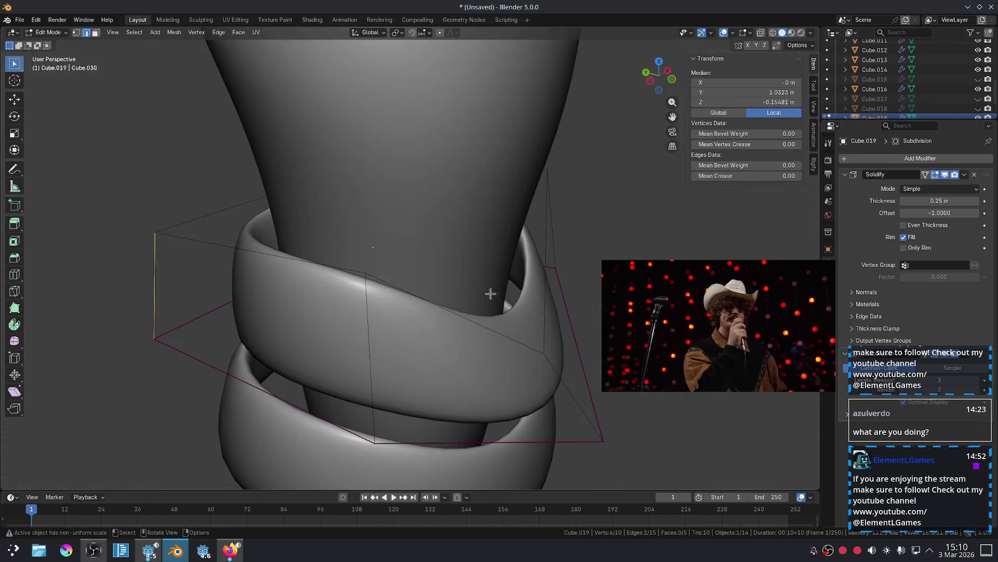
key("3")
key("1")
middle_click_drag(546, 357, 486, 256)
left_click(484, 255)
key("g")
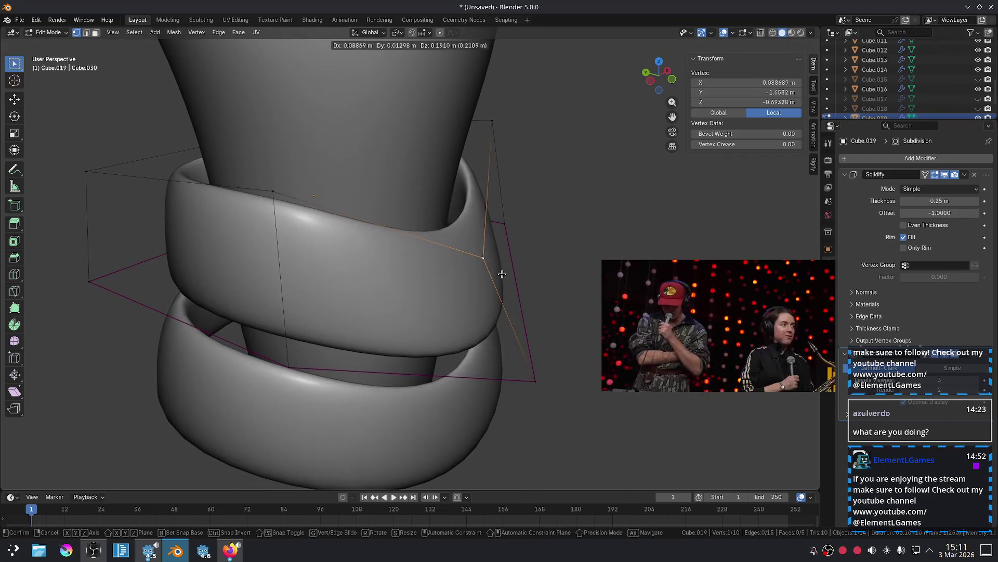
left_click(537, 359)
mouse_move(536, 359)
middle_mouse_down()
mouse_move(546, 343)
mouse_move(505, 236)
mouse_move(512, 208)
mouse_move(443, 295)
mouse_move(390, 289)
mouse_move(426, 327)
middle_mouse_up()
key("Tab")
key("KP_1")
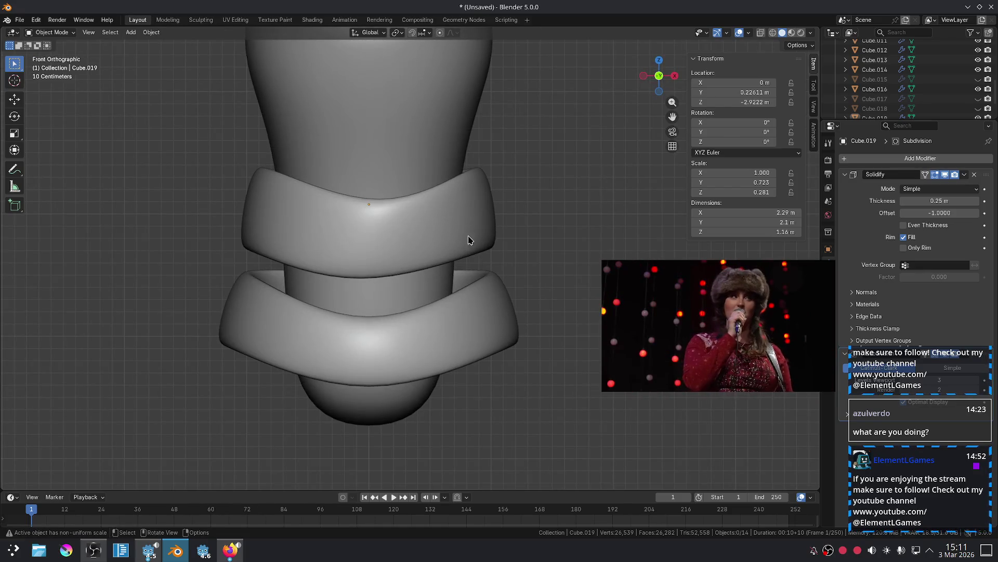
Undo the last two cage edits, then lift a cage vertex and push it along Y.
key("Tab")
key("ctrl+z")
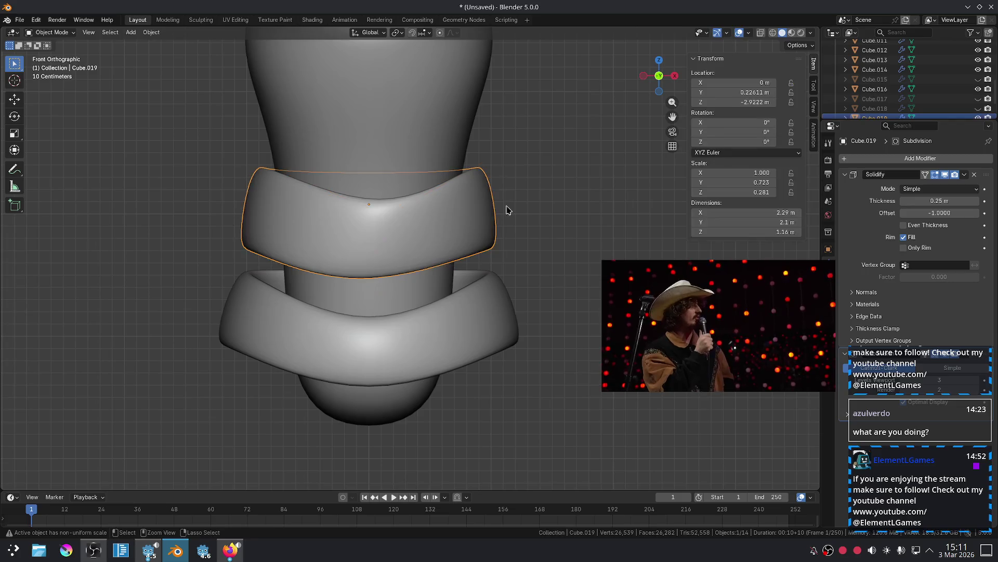
key("ctrl+z")
key("ctrl+z")
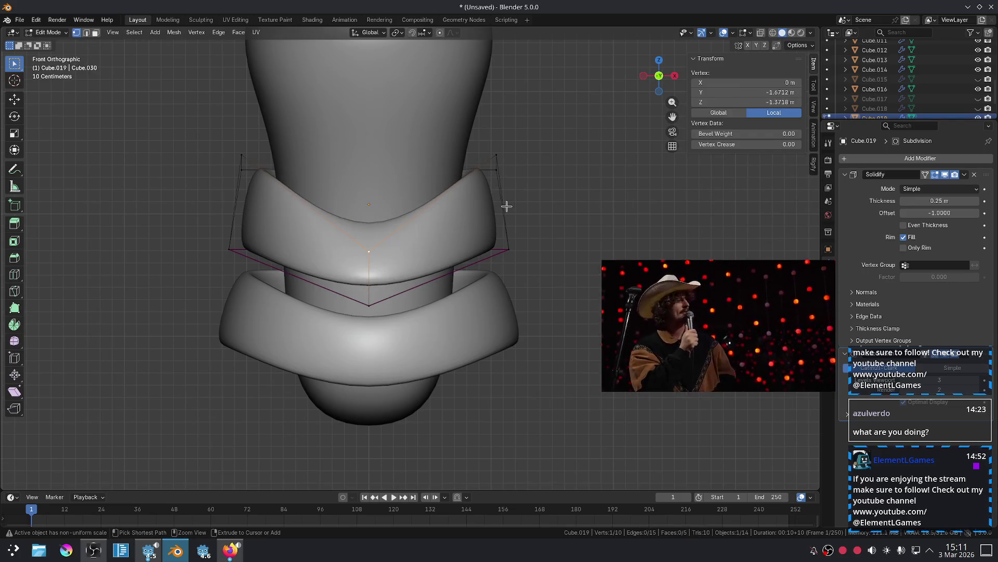
key("g")
left_click(446, 222)
mouse_move(446, 223)
middle_mouse_down()
mouse_move(461, 245)
mouse_move(541, 271)
middle_mouse_up()
key("g")
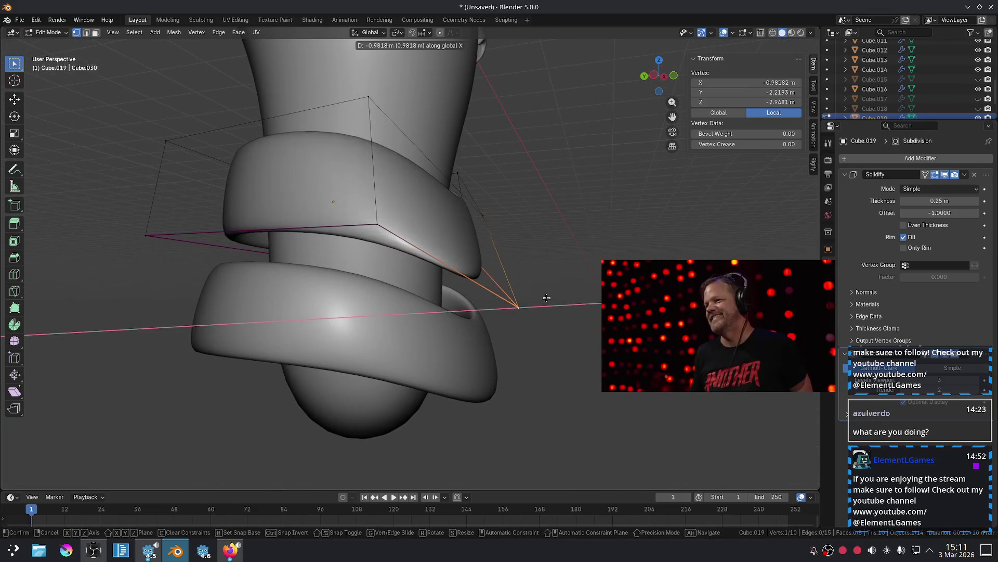
key("y")
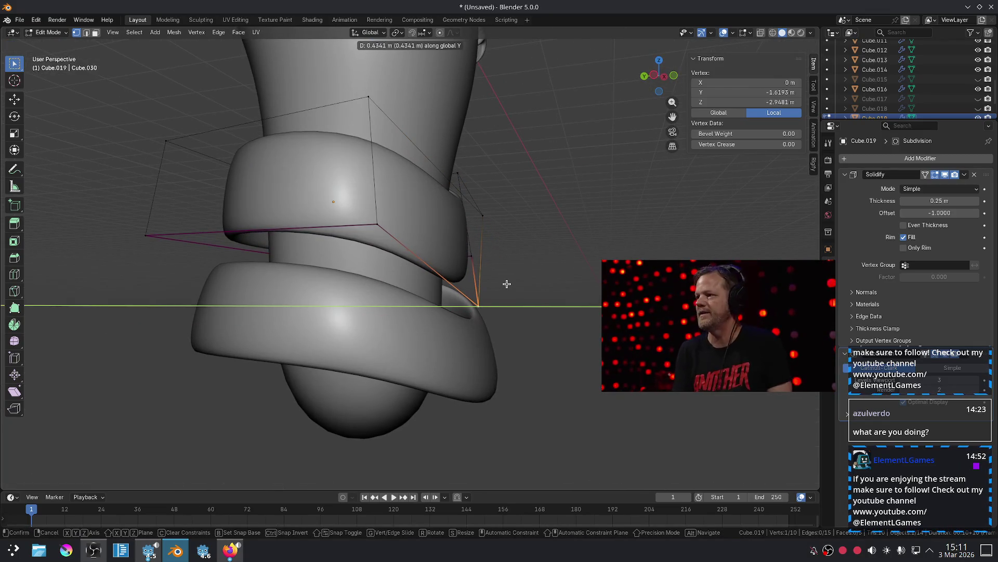
left_click(521, 282)
key("Tab")
Nudge the whole upper band backward along Y in Object Mode.
mouse_move(535, 247)
middle_mouse_down()
mouse_move(499, 297)
mouse_move(457, 308)
mouse_move(442, 281)
middle_mouse_up()
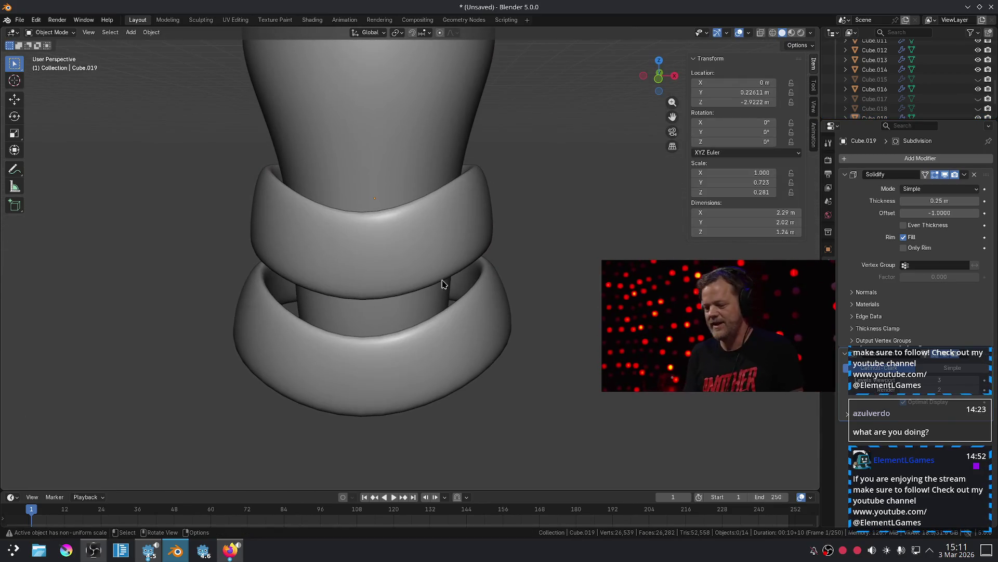
left_click(454, 251)
left_click(550, 247)
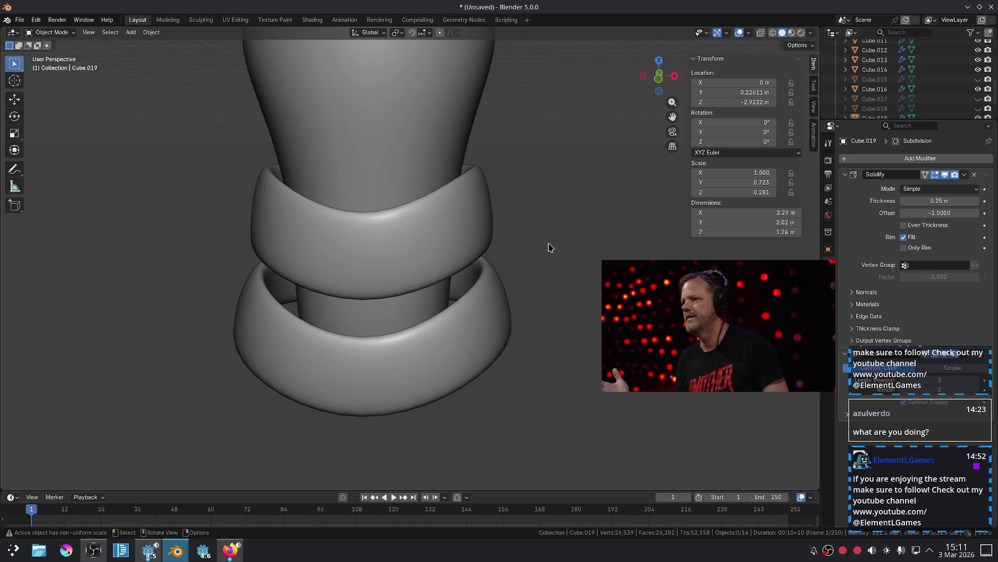
key("KP_1")
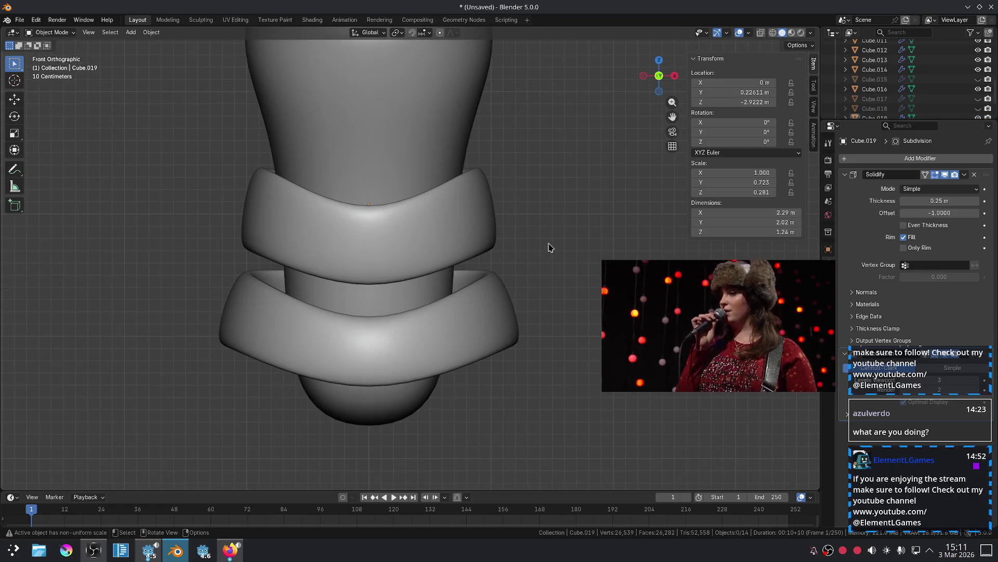
mouse_move(446, 186)
middle_mouse_down()
mouse_move(454, 221)
mouse_move(443, 286)
mouse_move(457, 267)
mouse_move(303, 245)
mouse_move(160, 241)
mouse_move(123, 252)
mouse_move(185, 187)
middle_mouse_up()
scroll(372, 204, "up", 3)
left_click(415, 207)
key("g")
key("y")
key("x")
key("y")
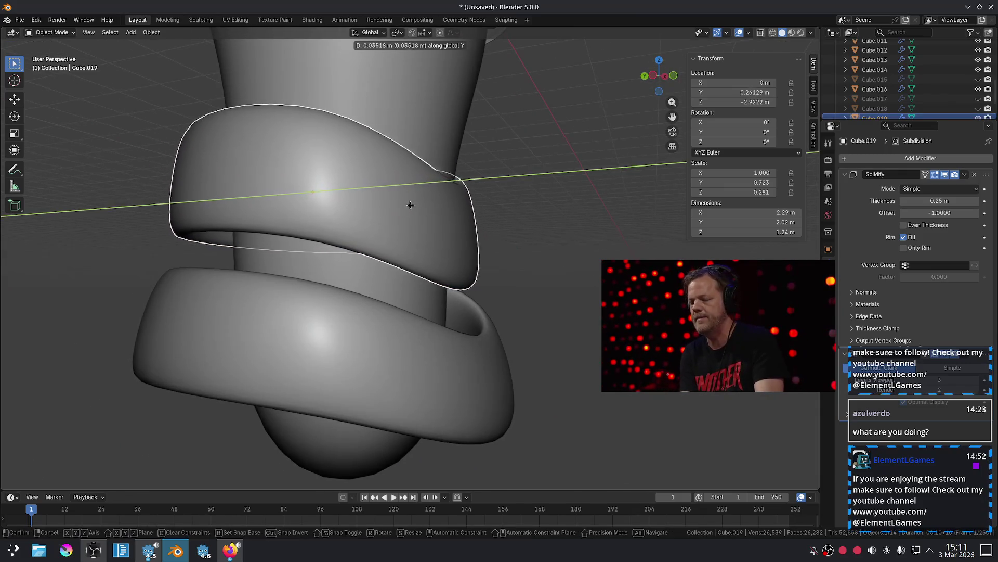
key("Escape")
Push the selected cage vertex outward along Y and inspect the reshaped band.
key("Tab")
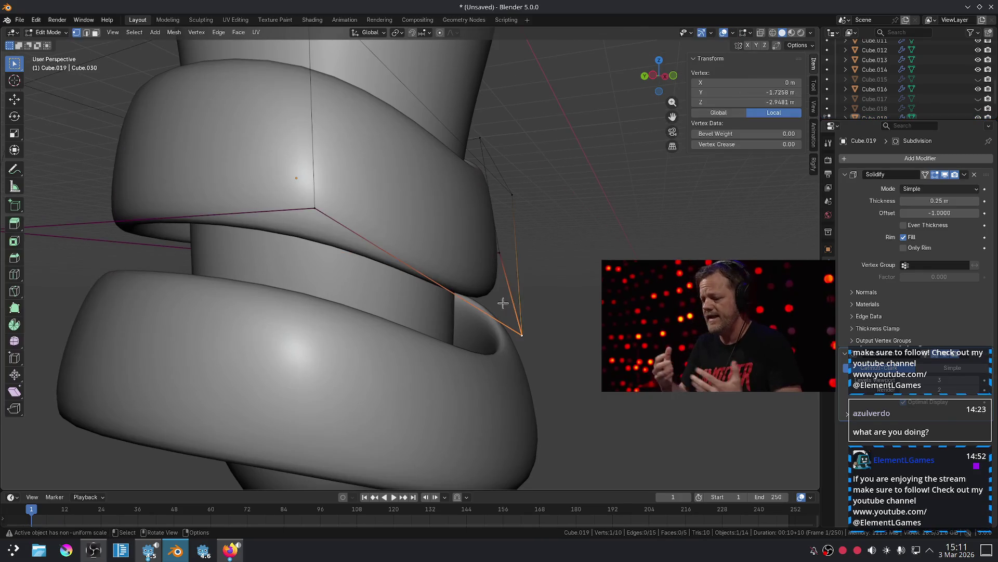
key("g")
key("y")
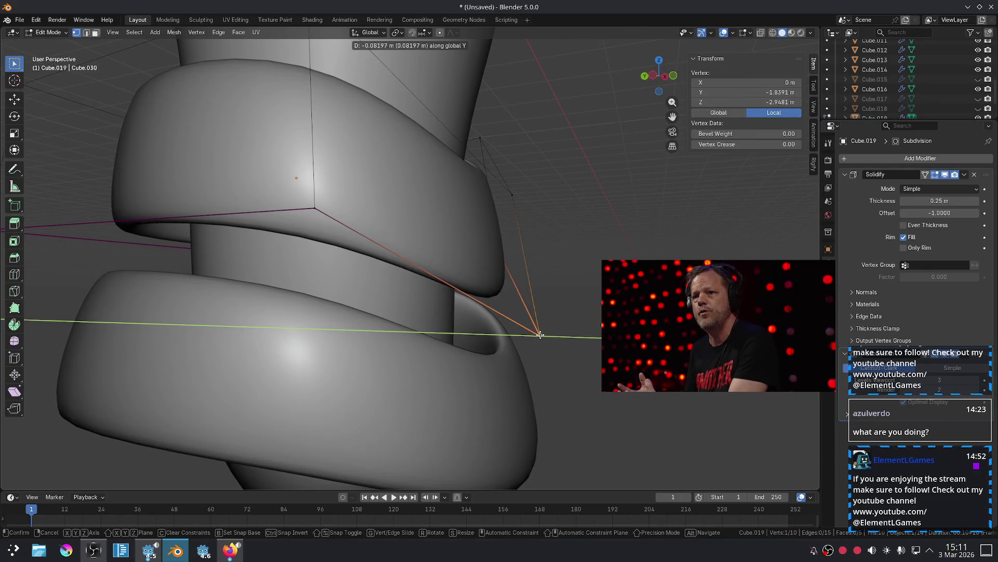
left_click(540, 335)
key("Tab")
mouse_move(557, 207)
middle_mouse_down()
mouse_move(499, 240)
mouse_move(231, 312)
mouse_move(223, 292)
middle_mouse_up()
scroll(315, 297, "up", 5)
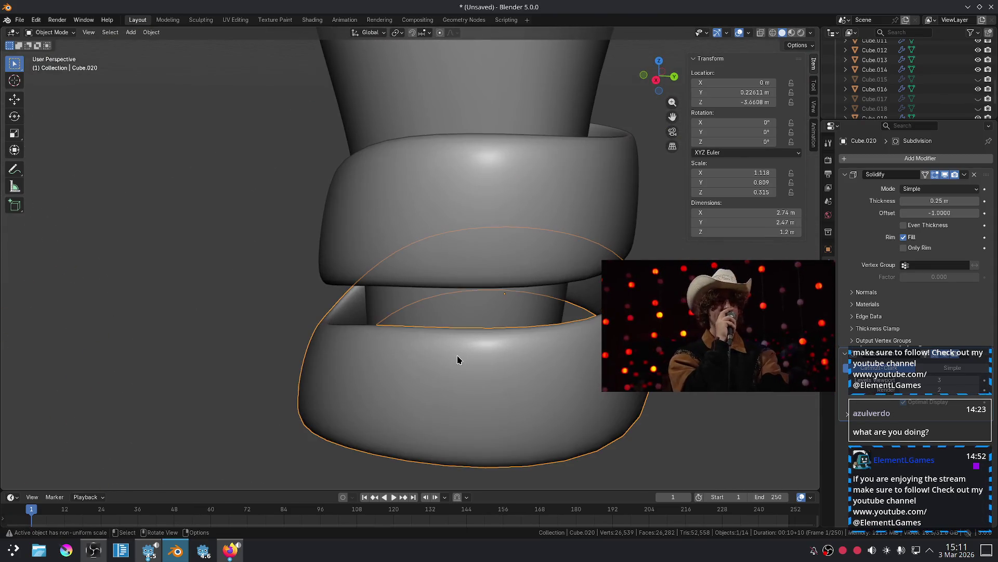
Delete the lower ring and place a vertical copy of the top ring below it.
middle_click_drag(581, 401, 490, 291, "shift")
key("x")
left_click(490, 285)
left_click(469, 139)
key("shift+d")
key("z")
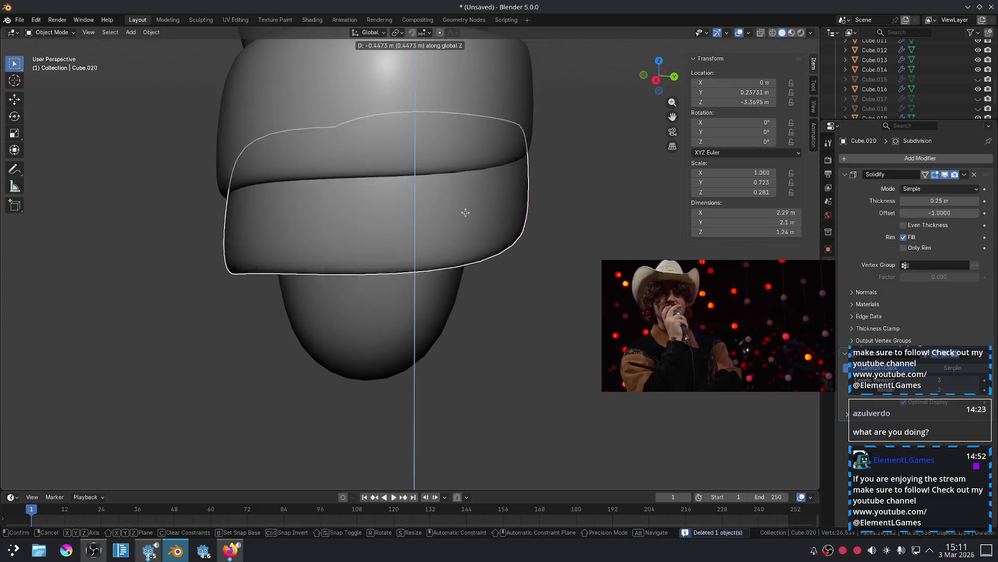
left_click(463, 278)
left_click(624, 188)
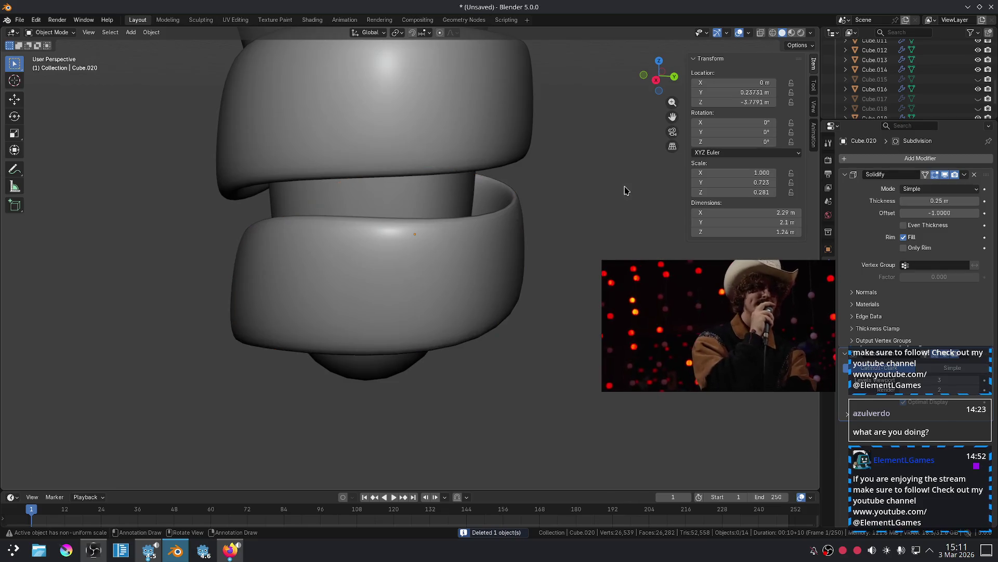
From the front view, scale the upper and lower torso bands slightly smaller.
key("KP_1")
scroll(546, 192, "down", 3)
scroll(529, 170, "up", 2)
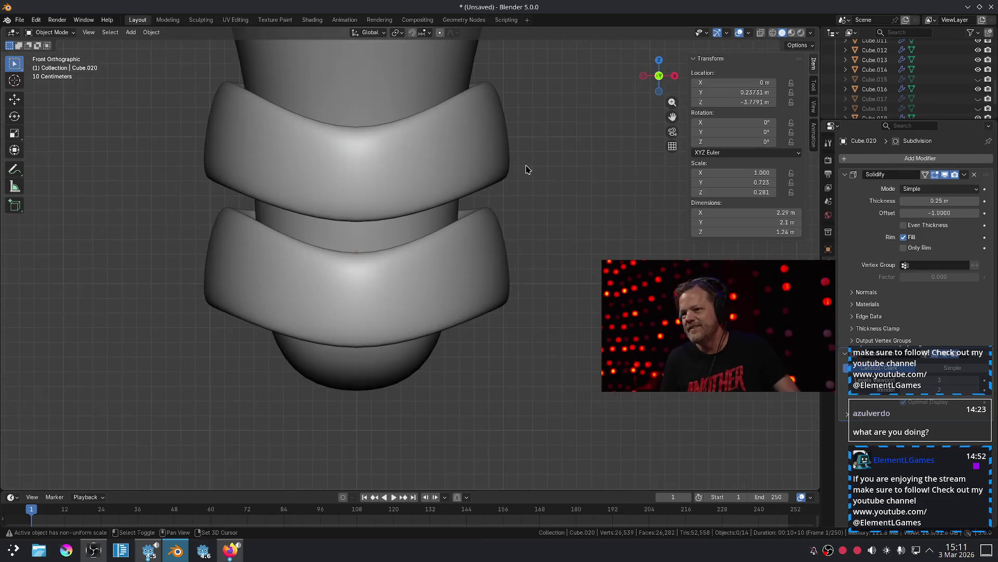
middle_click_drag(529, 169, 537, 291, "shift")
scroll(528, 275, "down", 2)
left_click(482, 277)
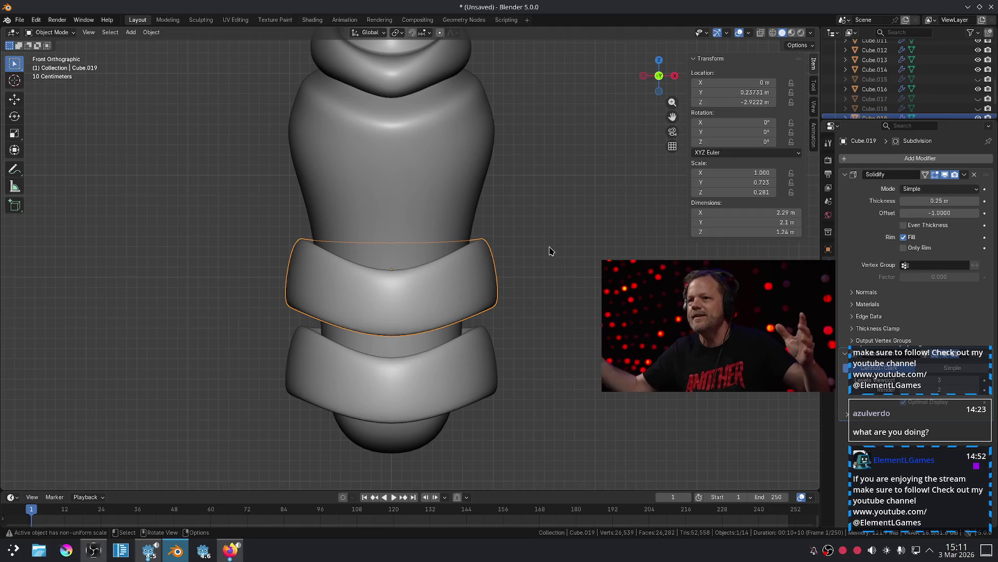
key("s")
left_click(538, 246)
left_click(507, 353)
key("s")
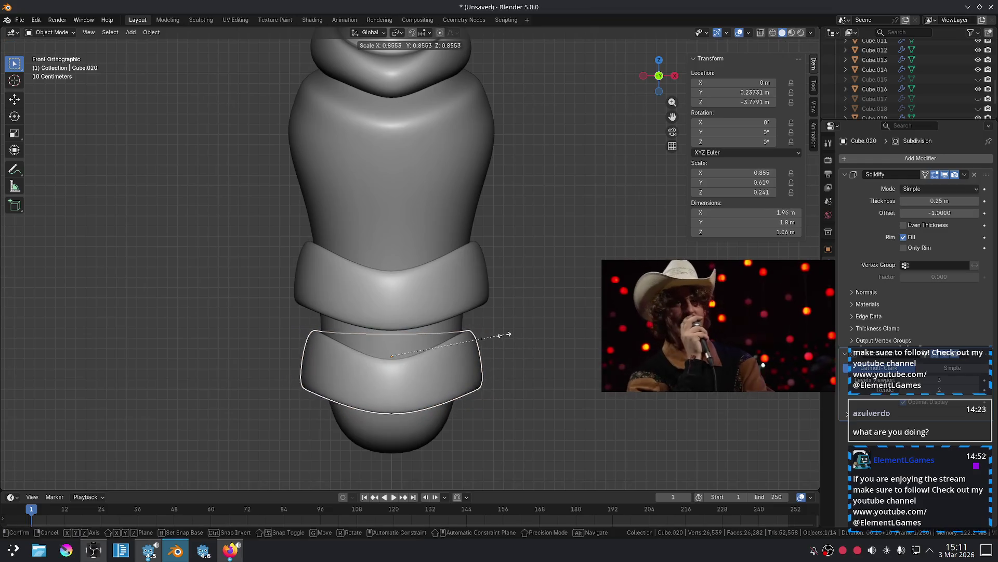
left_click(513, 343)
Raise the lower band up the torso and drop a vertical copy just below the bands.
scroll(550, 356, "down", 5)
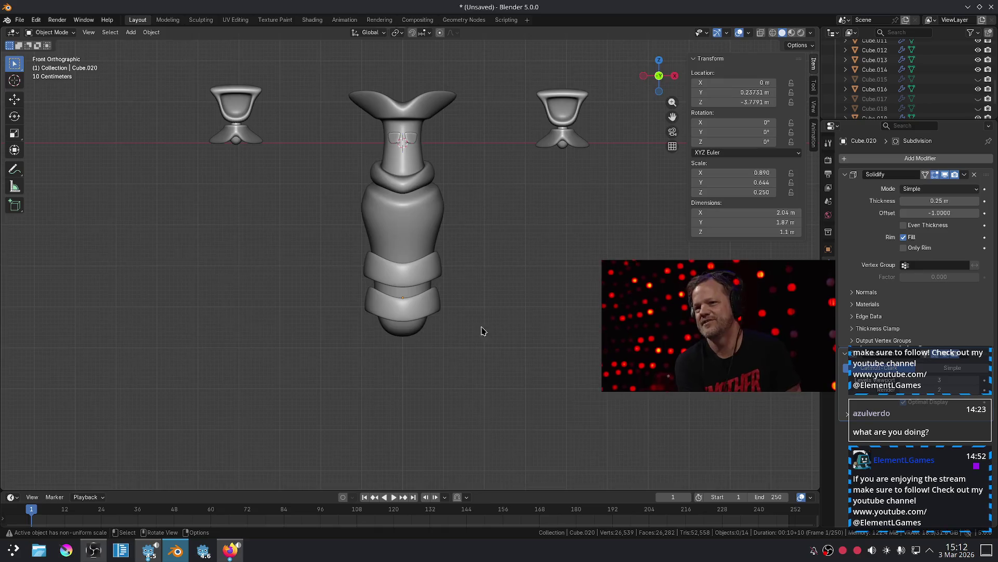
scroll(494, 332, "up", 4)
key("g")
key("z")
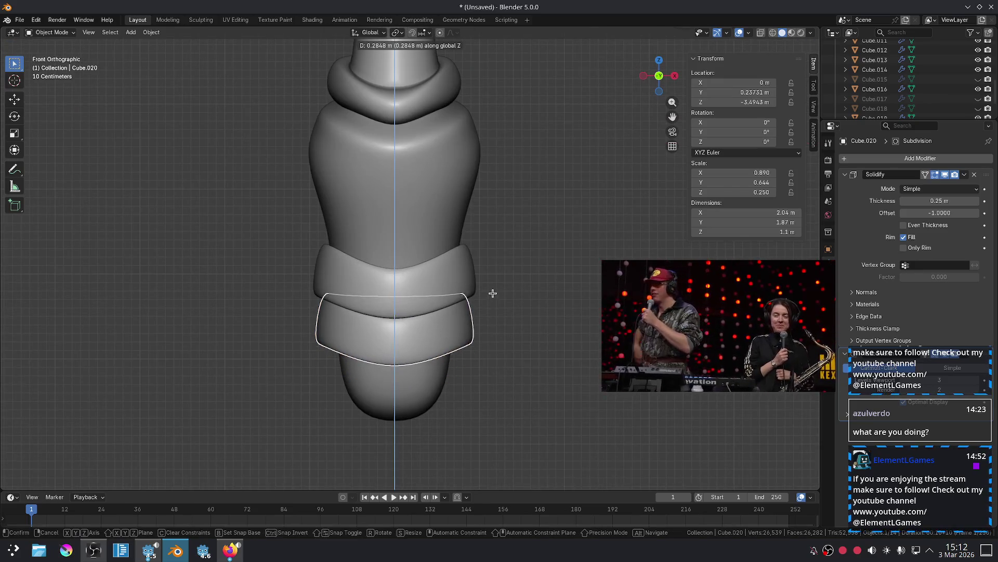
left_click(495, 294)
key("shift+d")
key("z")
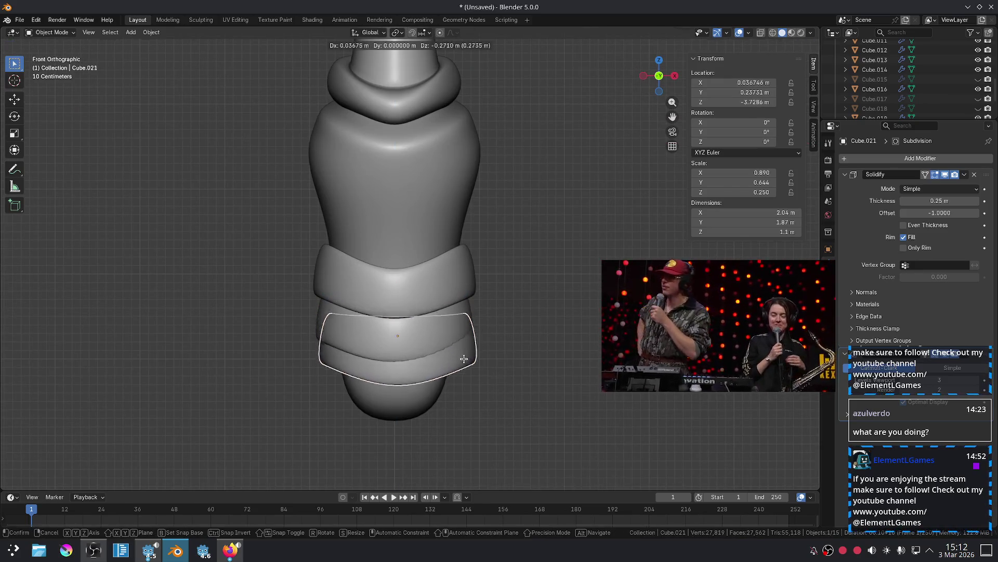
left_click(464, 381)
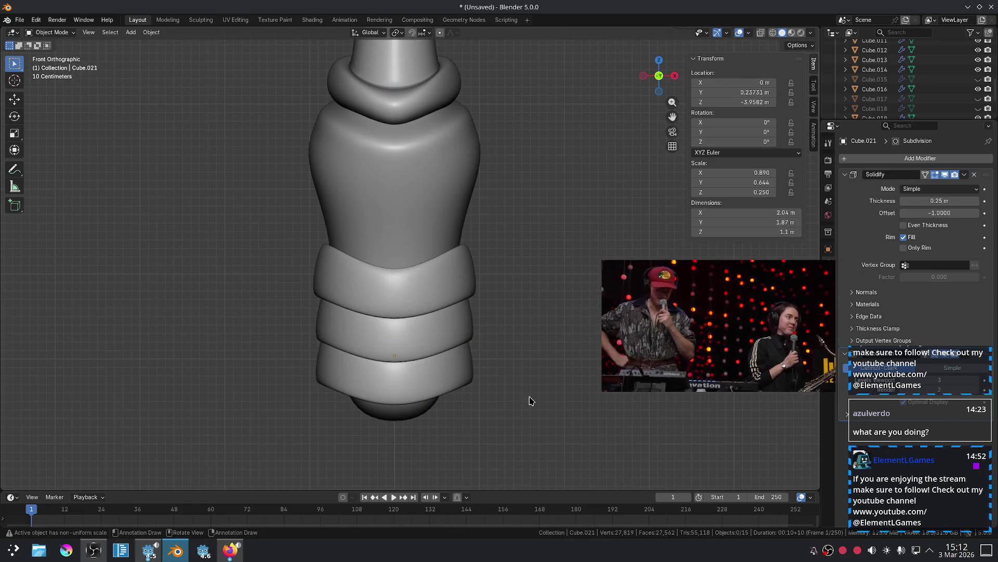
Narrow the bottom edge of the lowest band in edit mode.
scroll(477, 296, "down", 5)
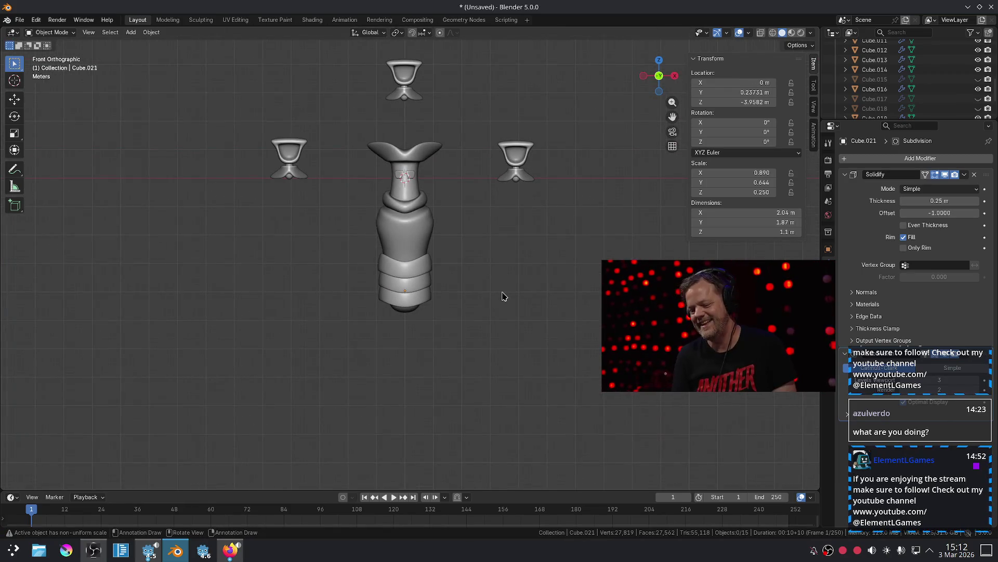
scroll(479, 298, "up", 6)
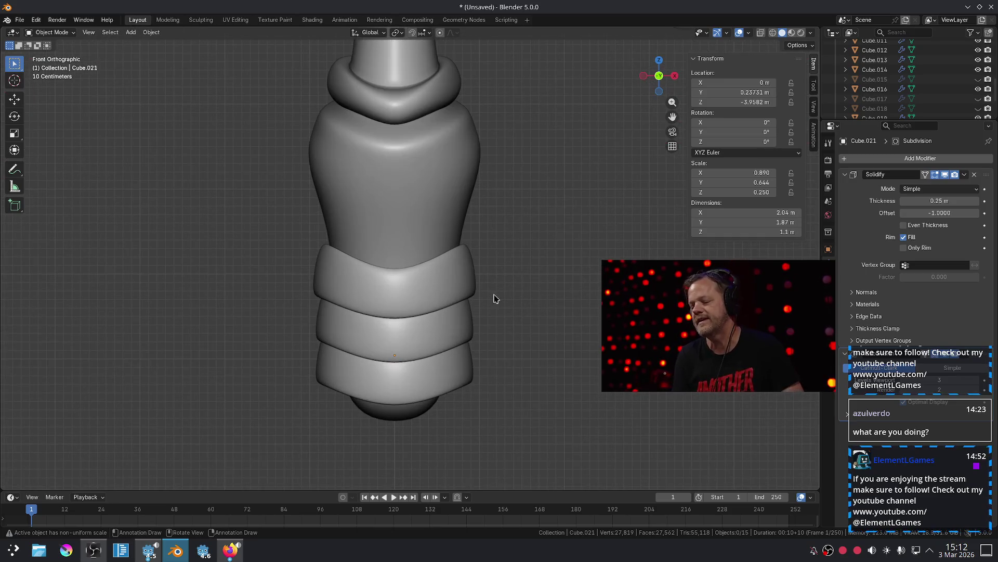
scroll(506, 298, "up", 2)
middle_click_drag(550, 422, 555, 339, "shift")
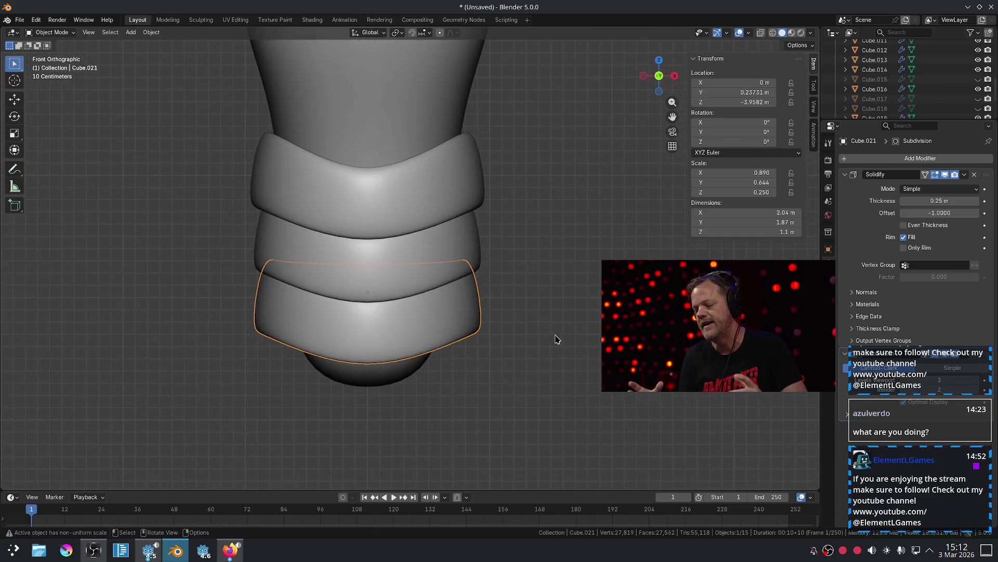
key("Tab")
key("s")
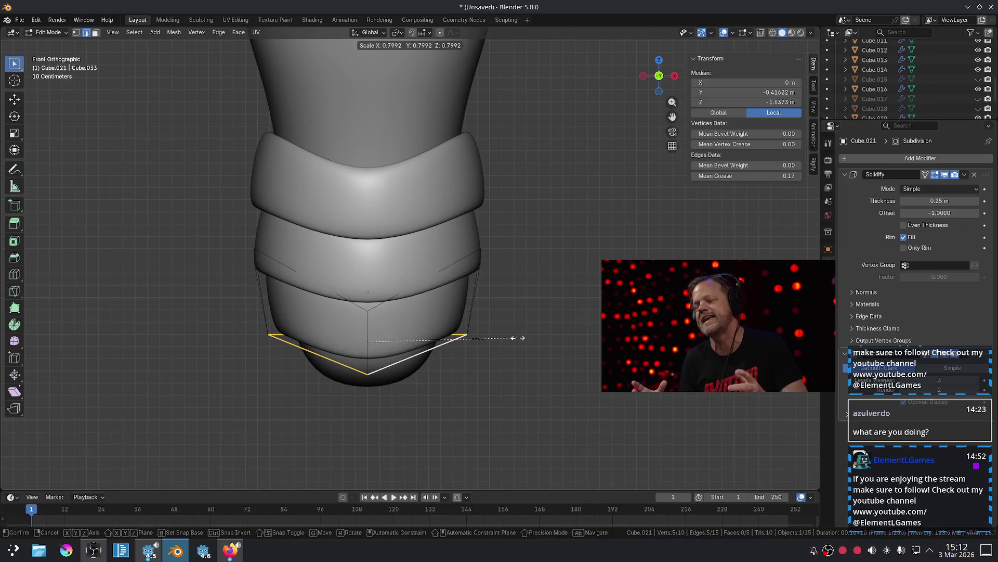
left_click(517, 340)
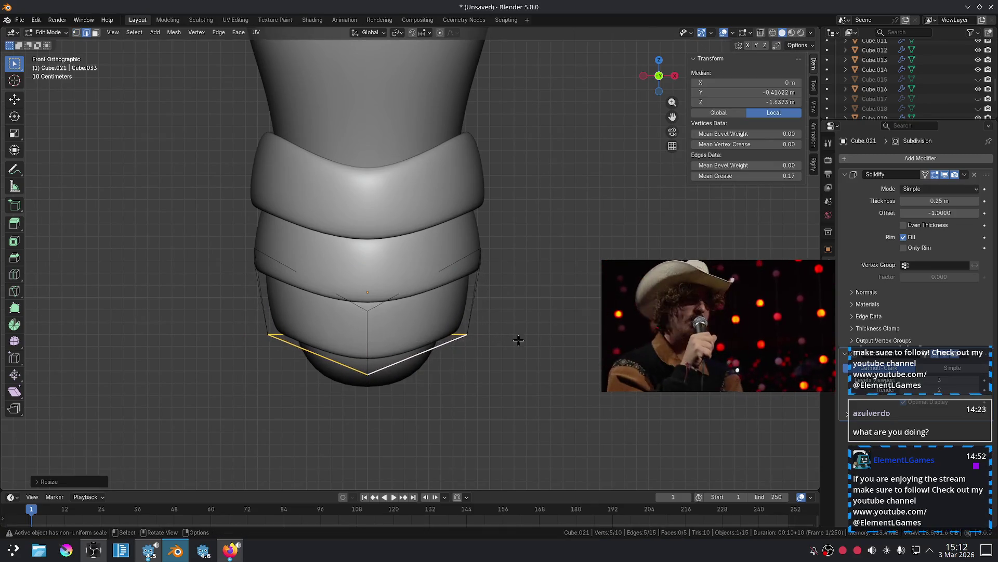
key("Tab")
Duplicate the upper torso band and place the copy above it.
scroll(512, 361, "down", 3)
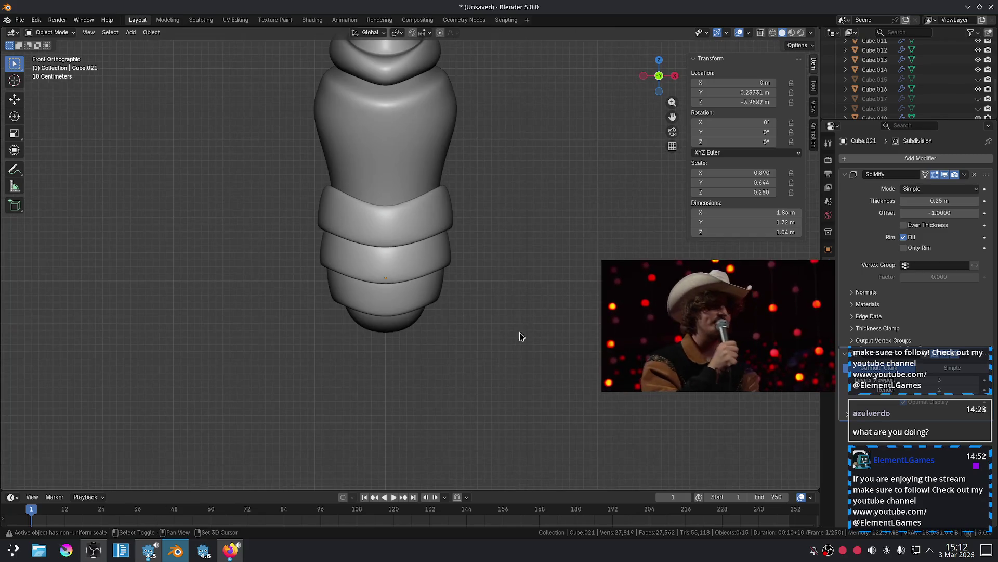
middle_click_drag(523, 331, 517, 408, "shift")
scroll(516, 367, "up", 3)
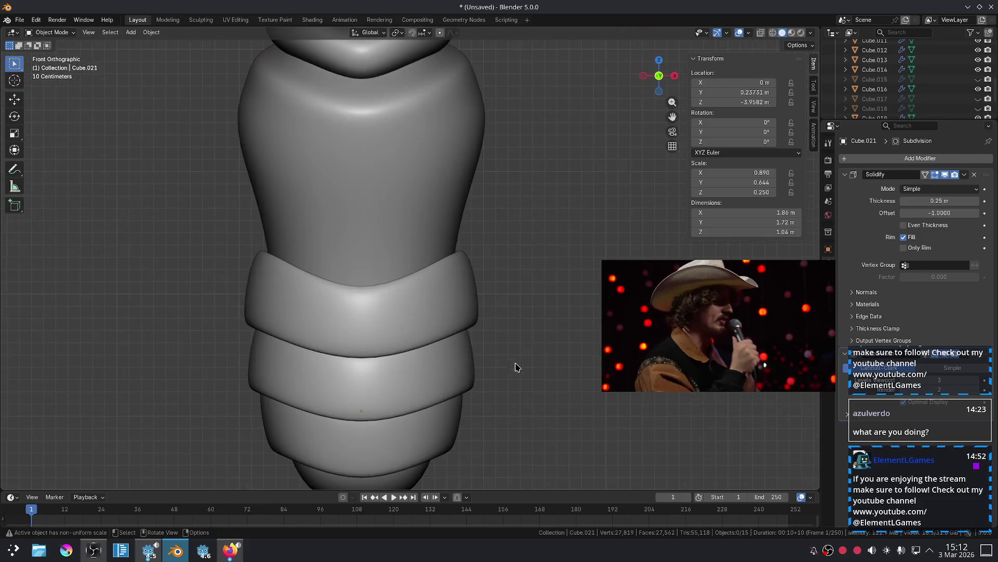
left_click(452, 305)
key("shift+d")
key("z")
left_click(456, 224)
Try lowering the copied band, then undo the extra band copy.
key("s")
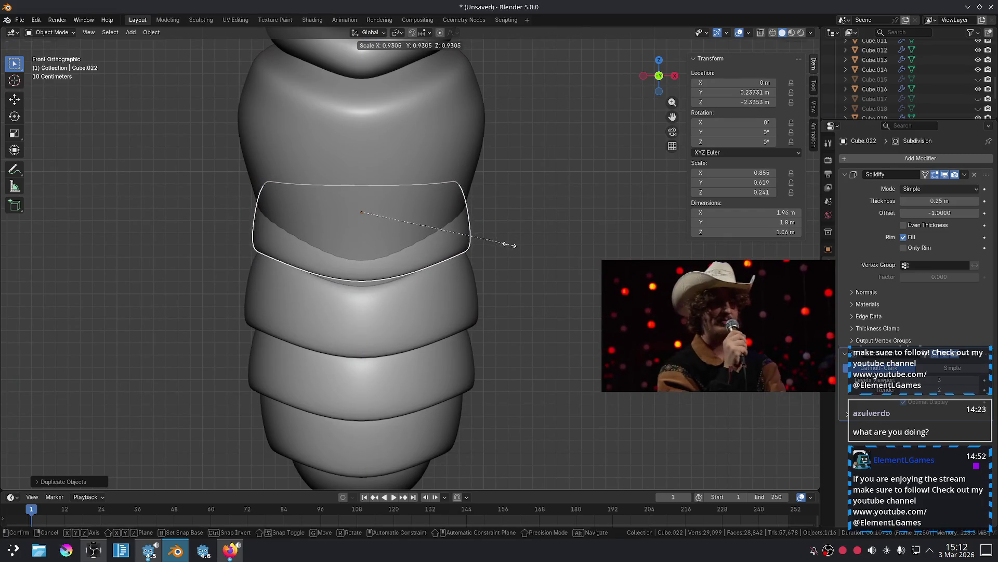
key("Escape")
key("g")
key("z")
left_click(513, 255)
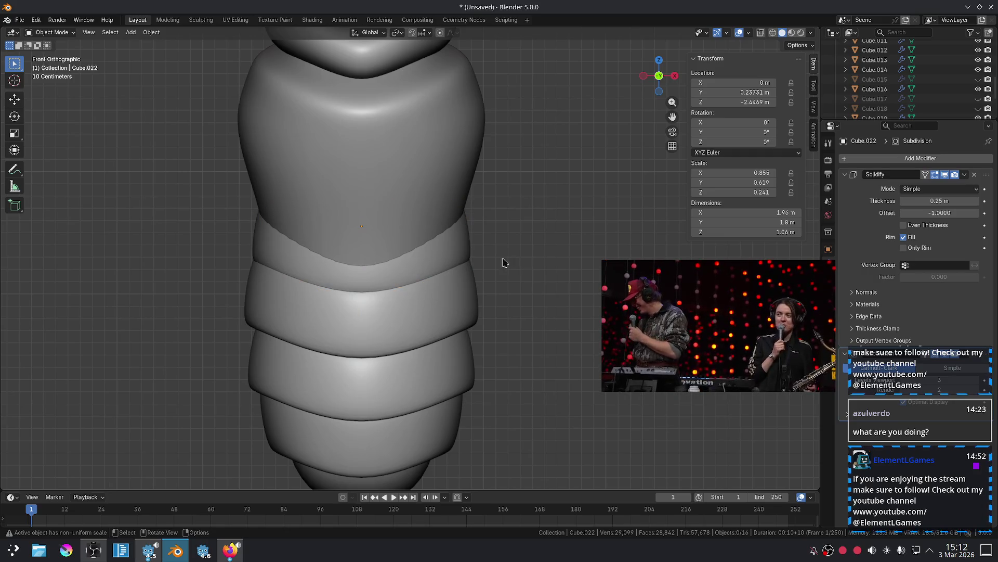
key("ctrl+z")
key("ctrl+z")
key("ctrl+z")
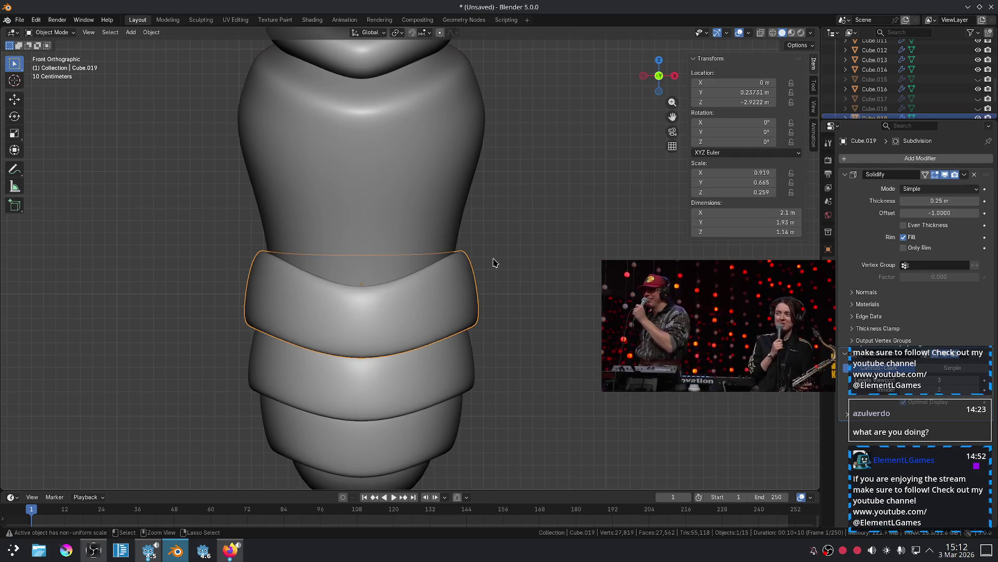
key("ctrl+shift+z")
left_click(508, 258)
Push the top torso band back toward the body and scale it slightly smaller.
mouse_move(509, 259)
middle_mouse_down()
mouse_move(516, 294)
mouse_move(597, 319)
mouse_move(439, 339)
mouse_move(470, 328)
middle_mouse_up()
scroll(575, 317, "up", 4)
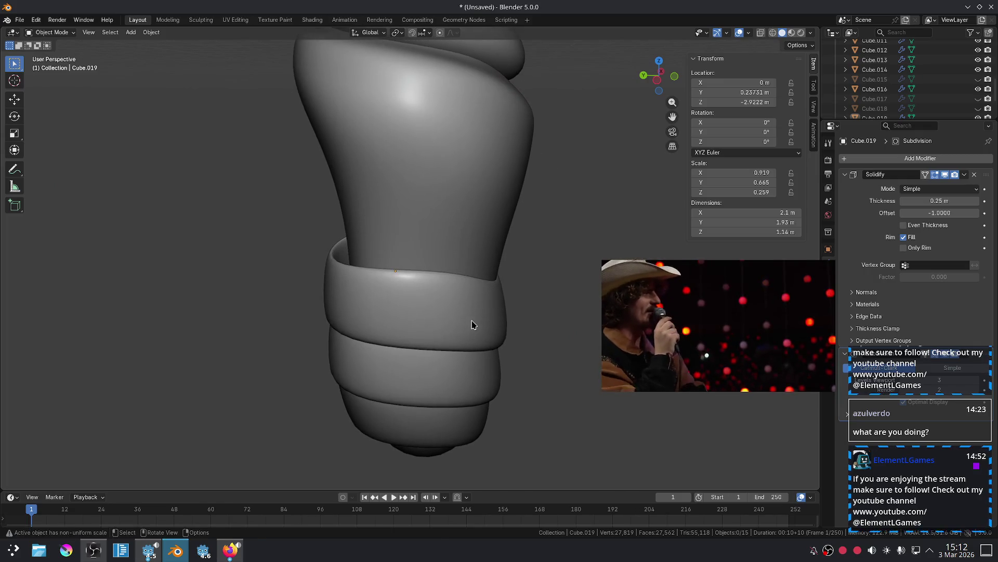
left_click(471, 325)
key("g")
key("x")
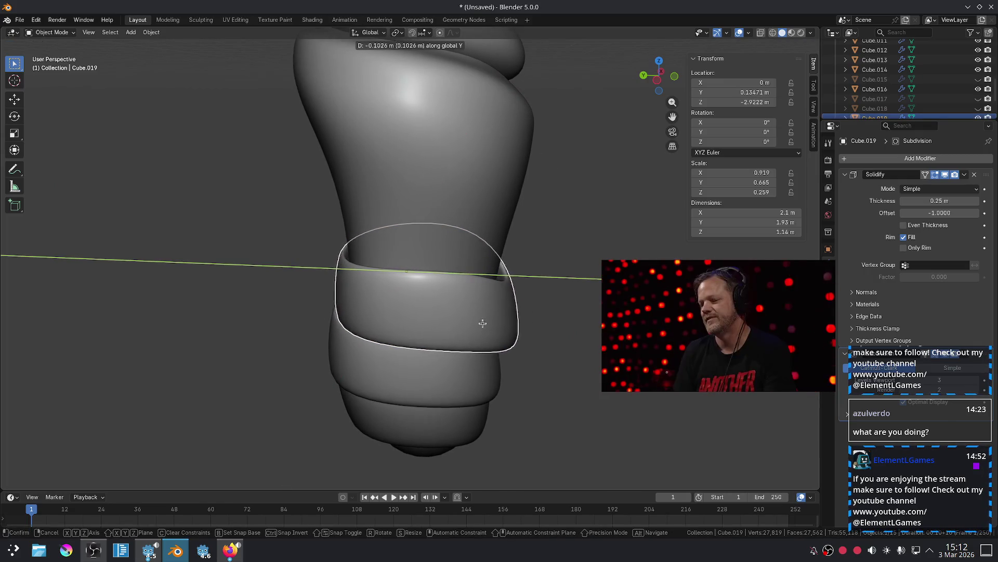
left_click(479, 323)
key("s")
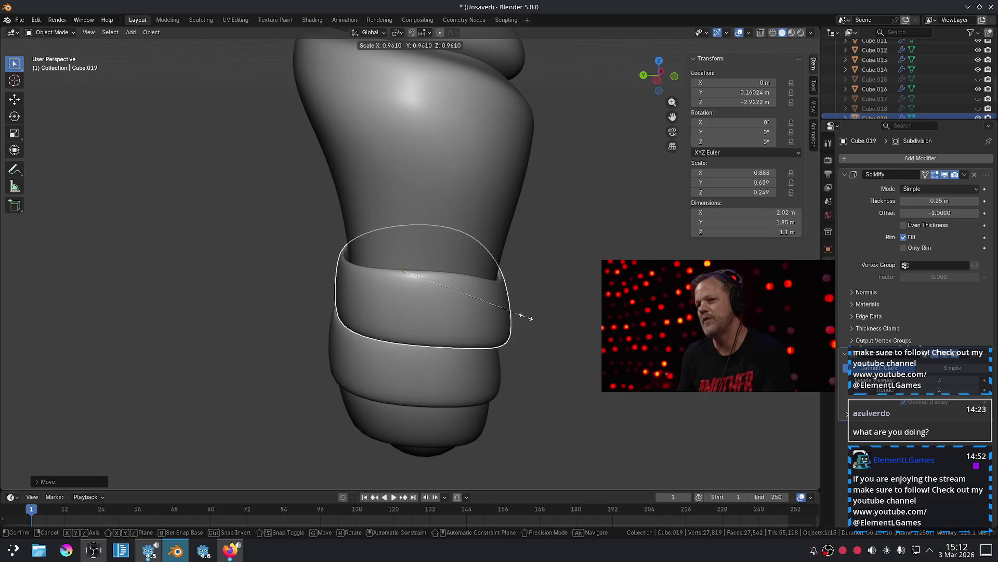
left_click(525, 317)
key("g")
key("y")
left_click(527, 318)
key("s")
Delete the lower bands, keeping only the top band, now 1.95 × 1.79 × 1.06 m.
left_click(526, 318)
left_click(479, 368)
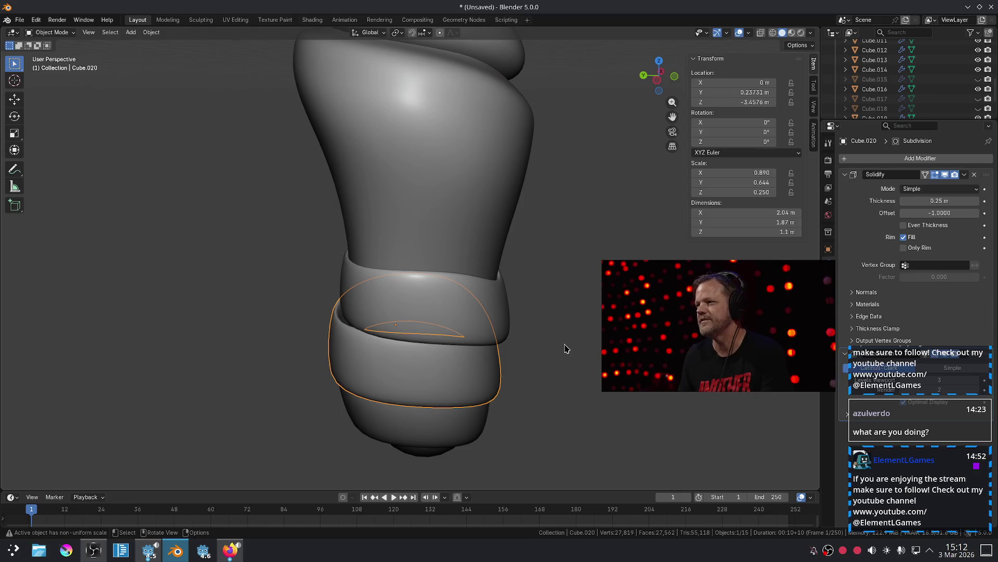
key("x")
left_click(495, 360)
left_click(458, 385)
left_click(478, 403)
key("x")
left_click(478, 404)
left_click(491, 312)
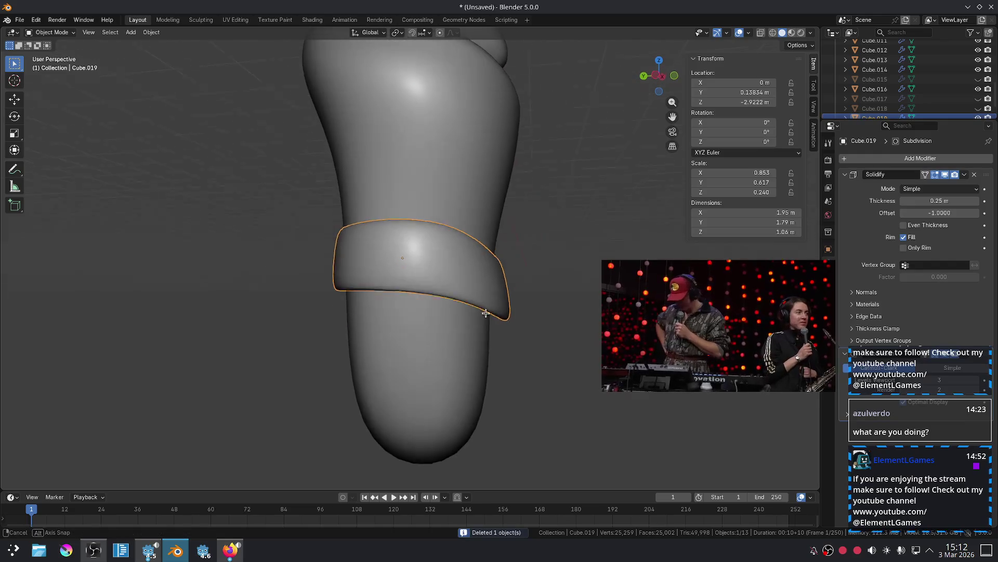
Copy the torso band straight down twice to form the second and third bands.
key("g")
key("z")
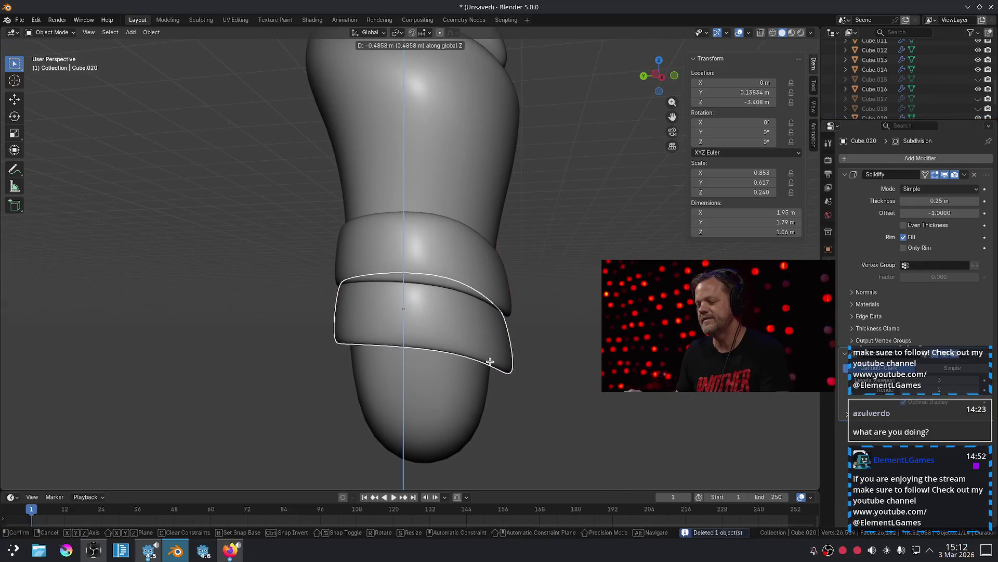
left_click(518, 401)
key("KP_1")
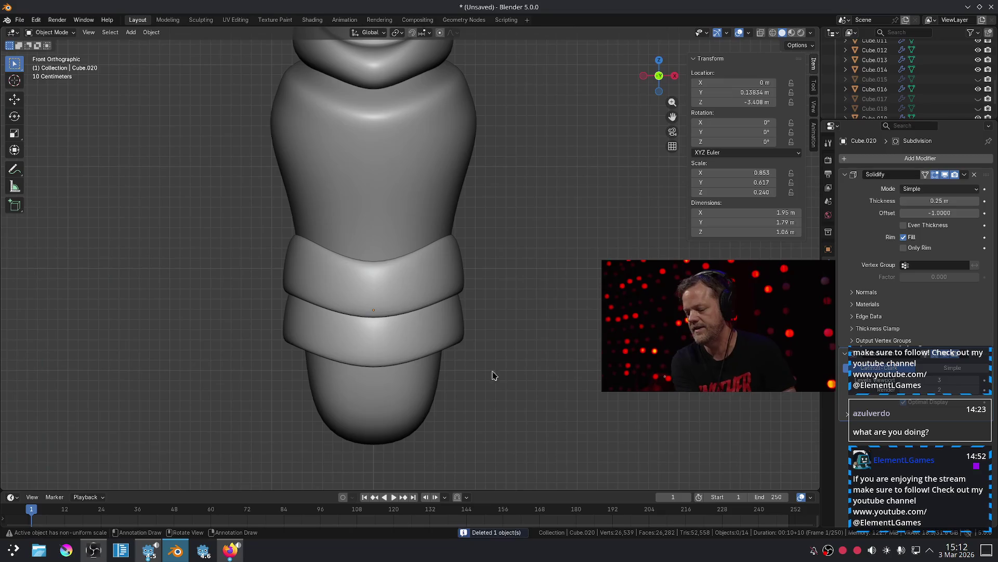
key("shift+d")
key("z")
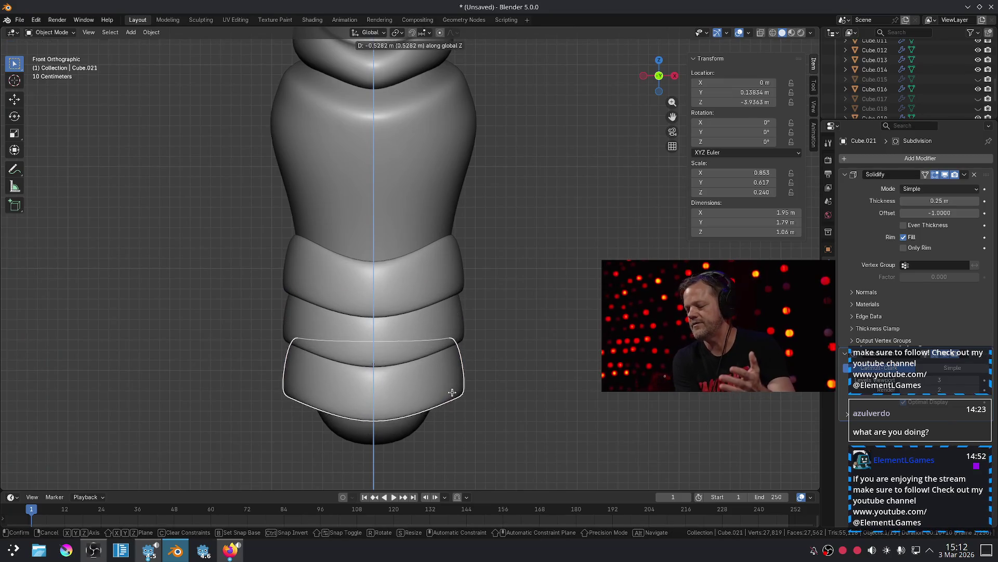
left_click(453, 389)
key("Tab")
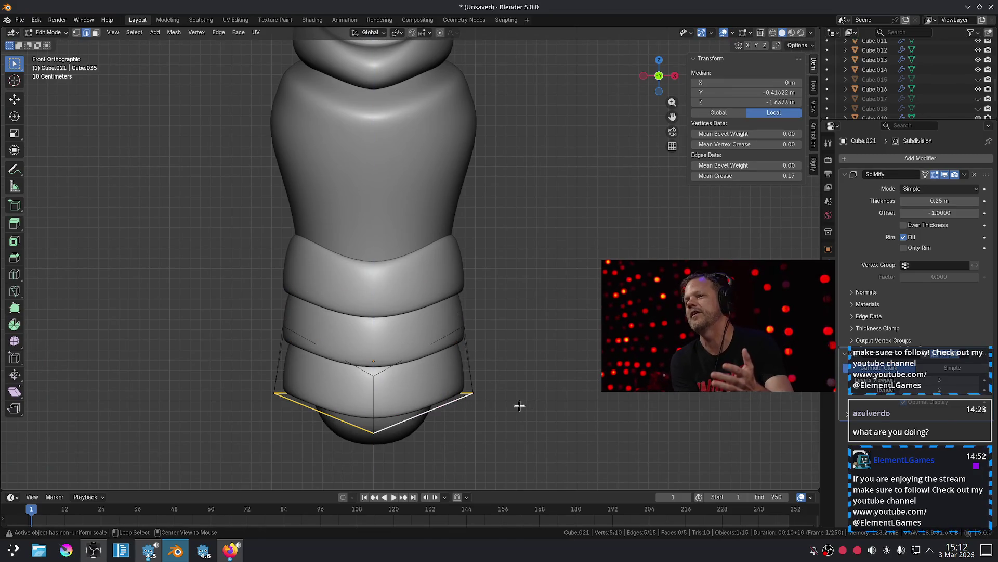
key("Tab")
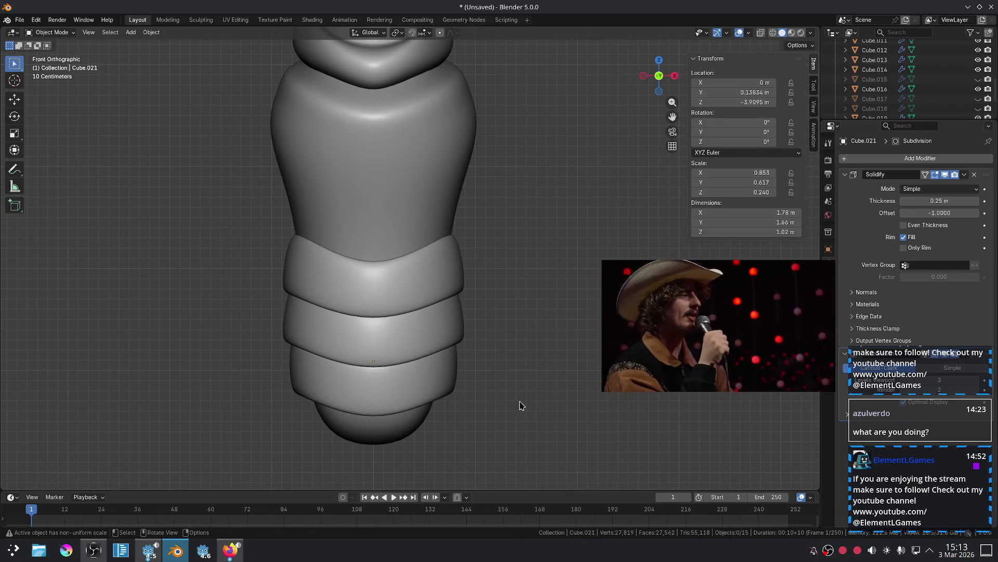
Add a smaller fourth band at the bottom, 1.92 × 1.76 × 0.99 m, with a flared bottom edge.
key("shift+d")
key("z")
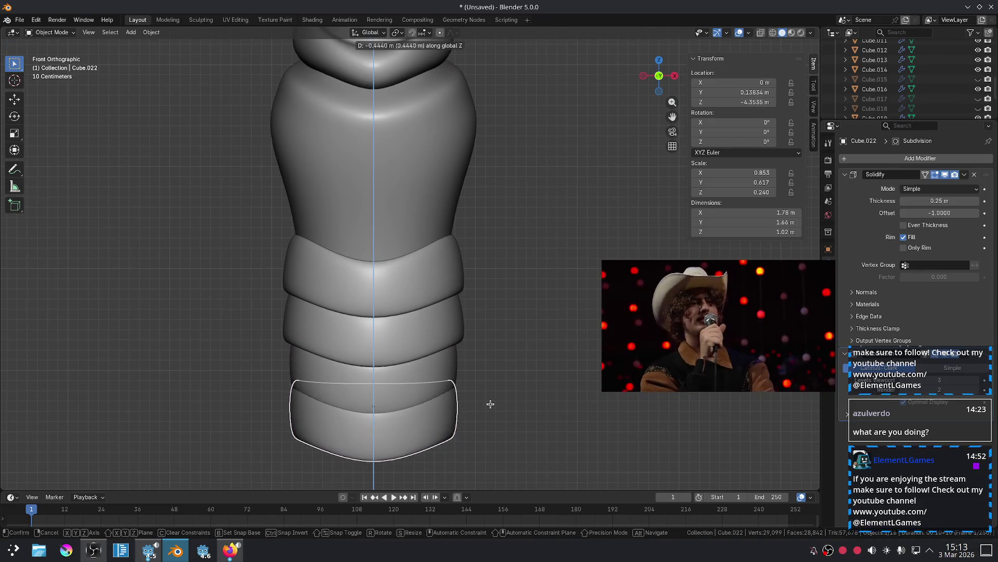
left_click(491, 404)
key("s")
left_click(514, 409)
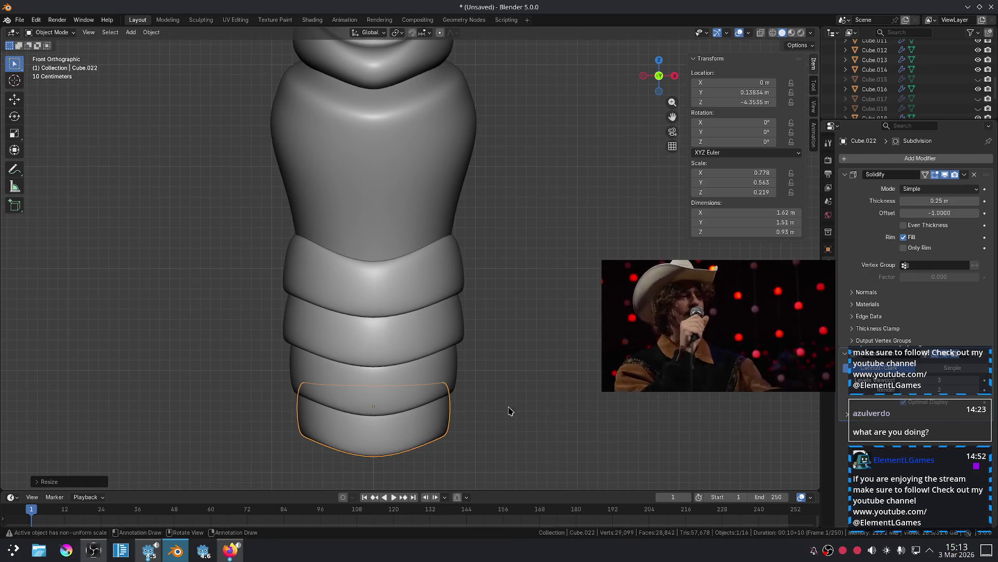
key("Tab")
key("s")
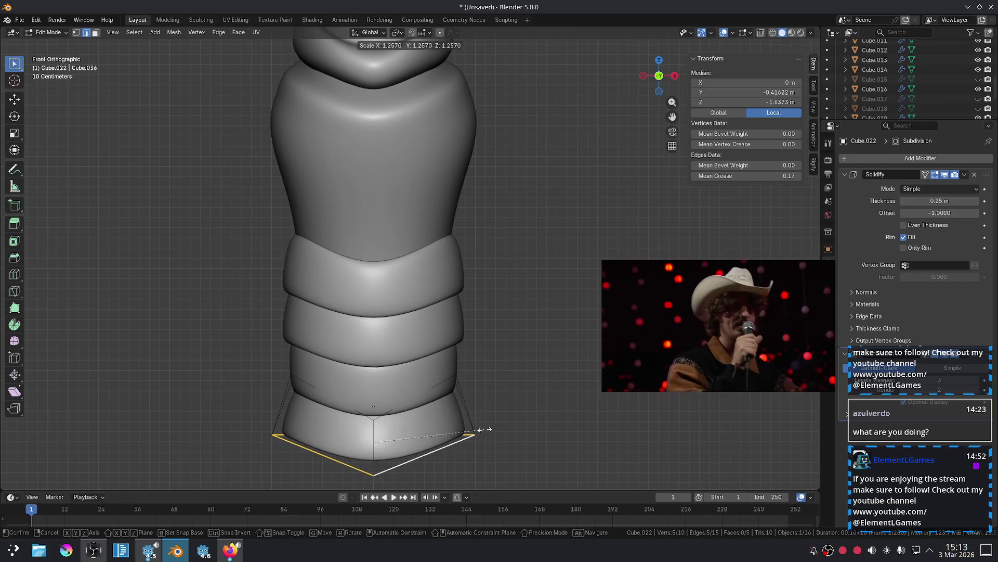
left_click(496, 430)
key("Tab")
Switch to the YouTube video page in the browser.
scroll(557, 340, "down", 4)
scroll(556, 339, "up", 2)
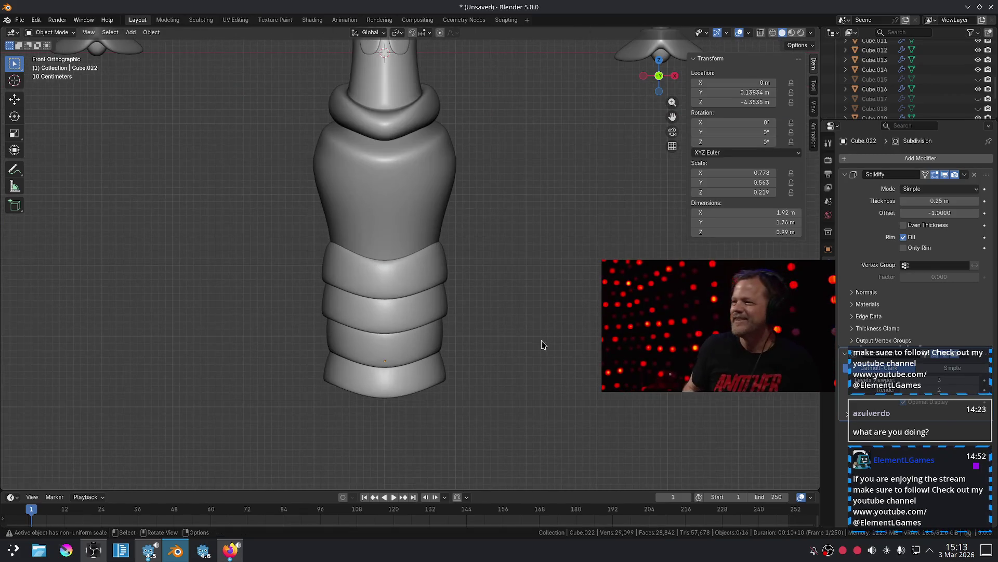
left_click(229, 550)
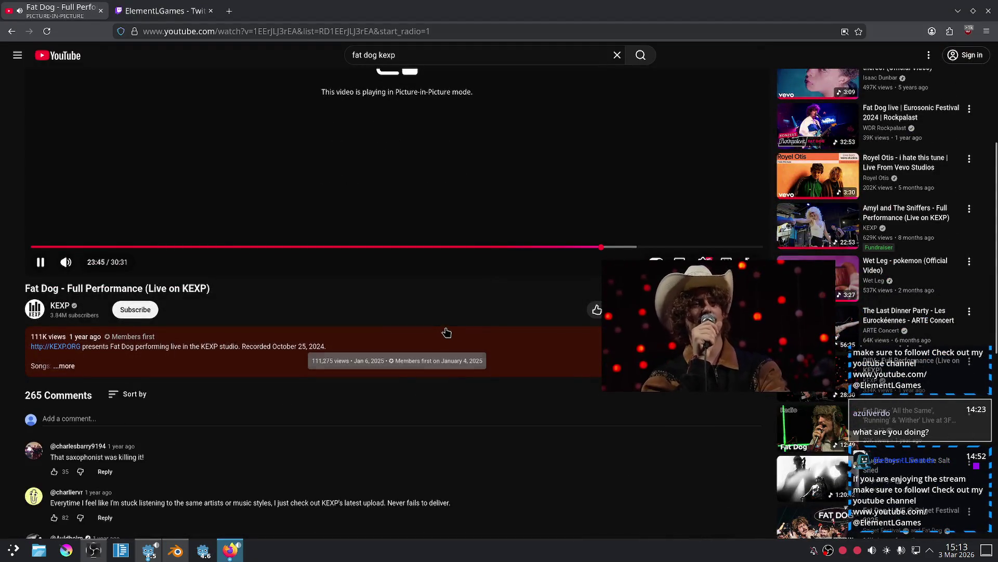
Centre the floating Fat Dog KEXP video, scroll through its comments, then start a new search.
scroll(471, 317, "up", 4)
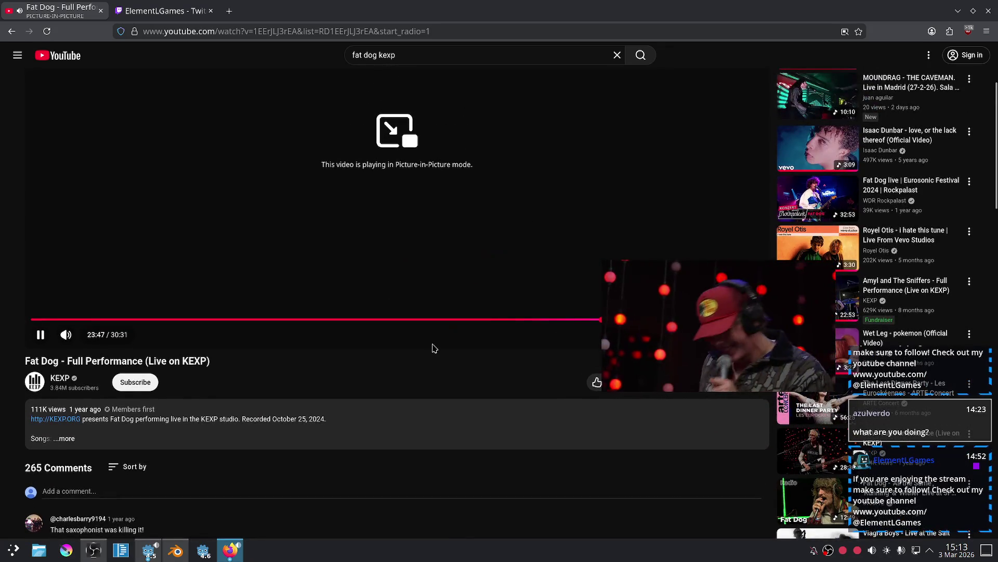
left_click_drag(700, 318, 406, 325)
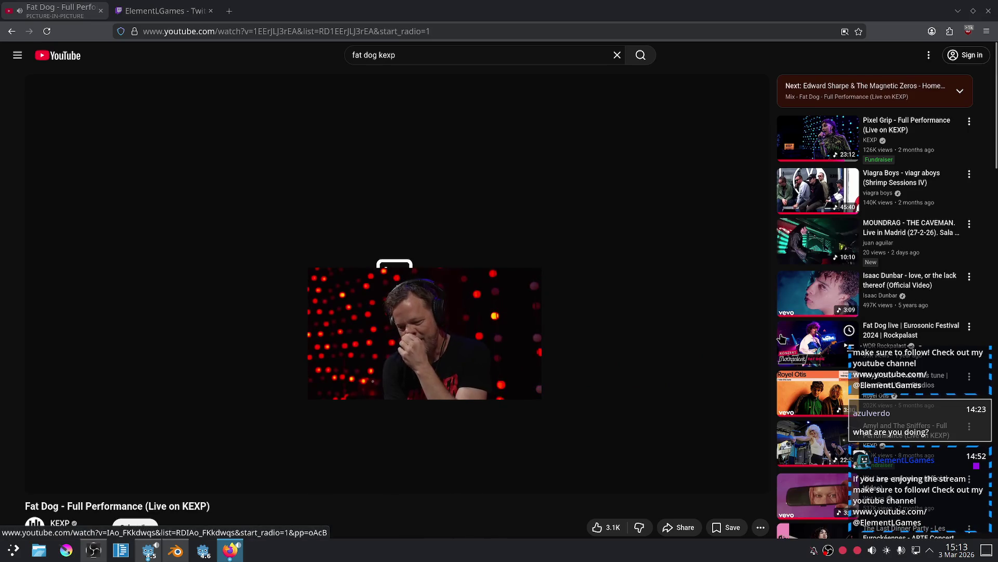
scroll(749, 281, "down", 5)
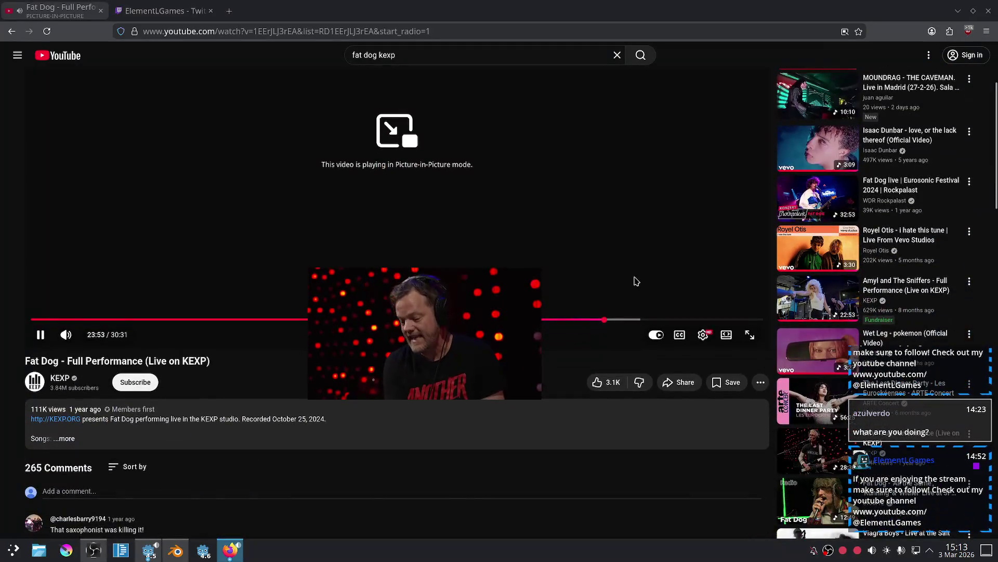
scroll(623, 277, "down", 2)
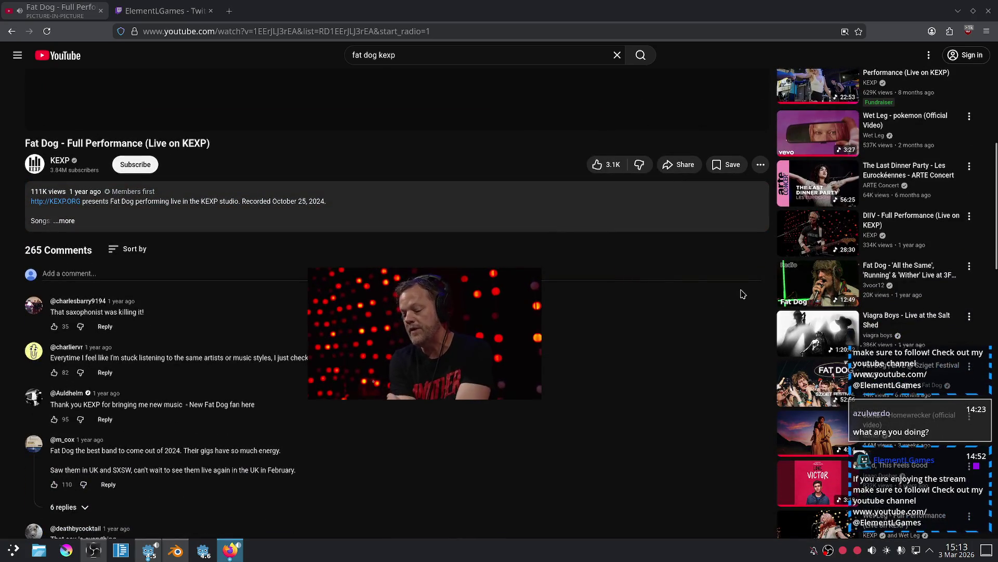
scroll(742, 293, "down", 3)
scroll(742, 293, "down", 2)
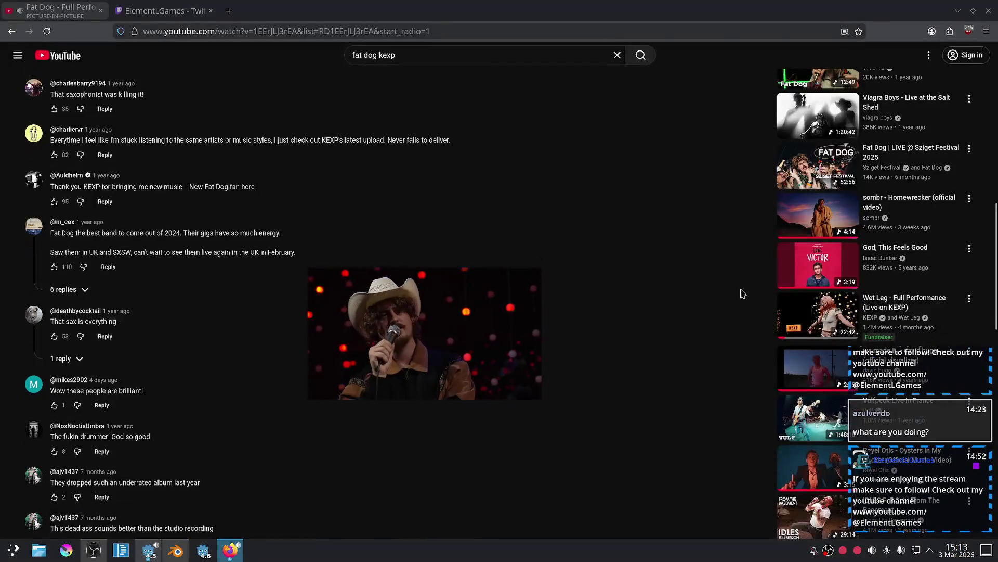
scroll(743, 292, "down", 3)
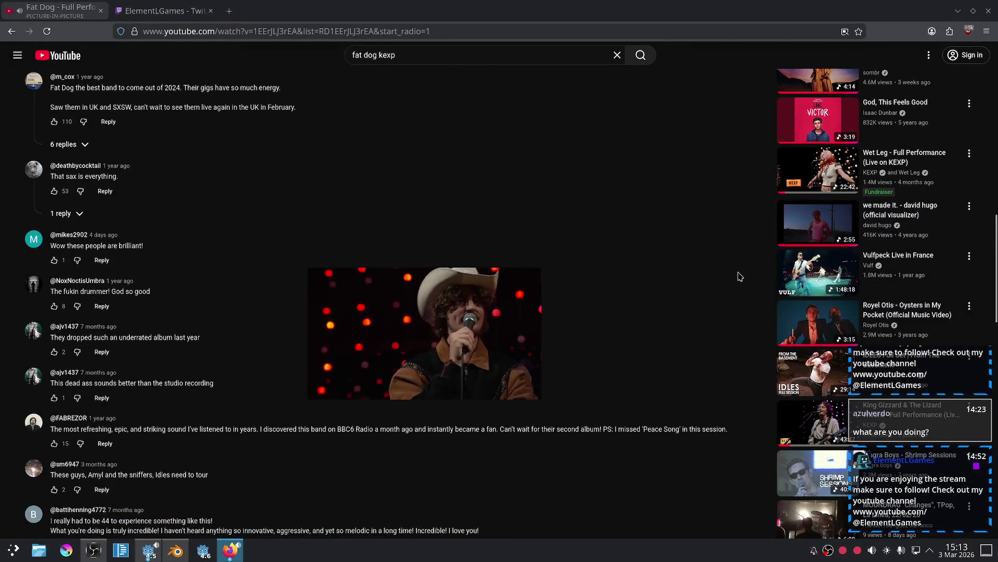
scroll(741, 276, "down", 3)
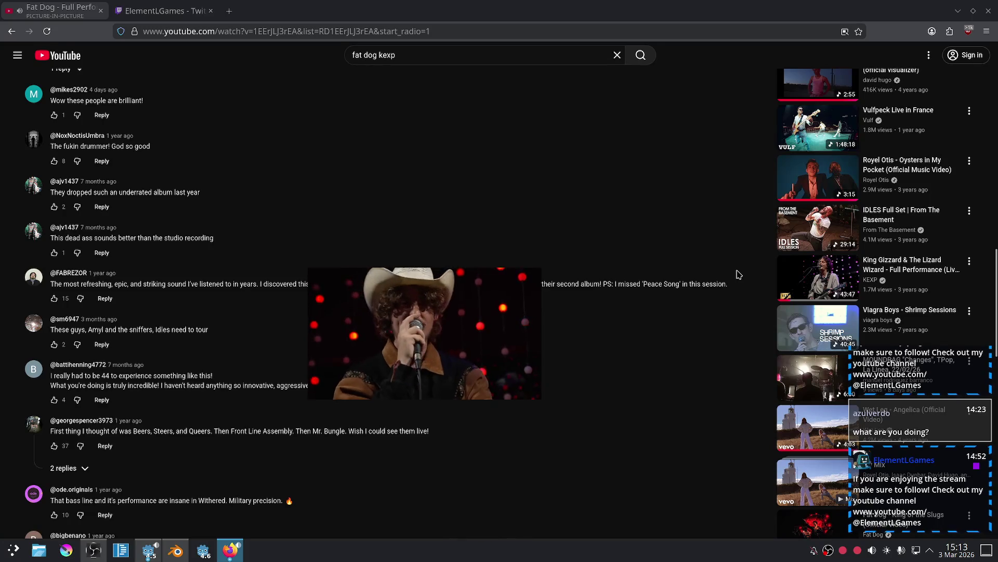
scroll(739, 274, "down", 2)
scroll(739, 275, "down", 3)
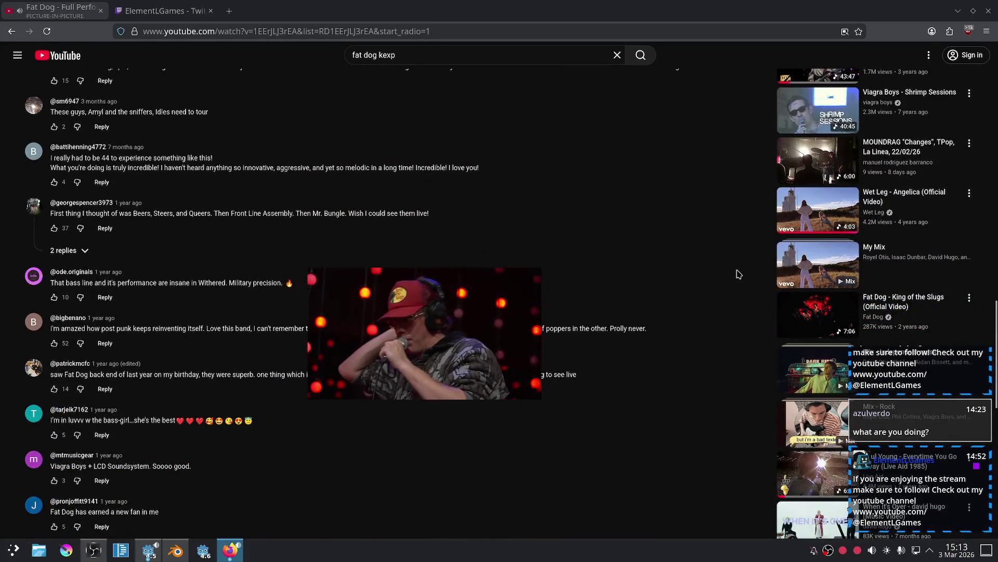
scroll(739, 274, "down", 3)
scroll(739, 274, "down", 2)
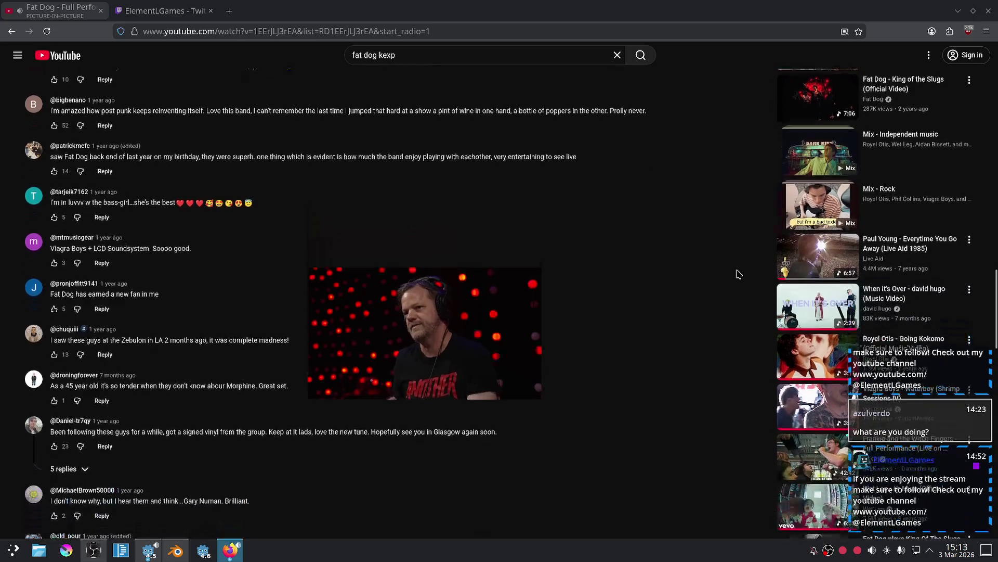
scroll(739, 275, "down", 2)
scroll(739, 274, "down", 1)
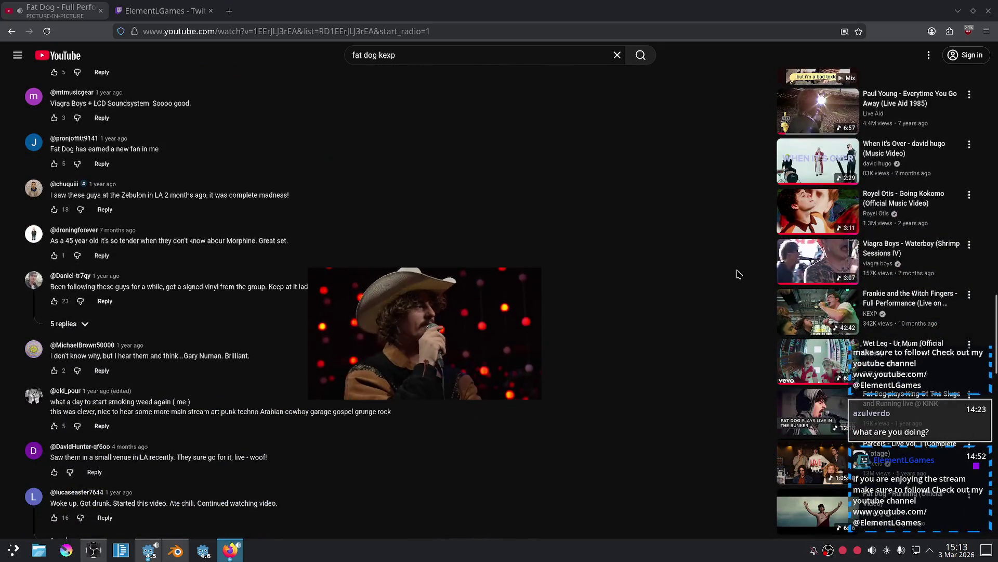
scroll(739, 274, "down", 4)
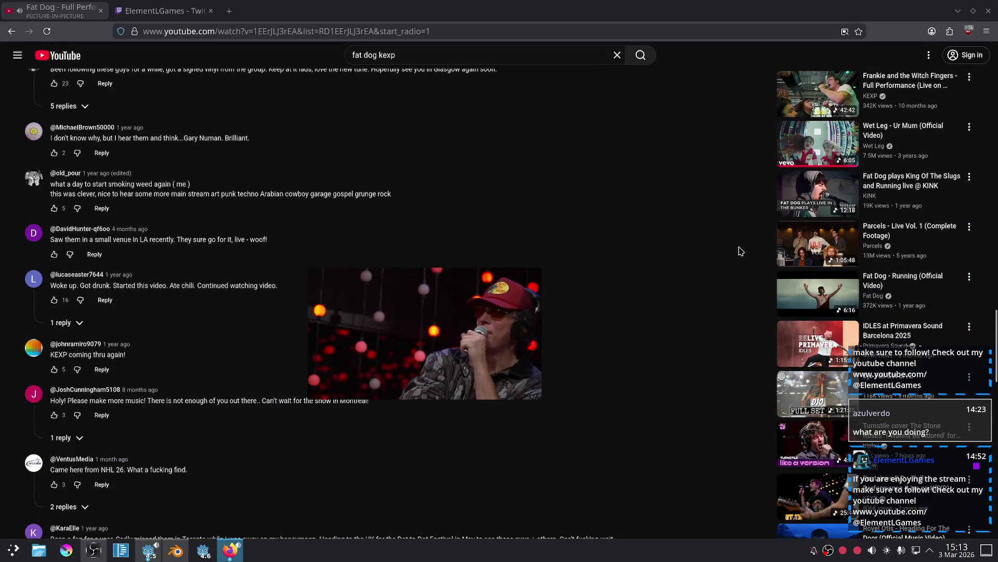
scroll(741, 252, "down", 3)
scroll(739, 251, "down", 3)
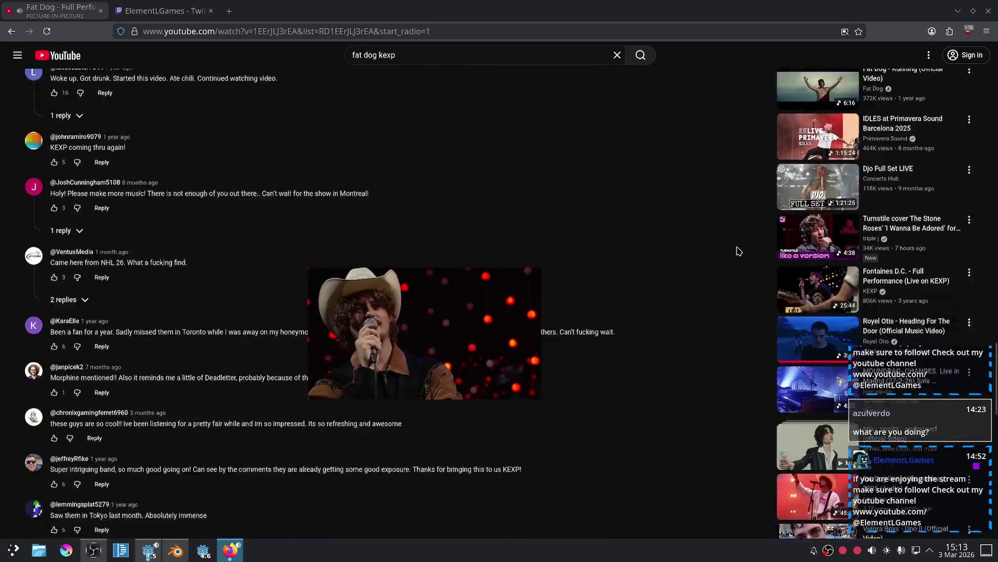
scroll(739, 252, "up", 2)
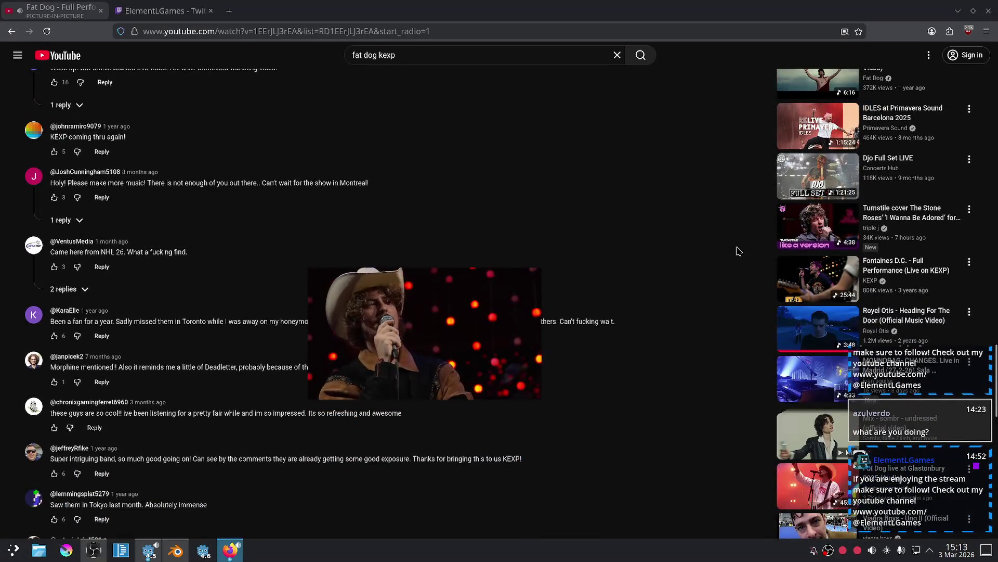
scroll(738, 252, "down", 3)
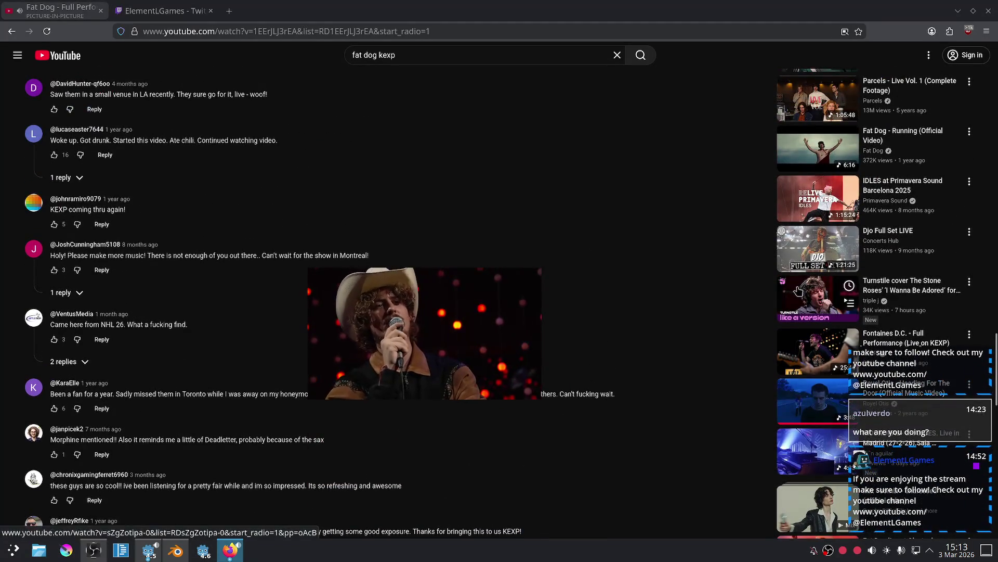
scroll(650, 291, "down", 5)
scroll(677, 317, "up", 15)
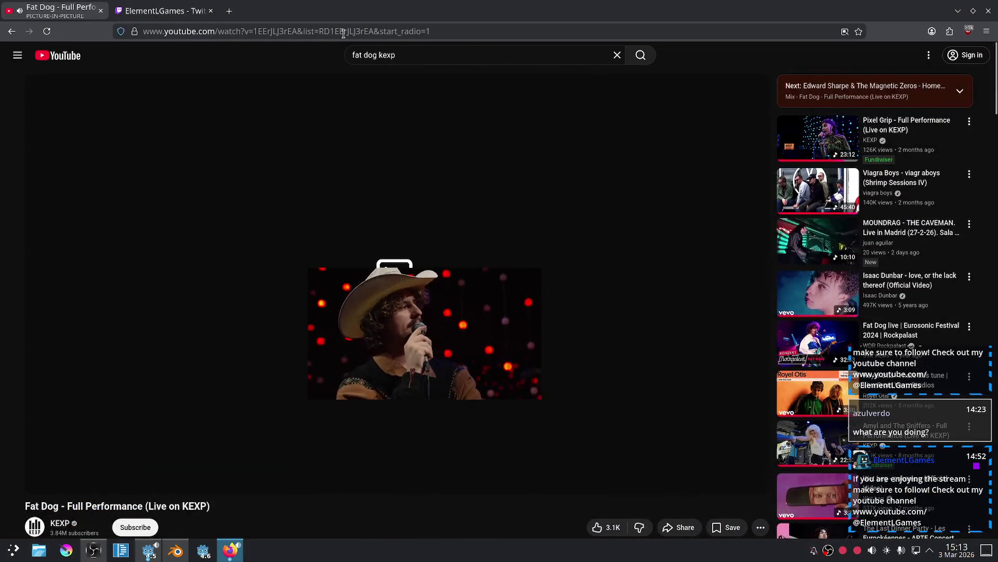
left_click(408, 56)
Search for 'turnstile' and open the TURNSTILE LOVE CONNECTION video.
type("turnstile")
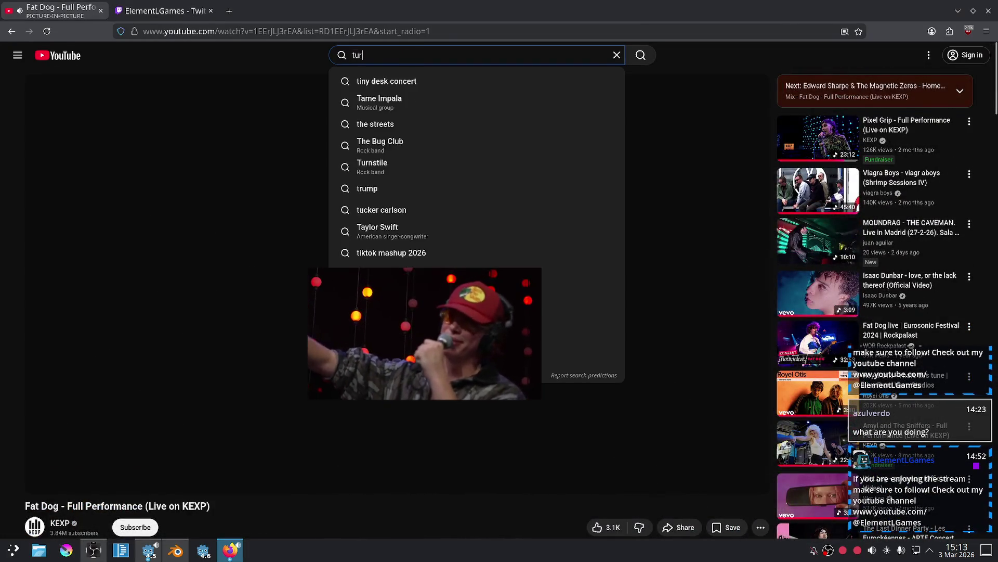
key("Return")
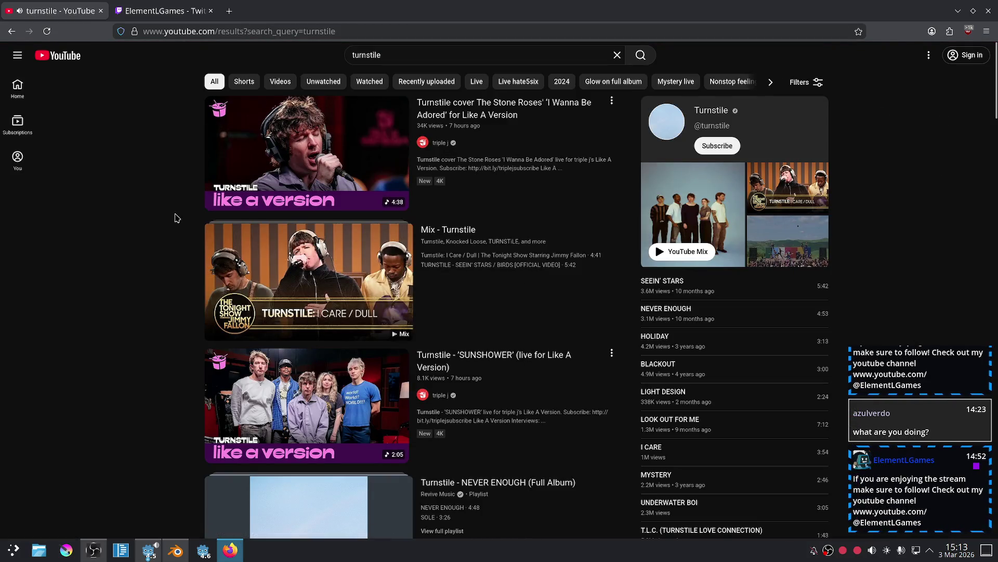
scroll(176, 217, "down", 1)
scroll(182, 264, "down", 10)
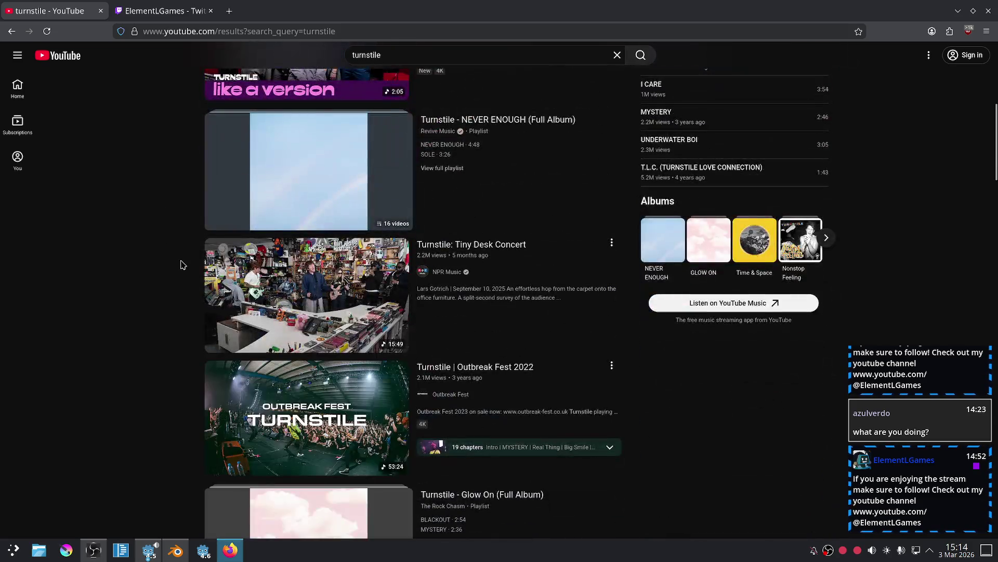
left_click(324, 346)
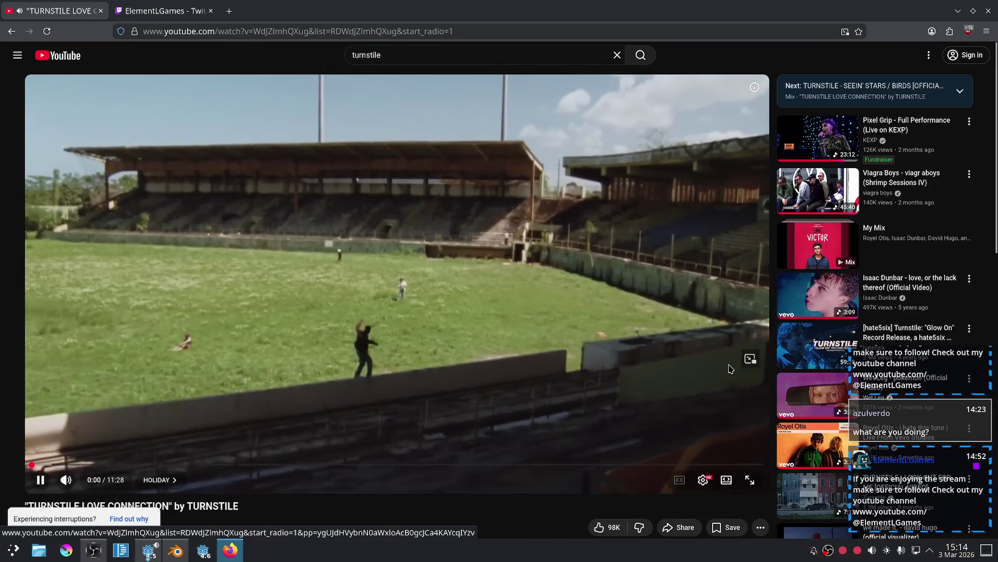
Play the video in an always-on-top picture-in-picture window at the top right, then return to Blender.
left_click(748, 360)
mouse_move(551, 251)
left_mouse_down()
mouse_move(821, 178)
mouse_move(874, 146)
left_mouse_up()
right_click(821, 178)
mouse_move(866, 212)
left_click(775, 240)
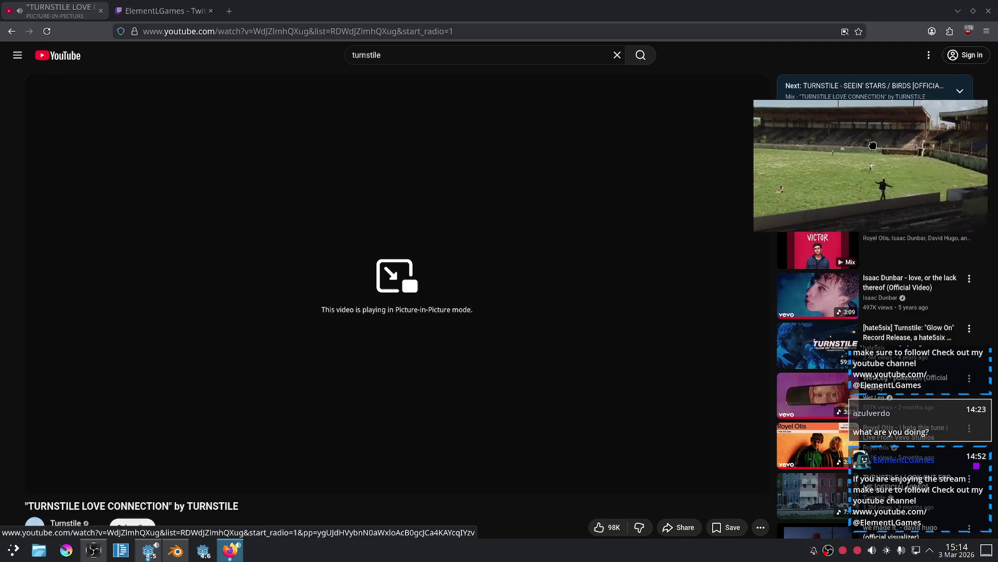
left_click(174, 552)
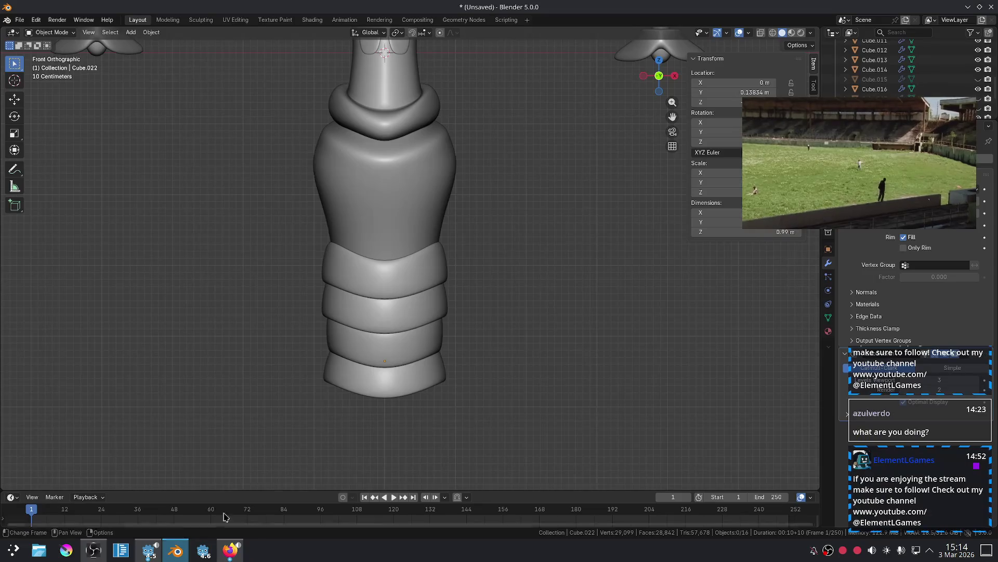
Duplicate the uppermost torso band, place the copy above the stack and enlarge it.
scroll(479, 291, "up", 5)
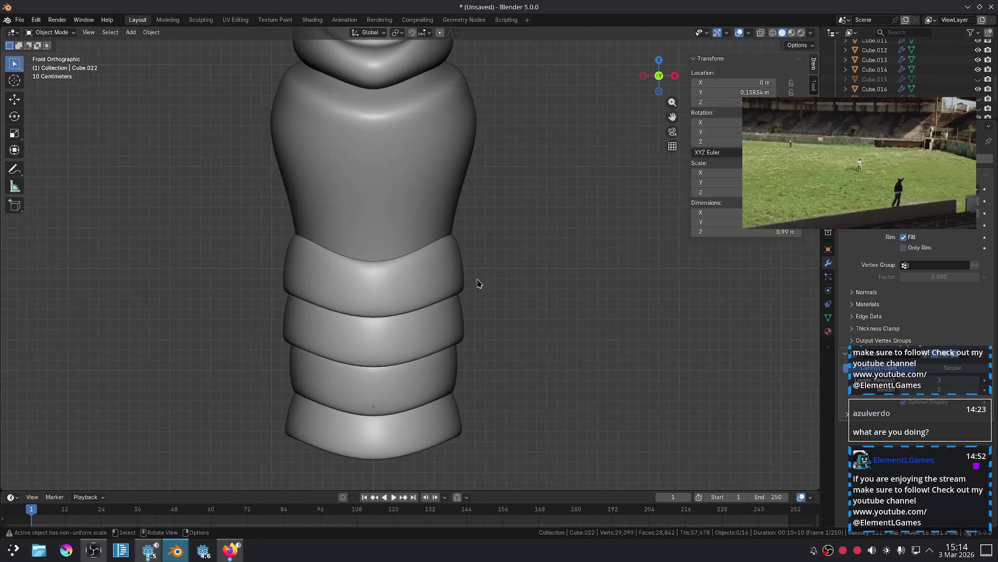
middle_click_drag(501, 233, 476, 342, "shift")
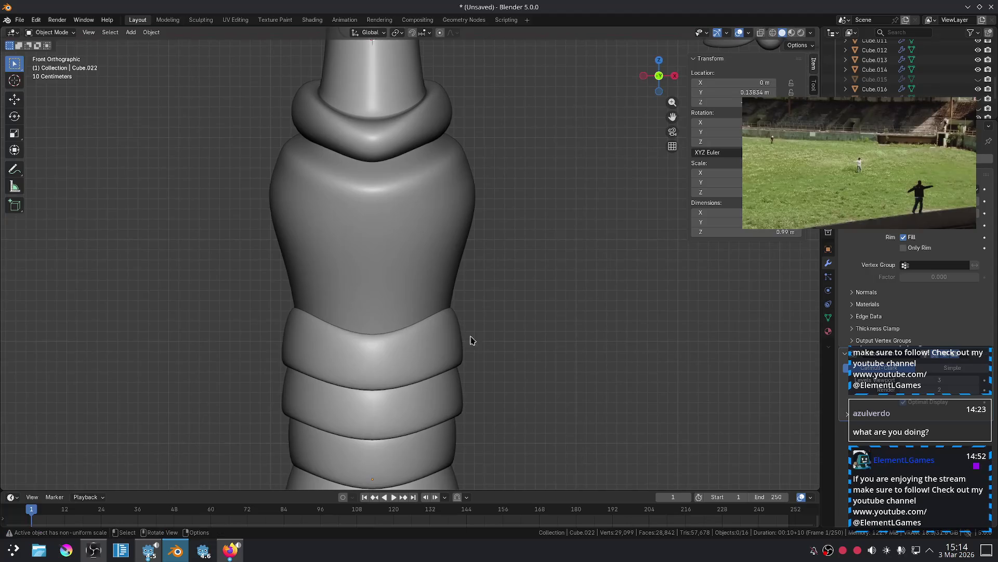
left_click(436, 349)
key("shift+d")
left_click(437, 290)
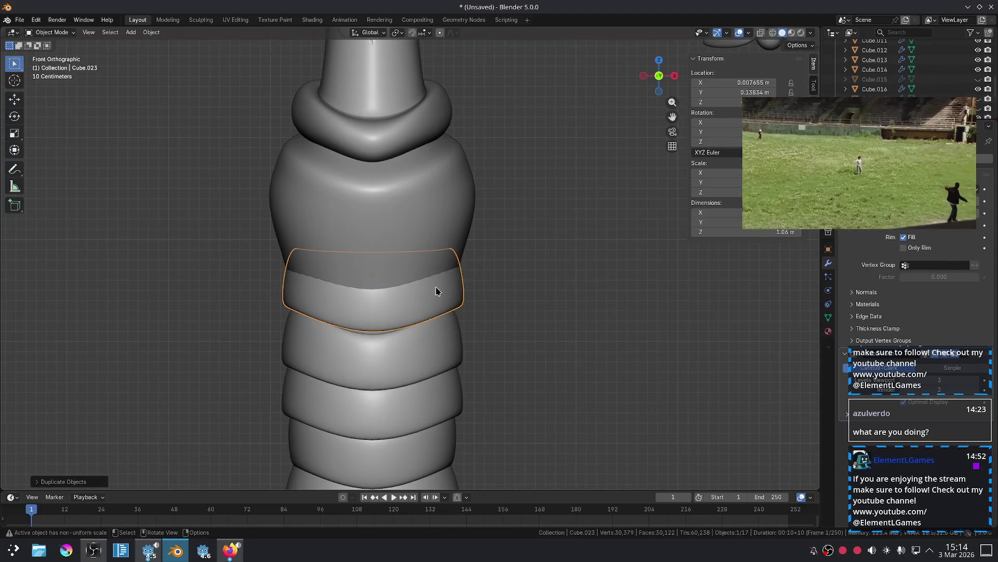
key("s")
left_click(448, 290)
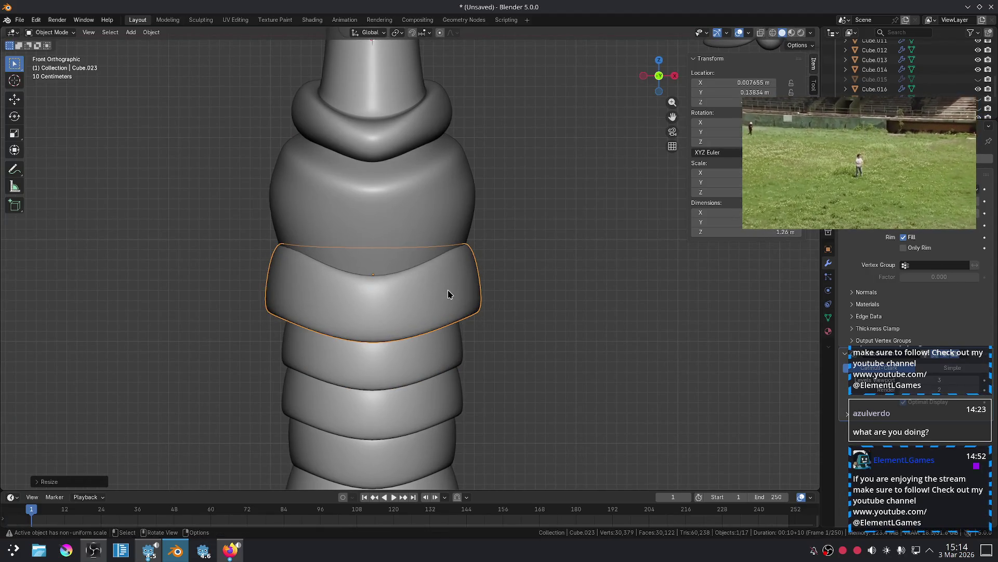
Add another copy higher up and widen it to sit just under the collar.
key("shift+d")
key("z")
left_click(450, 240)
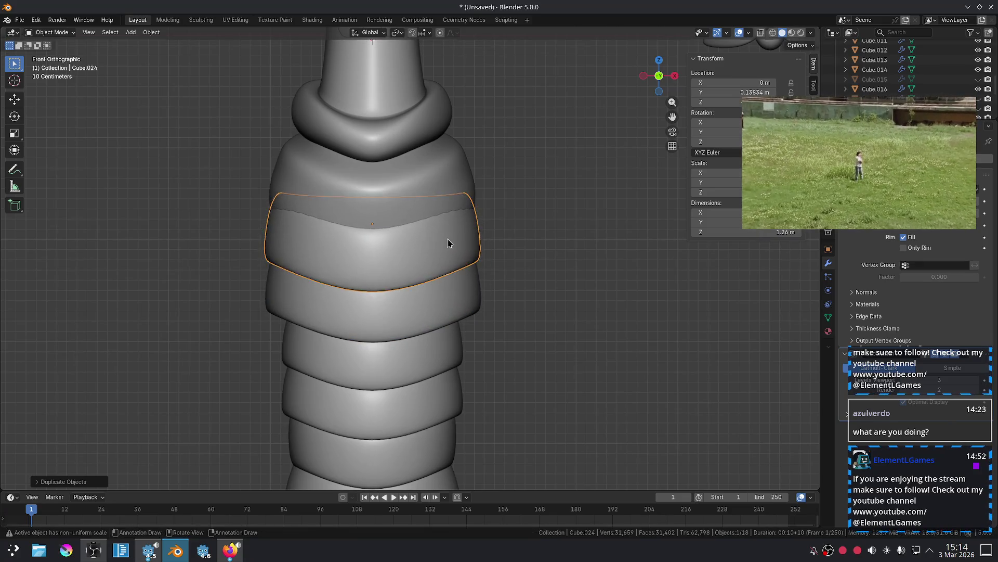
key("s")
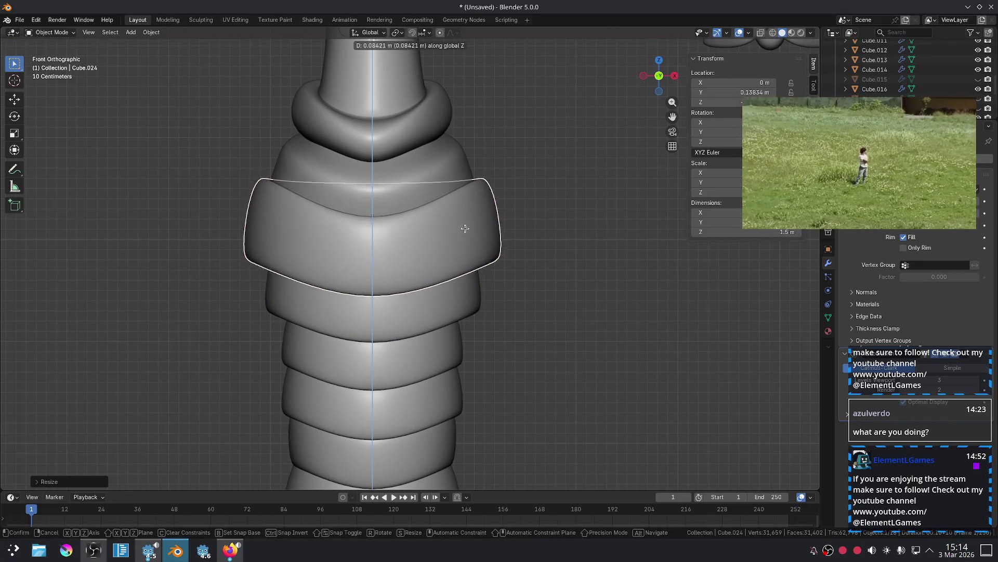
left_click(470, 209)
left_click(538, 244)
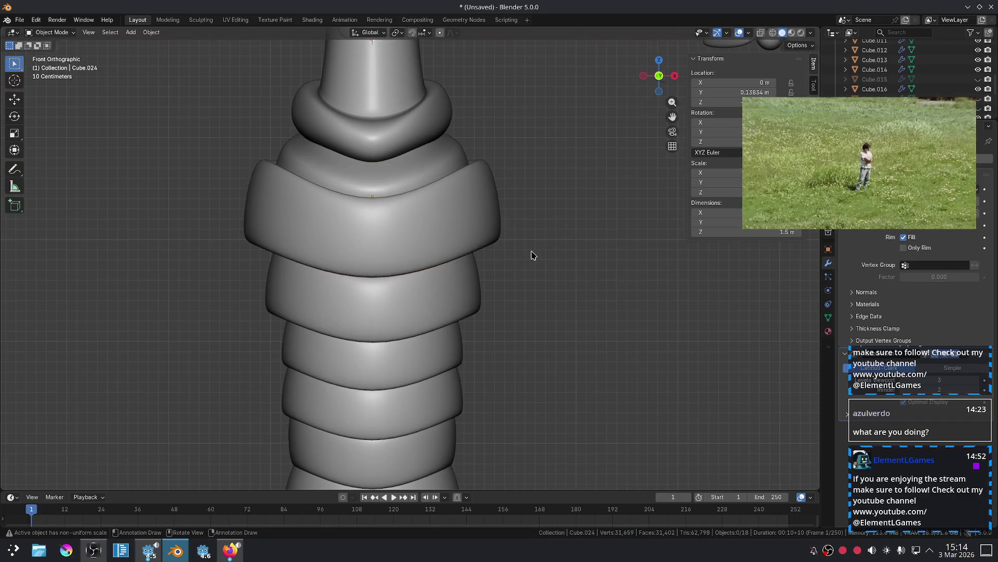
Raise the top torso band vertically and nudge the second band slightly higher.
scroll(531, 254, "down", 5)
scroll(523, 255, "up", 4)
left_click(456, 213)
key("g")
key("z")
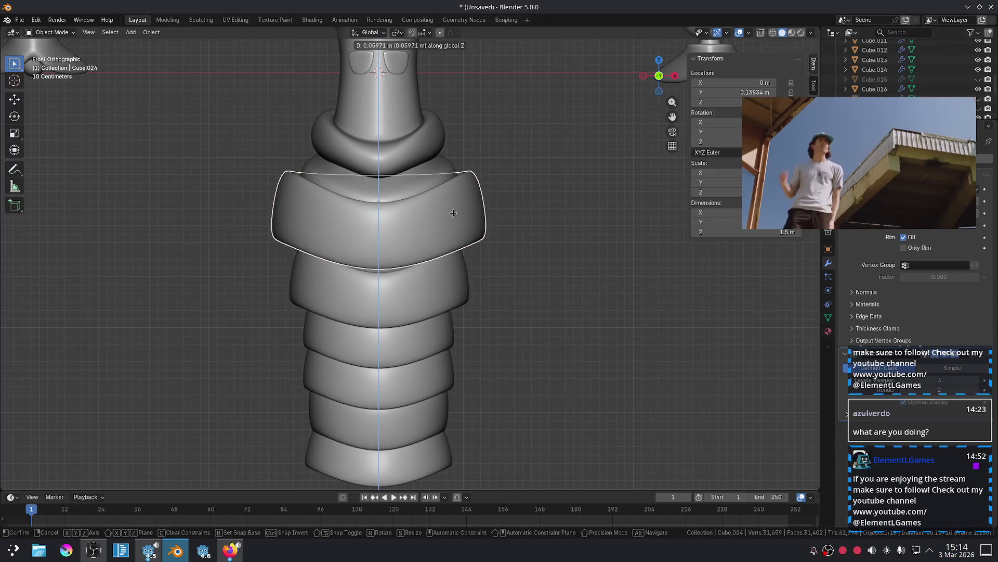
left_click(454, 213)
left_click(448, 281)
key("g")
left_click(448, 273)
Shrink the fourth torso band slightly.
left_click(490, 299)
left_click(439, 333)
left_click(514, 345)
left_click(413, 368)
key("s")
left_click(495, 361)
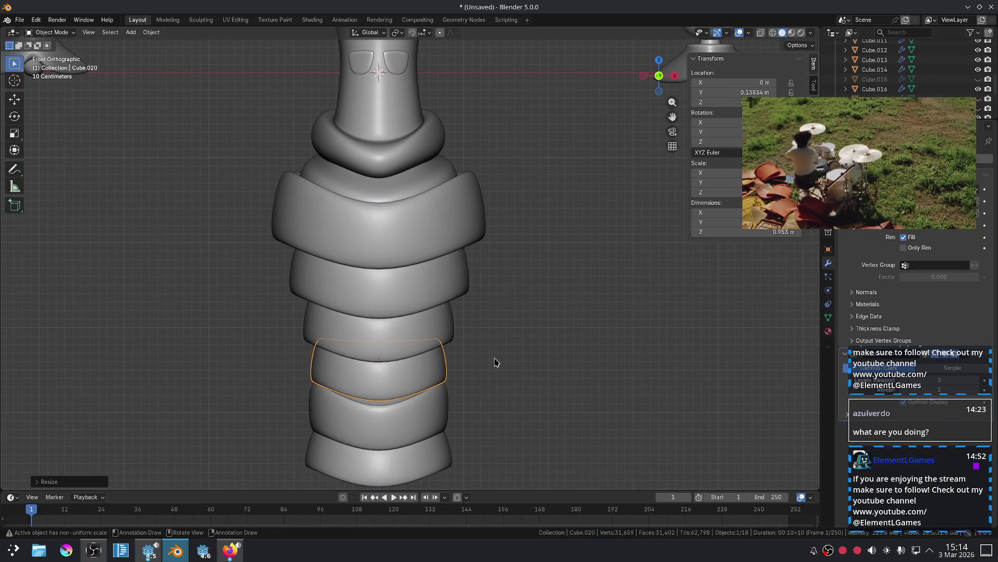
left_click(530, 372)
Move the top band and the band below it up along Z to close the gap.
scroll(538, 371, "down", 3)
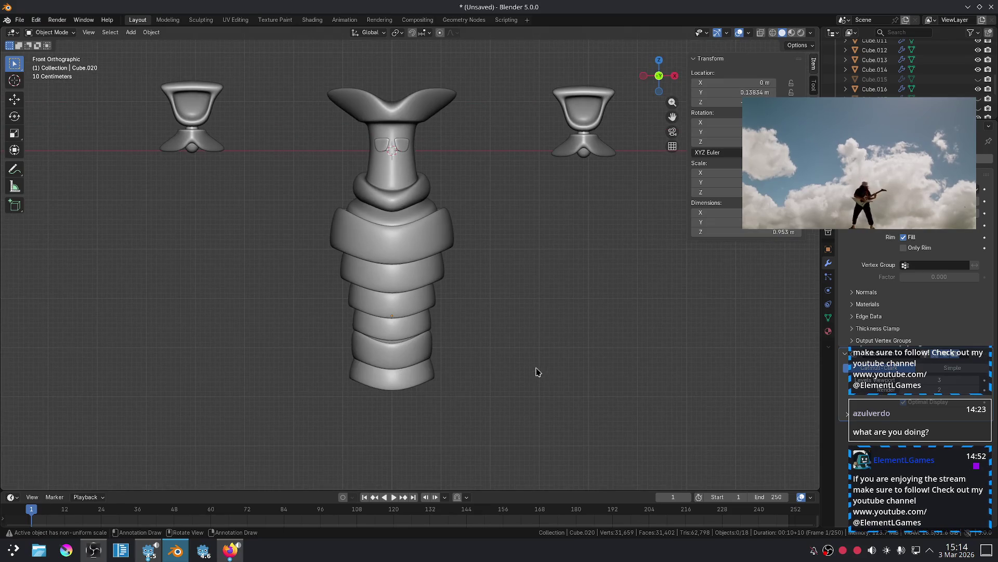
scroll(460, 266, "up", 2)
key("g")
key("z")
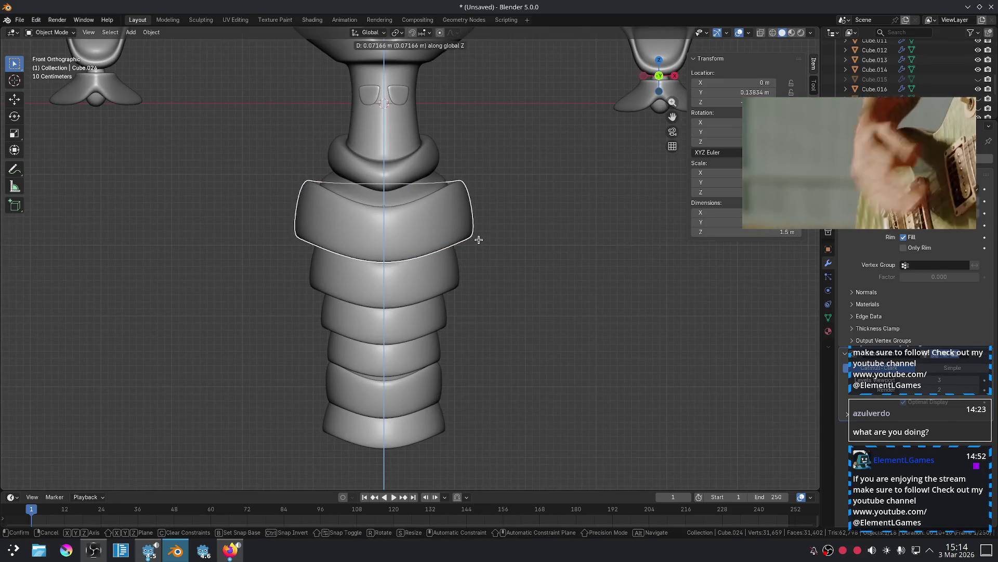
left_click(479, 233)
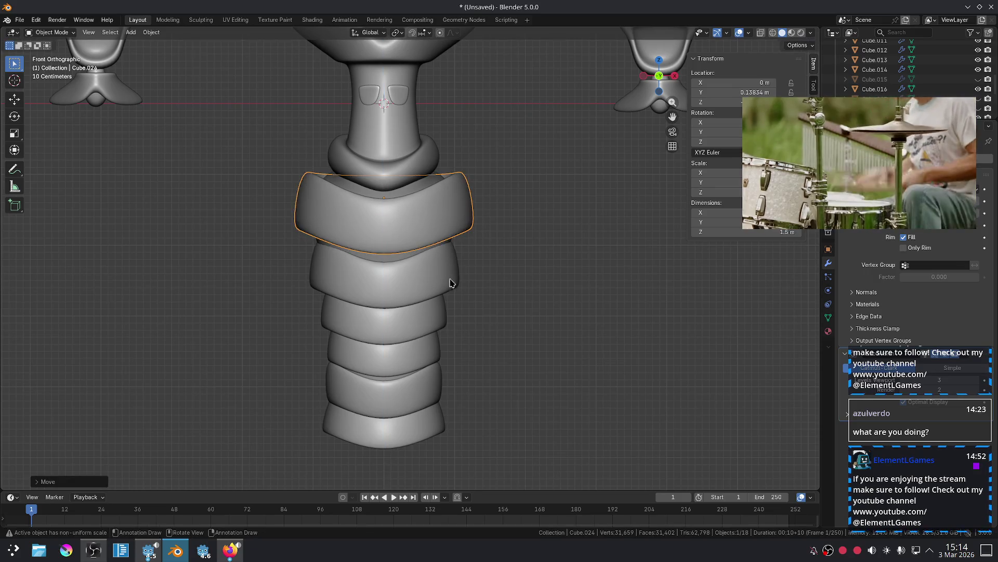
left_click(451, 278)
key("g")
key("z")
left_click(451, 269)
Move the next two bands and the bottom band along Z to tighten the stack.
left_click(433, 332)
key("g")
key("z")
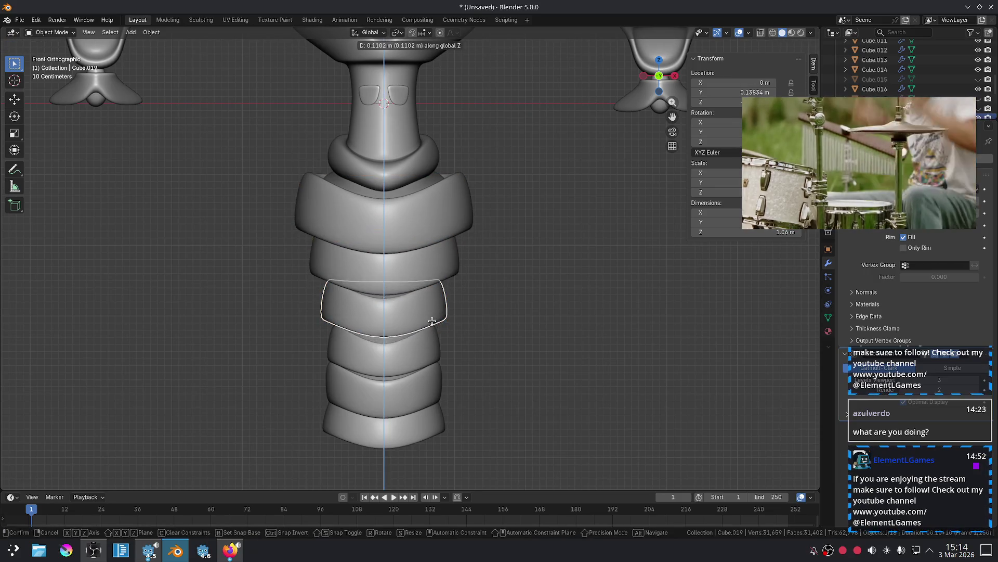
left_click(419, 352)
left_click(412, 395)
key("g")
key("z")
left_click(415, 360)
left_click(415, 424)
key("g")
key("z")
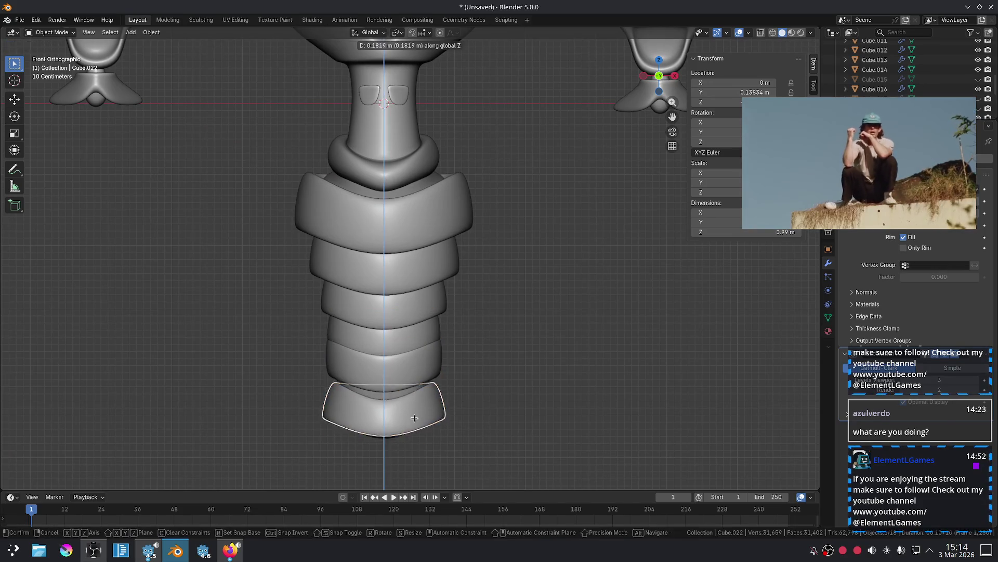
left_click(415, 416)
Fine-tune the heights of the lower band and the bottom band.
left_click(419, 368)
key("g")
key("z")
left_click(418, 372)
left_click(470, 377)
left_click(431, 410)
key("g")
left_click(432, 410)
left_click(558, 398)
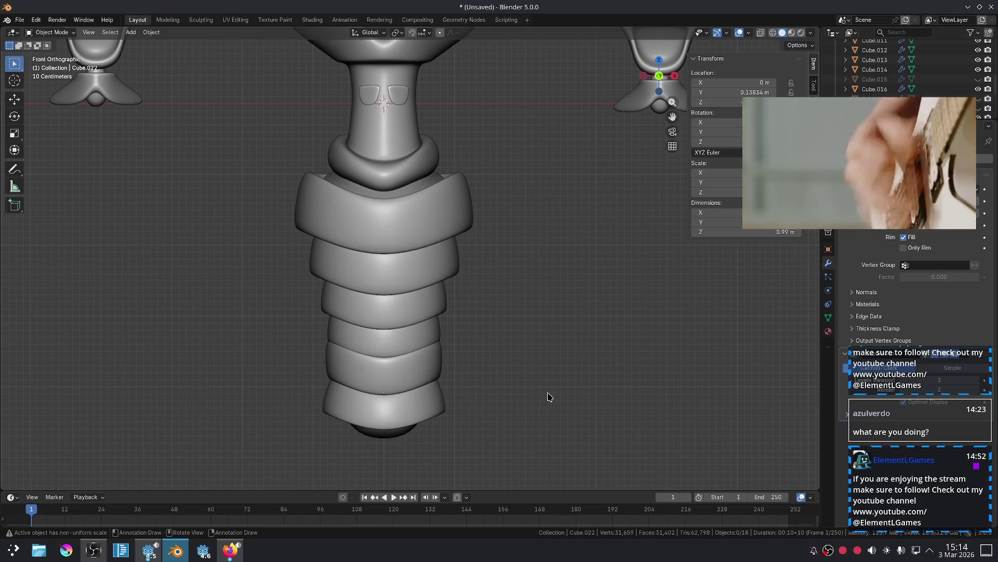
Orbit and zoom around the figure to inspect the tightened band stack.
scroll(549, 382, "down", 3)
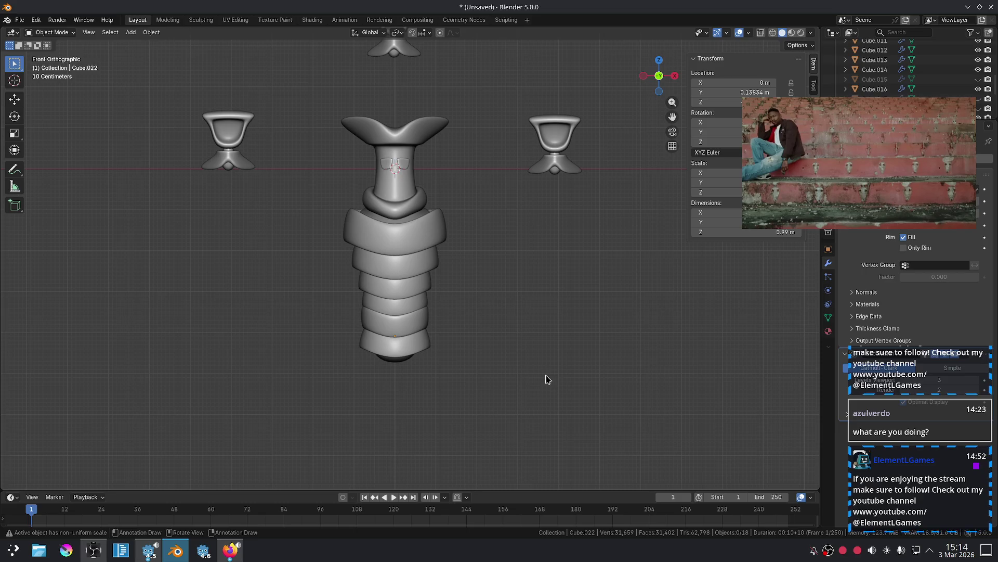
scroll(546, 379, "up", 2)
mouse_move(510, 334)
middle_mouse_down()
mouse_move(352, 323)
mouse_move(315, 284)
mouse_move(314, 341)
mouse_move(91, 328)
mouse_move(156, 303)
middle_mouse_up()
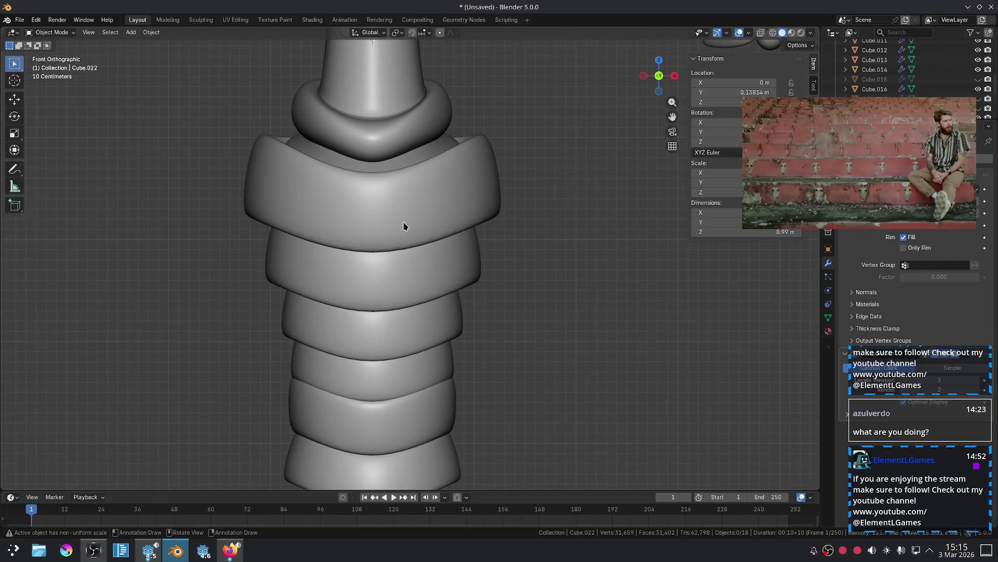
scroll(583, 182, "down", 6)
scroll(498, 209, "up", 5)
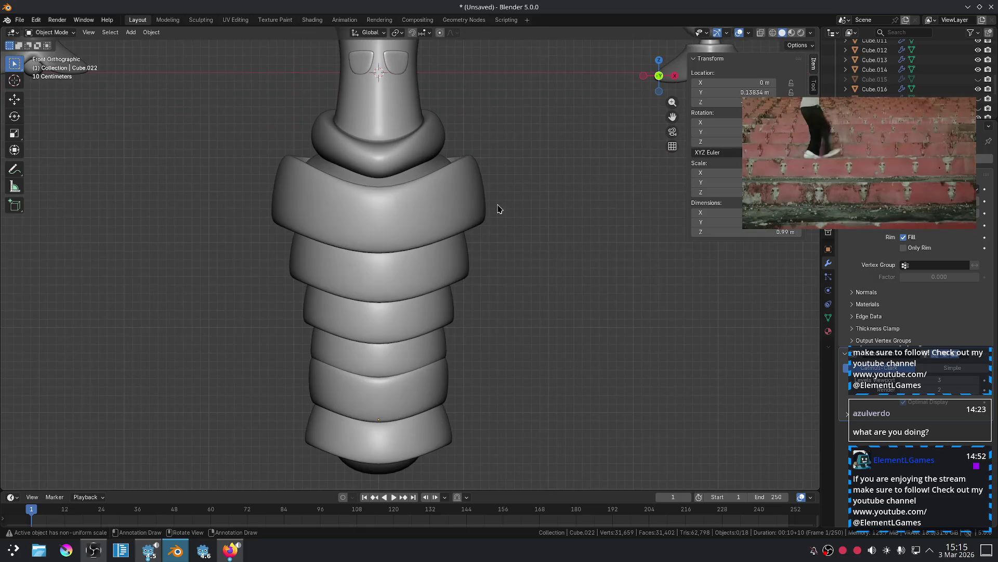
scroll(497, 209, "down", 4)
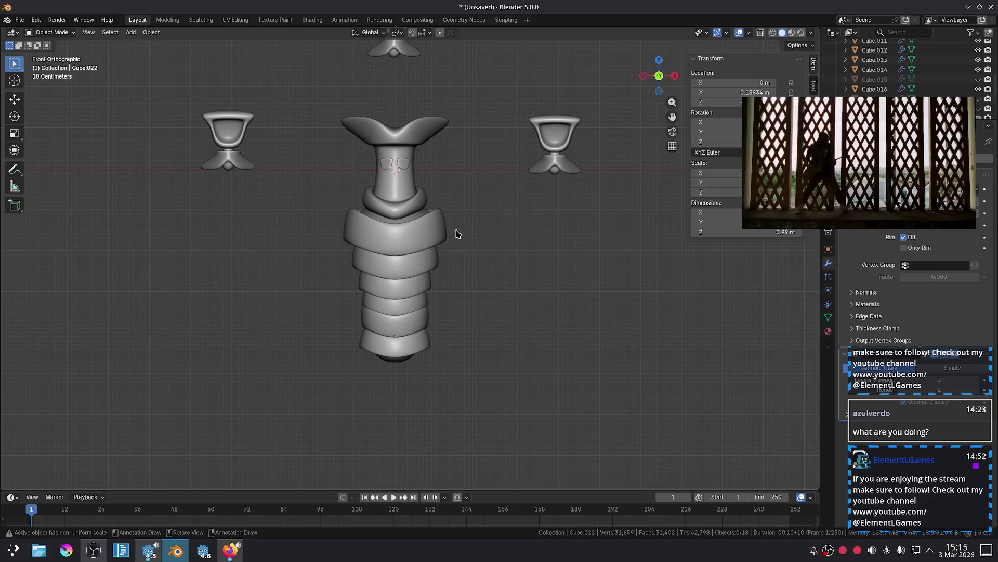
Delete two torso bands, Cube.022 and Cube.019.
key("x")
left_click(445, 233)
left_click(439, 262)
left_click(431, 282)
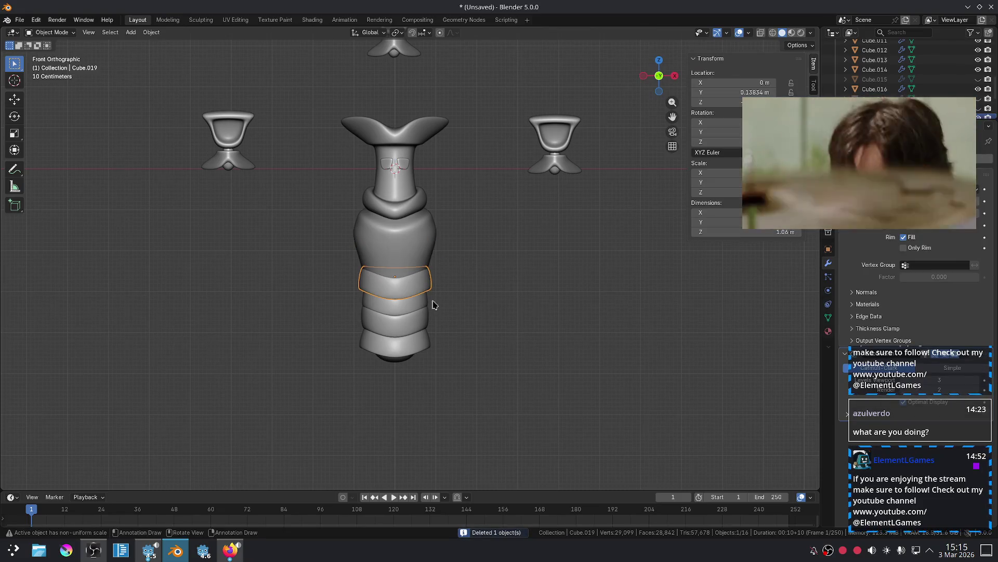
key("x")
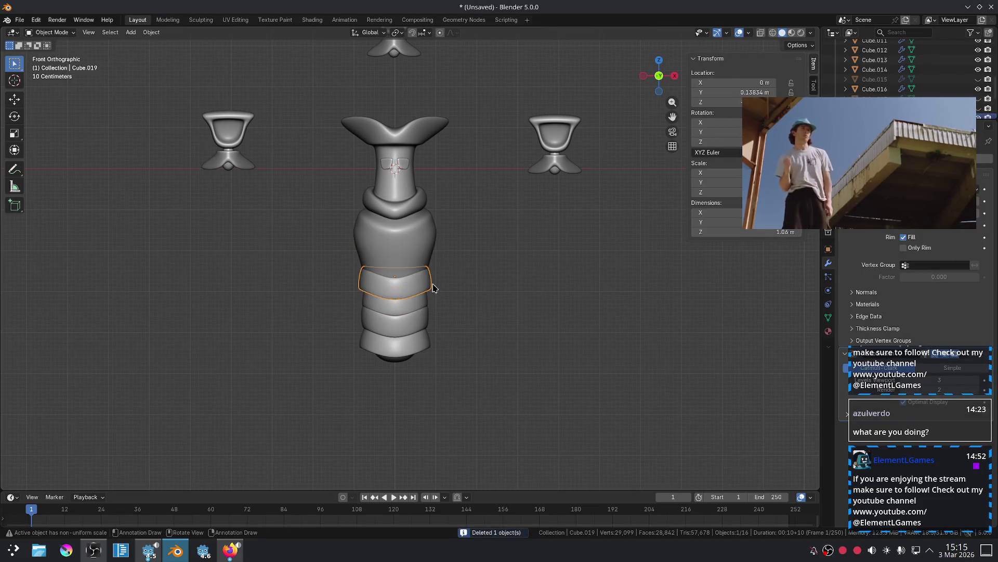
key("Delete")
Resize the upper band Cube.020.
scroll(531, 310, "up", 4)
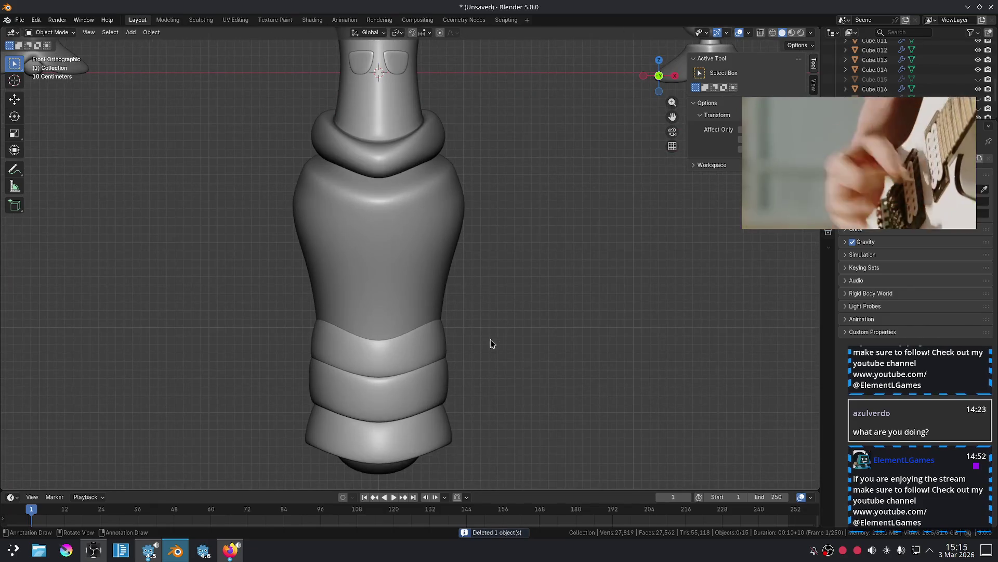
mouse_move(490, 344)
middle_mouse_down("shift")
mouse_move(483, 301)
mouse_move(439, 326)
middle_mouse_up("shift")
left_click(424, 310)
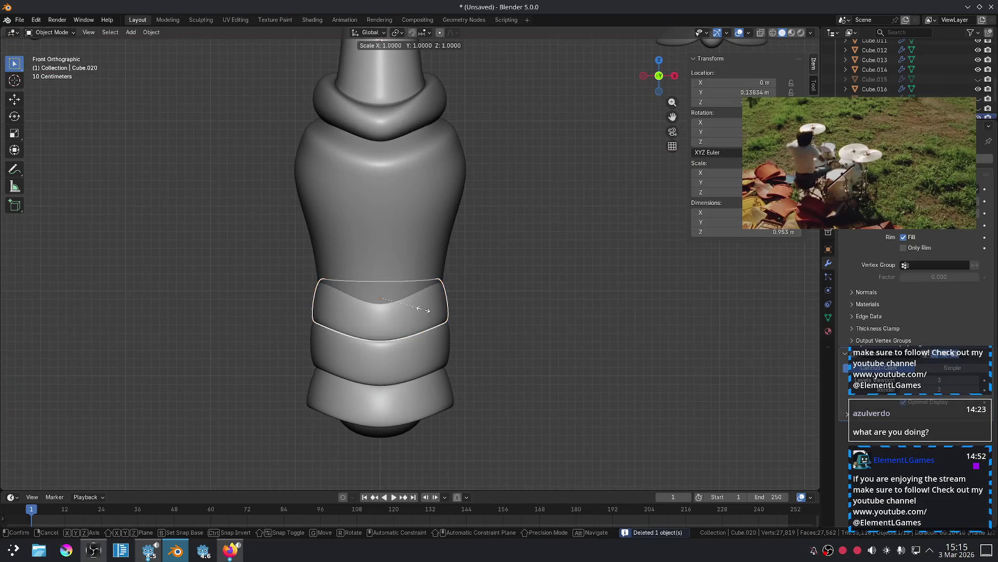
key("s")
left_click(428, 311)
left_click(469, 316)
scroll(519, 322, "down", 3)
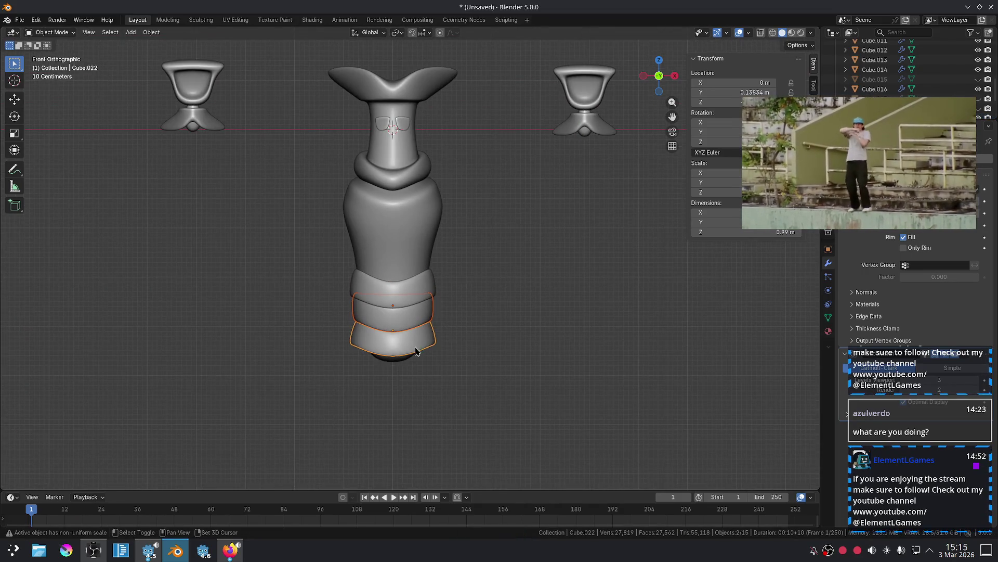
Raise the three remaining bands along Z and scale them larger and taller.
key("g")
key("z")
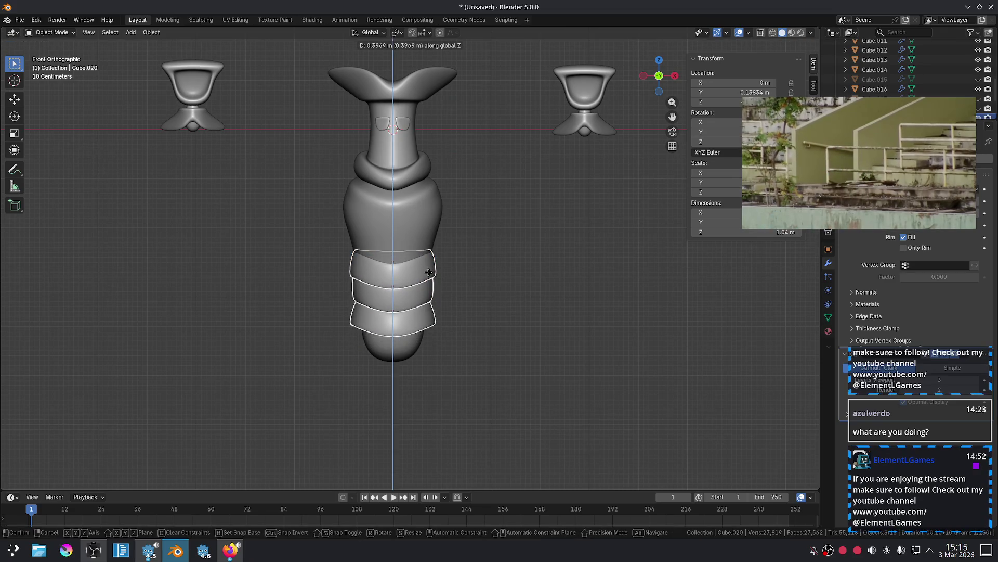
left_click(429, 272)
key("s")
left_click(488, 276)
left_click(489, 275)
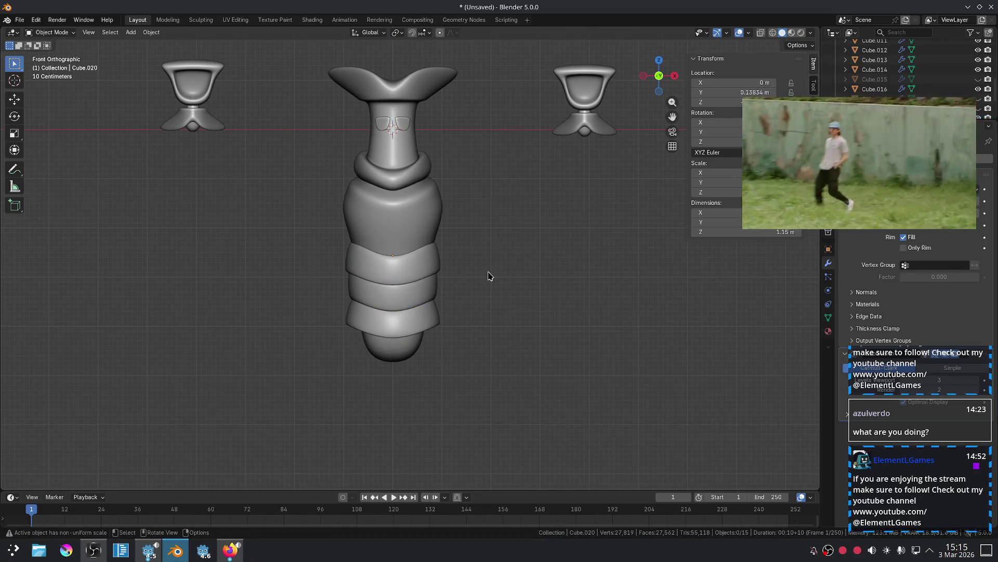
key("s")
left_click(439, 265)
key("g")
key("z")
left_click(484, 252)
left_click(526, 279)
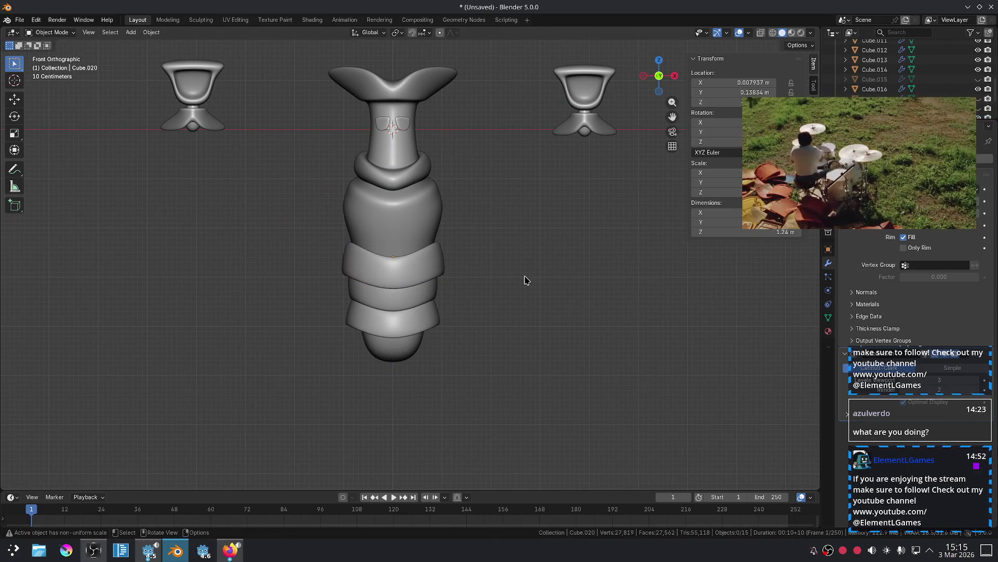
Select the collar piece Cube.005 and enter Edit Mode.
scroll(526, 279, "down", 3)
scroll(527, 279, "up", 5)
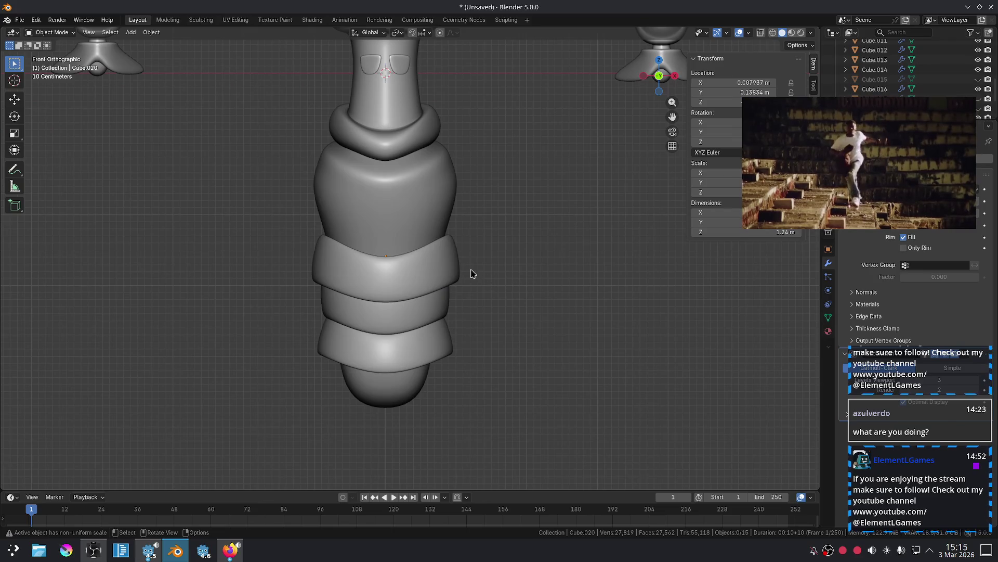
scroll(470, 274, "down", 3)
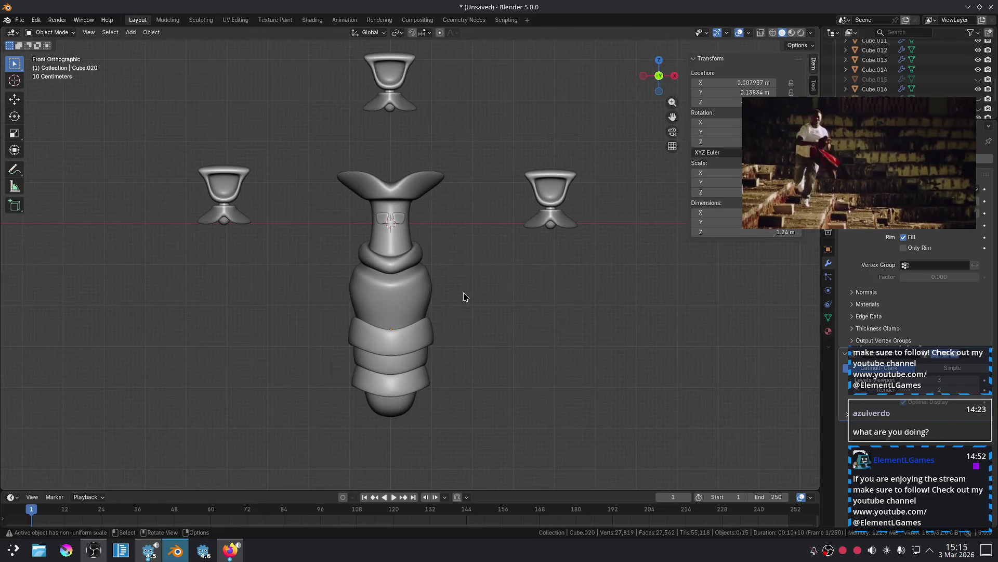
scroll(464, 297, "up", 3)
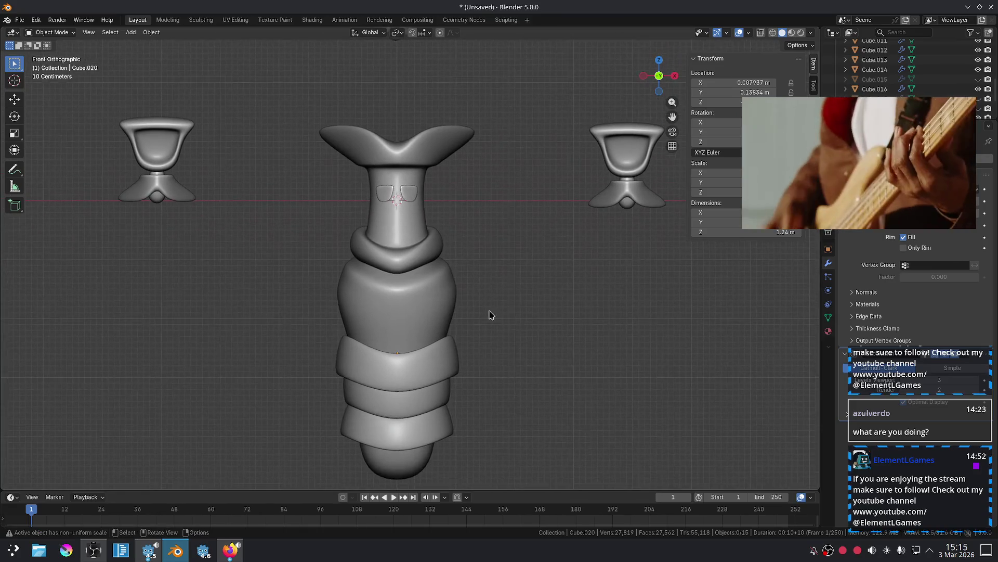
scroll(494, 316, "up", 2)
left_click(396, 265)
key("Tab")
Raise the collar's centre edge about 0.09187 m along Z, then return to Object Mode.
key("2")
key("alt+a")
left_click(392, 251)
key("g")
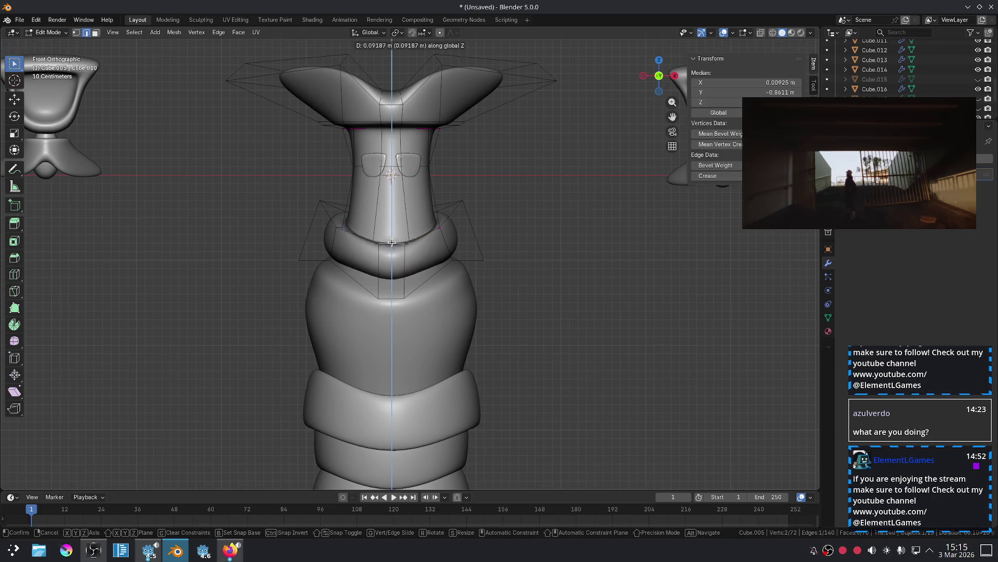
left_click(390, 243)
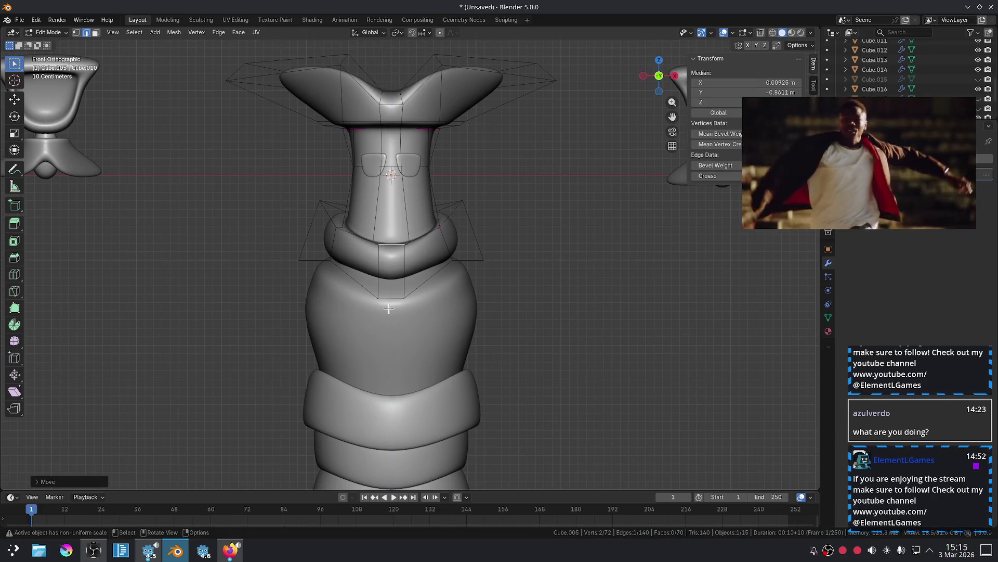
key("Tab")
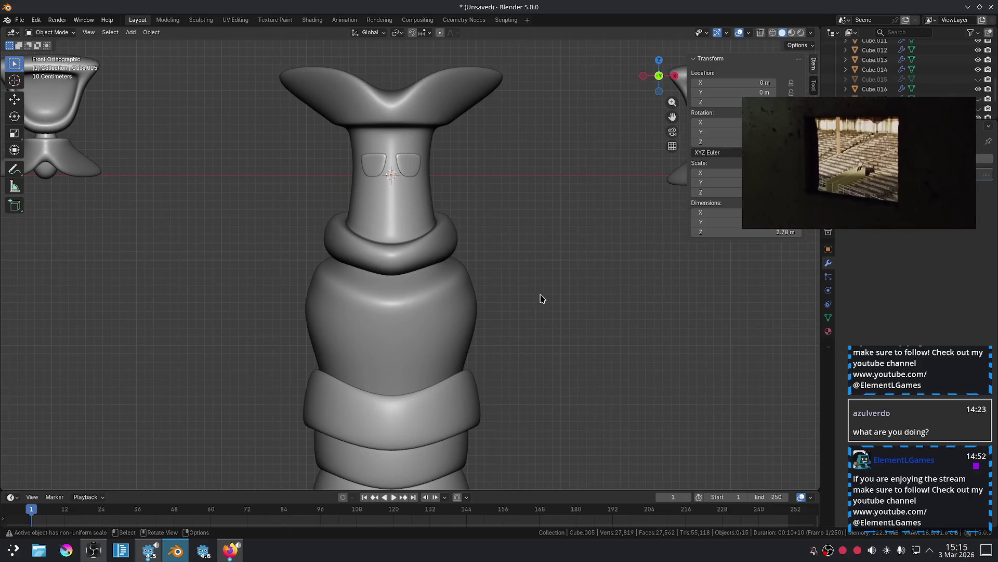
Reframe the view on the torso and select the upper torso band.
scroll(541, 299, "down", 2)
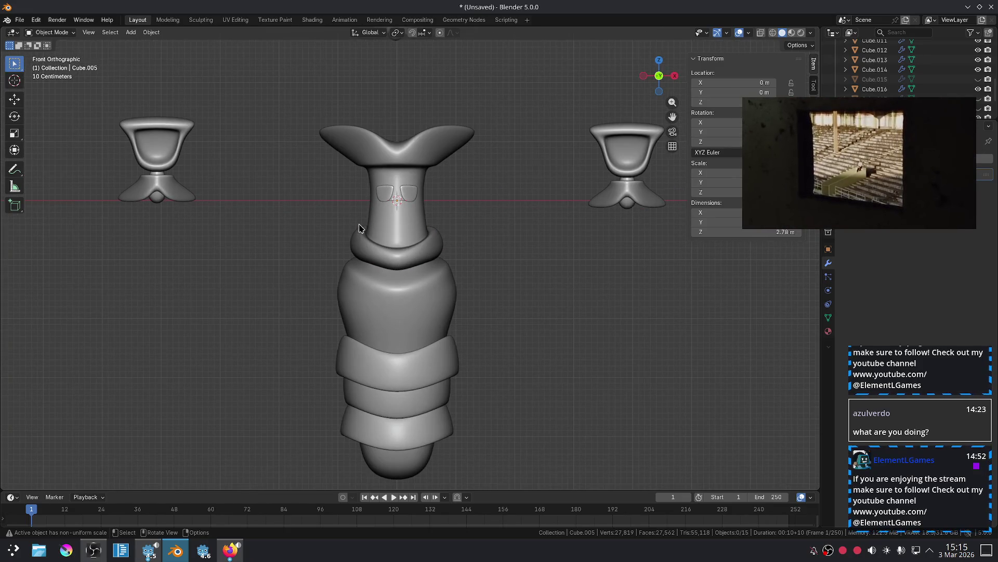
middle_click_drag(528, 407, 513, 363, "shift")
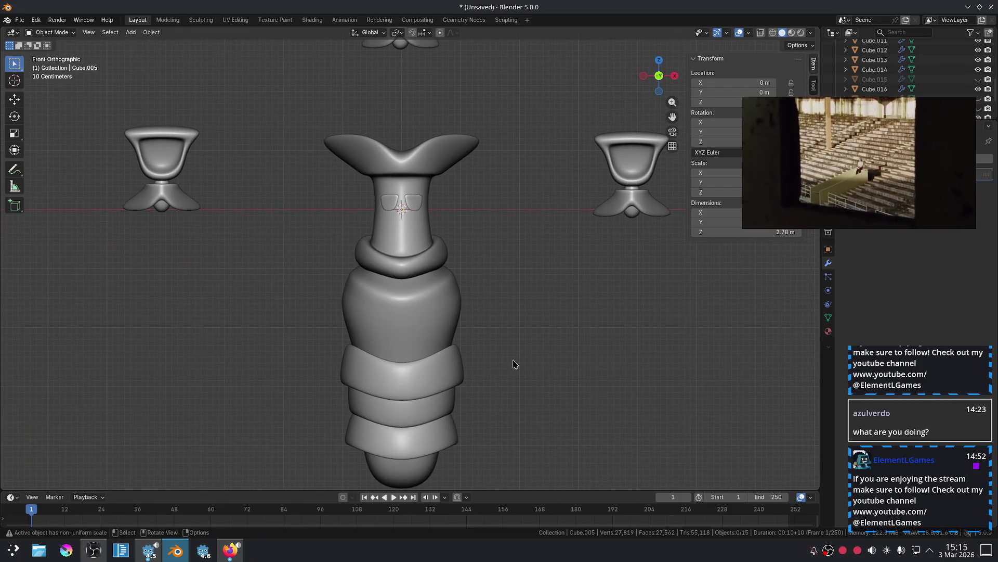
scroll(514, 363, "up", 3)
scroll(508, 368, "up", 2)
middle_click_drag(506, 383, 530, 317, "shift")
left_click(478, 351)
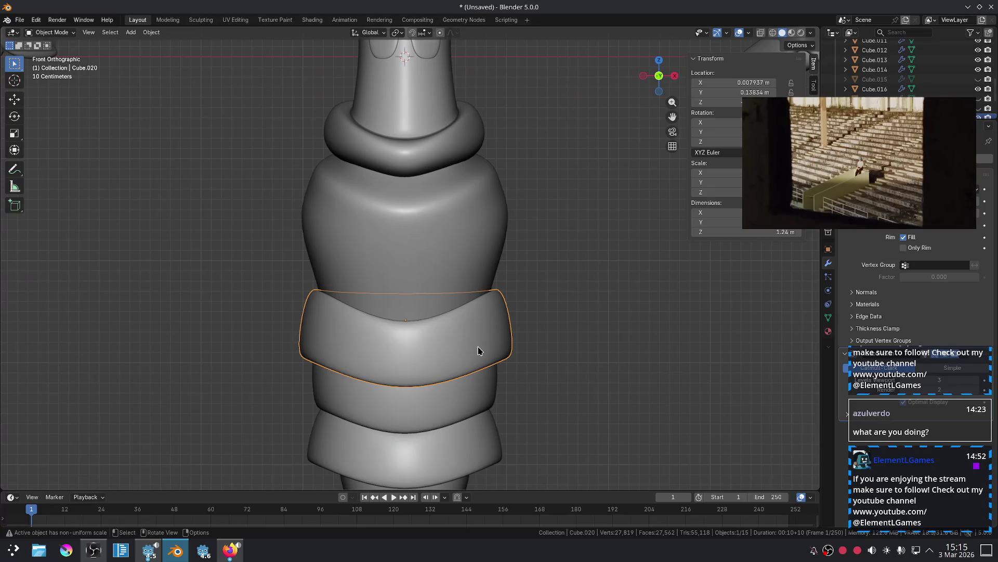
Widen the upper band's bottom edge loop in Edit Mode.
key("Tab")
left_click(464, 383, "alt")
key("s")
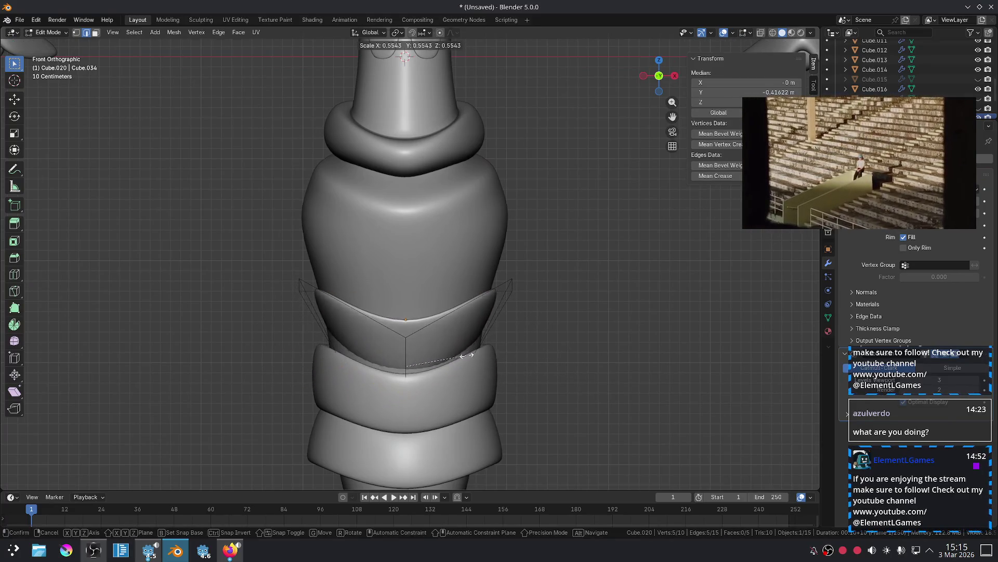
left_click(484, 359)
key("Tab")
left_click(579, 361)
Resize the band's upper edge loop.
scroll(580, 361, "down", 3)
mouse_move(571, 319)
middle_mouse_down("shift")
mouse_move(566, 359)
mouse_move(534, 360)
mouse_move(530, 325)
mouse_move(553, 283)
mouse_move(550, 316)
mouse_move(465, 333)
middle_mouse_up("shift")
scroll(534, 360, "up", 1)
key("Tab")
left_click(502, 327, "alt")
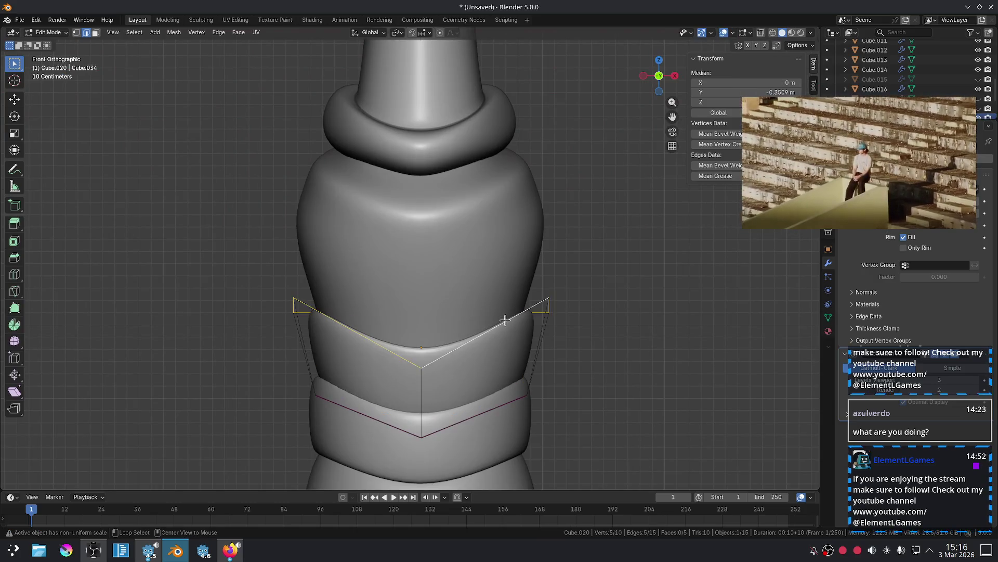
key("s")
left_click(515, 318)
key("Tab")
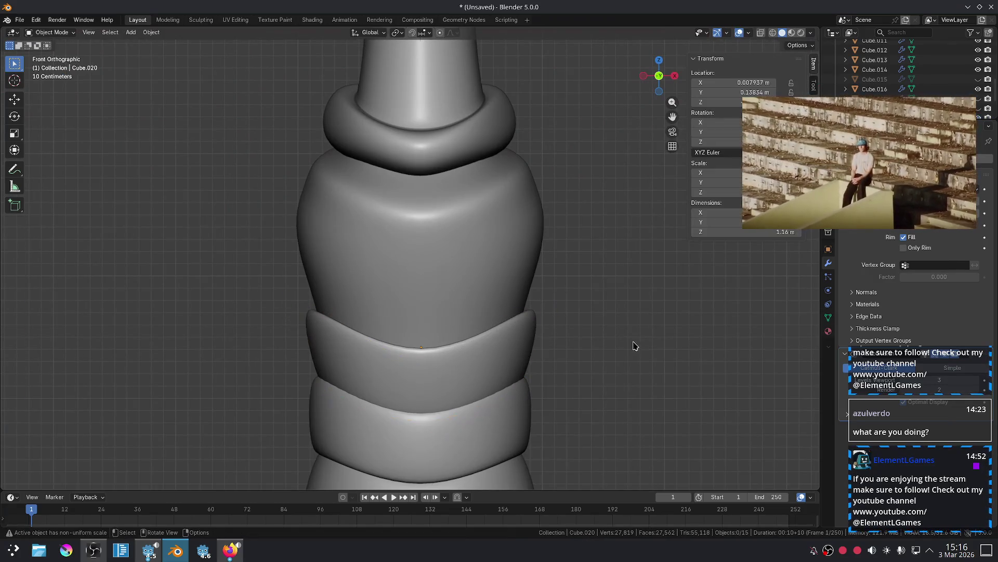
Reframe the torso and reselect the upper torso band Cube.020.
scroll(620, 348, "down", 4)
scroll(560, 404, "up", 1)
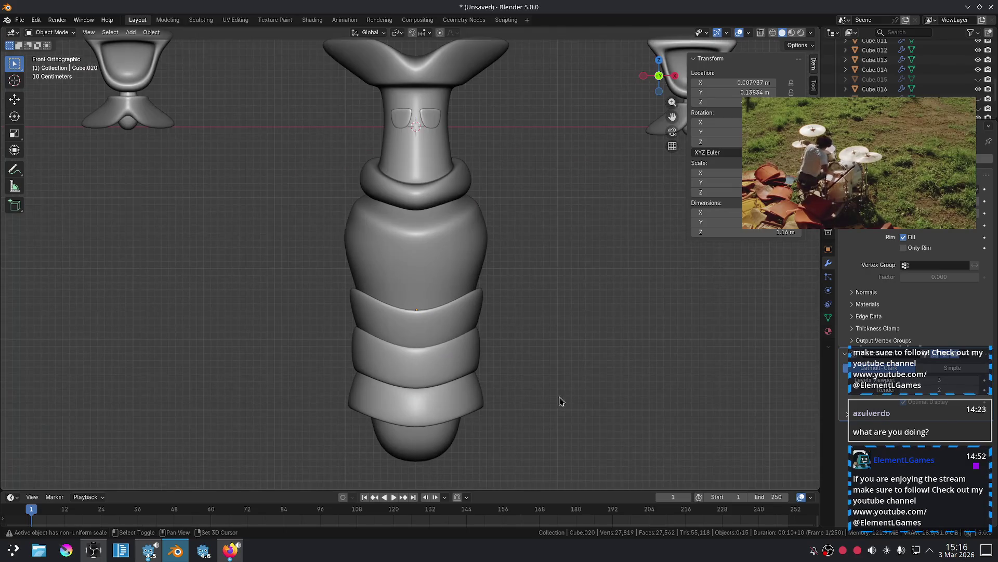
middle_click_drag(560, 403, 557, 339, "shift")
left_click(479, 309)
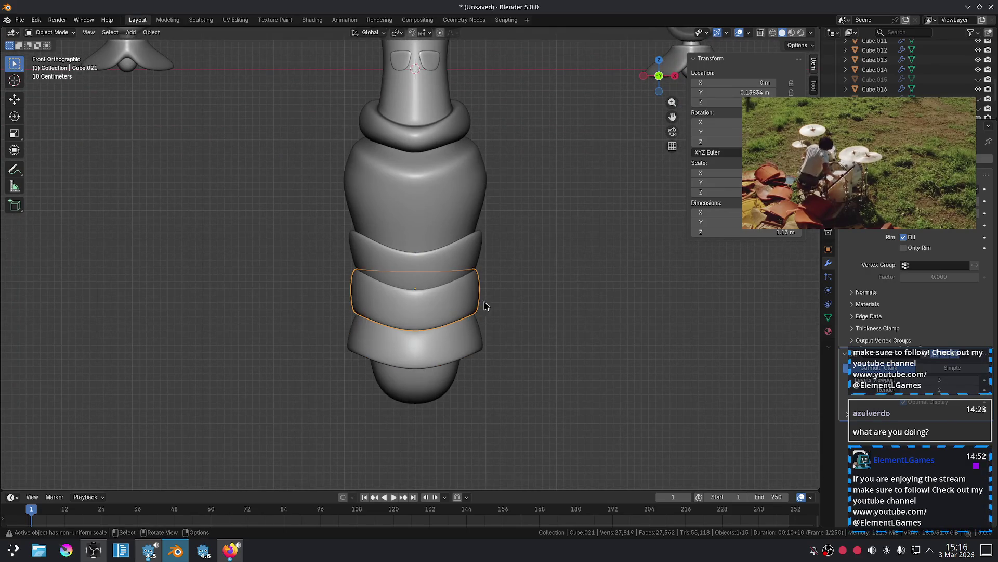
left_click(484, 261, "shift")
left_click(530, 257)
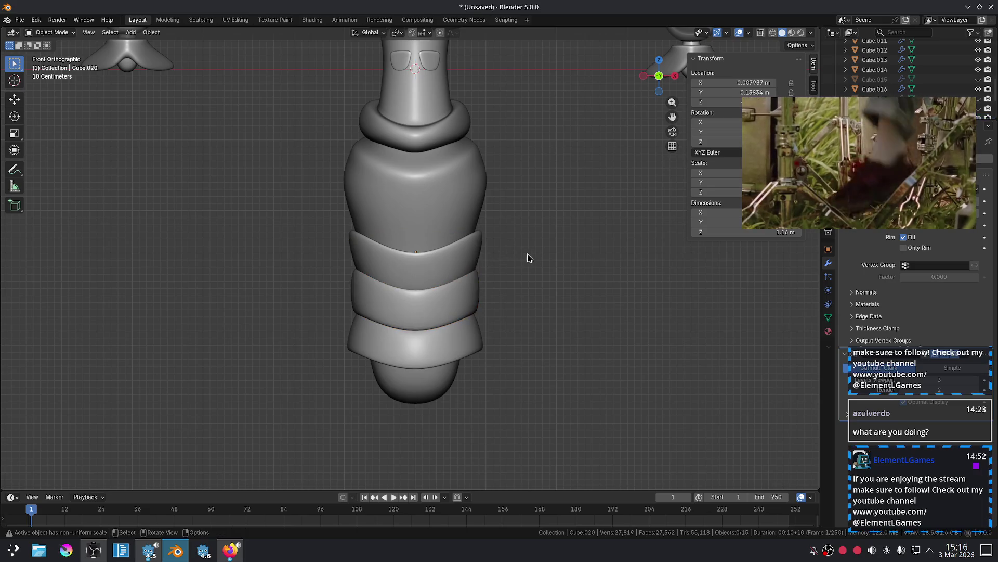
left_click(479, 257)
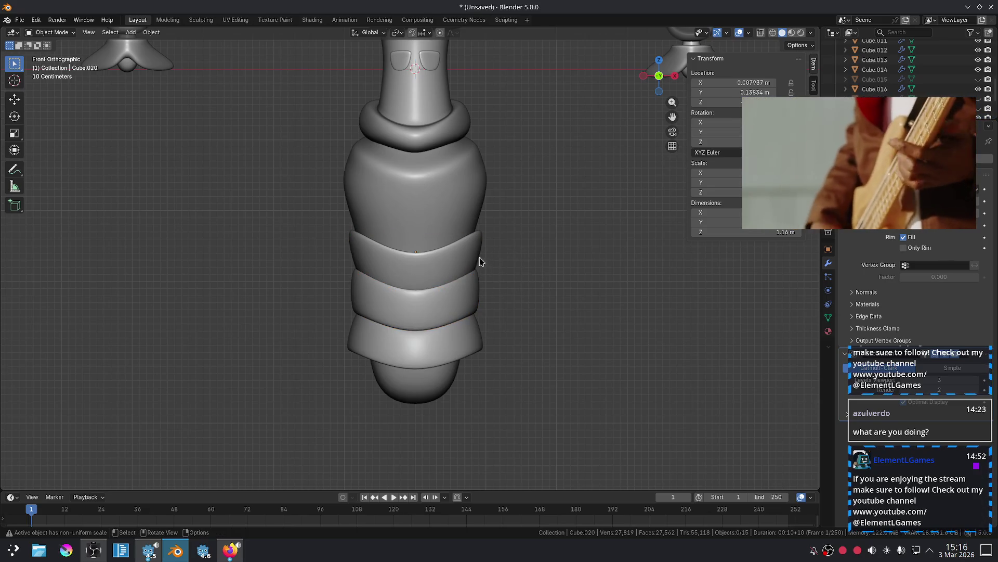
Crease the upper band's top V-shaped edge loop with Shift+E.
key("Tab")
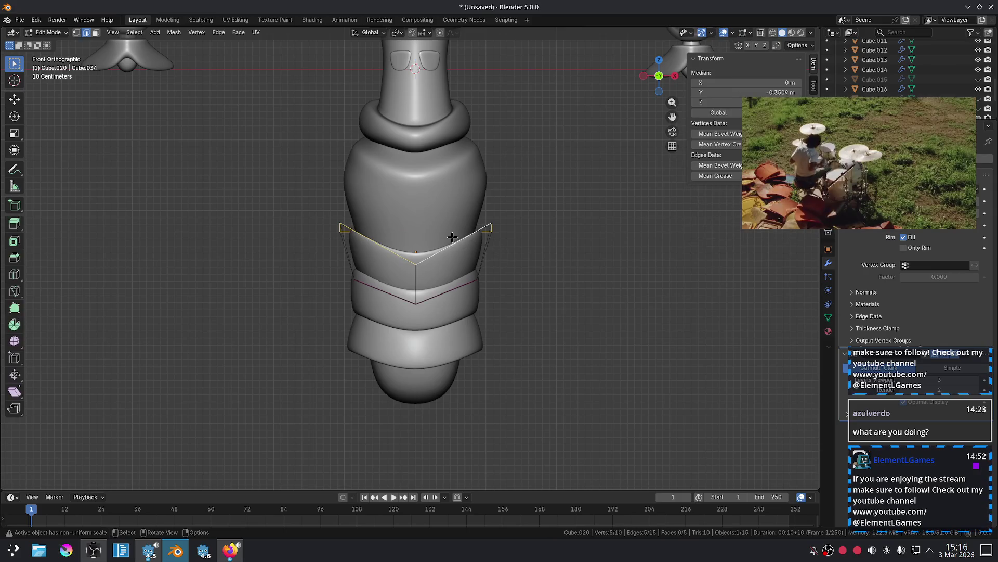
left_click(566, 218)
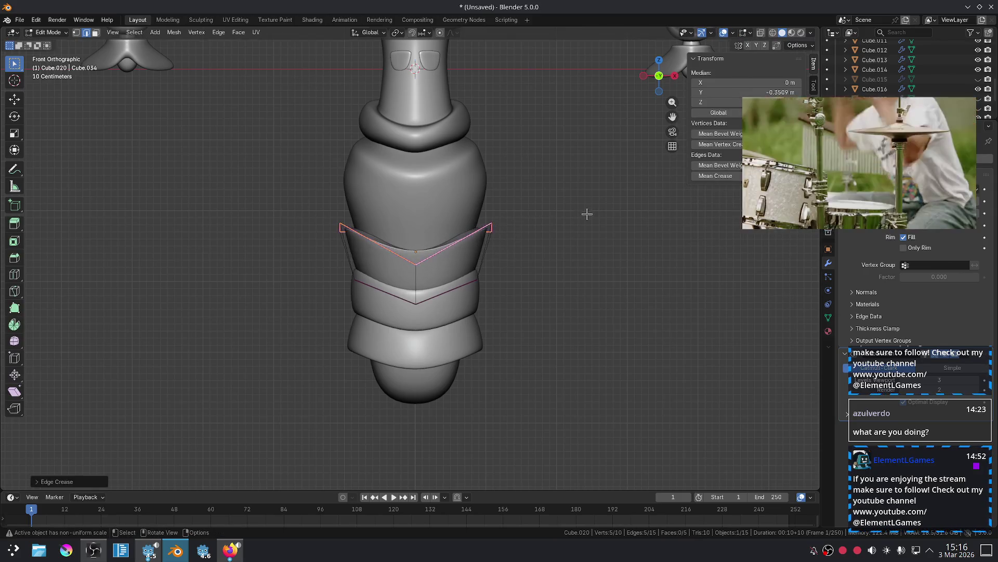
key("Tab")
left_click(581, 252)
key("Tab")
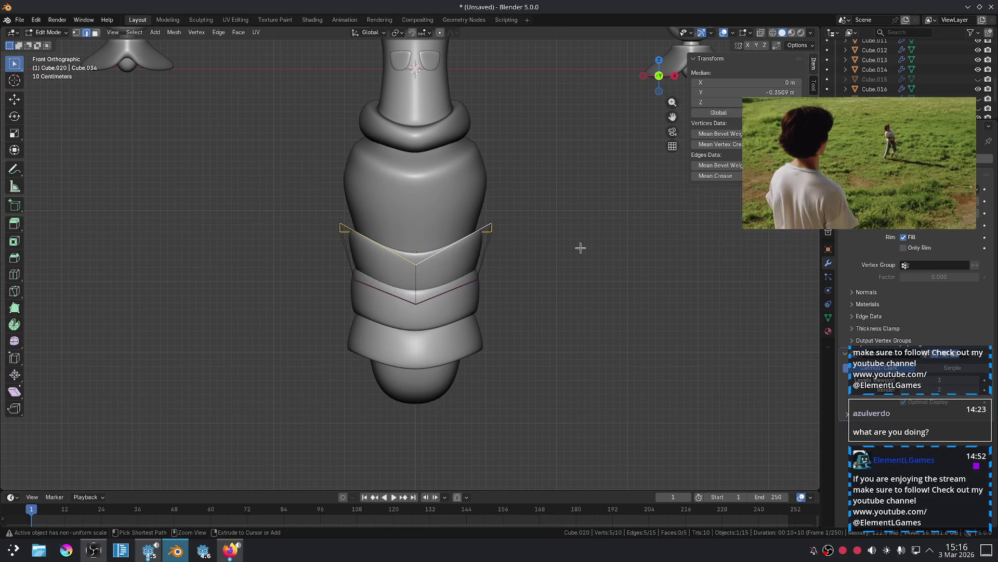
key("shift+e")
left_click(608, 232)
key("Tab")
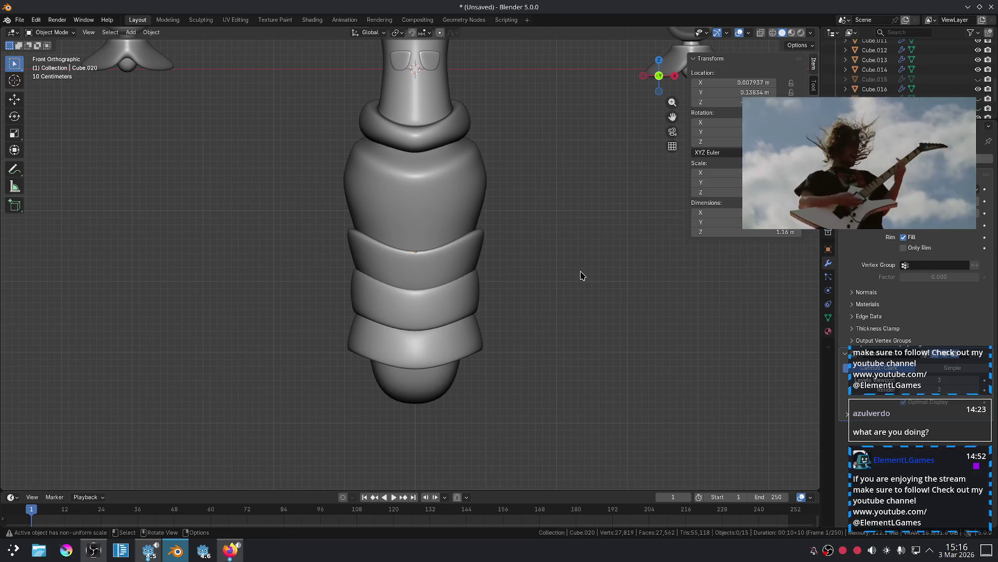
Pull the bottom body piece's lower edge loop straight down to lengthen it into a skirt.
left_click(461, 364)
key("Tab")
key("g")
key("z")
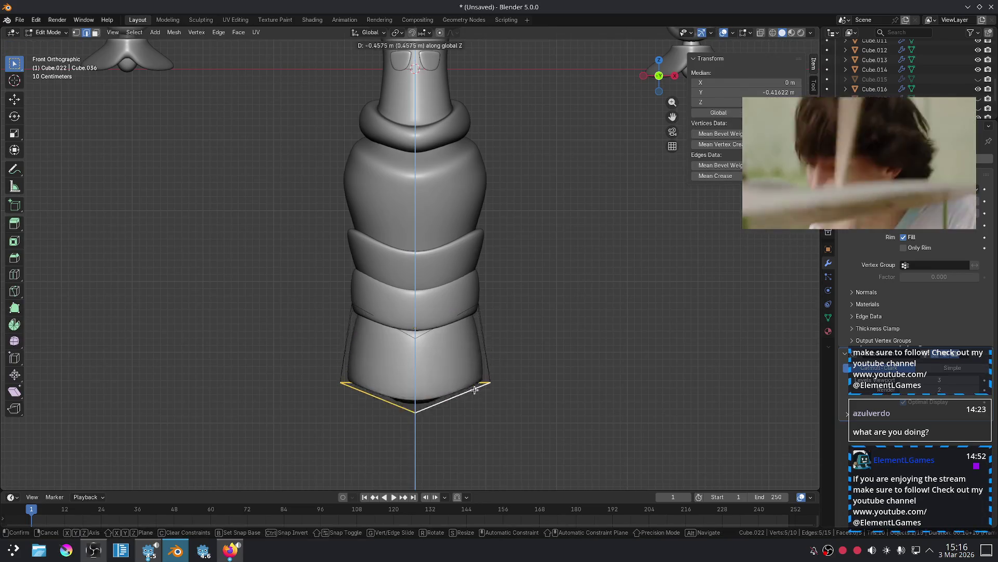
left_click(482, 422)
key("Tab")
left_click(580, 365)
scroll(520, 284, "down", 2)
scroll(531, 276, "up", 4)
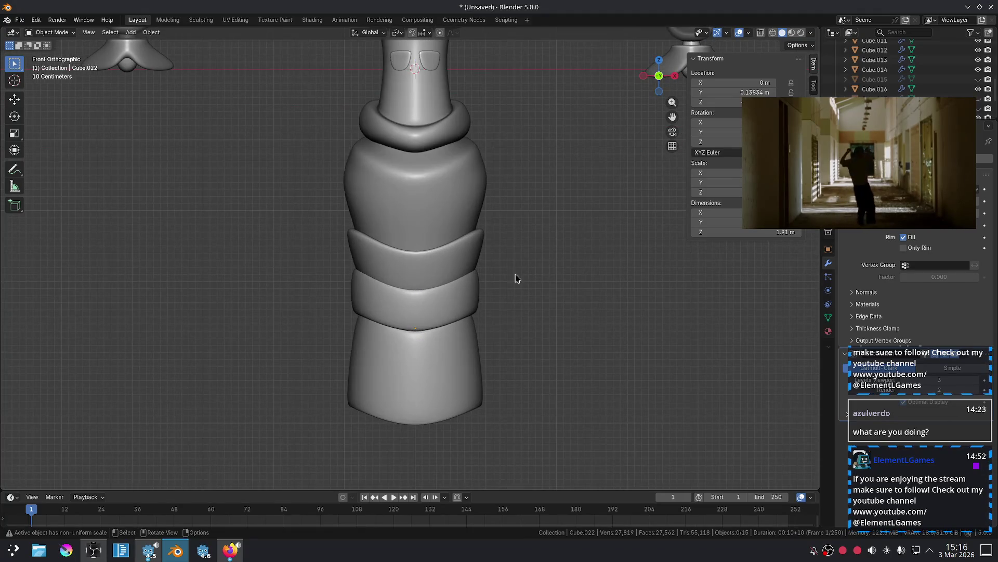
Reselect the bottom piece's upper edge loop, then view the figure from below.
left_click(438, 342)
key("Tab")
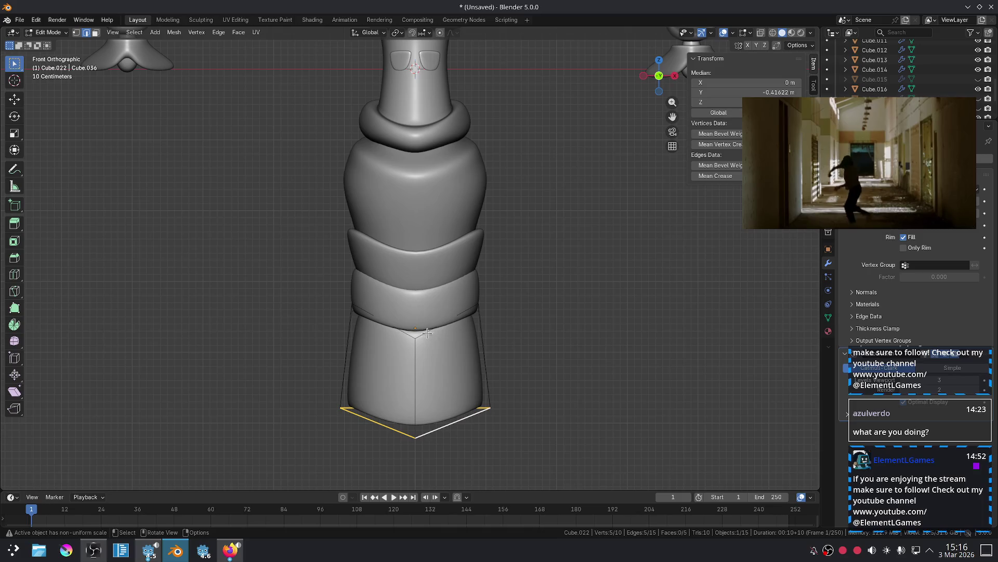
left_click(427, 331)
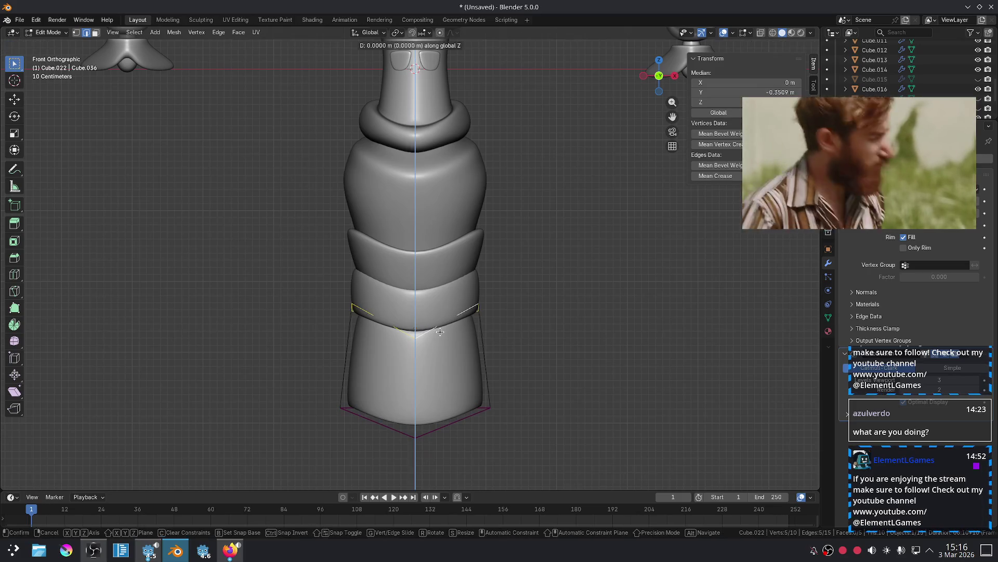
key("Tab")
left_click(576, 340)
scroll(520, 302, "down", 5)
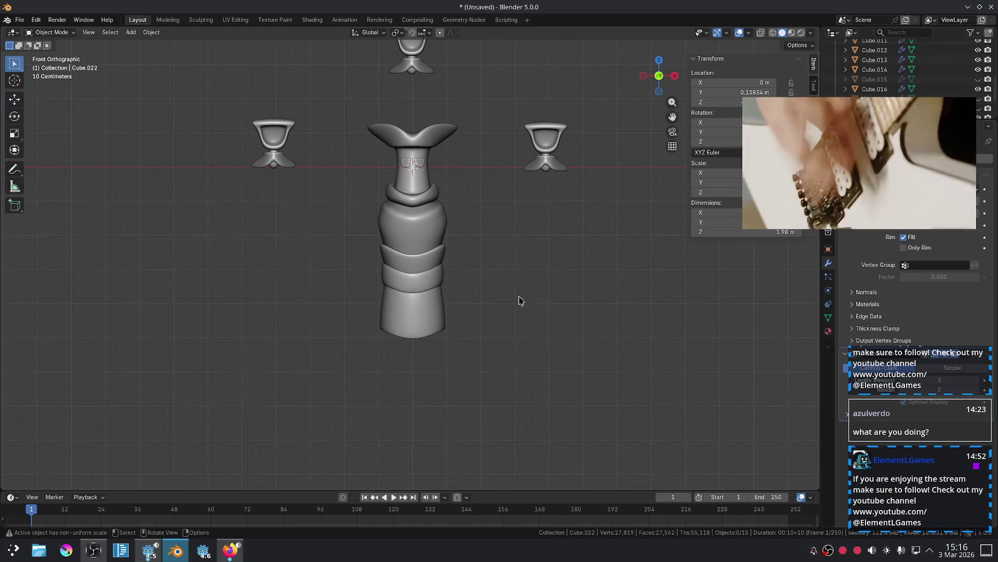
scroll(523, 300, "up", 4)
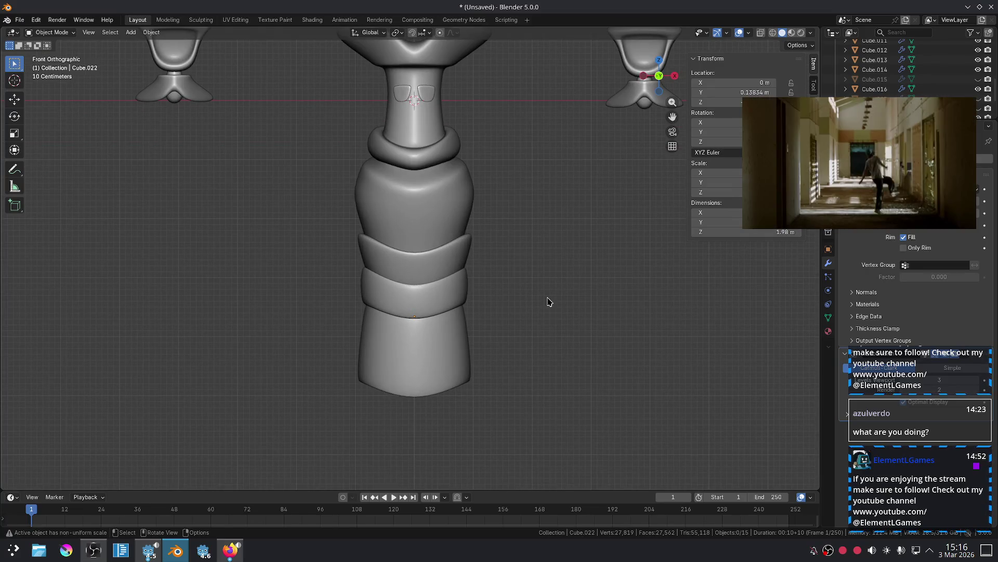
mouse_move(481, 307)
middle_mouse_down()
mouse_move(471, 221)
mouse_move(465, 297)
mouse_move(482, 294)
mouse_move(476, 307)
middle_mouse_up()
Scale the middle band's bottom V edge loop by 1.133 and lower it 0.04211 m.
left_click(435, 341)
key("KP_1")
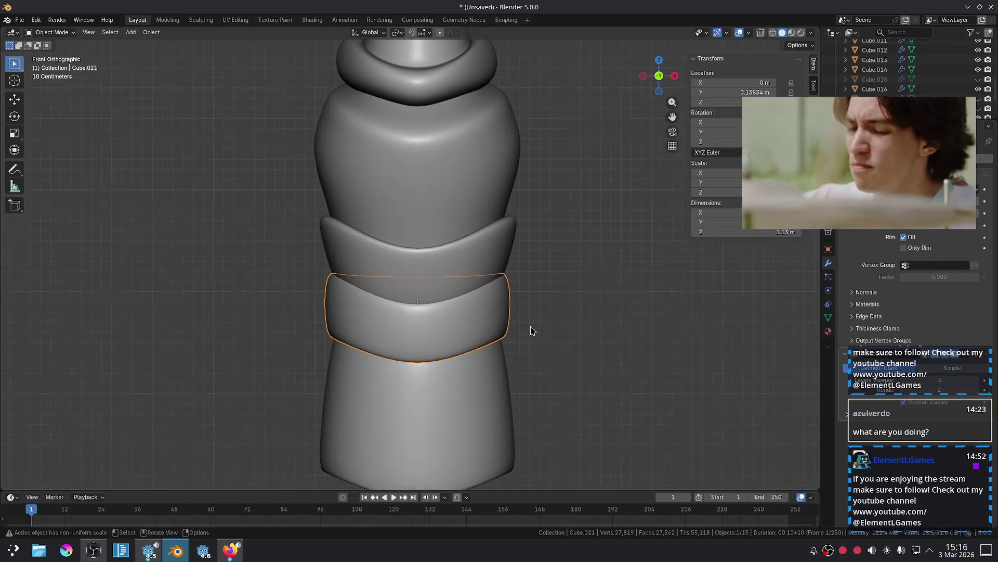
key("Tab")
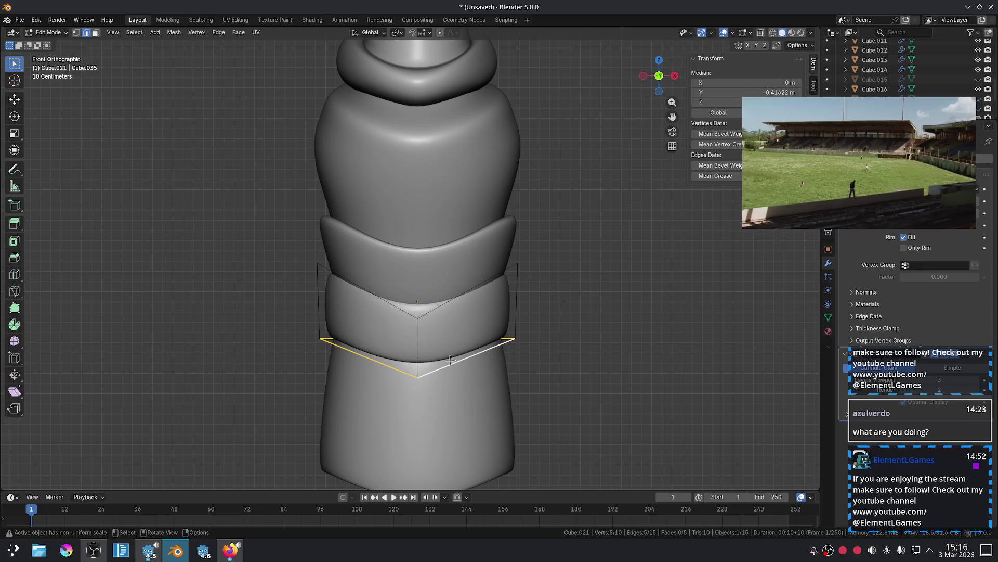
key("s")
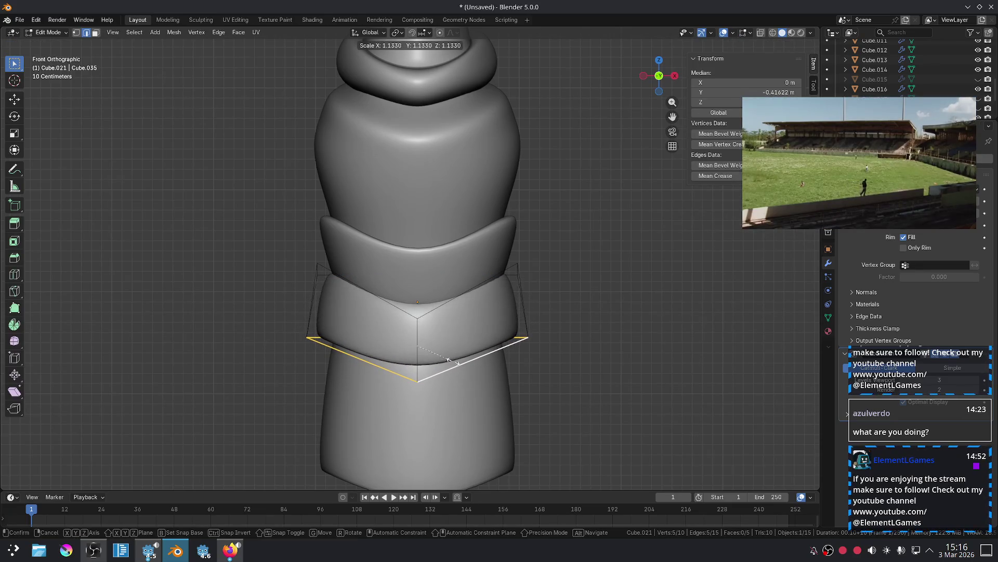
key("g")
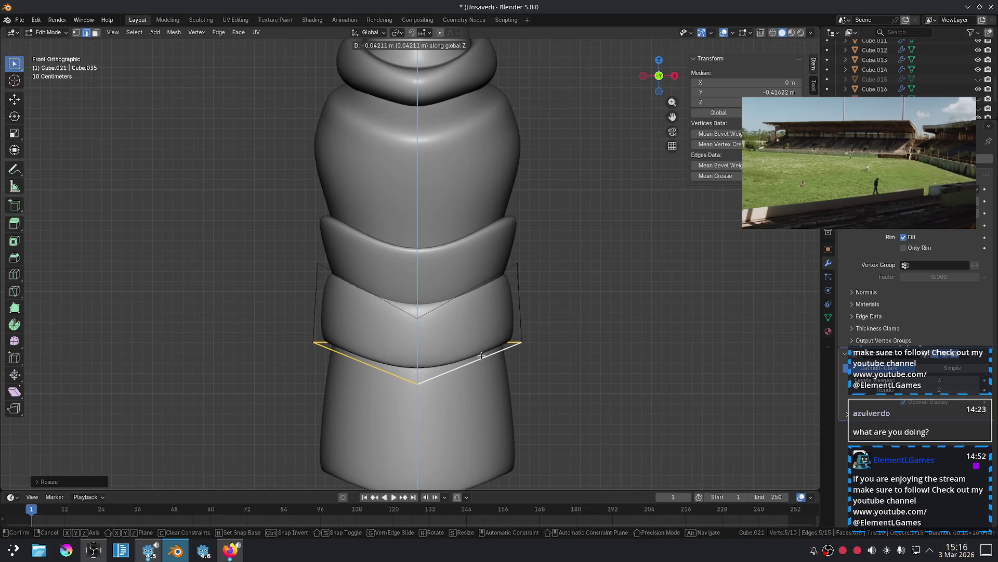
left_click(481, 361)
key("Tab")
scroll(572, 330, "down", 4)
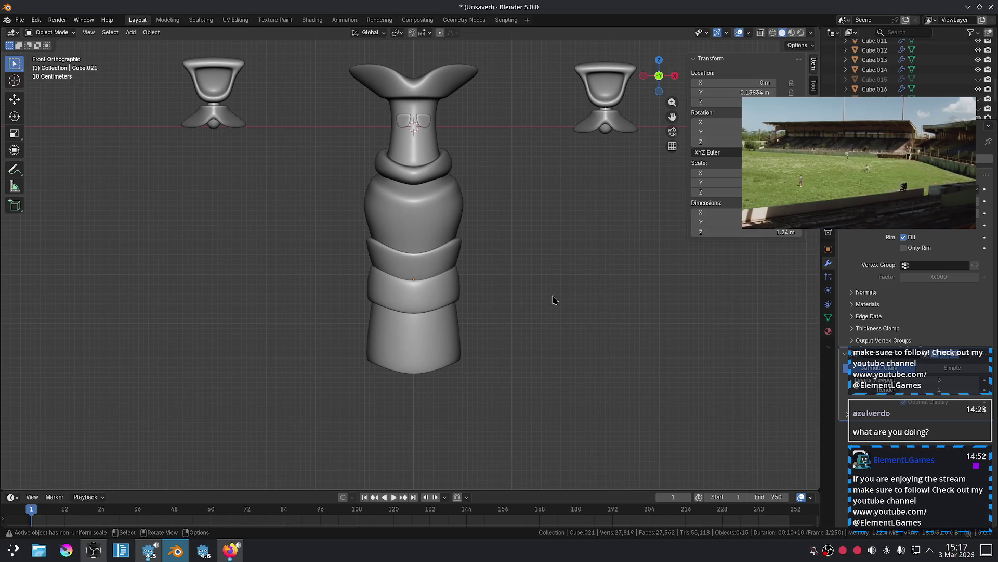
scroll(522, 290, "up", 1)
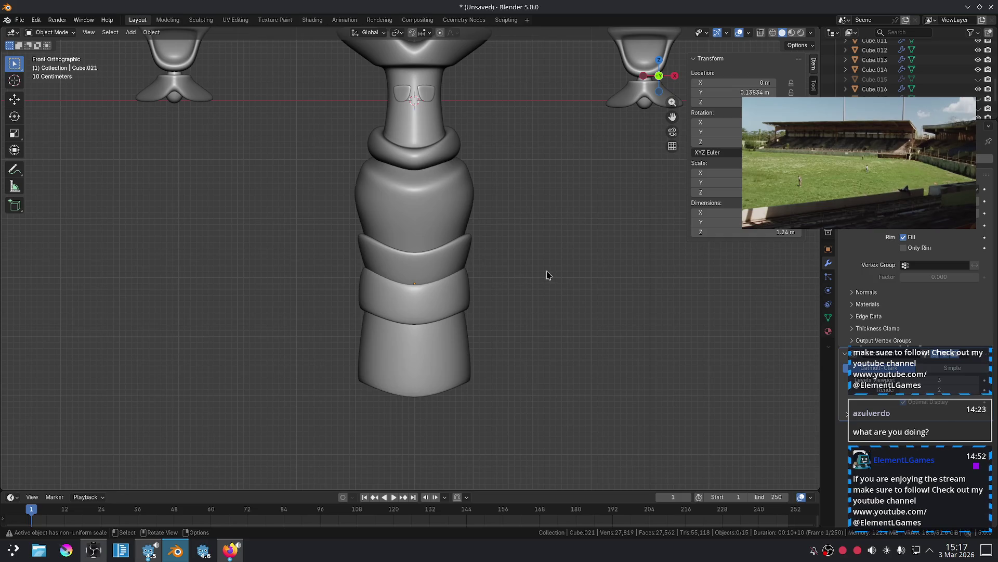
key("shift+a")
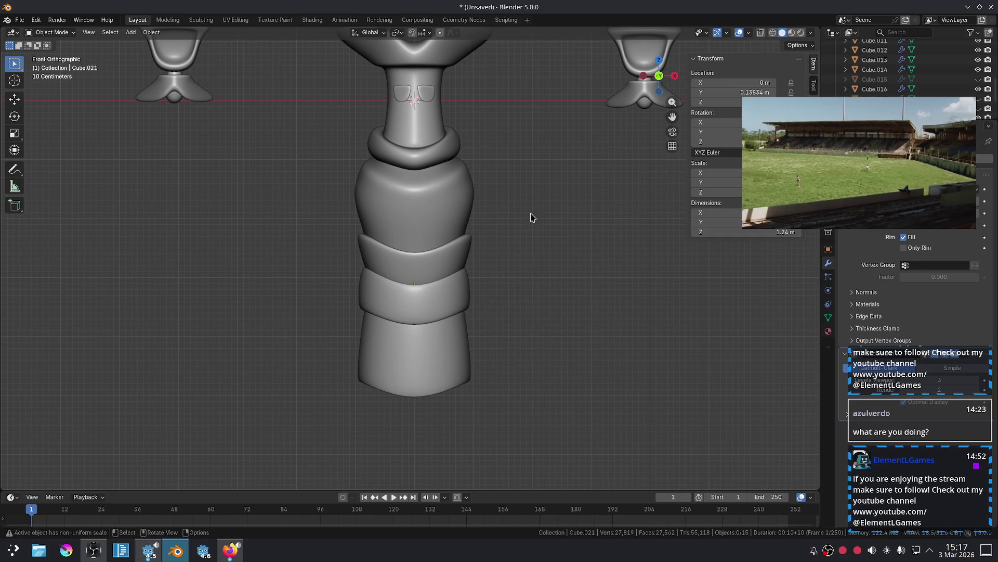
key("shift+d")
key("Escape")
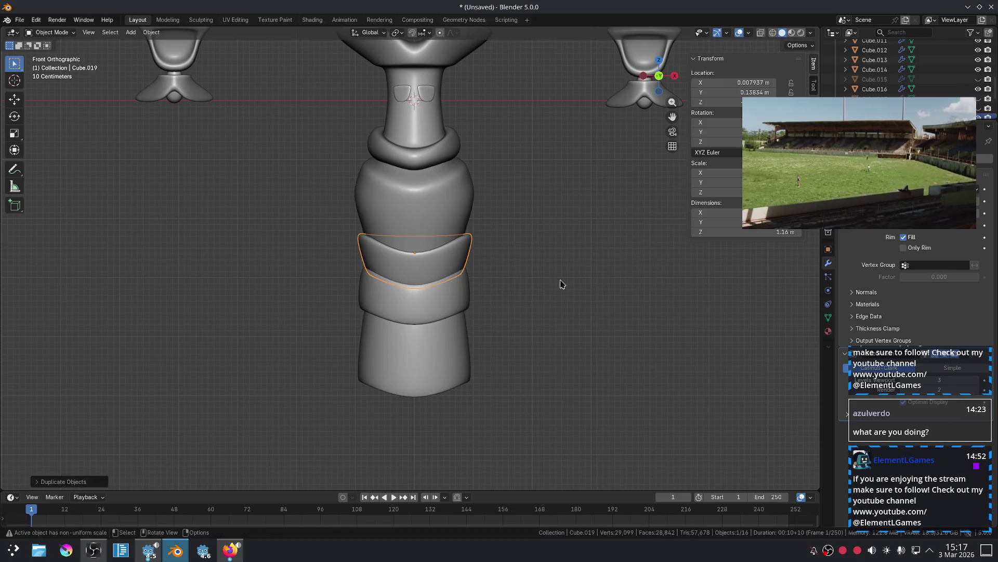
key("s")
left_click(589, 275)
key("s")
key("z")
left_click(463, 198)
key("g")
key("z")
left_click(467, 222)
left_click(643, 257)
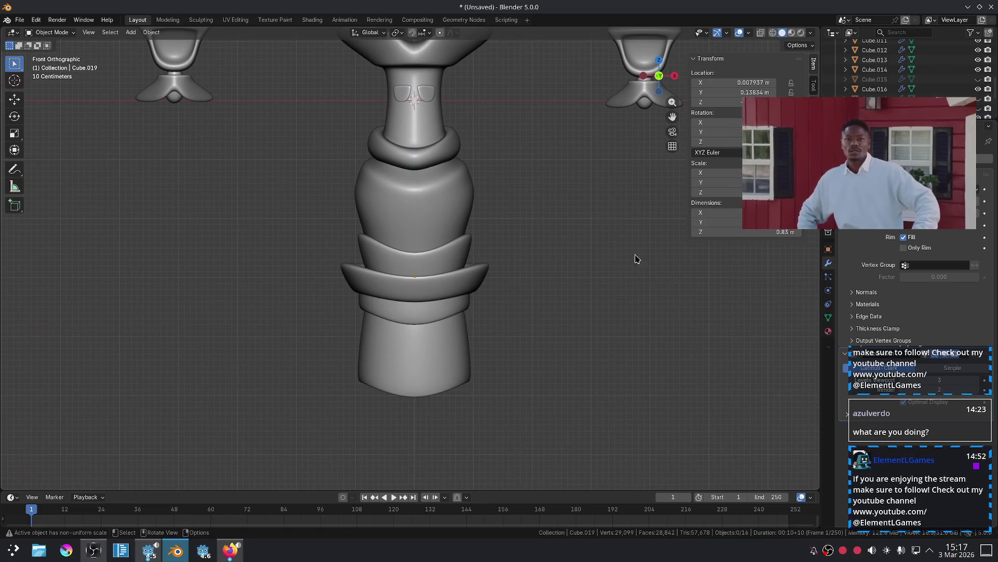
scroll(567, 265, "up", 1)
left_click(507, 279)
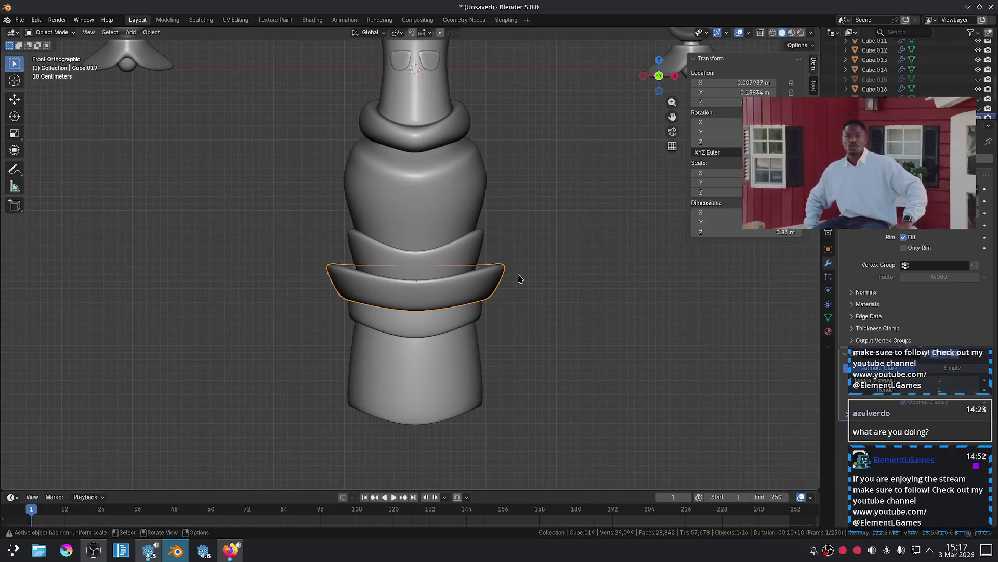
key("s")
left_click(547, 270)
left_click(591, 280)
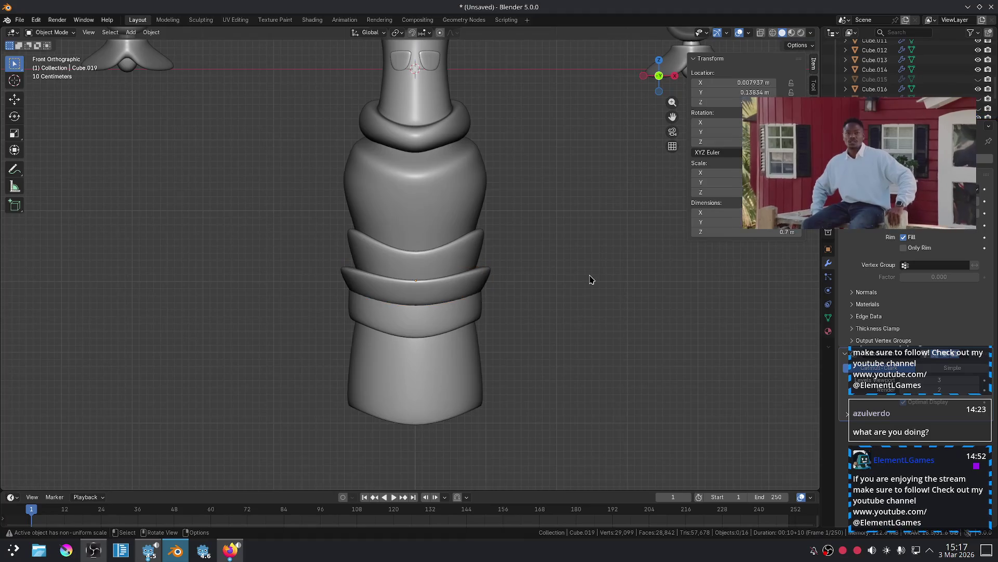
scroll(559, 280, "down", 1)
scroll(490, 285, "up", 4)
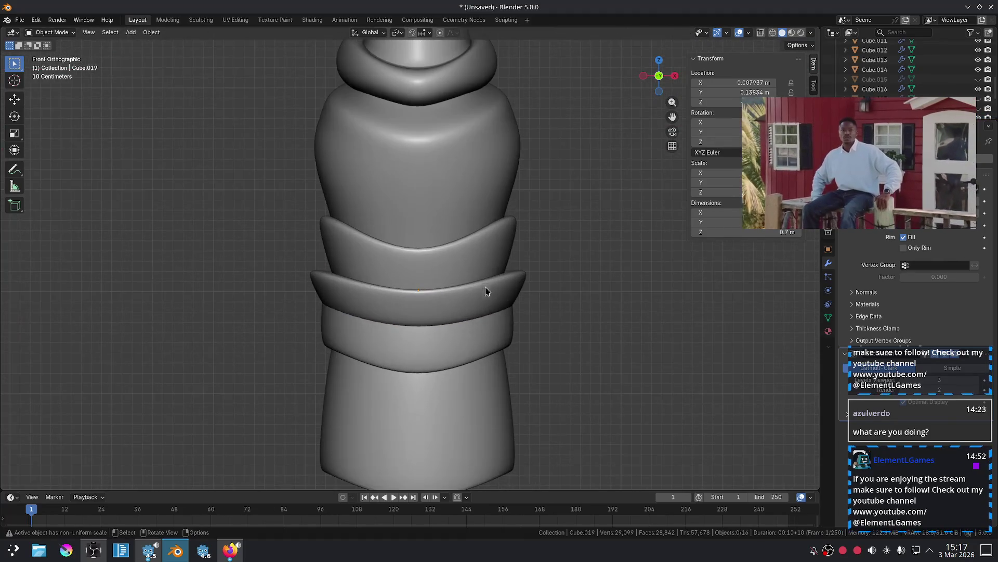
left_click(488, 286)
key("g")
key("z")
left_click(486, 286)
left_click(589, 286)
left_click(506, 287)
key("g")
key("z")
left_click(506, 286)
left_click(607, 297)
scroll(607, 297, "down", 5)
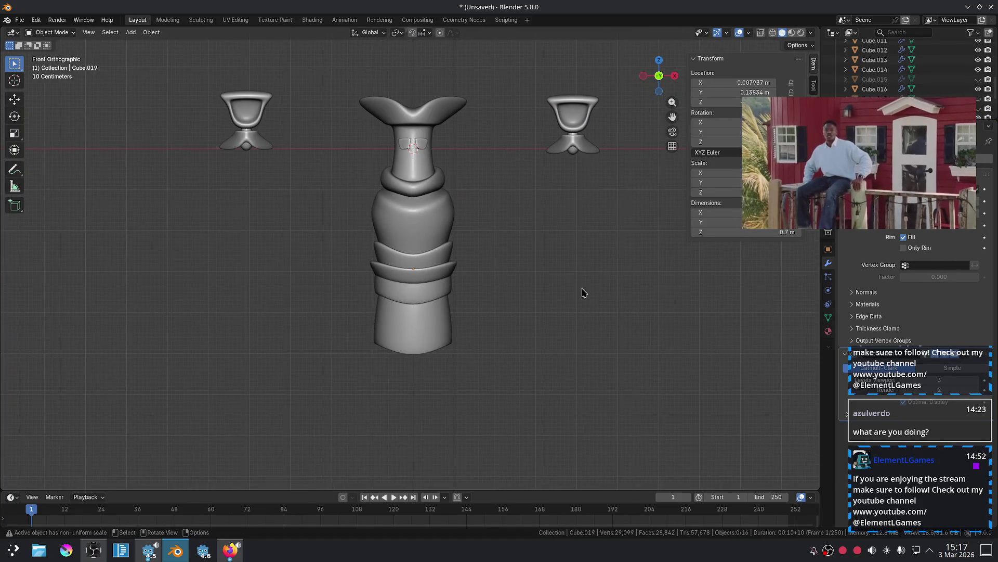
scroll(560, 296, "up", 5)
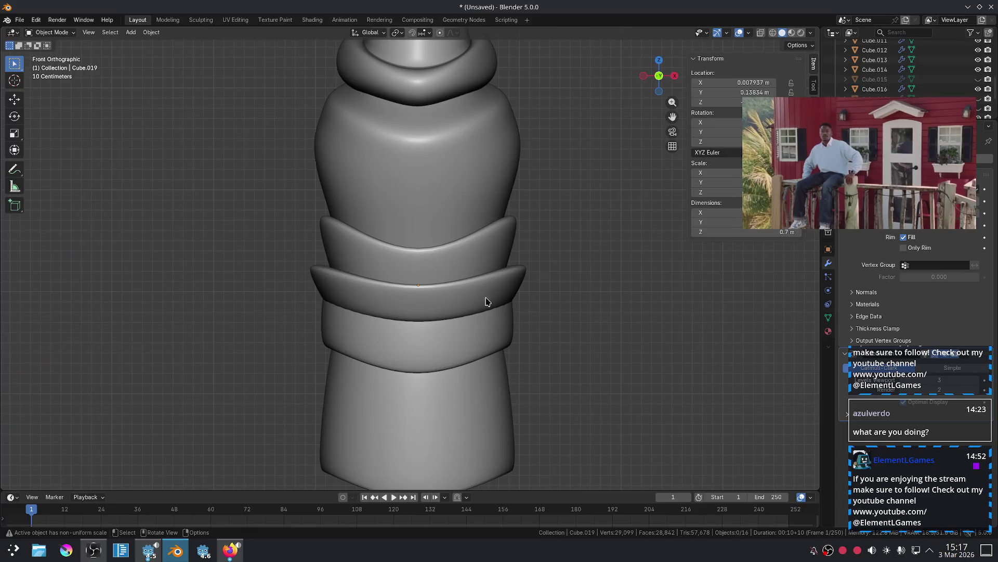
left_click(486, 299)
key("Tab")
left_click(472, 317, "alt")
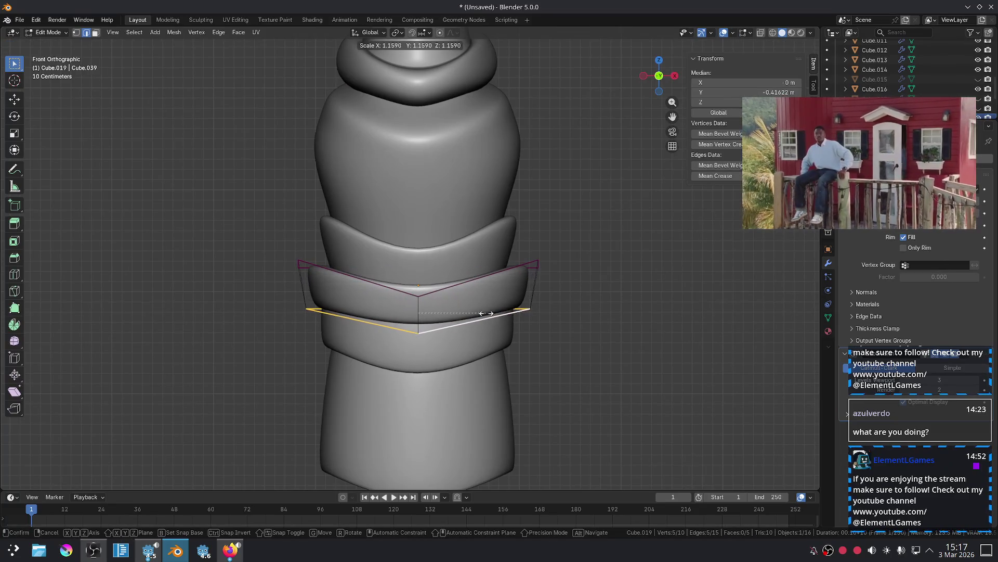
key("Tab")
left_click(574, 311)
scroll(575, 311, "down", 4)
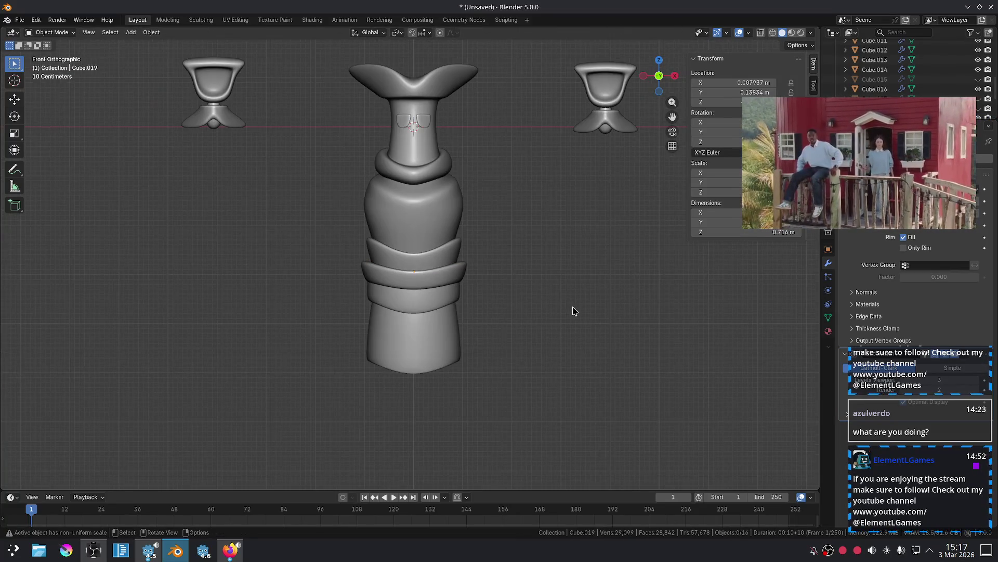
scroll(575, 311, "down", 2)
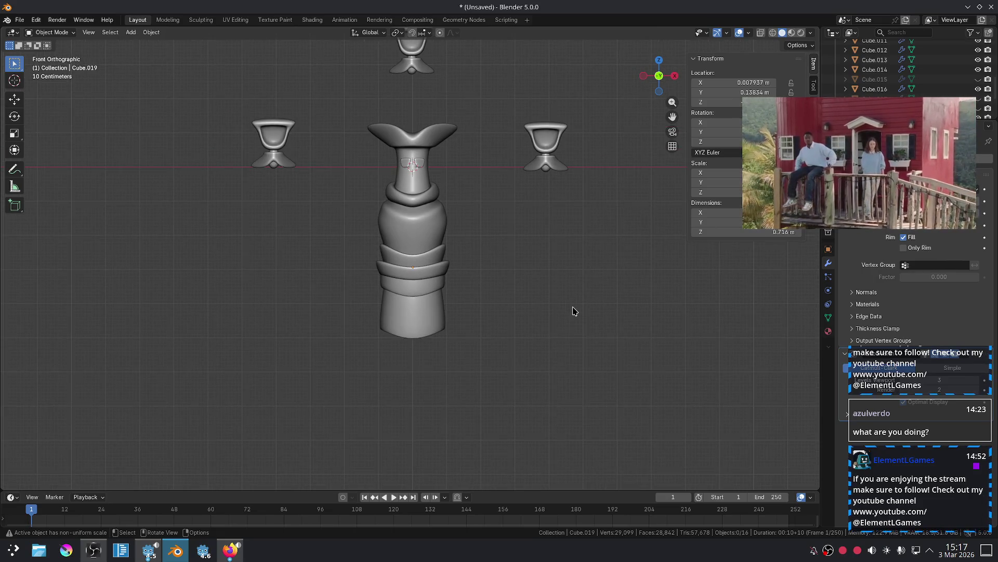
scroll(542, 293, "up", 2)
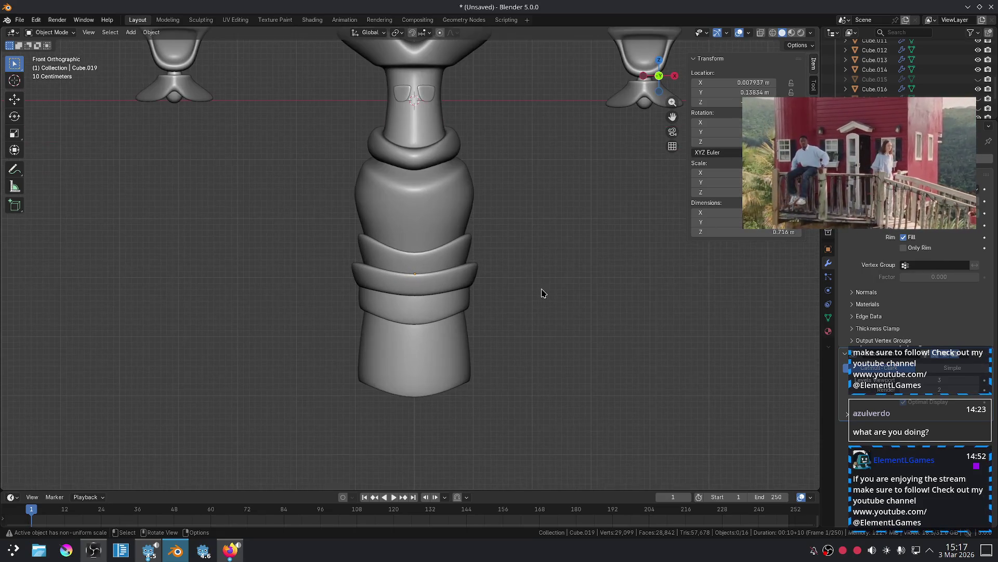
Move the torso band under the collar vertically to a new height.
left_click(444, 276)
key("g")
key("z")
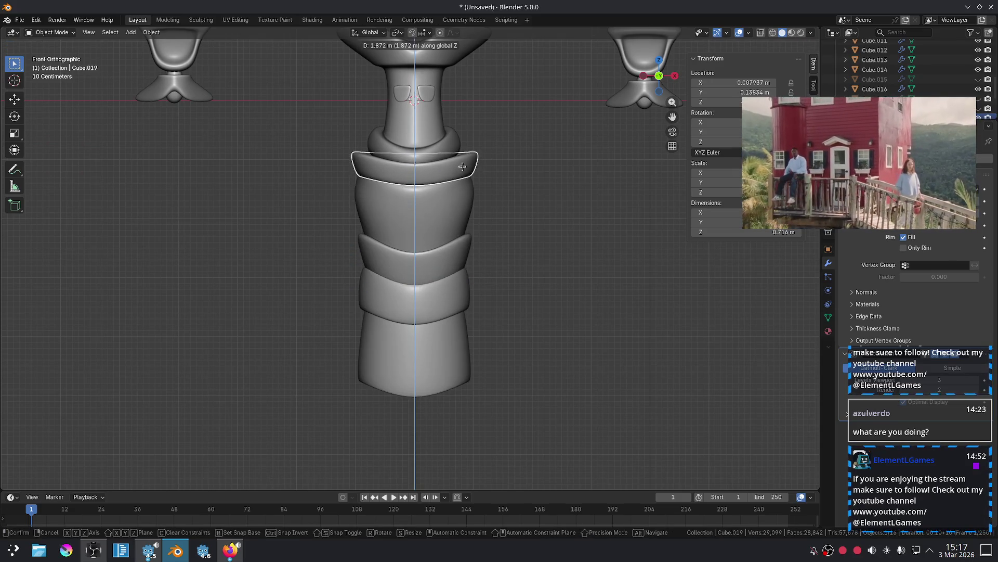
left_click(462, 166)
left_click(526, 183)
left_click(473, 173)
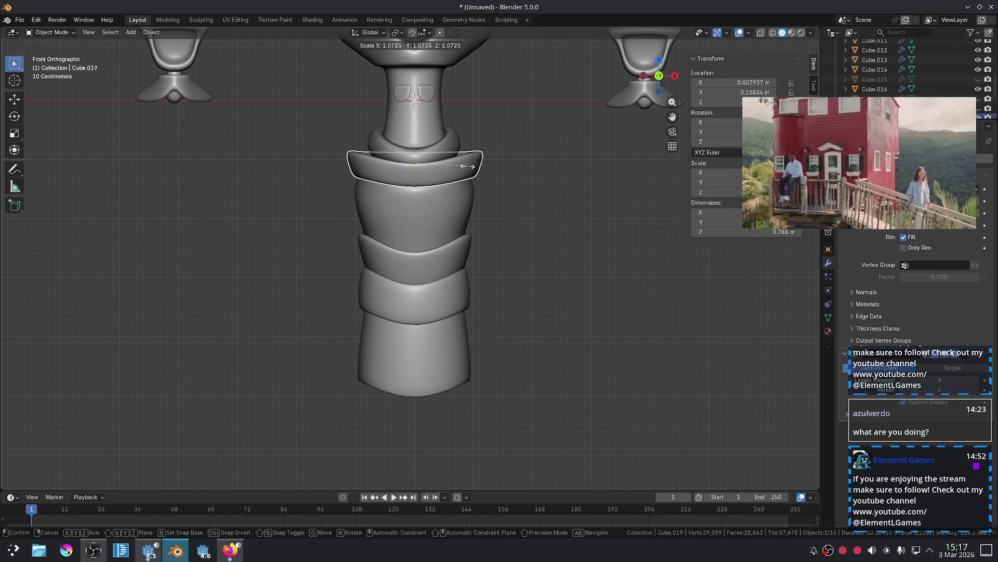
left_click(530, 185)
scroll(494, 172, "up", 1)
Shrink the top band slightly and scale its mesh edges.
left_click(494, 171)
key("s")
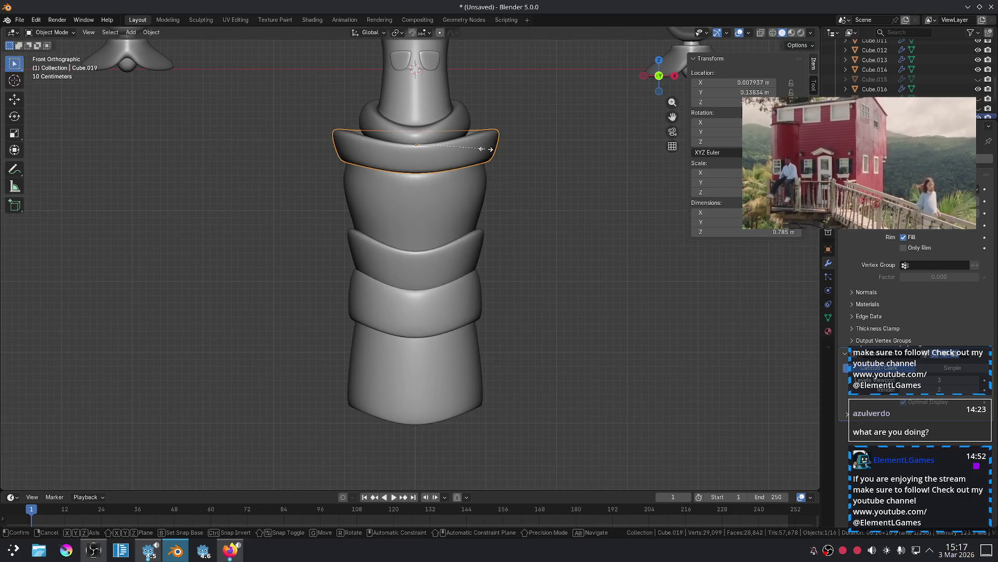
left_click(551, 182)
left_click(553, 182)
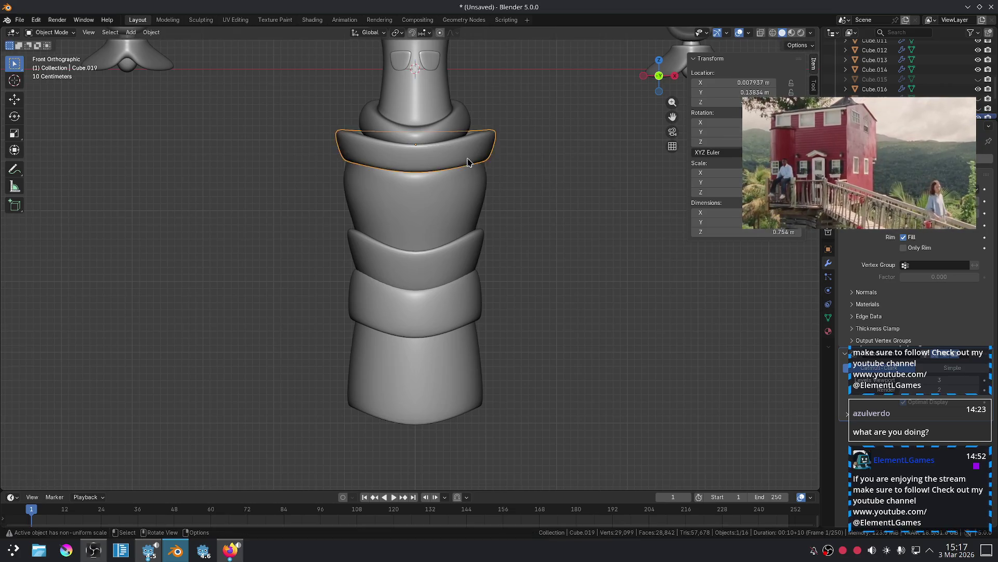
key("Tab")
key("s")
left_click(541, 183)
key("Tab")
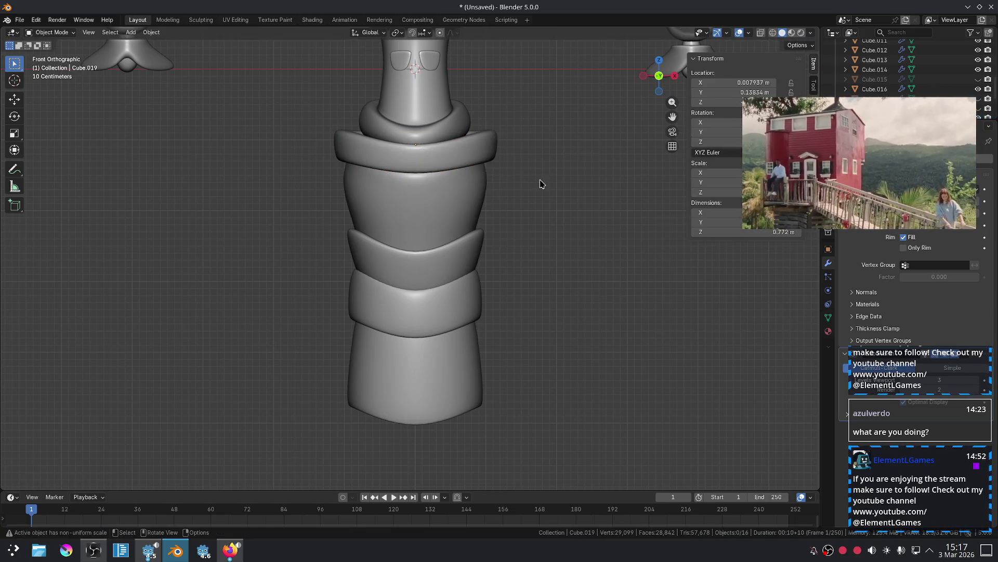
Shrink the top band to make it narrower.
left_click(496, 142)
key("s")
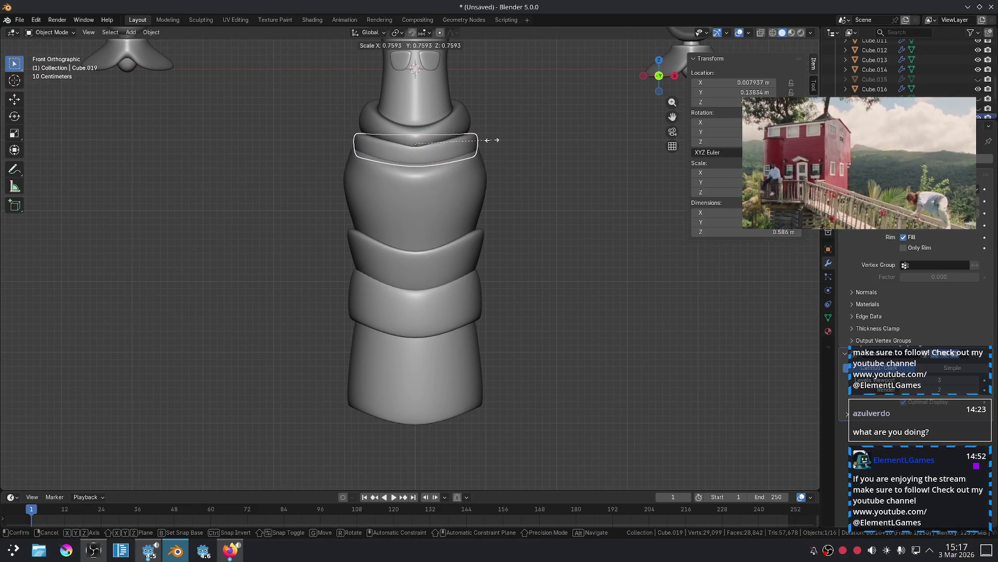
left_click(529, 152)
left_click(529, 152)
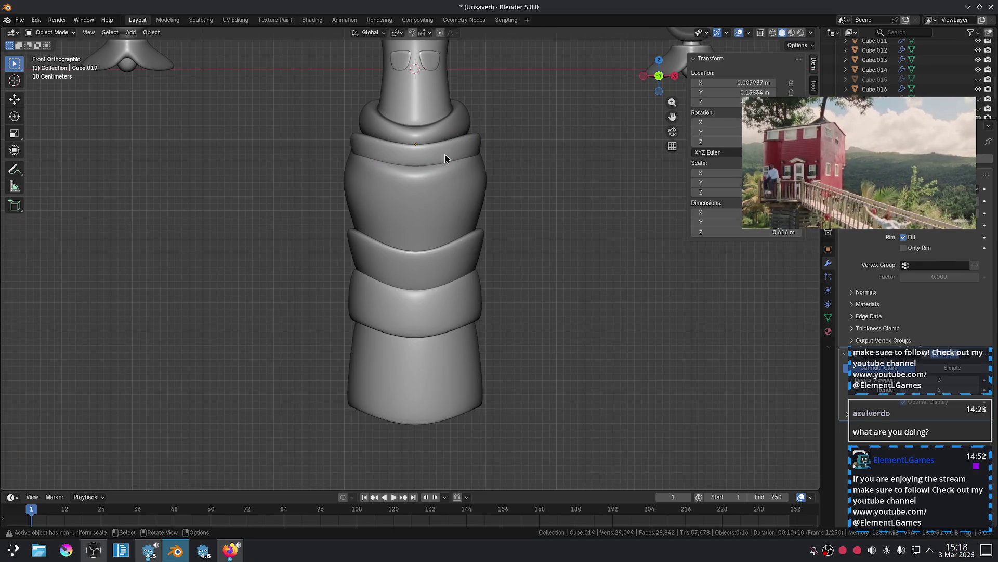
key("Tab")
Shift the top band's front centre edge front-to-back to adjust its depth.
left_click(414, 159)
key("g")
key("z")
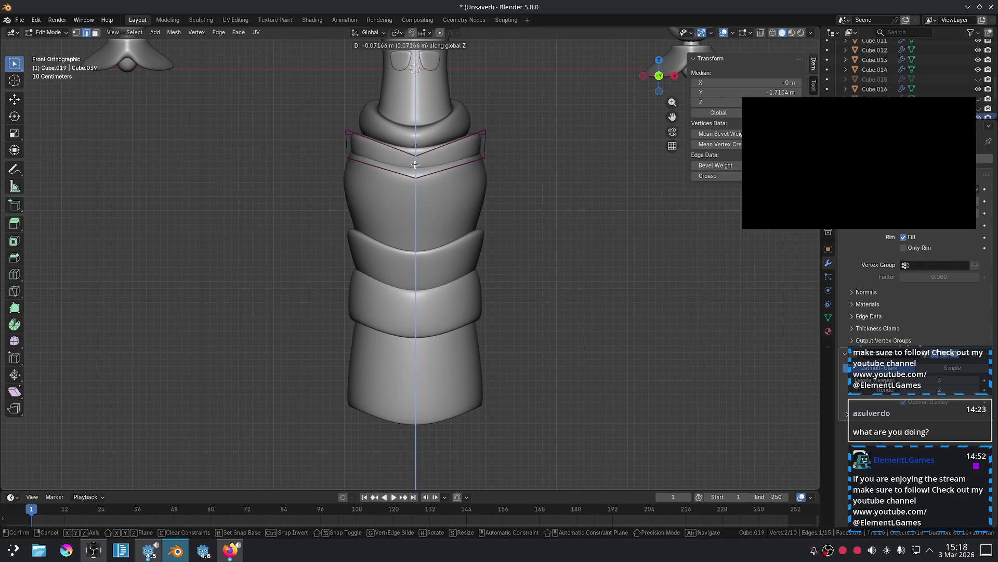
middle_click_drag(418, 162, 486, 167, "alt")
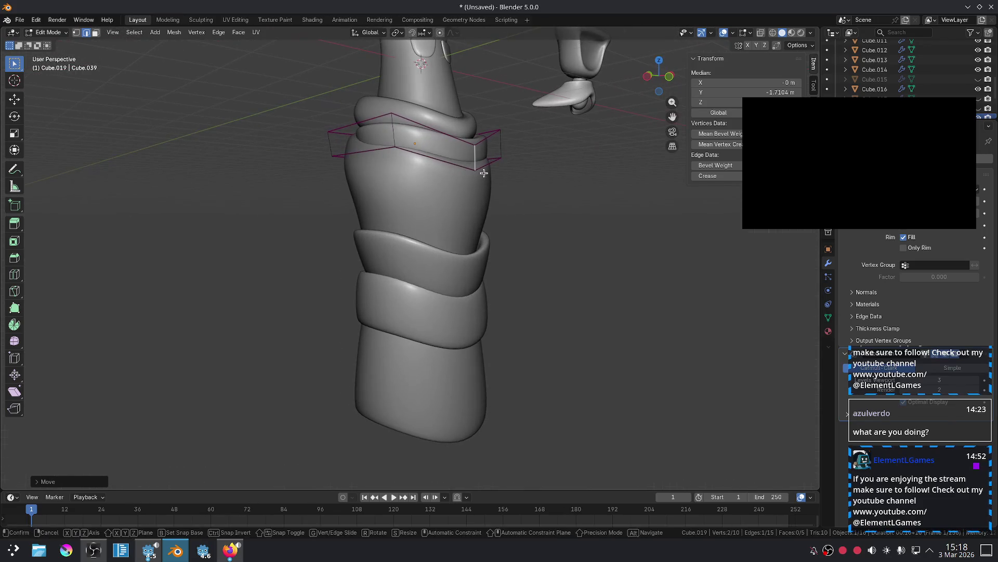
key("x")
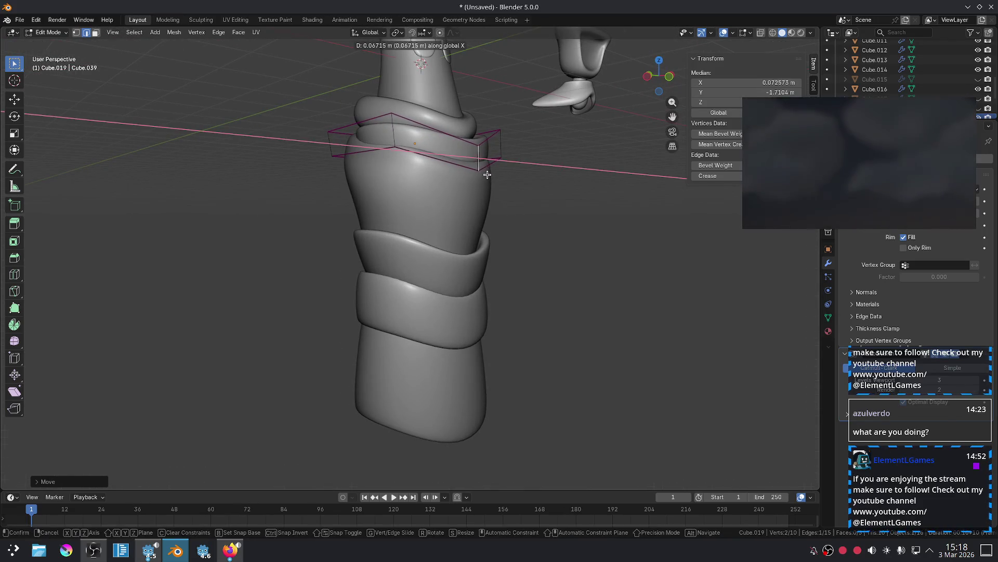
key("y")
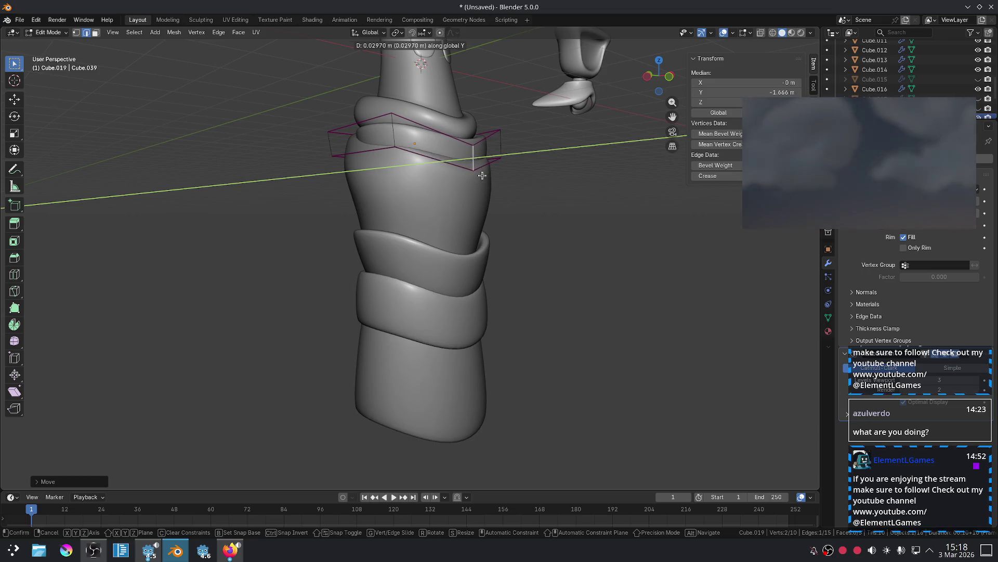
left_click(484, 177)
key("KP_1")
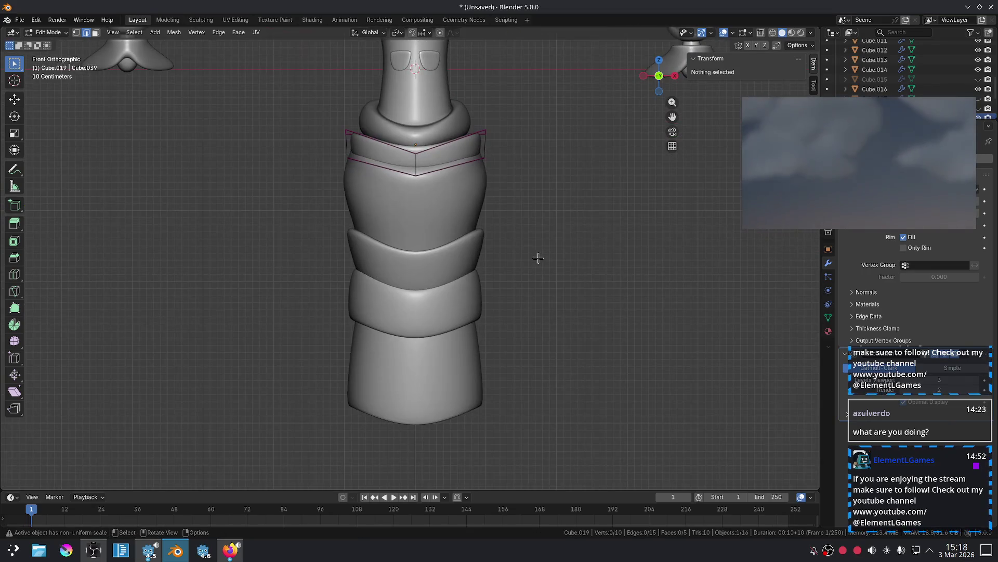
key("Tab")
scroll(559, 235, "down", 2)
scroll(520, 208, "up", 2)
Enlarge the top band again in two scaling passes.
left_click(468, 148)
key("s")
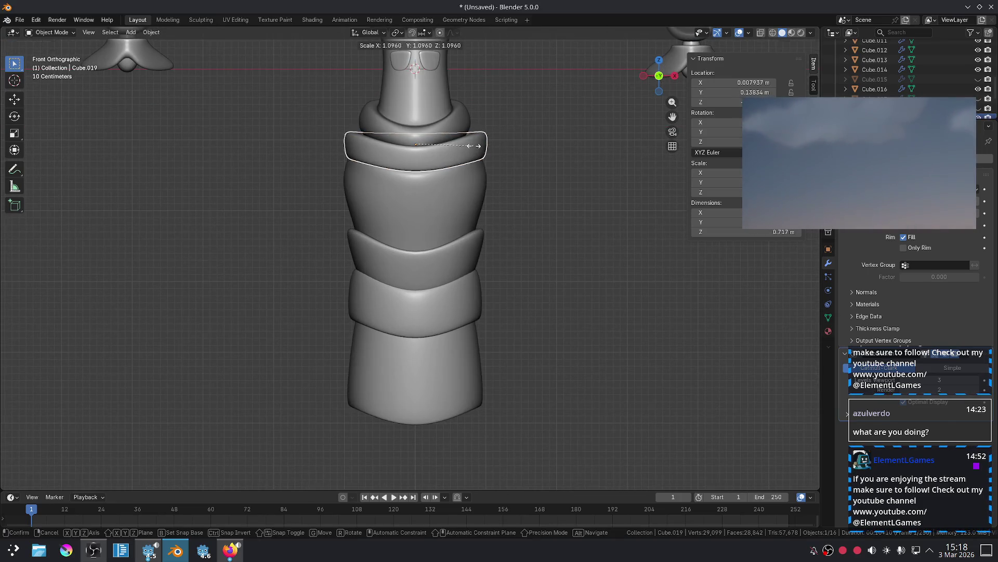
left_click(479, 146)
left_click(581, 172)
scroll(557, 179, "down", 2)
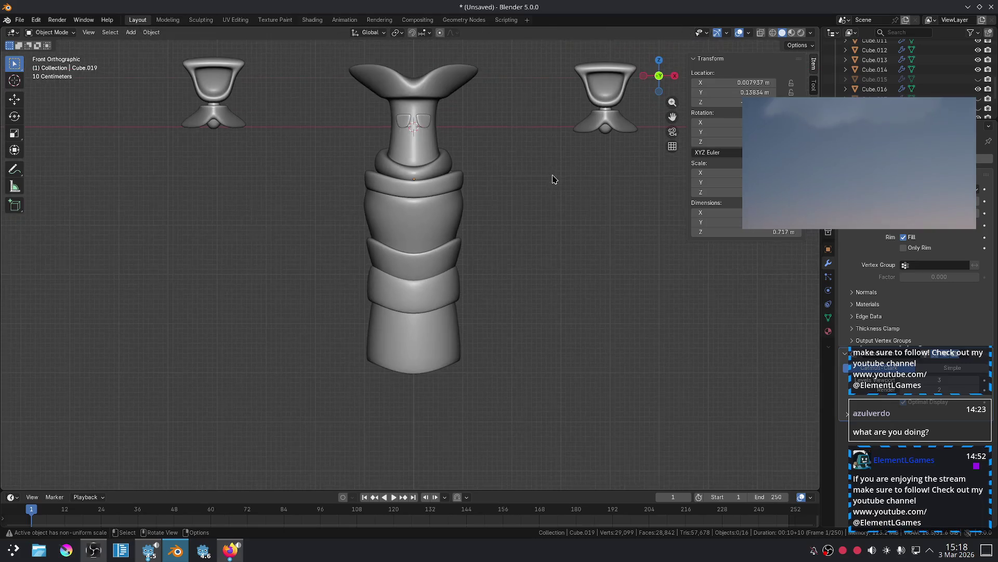
scroll(520, 179, "up", 4)
key("s")
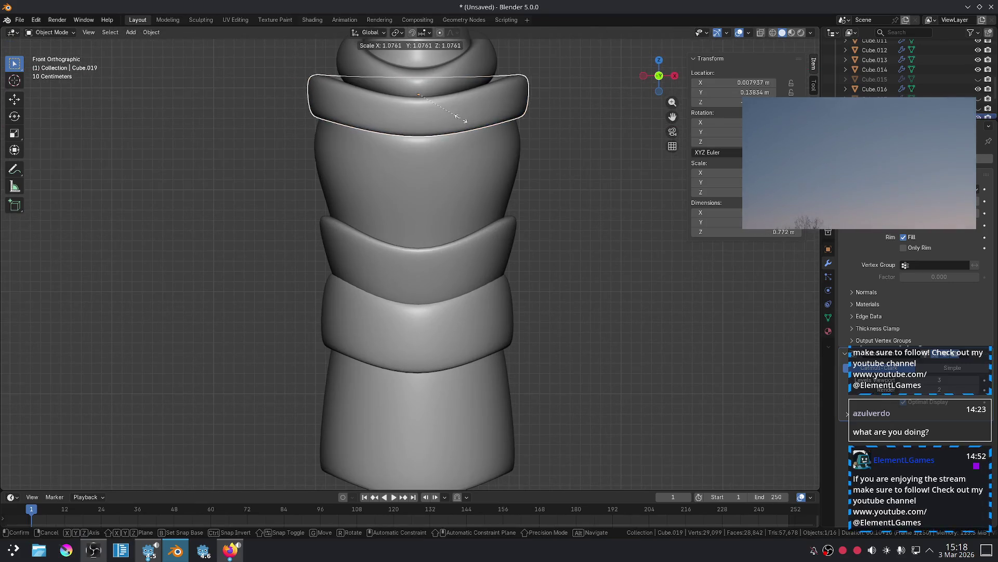
left_click(541, 141)
left_click(559, 148)
scroll(485, 163, "down", 3)
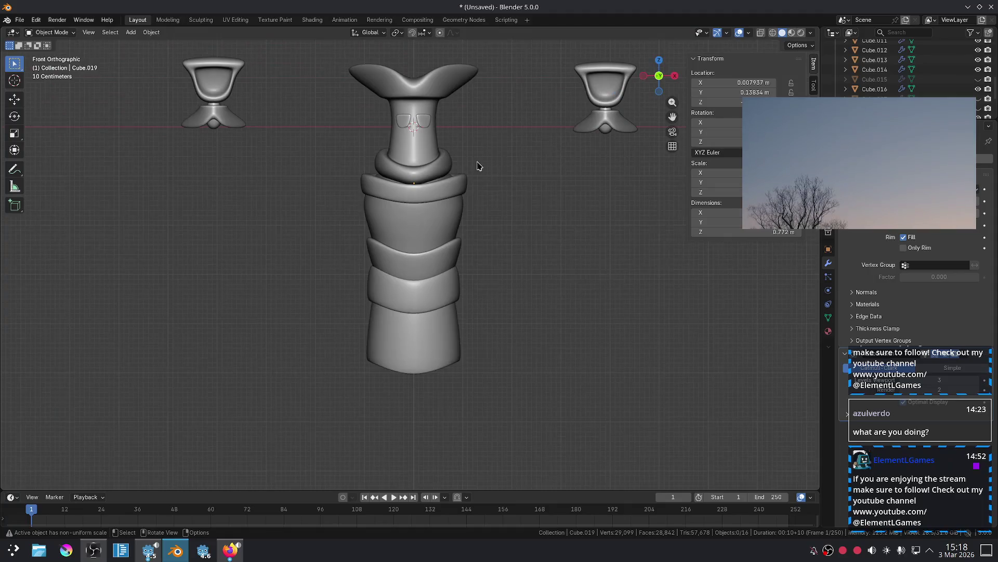
scroll(479, 163, "up", 2)
Raise the top band's upper edge loop vertically.
left_click(474, 152)
key("Tab")
left_click(464, 148, "alt")
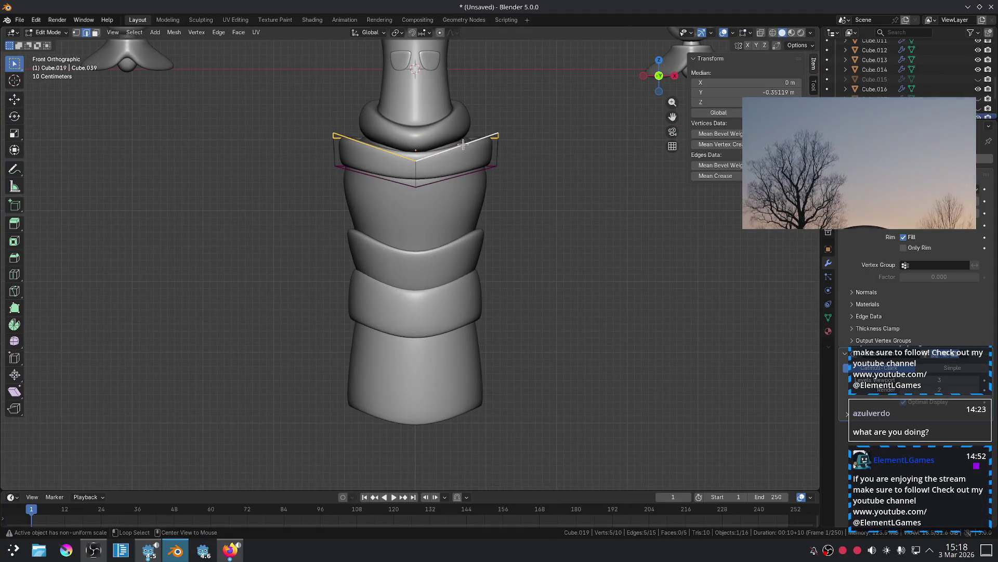
key("g")
key("z")
left_click(461, 140)
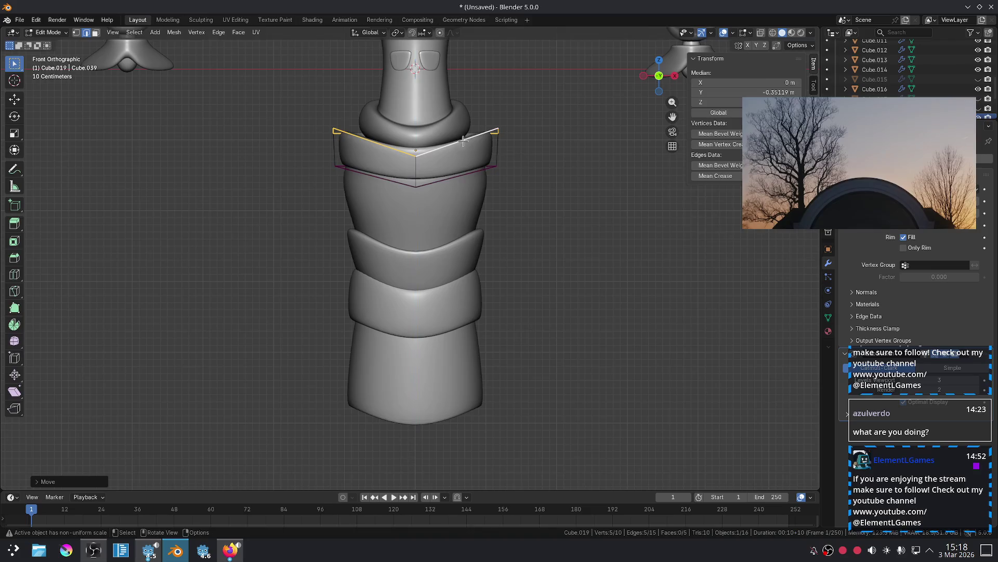
key("Tab")
left_click(530, 172)
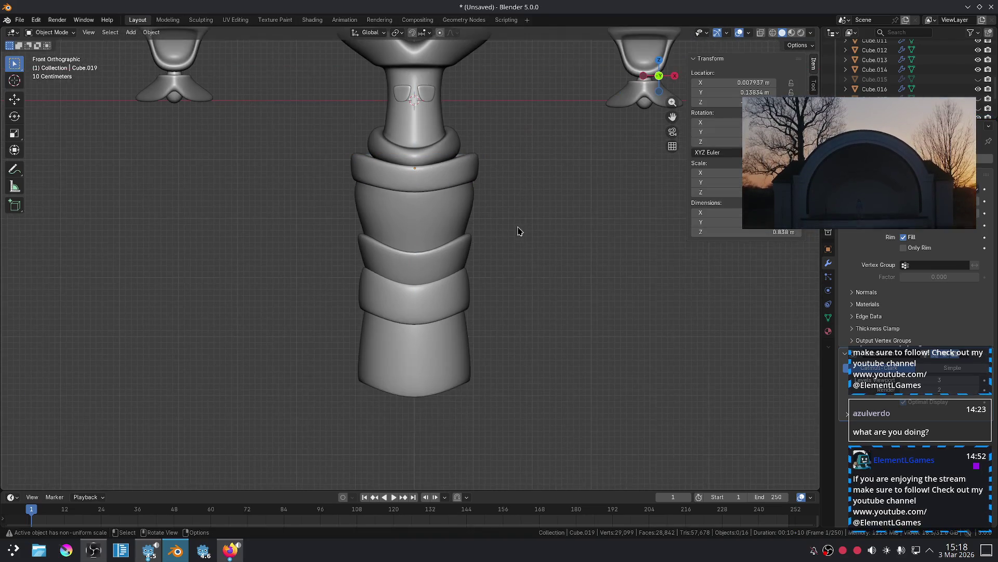
scroll(474, 183, "up", 2)
Widen the top band's lower edge loop.
left_click(490, 134)
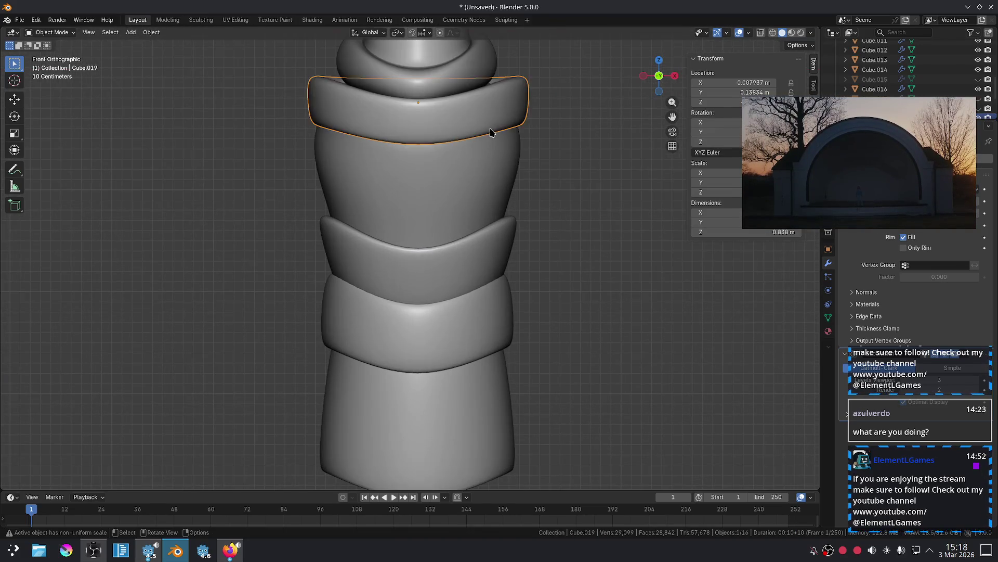
key("Tab")
left_click(502, 135, "alt")
key("s")
left_click(515, 137)
key("Tab")
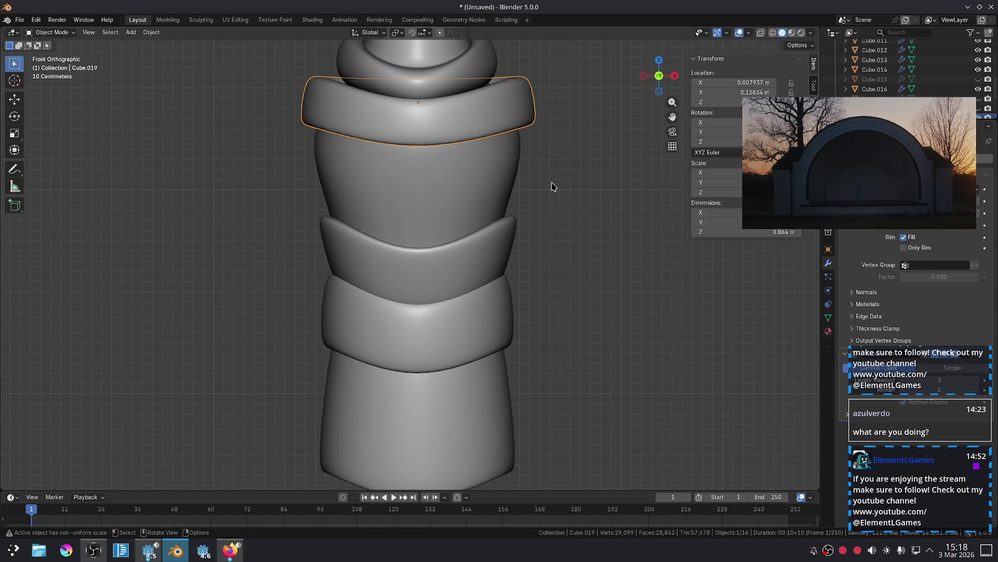
left_click(553, 185)
scroll(553, 185, "down", 4)
scroll(487, 128, "up", 3)
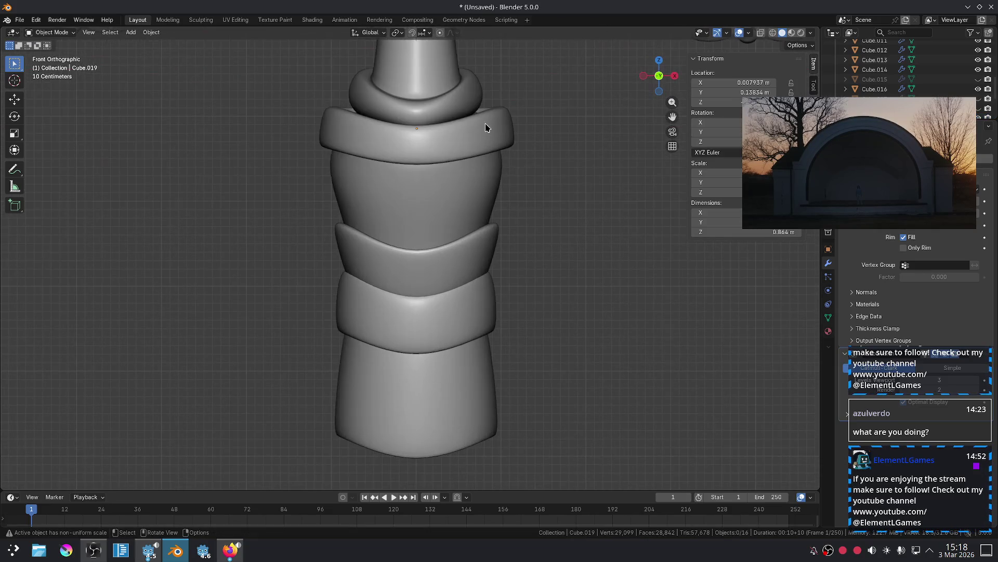
Shrink the top band's top edge loop, viewed from above.
key("Tab")
mouse_move(520, 130)
middle_mouse_down()
mouse_move(513, 117)
mouse_move(497, 159)
middle_mouse_up()
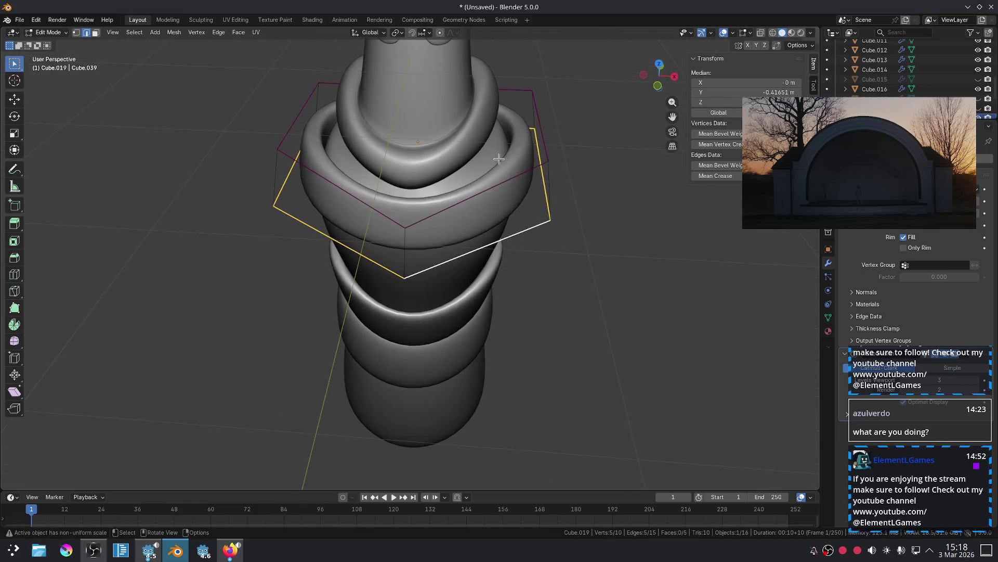
left_click(561, 116, "alt")
key("s")
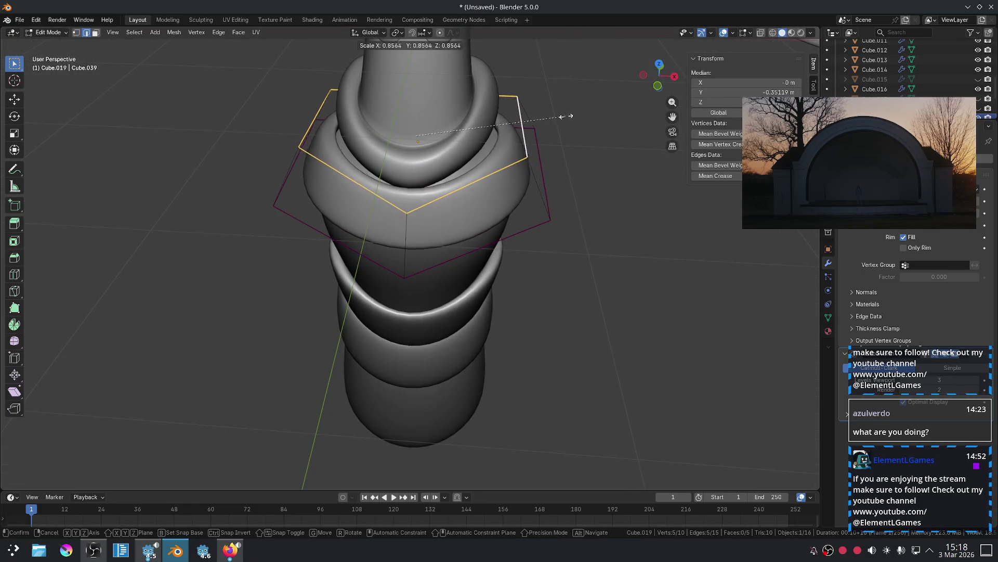
left_click(624, 145)
key("Tab")
left_click(640, 156)
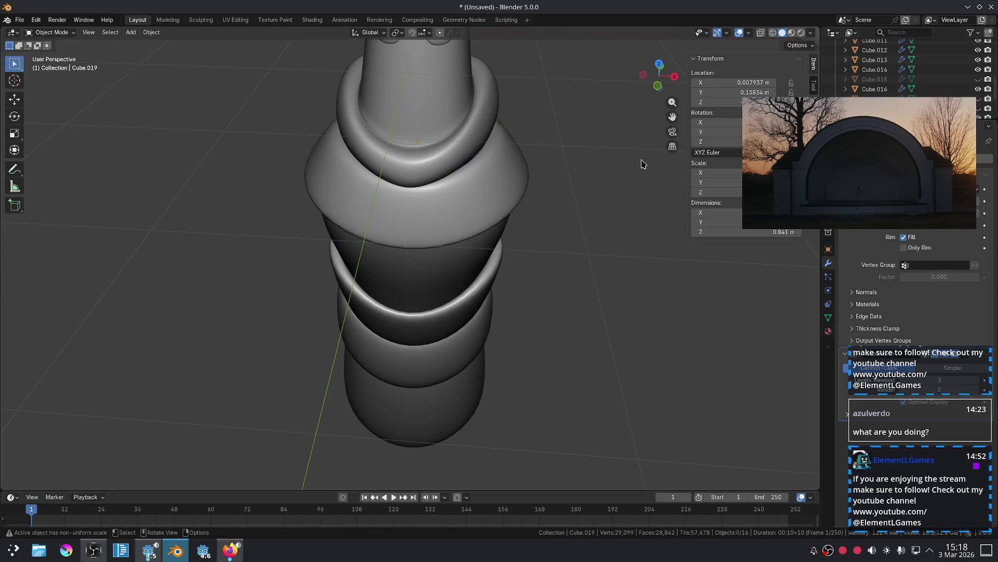
key("KP_1")
scroll(574, 151, "down", 2)
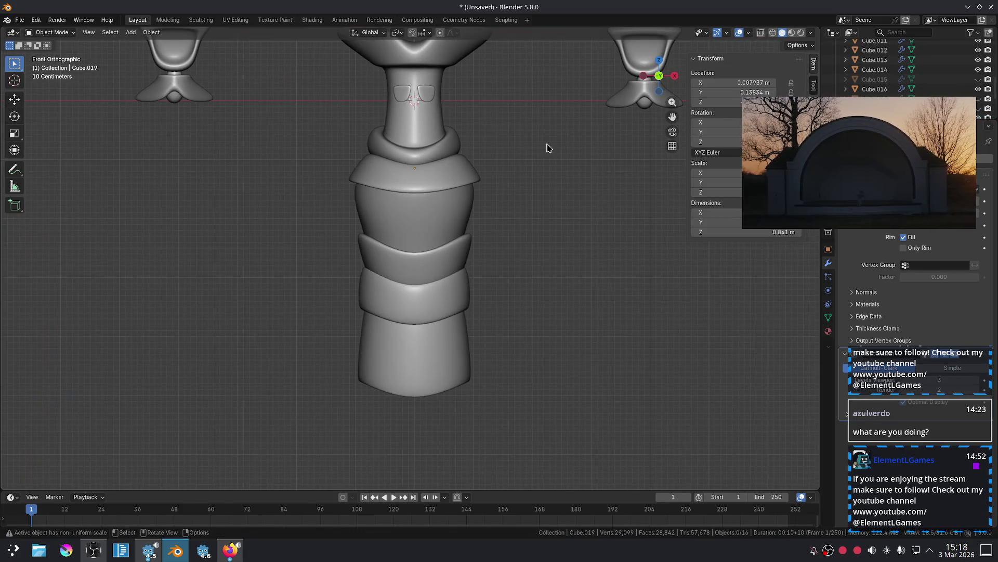
scroll(529, 163, "up", 1)
Move the shoulder piece vertically to sit beneath the collar.
left_click(475, 161)
key("g")
key("z")
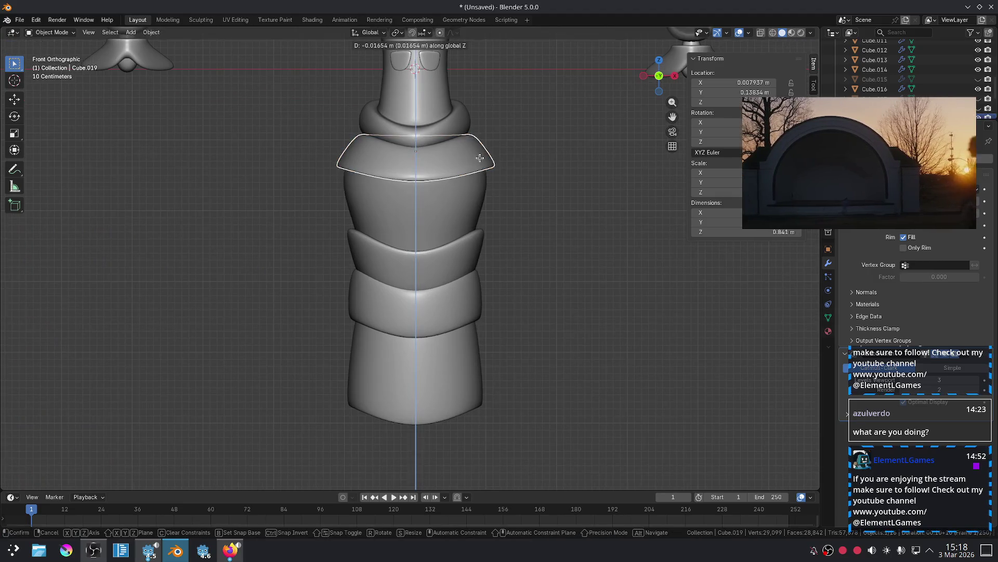
left_click(481, 159)
left_click(540, 217)
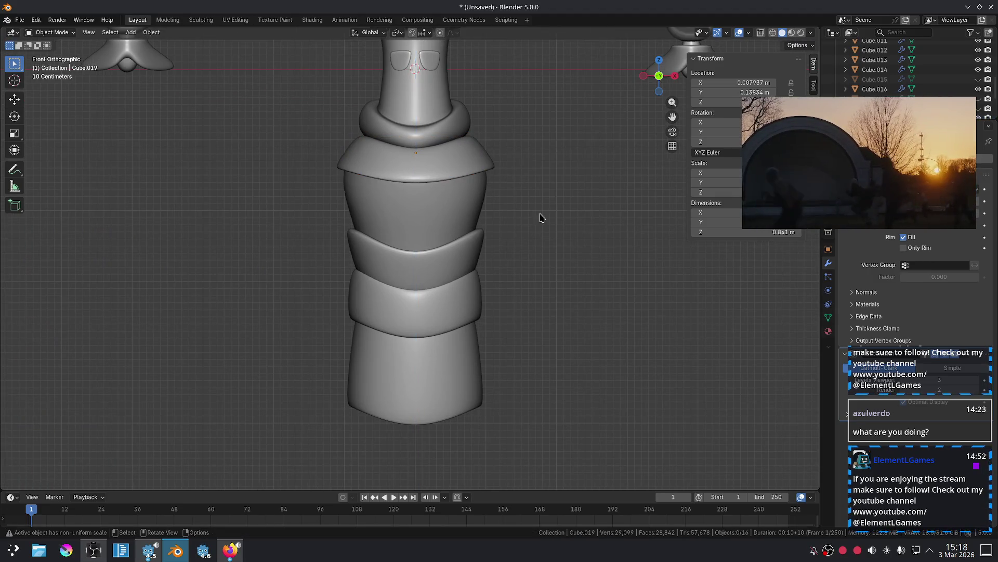
scroll(568, 189, "down", 2)
scroll(461, 160, "up", 5)
Check the shoulder piece's fit by briefly hiding it, then recenter the torso in front view.
mouse_move(461, 161)
middle_mouse_down()
mouse_move(469, 123)
mouse_move(443, 217)
mouse_move(457, 208)
mouse_move(479, 229)
middle_mouse_up()
left_click(506, 224)
key("Tab")
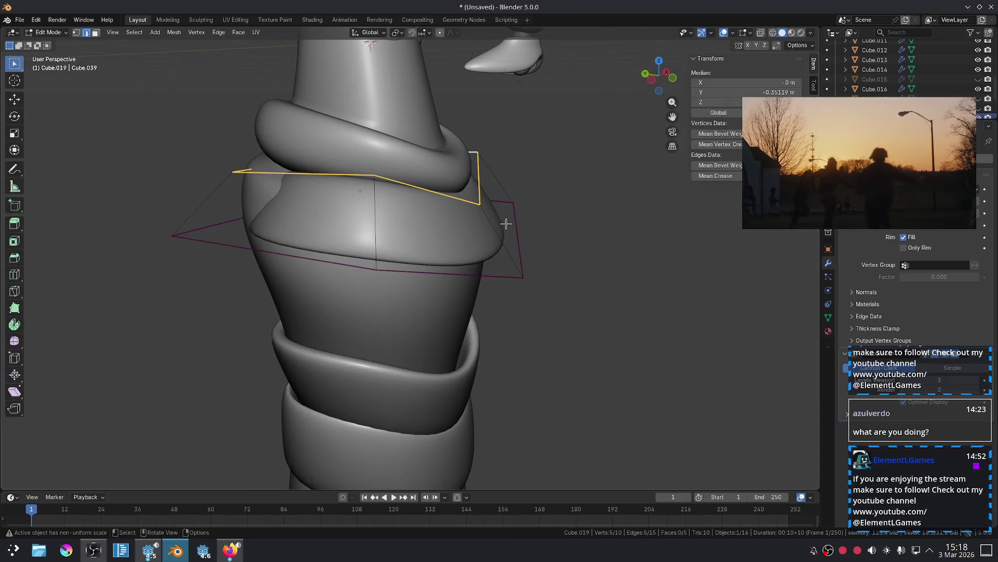
key("Tab")
key("KP_1")
scroll(569, 203, "down", 3)
scroll(547, 236, "up", 1)
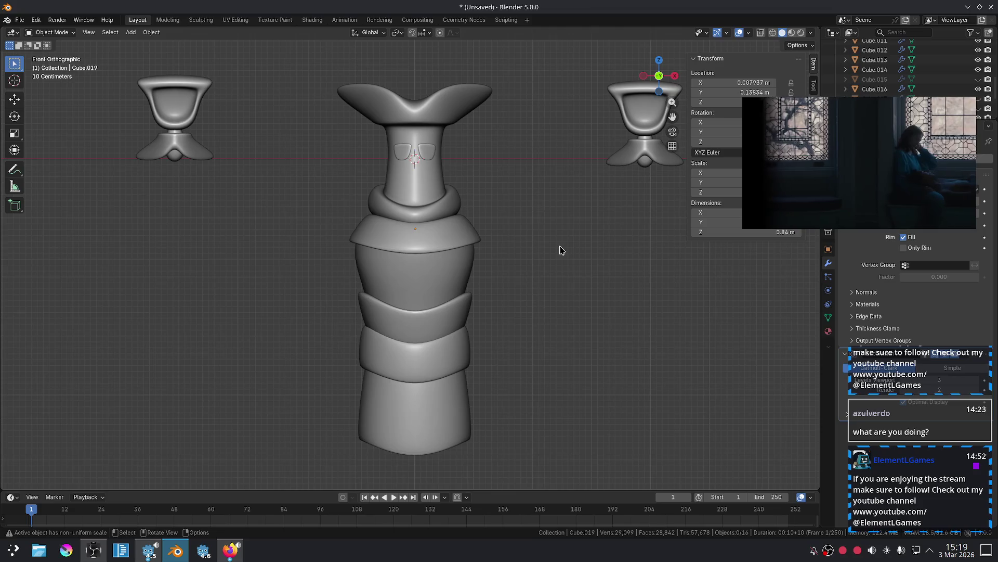
key("h")
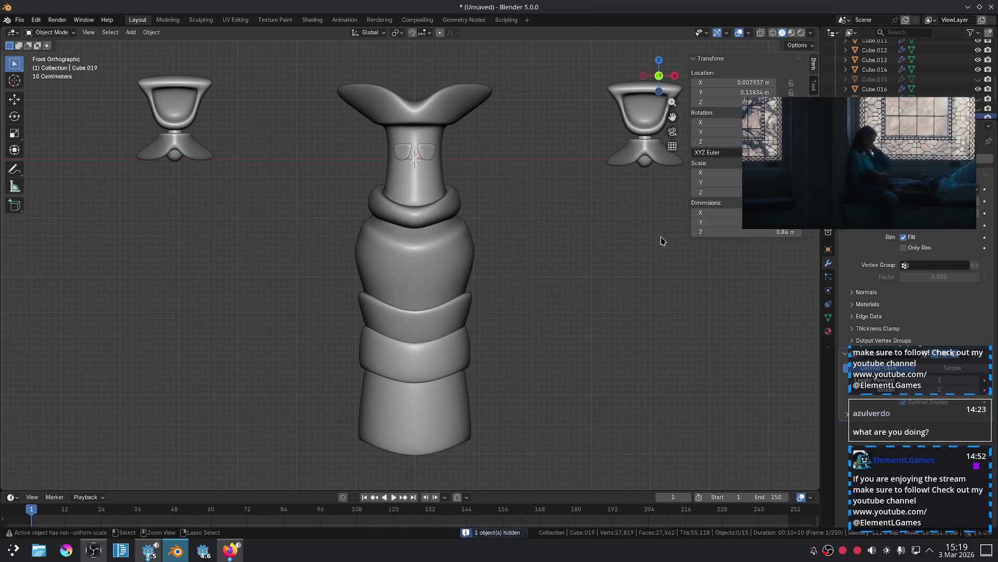
key("ctrl+z")
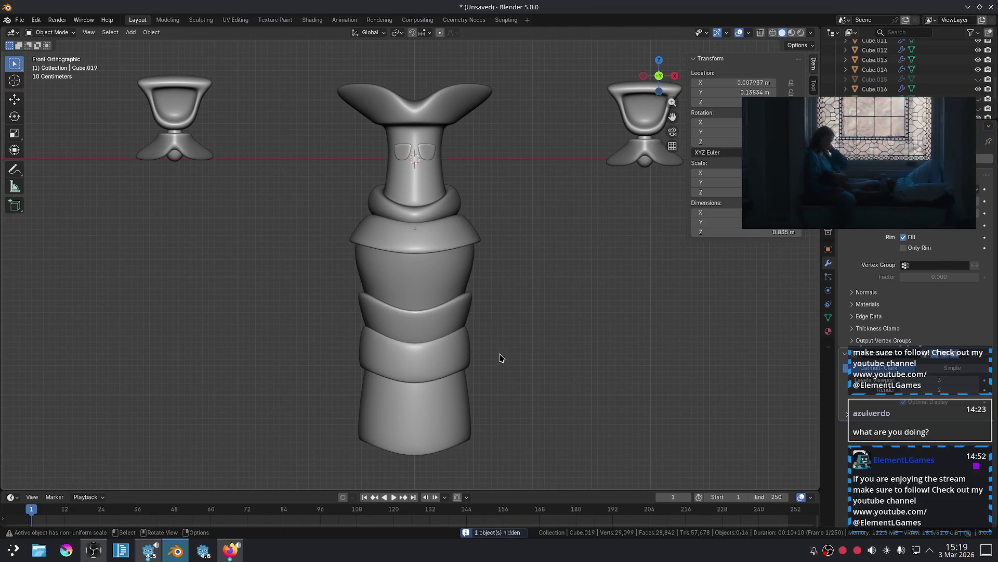
scroll(550, 340, "up", 1)
mouse_move(531, 377)
middle_mouse_down("shift")
mouse_move(535, 283)
mouse_move(528, 304)
middle_mouse_up("shift")
key("Tab")
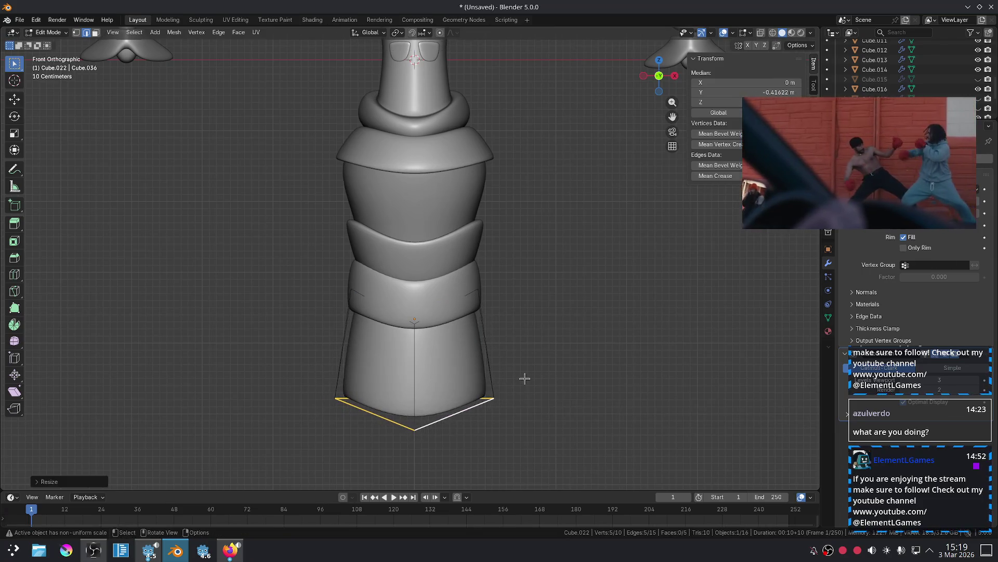
Add a loop cut across the lower body of the lowest torso piece.
key("ctrl+r")
left_click(494, 370)
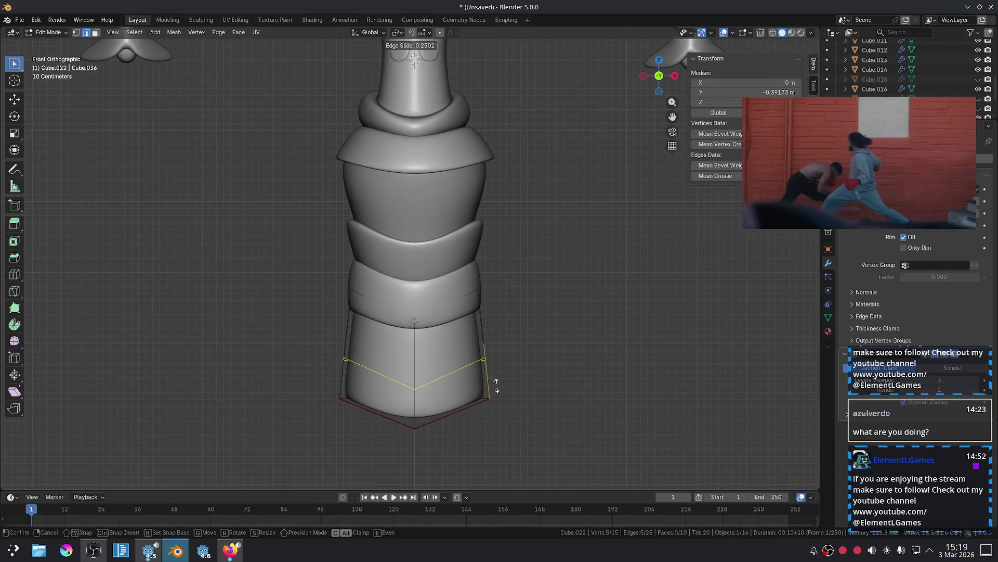
left_click(497, 385)
Scale the lowest piece's bottom loop to reshape the skirt hem.
left_click(462, 411, "alt")
key("s")
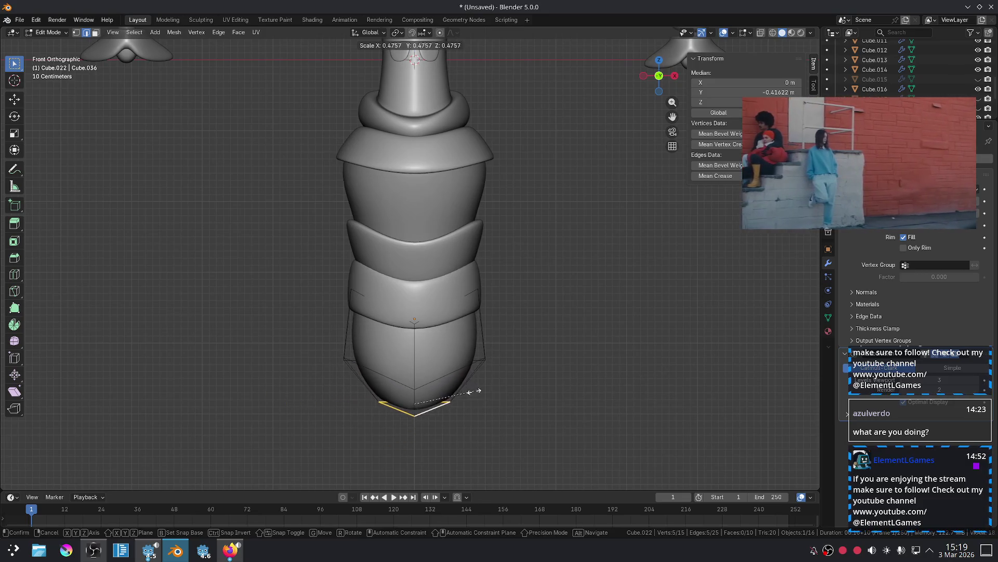
left_click(581, 389)
key("Tab")
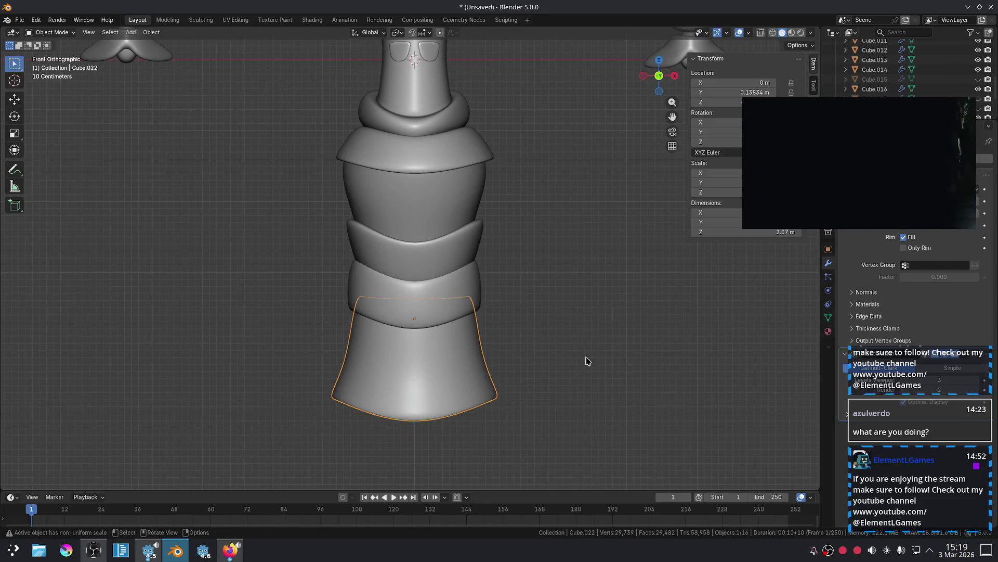
left_click(588, 360)
scroll(588, 360, "down", 3)
key("Tab")
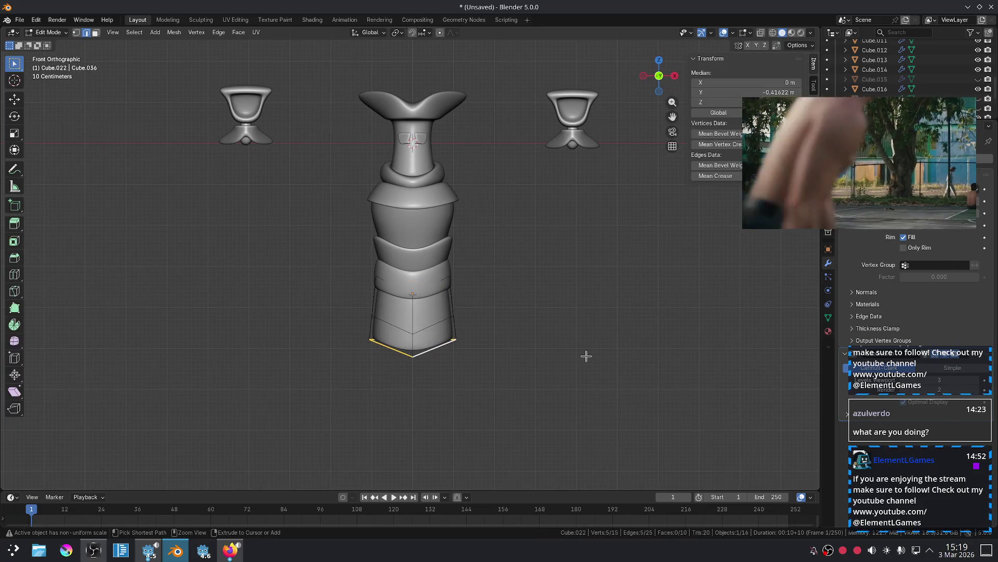
key("Tab")
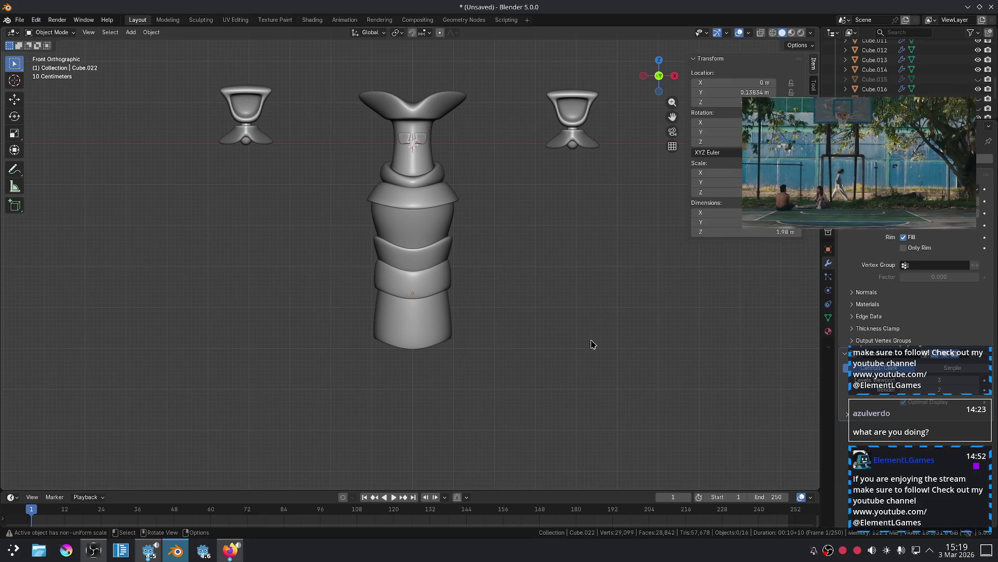
scroll(390, 160, "up", 5)
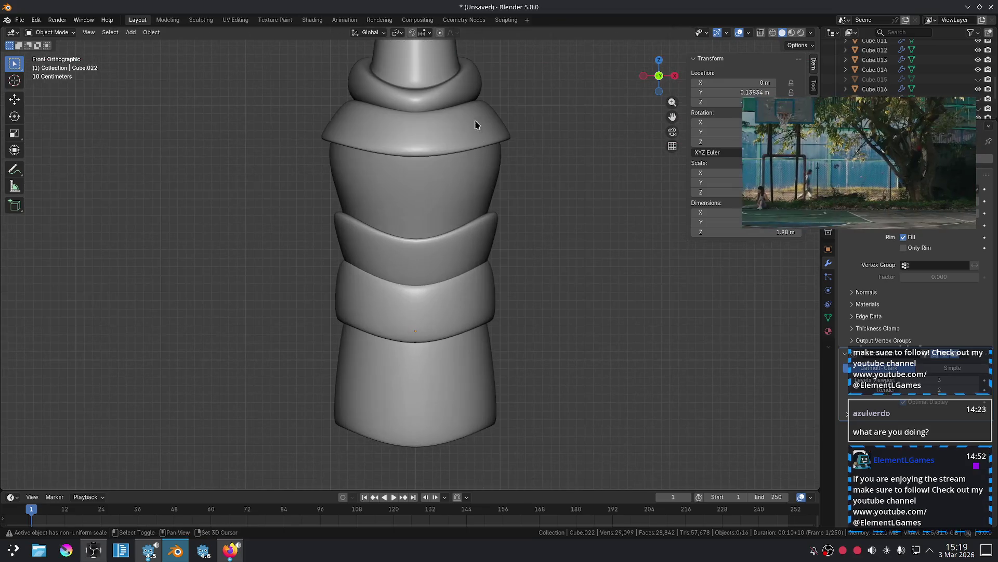
Move one corner of the shoulder piece's cage to reshape it.
scroll(479, 127, "up", 3)
left_click(493, 318)
key("Tab")
mouse_move(493, 319)
middle_mouse_down()
mouse_move(525, 301)
mouse_move(565, 304)
middle_mouse_up()
left_click(526, 297)
key("g")
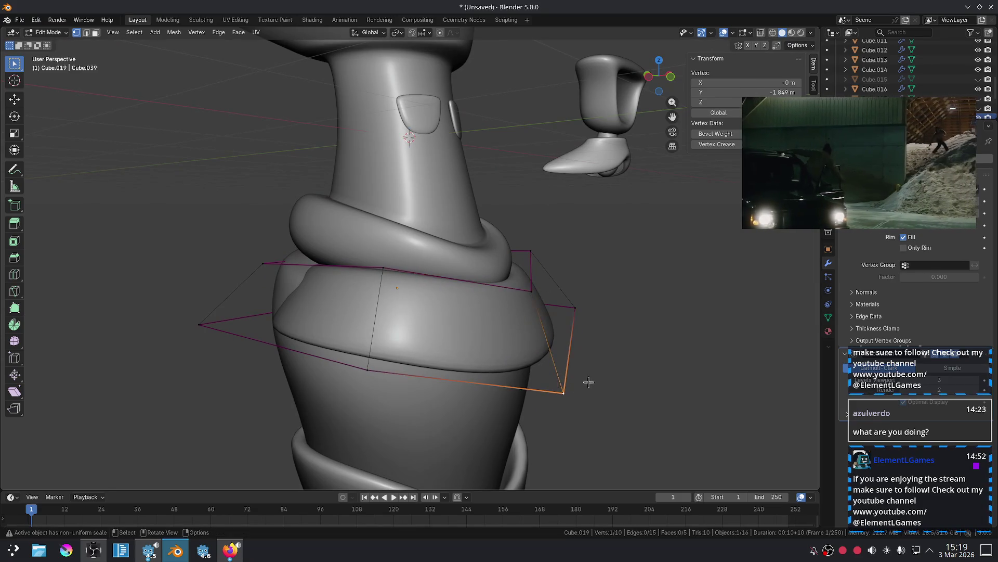
middle_click_drag(590, 384, 591, 356, "alt")
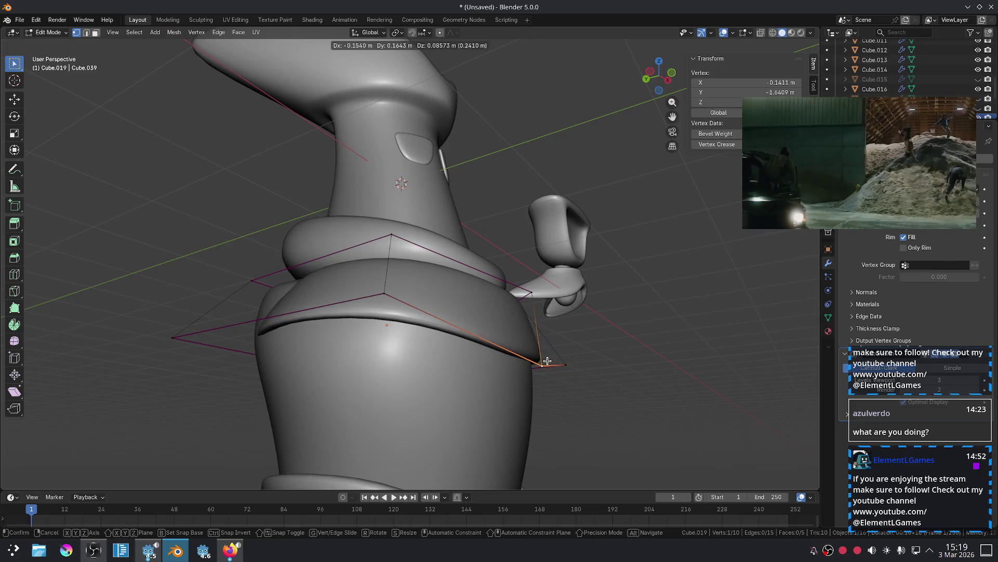
left_click(584, 372)
key("Tab")
key("KP_1")
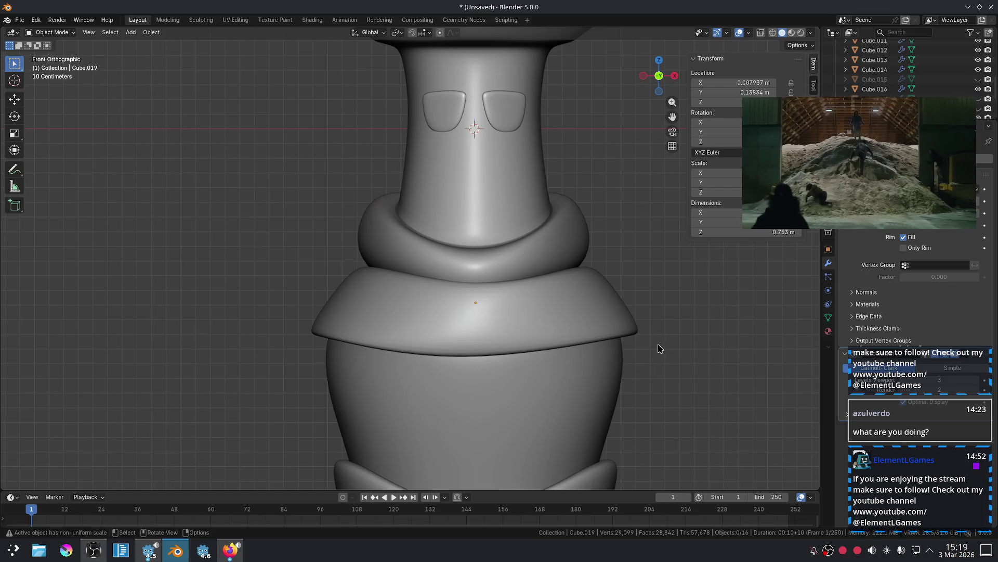
Shift a side face of the shoulder cage along the Y axis.
left_click(624, 326)
mouse_move(624, 327)
middle_mouse_down()
mouse_move(700, 252)
mouse_move(658, 263)
mouse_move(616, 253)
mouse_move(450, 357)
mouse_move(504, 391)
middle_mouse_up()
key("Tab")
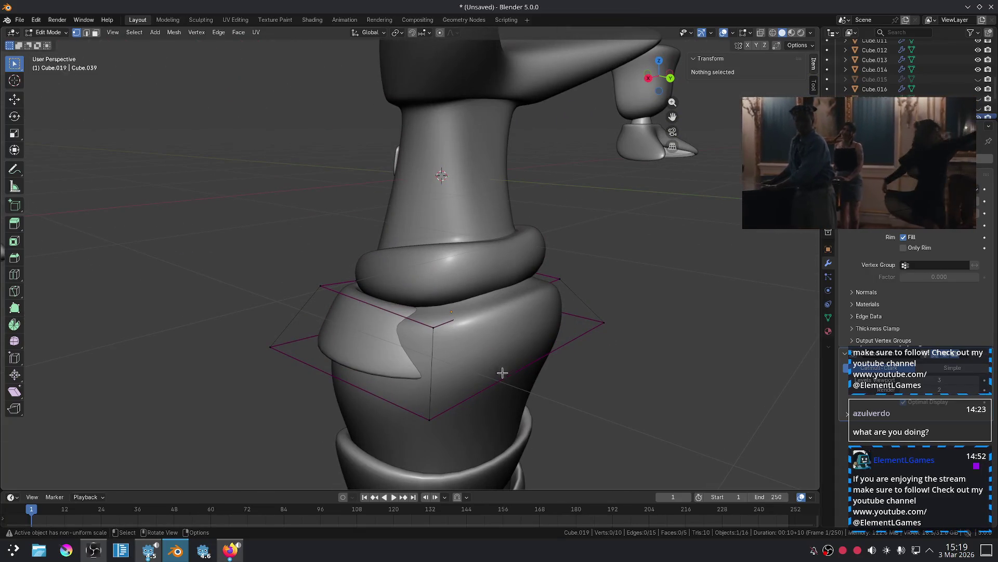
key("3")
left_click(489, 347)
mouse_move(492, 347)
middle_mouse_down()
mouse_move(529, 346)
mouse_move(526, 332)
middle_mouse_up()
key("g")
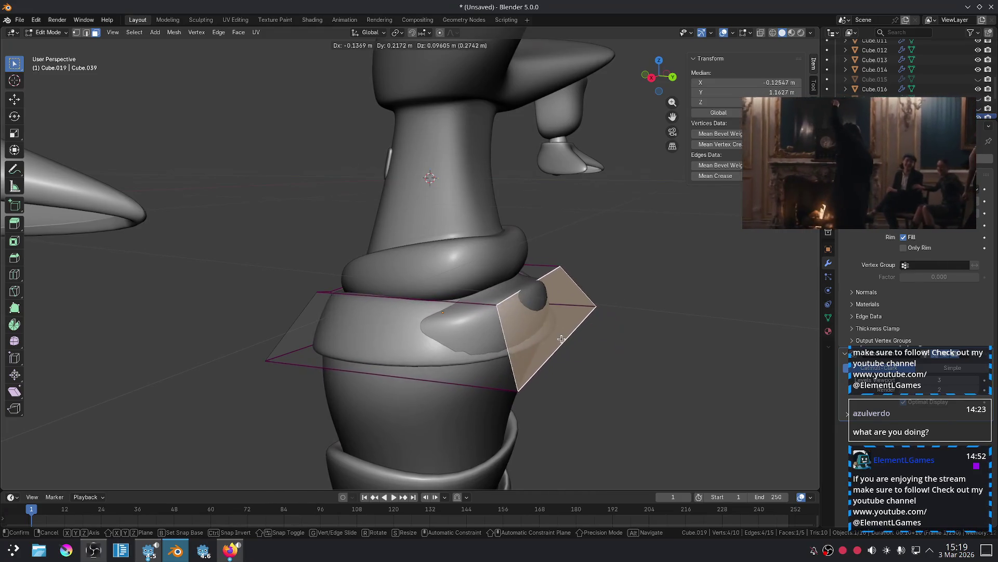
key("x")
key("y")
left_click(578, 347)
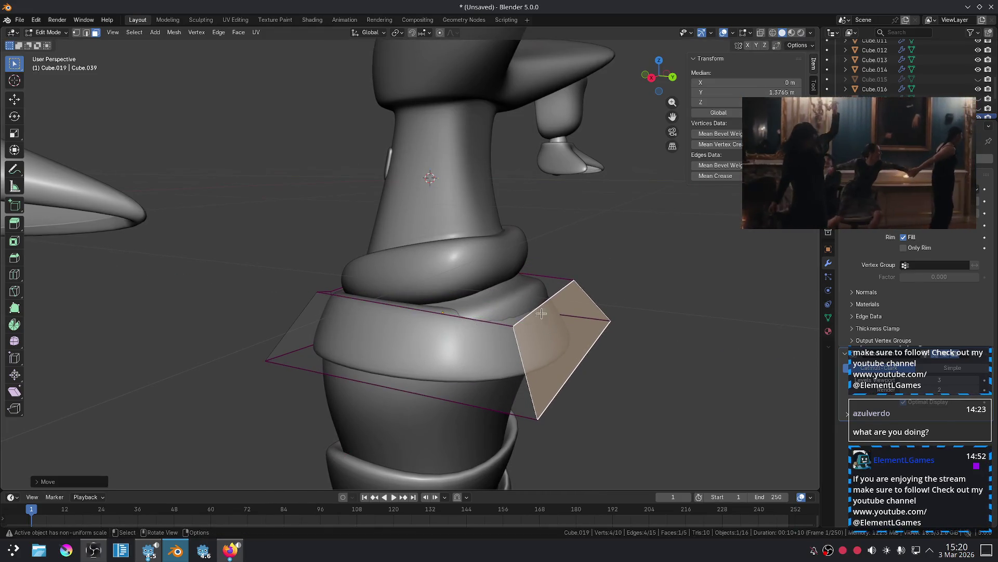
Raise the top-right edge of the shoulder cage vertically.
key("2")
left_click(579, 279)
key("g")
key("z")
left_click(579, 253)
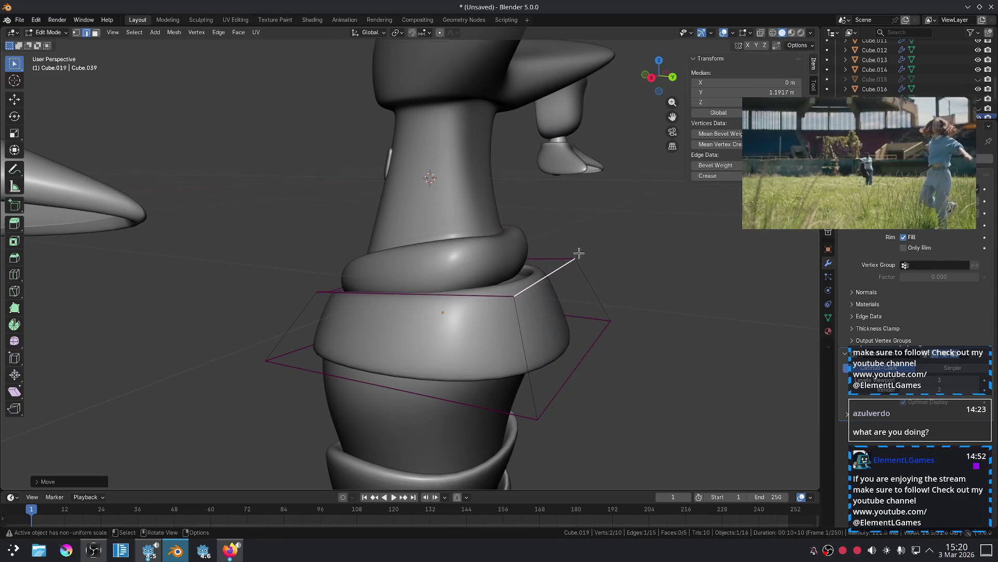
middle_click_drag(612, 260, 624, 257)
key("g")
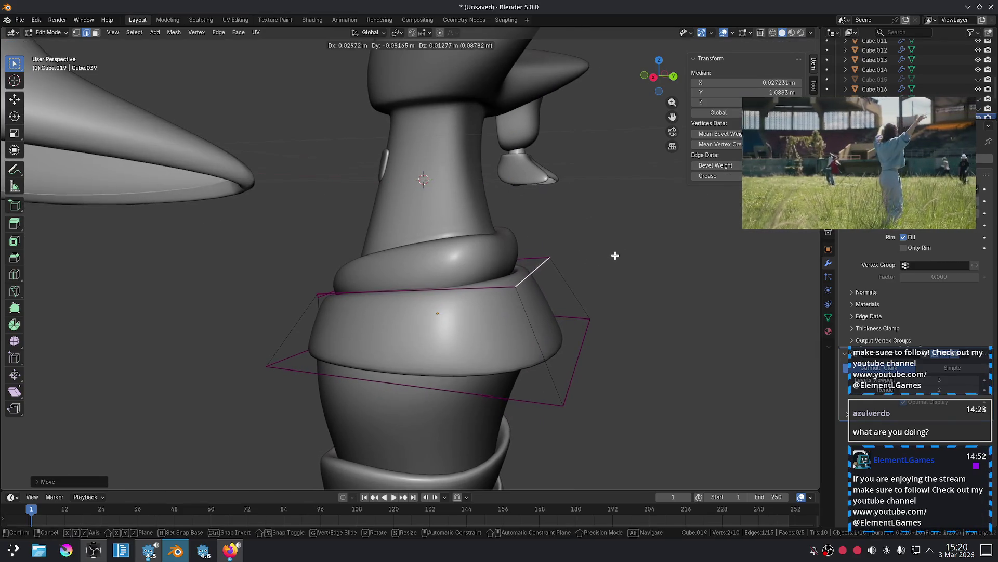
right_click(618, 255)
left_click(627, 309)
key("KP_3")
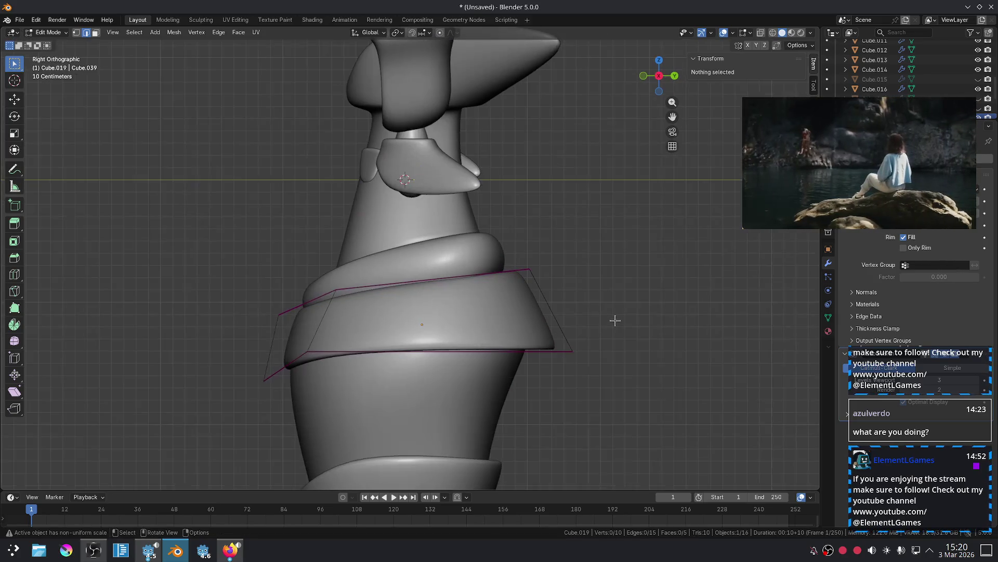
key("Tab")
Hide the cup objects standing beside the figure.
scroll(615, 321, "down", 5)
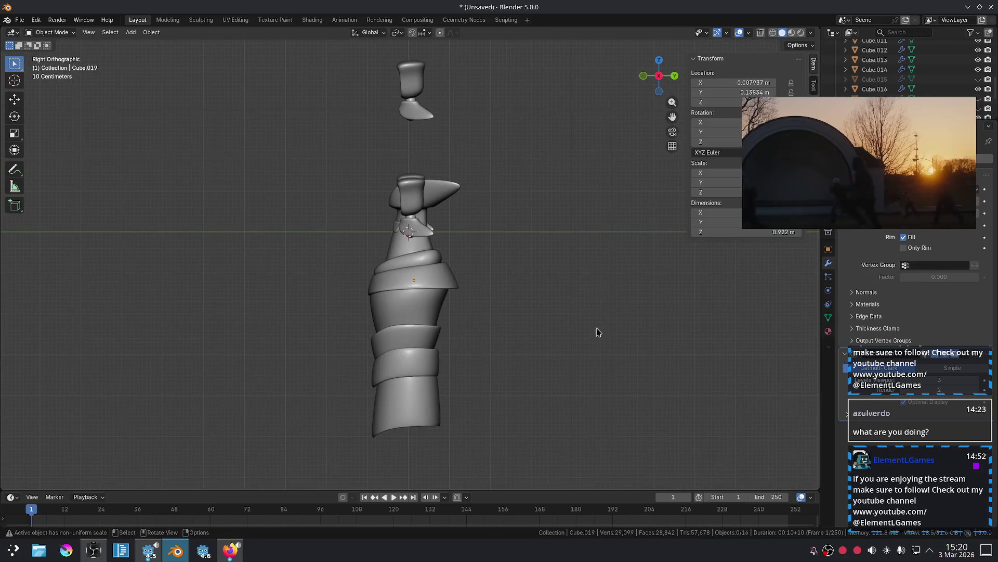
middle_click_drag(503, 186, 491, 160)
left_click_drag(490, 157, 590, 300)
key("h")
key("KP_3")
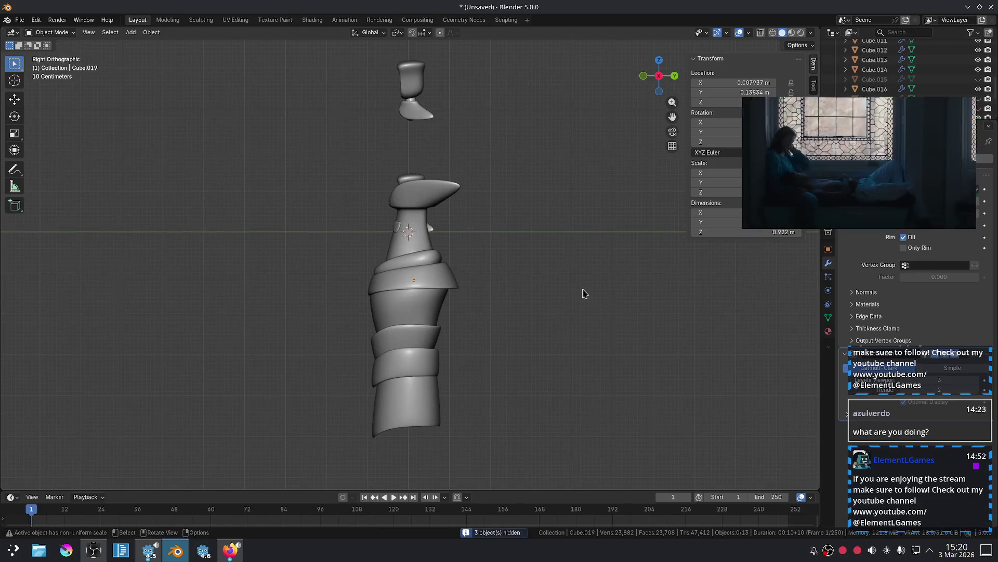
Tilt the shoulder piece slightly and shift its position.
scroll(550, 301, "up", 4)
left_click(501, 296)
key("r")
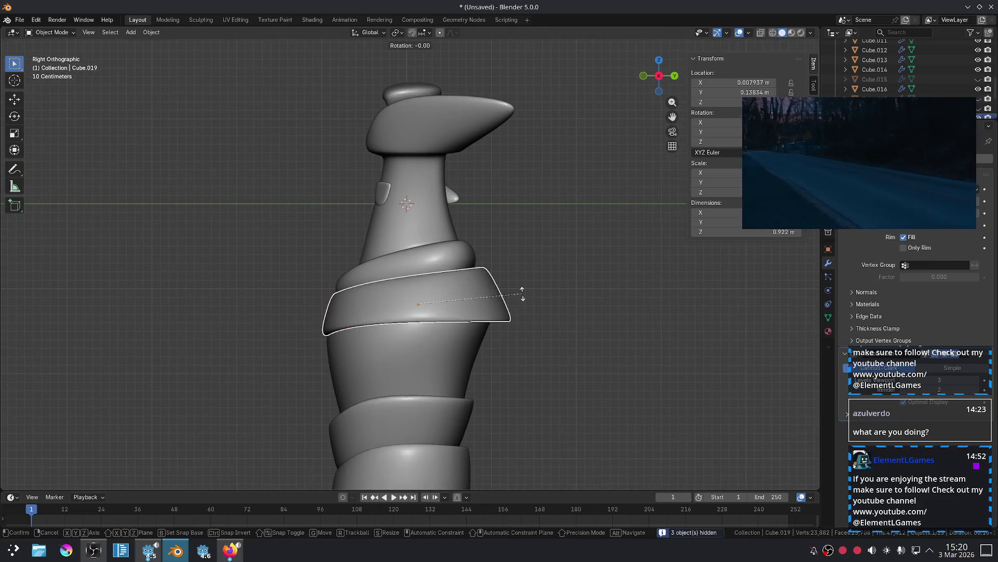
left_click(521, 286)
key("g")
left_click(522, 289)
left_click(553, 306)
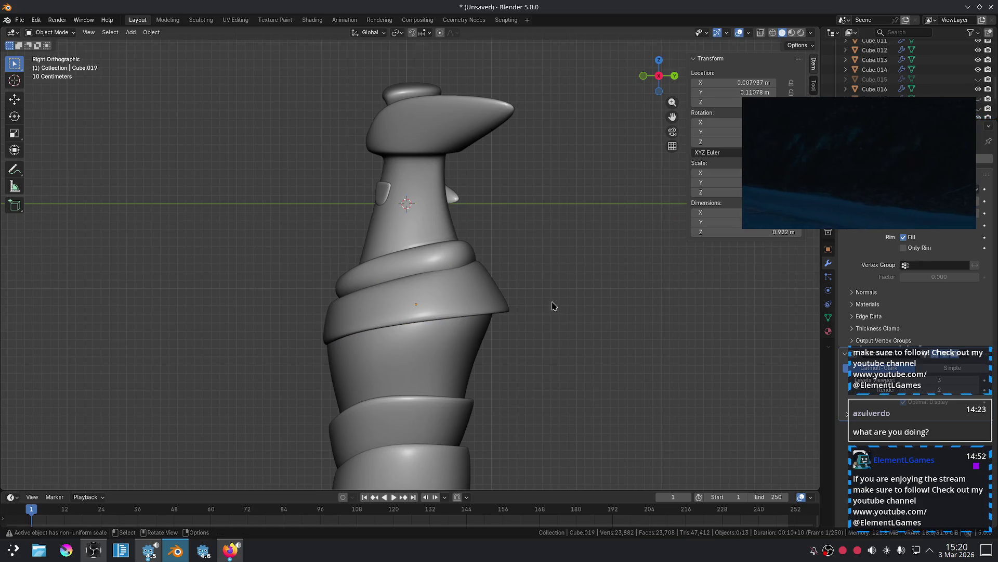
Make the shoulder cage's diagonal front edge vertical by scaling it to 0 along X.
key("KP_1")
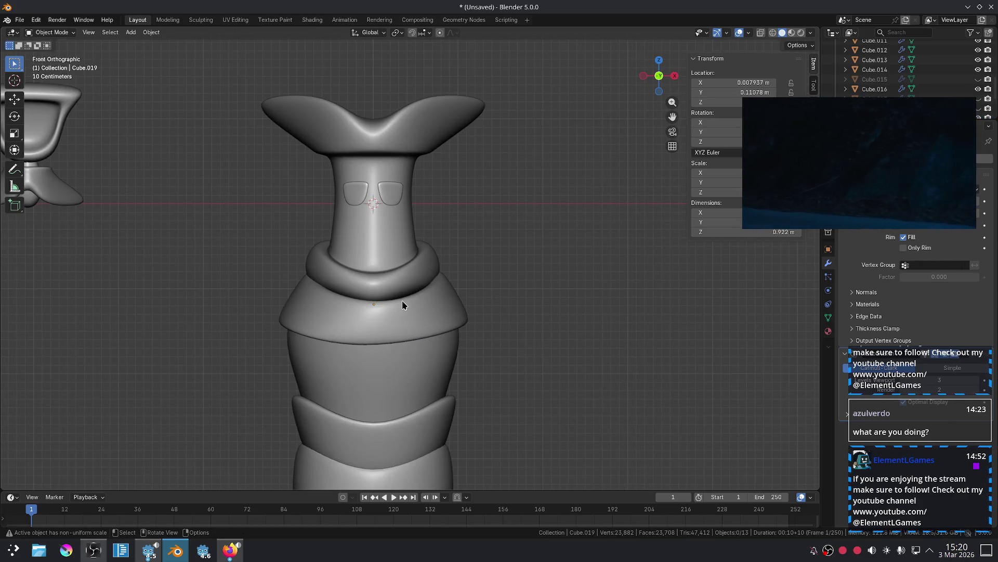
scroll(540, 315, "up", 2)
mouse_move(541, 314)
middle_mouse_down("shift")
mouse_move(544, 232)
mouse_move(573, 236)
middle_mouse_up("shift")
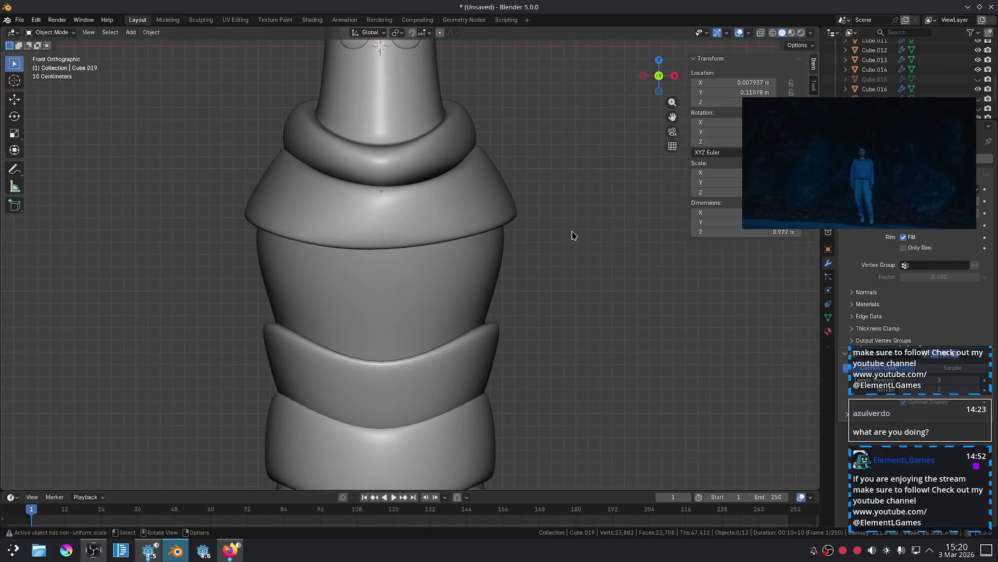
left_click(495, 226)
key("Tab")
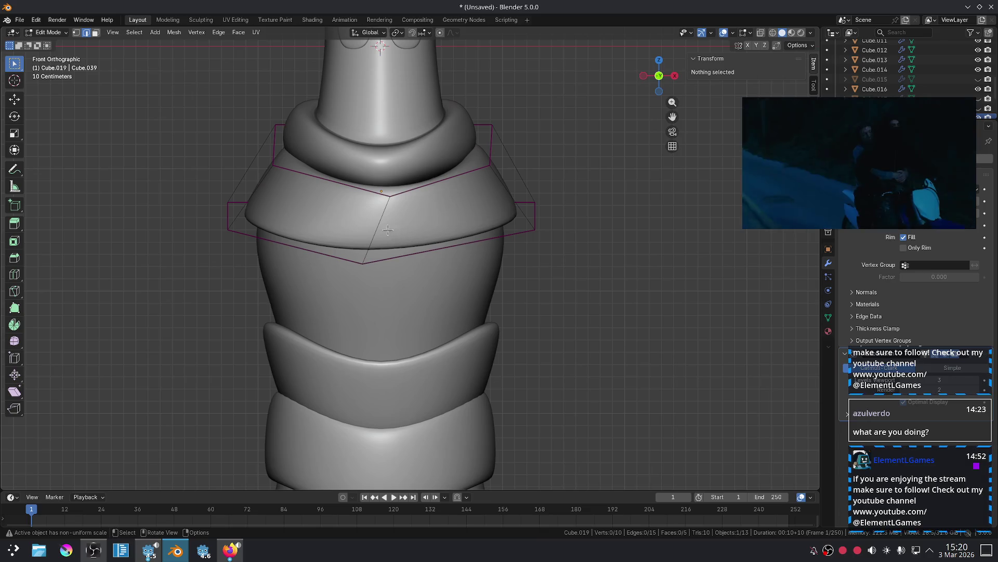
left_click(388, 229)
key("s")
key("x")
key("0")
key("Return")
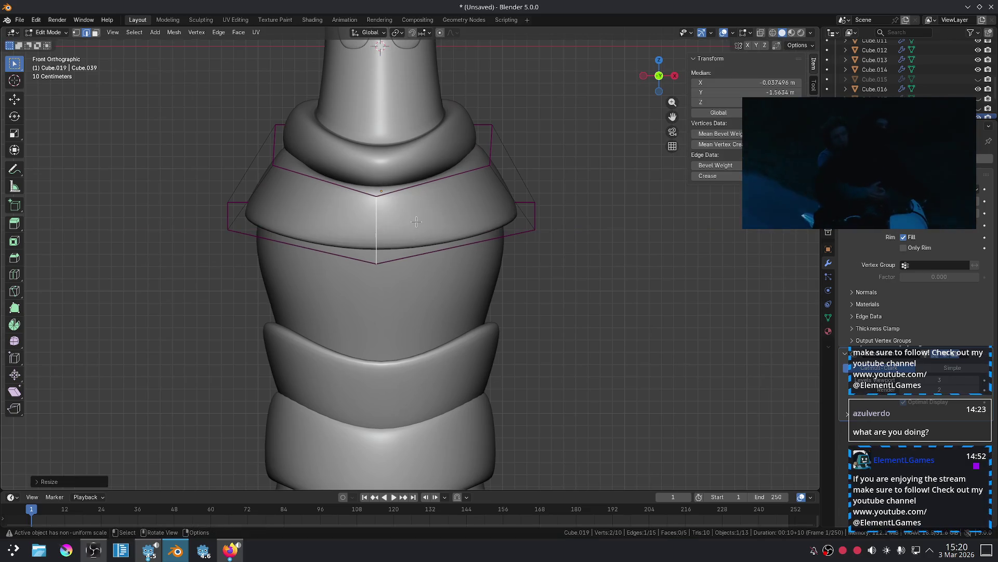
key("Tab")
Lower the shoulder piece's bottom edge loop along Z, bringing its height to 0.911 m.
left_click(615, 287)
mouse_move(615, 288)
middle_mouse_down()
mouse_move(610, 298)
mouse_move(346, 321)
mouse_move(385, 283)
mouse_move(445, 267)
mouse_move(581, 305)
middle_mouse_up()
key("KP_5")
key("KP_1")
scroll(479, 241, "up", 3)
key("Tab")
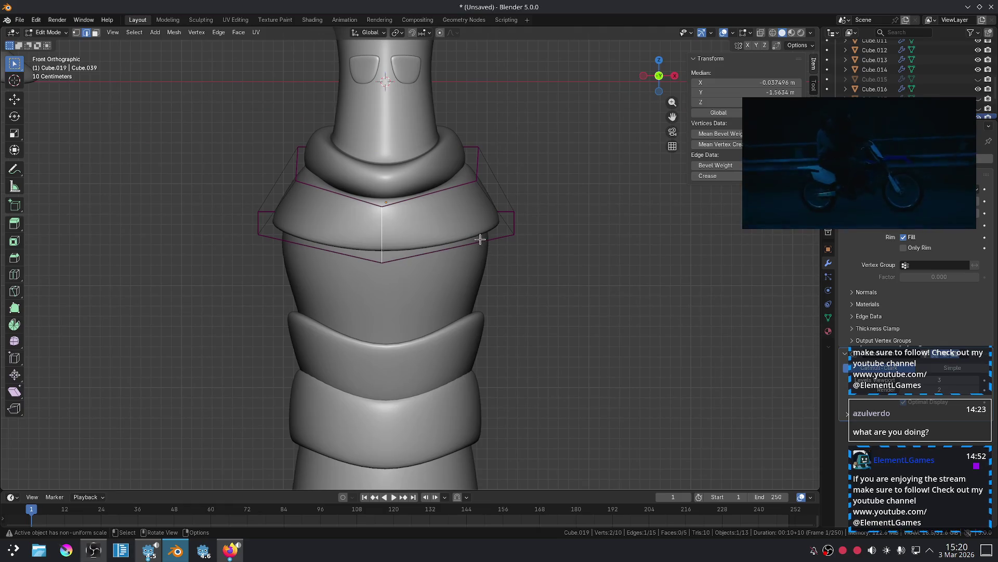
left_click(480, 239, "alt")
key("g")
key("z")
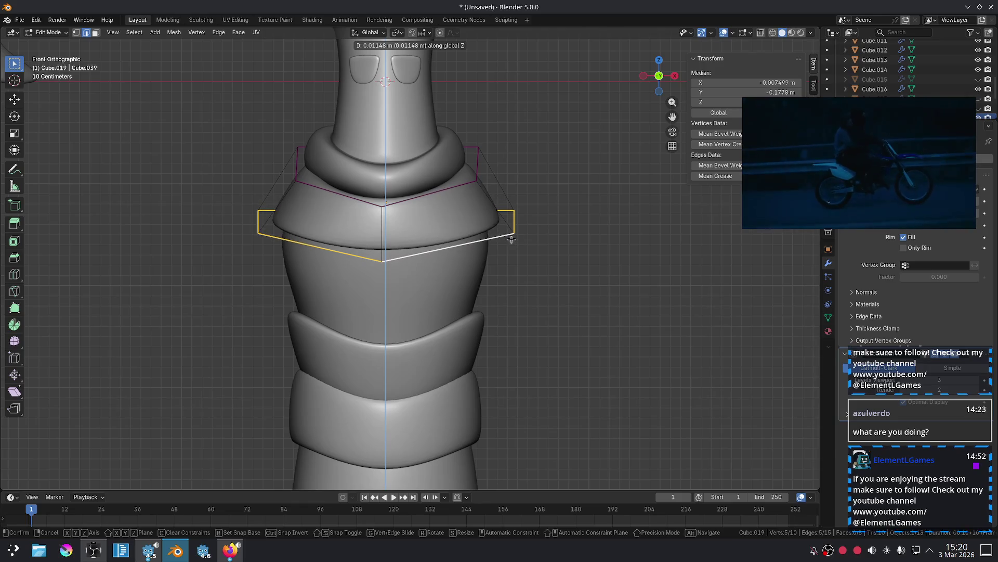
left_click(597, 270)
key("alt+a")
key("Tab")
Reframe the torso in the view and move the floating video window aside.
scroll(584, 274, "down", 4)
scroll(524, 290, "up", 3)
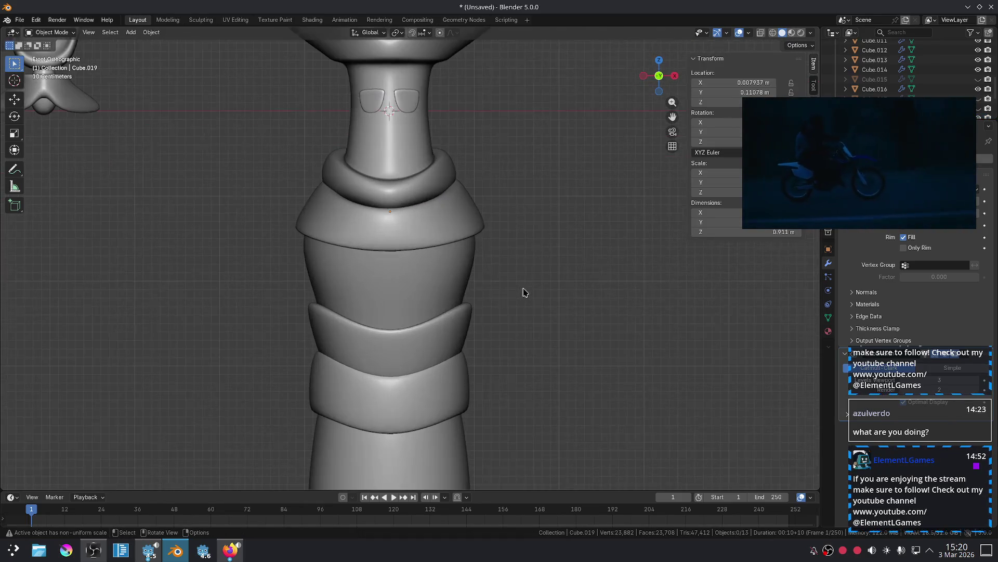
middle_click_drag(466, 257, 444, 251, "shift")
left_click_drag(824, 173, 681, 260)
scroll(966, 107, "down", 1)
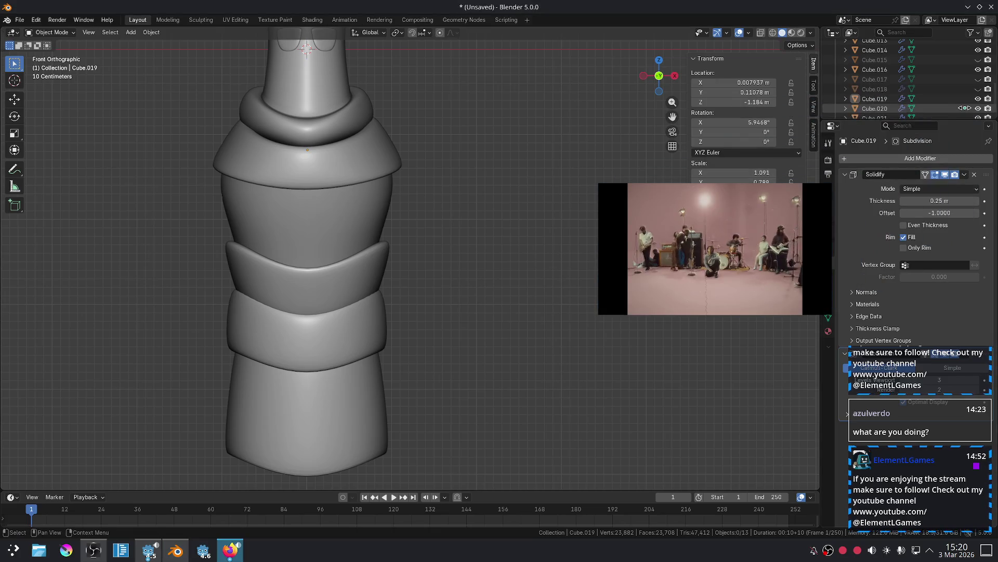
In the outliner, show Cube.018 and the arms object again, and hide Cube.017.
left_click(976, 60)
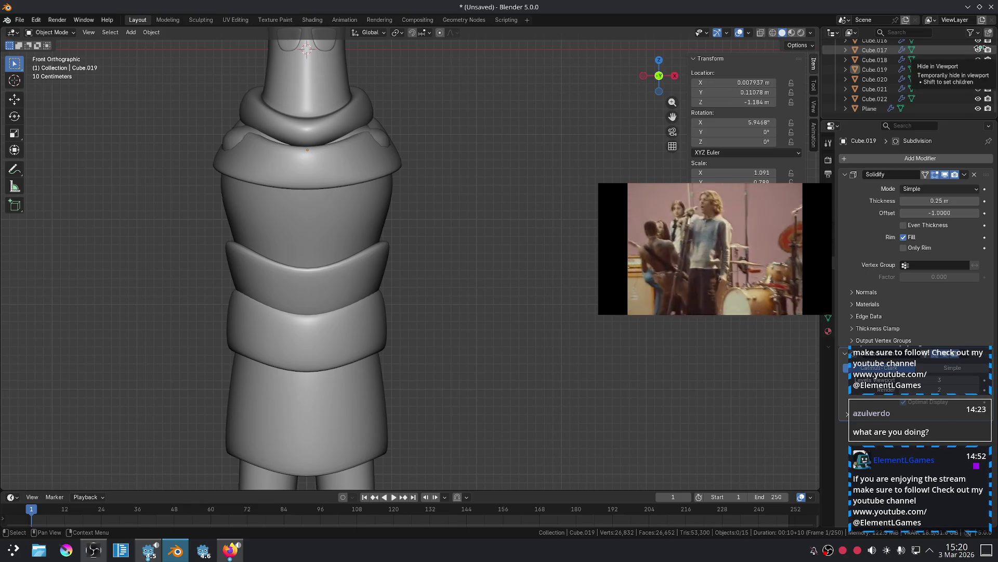
left_click(977, 50)
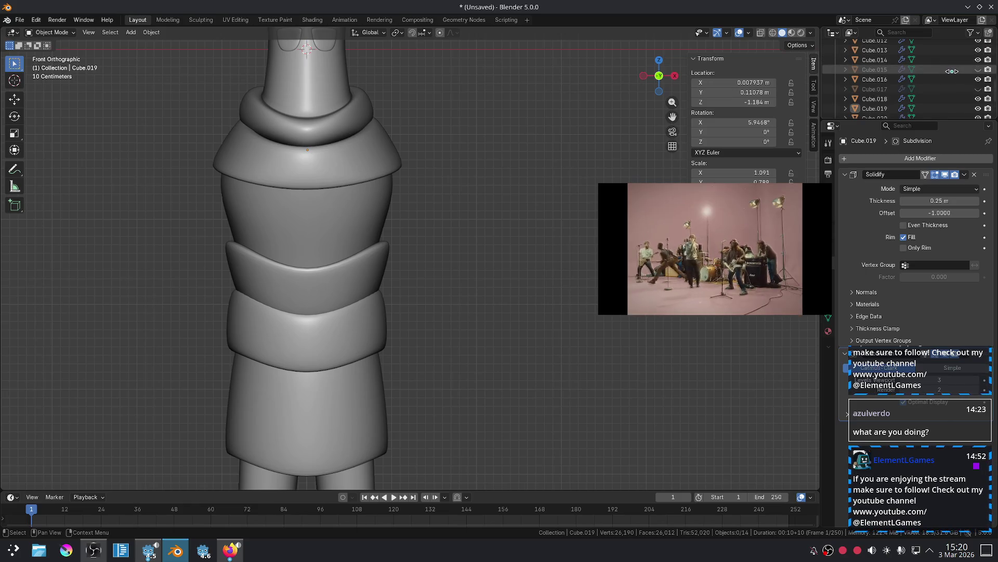
left_click(978, 70)
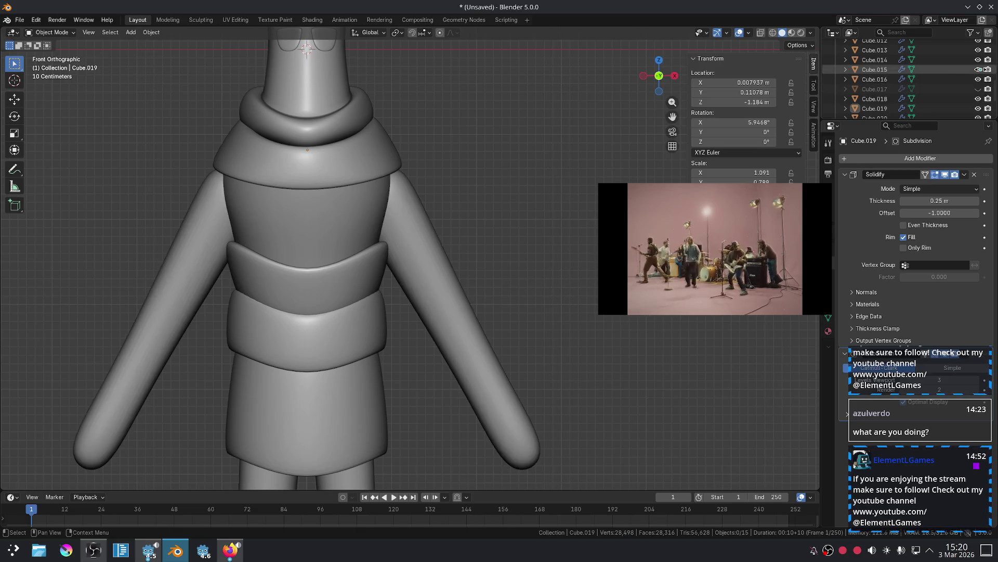
scroll(556, 136, "down", 4)
Rotate the arms down from the shoulders in two turns and reposition them.
left_click(430, 260)
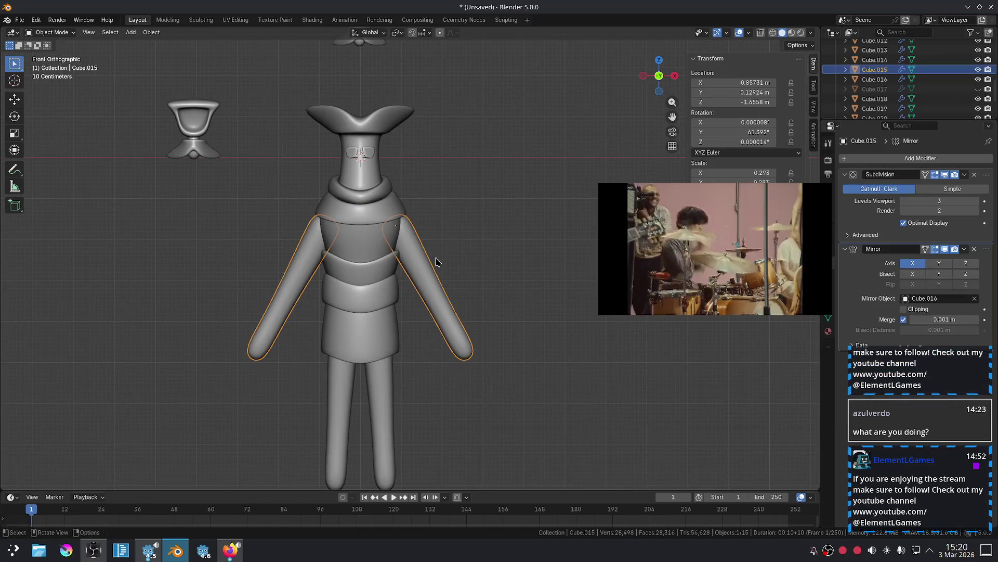
key("r")
left_click(455, 247)
key("r")
left_click(496, 210)
key("g")
left_click(488, 216)
left_click(506, 208)
Move the arms lower and adjust them to hang downward.
scroll(506, 207, "down", 3)
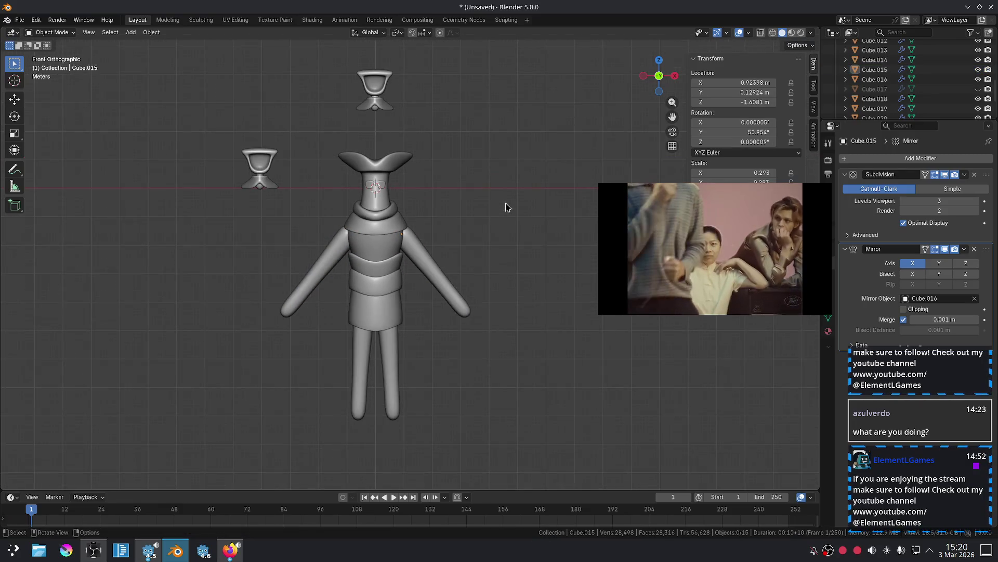
scroll(507, 207, "up", 2)
scroll(458, 263, "up", 4)
left_click(454, 257)
key("g")
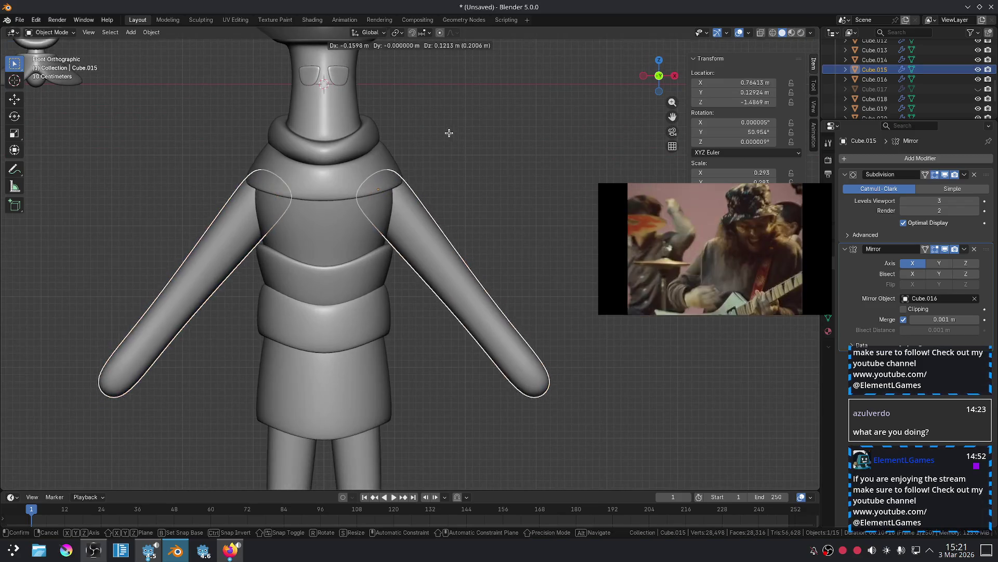
left_click(458, 149)
left_click(495, 155)
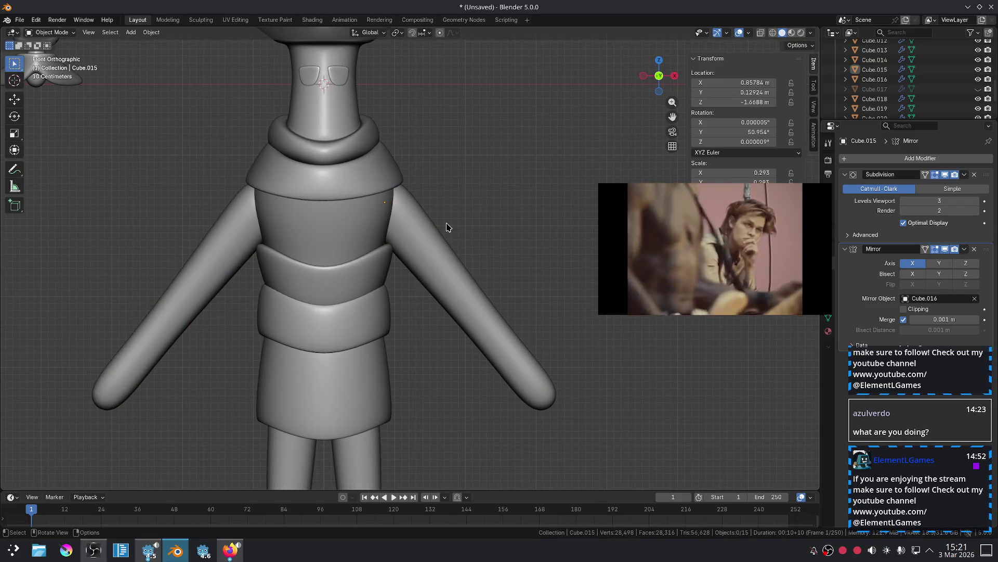
left_click(425, 232)
key("g")
left_click(471, 181)
Scale the shoulder piece's lower edges and shift its bottom-centre vertex along Y.
left_click(379, 182)
key("Tab")
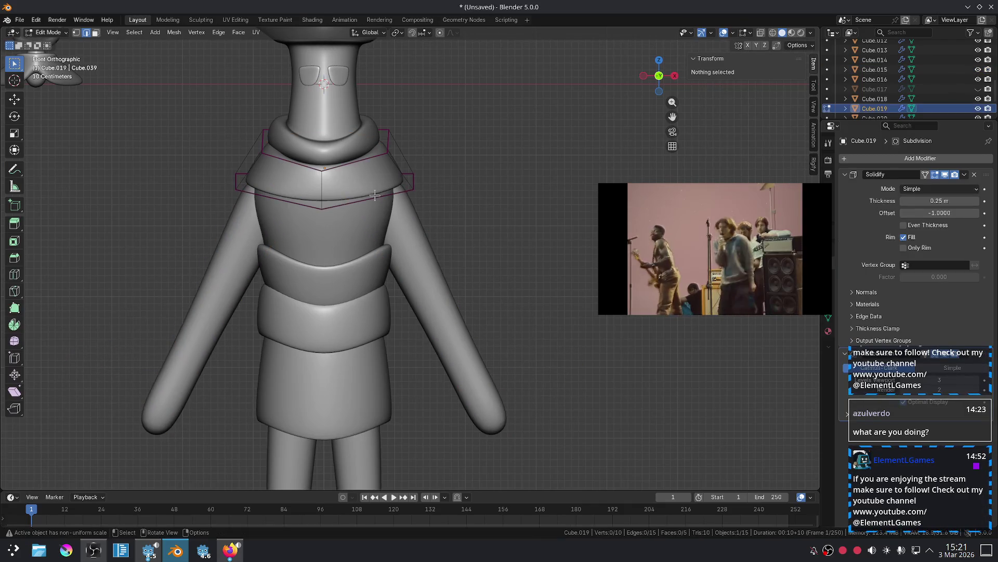
key("s")
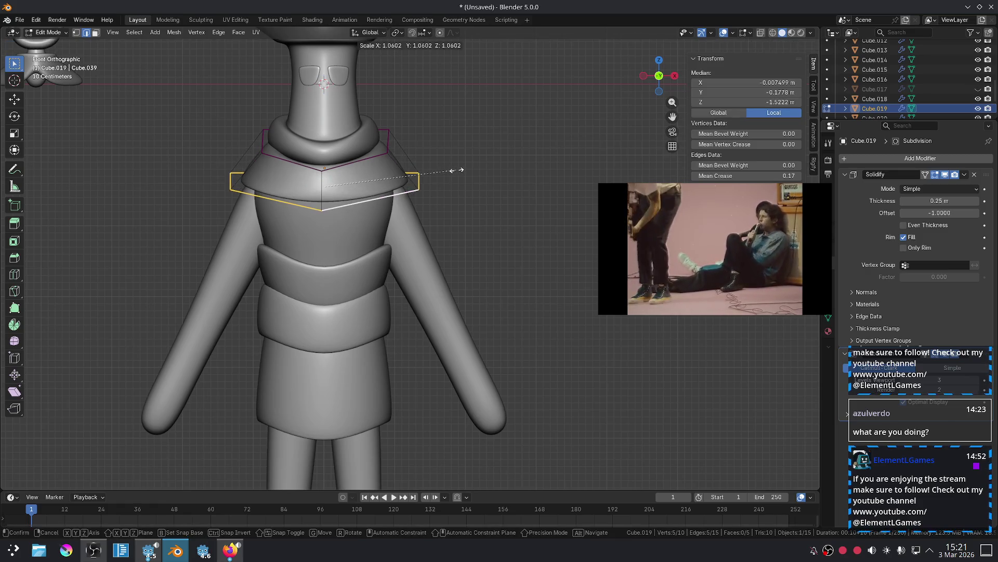
left_click(446, 167)
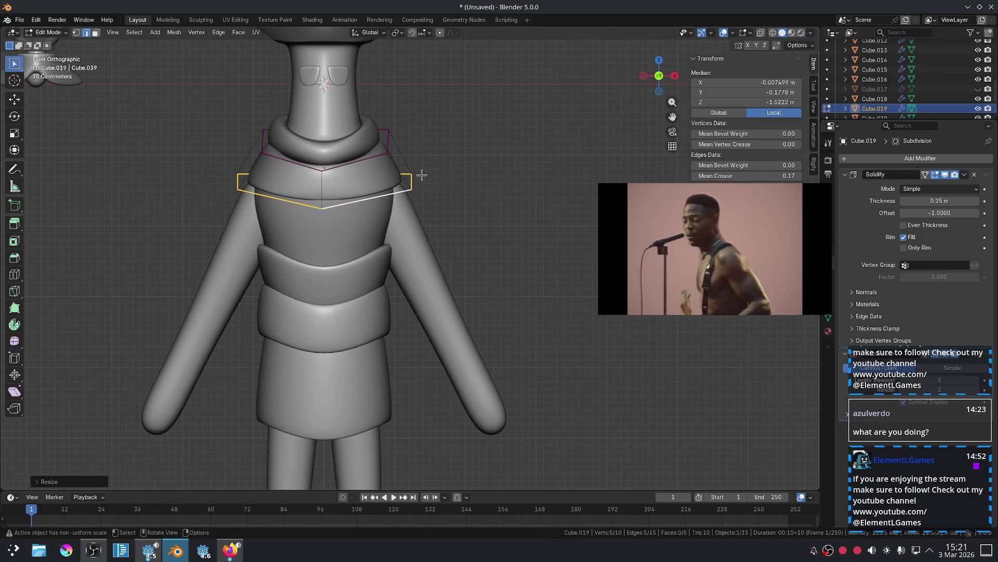
left_click(323, 208)
key("g")
key("y")
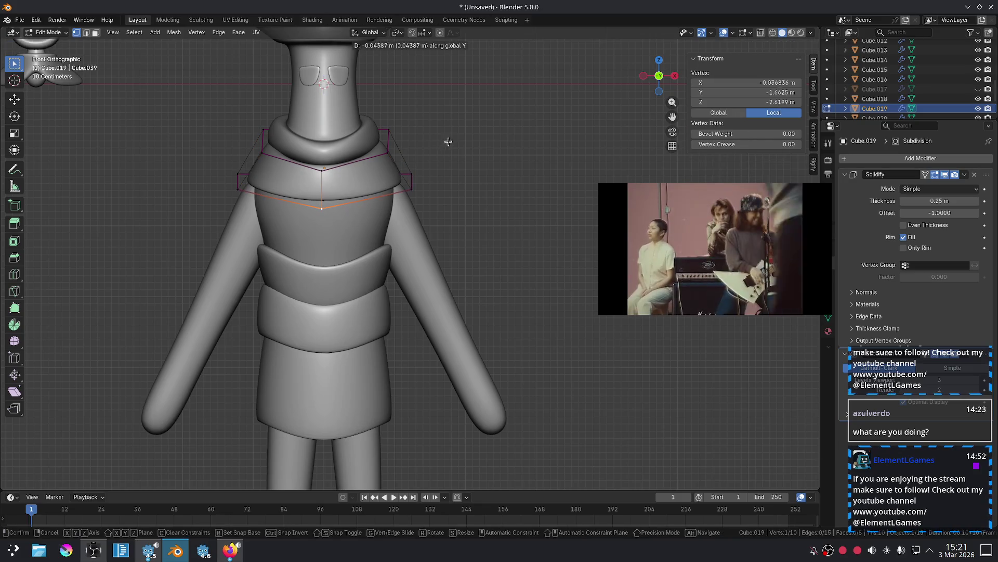
left_click(458, 127)
key("Tab")
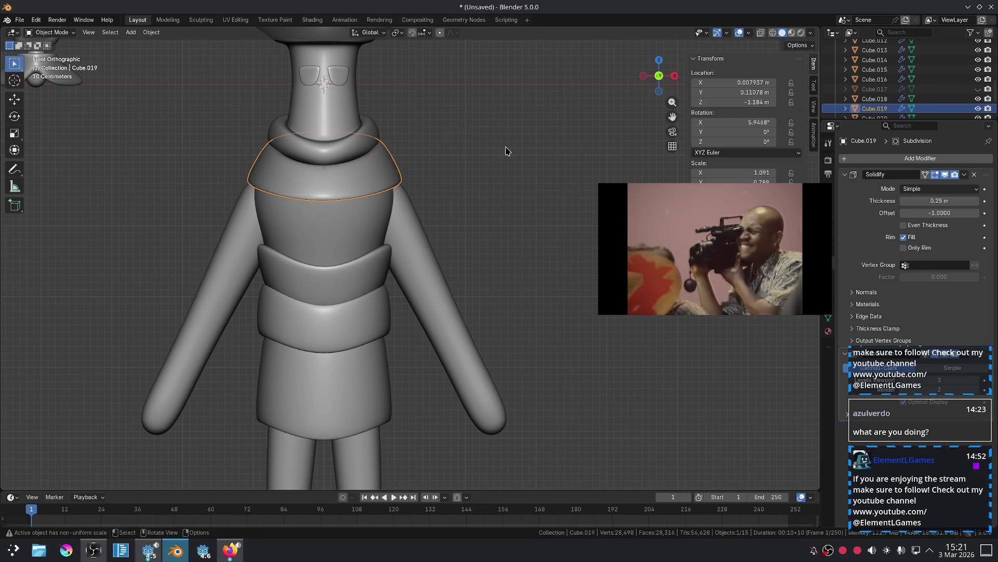
Preview the model in rendered shading, then return to solid shading.
left_click(386, 171)
key("z")
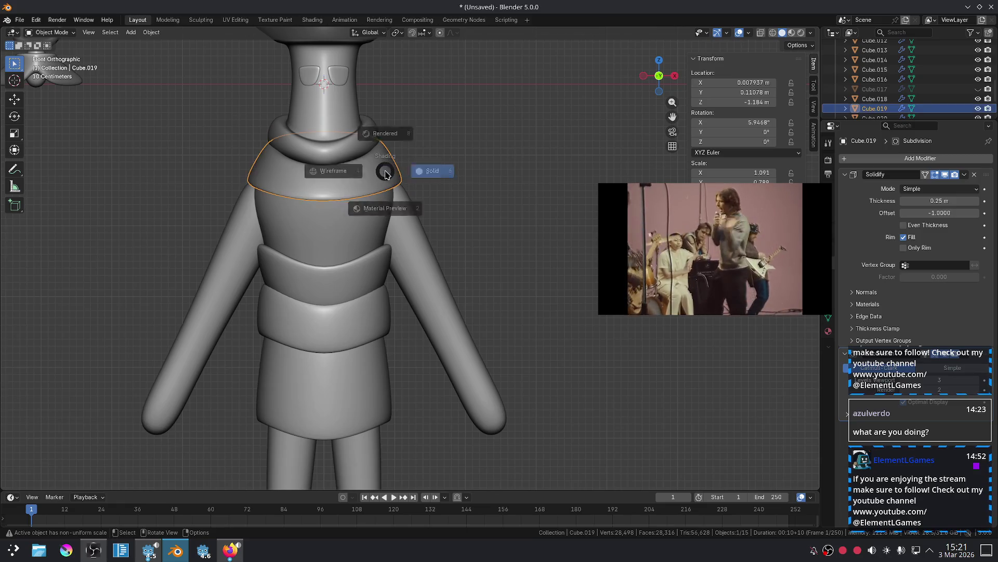
left_click(390, 167)
key("z")
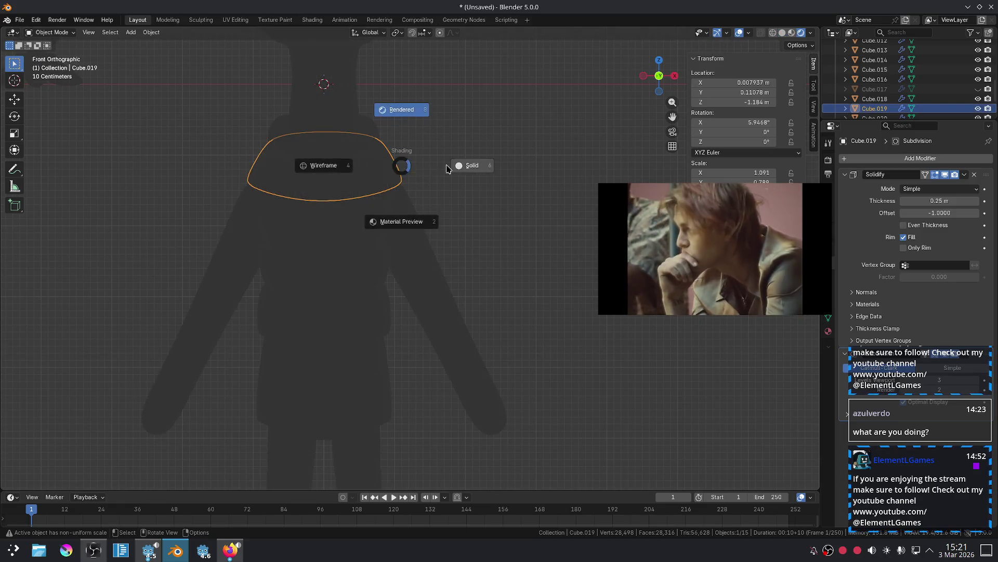
left_click(468, 163)
scroll(408, 163, "up", 1)
Nudge the shoulder piece down to Z -1.1978 m and recentre the figure.
key("g")
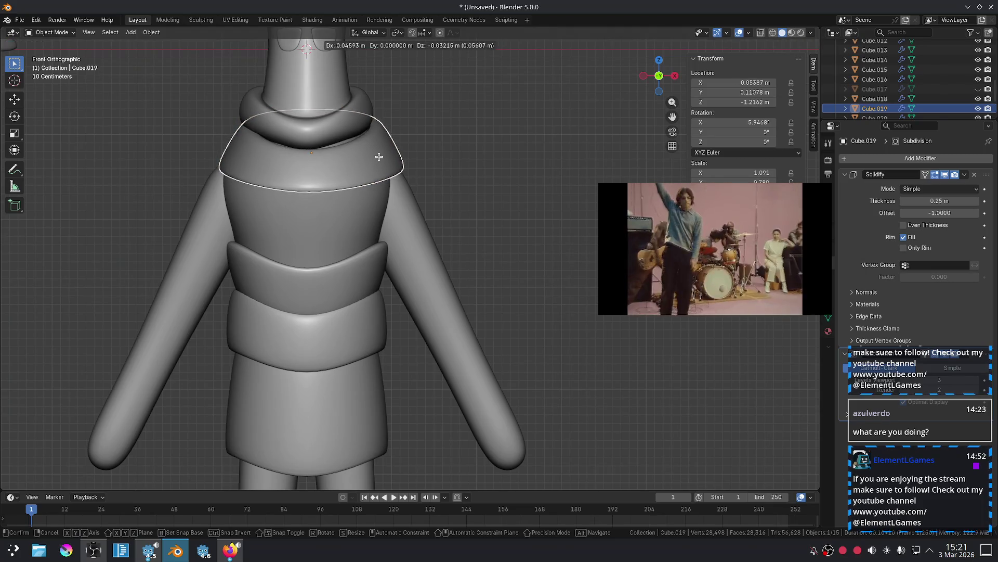
left_click(383, 153)
left_click(470, 163)
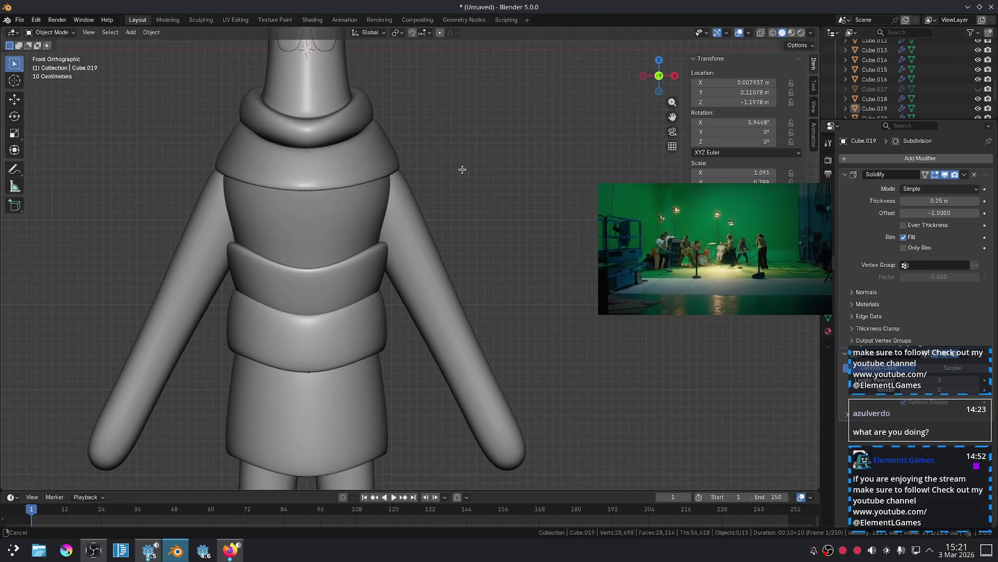
middle_click_drag(464, 173, 535, 231, "shift")
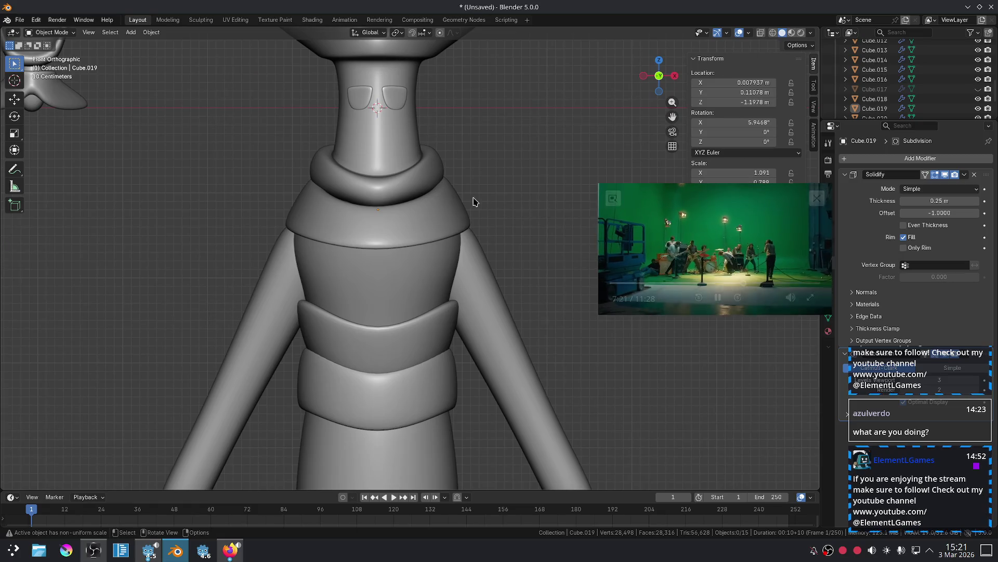
scroll(473, 201, "up", 4)
Try extruding the shoulder piece's bottom edge loop into a ring, then undo it.
left_click(475, 221)
key("Tab")
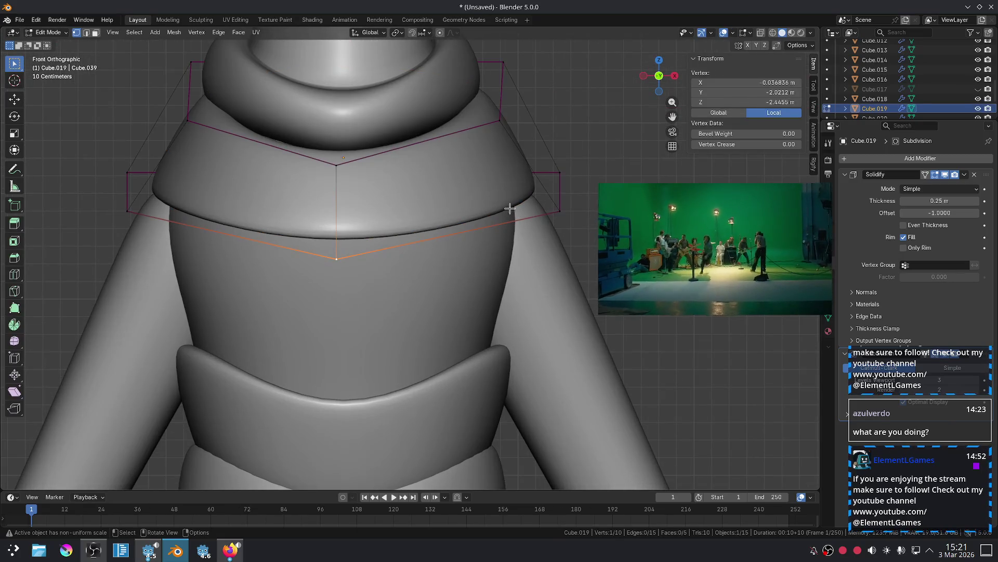
left_click(479, 222)
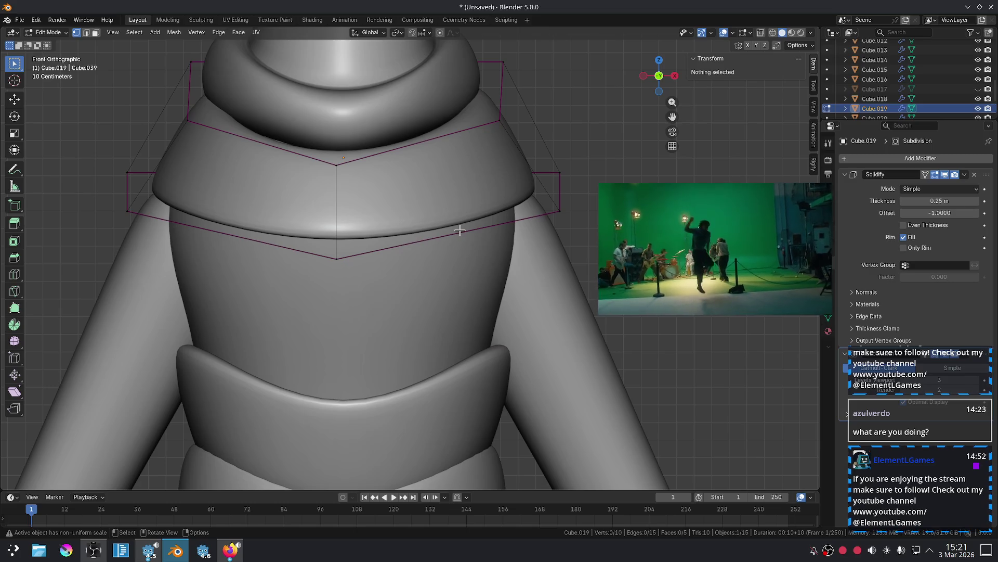
left_click(460, 229, "alt")
key("e")
left_click(512, 181)
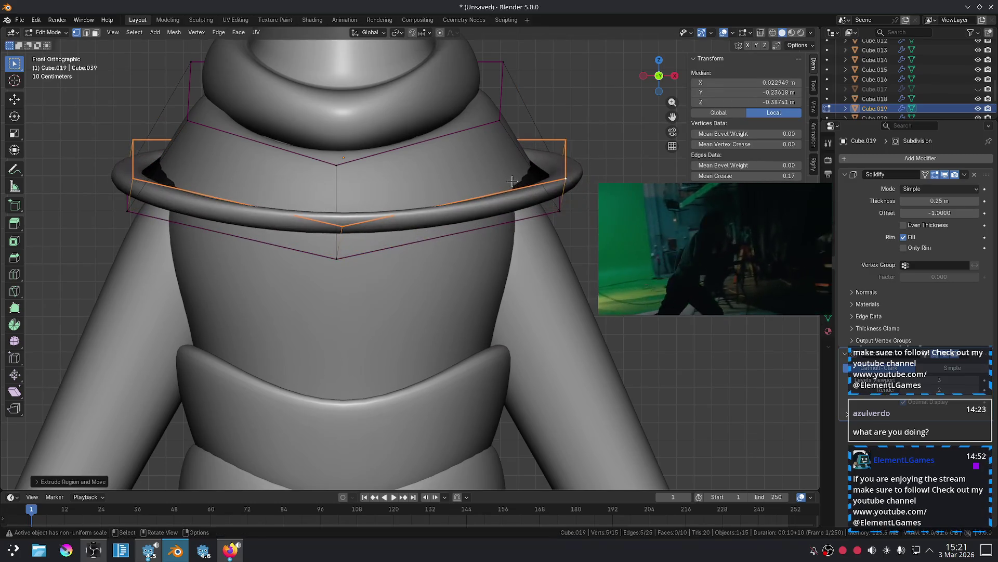
key("ctrl+z")
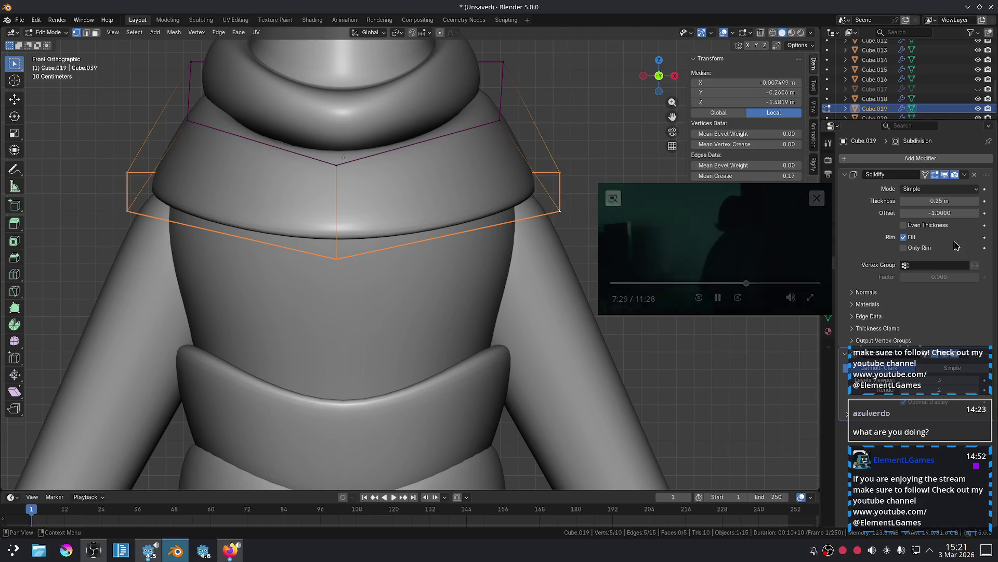
Set the collar's Solidify thickness to 0.3 m, then 0.5 m, and check it in Object Mode.
left_click(923, 201)
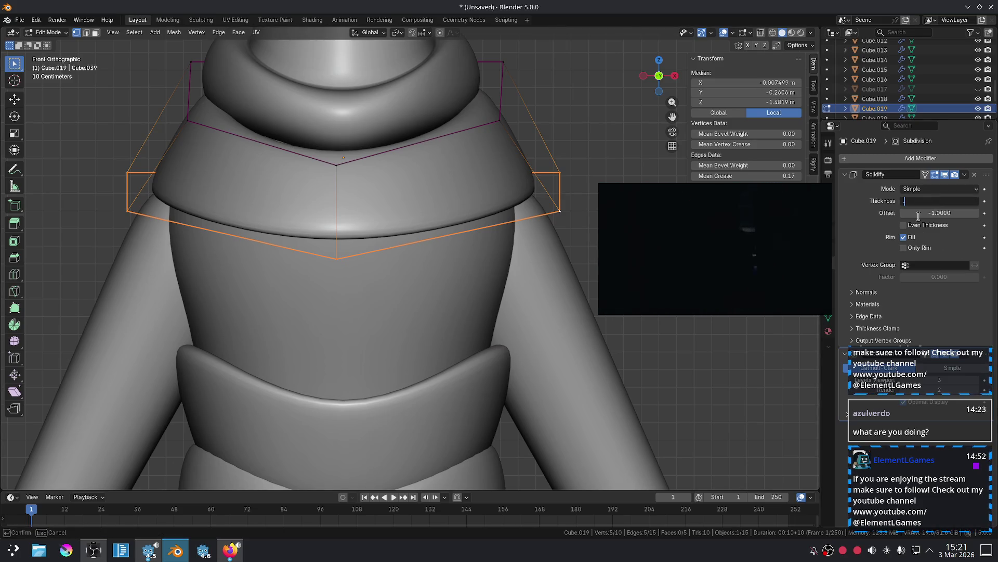
type(".3")
key("Return")
left_click_drag(931, 200, 933, 201)
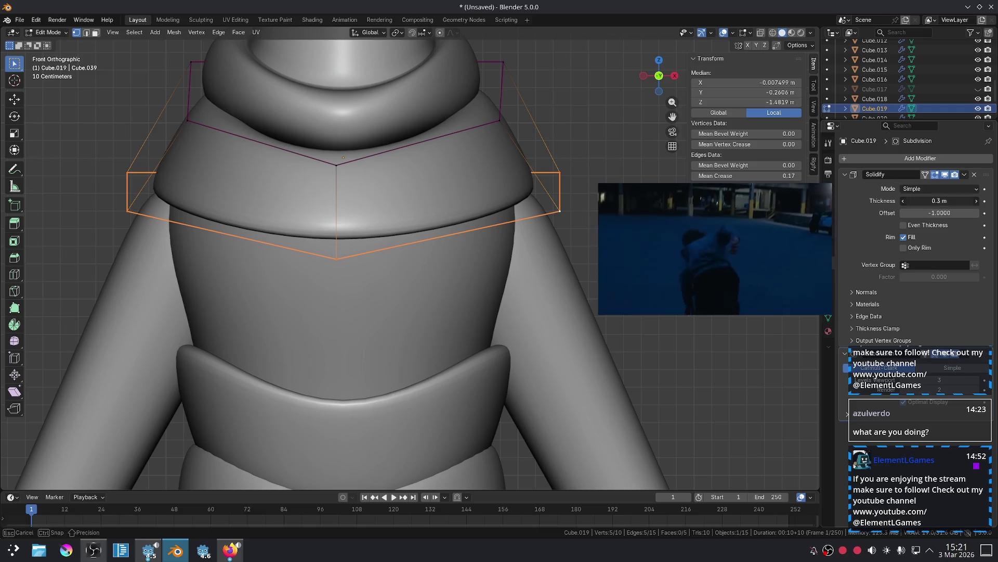
type("0.5")
key("Return")
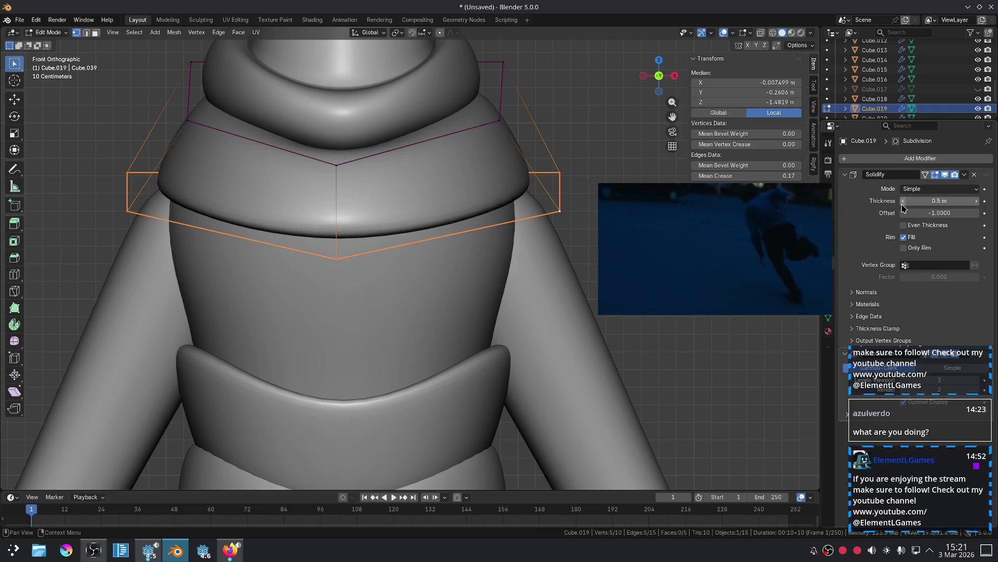
key("2")
left_click(334, 195)
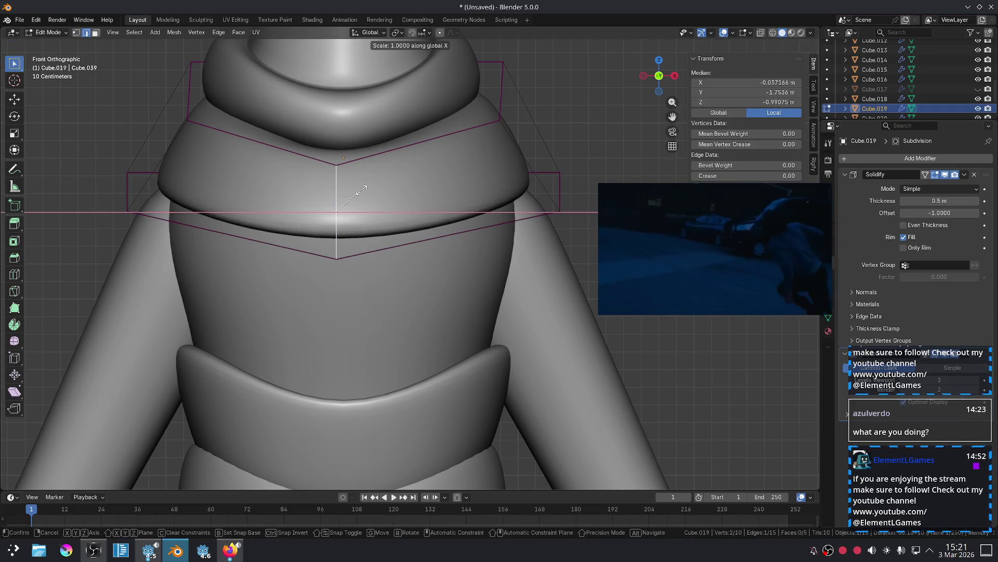
key("Tab")
left_click(586, 163)
scroll(500, 167, "down", 5)
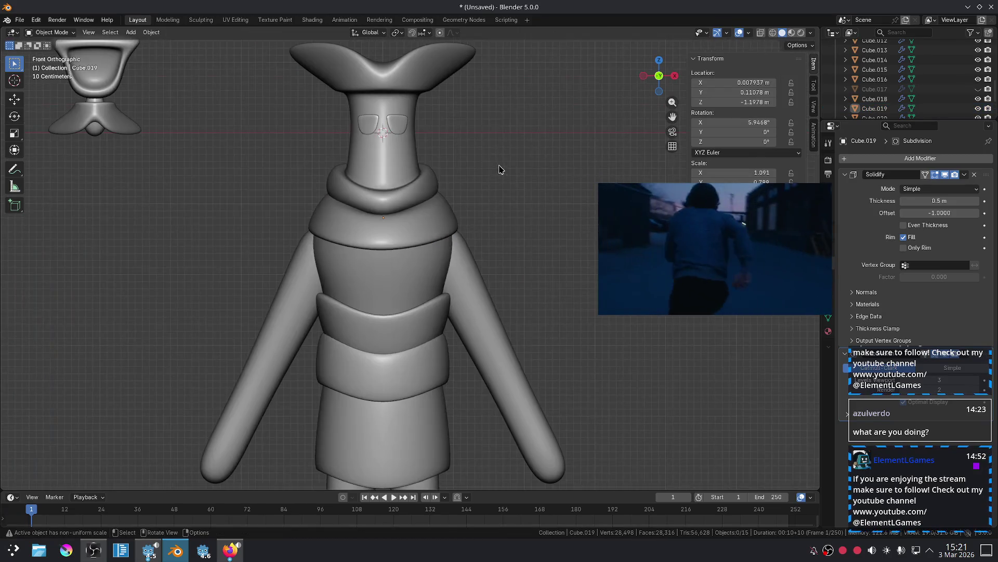
scroll(498, 168, "up", 4)
Test a wider collar outline and Even Thickness, then settle on a 0.3 m Solidify thickness.
left_click(451, 205)
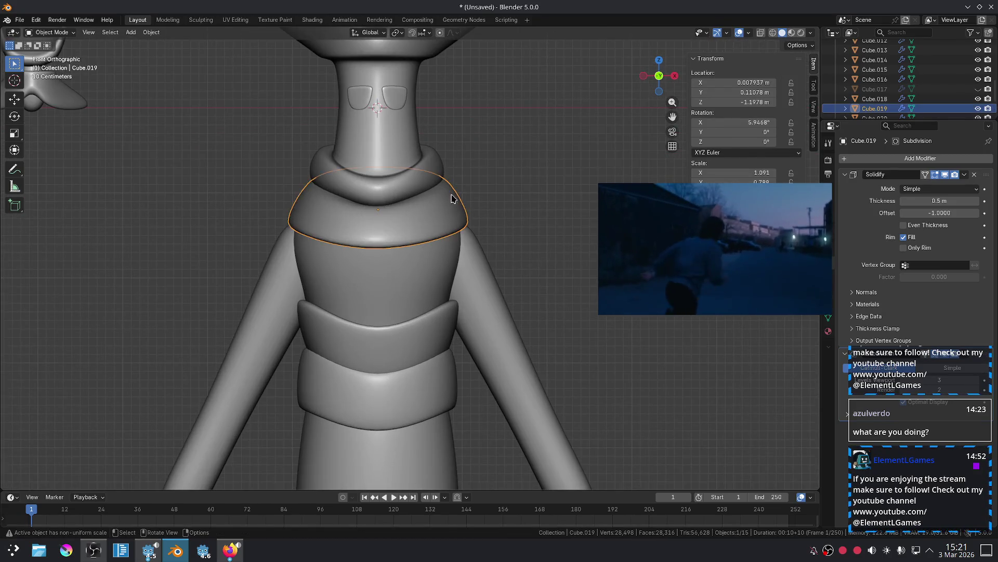
key("Tab")
key("s")
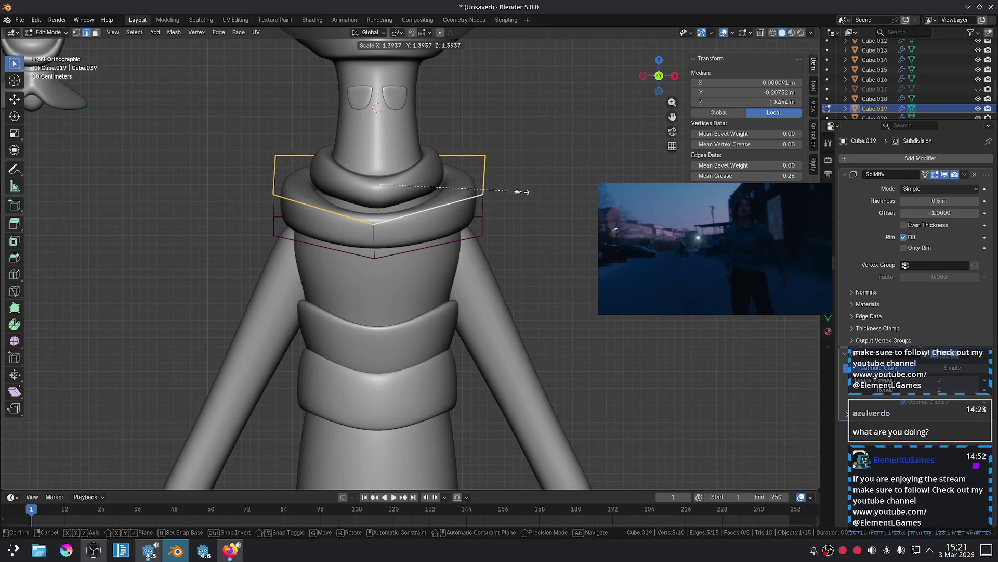
left_click(527, 193)
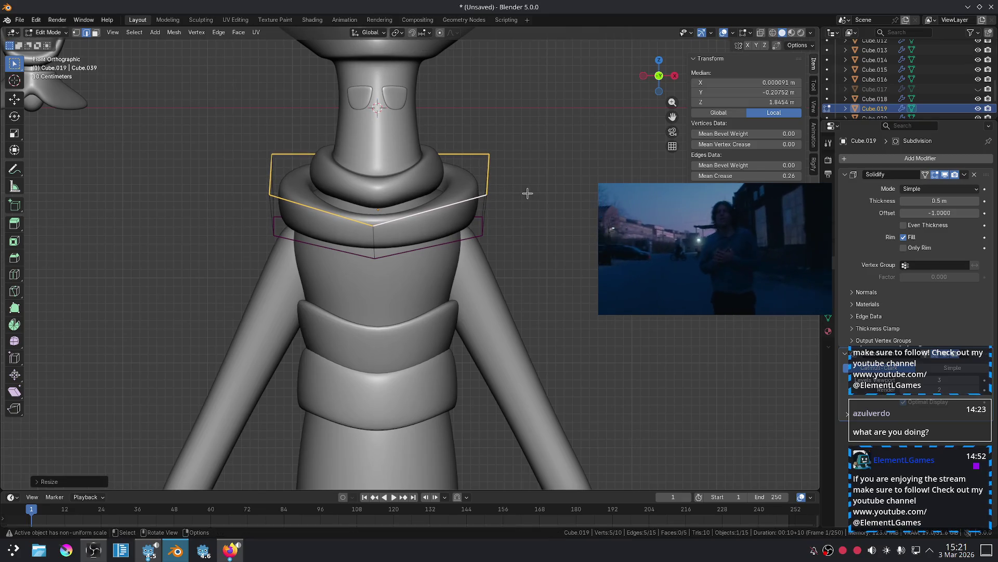
key("ctrl+z")
left_click(903, 225)
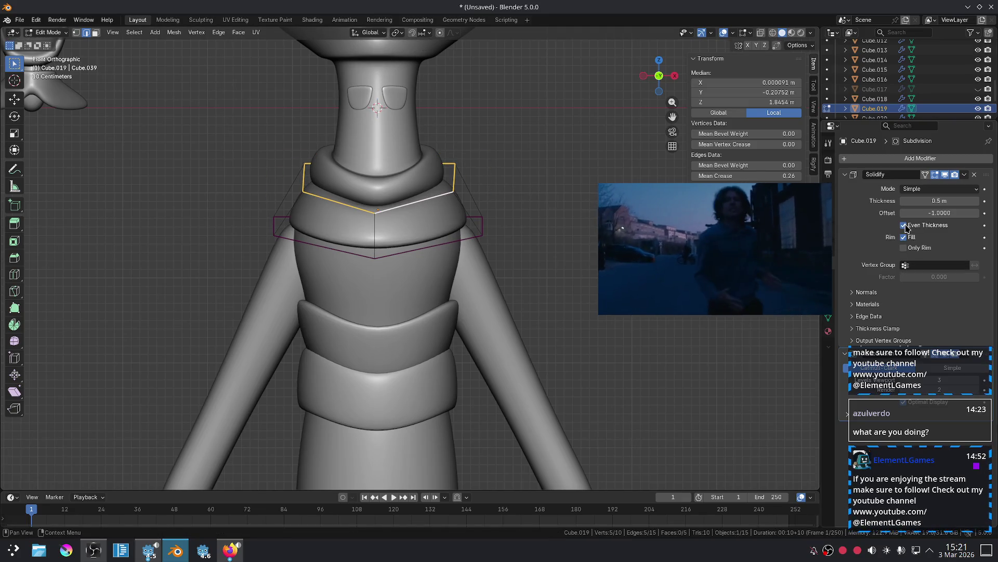
left_click(904, 226)
left_click(931, 201)
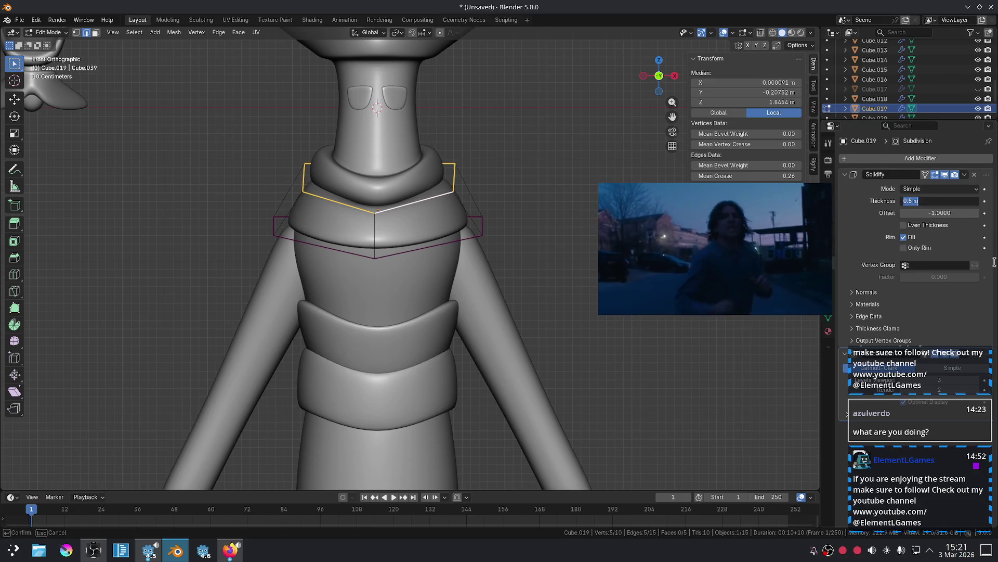
type(".3")
key("Return")
Scale the collar edges wider and raise them along Z over the shoulders.
key("s")
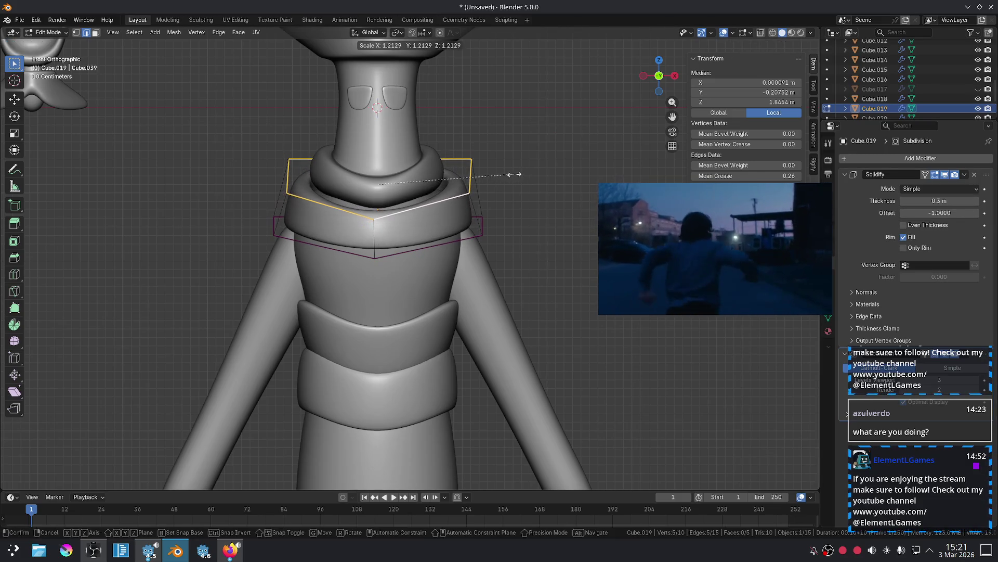
left_click(511, 176)
key("g")
key("z")
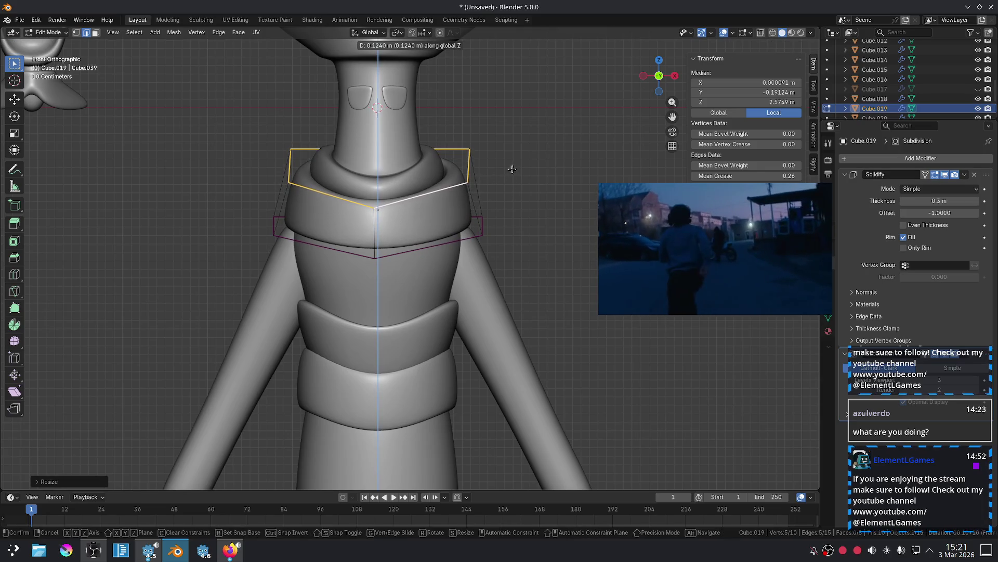
left_click(554, 160)
key("s")
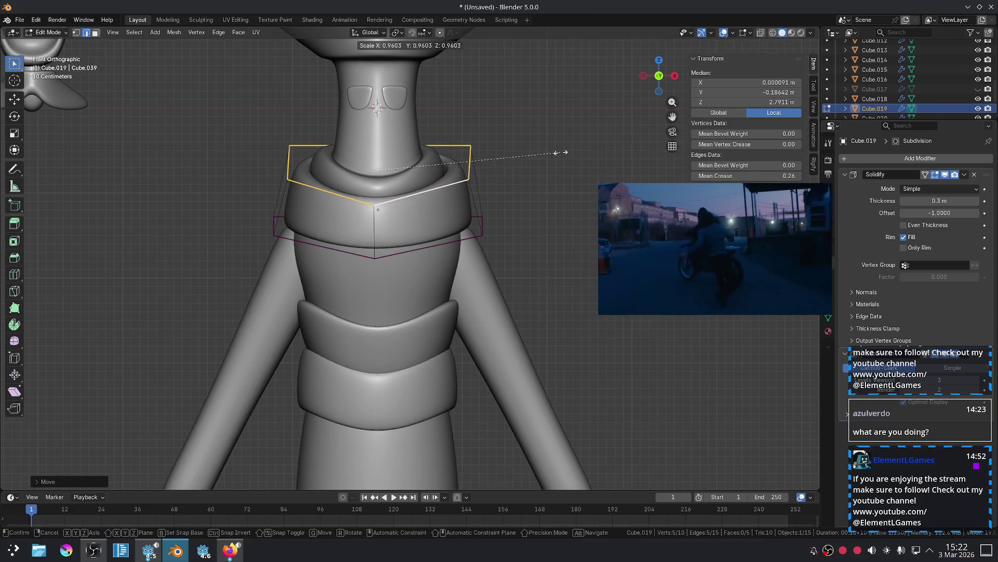
right_click(565, 153)
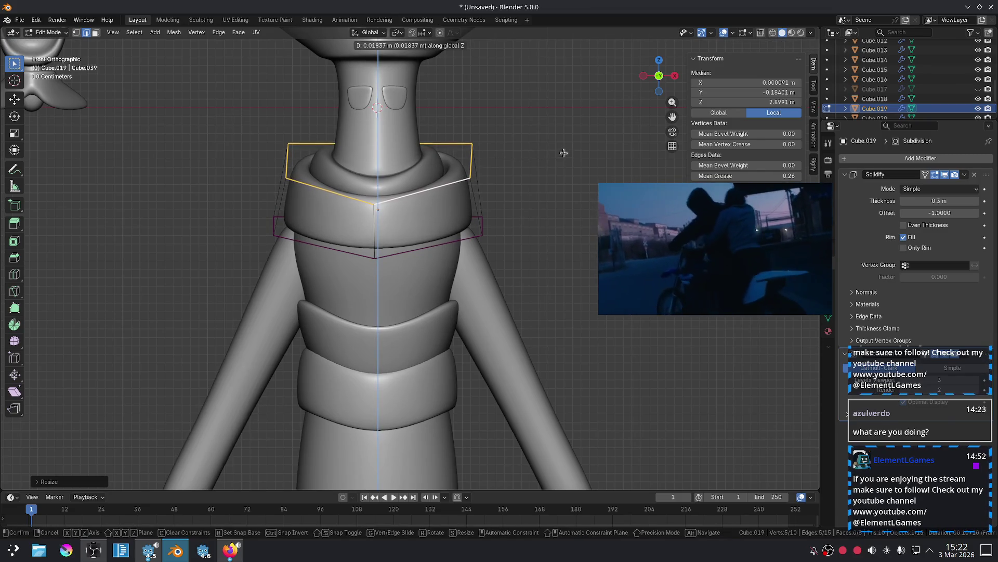
key("s")
right_click(573, 150)
key("Tab")
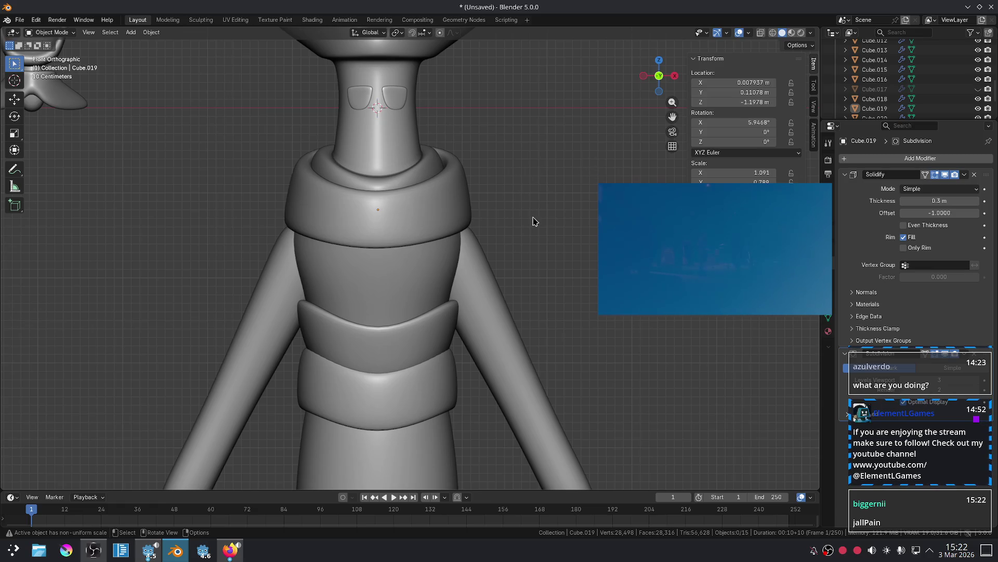
scroll(391, 183, "up", 1)
key("Tab")
Lower the collar's front middle vertex straight down along Z.
left_click(366, 187)
key("g")
key("z")
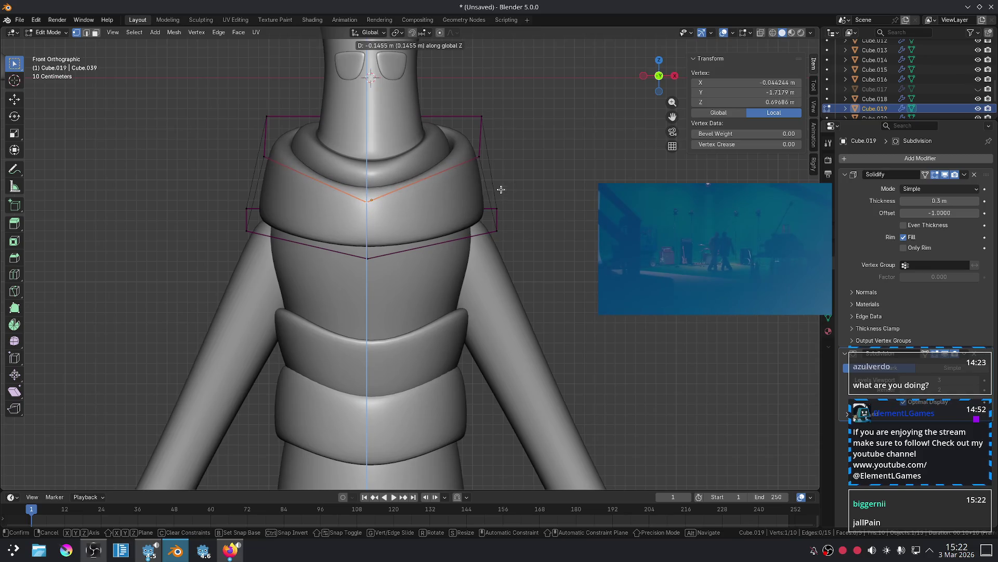
left_click(492, 202)
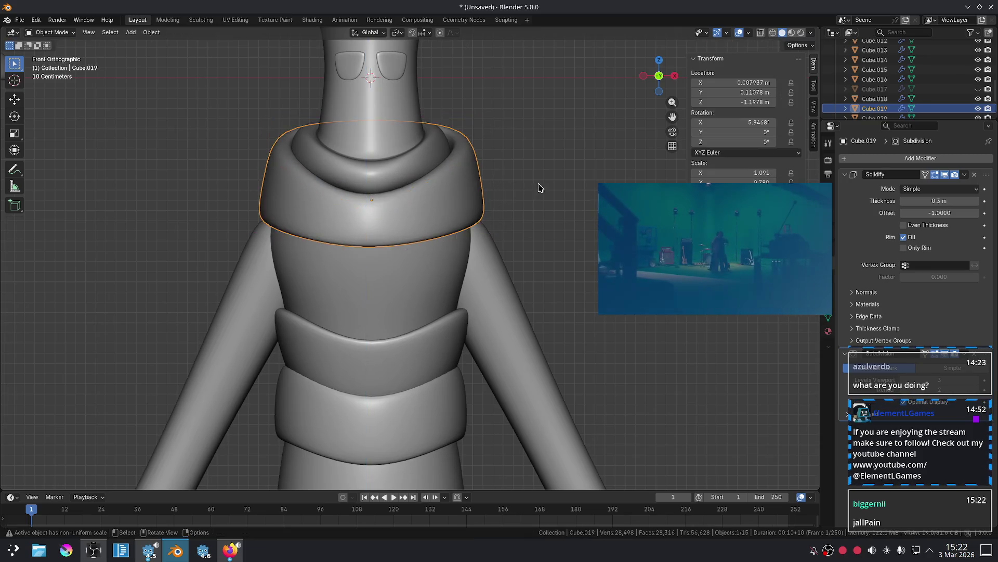
mouse_move(486, 121)
middle_mouse_down()
mouse_move(513, 202)
mouse_move(499, 312)
mouse_move(515, 297)
middle_mouse_up()
Move a side edge of the collar to wrap it over the shoulder, ending in front view.
key("2")
left_click(501, 310)
key("g")
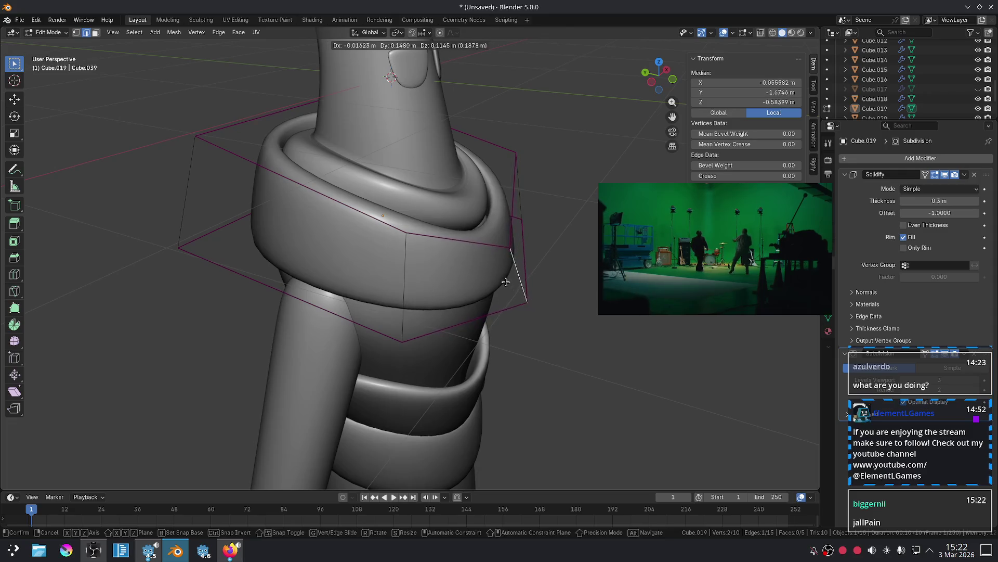
left_click(499, 279)
left_click(545, 338)
mouse_move(545, 339)
middle_mouse_down()
mouse_move(484, 350)
mouse_move(461, 368)
mouse_move(479, 330)
mouse_move(533, 298)
middle_mouse_up()
key("KP_1")
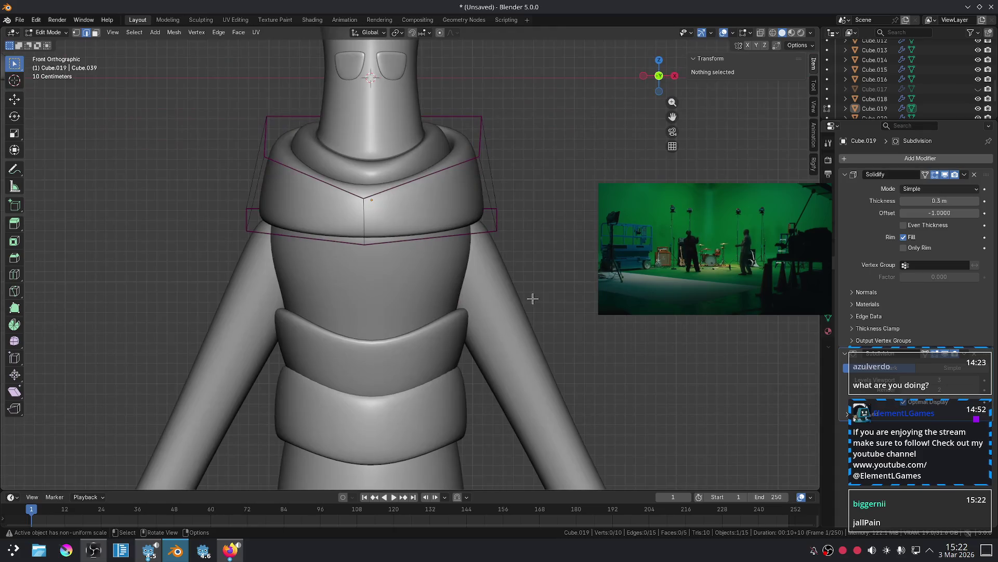
key("Tab")
scroll(538, 284, "down", 3)
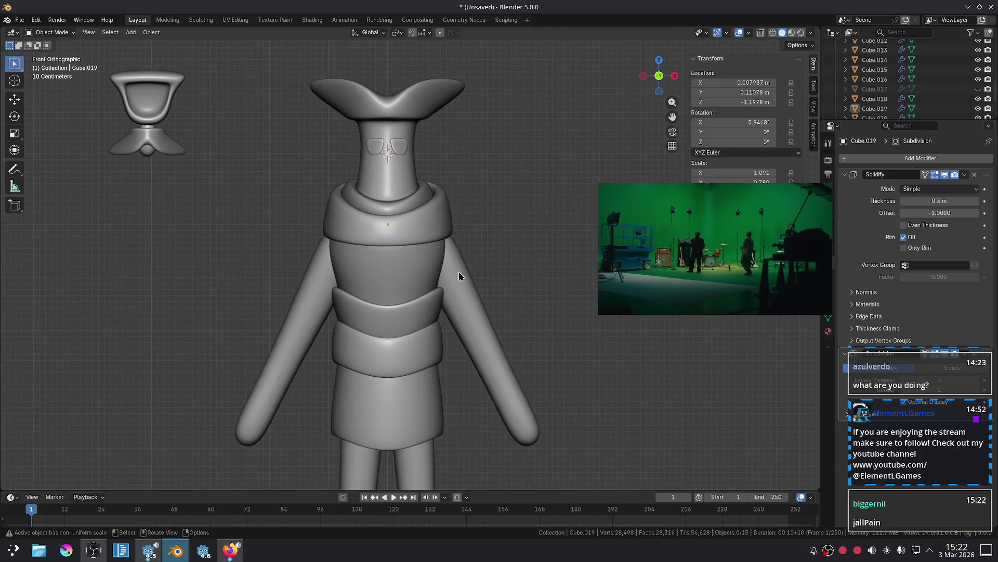
Move the collar Cube.019 slightly down along Z to about -1.2591 m.
scroll(429, 321, "up", 3)
middle_click_drag(452, 245, 422, 241, "shift")
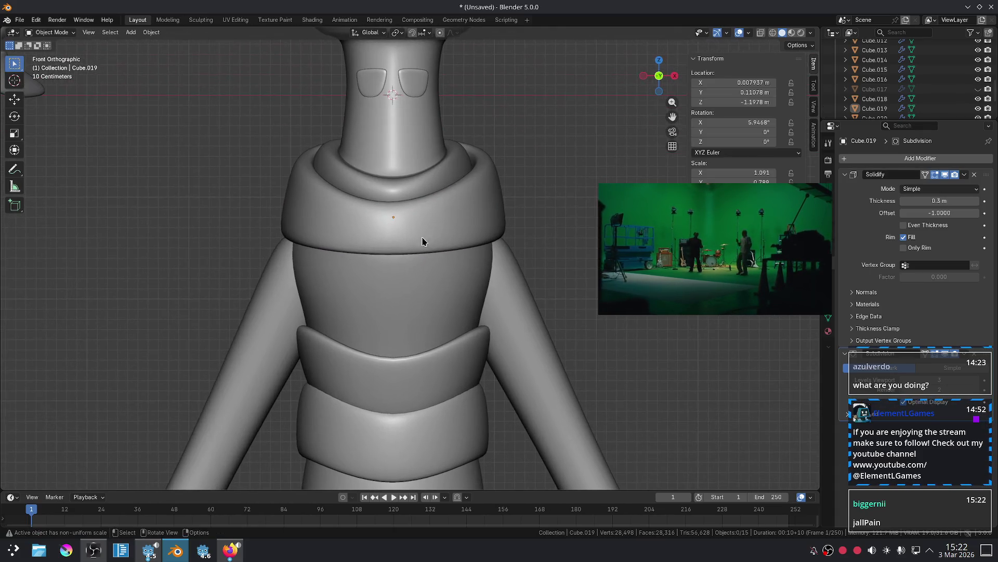
key("g")
key("z")
left_click(444, 221)
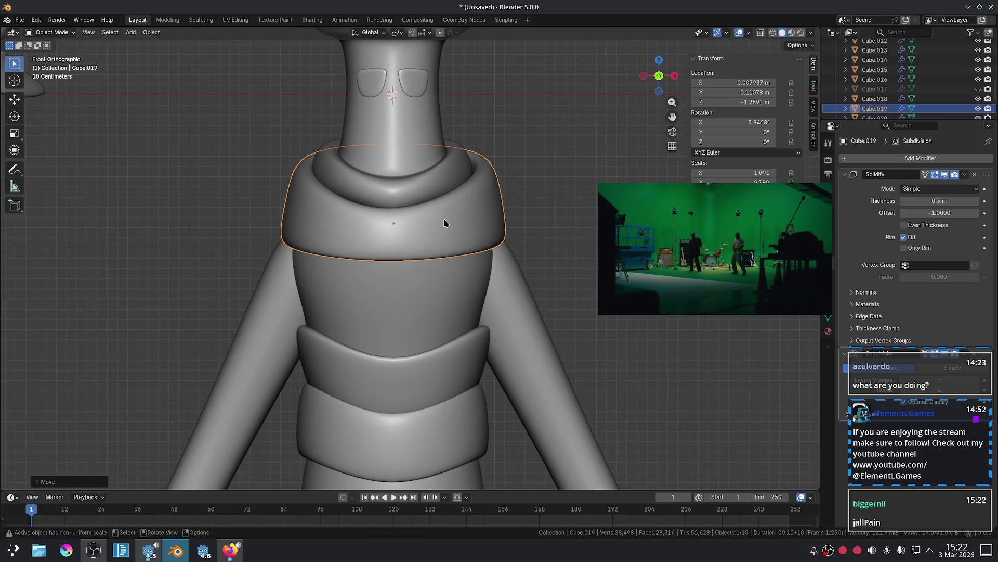
Hide the arms Cube.015, and hide then unhide the legs.
scroll(549, 201, "down", 5)
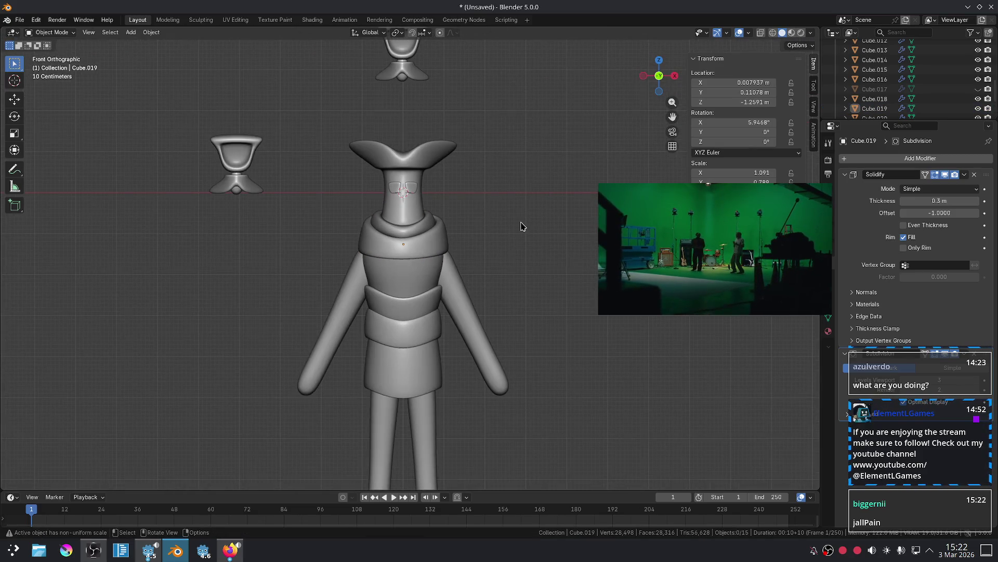
scroll(520, 231, "up", 2)
left_click(491, 312)
key("h")
scroll(505, 312, "down", 3)
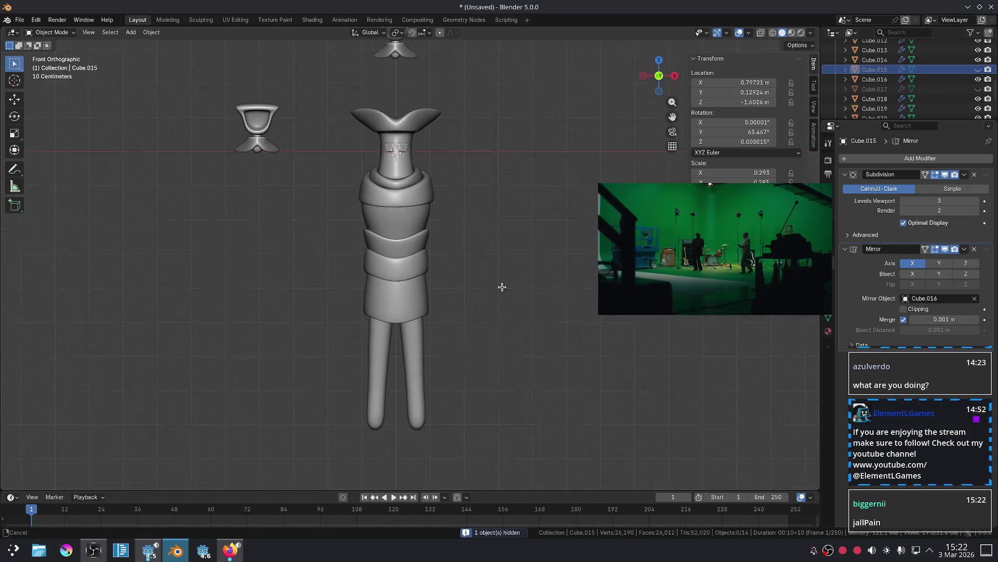
scroll(468, 322, "up", 2)
left_click(425, 369)
key("h")
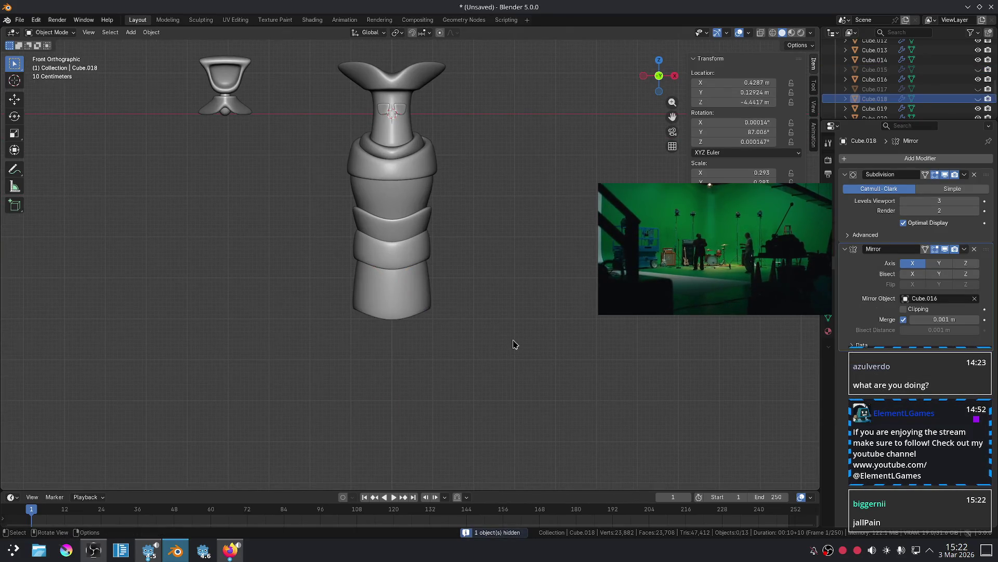
key("alt+h")
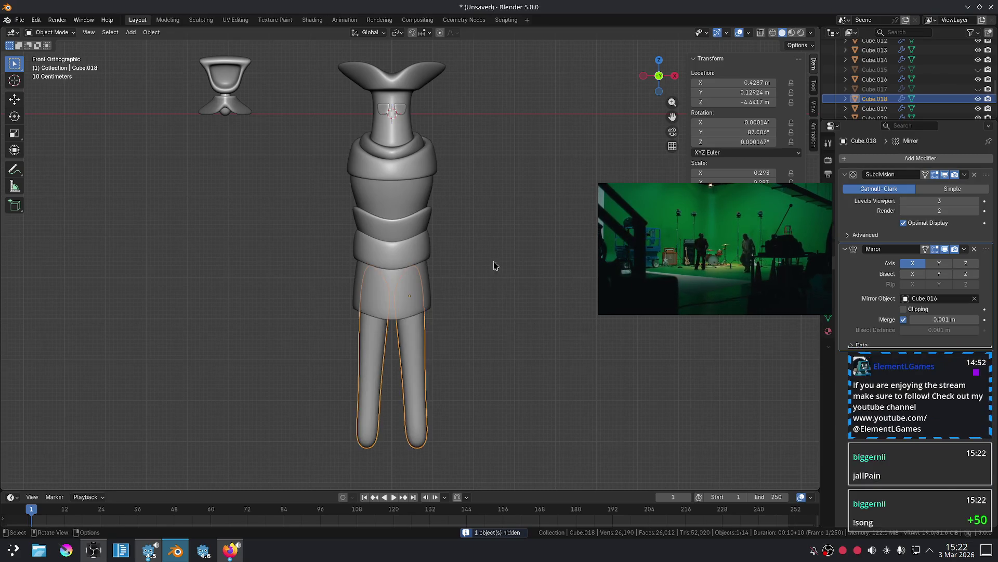
scroll(496, 267, "up", 2)
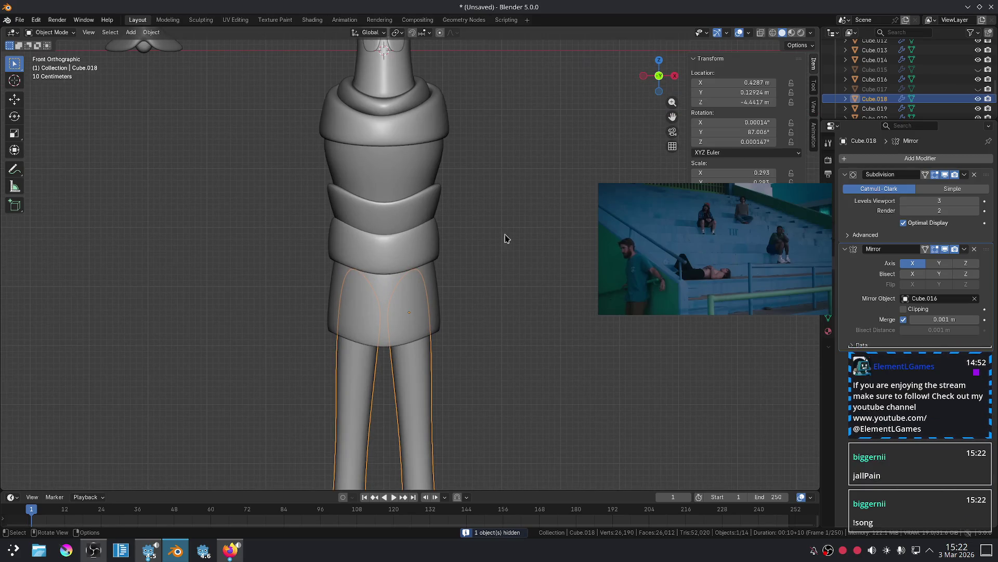
Check the YouTube page, then drag the picture-in-picture video window up and to the right.
left_click(230, 550)
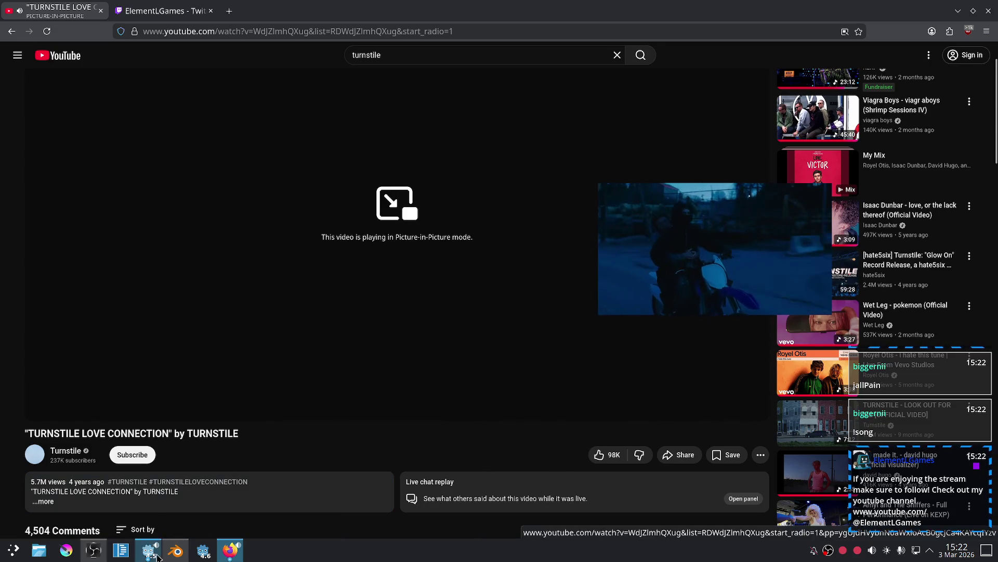
left_click(176, 553)
mouse_move(693, 285)
left_mouse_down()
mouse_move(776, 230)
mouse_move(820, 180)
left_mouse_up()
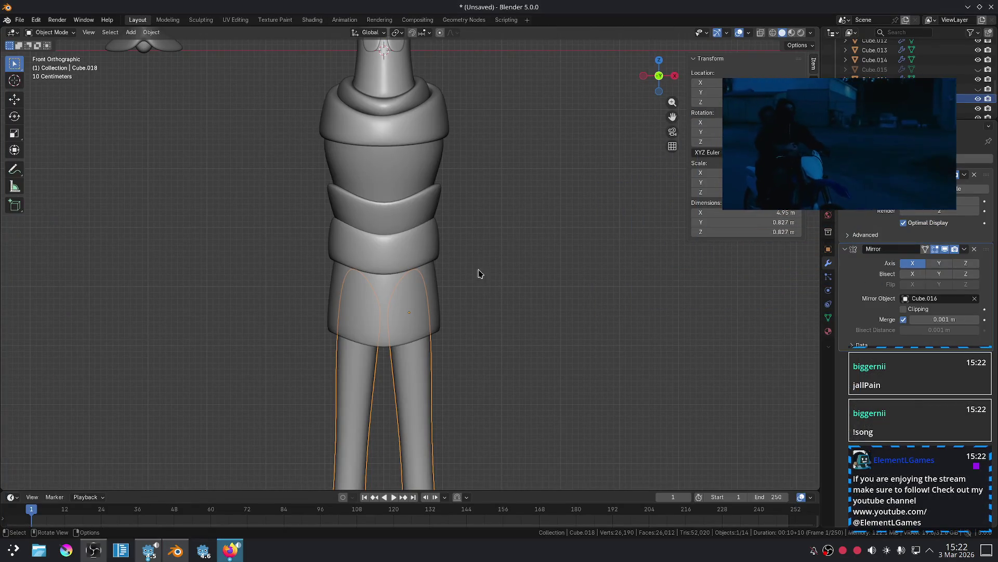
Unhide the arms Cube.015 from the outliner, select them, then return to the YouTube page.
scroll(523, 233, "down", 3)
mouse_move(522, 231)
middle_mouse_down("shift")
mouse_move(511, 218)
mouse_move(490, 318)
mouse_move(494, 295)
middle_mouse_up("shift")
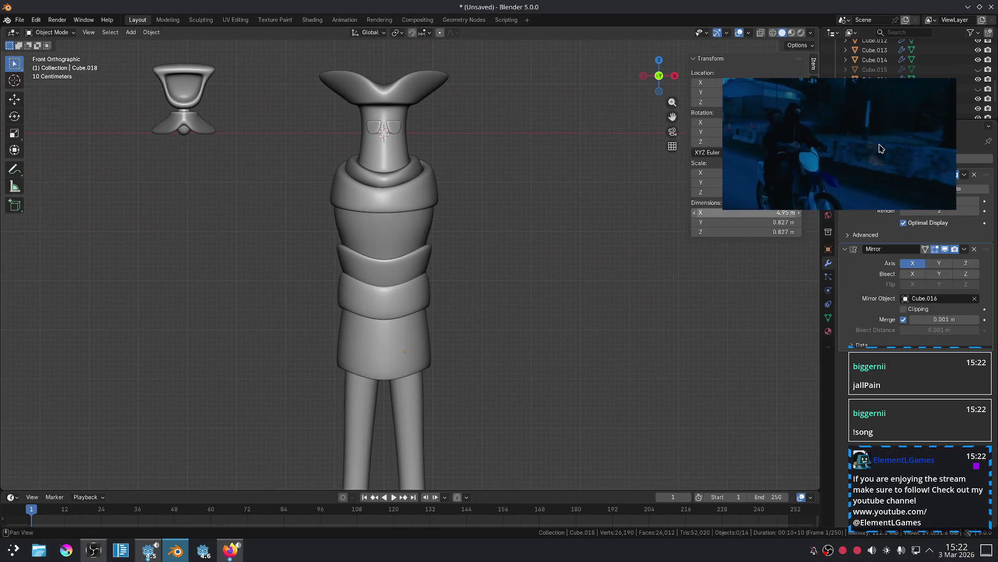
left_click(978, 72)
left_click(455, 308)
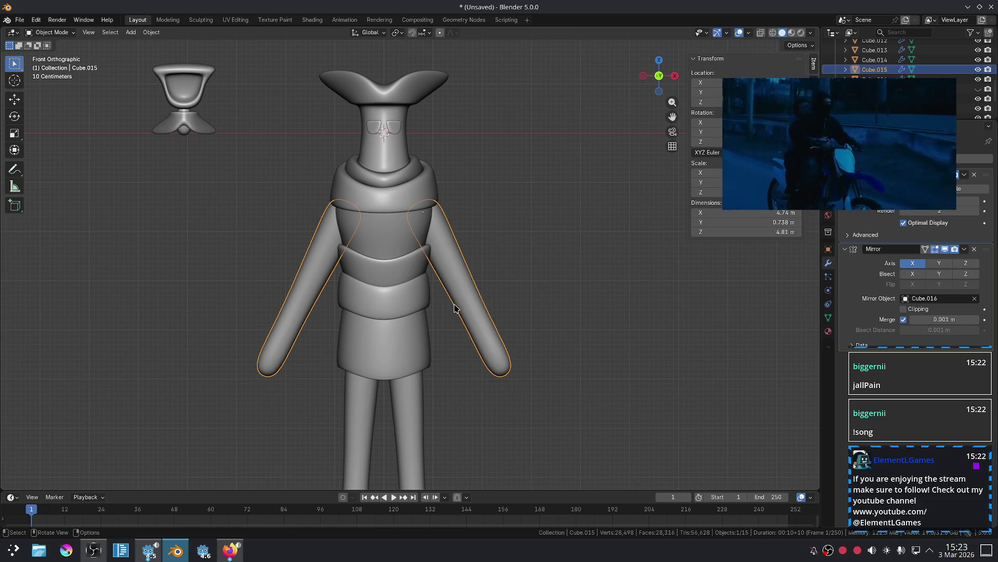
left_click(224, 559)
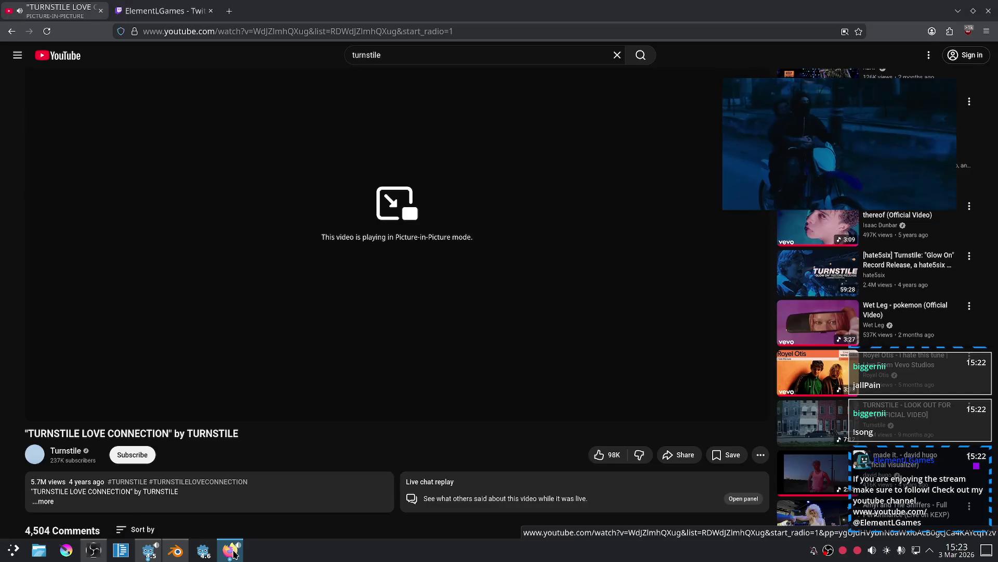
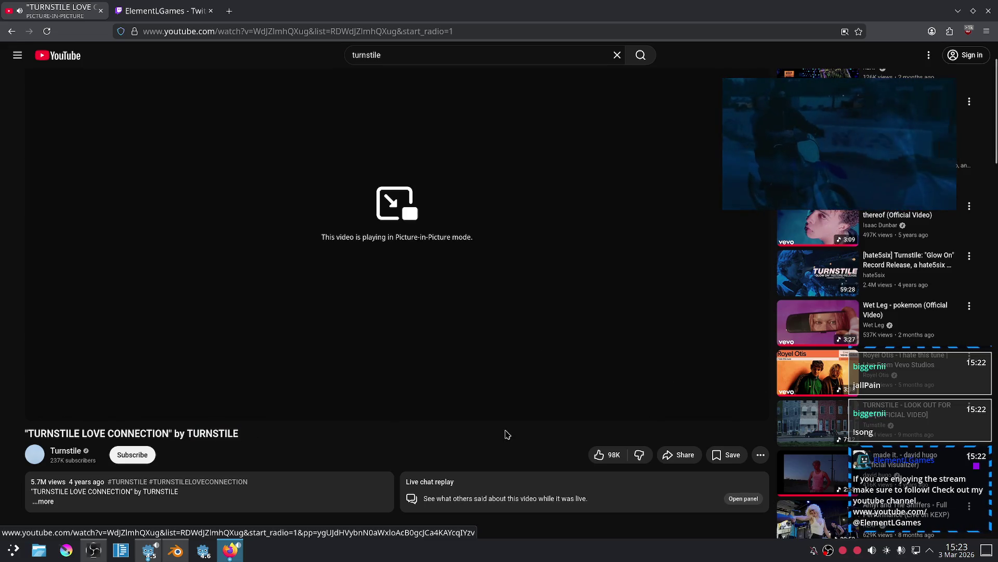
Leave the Turnstile video playing in picture-in-picture and return to the Blender character scene.
scroll(535, 419, "up", 3)
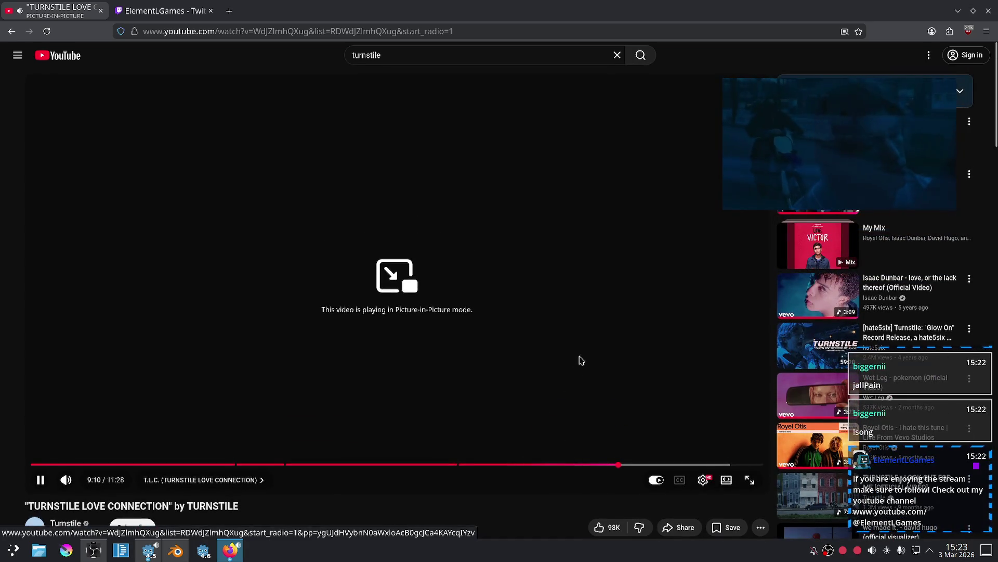
left_click(176, 550)
left_click(551, 295)
scroll(504, 249, "up", 1)
scroll(468, 216, "up", 2)
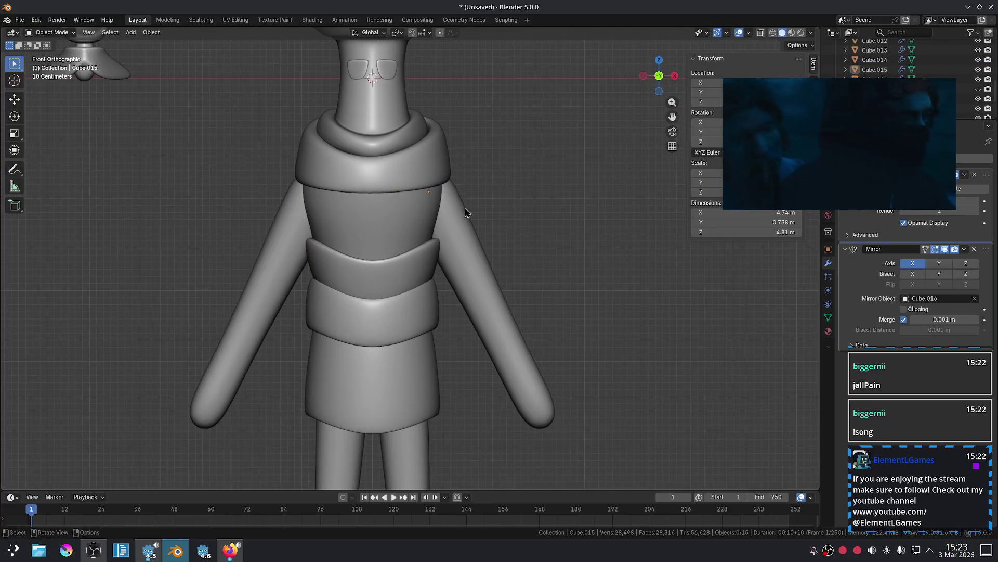
Widen the collar's bottom by scaling its two outer bottom corners outward.
scroll(468, 239, "down", 1)
scroll(470, 250, "up", 3)
left_click(485, 249)
key("Tab")
left_click(500, 250)
left_click(252, 250, "shift")
key("s")
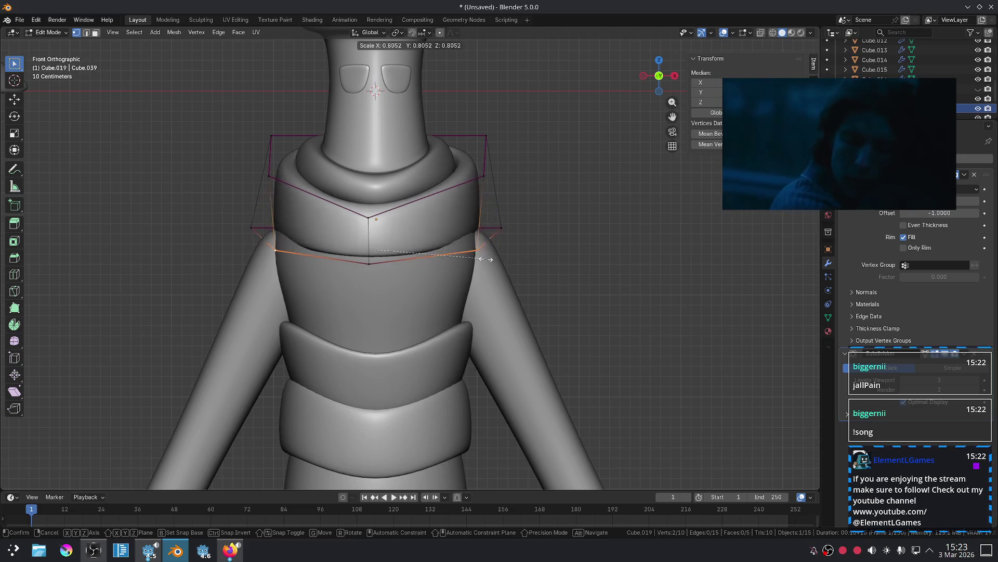
left_click(512, 265)
Shift the collar's centre vertical edge along X to line it up.
key("2")
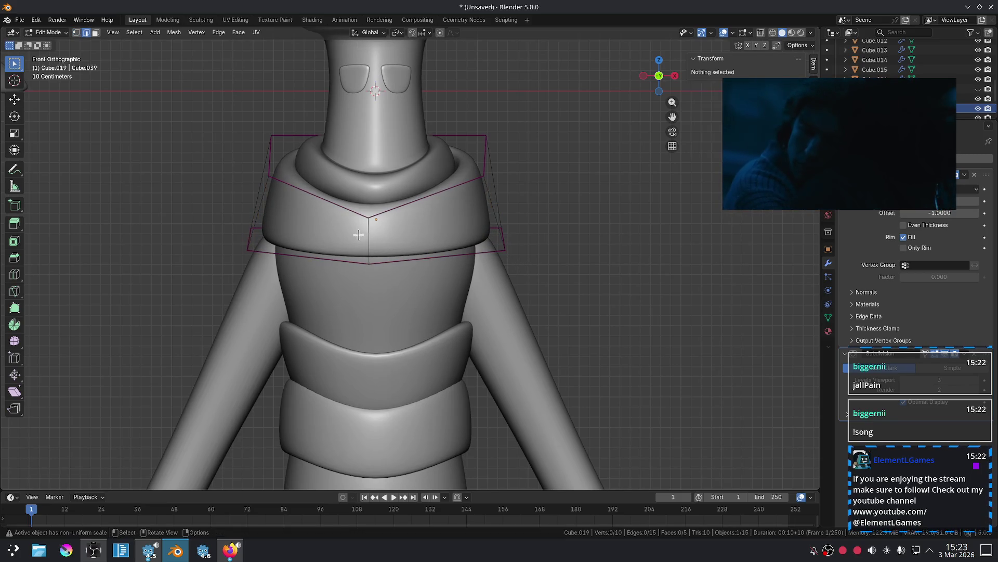
left_click(364, 234)
key("g")
key("x")
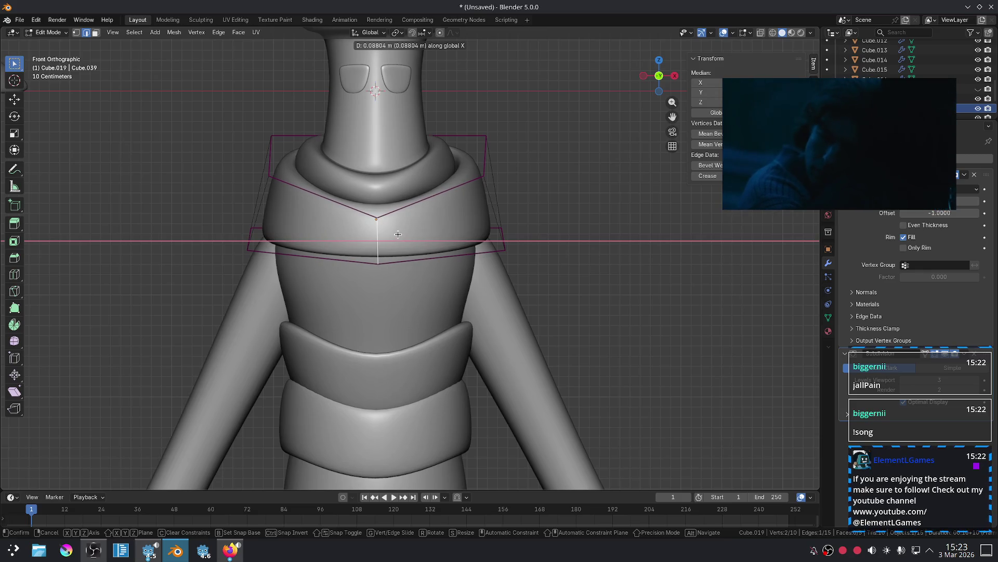
left_click(398, 234)
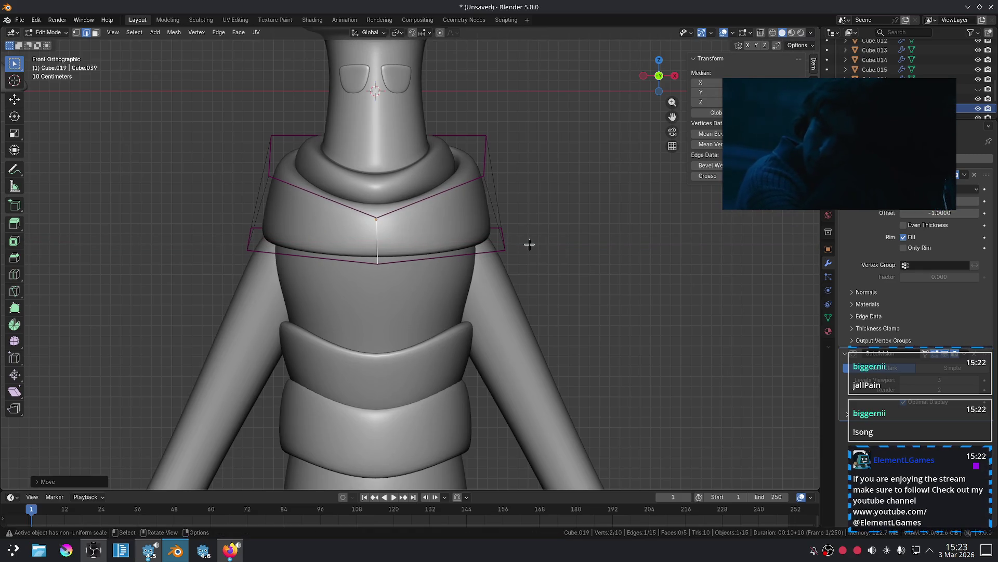
left_click(553, 250)
Slide the collar's bottom centre point along X into place.
scroll(531, 257, "up", 1)
scroll(461, 221, "up", 2)
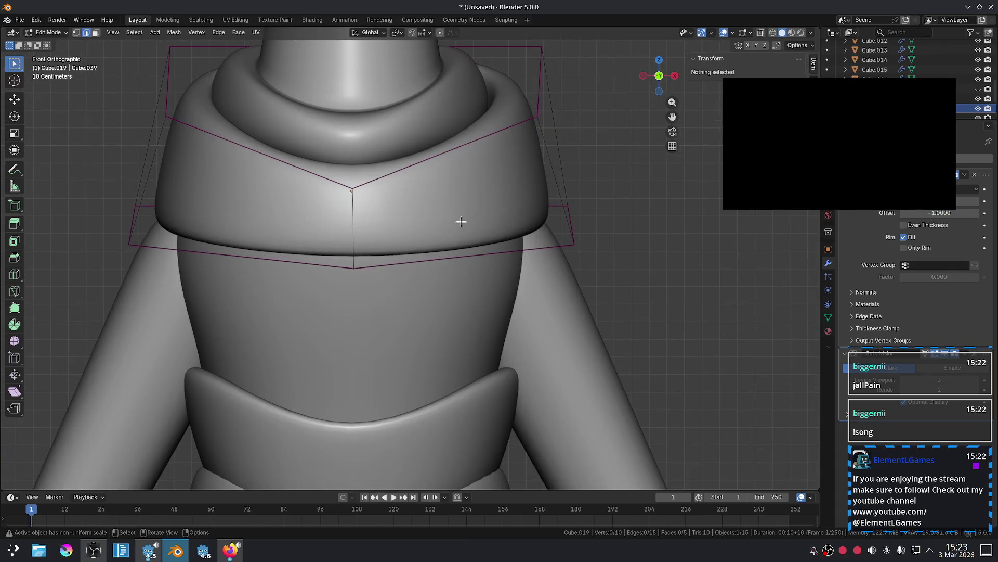
scroll(462, 221, "down", 4)
scroll(406, 245, "up", 3)
left_click(370, 264)
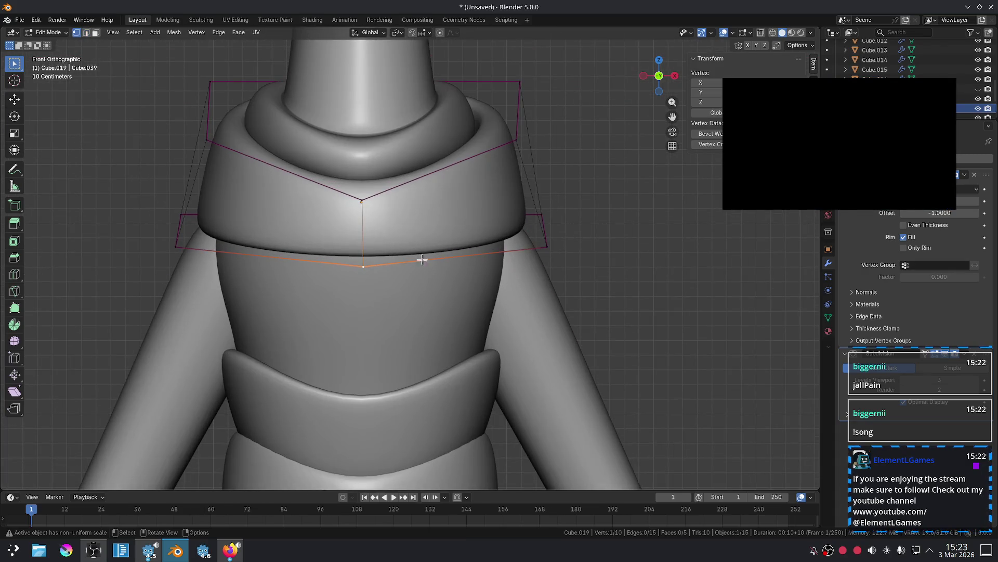
key("g")
key("x")
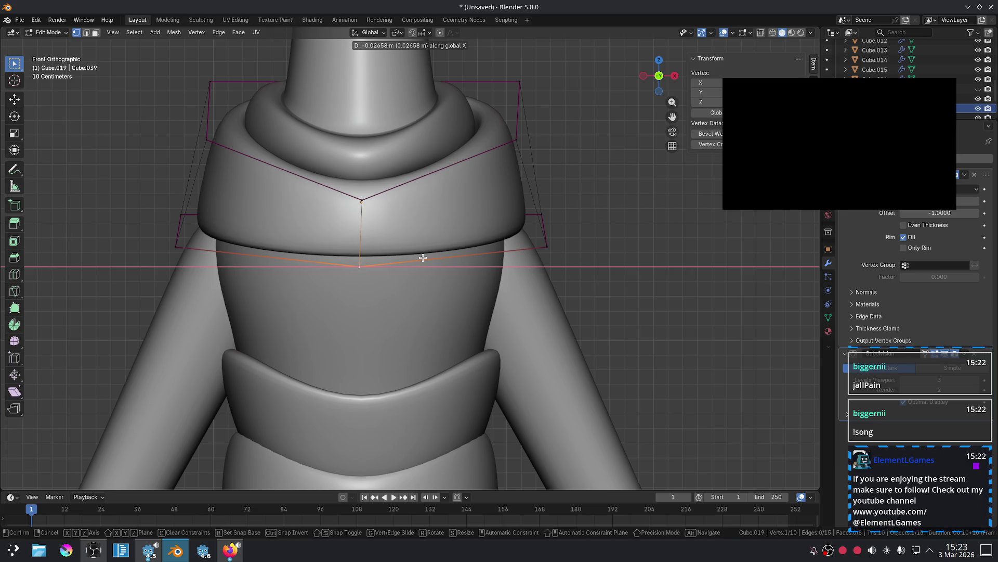
left_click(424, 255)
left_click(586, 253)
Move the V's top centre point along X, then leave Edit Mode.
scroll(585, 253, "down", 3)
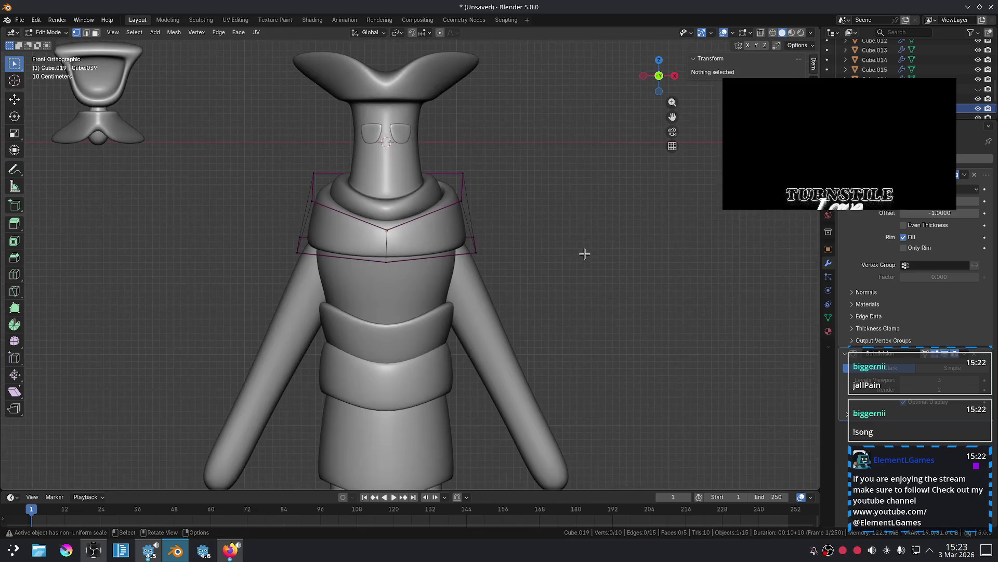
scroll(383, 210, "up", 4)
left_click(354, 194)
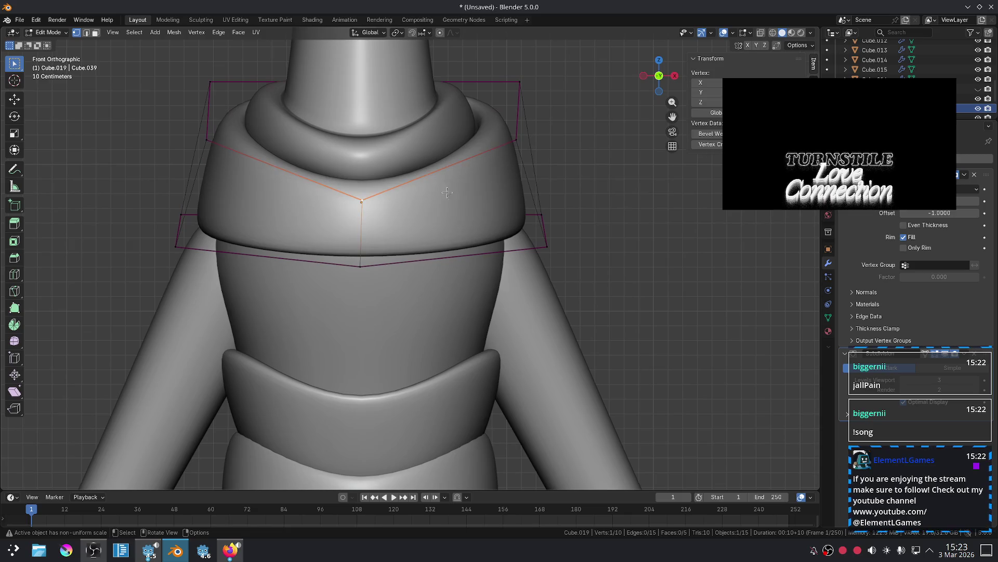
key("g")
key("x")
left_click(445, 192)
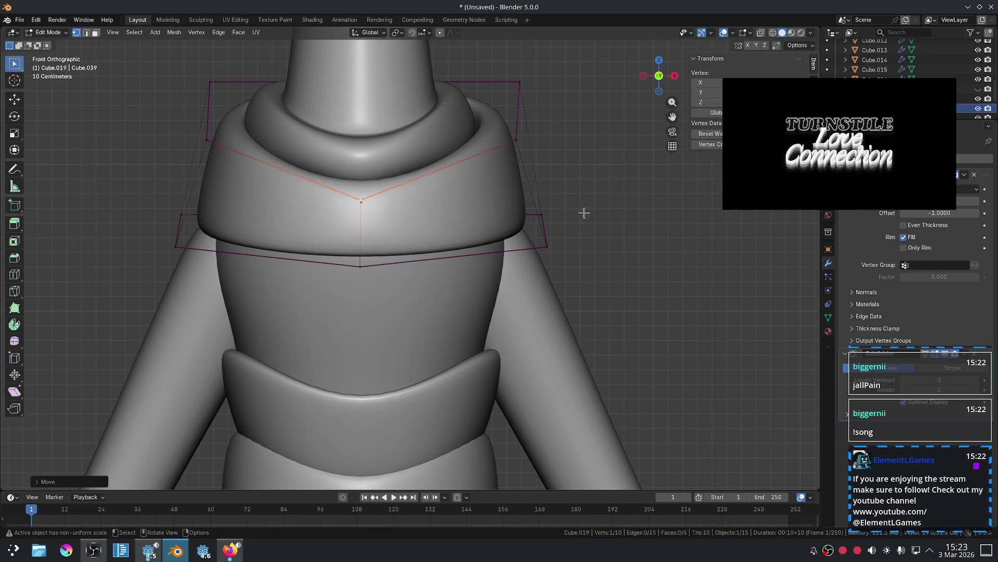
key("Tab")
Orbit around the figure to check the collar, then switch to the right side view.
scroll(590, 219, "down", 3)
scroll(577, 242, "up", 4)
scroll(574, 235, "down", 3)
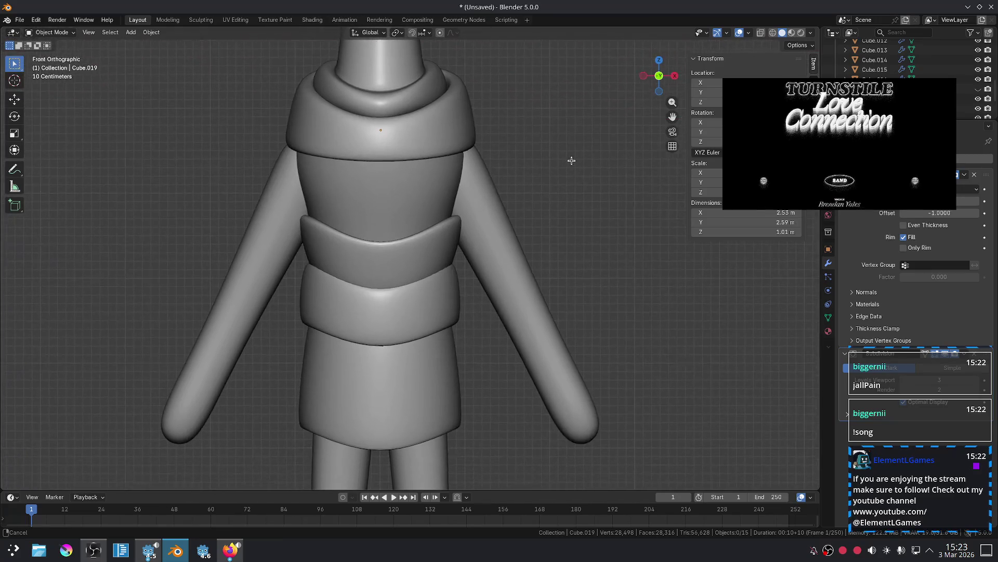
scroll(577, 230, "up", 3)
middle_click_drag(577, 229, 516, 217)
scroll(546, 258, "down", 3)
key("KP_1")
key("KP_3")
scroll(546, 260, "up", 4)
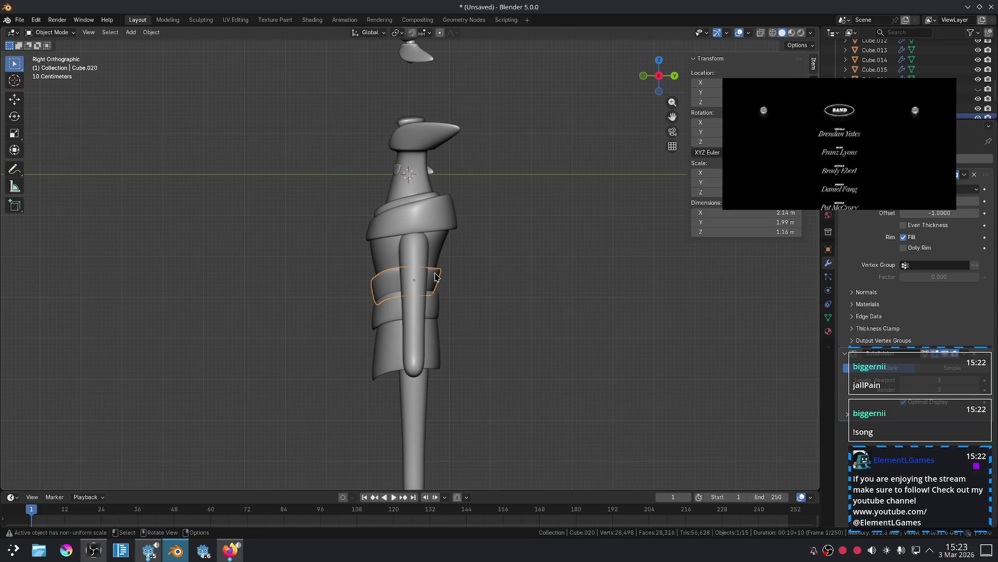
Hide the arm and frame the torso bands in the side view.
key("h")
scroll(536, 335, "up", 4)
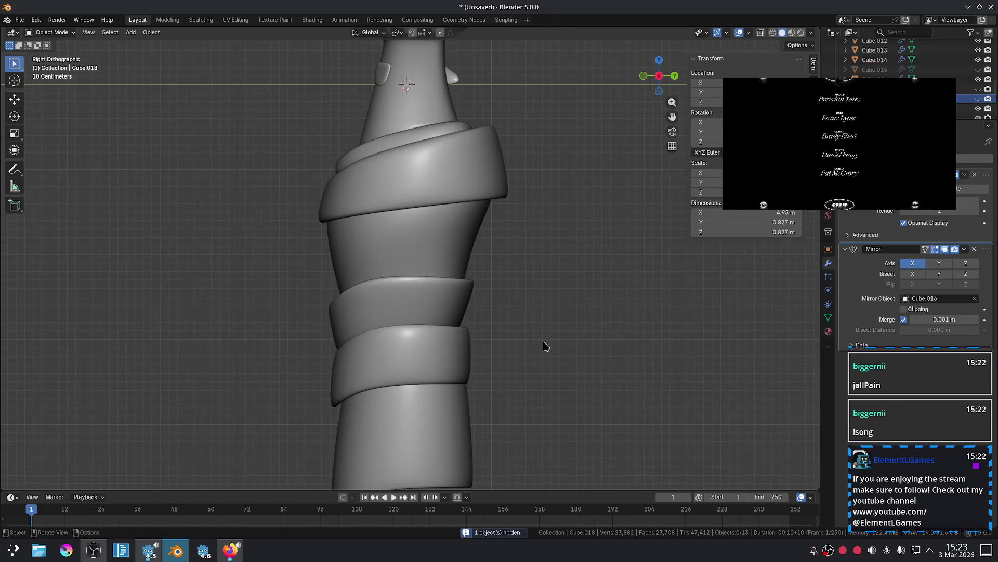
middle_click_drag(545, 346, 548, 272, "shift")
scroll(476, 283, "up", 1)
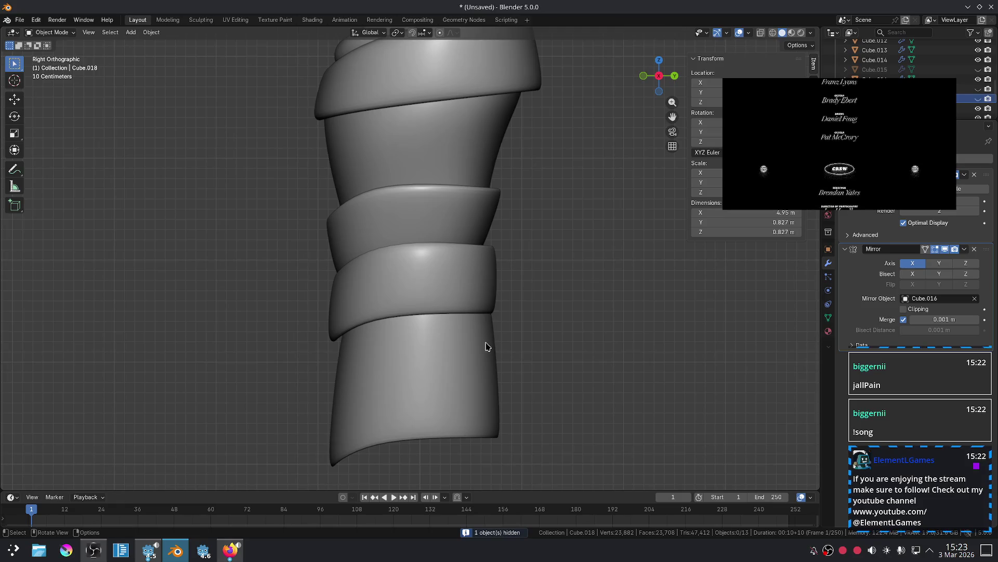
left_click(481, 347)
left_click(488, 174)
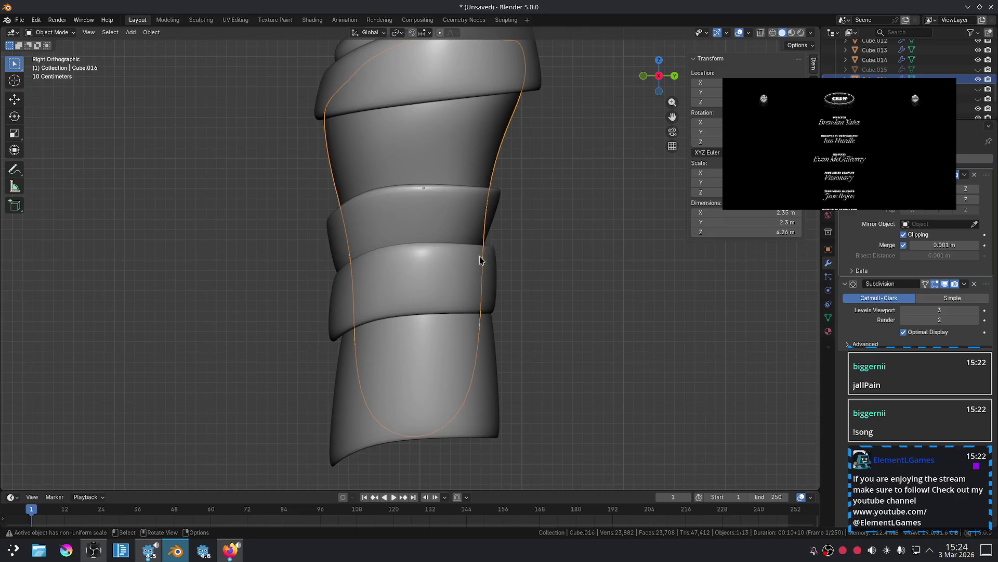
Move two corner points of the middle wrap band's cage to start slanting it.
left_click(493, 265)
scroll(525, 252, "up", 1)
key("Tab")
left_click(521, 241)
middle_click_drag(559, 267, 528, 278)
left_click(561, 247, "shift")
middle_click_drag(561, 247, 581, 241)
key("g")
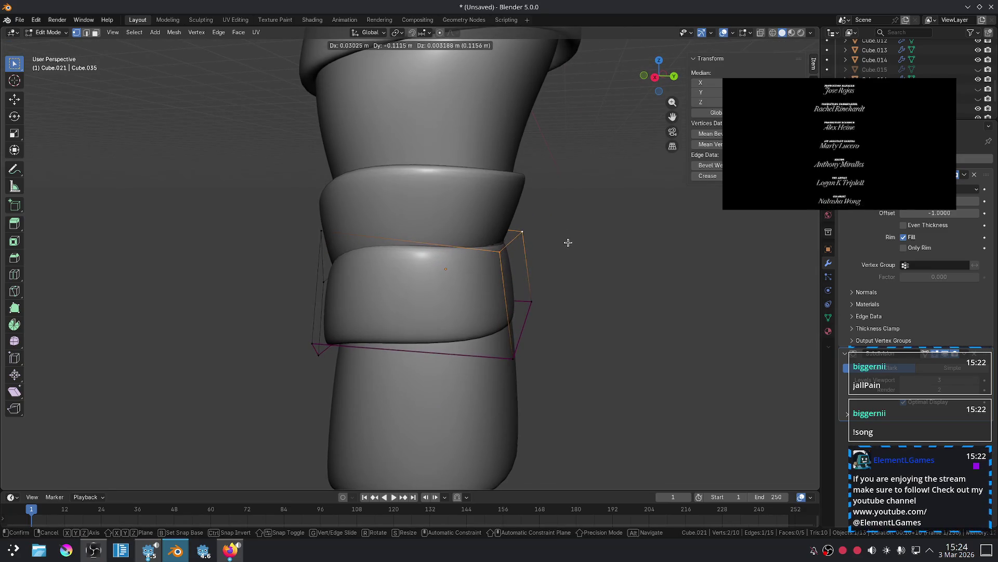
left_click(568, 241)
Refine the same cage edge's position from lower angles, then return to front view.
mouse_move(493, 286)
middle_mouse_down()
mouse_move(572, 338)
mouse_move(571, 318)
middle_mouse_up()
key("g")
left_click(586, 336)
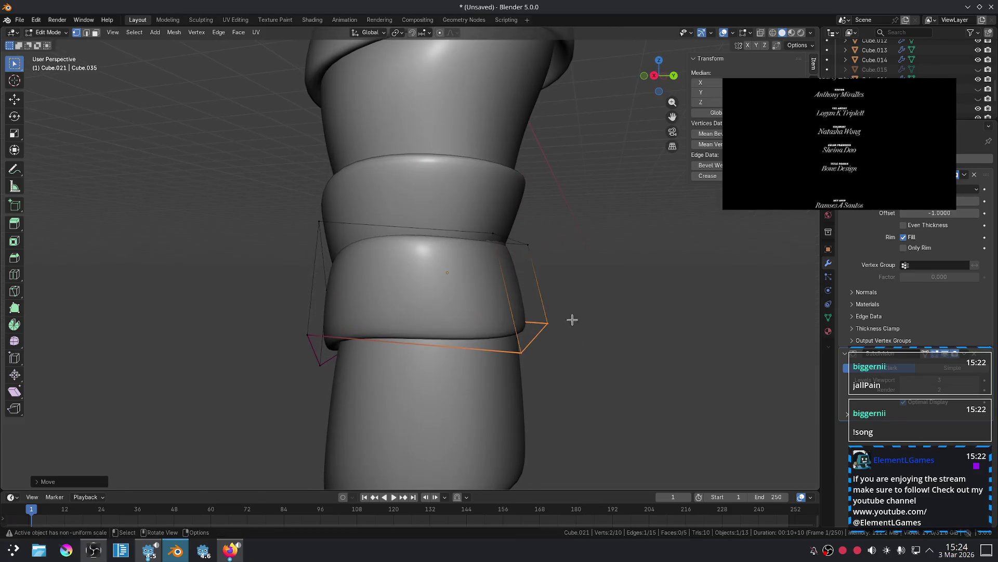
middle_click_drag(569, 269, 572, 307)
key("g")
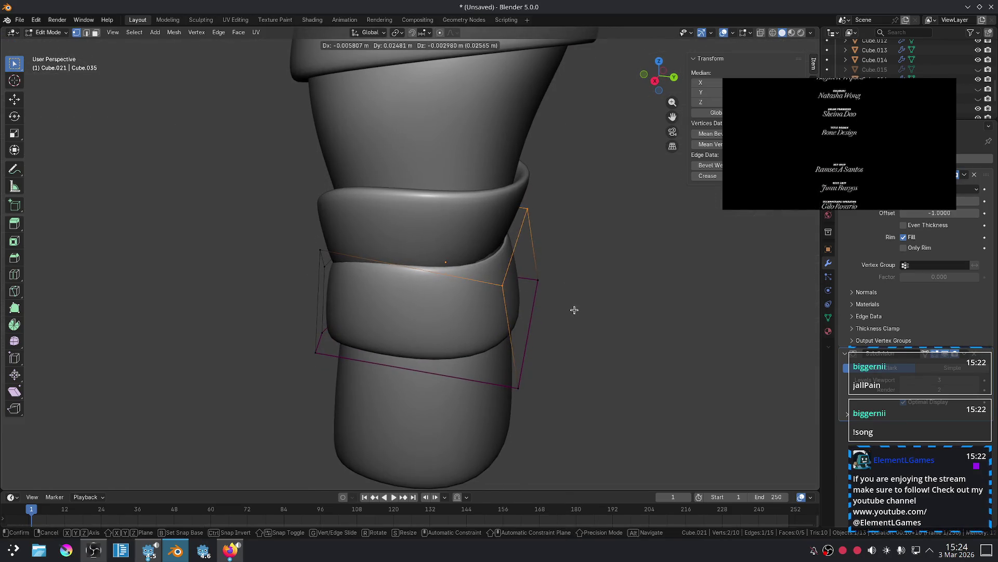
left_click(572, 310)
left_click(653, 301)
key("KP_1")
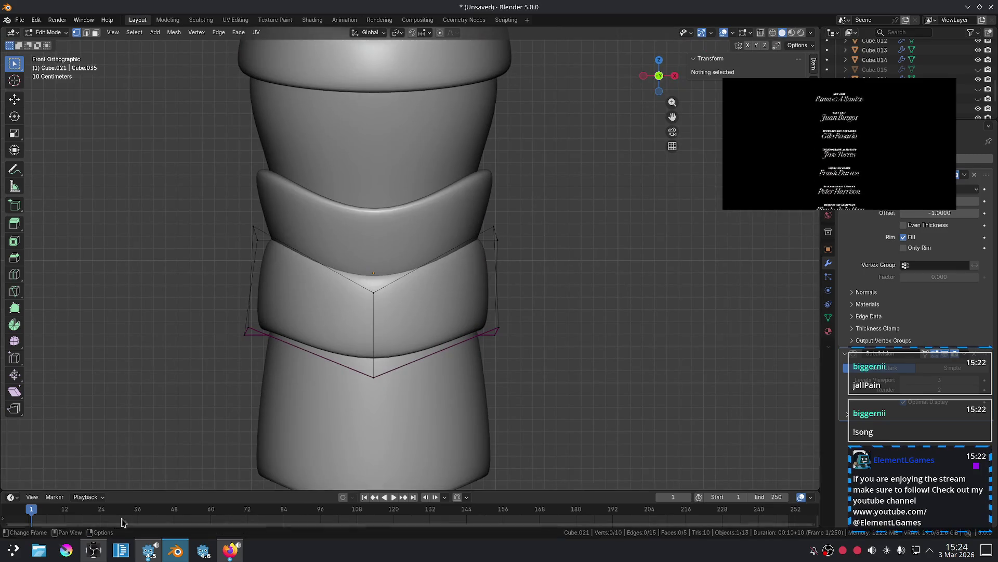
Move the band's top-right cage point to finish the slant around the body.
left_click(94, 549)
left_click(52, 286)
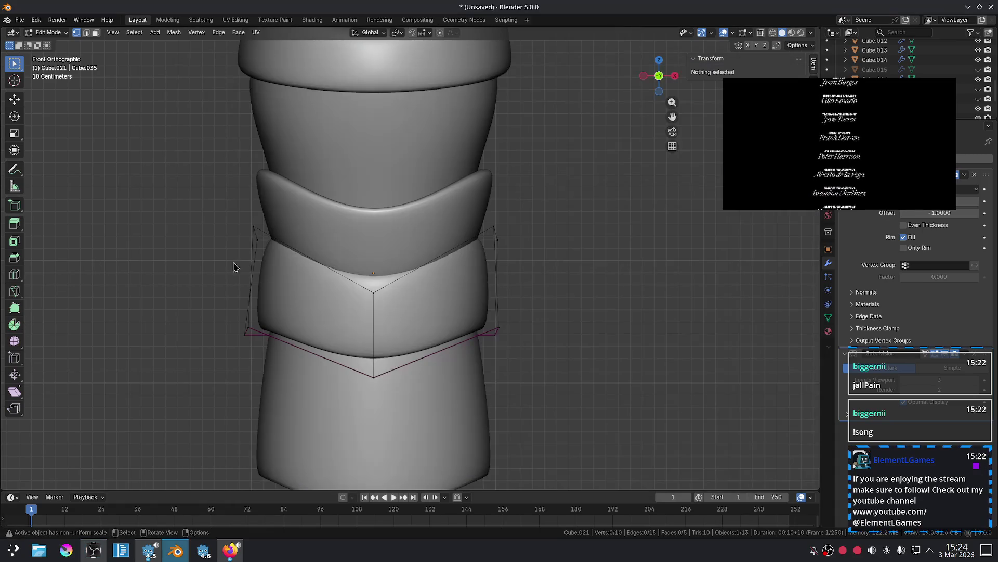
left_click(495, 228)
middle_click_drag(495, 258, 510, 279)
mouse_move(358, 266)
middle_mouse_down()
mouse_move(409, 276)
mouse_move(465, 327)
middle_mouse_up()
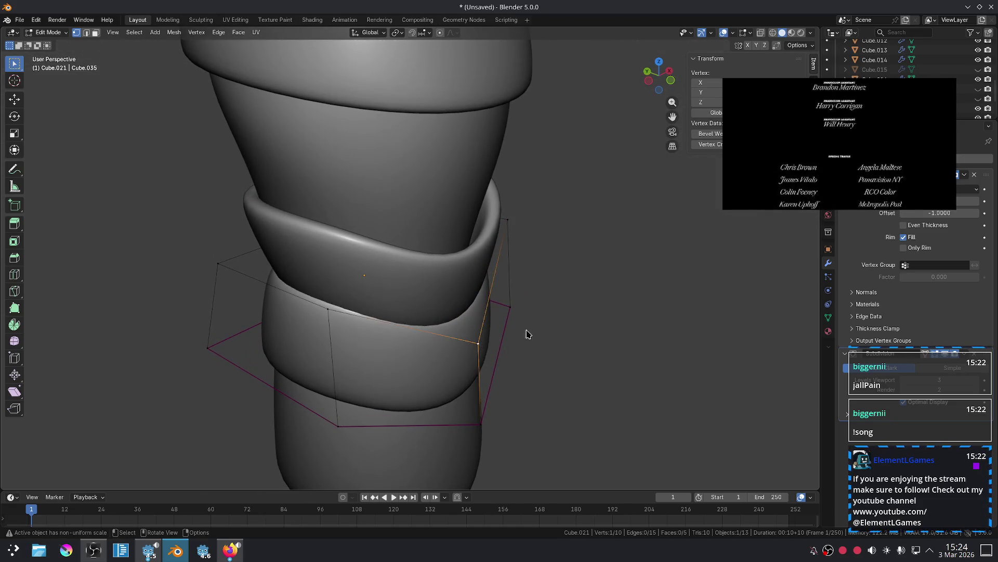
middle_click_drag(527, 334, 535, 268)
key("g")
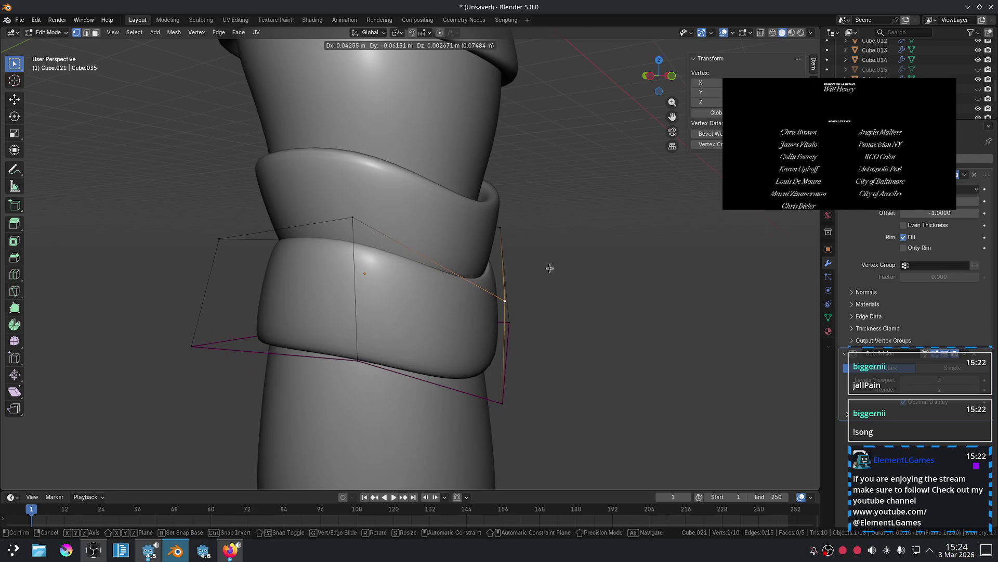
left_click(546, 268)
Exit the middle band's Edit Mode and select the shoulder-wrap collar.
key("alt+a")
key("KP_1")
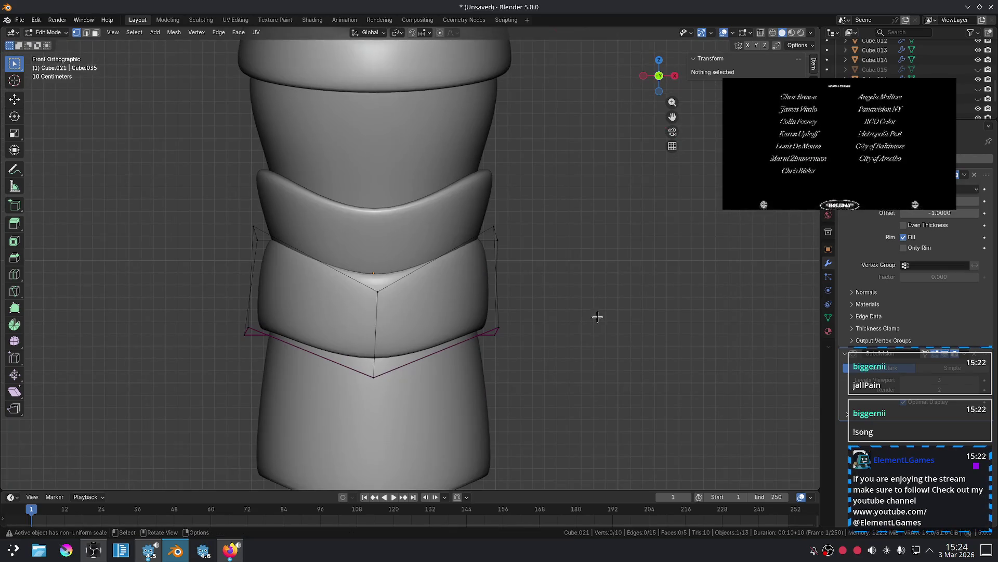
key("Tab")
key("alt+a")
scroll(572, 290, "down", 2)
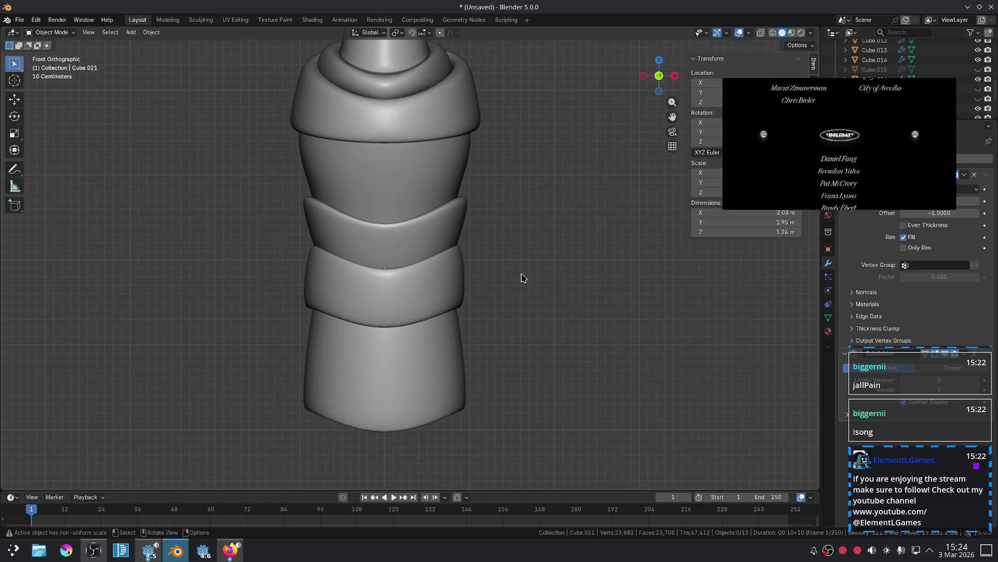
scroll(519, 310, "up", 2)
left_click(523, 238)
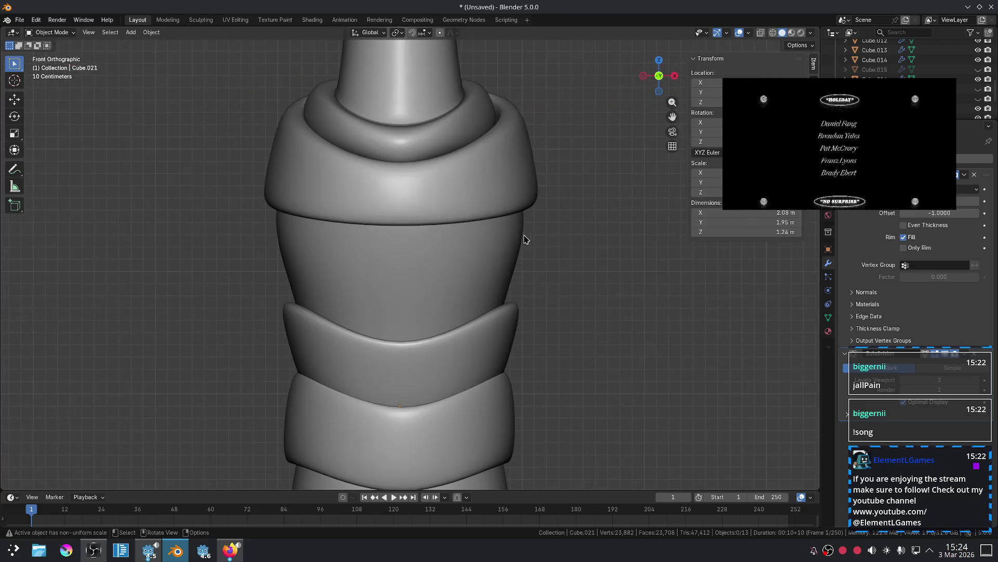
Lower the shoulder wrap's two outer corner points straight down along Z.
key("Tab")
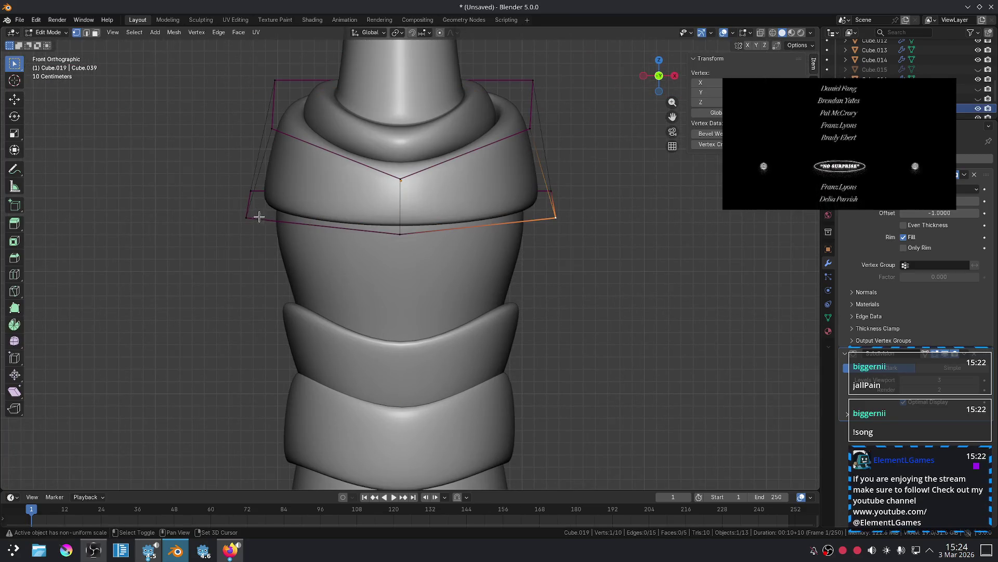
key("g")
key("z")
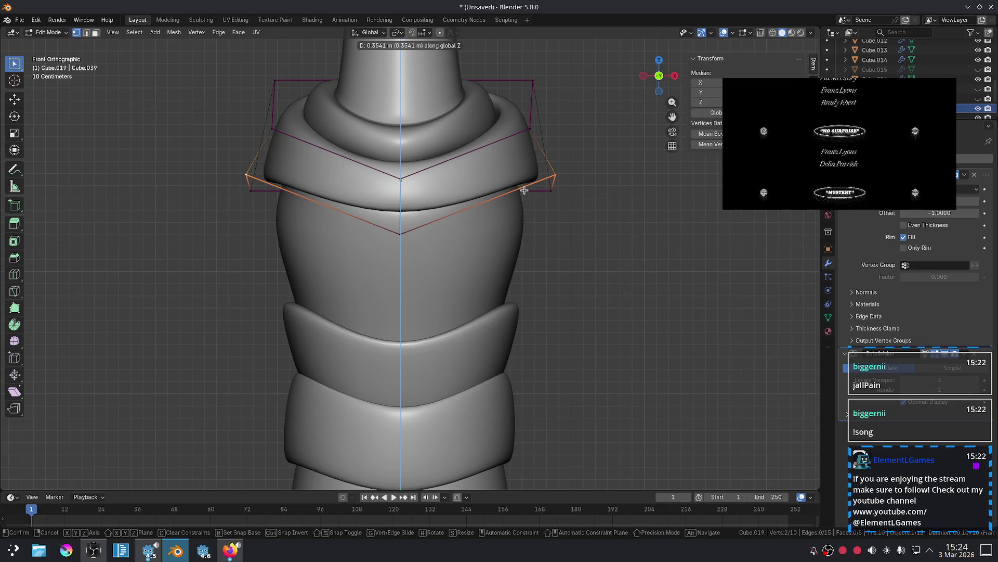
left_click(524, 190)
left_click(553, 197)
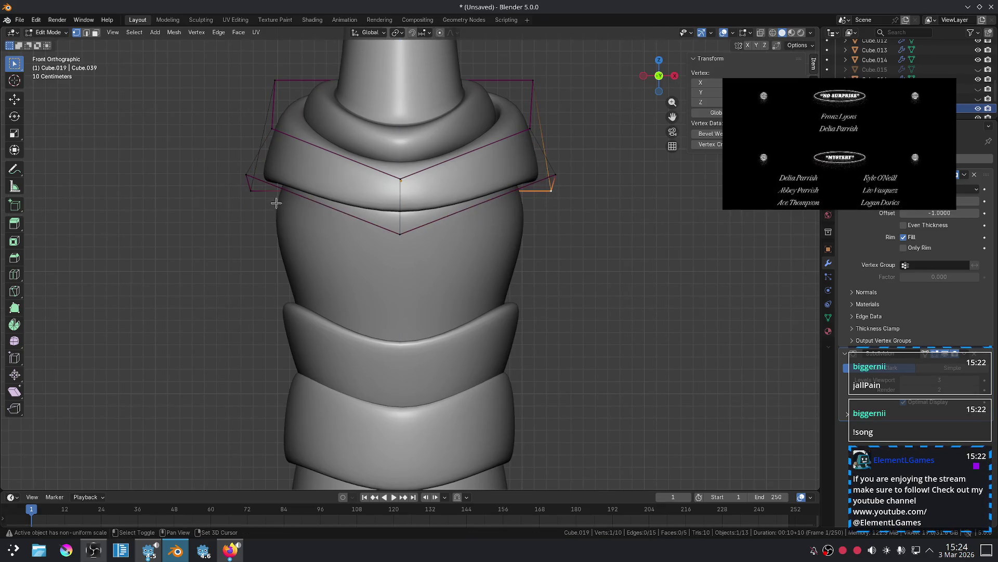
left_click(253, 194, "shift")
key("g")
key("z")
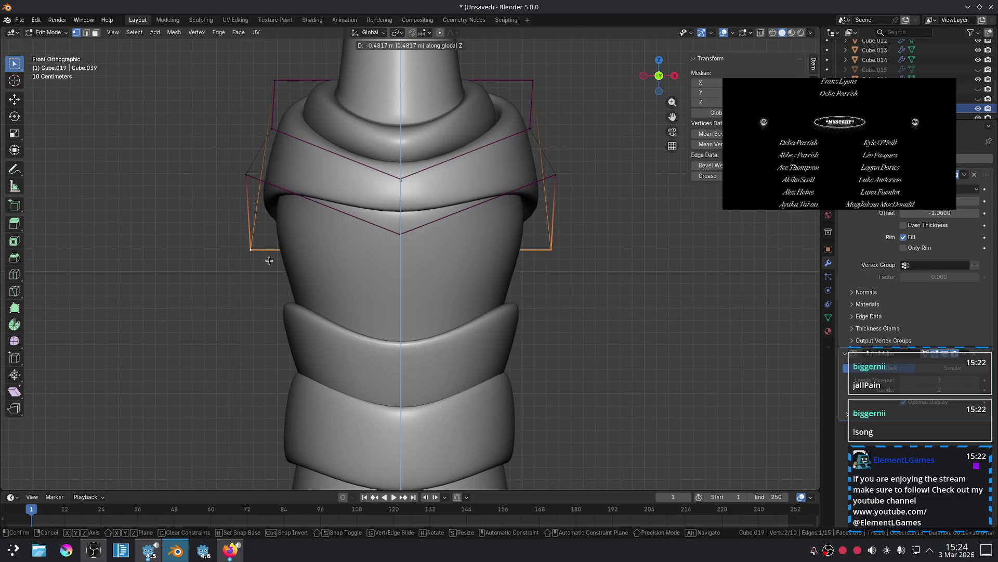
left_click(268, 253)
key("Tab")
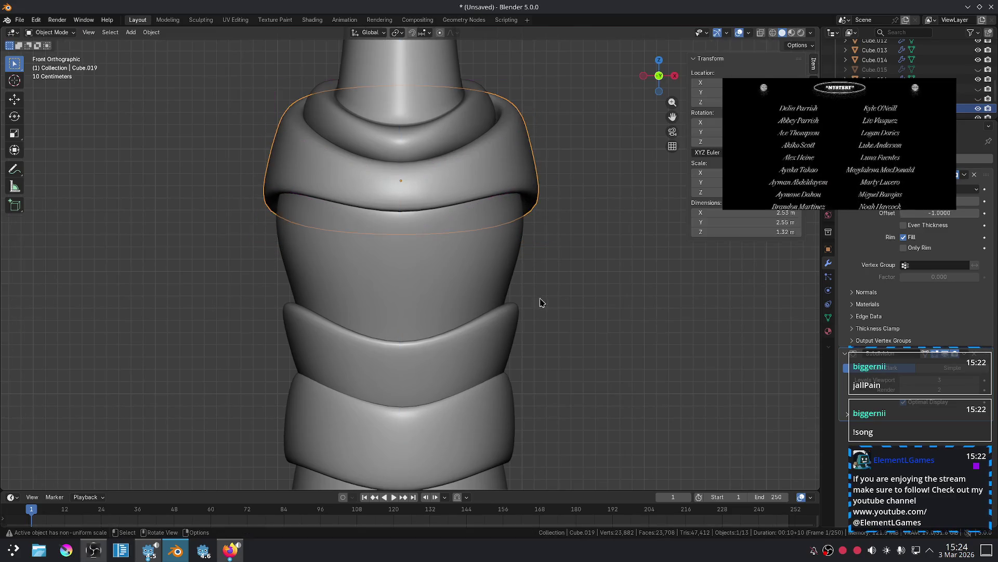
Drop the V's bottom point along Z to deepen the front V, then switch to the browser.
key("Tab")
left_click(416, 236)
key("g")
key("z")
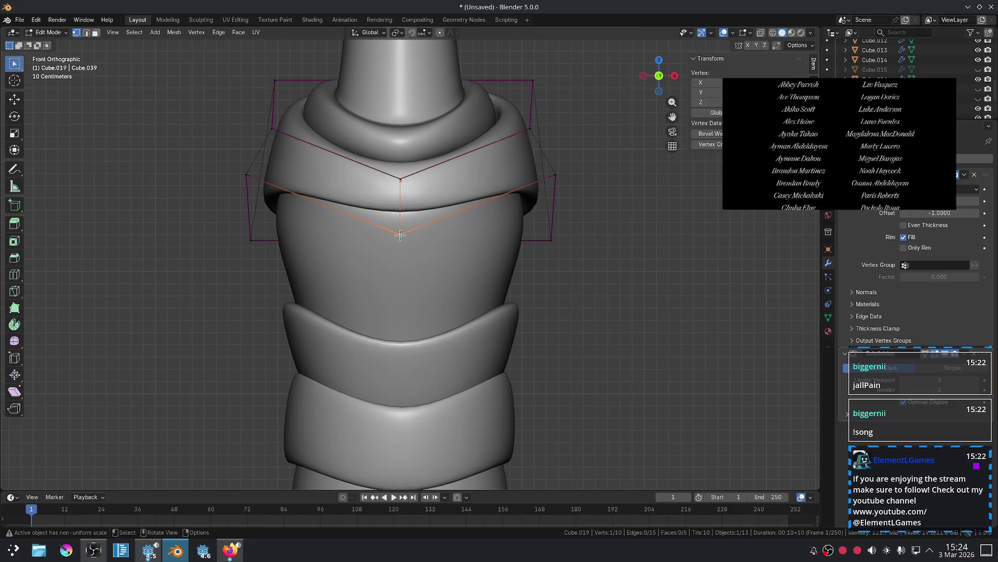
left_click(415, 245)
left_click(590, 281)
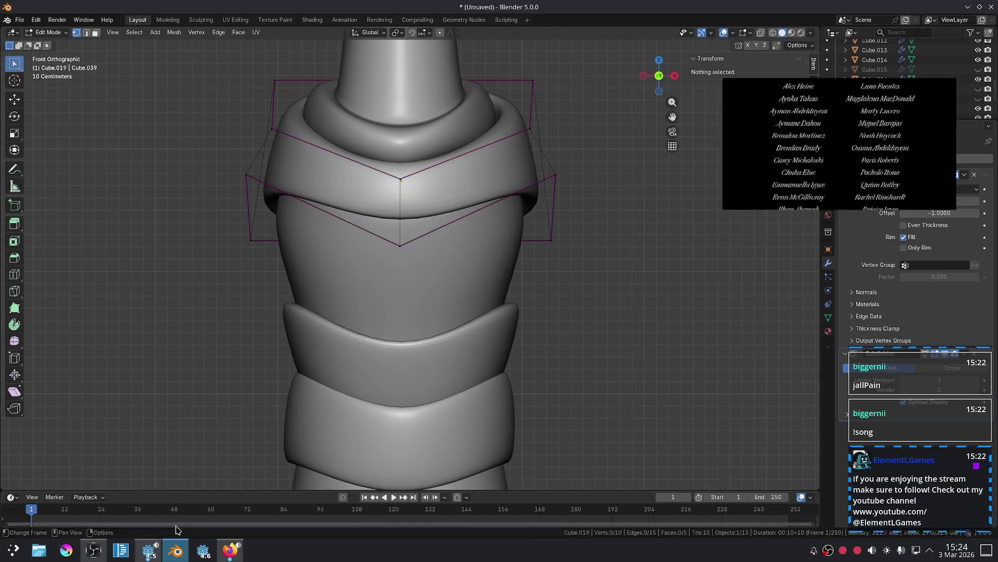
left_click(233, 555)
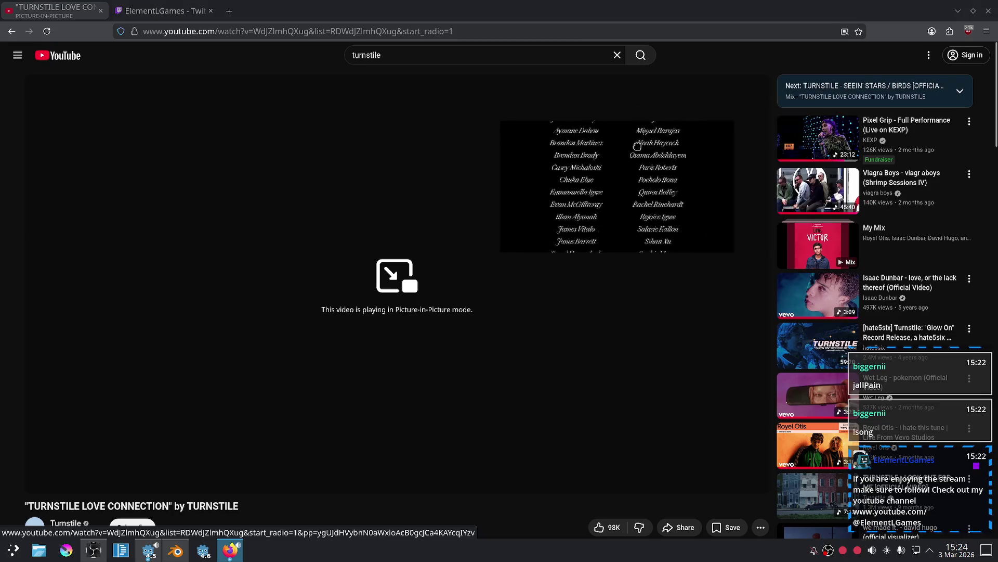
Return to Blender and park the picture-in-picture video in the top-right corner.
scroll(752, 234, "down", 4)
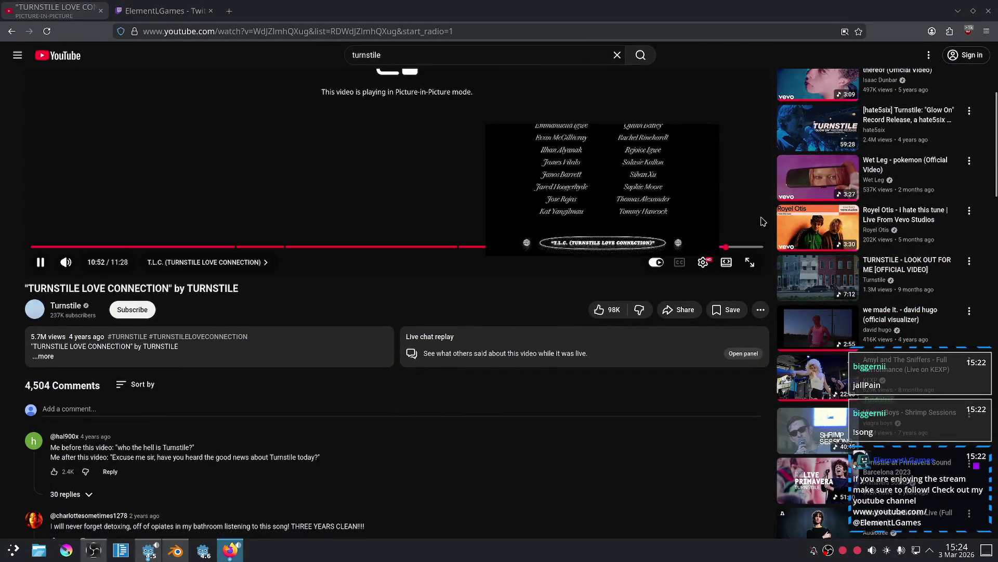
left_click(175, 554)
mouse_move(595, 177)
left_mouse_down()
mouse_move(654, 175)
mouse_move(867, 70)
left_mouse_up()
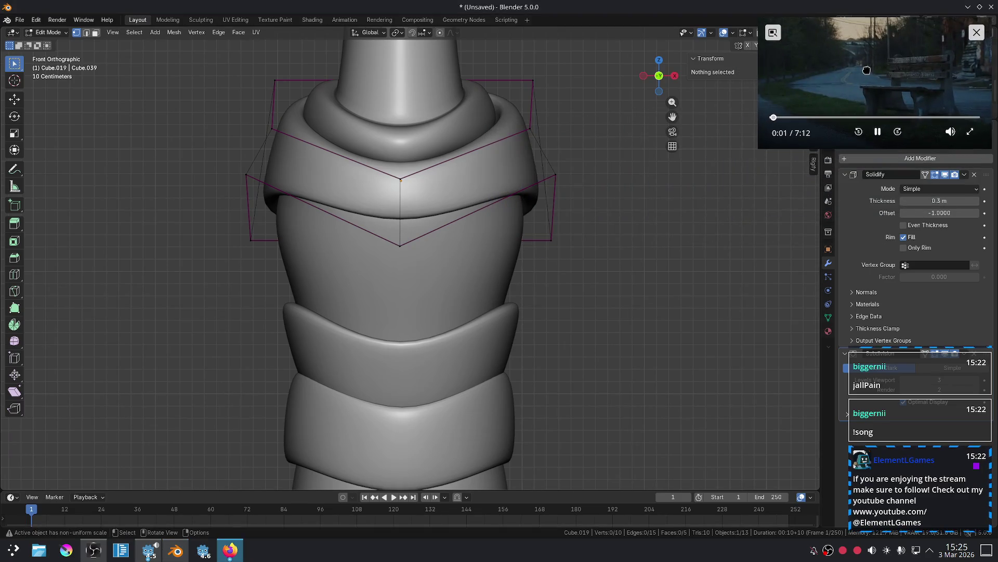
Raise the shoulder wrap's vertical centre edge slightly along Z.
left_click(643, 234)
scroll(572, 250, "up", 4, "shift")
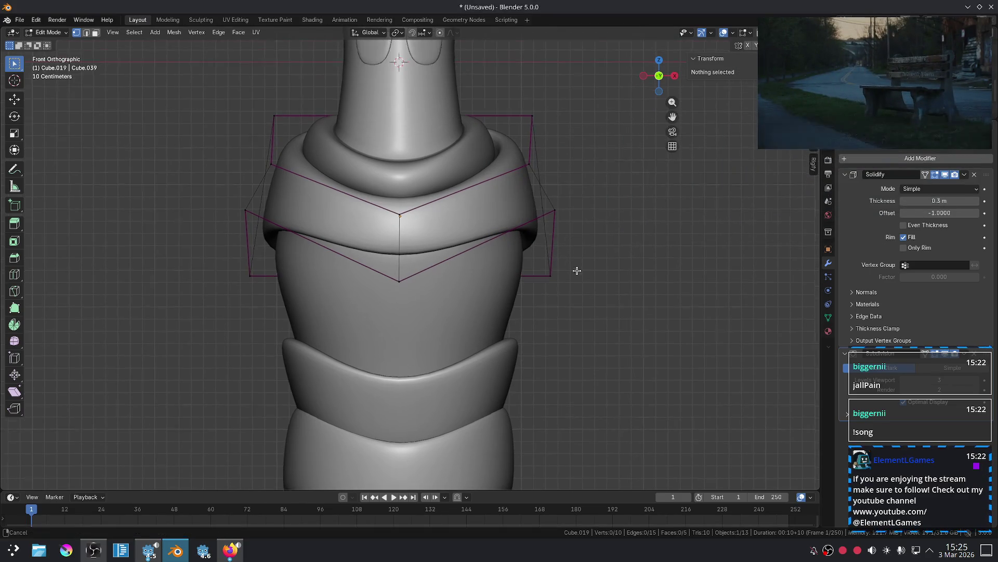
key("Tab")
key("Tab")
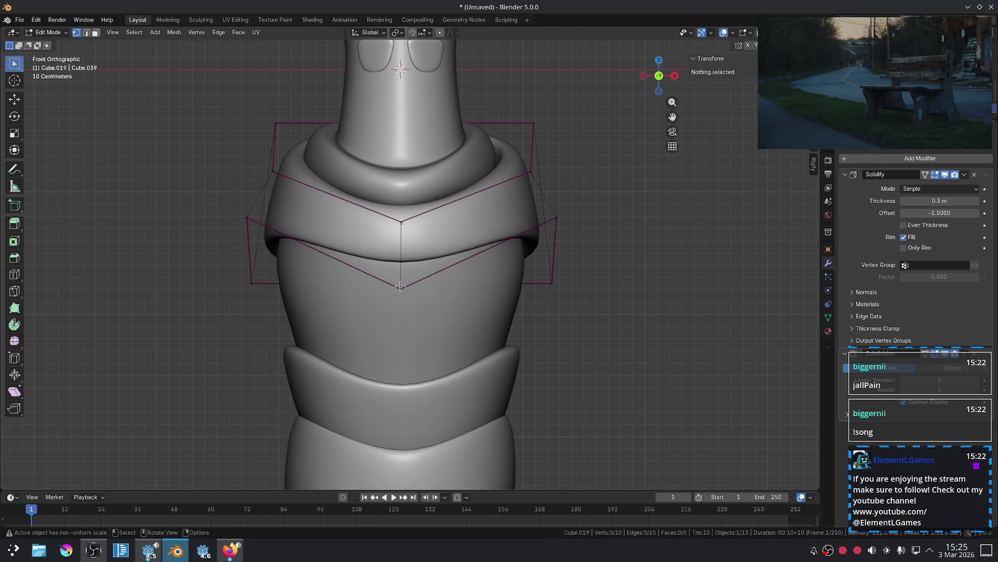
left_click(400, 280, "alt")
key("g")
key("z")
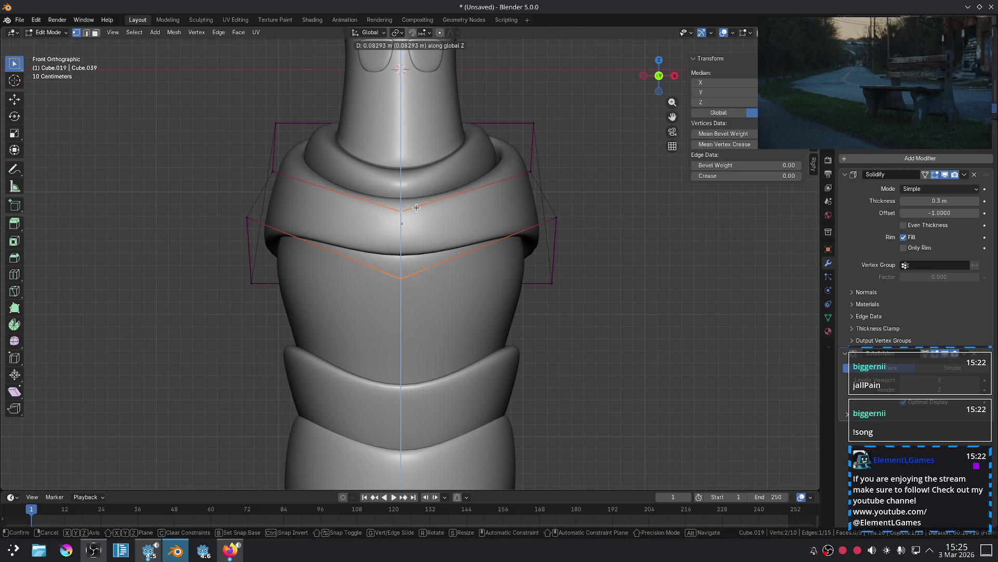
left_click(639, 229)
key("Tab")
Move the first corner point of the lower wrap band's cage to a new position.
mouse_move(623, 230)
middle_mouse_down()
mouse_move(517, 241)
mouse_move(529, 259)
middle_mouse_up()
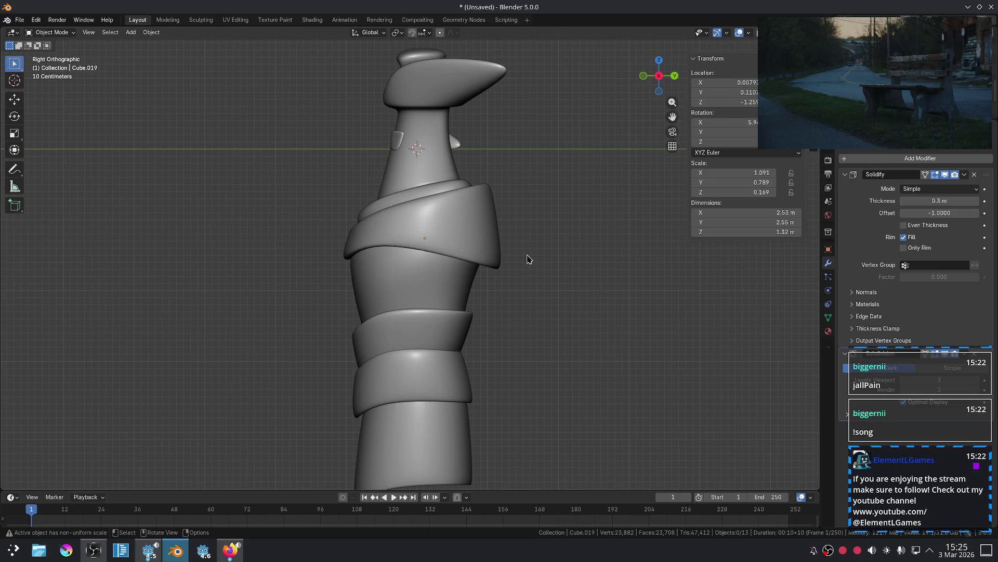
scroll(432, 325, "up", 1)
middle_click_drag(397, 339, 484, 323, "shift")
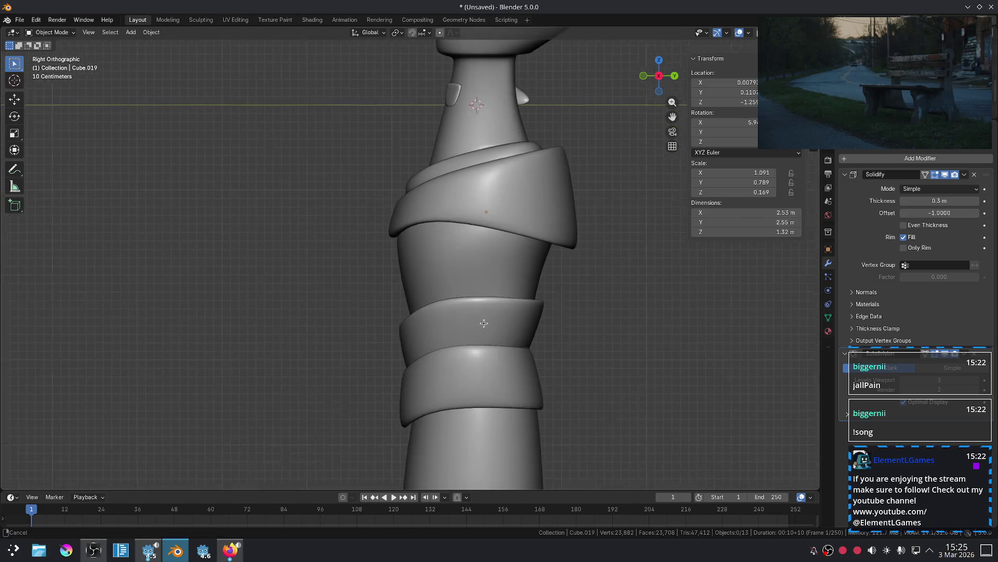
scroll(484, 323, "up", 2)
mouse_move(517, 352)
middle_mouse_down()
mouse_move(477, 303)
mouse_move(444, 317)
mouse_move(479, 322)
mouse_move(468, 341)
middle_mouse_up()
left_click(407, 334)
key("Tab")
mouse_move(347, 323)
middle_mouse_down()
mouse_move(357, 294)
mouse_move(345, 350)
middle_mouse_up()
left_click(346, 348)
key("g")
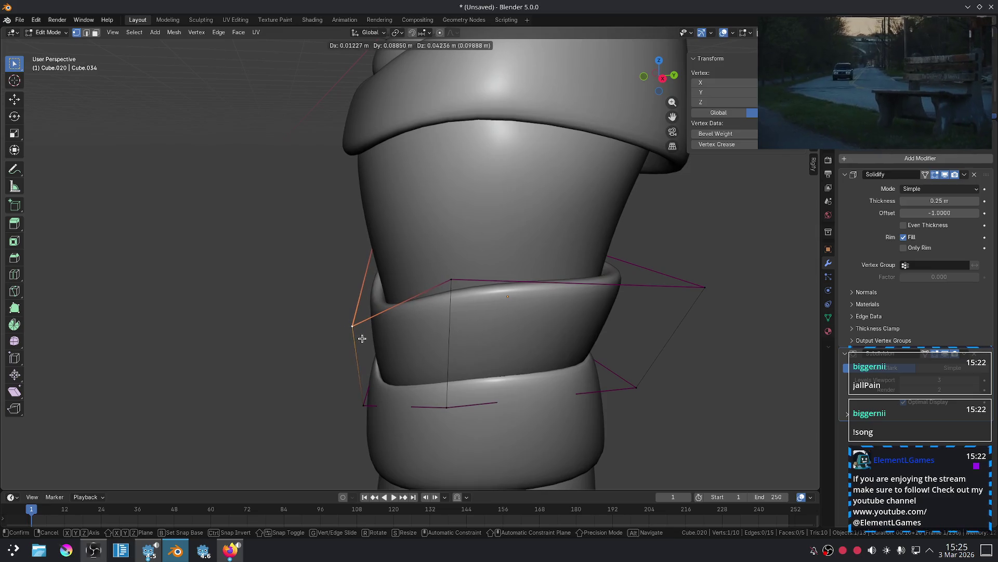
left_click(358, 339)
Reposition the lower band cage's lower-left point, refining it twice.
left_click(363, 404)
key("g")
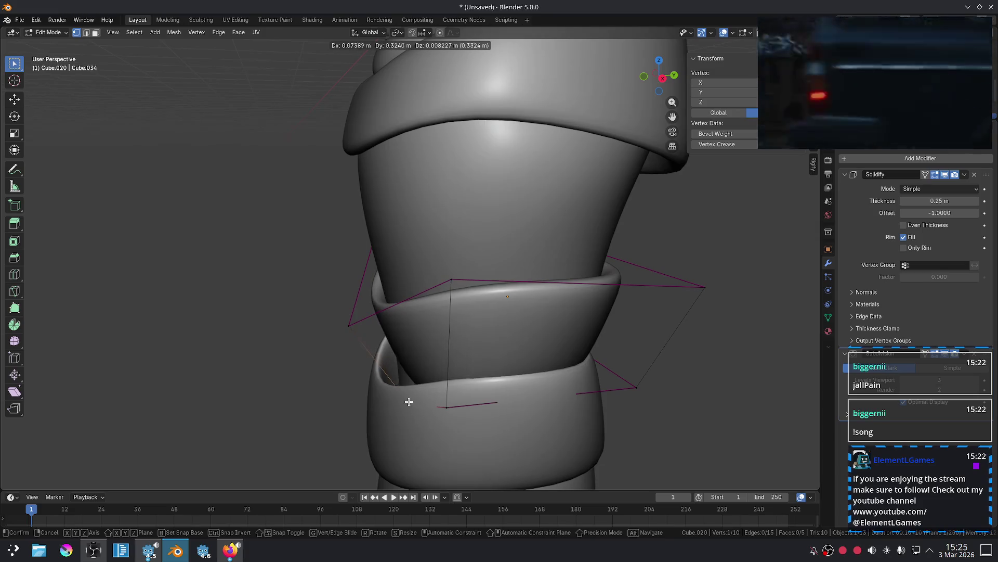
left_click(382, 401)
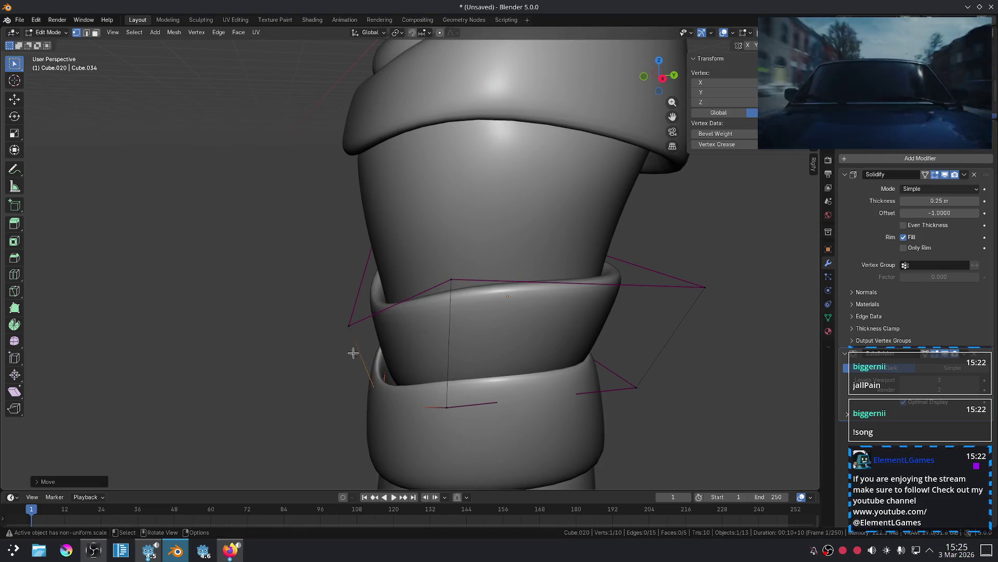
key("g")
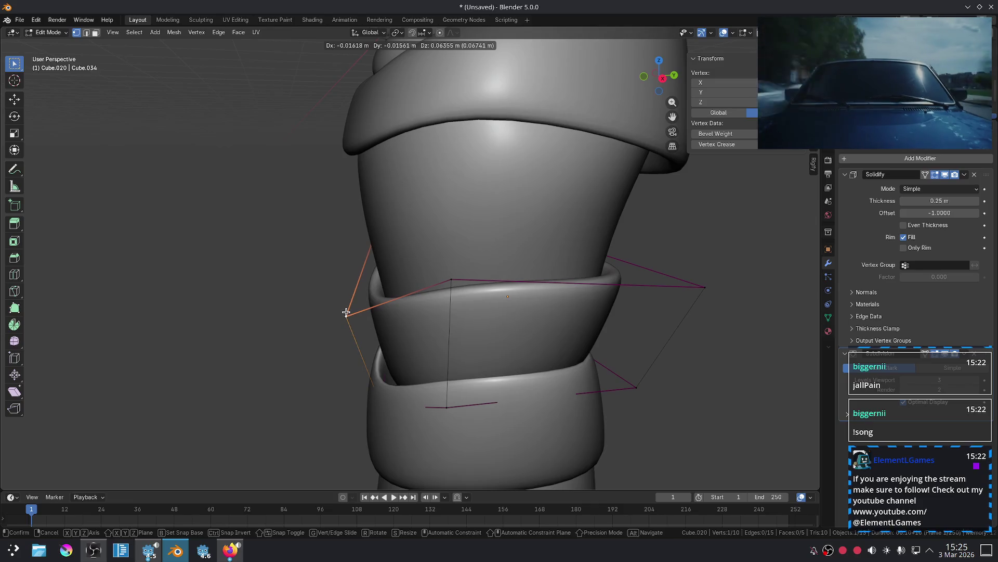
left_click(342, 315)
key("Tab")
Drag a corner of the next band outward, then view the whole figure from the front.
key("ctrl+z")
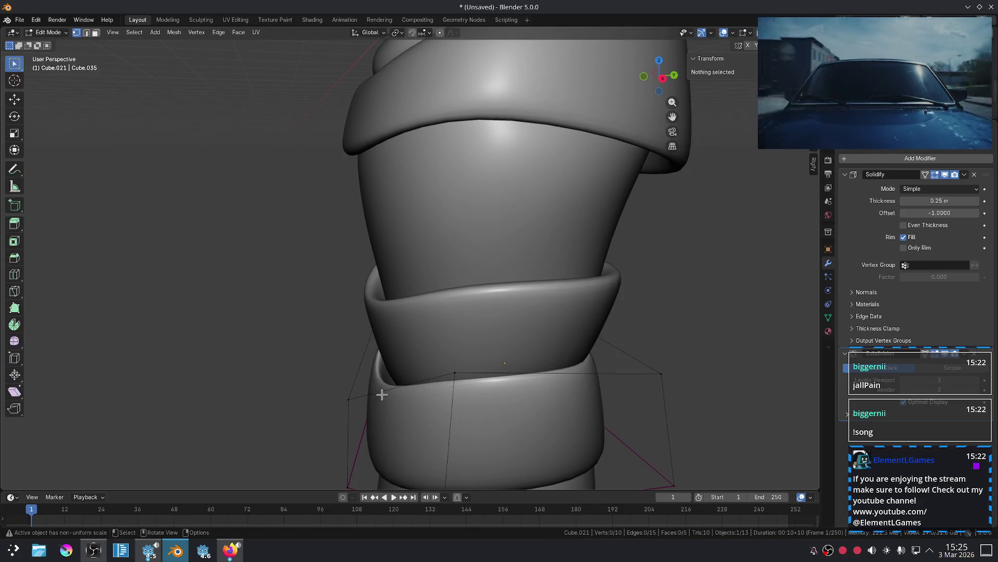
mouse_move(351, 392)
left_mouse_down()
mouse_move(375, 387)
mouse_move(358, 379)
left_mouse_up()
key("Tab")
scroll(299, 340, "down", 4)
key("KP_1")
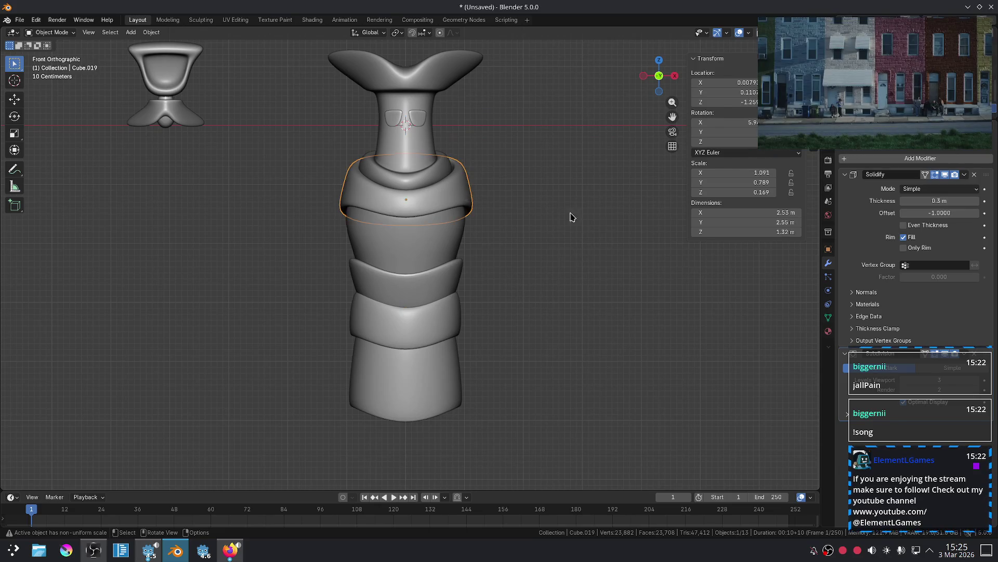
In Edit Mode, select an edge of the wrap cage and slide it along the band.
key("Tab")
mouse_move(522, 239)
middle_mouse_down()
mouse_move(562, 250)
mouse_move(436, 289)
mouse_move(459, 276)
middle_mouse_up()
left_click(314, 206)
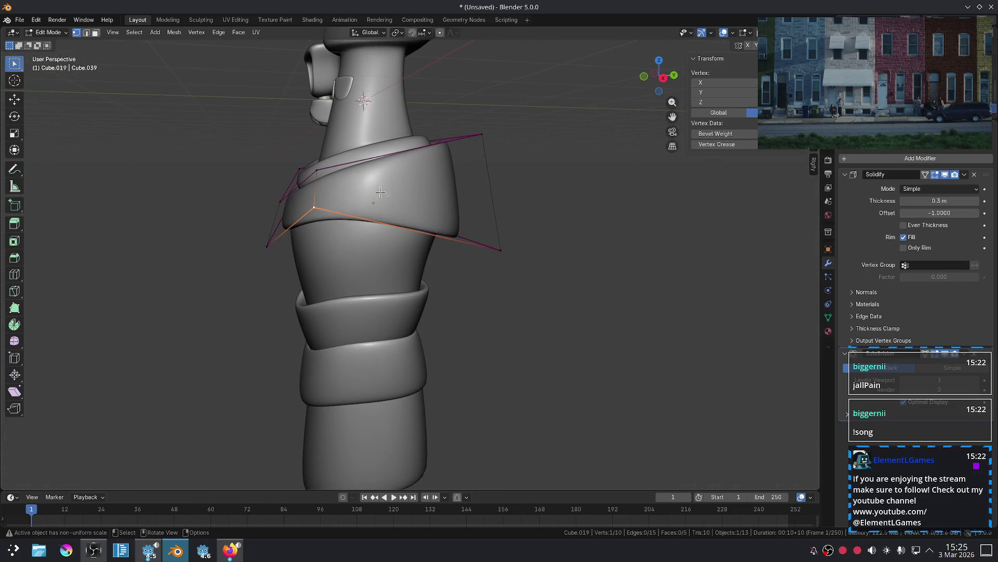
key("2")
left_click(319, 187)
middle_click_drag(322, 195, 421, 244)
middle_click_drag(359, 227, 312, 221)
key("g")
key("g")
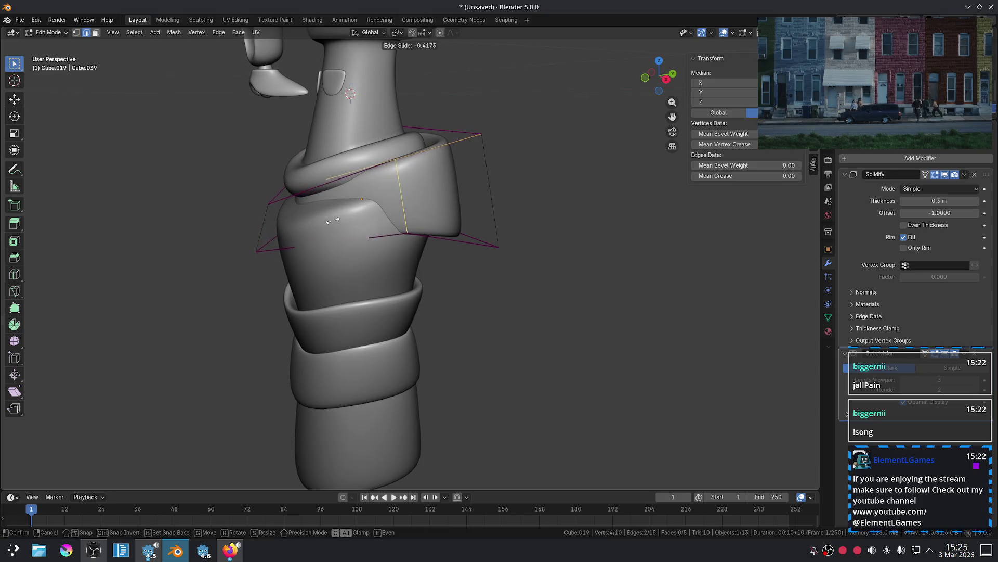
left_click(364, 197)
Add a new edge loop around the wrap, cancelling and undoing an accidental extrusion.
key("ctrl+r")
left_click(388, 165)
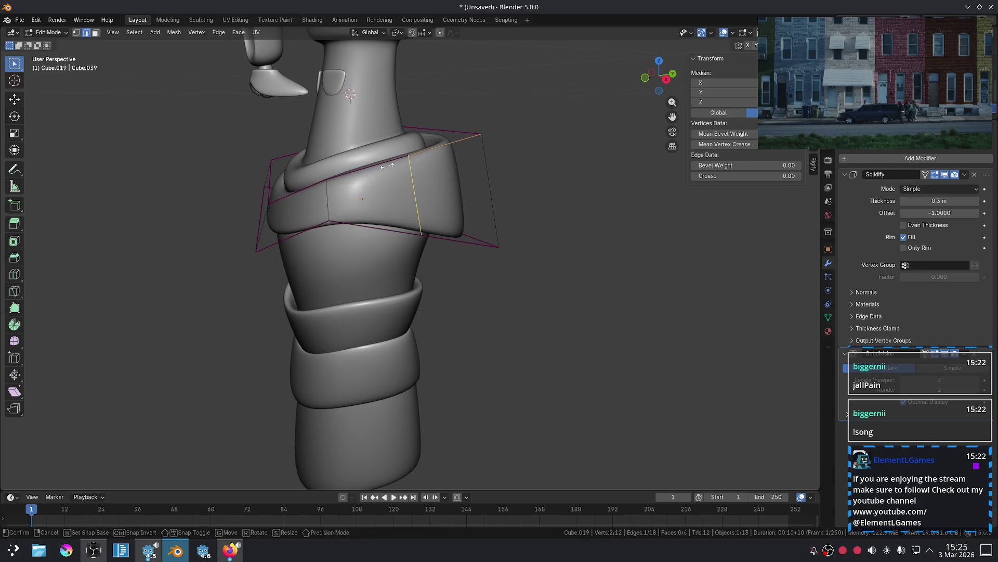
left_click(405, 192)
mouse_move(405, 193)
middle_mouse_down()
mouse_move(570, 296)
mouse_move(513, 312)
mouse_move(477, 266)
mouse_move(472, 313)
middle_mouse_up()
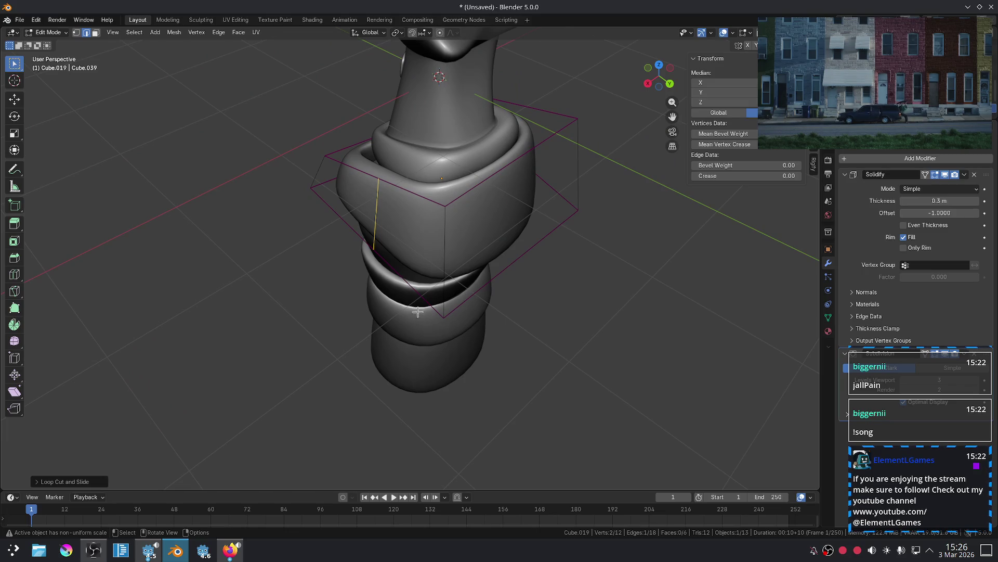
scroll(418, 311, "up", 5)
scroll(526, 314, "down", 3)
middle_click_drag(524, 263, 665, 226)
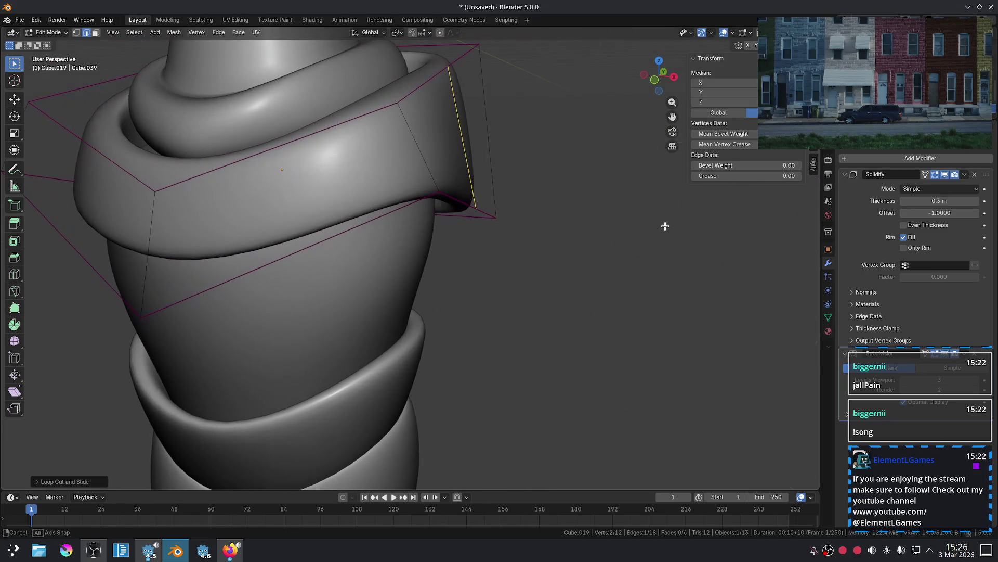
mouse_move(463, 185)
middle_mouse_down()
mouse_move(454, 230)
mouse_move(439, 219)
mouse_move(467, 214)
middle_mouse_up()
key("g")
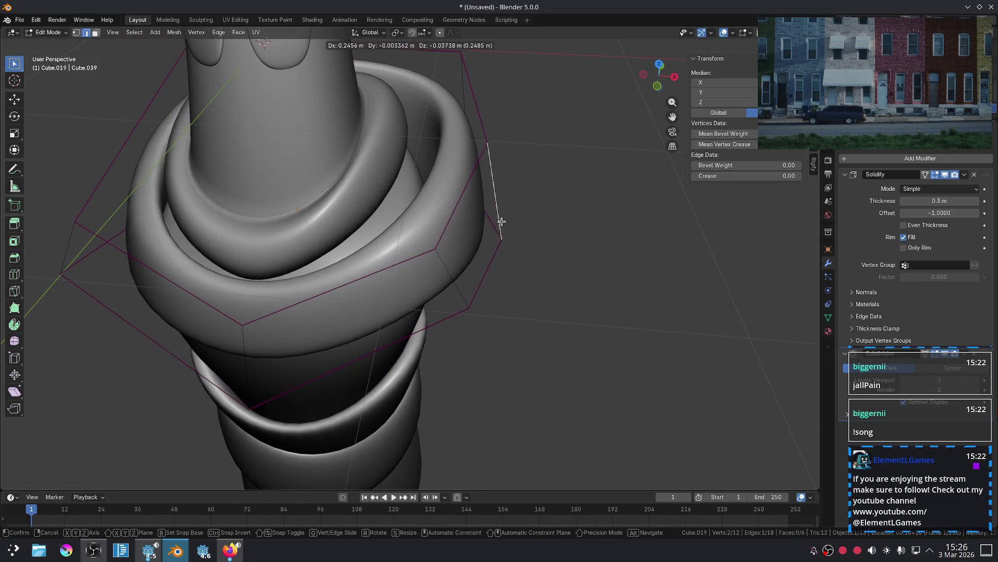
key("Escape")
key("ctrl+z")
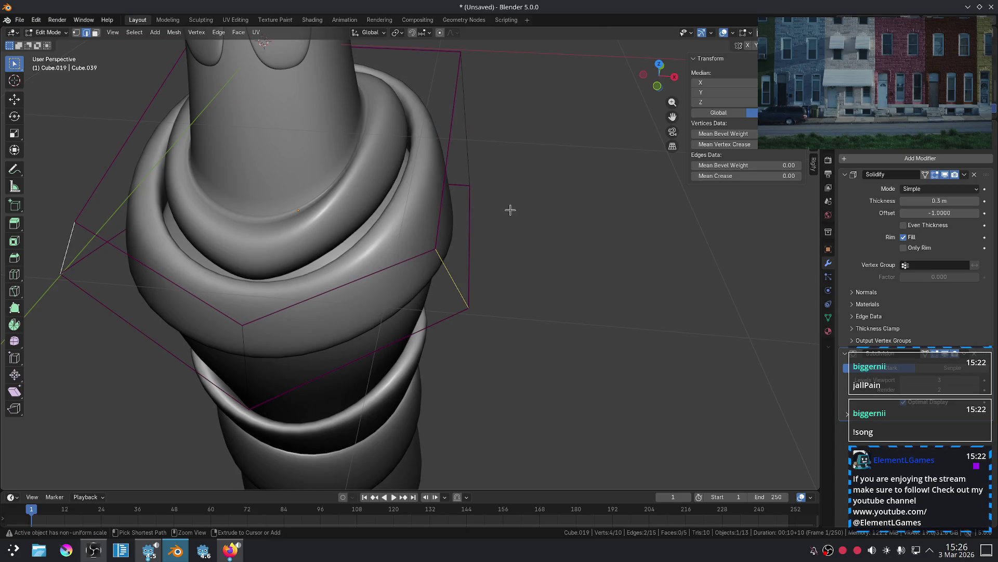
Scale the right, left and middle cage edges inward to about 0.78, then view from the front.
mouse_move(505, 204)
middle_mouse_down()
mouse_move(472, 212)
mouse_move(488, 207)
middle_mouse_up()
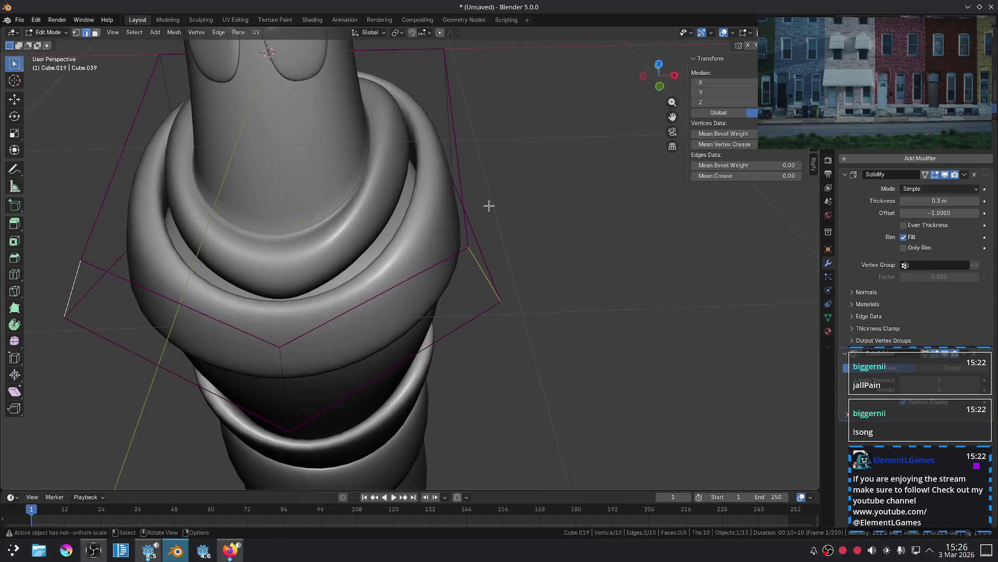
key("2")
left_click(484, 283)
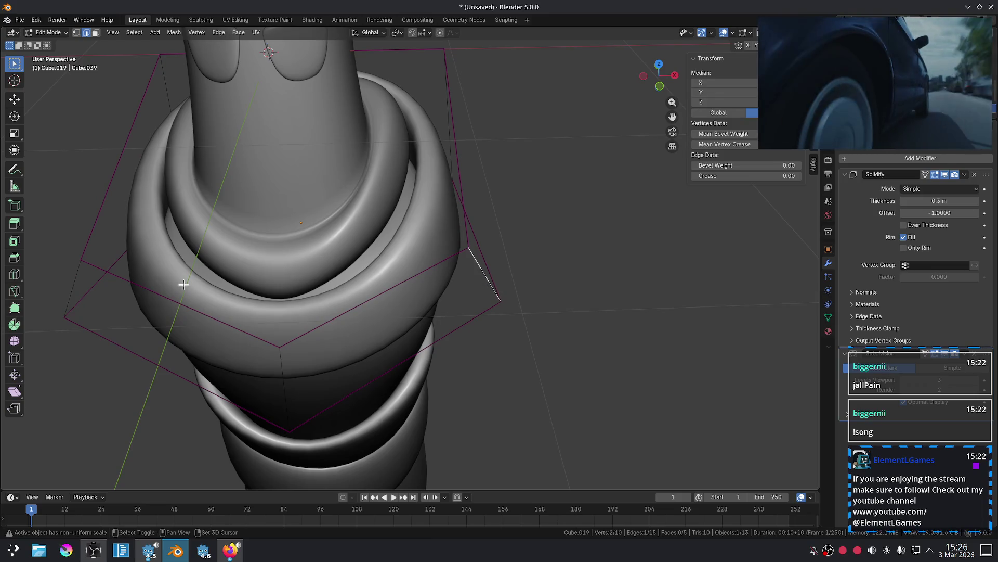
left_click(70, 288, "shift")
key("s")
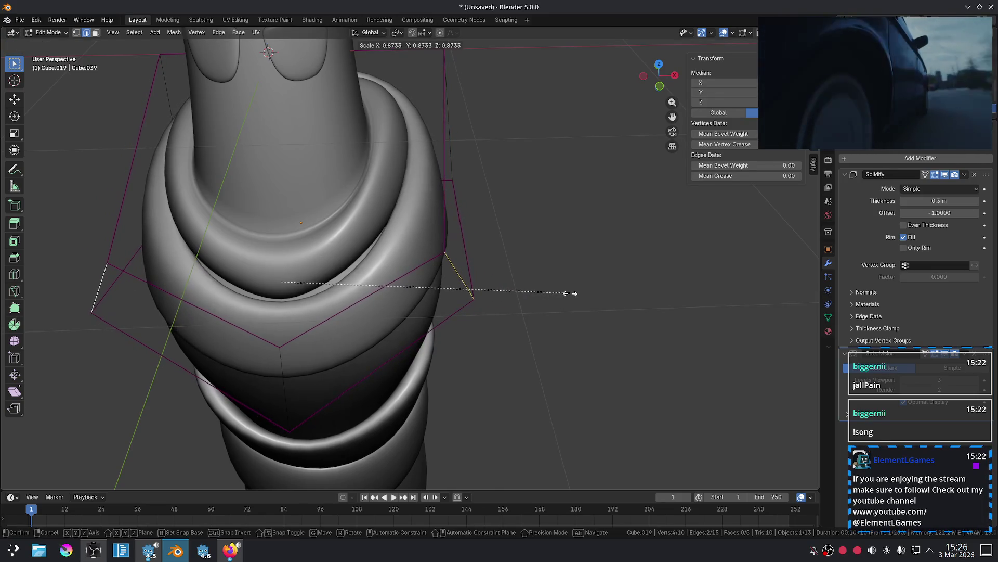
right_click(574, 295)
left_click(283, 379, "shift")
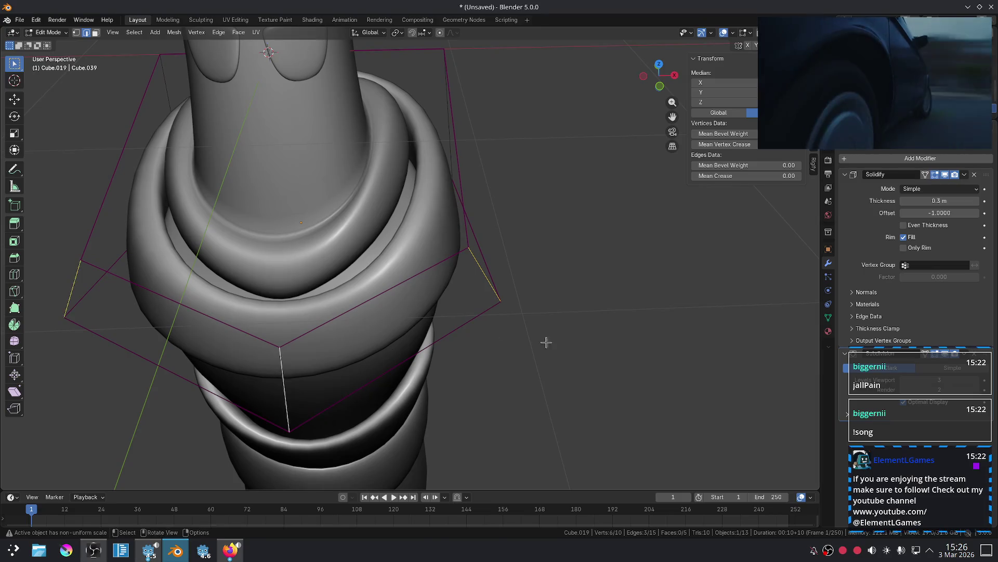
key("s")
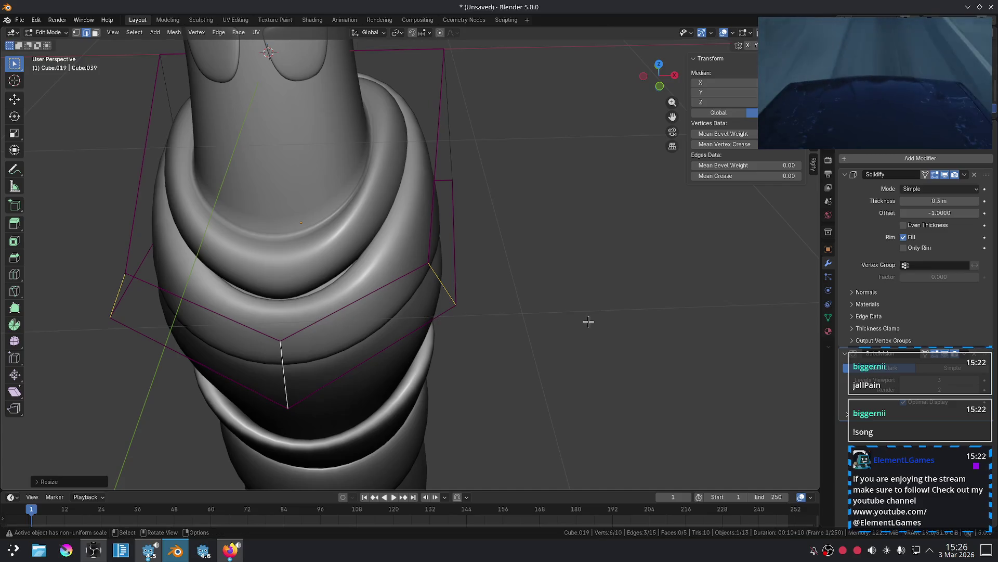
left_click(588, 323)
key("Tab")
key("KP_1")
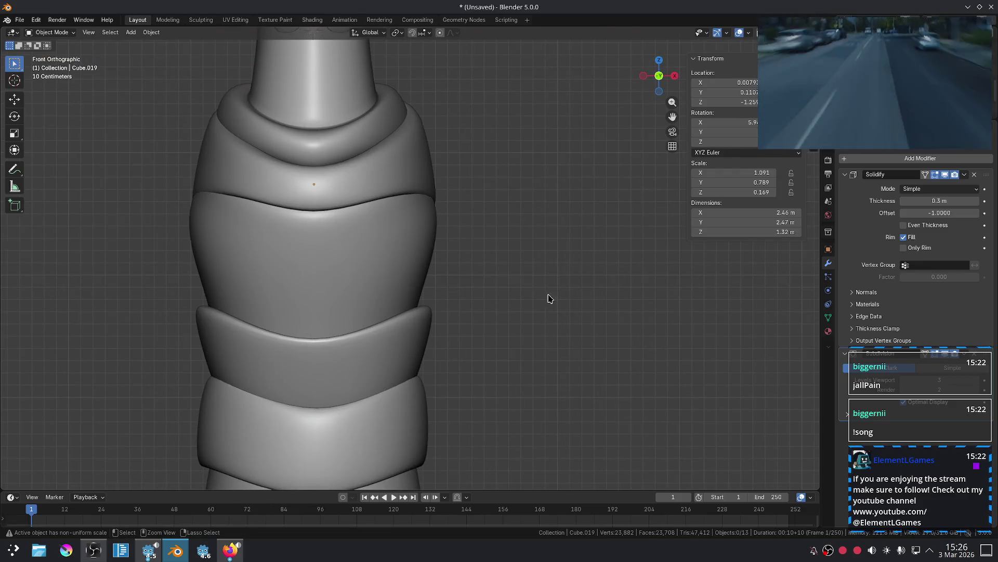
Undo the inward cage scale to widen the wrap's shoulder part again, checking it from the front.
key("Tab")
key("ctrl+z")
key("Tab")
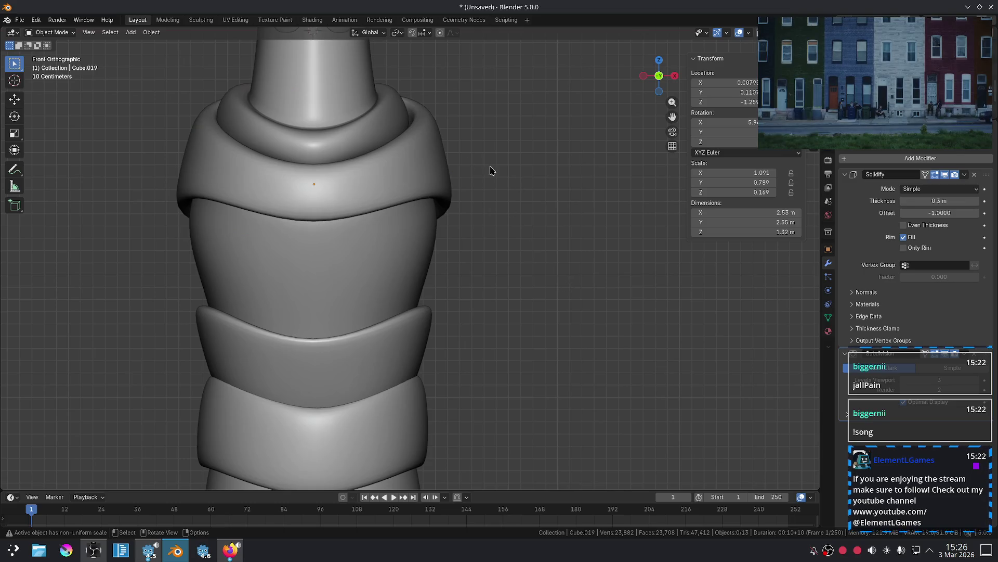
middle_click_drag(409, 168, 420, 186)
left_click(424, 155)
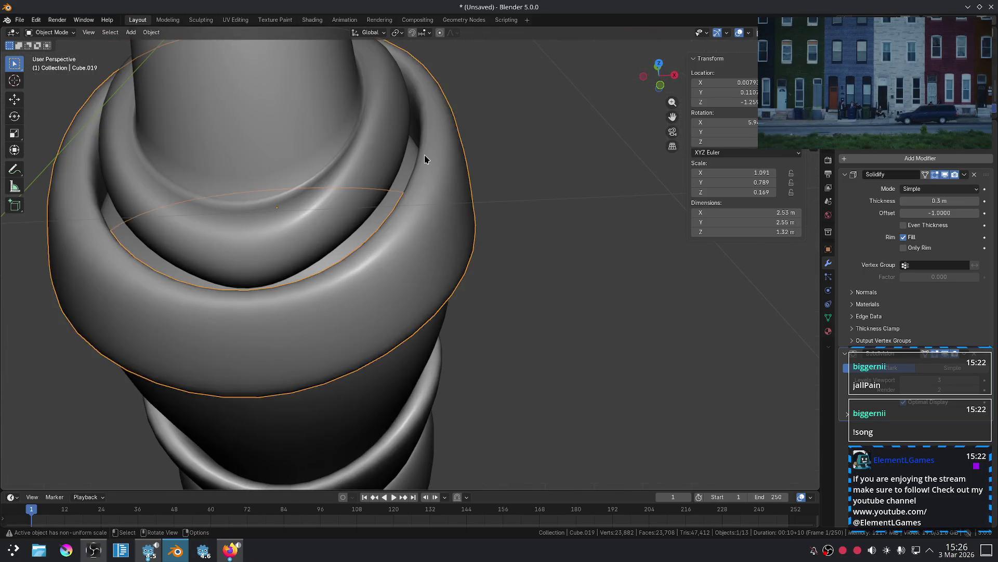
key("Tab")
scroll(428, 126, "down", 4)
scroll(529, 157, "up", 4)
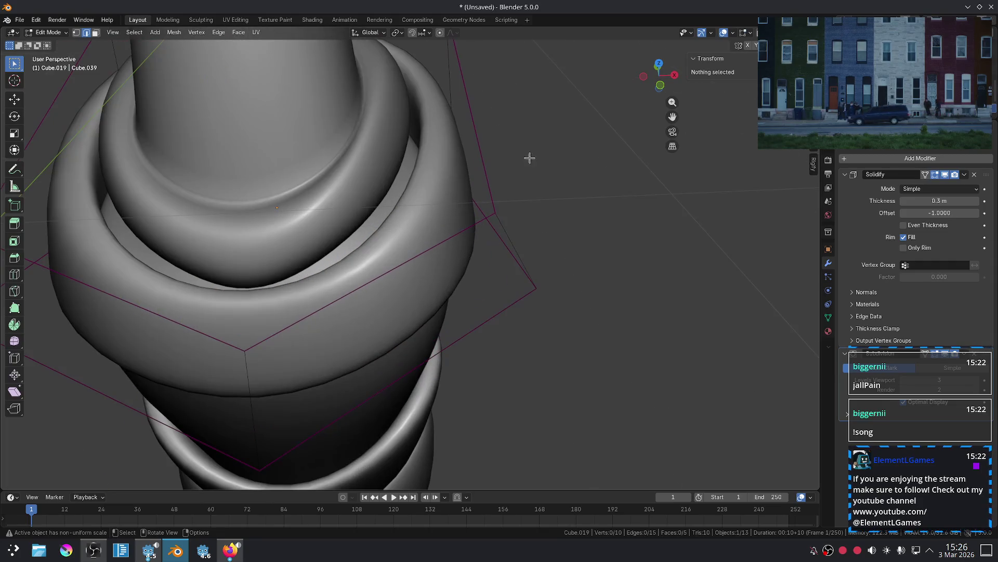
key("Tab")
left_click(617, 241)
key("KP_1")
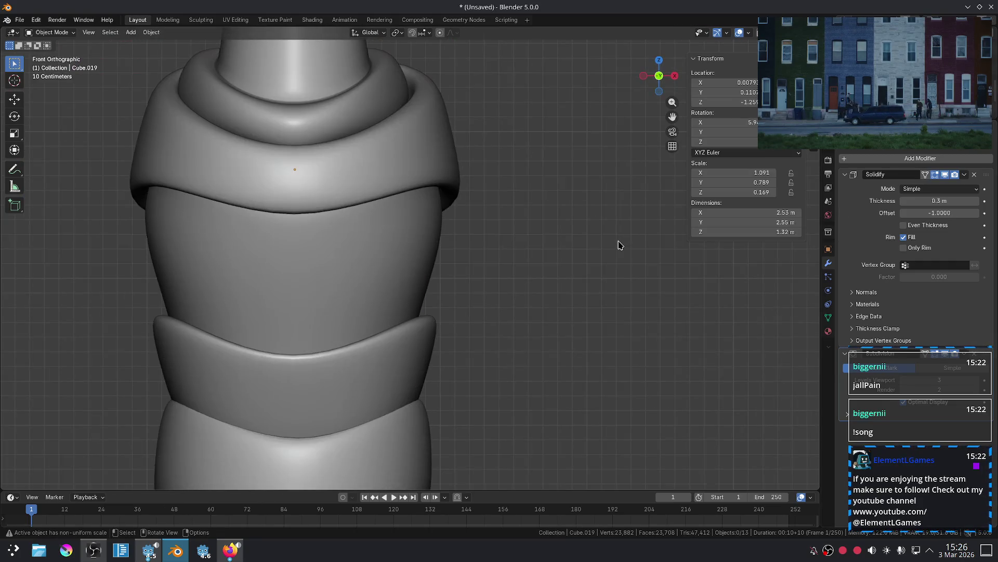
scroll(620, 239, "down", 3)
scroll(480, 245, "up", 2)
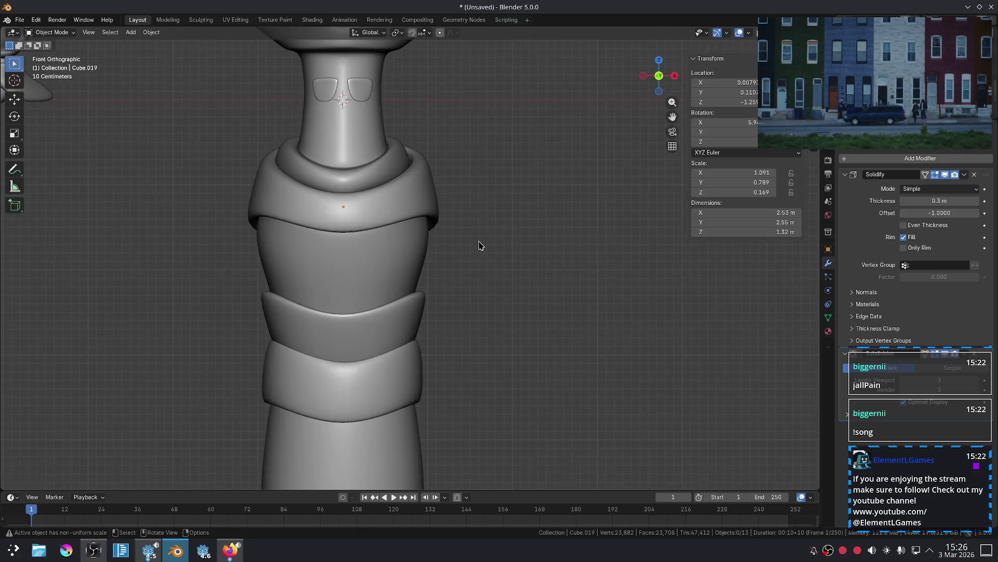
Lower the shoulder wrap about 0.018 m straight down along Z.
left_click(439, 203)
key("g")
key("z")
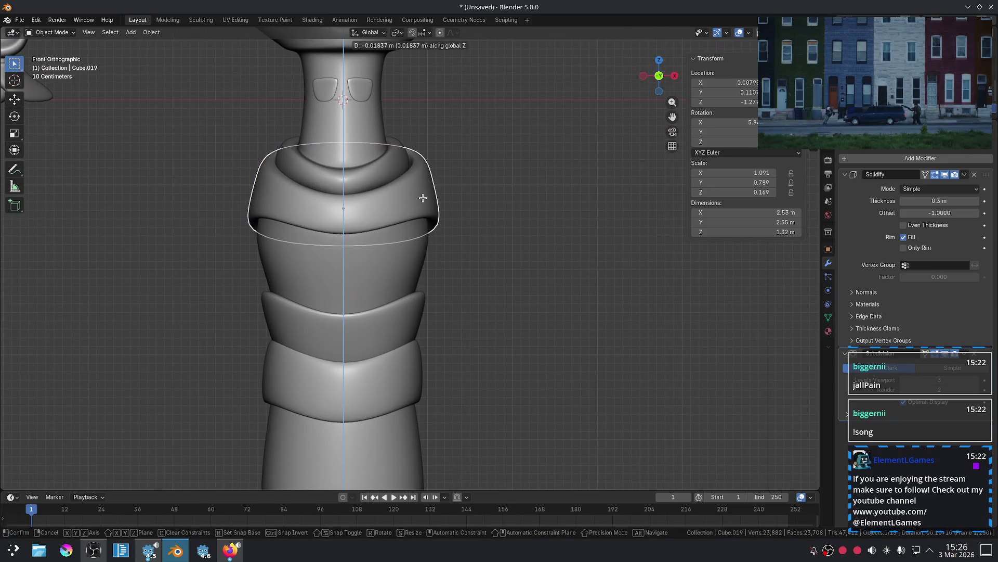
left_click(423, 198)
scroll(508, 211, "down", 2)
scroll(519, 225, "up", 2)
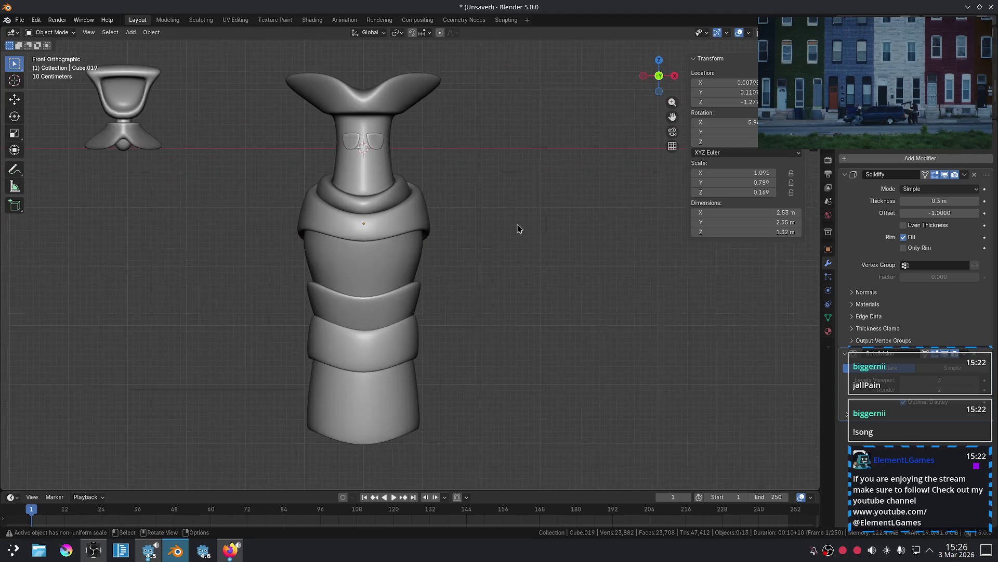
Box-select the left head model and nudge it vertically along Z.
middle_click_drag(535, 283, 557, 256, "shift")
scroll(495, 283, "down", 4)
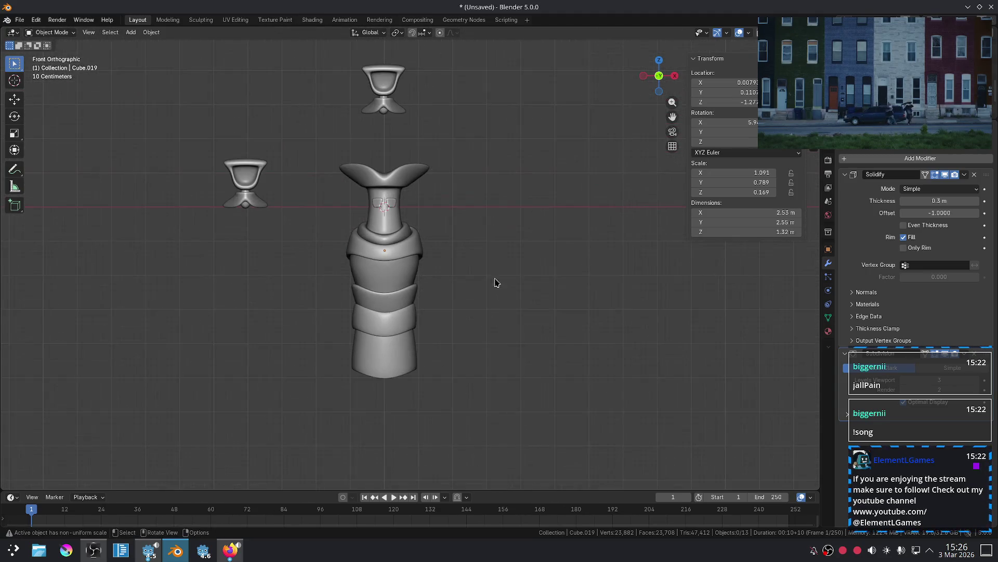
mouse_move(334, 222)
middle_mouse_down("shift")
mouse_move(312, 276)
mouse_move(336, 265)
middle_mouse_up("shift")
mouse_move(189, 139)
left_mouse_down()
mouse_move(254, 227)
mouse_move(303, 271)
left_mouse_up()
key("g")
key("z")
left_click(302, 275)
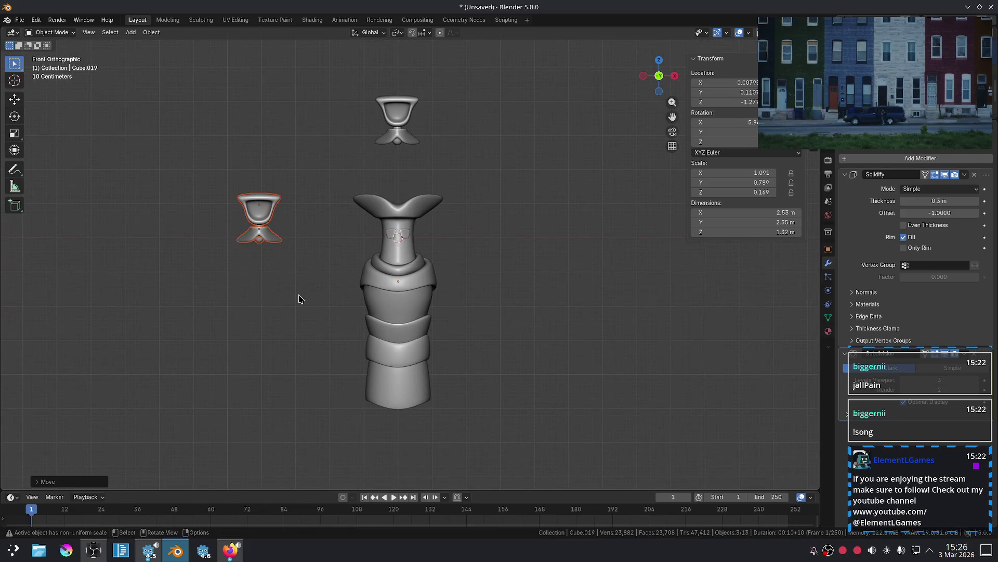
scroll(299, 292, "up", 3)
scroll(352, 292, "down", 4, "ctrl")
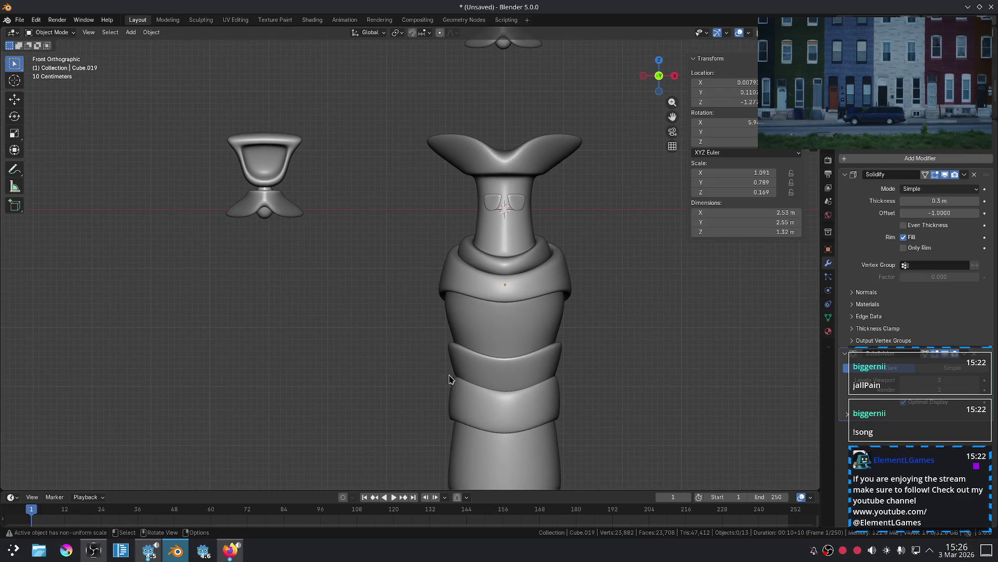
Duplicate the wrap band, flip it upside down and shrink it to about 0.4 below the left head.
key("shift+d")
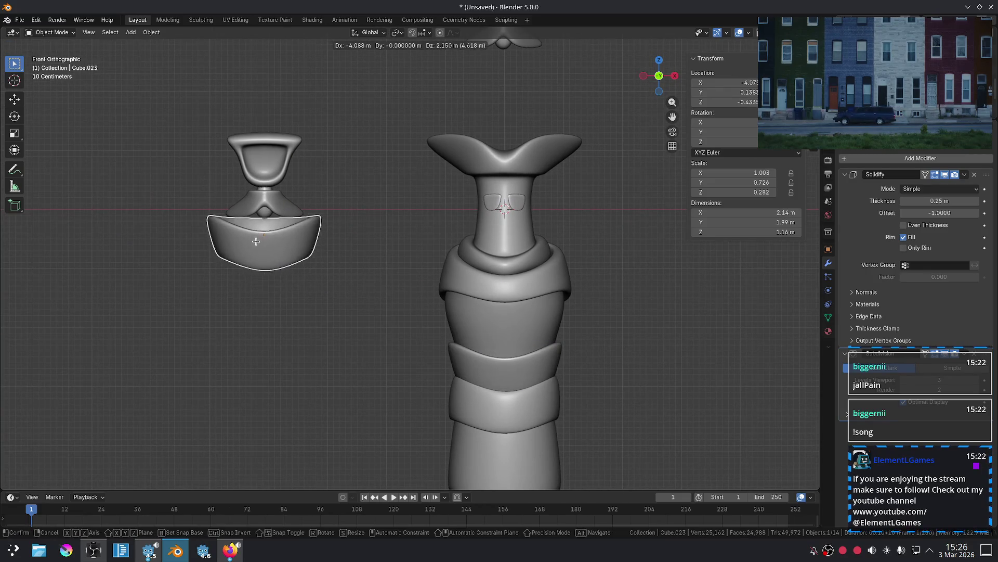
left_click(258, 242)
key("r")
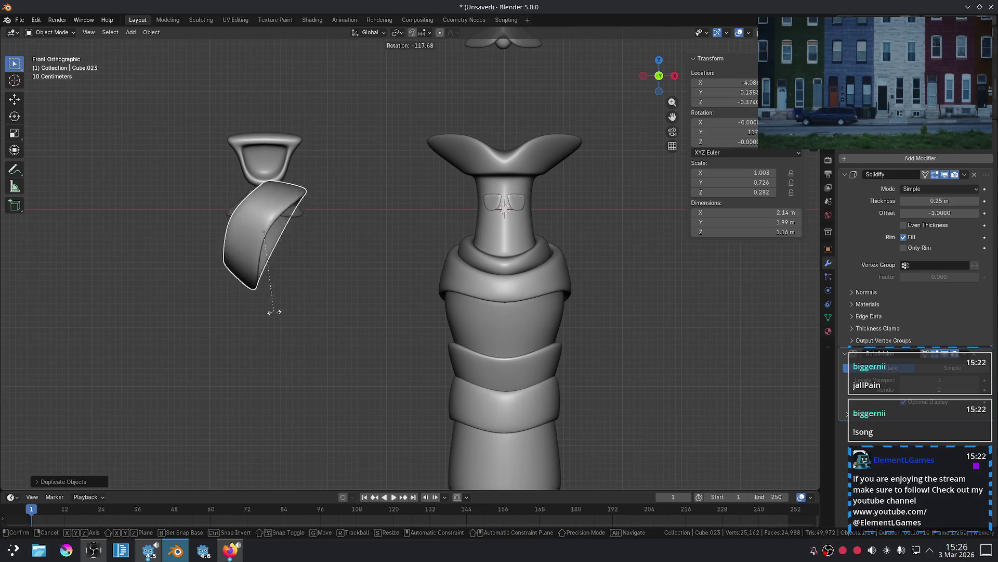
left_click(191, 287)
scroll(306, 214, "up", 3)
key("s")
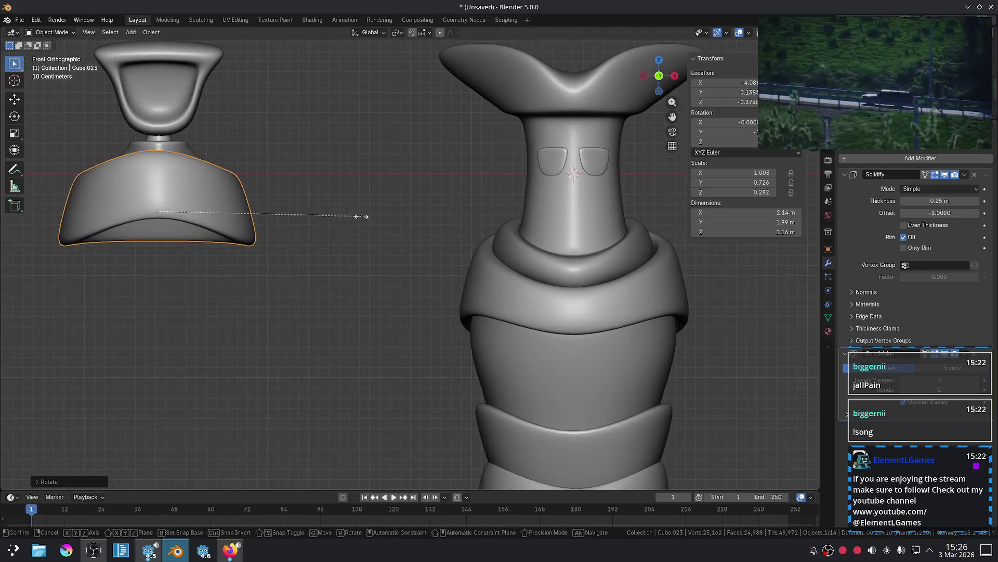
left_click(240, 199)
key("g")
key("z")
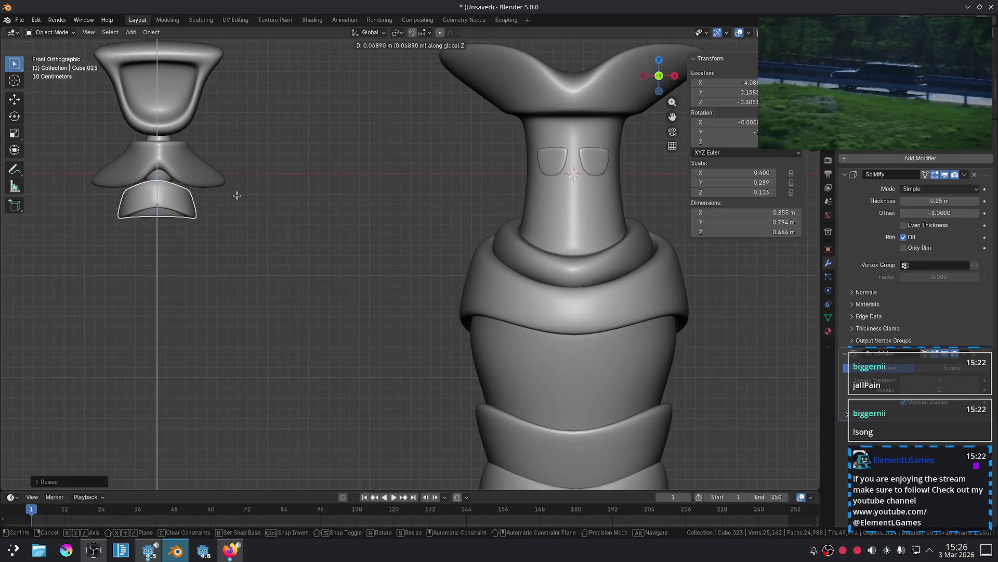
left_click(294, 194)
key("s")
left_click(259, 189)
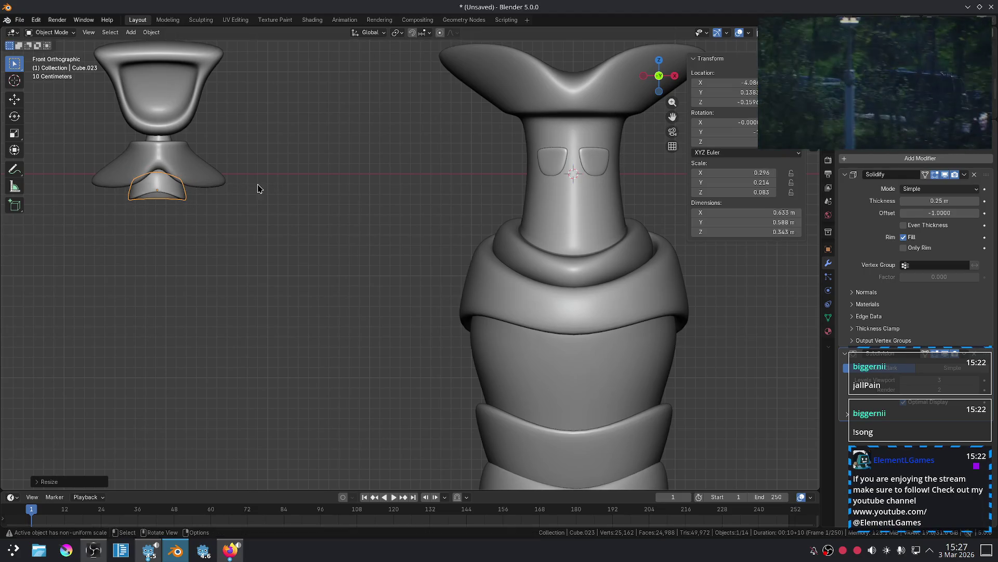
Make the small band slightly smaller and tilt it around the X axis.
key("KP_Decimal")
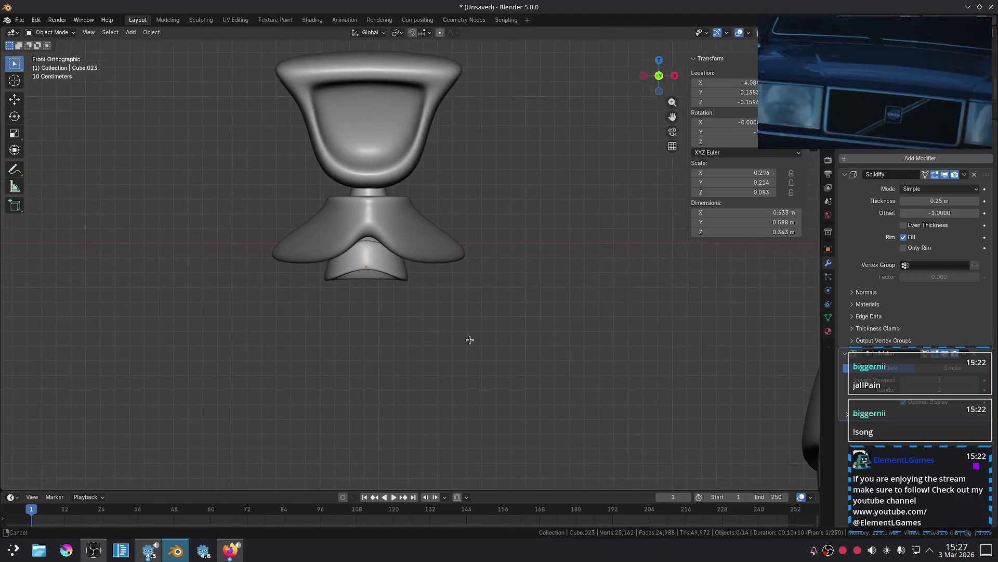
scroll(401, 286, "up", 2)
key("s")
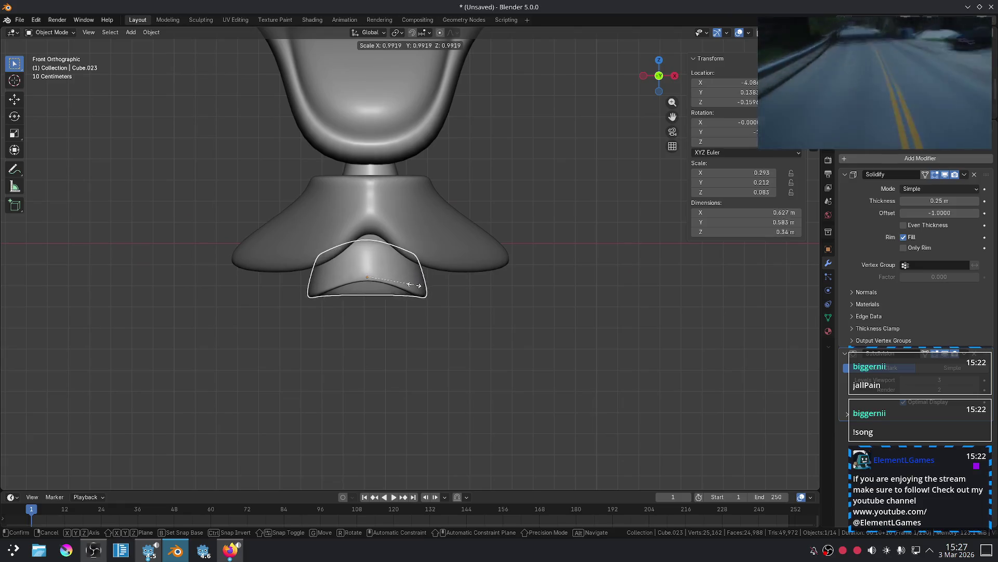
left_click(417, 283)
middle_click_drag(417, 283, 350, 260)
key("r")
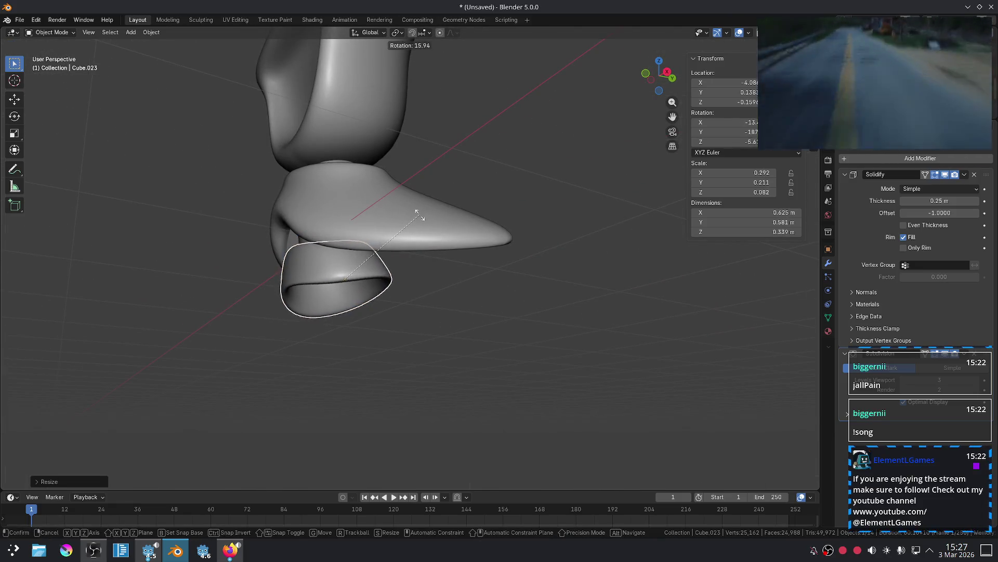
key("x")
left_click(429, 230)
Position the small band under the head: raise it, shift it back along Y, then lower it.
middle_click_drag(429, 229, 450, 161)
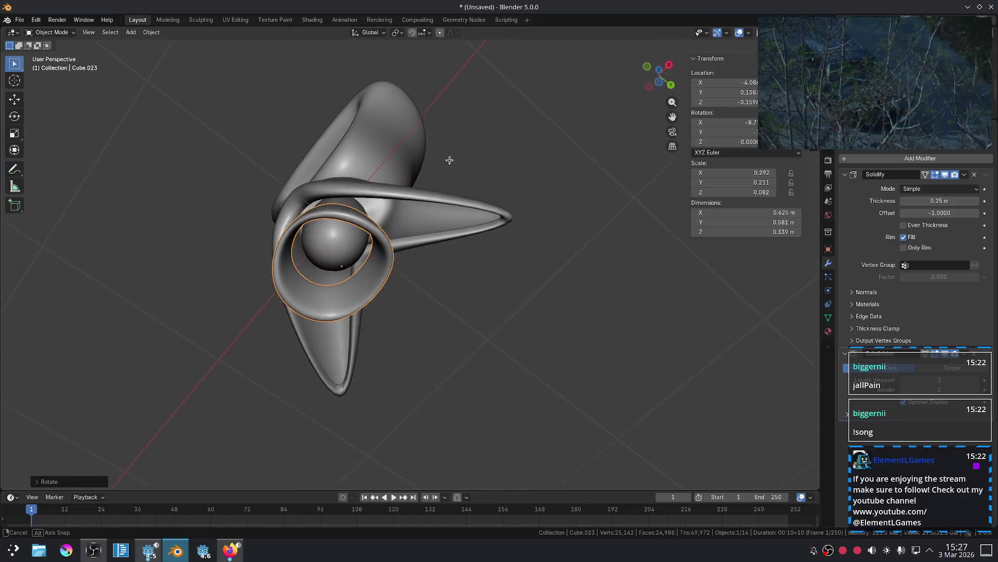
key("g")
key("z")
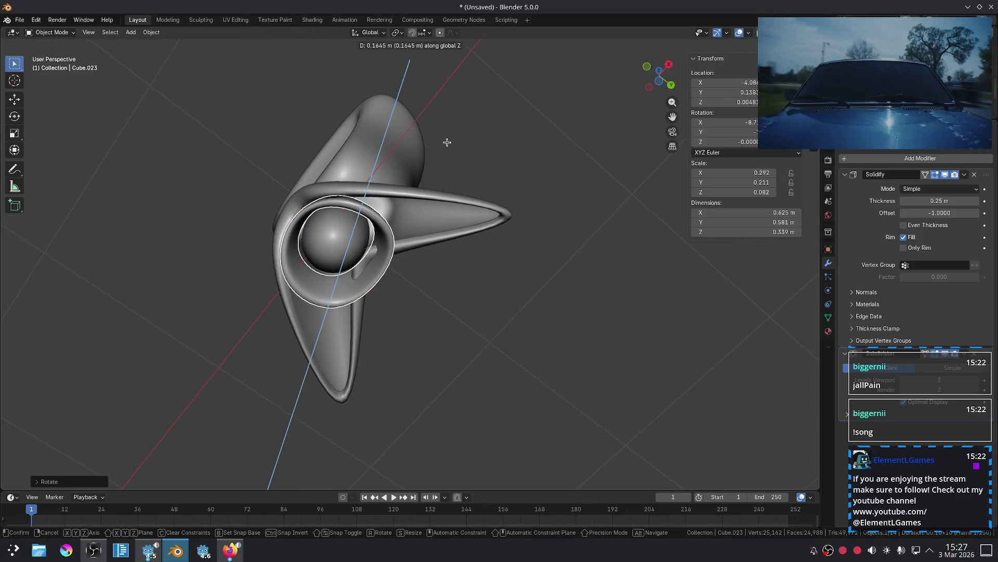
left_click(446, 142)
middle_click_drag(446, 142, 436, 255)
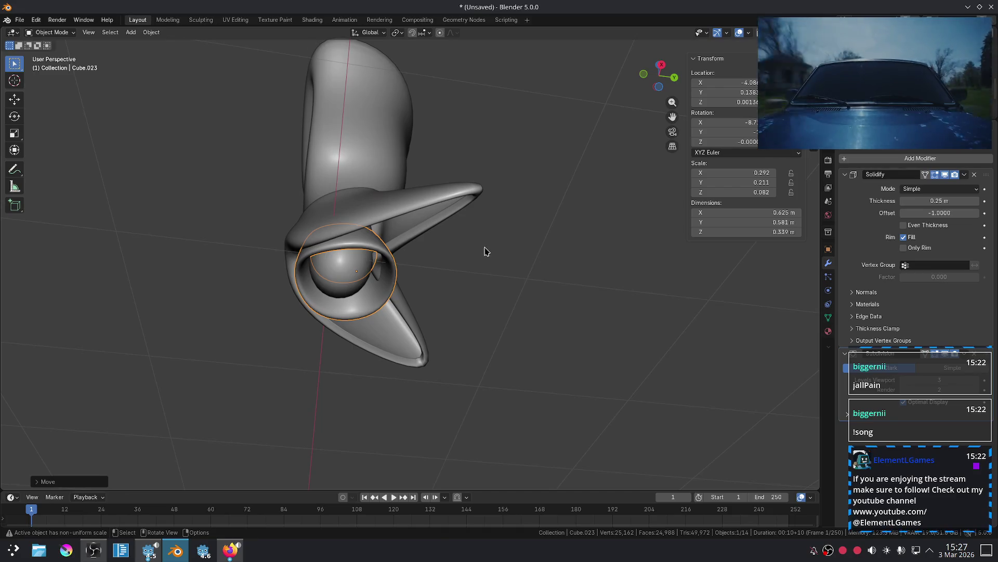
key("g")
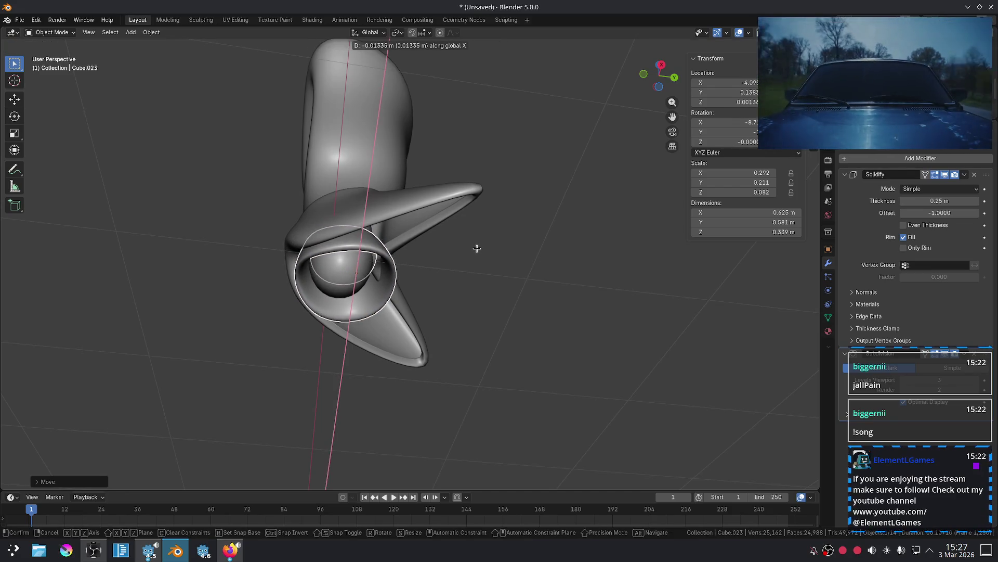
key("y")
left_click(483, 251)
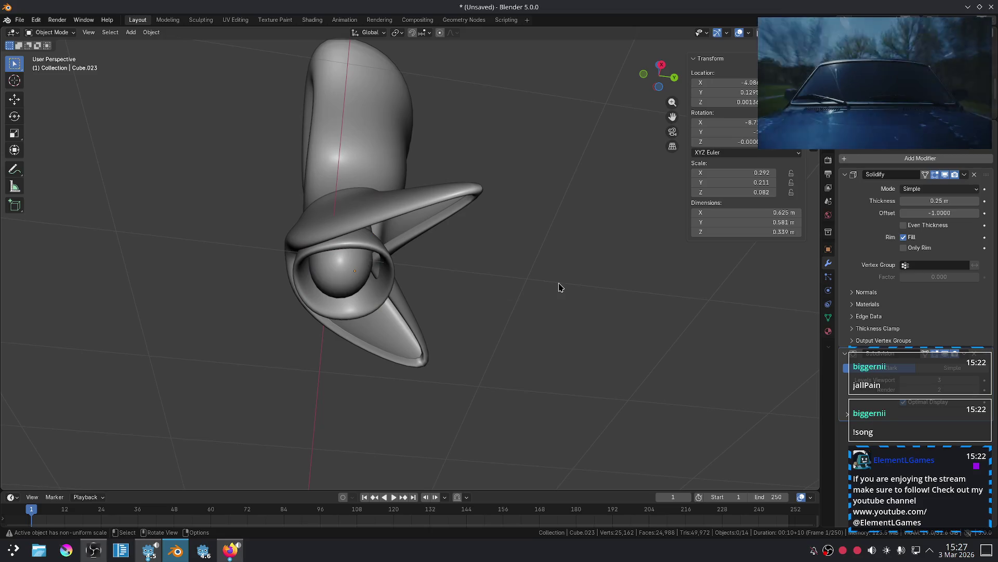
key("KP_1")
key("g")
key("z")
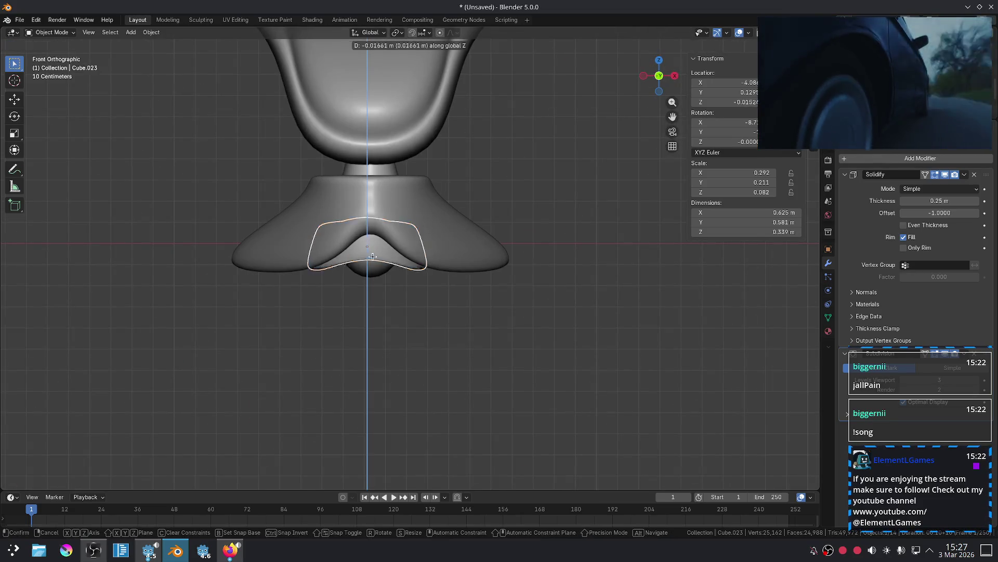
left_click(493, 351)
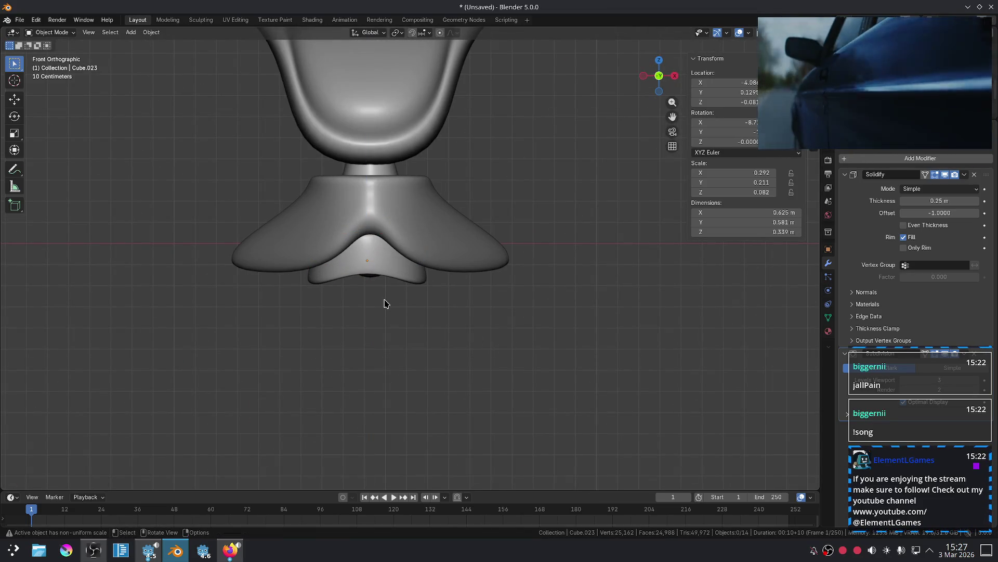
Lower the left head model's neck piece along Z.
left_click(372, 286)
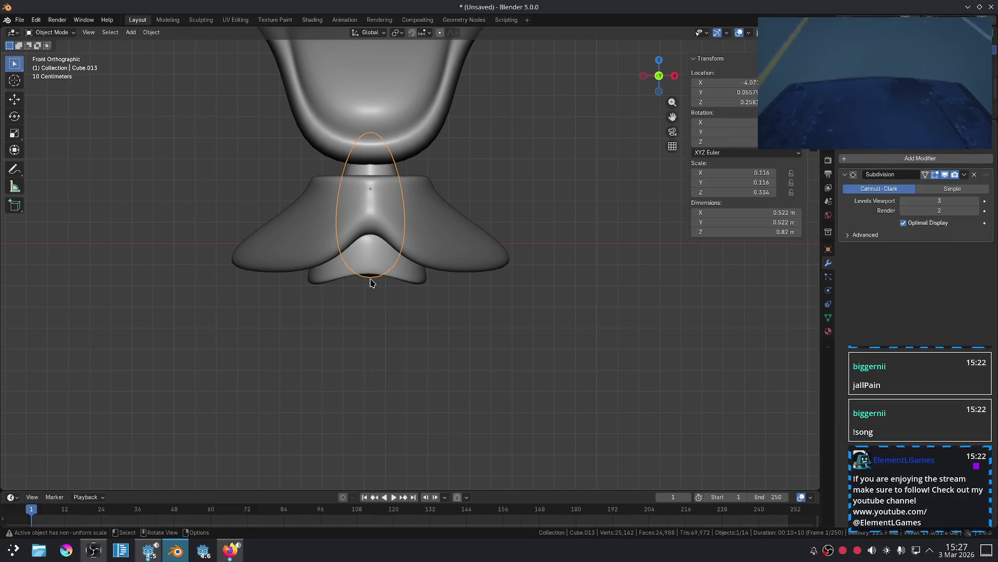
key("g")
key("z")
left_click(374, 296)
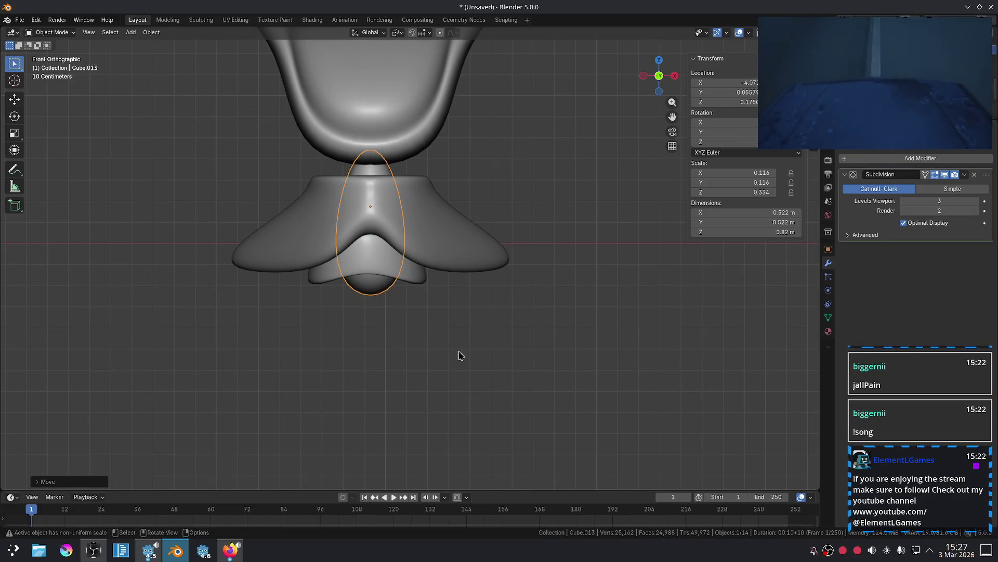
scroll(546, 343, "down", 6)
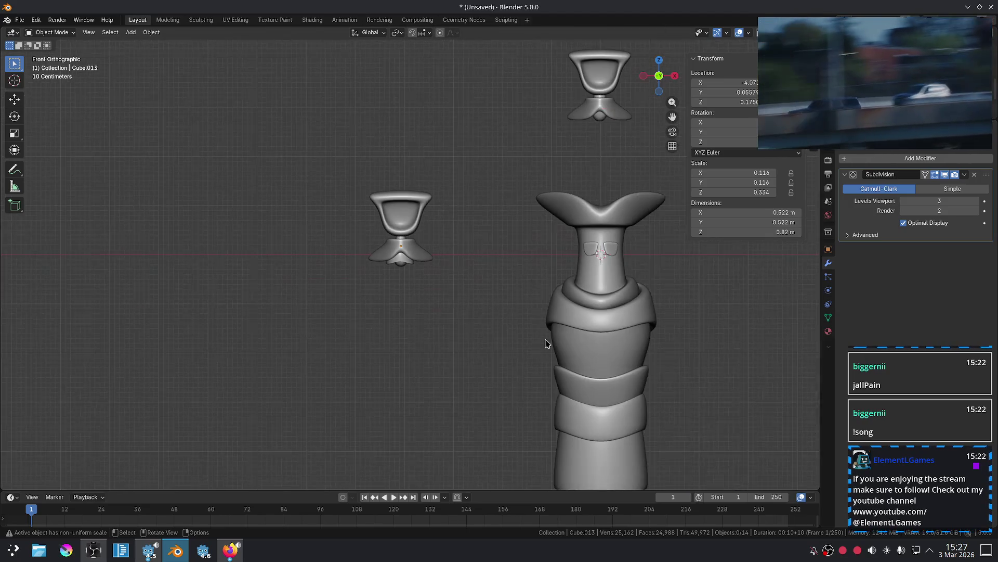
scroll(464, 341, "up", 6)
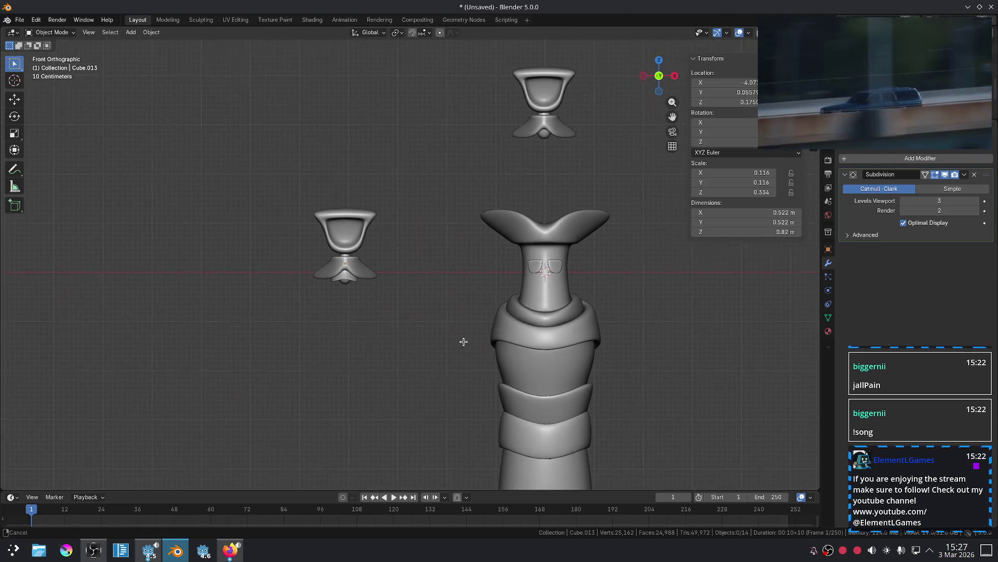
Shrink the wrap piece under the left figure from 0.744 to 0.625 m wide.
left_click(252, 347)
key("Tab")
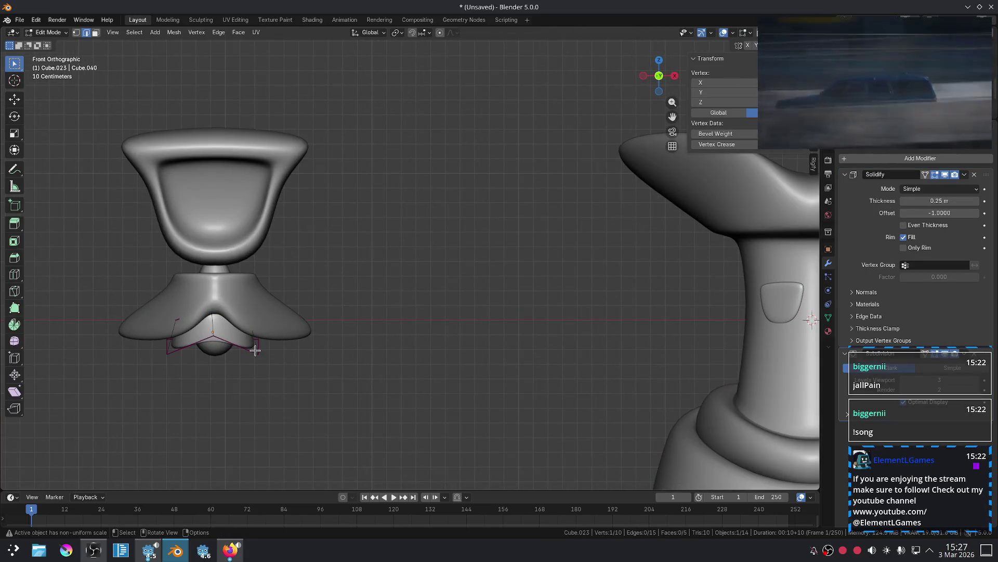
middle_click_drag(267, 347, 232, 291)
left_click(229, 287, "shift")
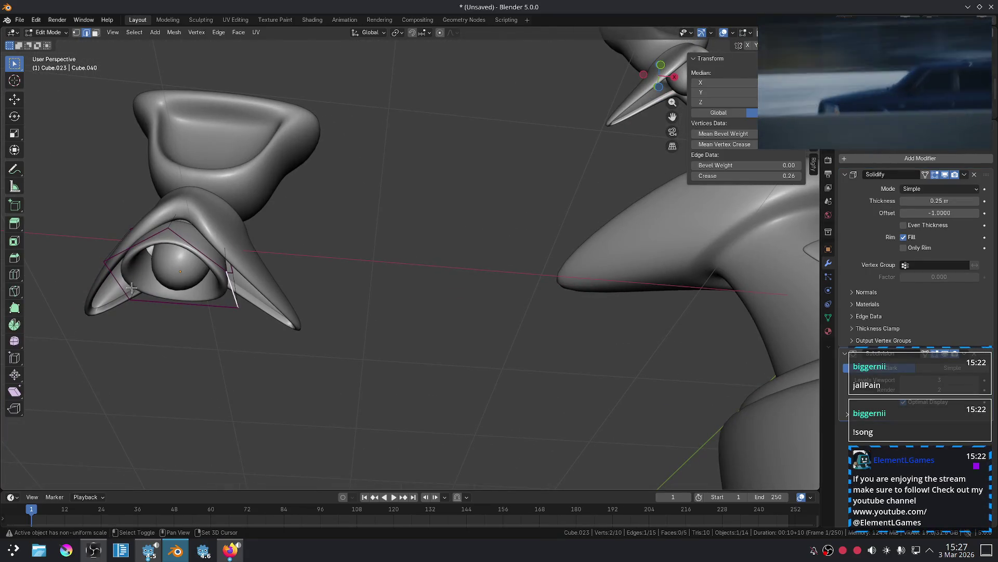
key("Tab")
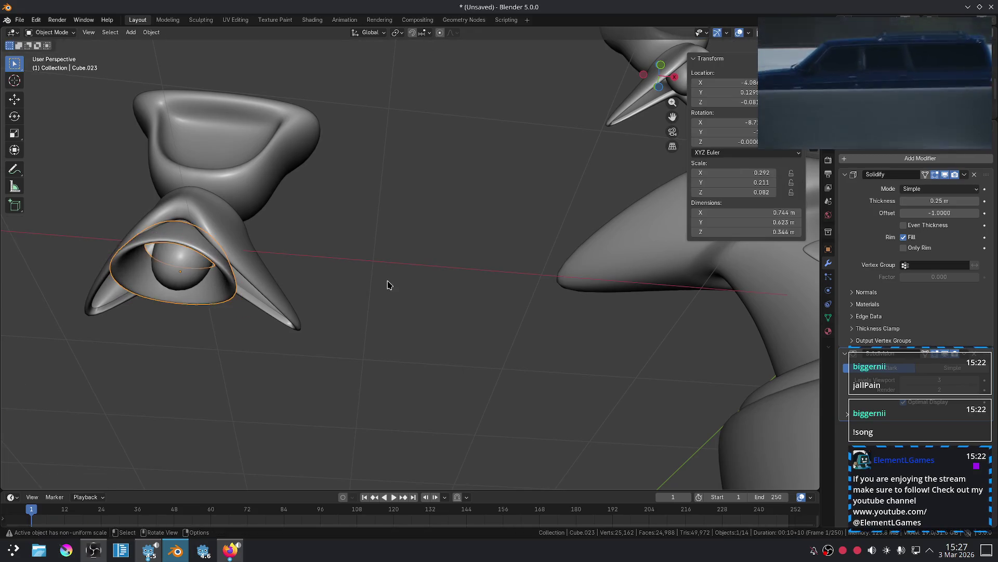
key("KP_1")
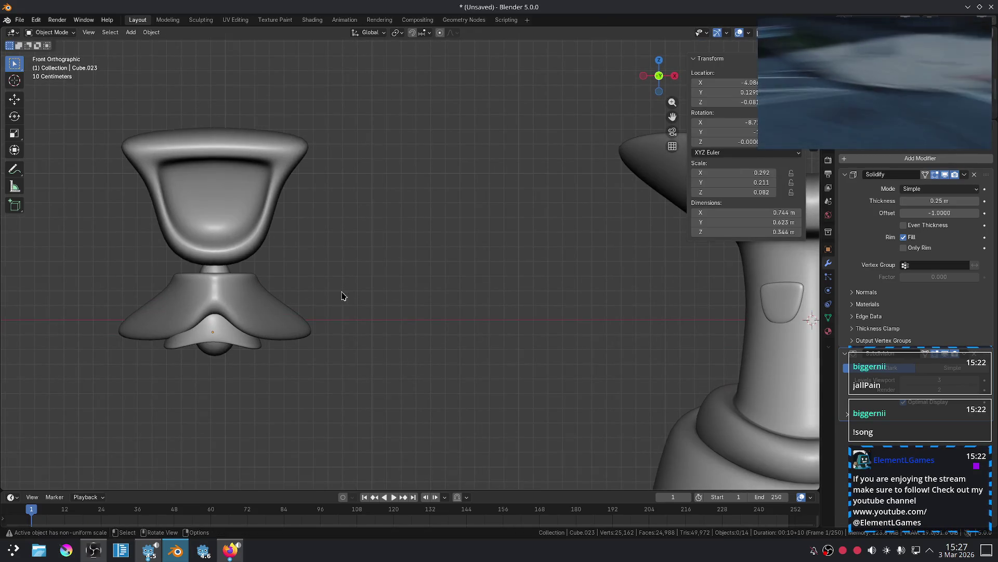
key("ctrl+z")
key("ctrl+z")
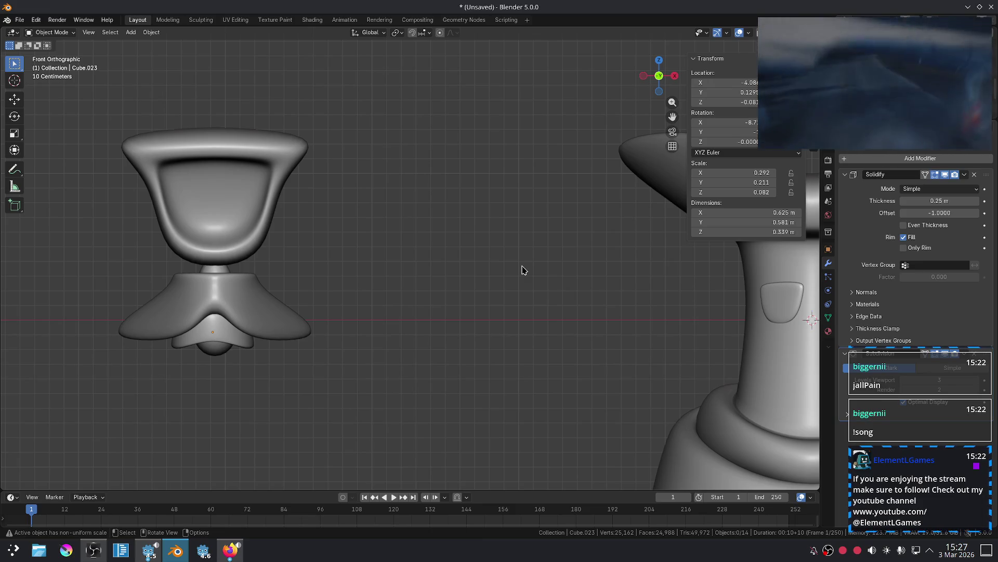
Frame the models and box-select the whole left small figure.
scroll(449, 319, "down", 5)
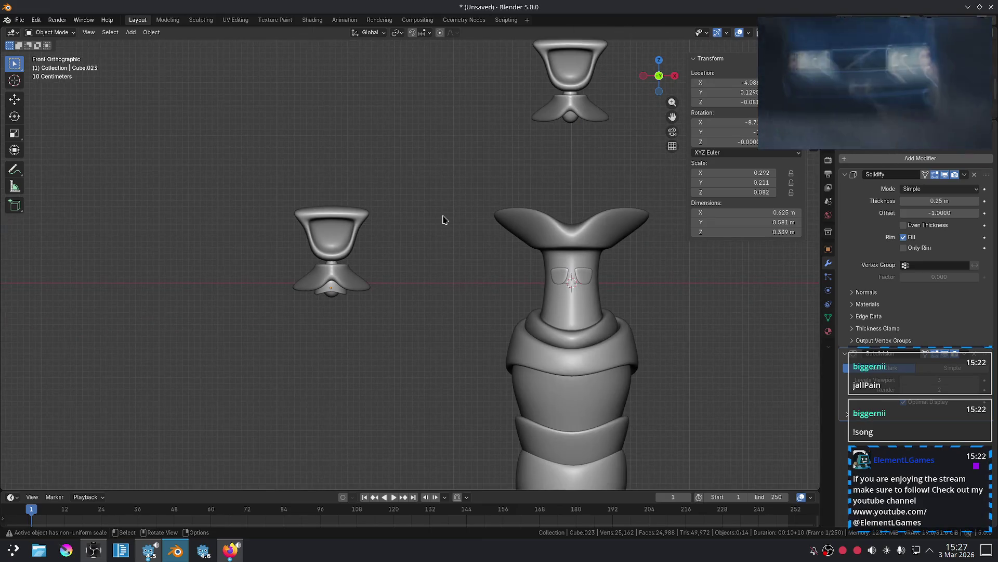
middle_click_drag(414, 257, 367, 332, "shift")
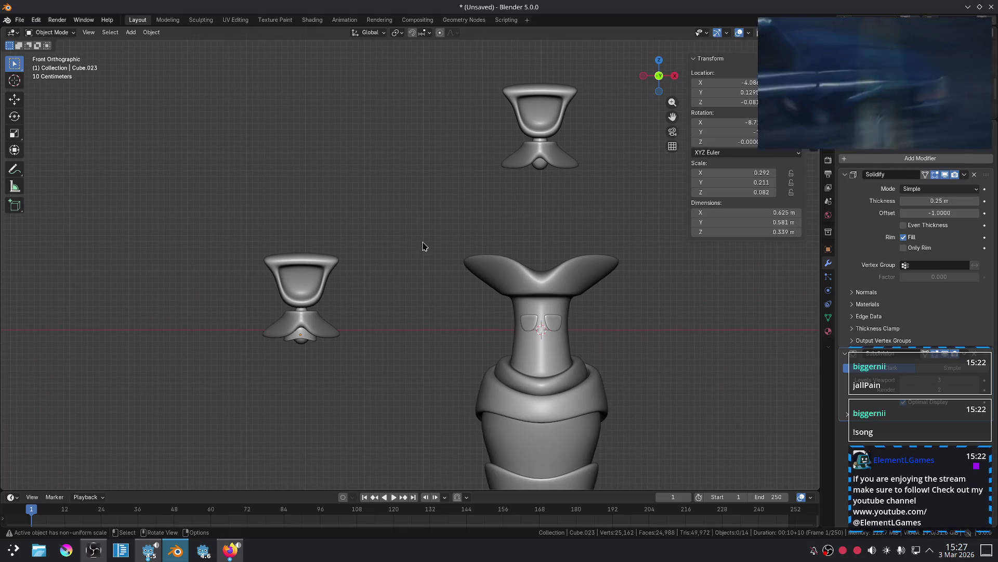
scroll(422, 247, "up", 3)
scroll(360, 331, "down", 3)
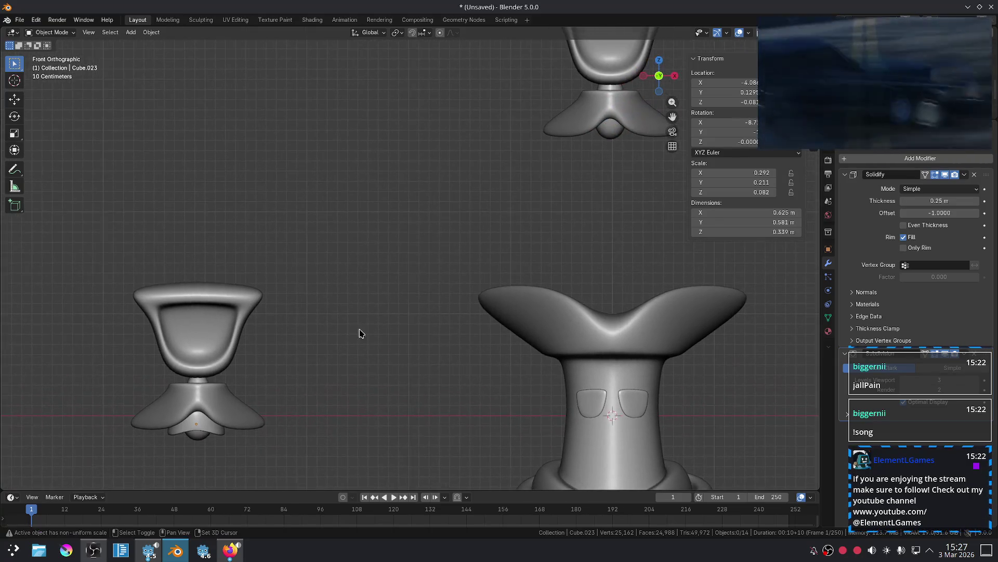
mouse_move(120, 203)
left_mouse_down()
mouse_move(319, 400)
mouse_move(375, 434)
left_mouse_up()
Move the left small figure so it sits level beside the other figure.
key("g")
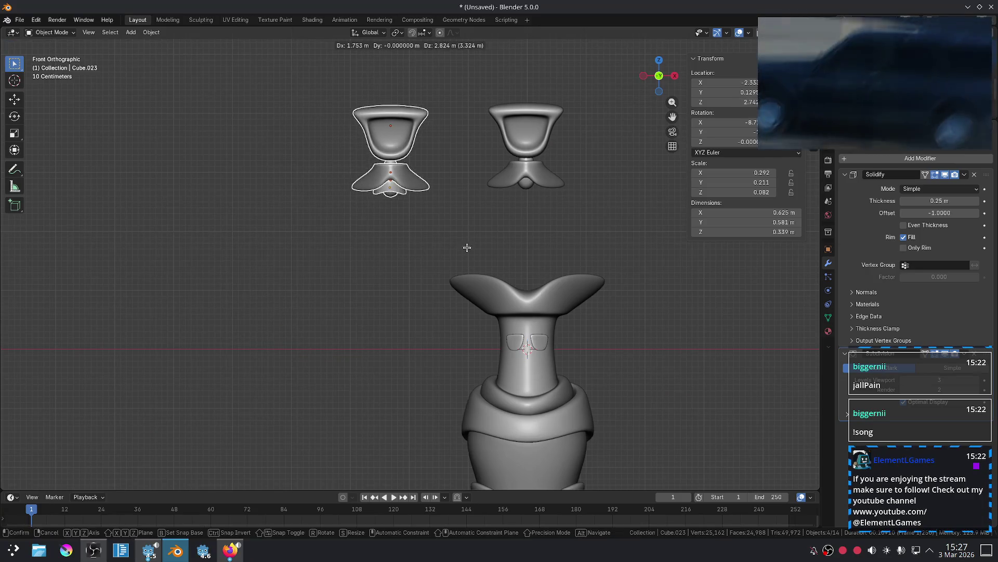
left_click(499, 243)
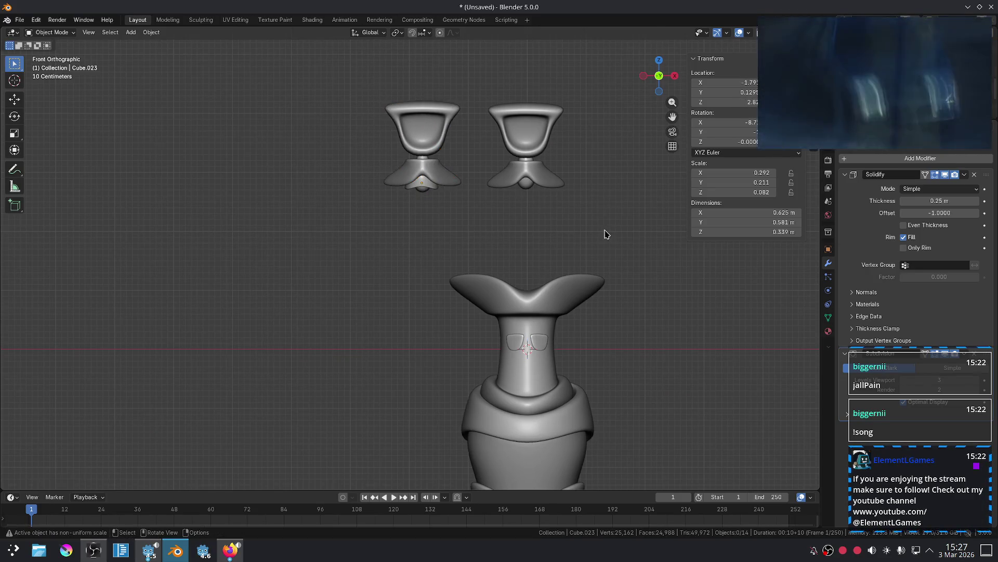
scroll(607, 218, "up", 2)
middle_click_drag(606, 219, 472, 363, "shift")
scroll(467, 312, "up", 3)
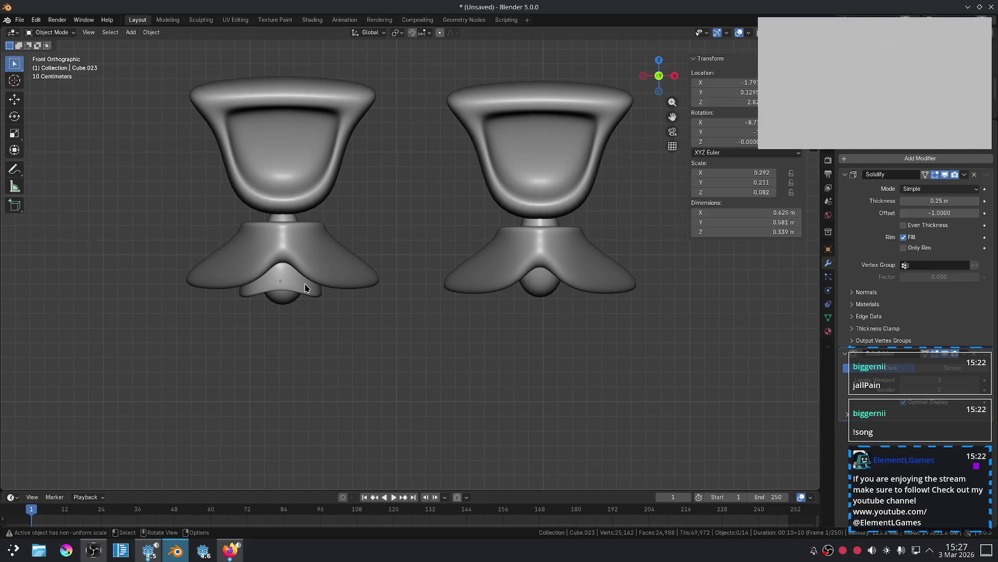
key("h")
key("ctrl+z")
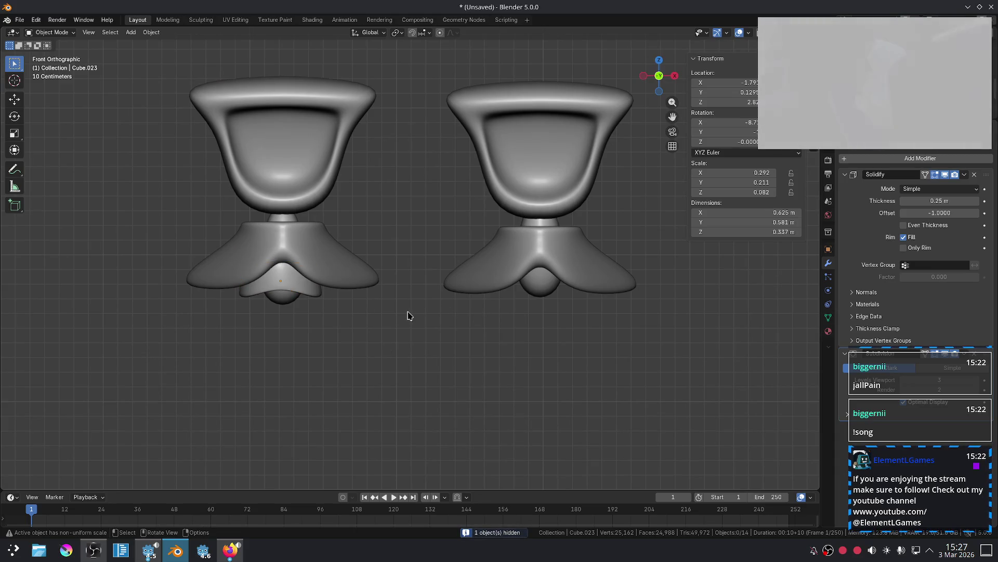
Stretch the ball under the left figure downward by lowering its bottom face along Z.
left_click(272, 280)
scroll(307, 302, "up", 2)
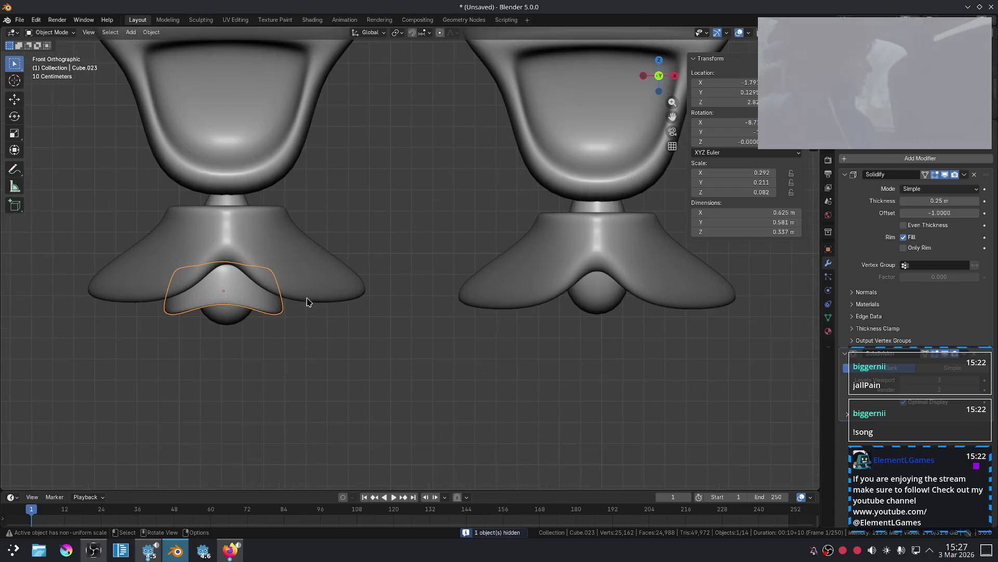
left_click(229, 325)
key("Tab")
key("g")
key("z")
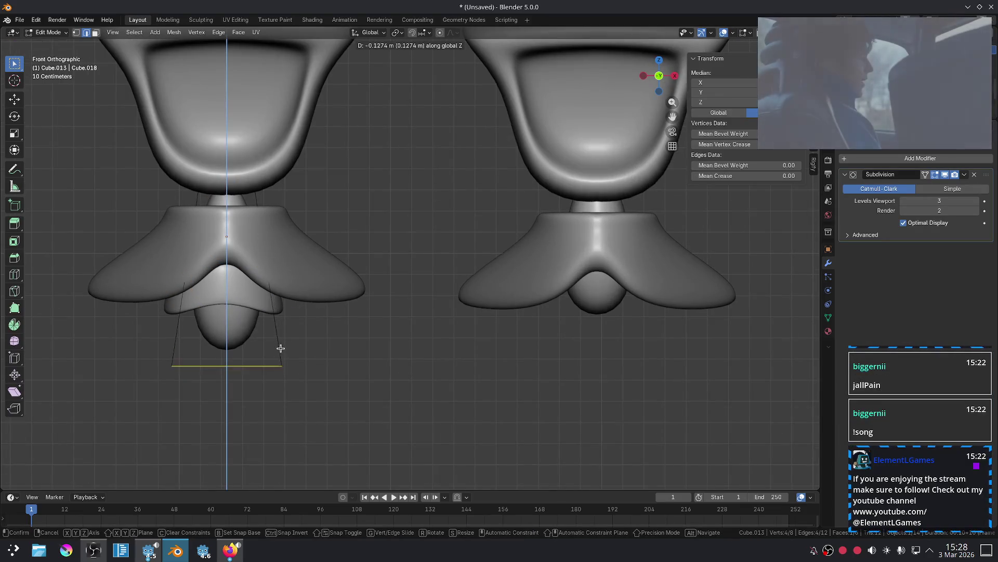
left_click(279, 346)
key("Tab")
Raise the wrap piece under the left figure vertically.
scroll(357, 343, "down", 3)
scroll(363, 329, "up", 3)
middle_click_drag(362, 329, 428, 361, "shift")
left_click(350, 328)
key("g")
key("z")
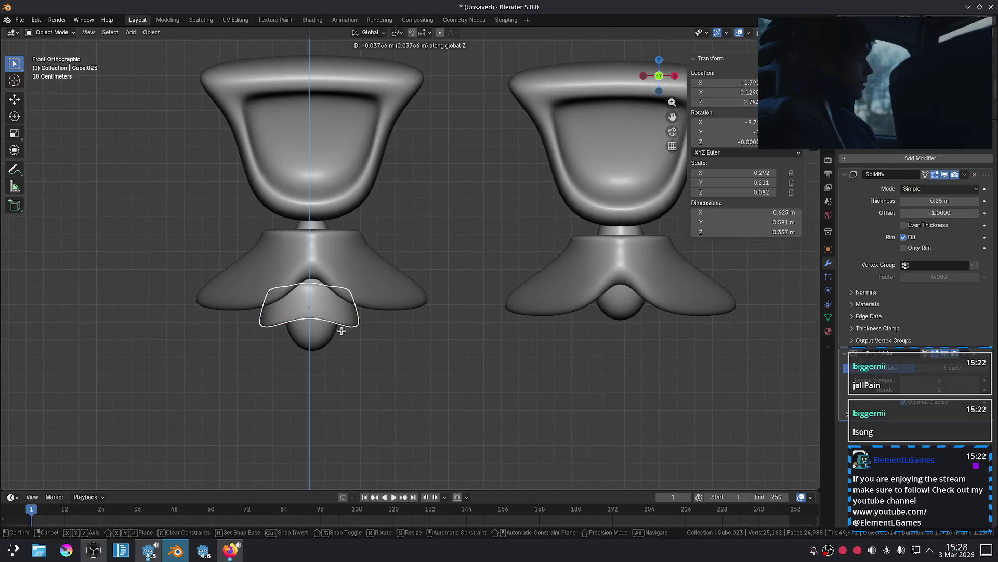
left_click(338, 328)
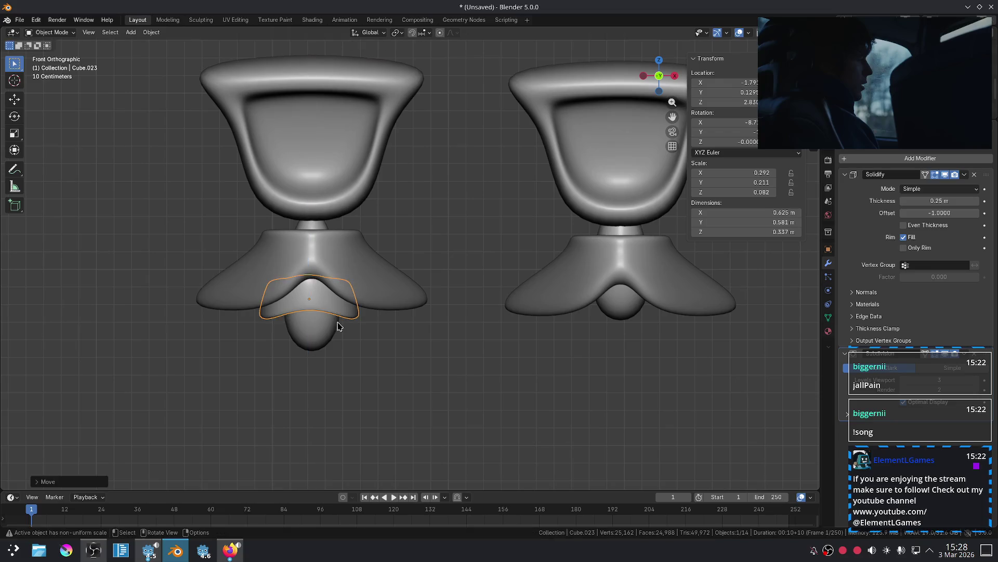
Scale down the left figure's lower parts, bringing Cube.023 to 0.442 × 0.411 × 0.258 m.
scroll(411, 342, "down", 4)
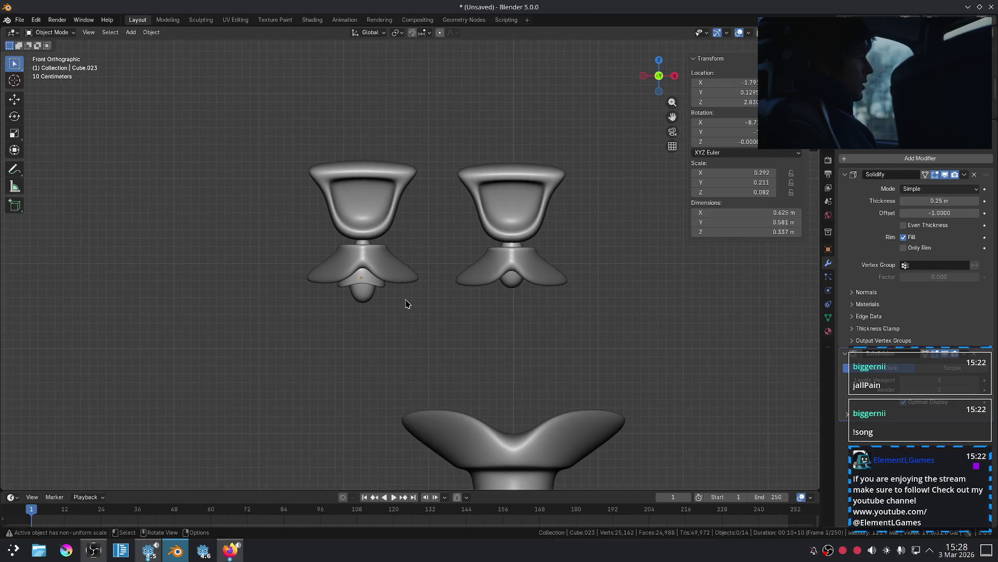
scroll(377, 310, "down", 3)
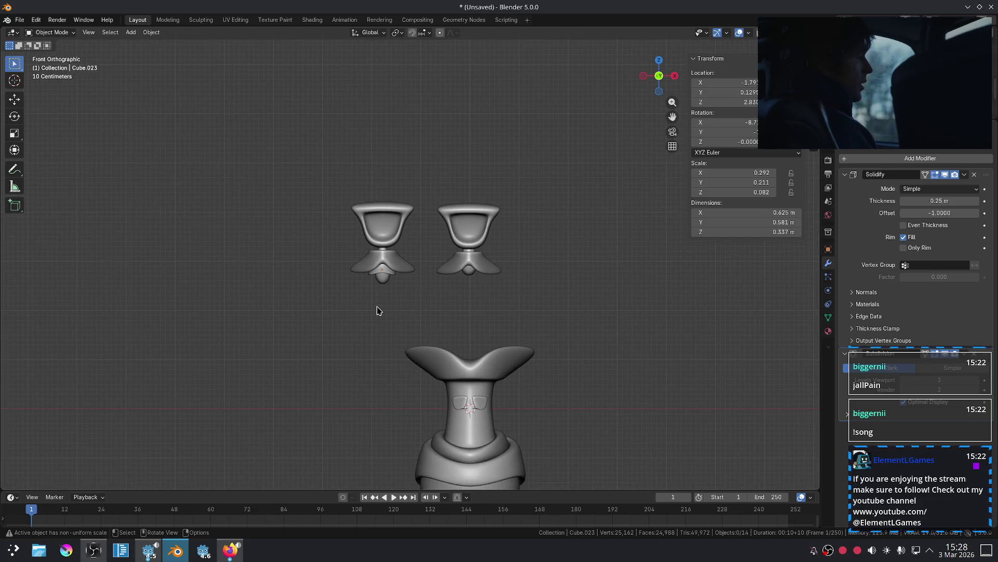
scroll(313, 251, "up", 4)
left_click_drag(271, 252, 401, 319)
key("s")
left_click(396, 307)
key("s")
left_click(397, 292)
left_click(411, 326)
scroll(410, 326, "down", 4)
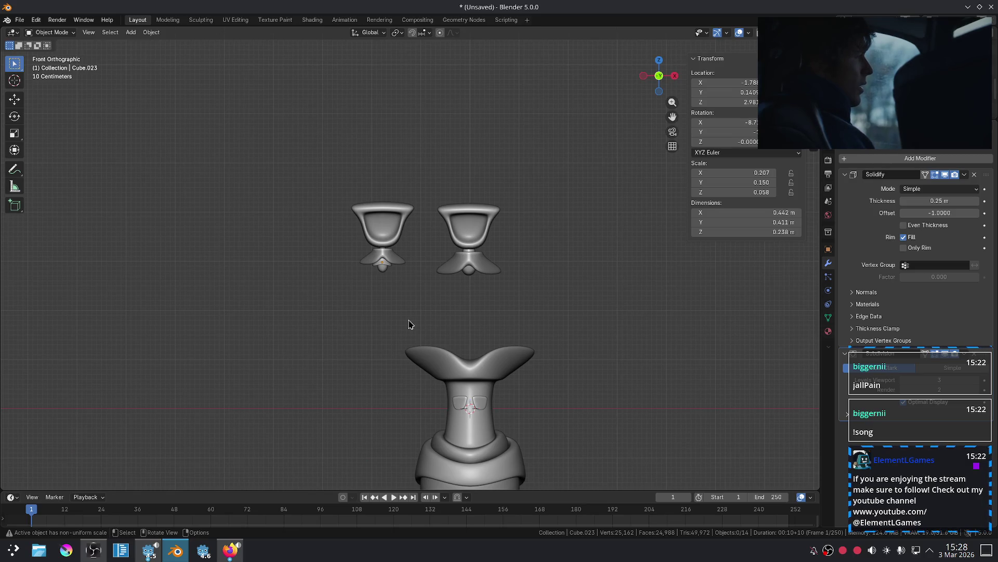
scroll(409, 325, "up", 8)
Edit the ball piece Cube.013 under the wrap, using X-ray to expose its cage.
left_click(265, 211)
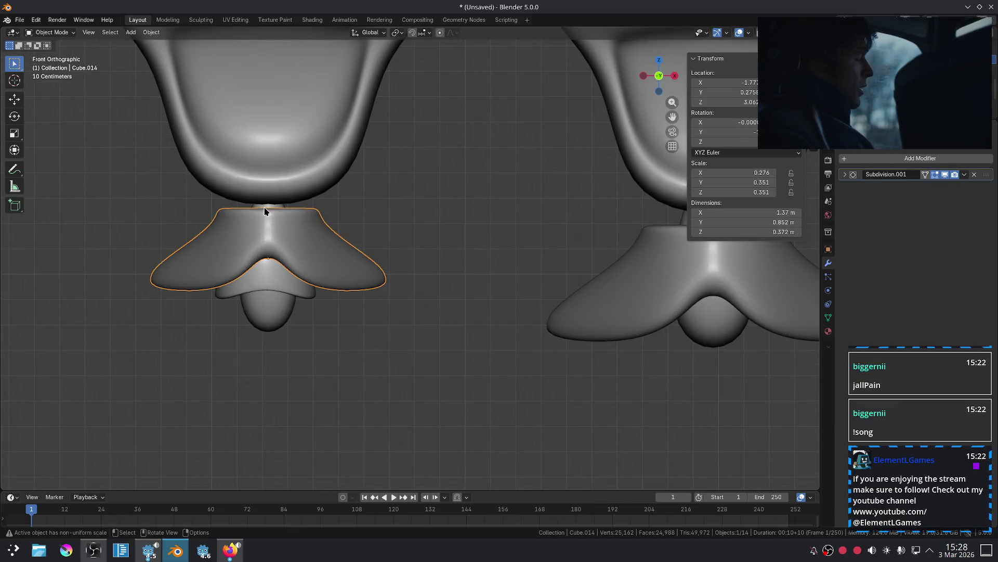
left_click(278, 204)
left_click(271, 206)
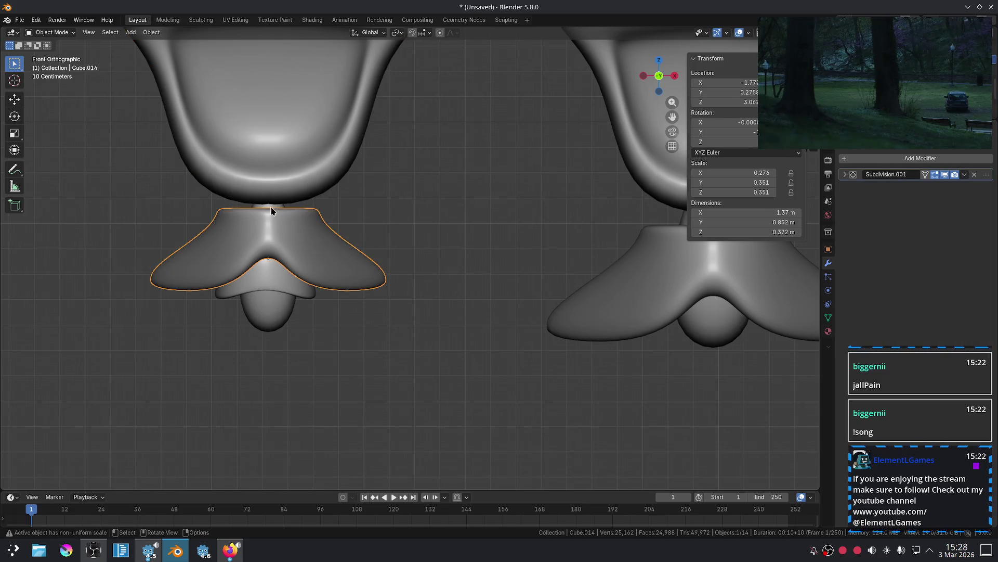
left_click(270, 205)
key("Tab")
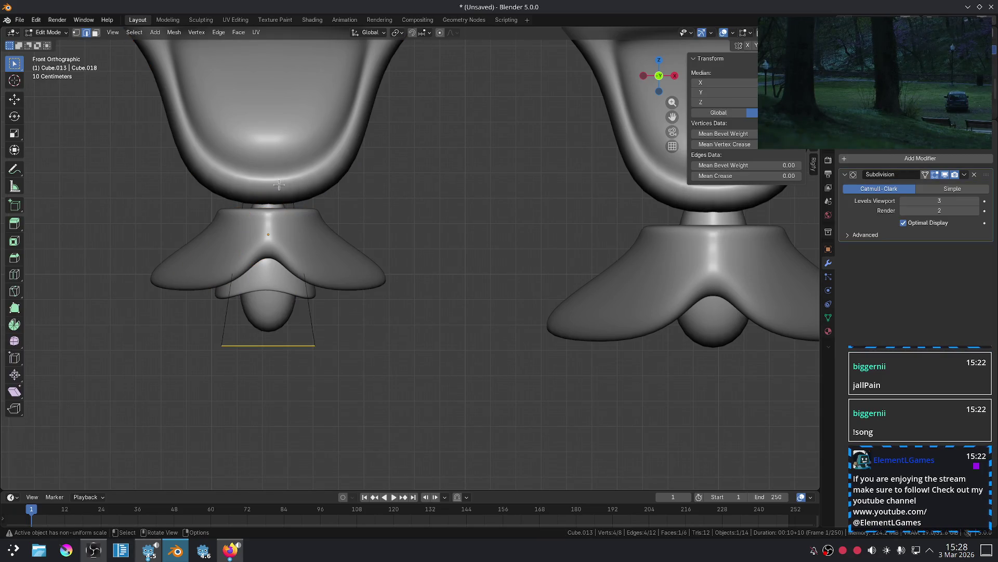
key("alt+z")
middle_click_drag(278, 184, 263, 210)
key("alt+z")
left_click(230, 187)
key("alt+z")
Widen the ball piece's top cage face by scaling it 1.3.
key("3")
left_click(229, 194)
key("alt+z")
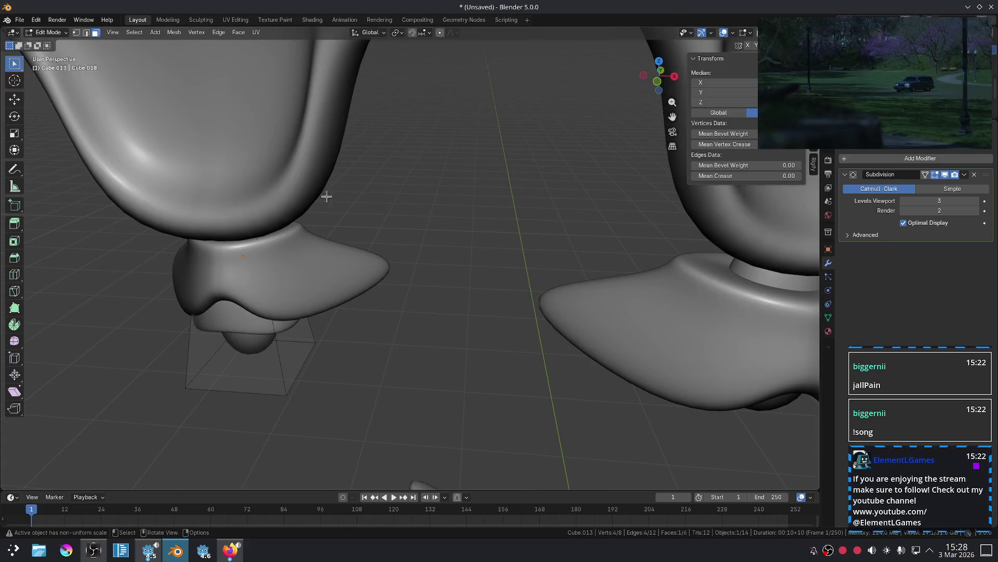
key("s")
left_click(375, 194)
key("KP_1")
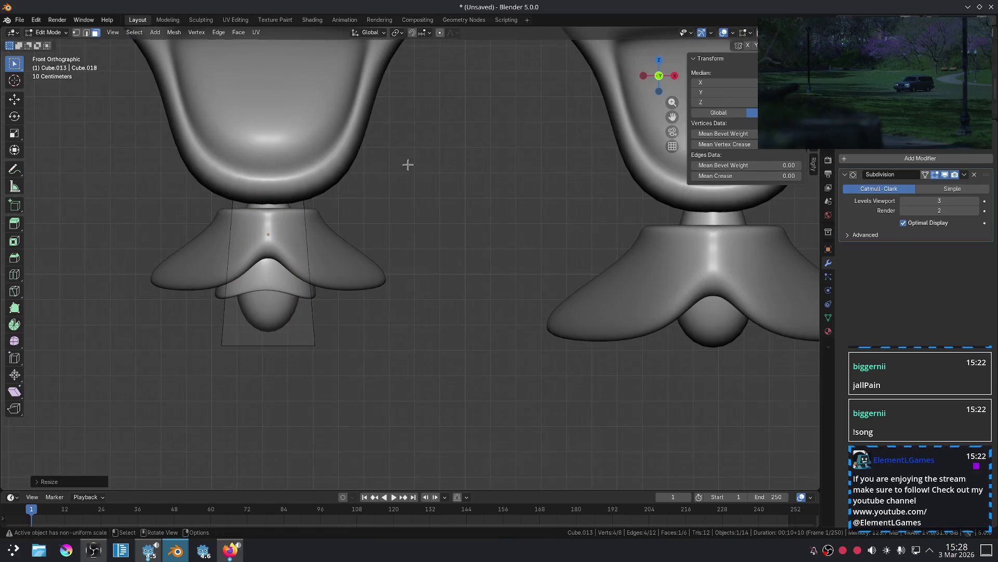
key("Tab")
Lower the wrap piece Cube.023 slightly along Z.
scroll(430, 179, "down", 5)
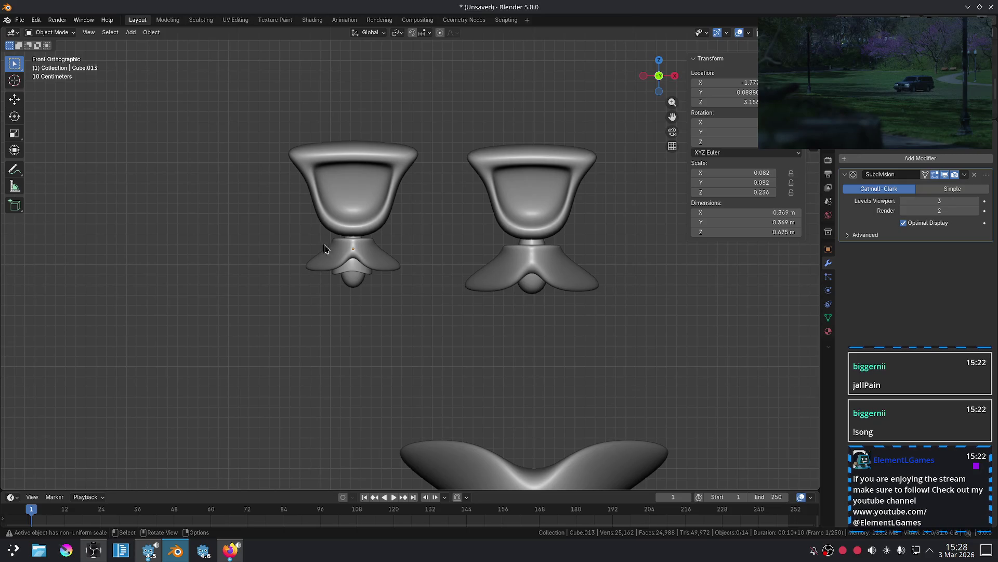
left_click(349, 252)
key("shift+d")
key("z")
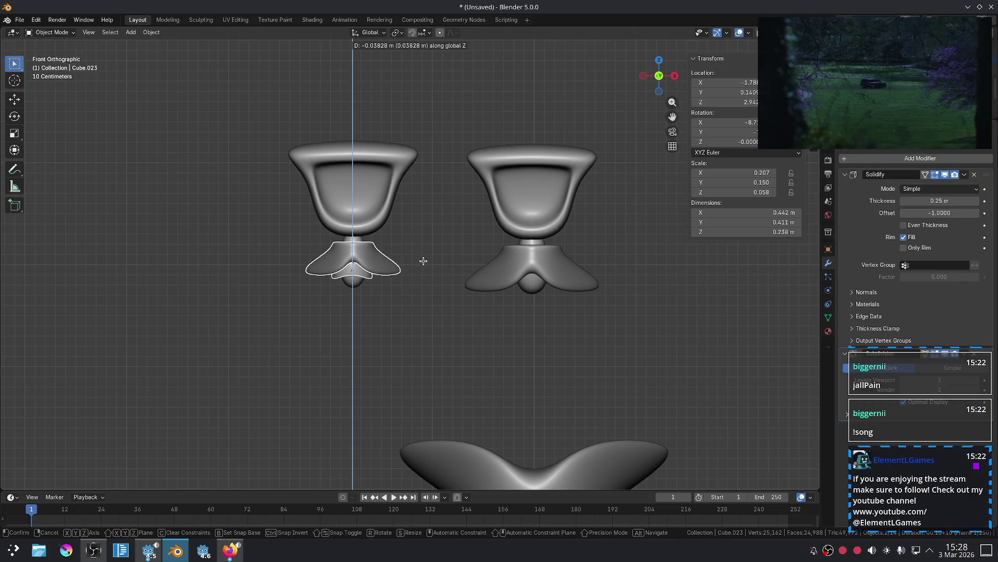
left_click(423, 261)
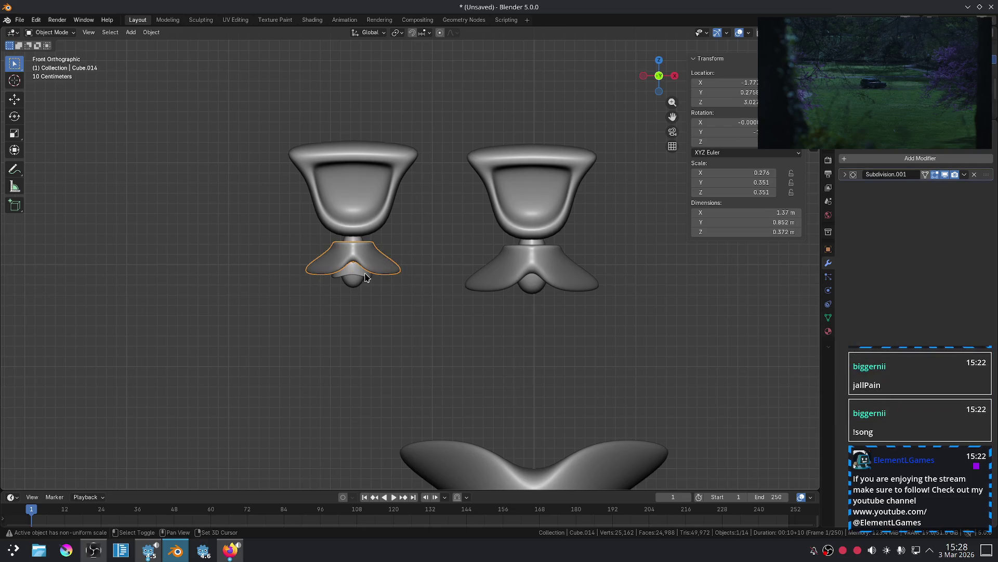
key("g")
key("z")
left_click(461, 246)
Start mesh editing on the left head model Cube.012 from an angled view.
scroll(459, 234, "down", 5)
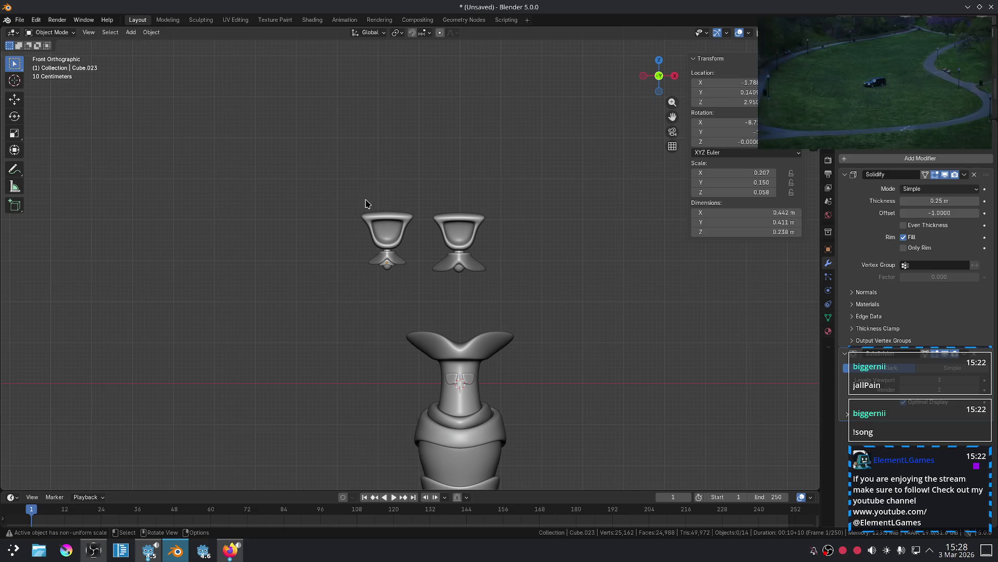
scroll(375, 199, "up", 3)
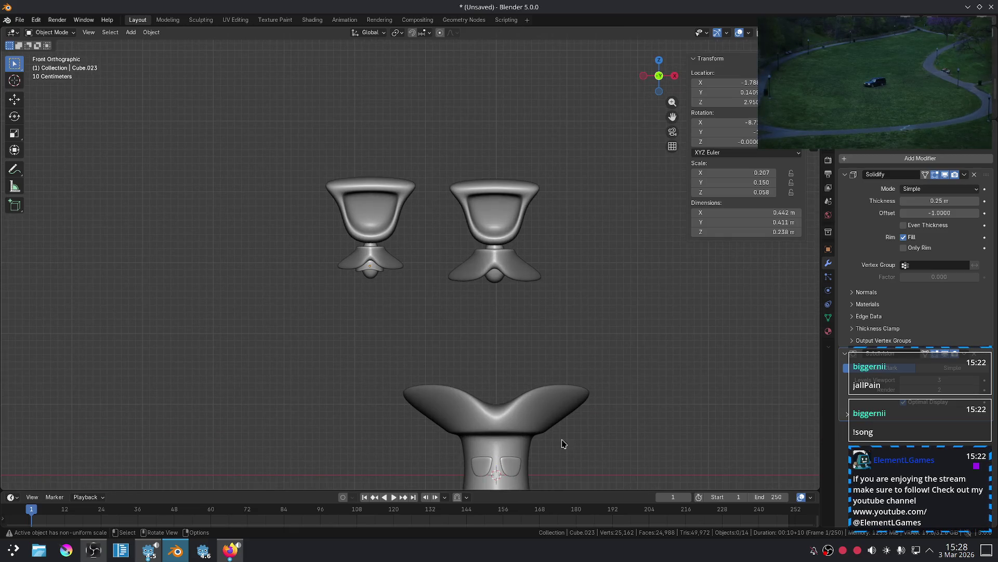
left_click(363, 193)
mouse_move(363, 194)
middle_mouse_down()
mouse_move(463, 260)
mouse_move(428, 257)
middle_mouse_up()
key("Tab")
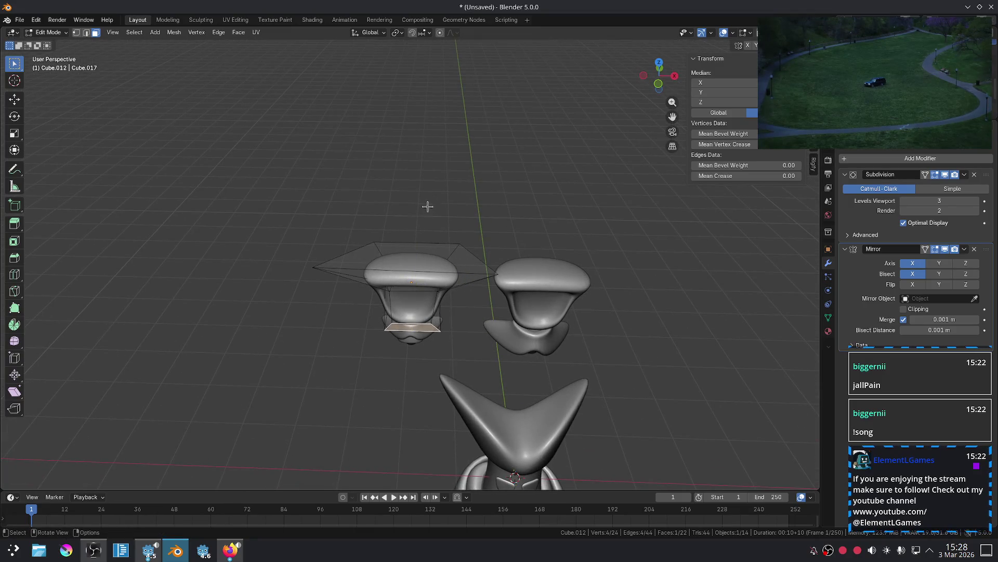
Knife-cut a new edge down the left cup's cage and drop it toward the rim.
scroll(428, 210, "up", 2)
scroll(428, 210, "up", 2)
key("k")
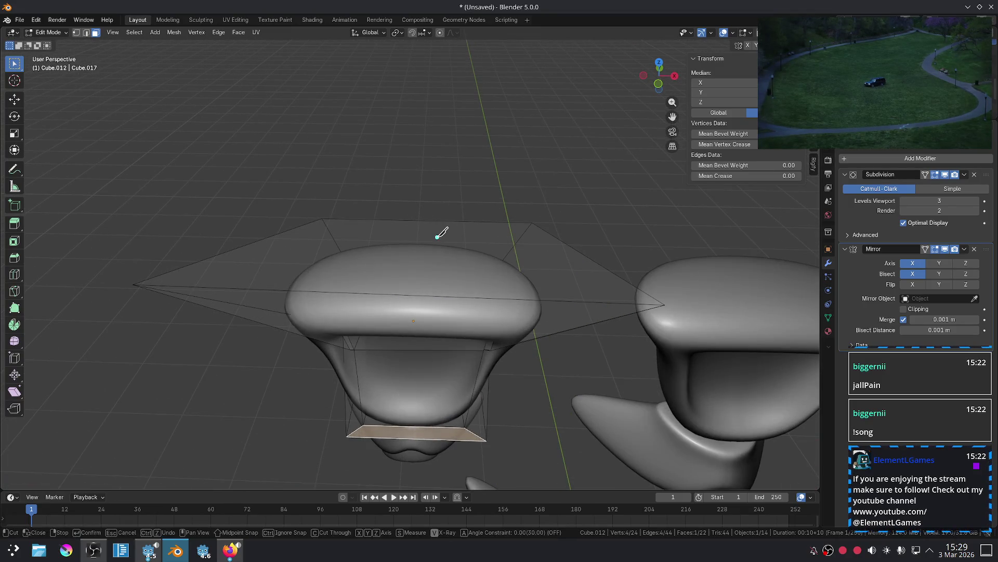
left_click(429, 220)
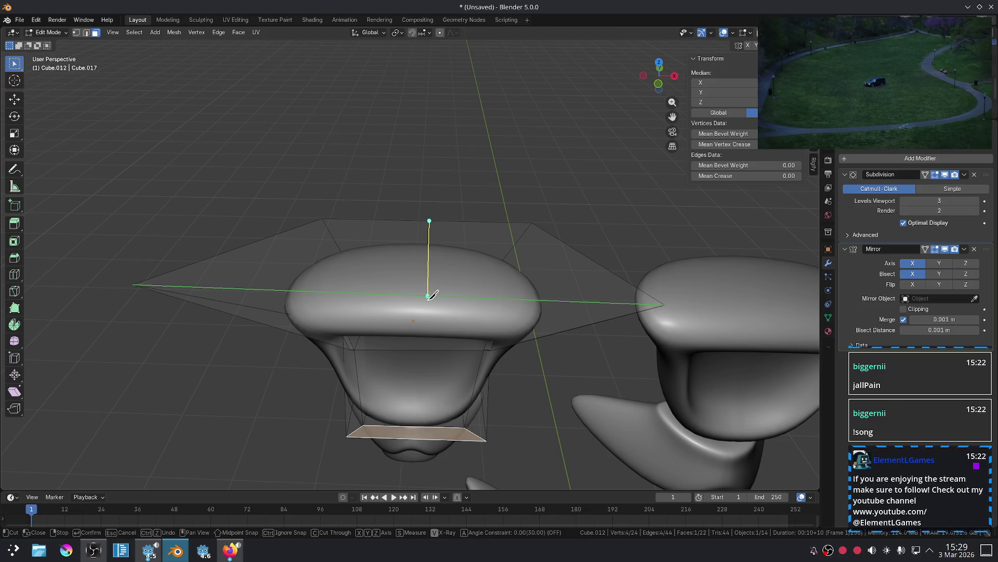
left_click(427, 296)
key("Return")
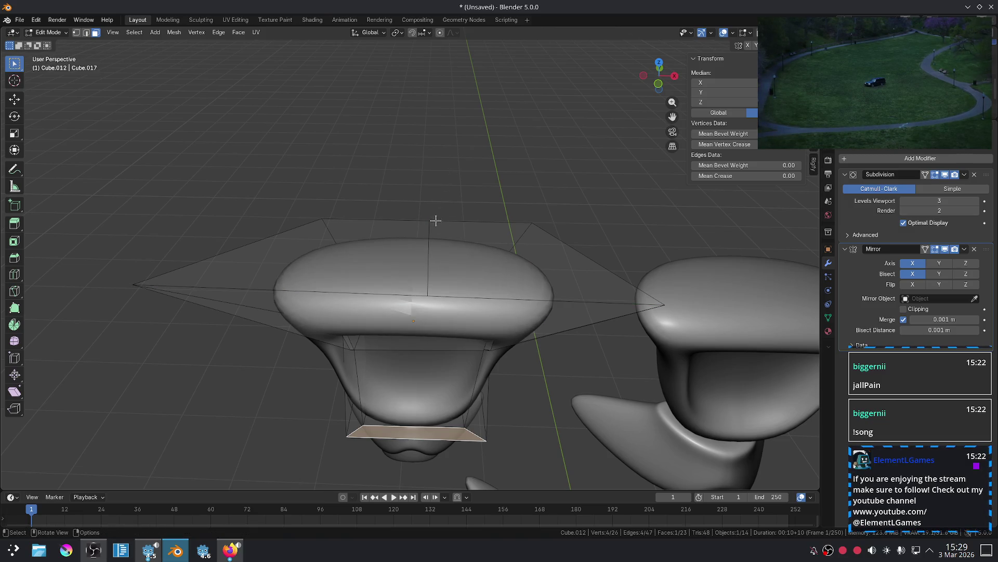
mouse_move(428, 246)
middle_mouse_down()
mouse_move(448, 229)
mouse_move(447, 179)
middle_mouse_up()
left_click(448, 178)
key("g")
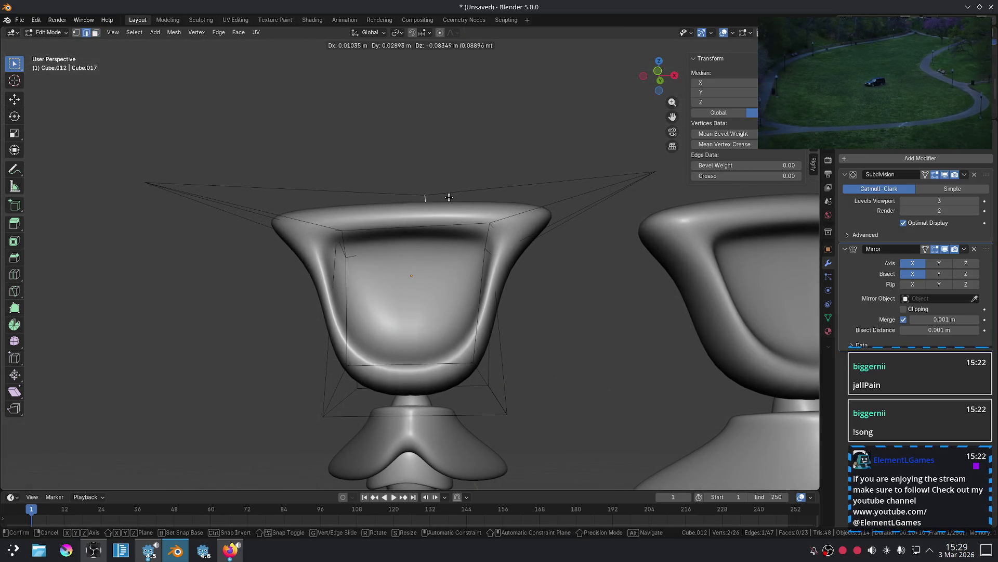
left_click(454, 203)
Lower the cage's left and right top edges slightly along Z.
mouse_move(453, 202)
middle_mouse_down()
mouse_move(447, 192)
mouse_move(512, 234)
middle_mouse_up()
scroll(546, 249, "down", 3)
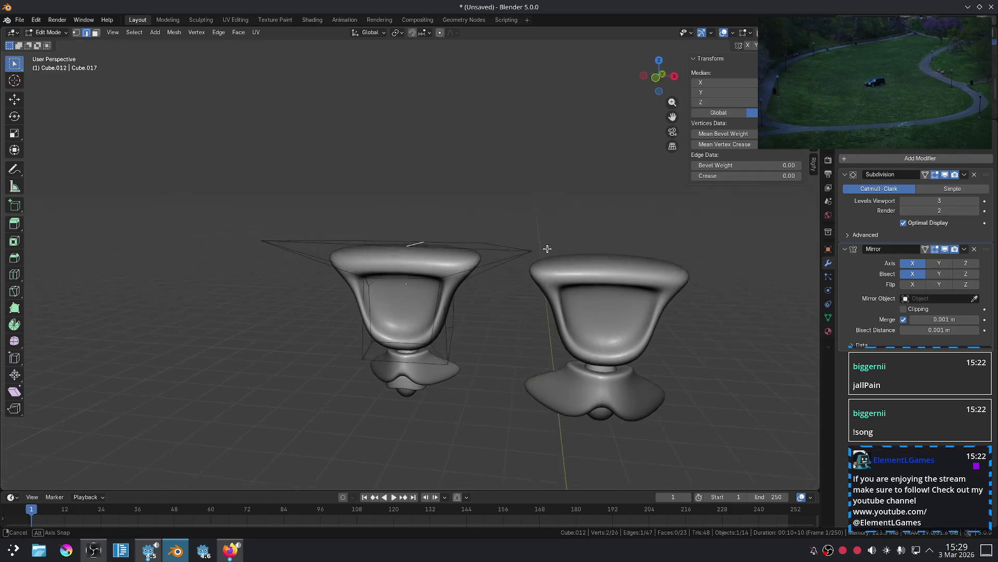
left_click(497, 247)
left_click(318, 242, "shift")
key("g")
key("z")
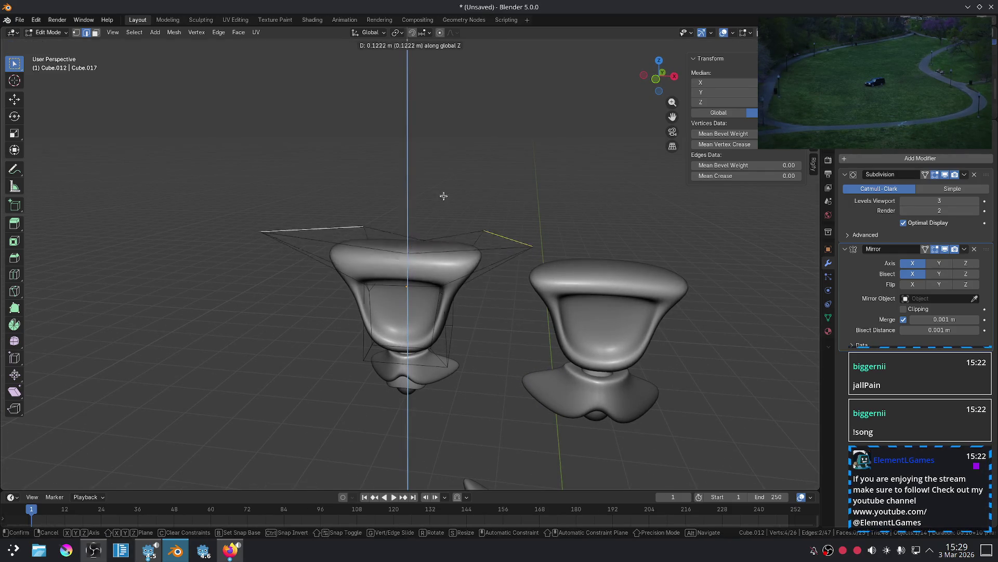
left_click(438, 178)
key("g")
key("z")
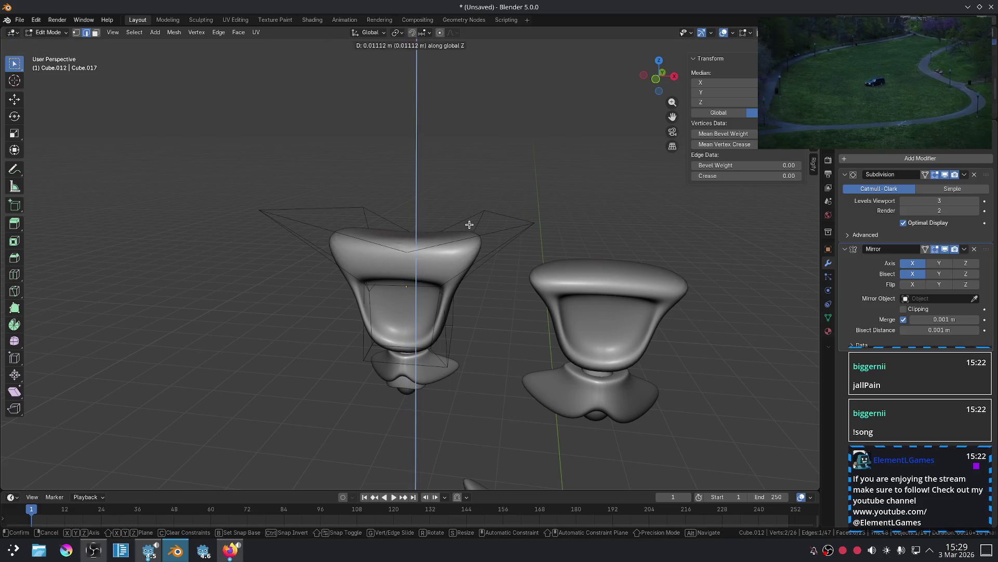
key("Escape")
Undo the knife cut and edge moves on the left cup model.
key("Tab")
left_click(536, 288)
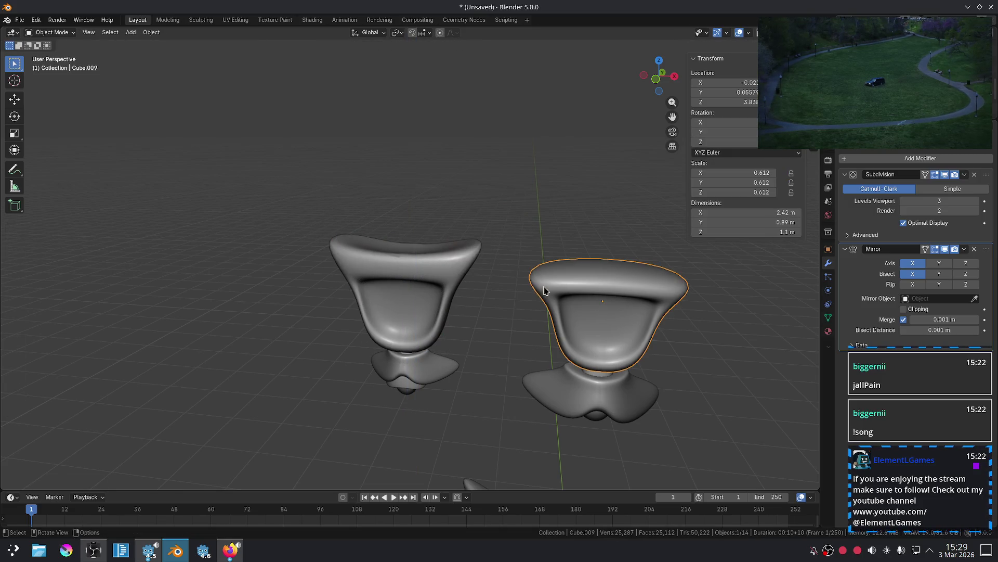
key("KP_1")
left_click(524, 235)
scroll(524, 235, "down", 5)
mouse_move(525, 235)
middle_mouse_down("ctrl")
mouse_move(470, 256)
mouse_move(473, 271)
middle_mouse_up("ctrl")
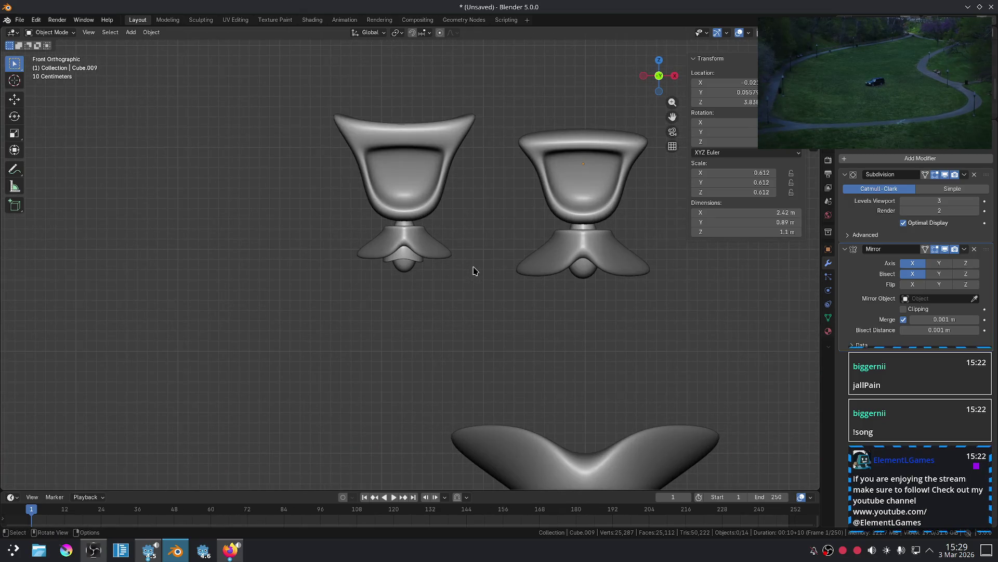
left_click(575, 182)
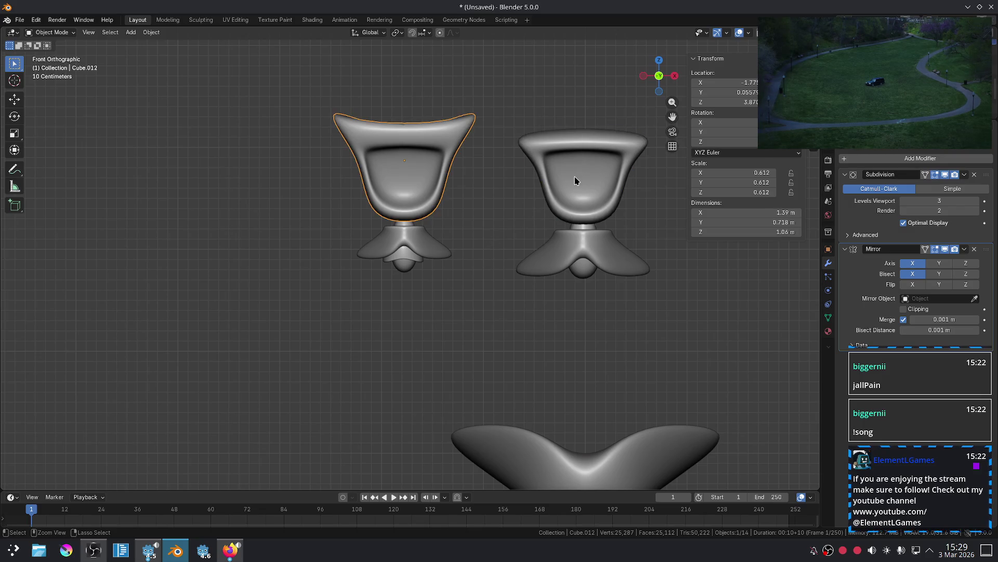
key("Tab")
key("ctrl+z")
key("ctrl+z")
key("ctrl+z")
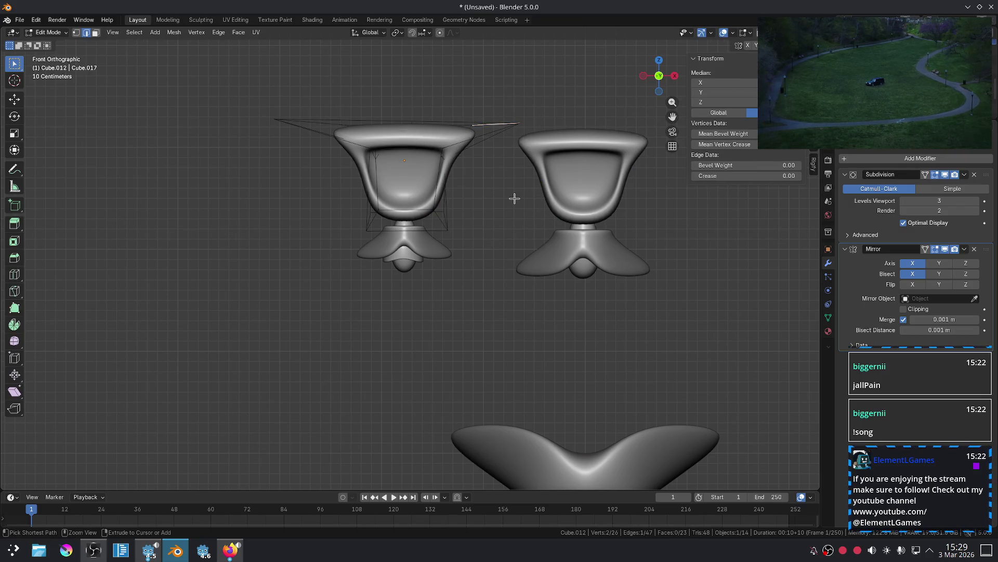
key("Tab")
left_click(515, 198)
Select the left cup's top-left and top-right cage edges in edge mode.
middle_click_drag(514, 198, 514, 263)
left_click(441, 190)
key("Tab")
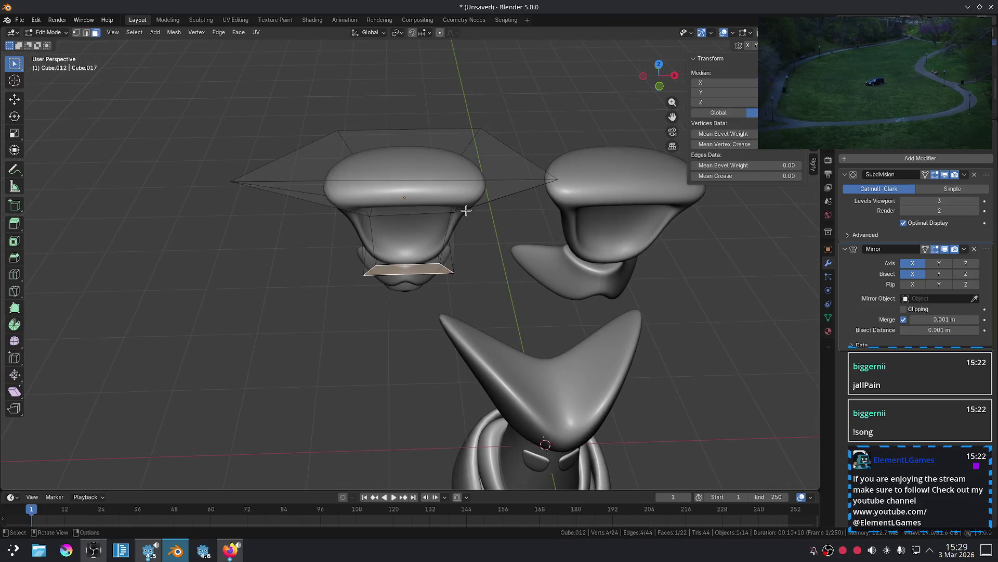
middle_click_drag(419, 240, 383, 202)
key("KP_1")
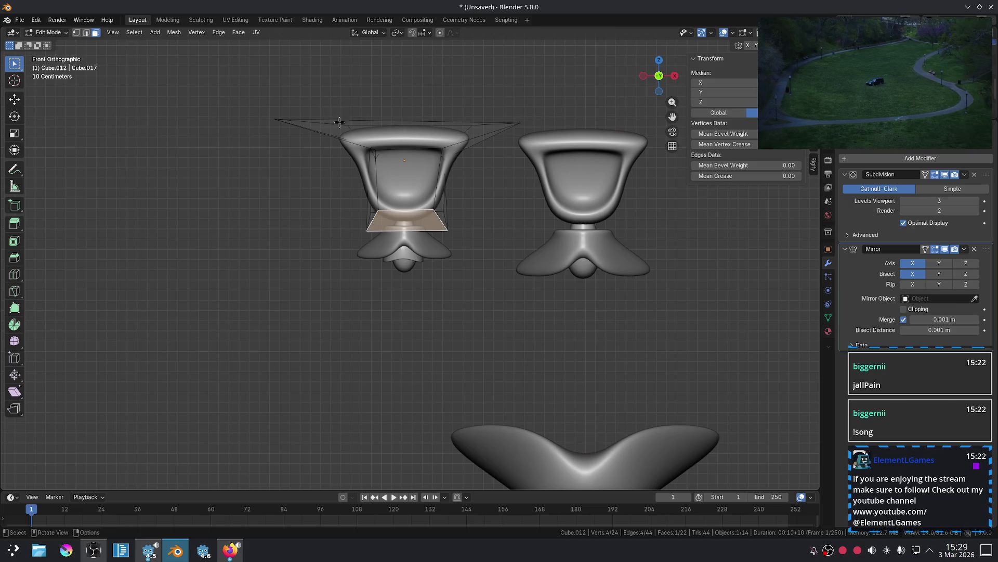
middle_click_drag(339, 122, 355, 188)
key("2")
left_click(320, 130)
left_click(502, 121, "shift")
mouse_move(501, 120)
middle_mouse_down()
mouse_move(557, 94)
mouse_move(517, 154)
mouse_move(517, 189)
middle_mouse_up()
Add a centred loop cut through the left cup's cage.
key("ctrl+r")
left_click(430, 113)
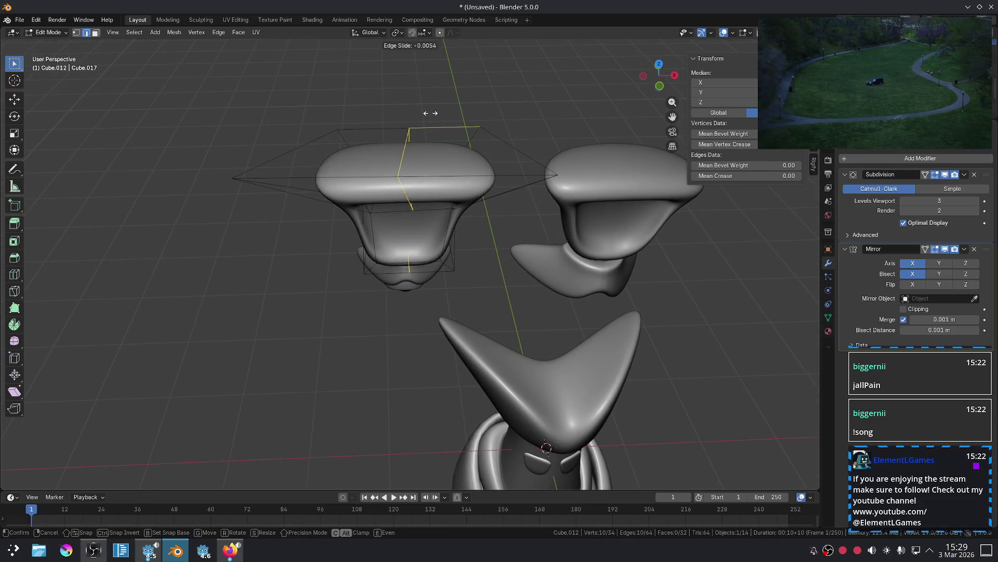
right_click(435, 115)
key("KP_1")
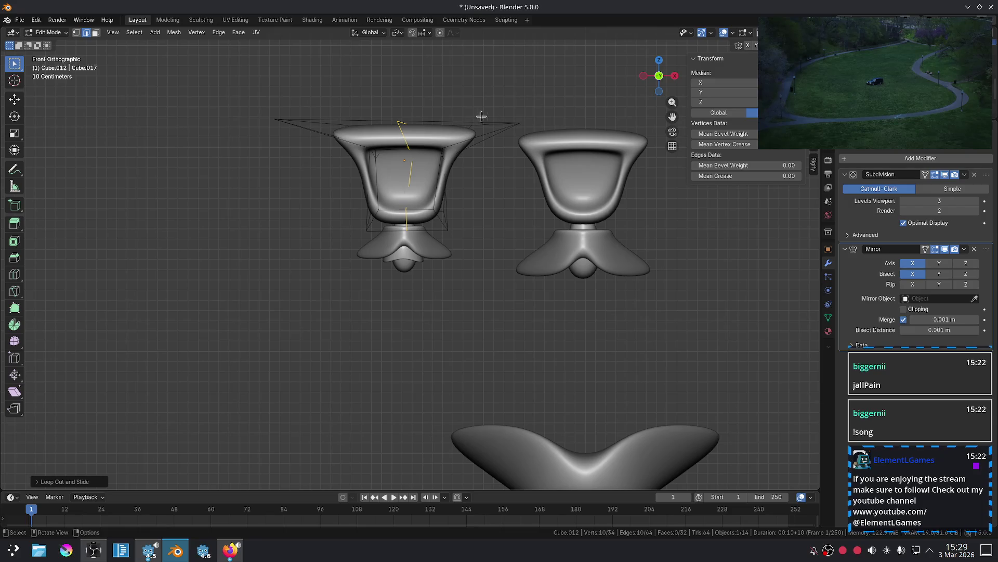
key("Tab")
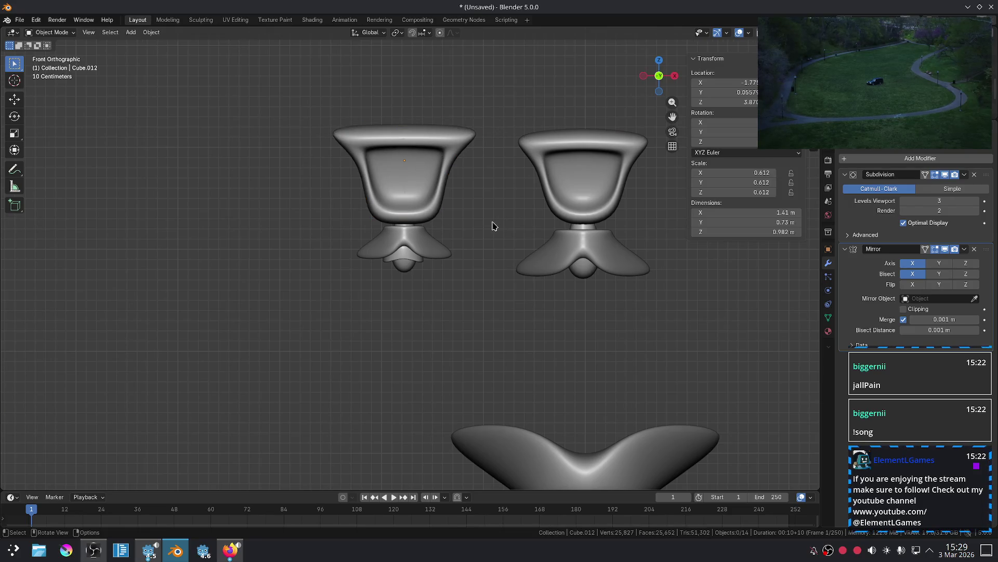
Raise the cage's two top edges along Z into upswept wings.
key("shift")
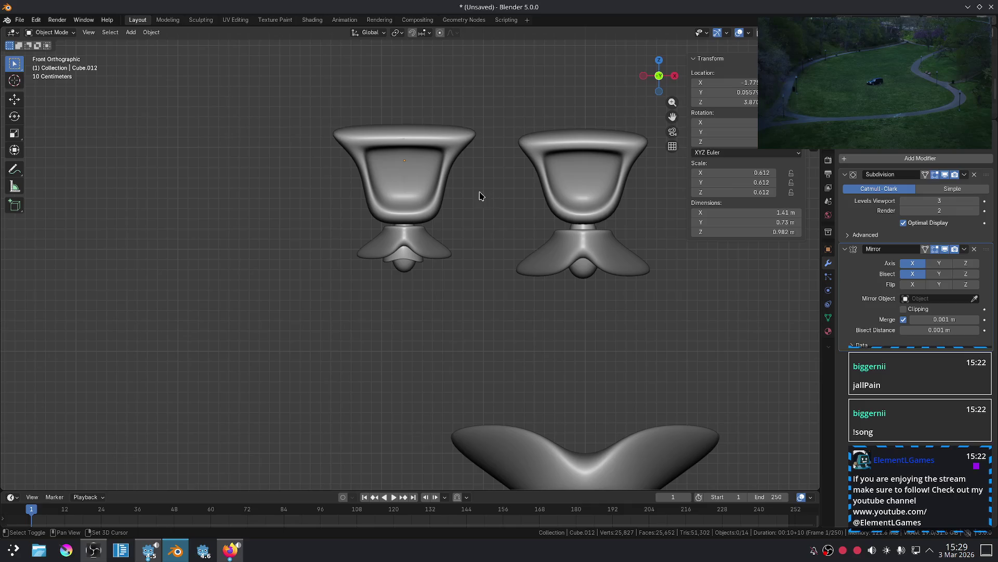
mouse_move(468, 191)
middle_mouse_down()
mouse_move(463, 201)
mouse_move(477, 149)
middle_mouse_up()
key("Tab")
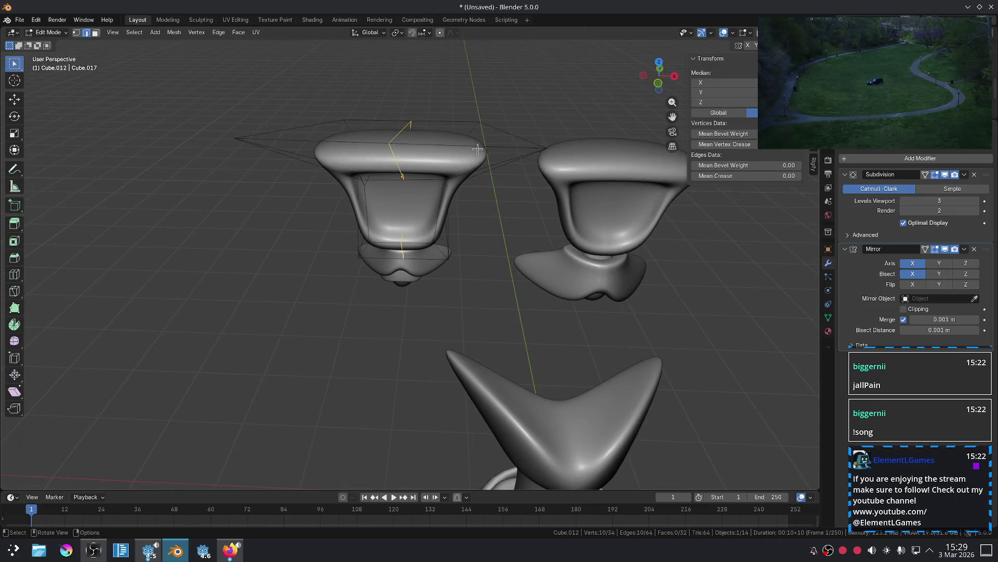
left_click(490, 123)
left_click(301, 124, "shift")
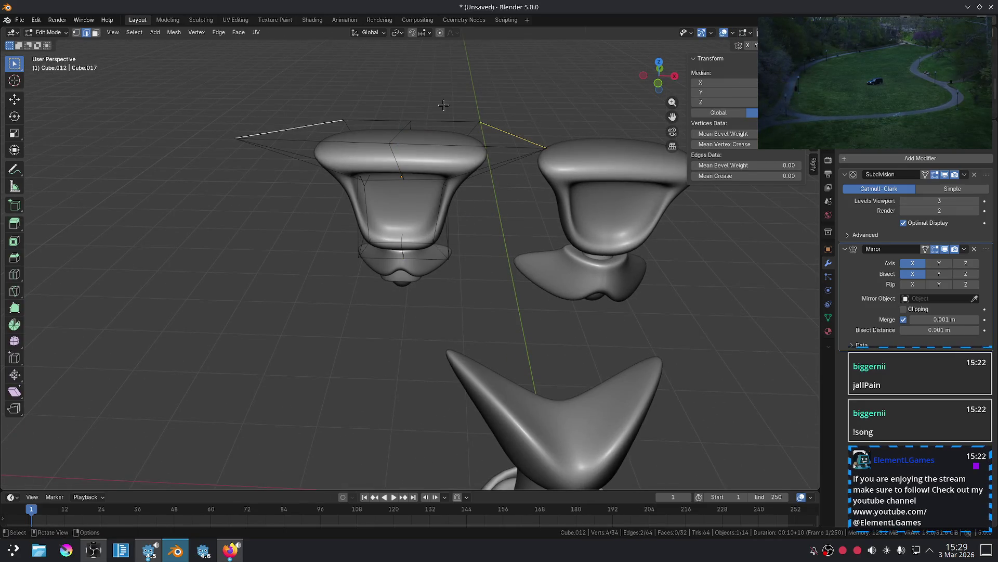
key("KP_1")
key("g")
key("z")
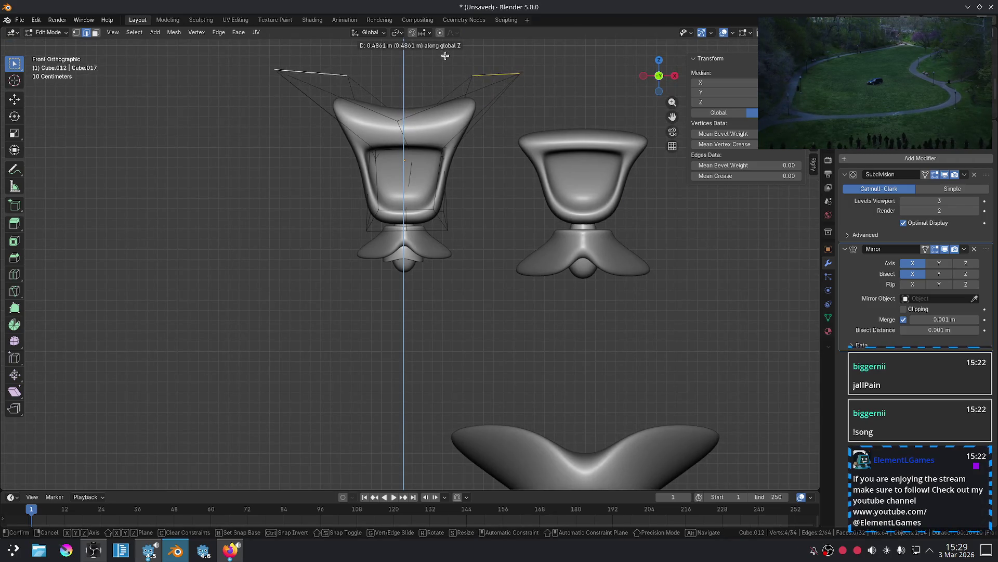
left_click(445, 57)
Lower the long upper cage edge along Z.
middle_click_drag(420, 98, 387, 149)
left_click(401, 112)
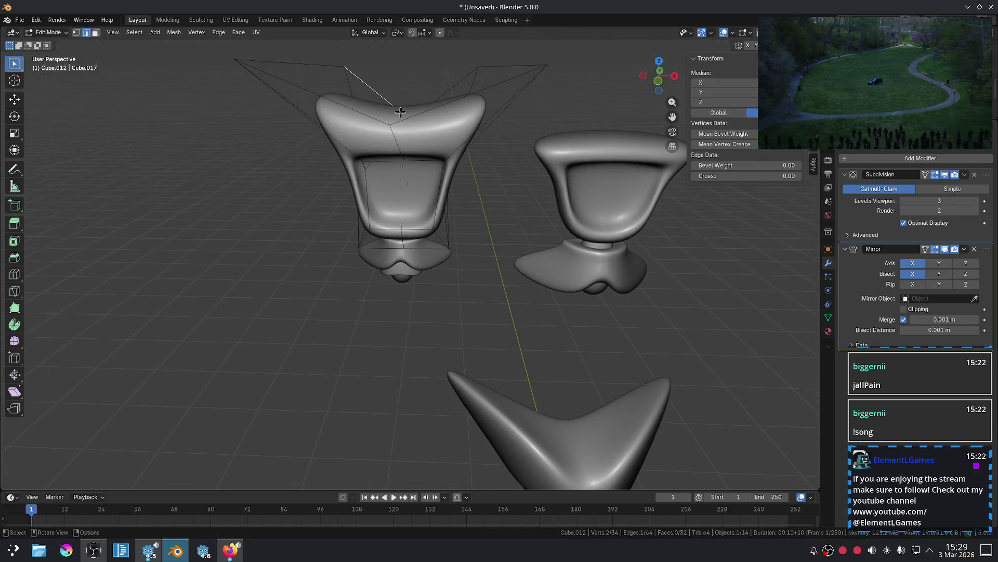
left_click(391, 118)
mouse_move(409, 124)
middle_mouse_down()
mouse_move(406, 111)
mouse_move(418, 127)
middle_mouse_up()
key("g")
key("z")
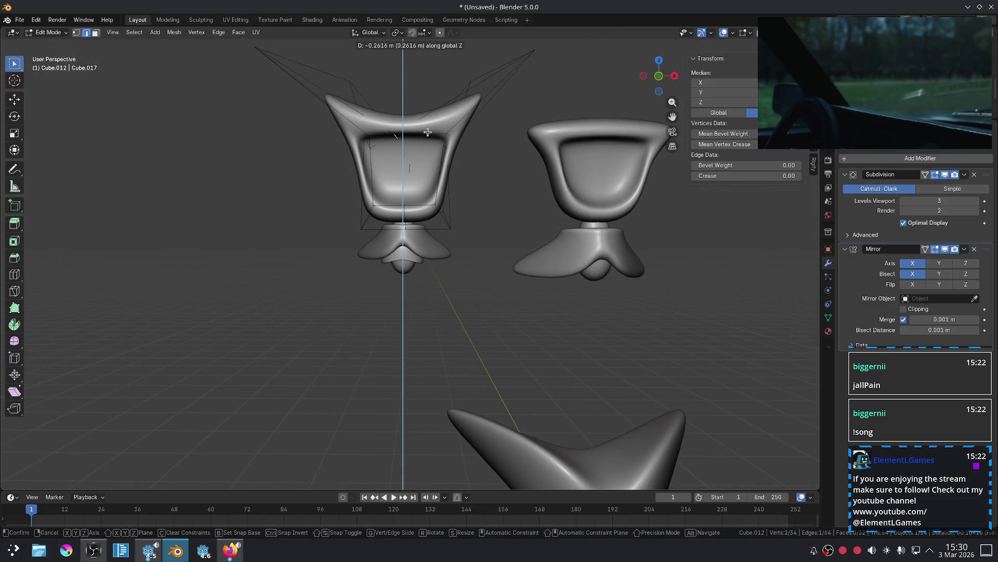
left_click(427, 132)
key("Tab")
Undo the wing shaping to restore the left cup's flat, rounded rim.
key("KP_1")
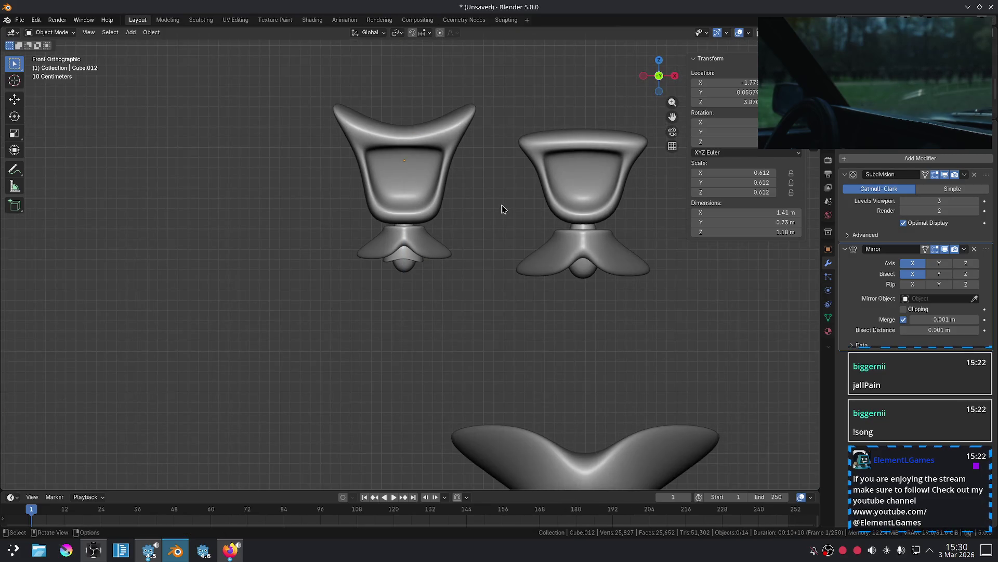
scroll(503, 210, "down", 1)
key("ctrl+z")
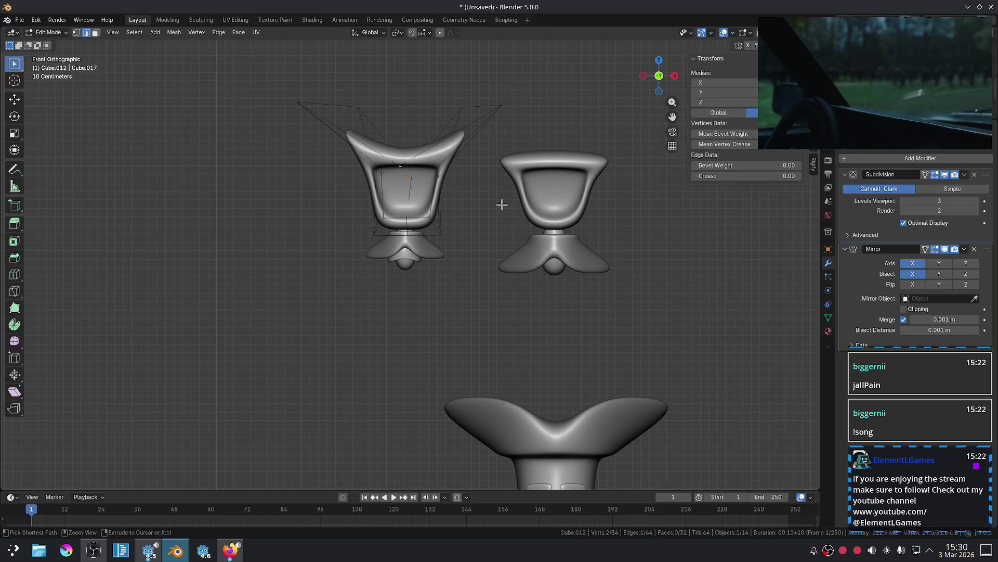
key("ctrl+z")
key("Tab")
key("ctrl+z")
key("ctrl+z")
key("ctrl+z")
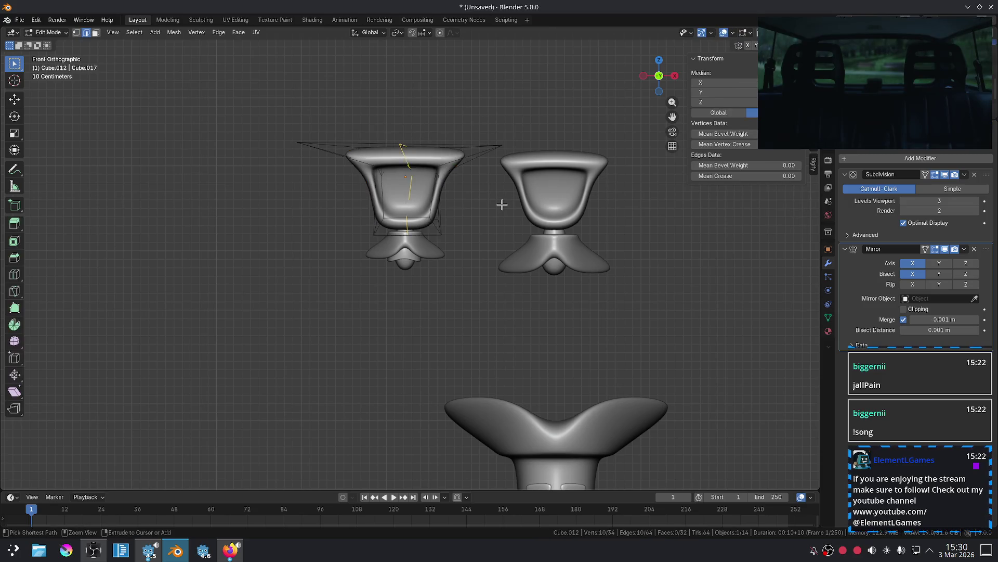
scroll(502, 210, "down", 5)
scroll(398, 253, "up", 4)
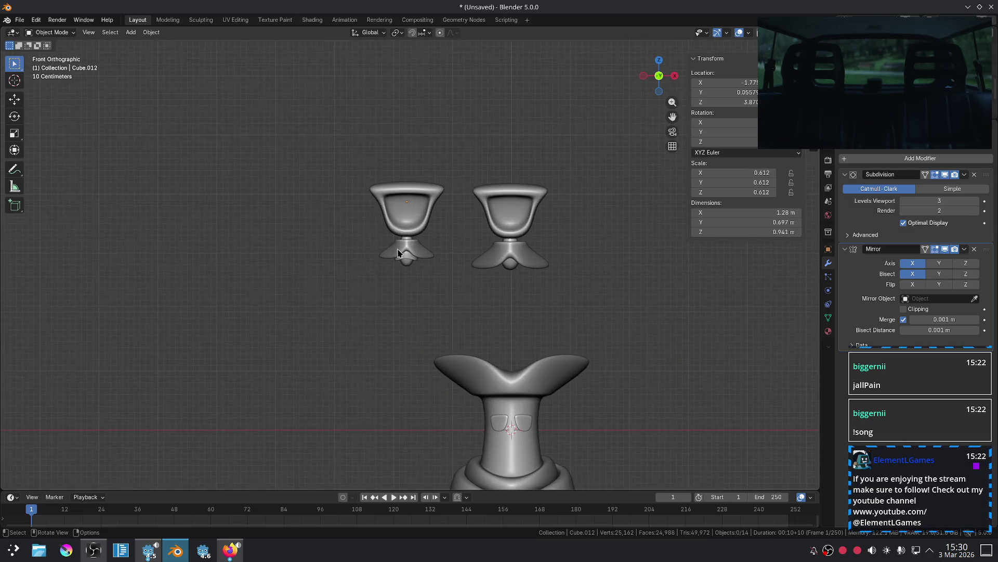
scroll(459, 310, "up", 3)
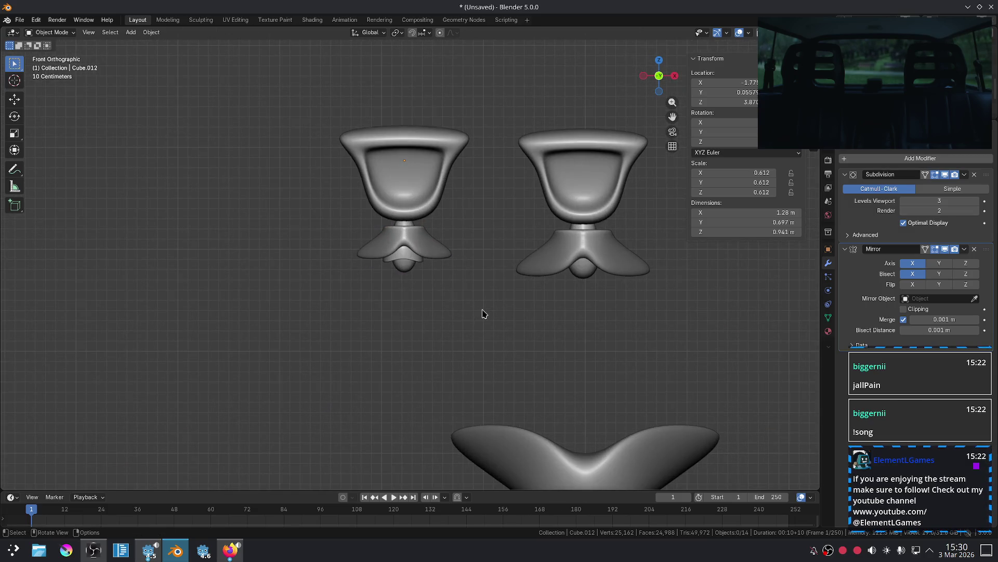
scroll(483, 313, "down", 5)
mouse_move(660, 383)
middle_mouse_down("shift")
mouse_move(595, 172)
mouse_move(595, 205)
middle_mouse_up("shift")
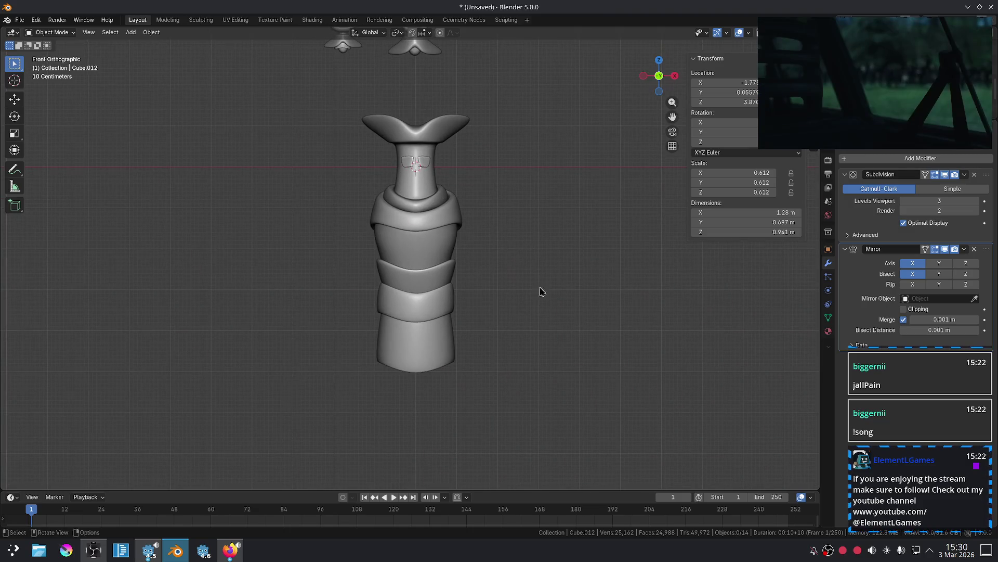
Glance at the YouTube page, return to Blender, and enlarge the floating Turnstile video over the viewport.
left_click(229, 558)
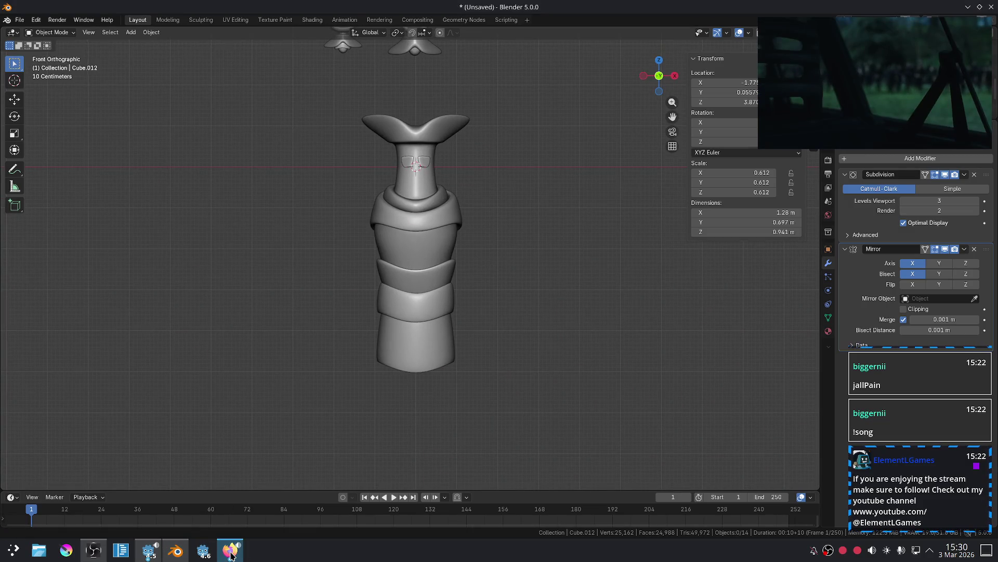
left_click(232, 555)
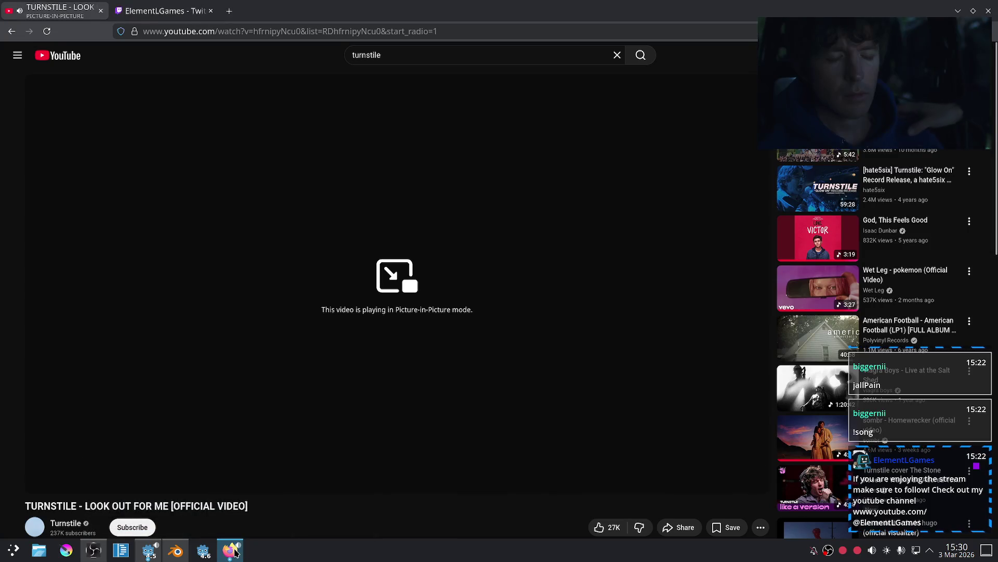
left_click(178, 555)
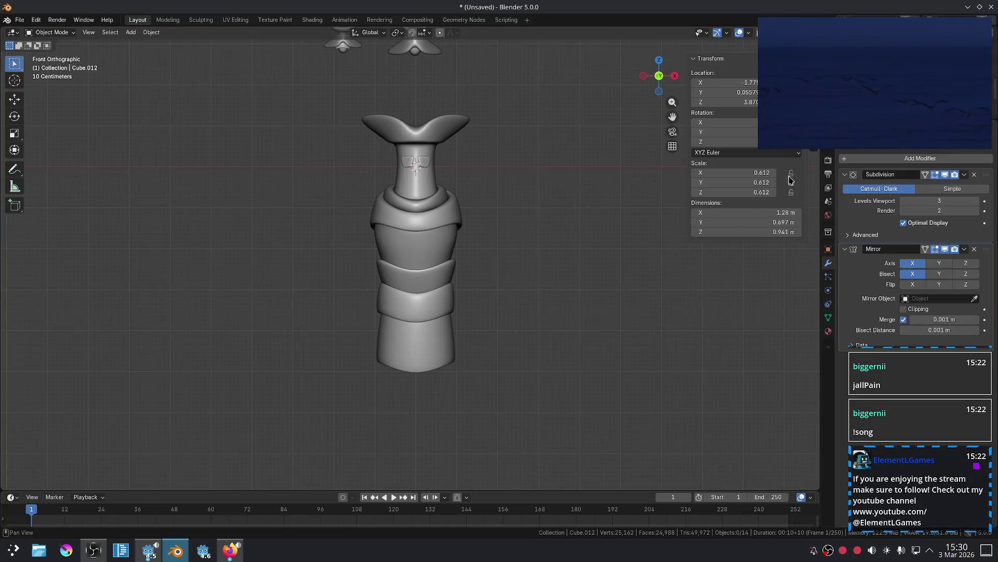
left_click_drag(770, 146, 584, 248)
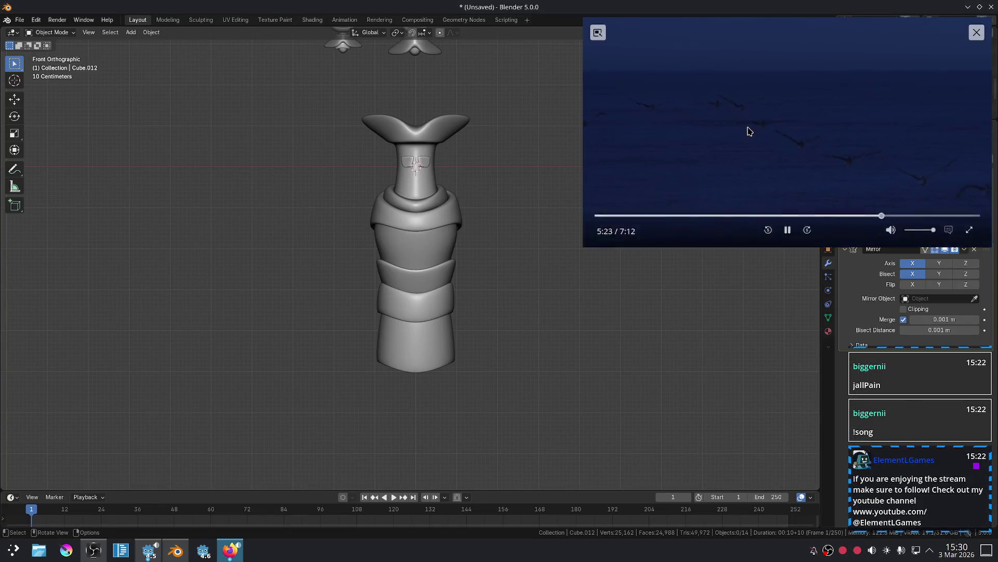
left_click_drag(749, 129, 682, 156)
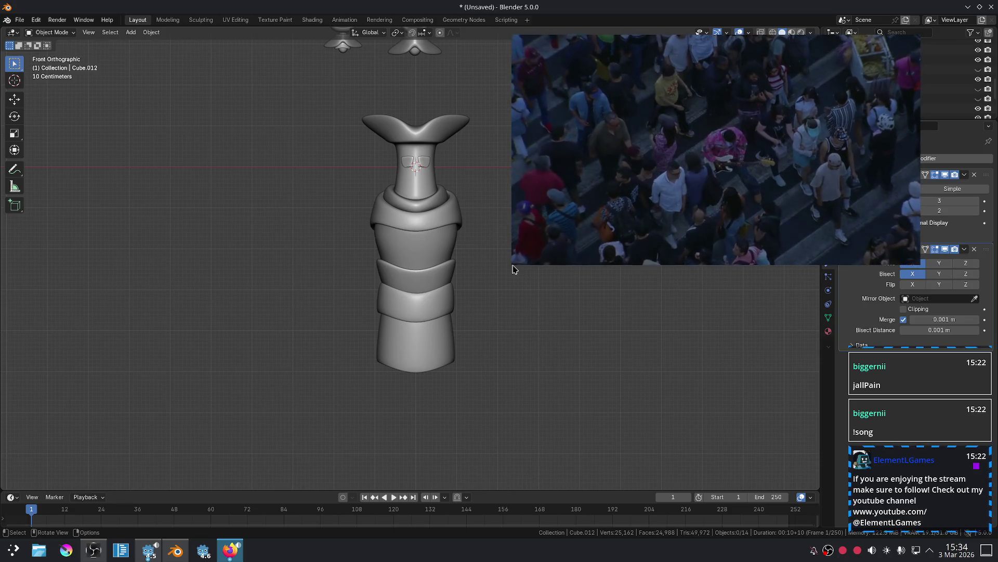
left_click_drag(512, 269, 677, 242)
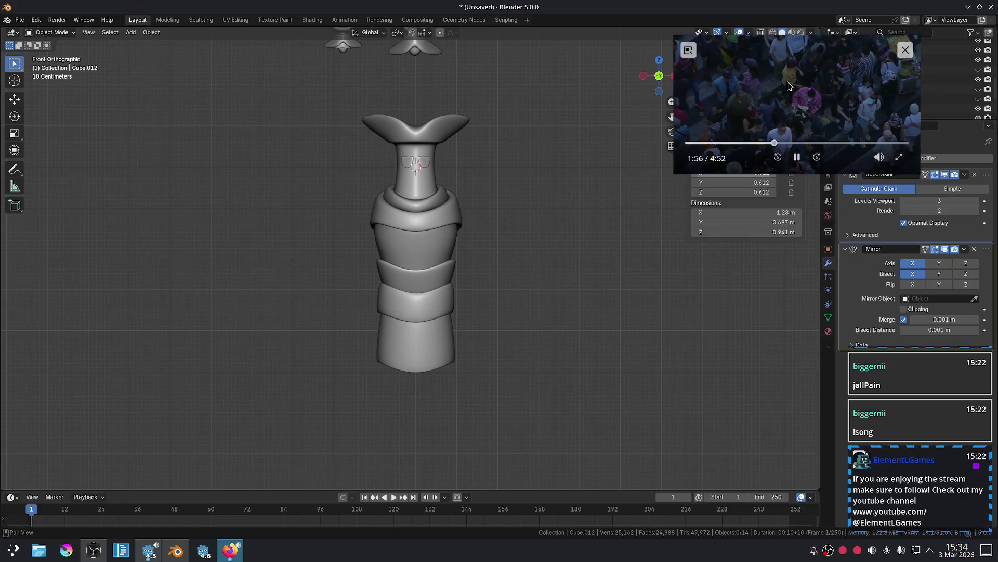
left_click_drag(796, 104, 842, 112)
key("alt+Tab")
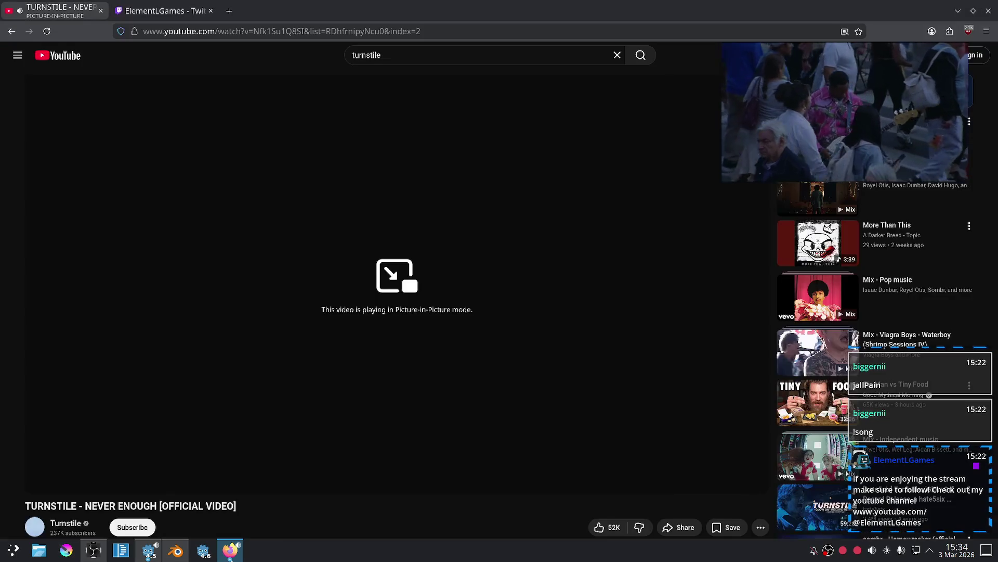
key("ctrl+Tab")
scroll(420, 250, "down", 2)
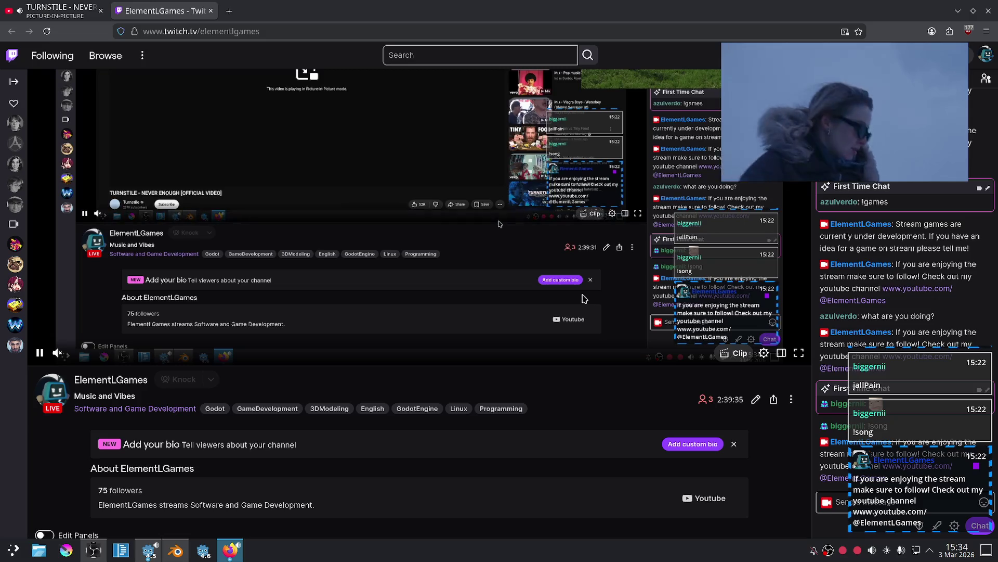
scroll(467, 327, "up", 2)
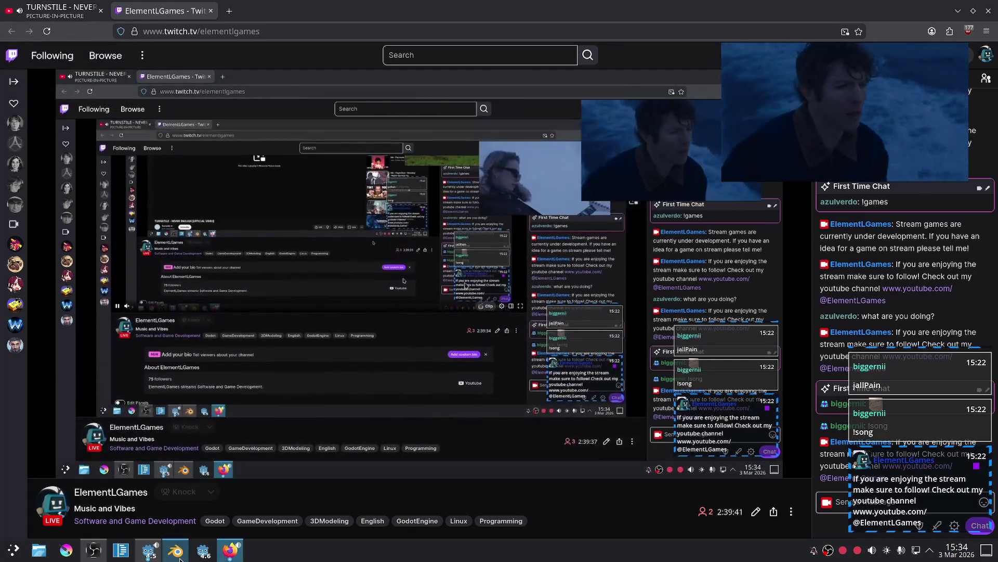
key("alt+Tab")
mouse_move(442, 345)
middle_mouse_down("ctrl")
mouse_move(517, 278)
mouse_move(508, 270)
mouse_move(515, 221)
mouse_move(498, 274)
mouse_move(497, 241)
mouse_move(533, 252)
mouse_move(532, 194)
mouse_move(548, 270)
mouse_move(508, 259)
mouse_move(518, 276)
middle_mouse_up("ctrl")
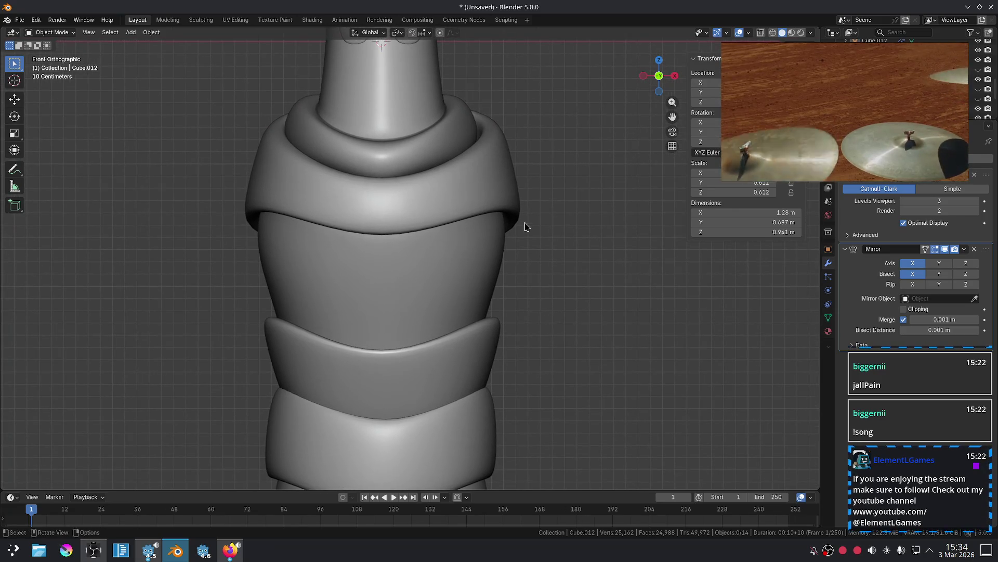
Select the shoulder wrap piece, unmute the Twitch stream in the browser, and return to Blender.
scroll(508, 212, "up", 2)
left_click(533, 179)
mouse_move(536, 182)
middle_mouse_down("shift")
mouse_move(591, 240)
mouse_move(595, 282)
middle_mouse_up("shift")
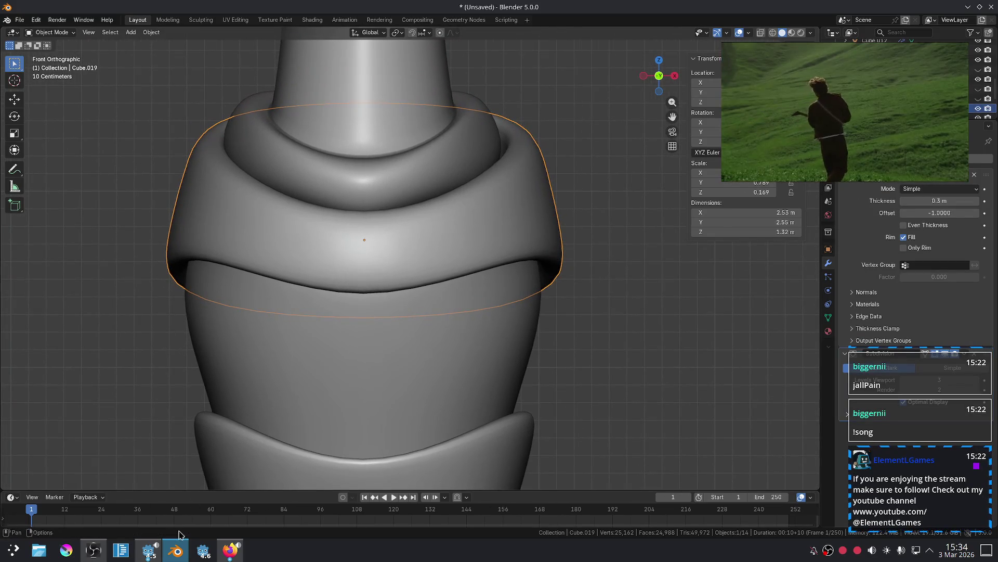
left_click(231, 551)
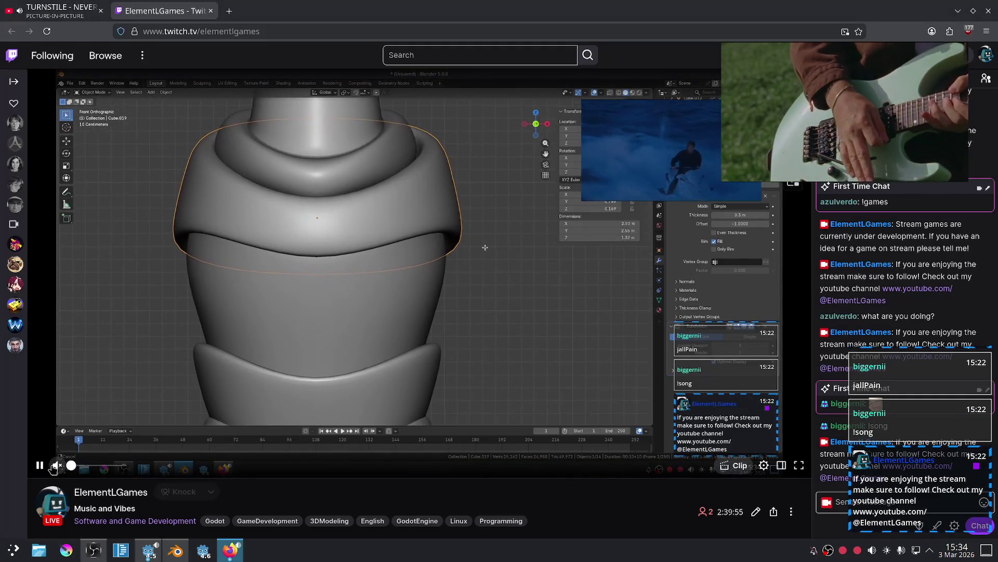
left_click(57, 465)
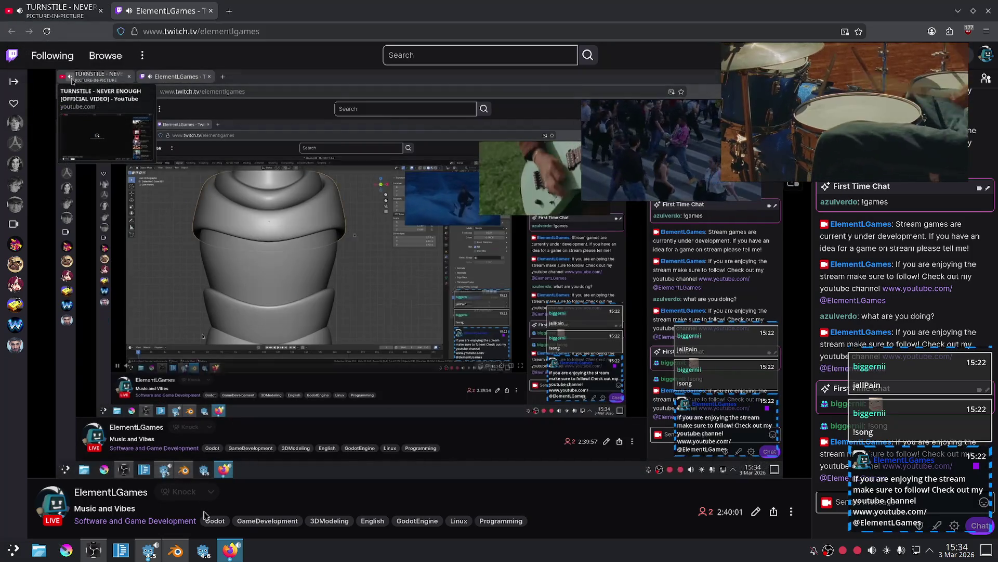
left_click(180, 560)
Select the main body, then the lowest wrap piece, and frame it with numpad period.
scroll(528, 299, "down", 3)
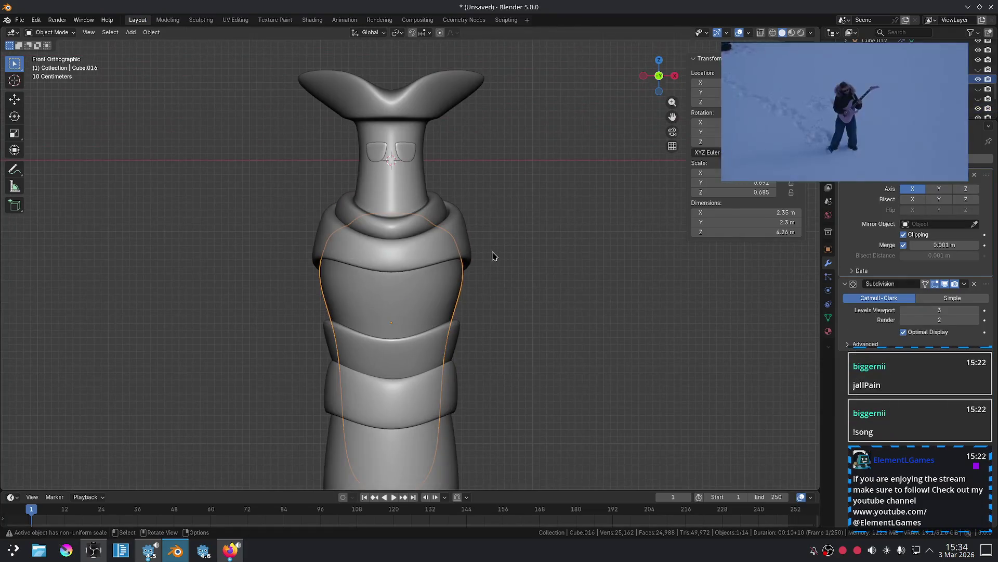
left_click(457, 307)
key("KP_Decimal")
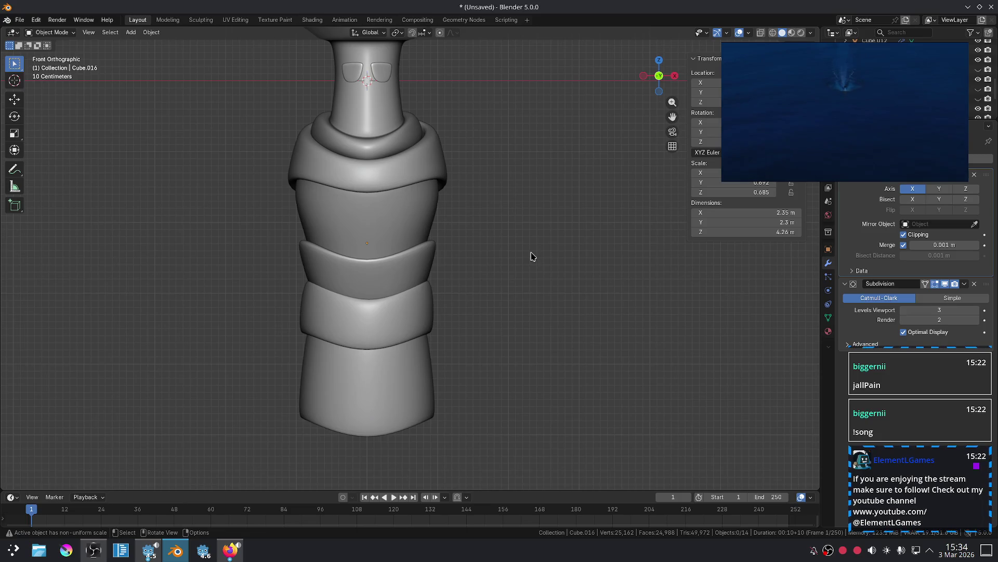
scroll(503, 253, "down", 2)
scroll(503, 252, "up", 2)
scroll(548, 240, "down", 3, "shift")
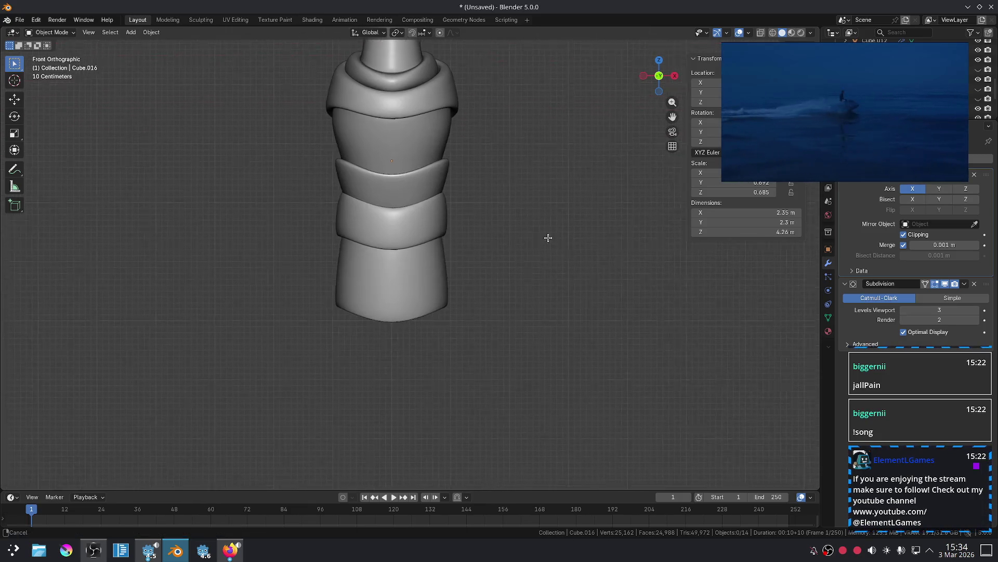
left_click(460, 305)
key("KP_Decimal")
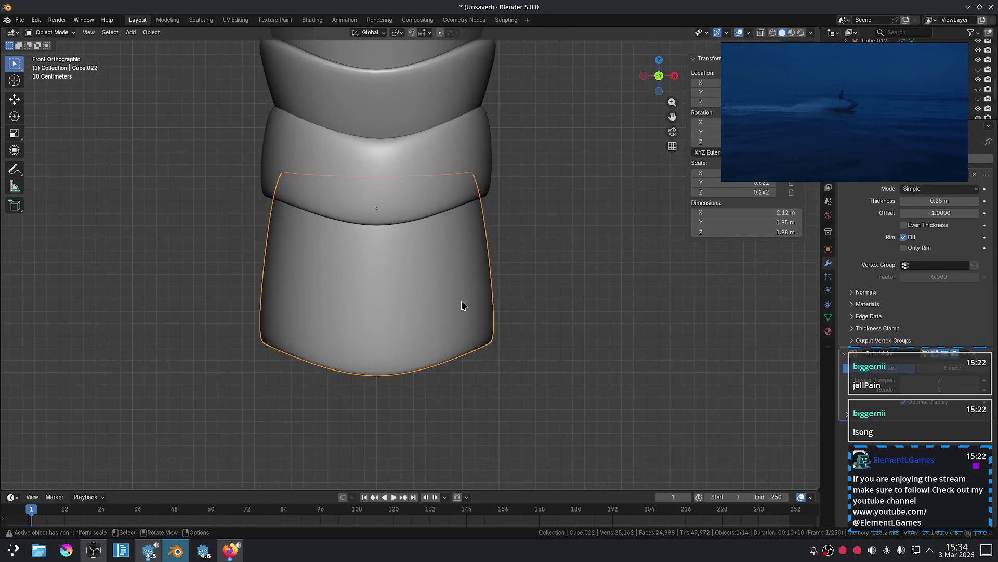
Add a loop cut to the lowest piece, bevel it into a wide band, and crease both edge loops.
key("Tab")
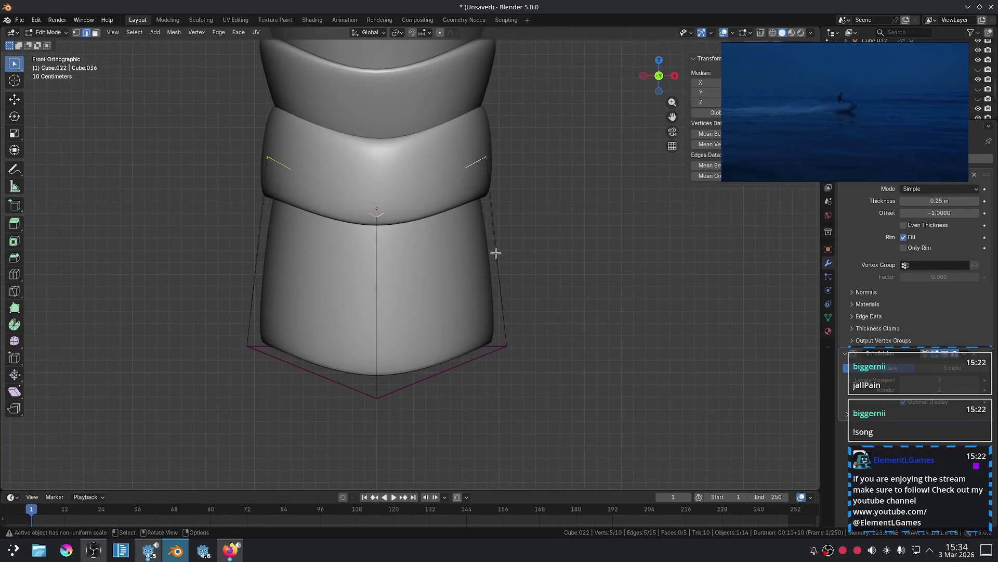
key("ctrl+r")
left_click(499, 252)
left_click(519, 250)
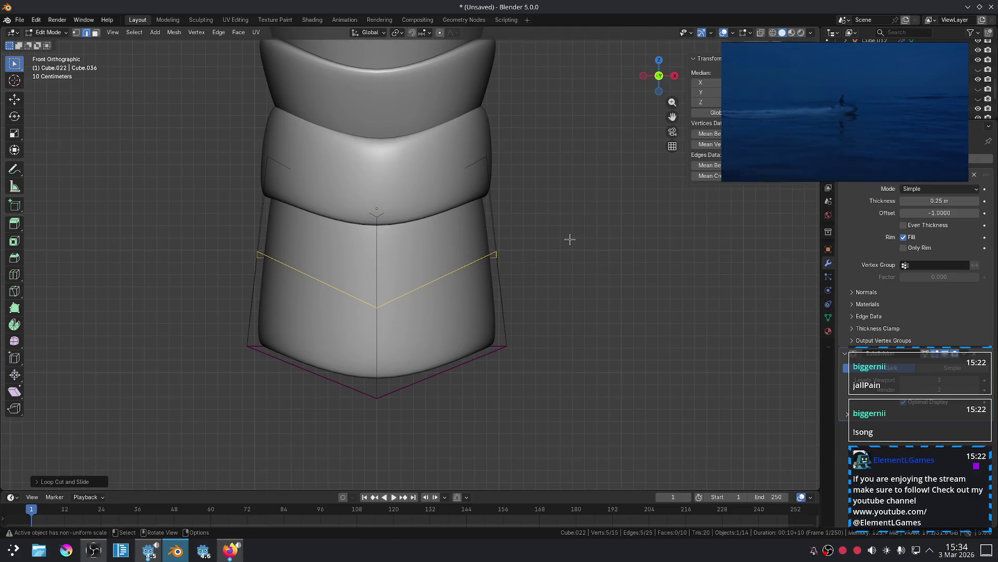
key("ctrl+b")
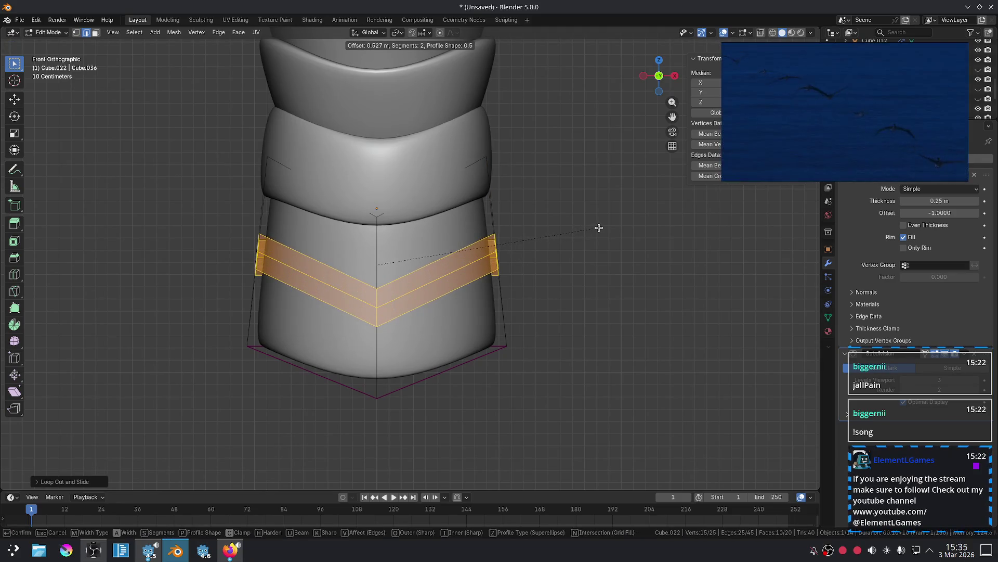
left_click(594, 228)
key("s")
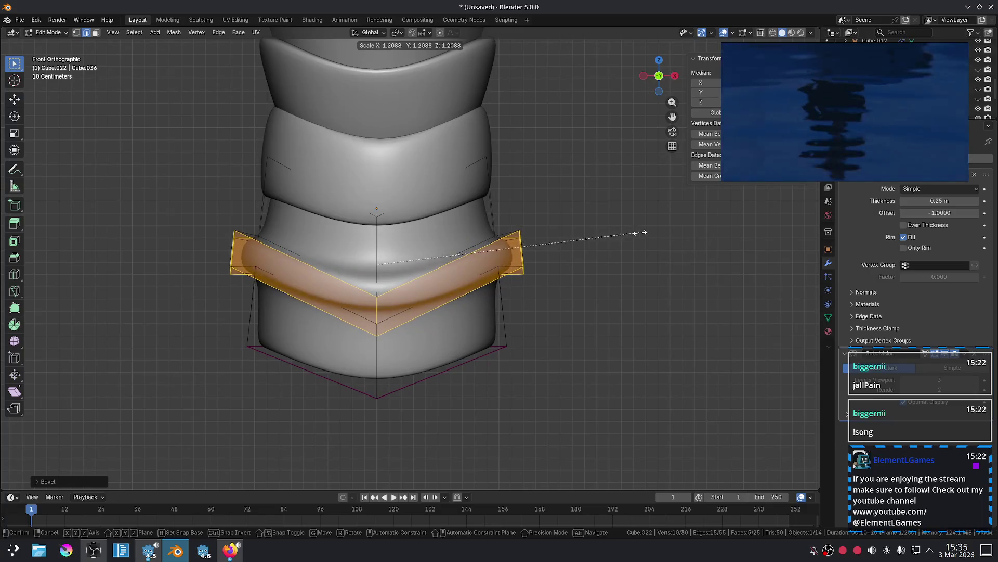
left_click(624, 230)
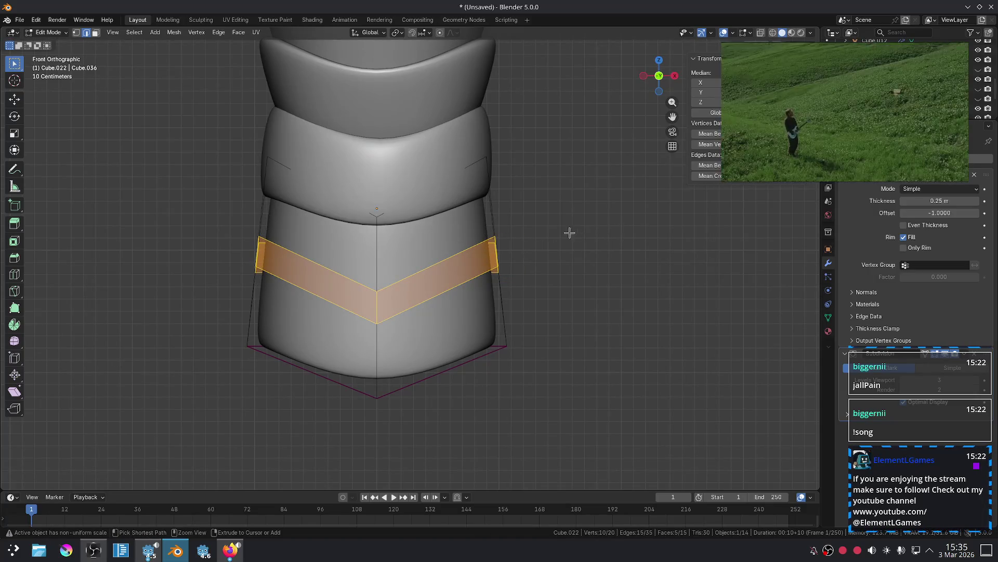
key("2")
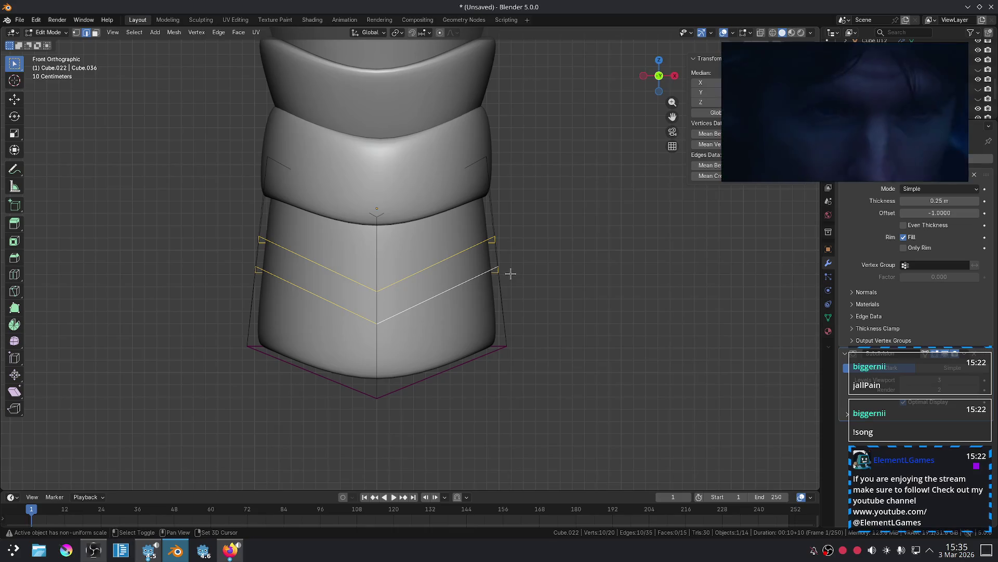
key("shift+e")
left_click(607, 226)
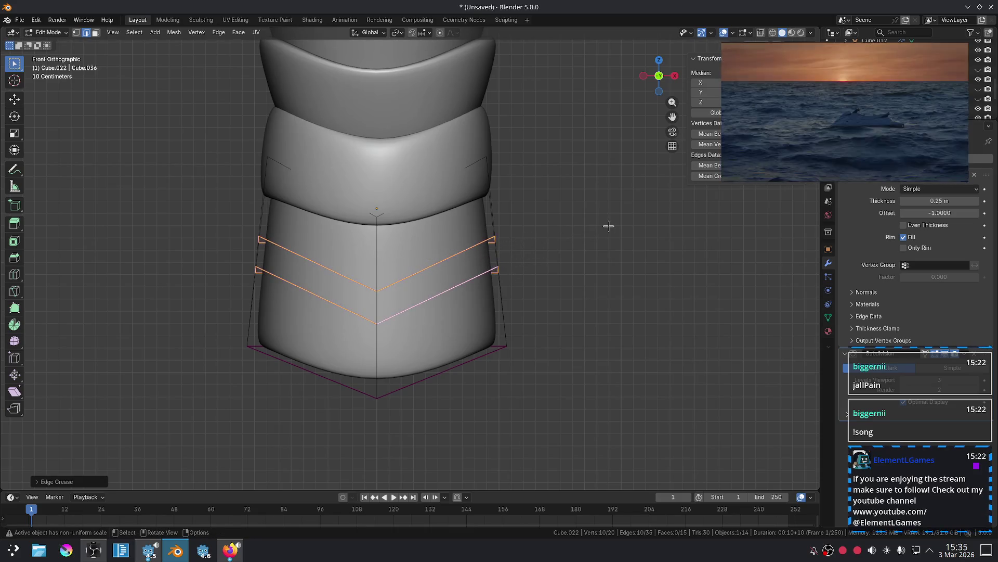
Extrude the face band between the creased loops along normals into a raised ring and inspect it.
key("3")
left_click(495, 259, "alt")
key("alt+e")
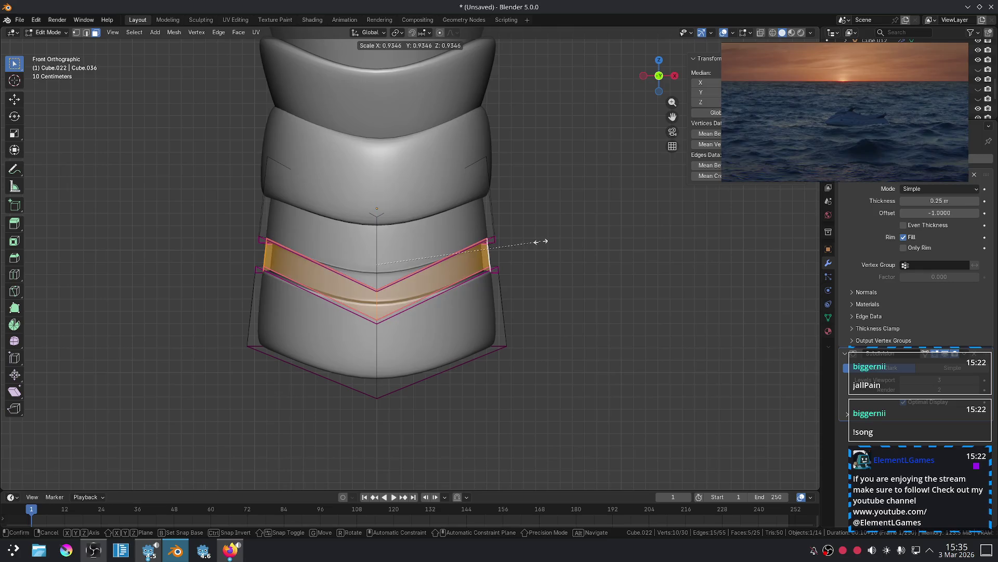
left_click(576, 260)
key("Tab")
left_click(576, 261)
scroll(576, 261, "down", 5)
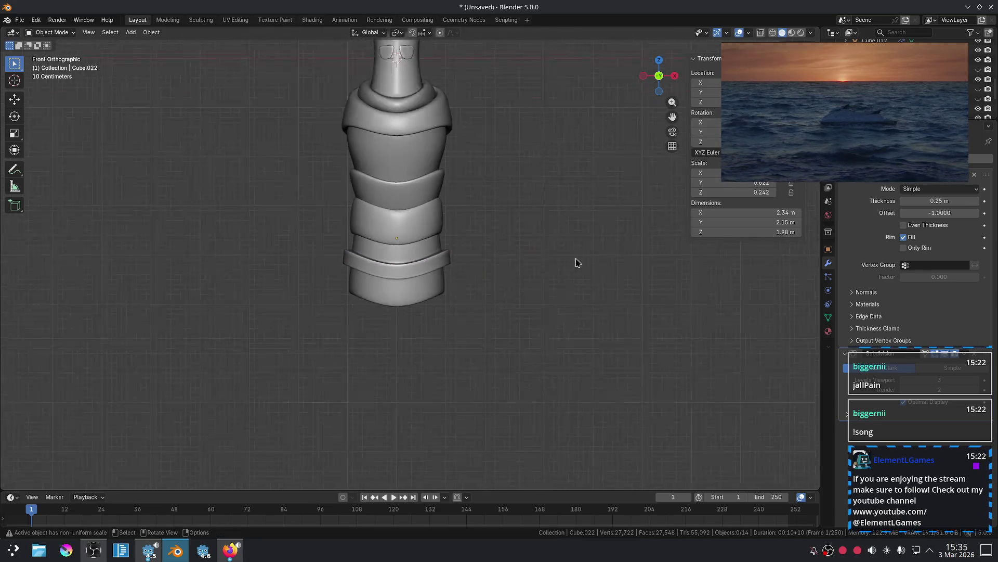
scroll(576, 262, "up", 2)
Extrude the band again, shrink it slightly, and review the result in Object Mode.
key("Tab")
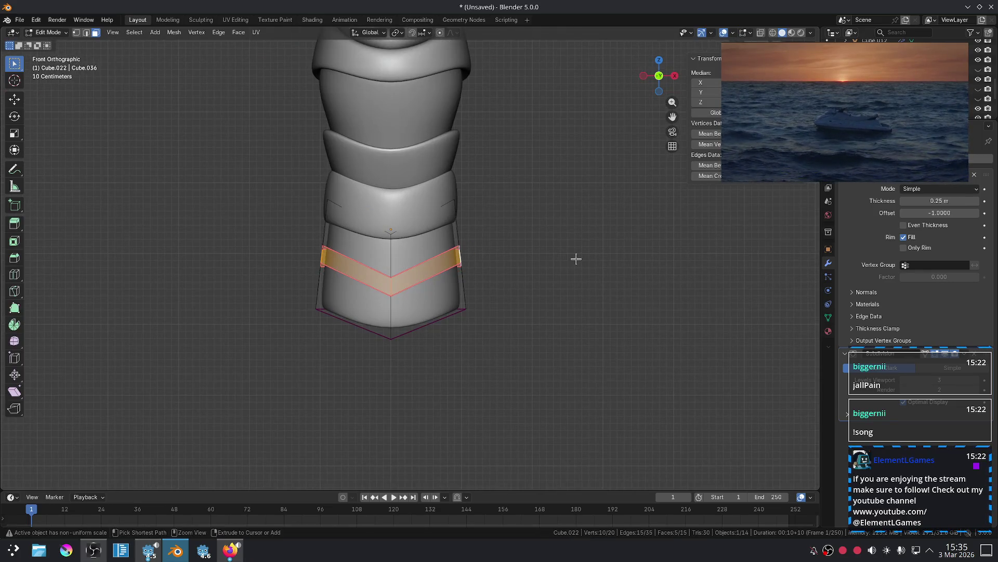
key("alt+e")
left_click(569, 257)
key("s")
left_click(572, 249)
key("Tab")
scroll(568, 252, "down", 4)
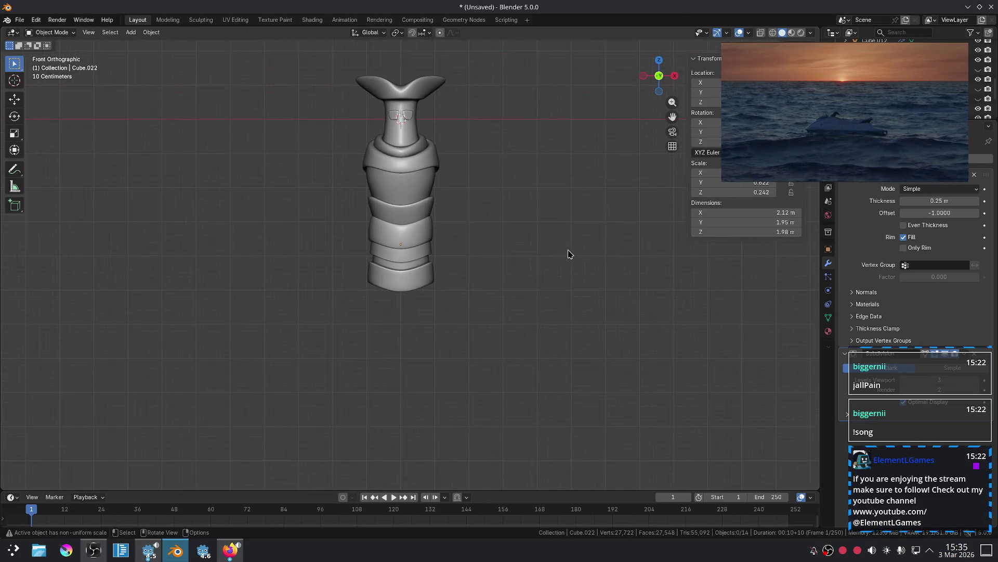
scroll(569, 254, "up", 2)
middle_click_drag(568, 253, 555, 345, "shift")
Discard the raised ring, leaving the creased loops, and clear the selection over the lower body.
key("Tab")
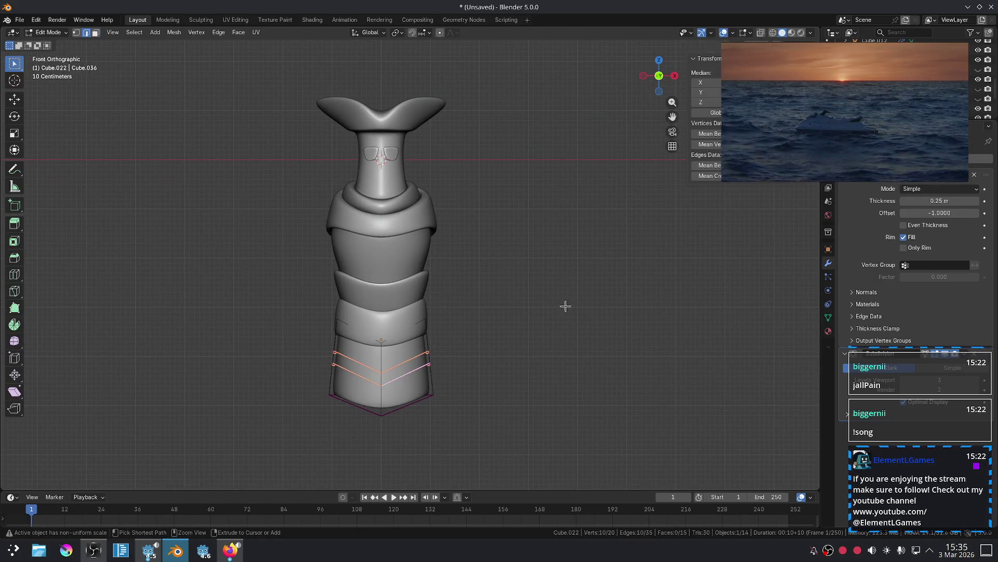
key("Tab")
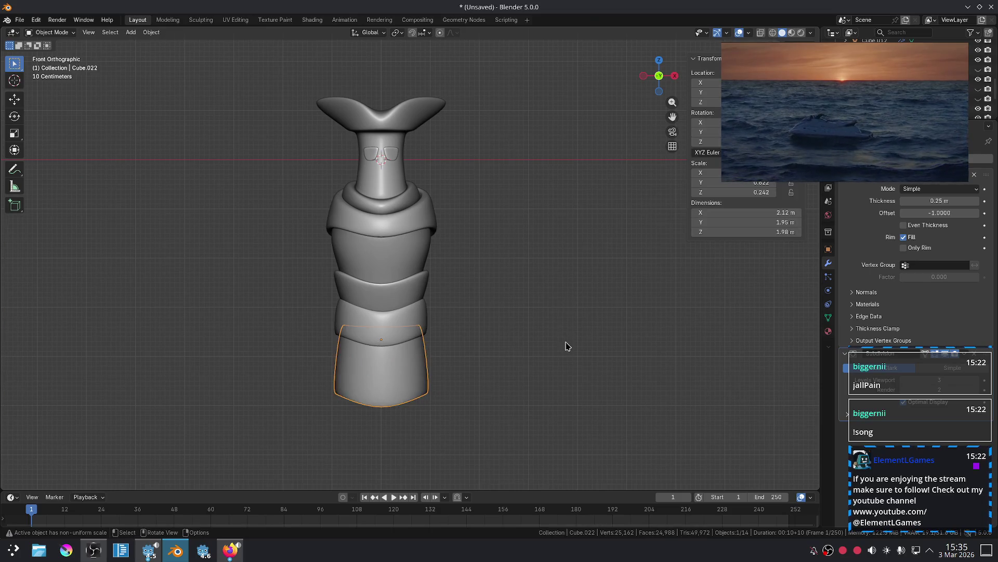
left_click(564, 346)
mouse_move(555, 352)
middle_mouse_down("shift")
mouse_move(564, 295)
mouse_move(539, 241)
middle_mouse_up("shift")
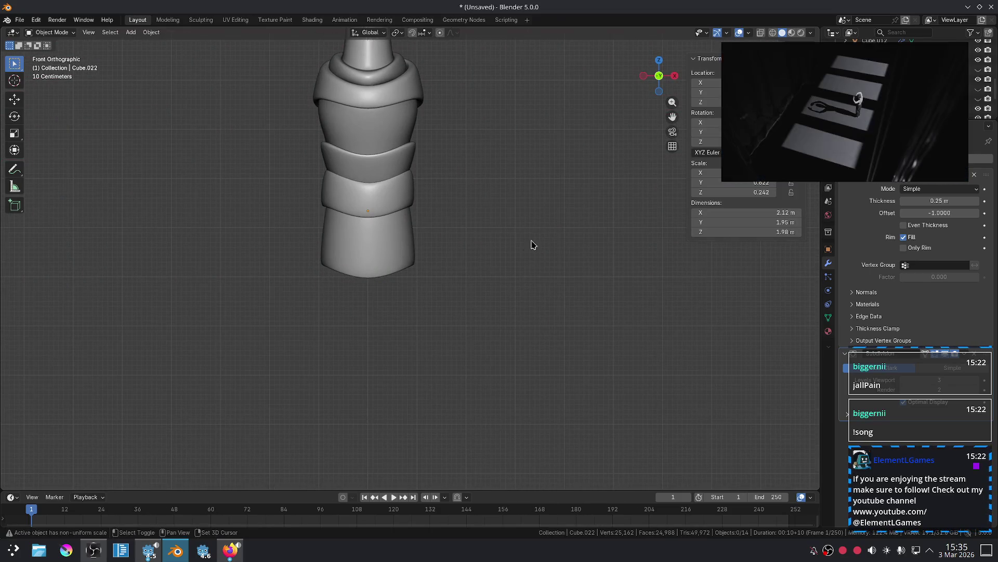
left_click(15, 170)
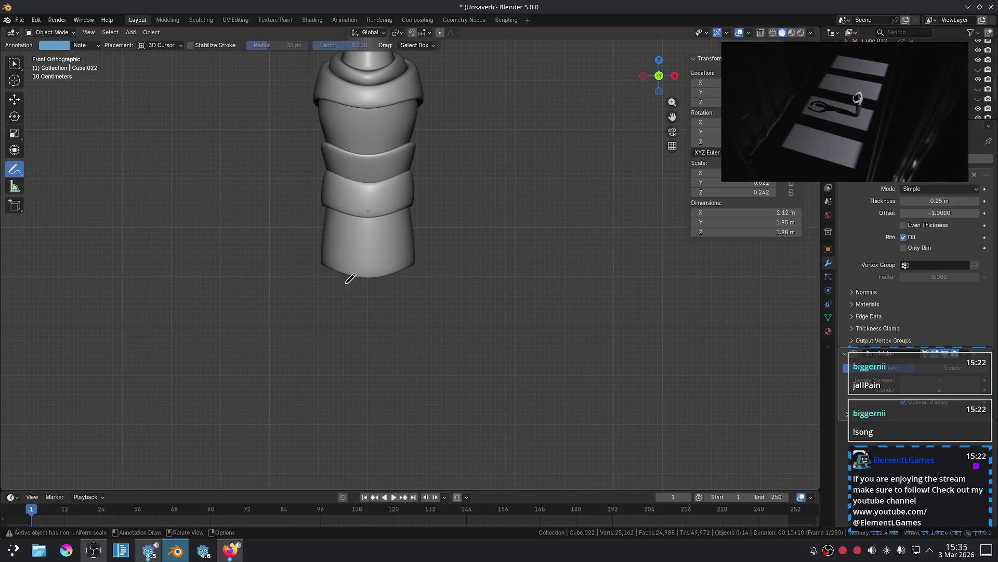
Annotate two leg lines with a foot loop below the body in front view.
scroll(390, 250, "up", 2)
scroll(393, 238, "down", 5, "shift")
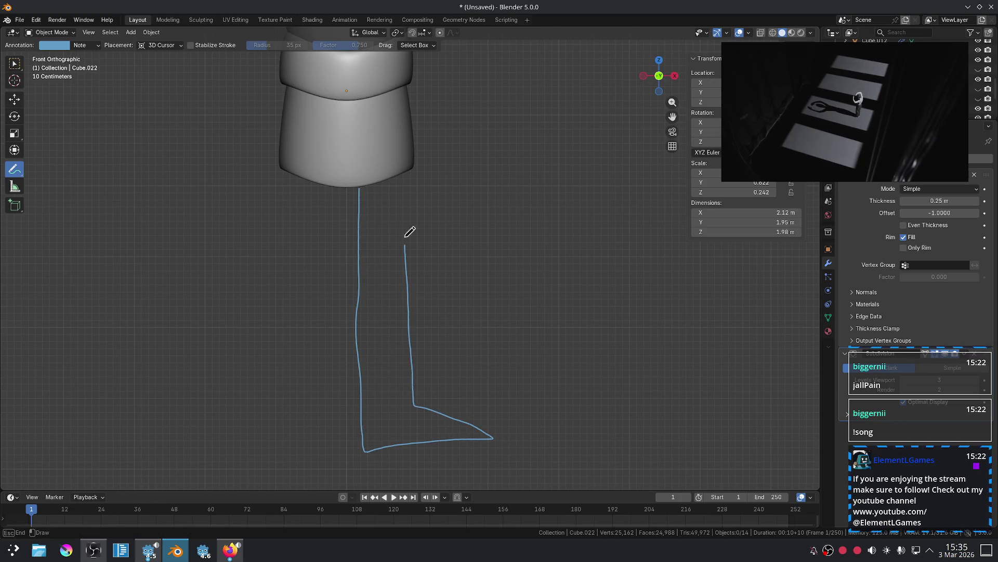
scroll(411, 247, "down", 2)
scroll(446, 252, "down", 1)
scroll(379, 252, "up", 1)
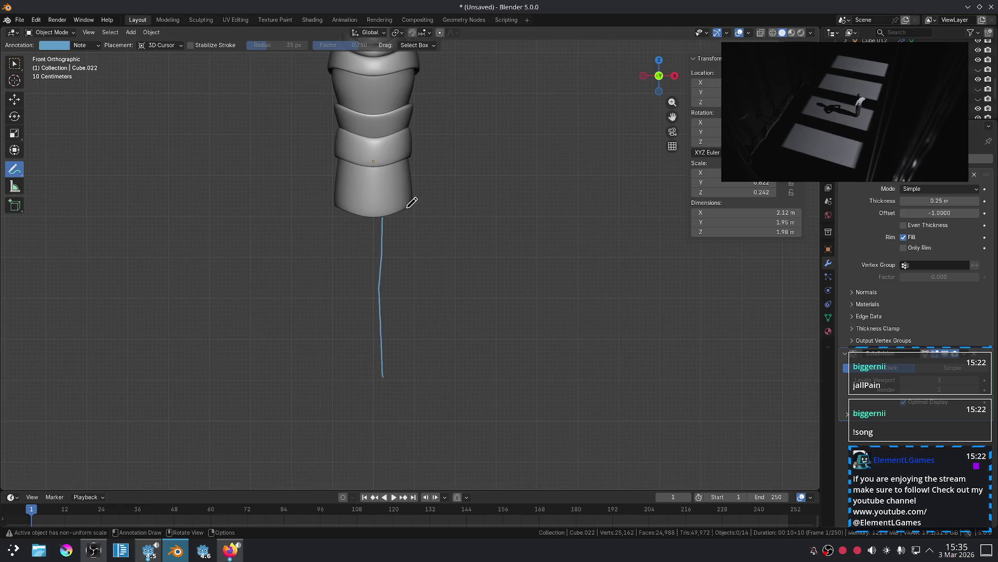
left_click_drag(409, 229, 429, 380)
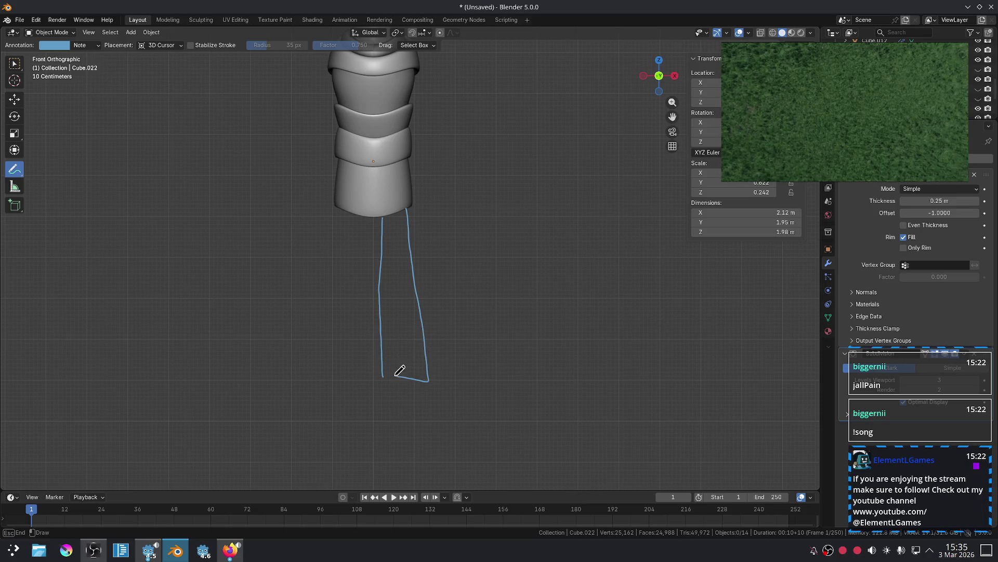
middle_click_drag(389, 367, 399, 234, "ctrl")
left_click_drag(383, 193, 385, 255)
left_click_drag(387, 293, 387, 293)
left_click_drag(383, 198, 385, 287)
mouse_move(405, 190)
left_mouse_down()
mouse_move(409, 300)
mouse_move(412, 278)
left_mouse_up()
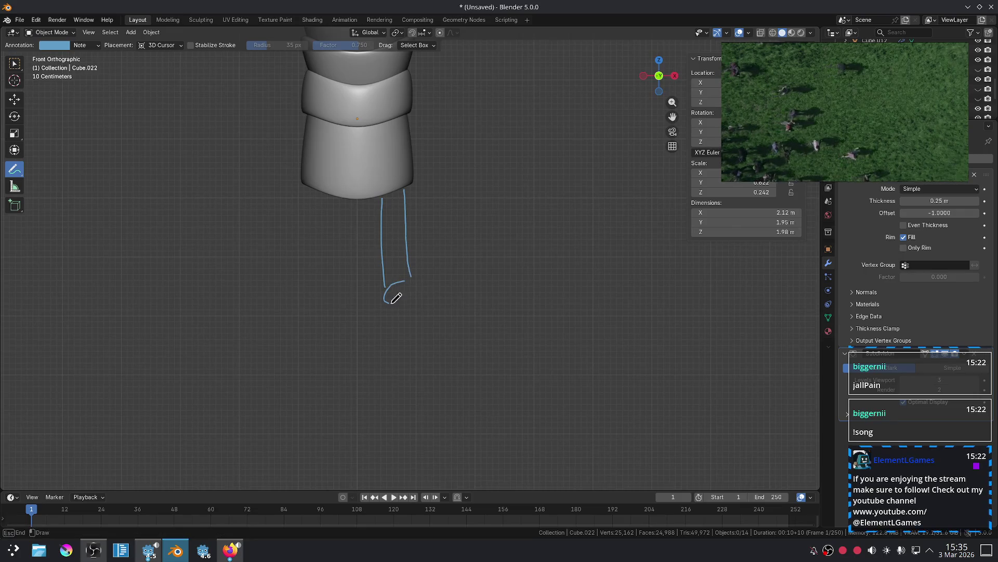
Check the leg sketch around the figure, draw new leg lines, then undo the last stroke.
scroll(497, 204, "down", 4)
scroll(447, 263, "up", 5)
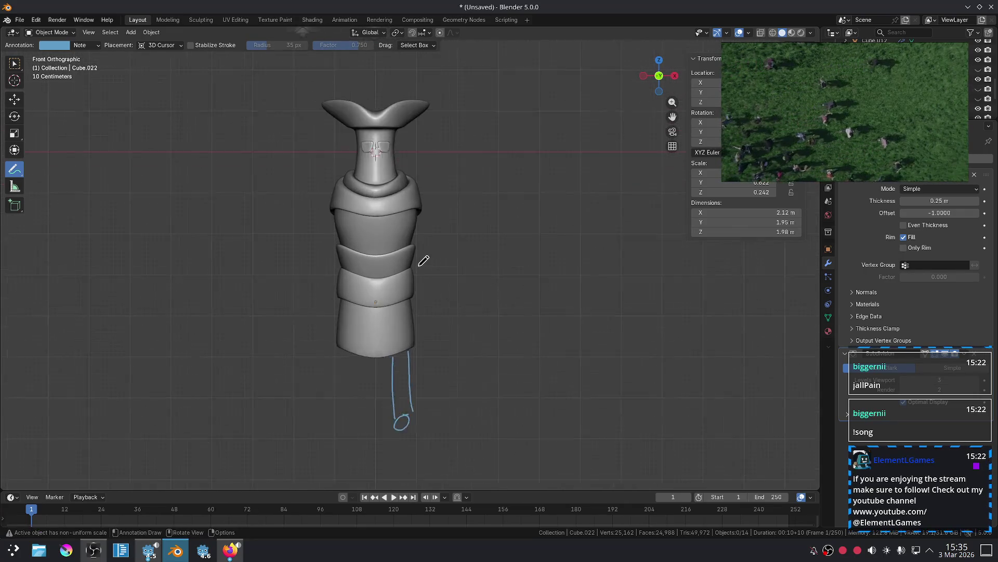
mouse_move(447, 264)
middle_mouse_down("shift")
mouse_move(513, 334)
mouse_move(513, 406)
mouse_move(484, 307)
mouse_move(486, 189)
mouse_move(515, 310)
middle_mouse_up("shift")
scroll(486, 301, "up", 2)
scroll(515, 310, "down", 1)
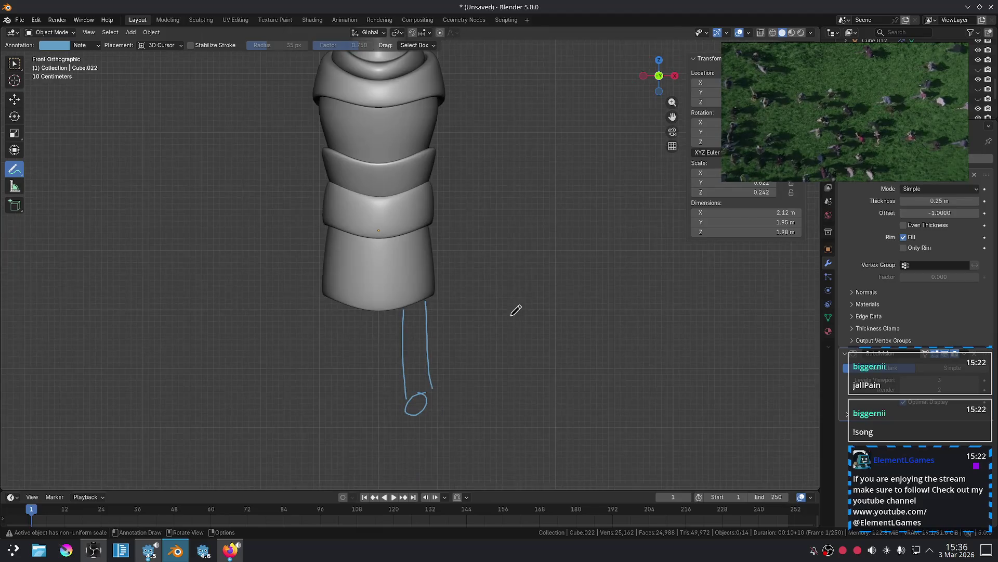
scroll(529, 448, "up", 1)
mouse_move(529, 448)
middle_mouse_down("shift")
mouse_move(496, 319)
mouse_move(472, 302)
mouse_move(450, 258)
mouse_move(479, 430)
mouse_move(468, 457)
middle_mouse_up("shift")
scroll(445, 326, "up", 1)
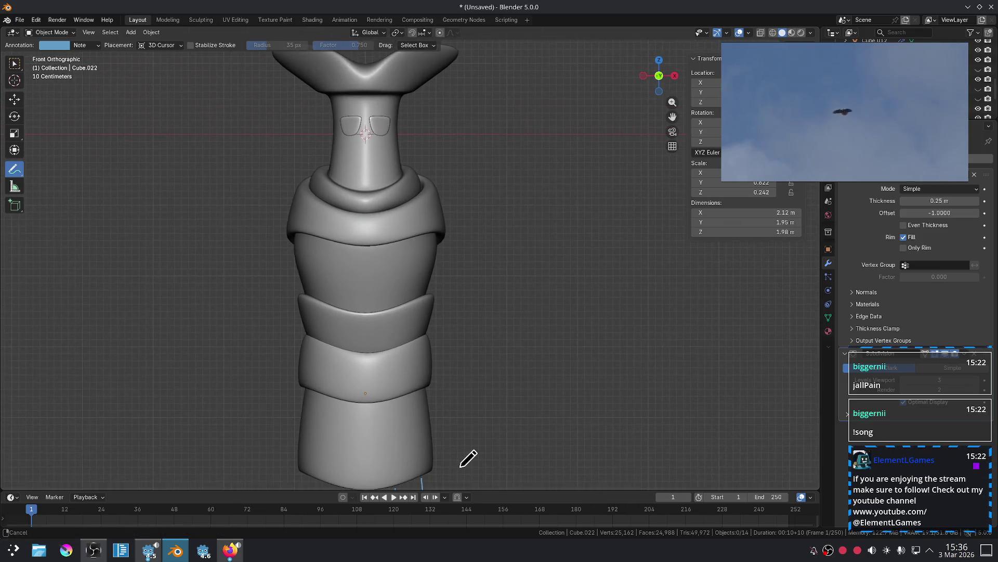
mouse_move(460, 291)
middle_mouse_down("shift")
mouse_move(439, 323)
mouse_move(470, 194)
mouse_move(491, 167)
mouse_move(489, 192)
middle_mouse_up("shift")
scroll(411, 258, "down", 4)
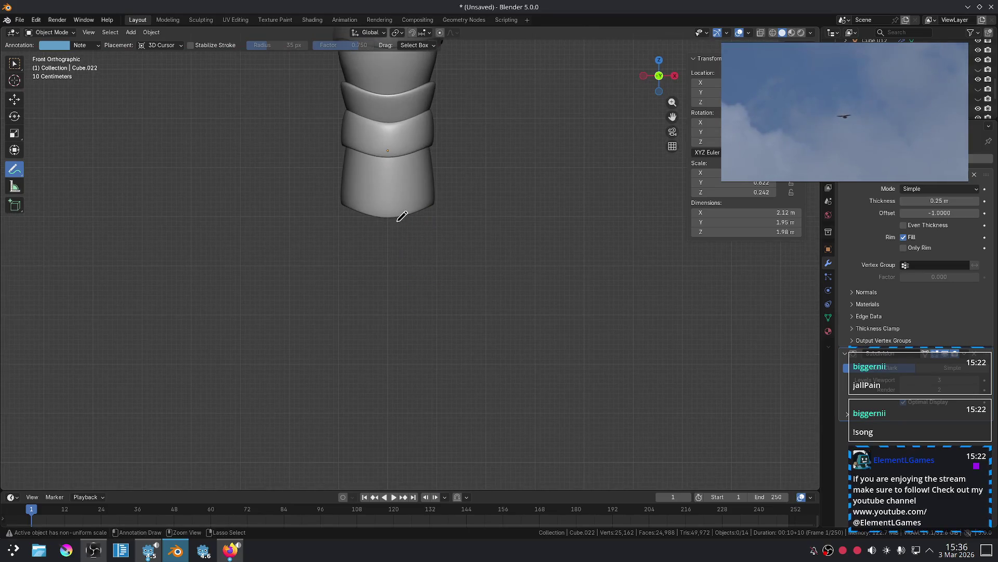
left_click_drag(433, 205, 450, 311)
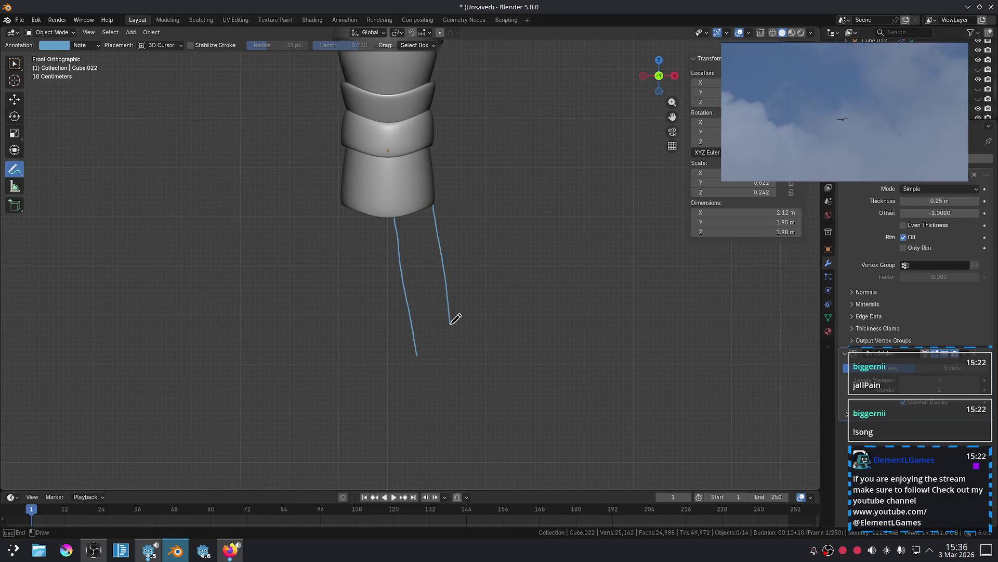
key("ctrl+z")
mouse_move(472, 309)
middle_mouse_down()
mouse_move(341, 306)
mouse_move(394, 274)
middle_mouse_up()
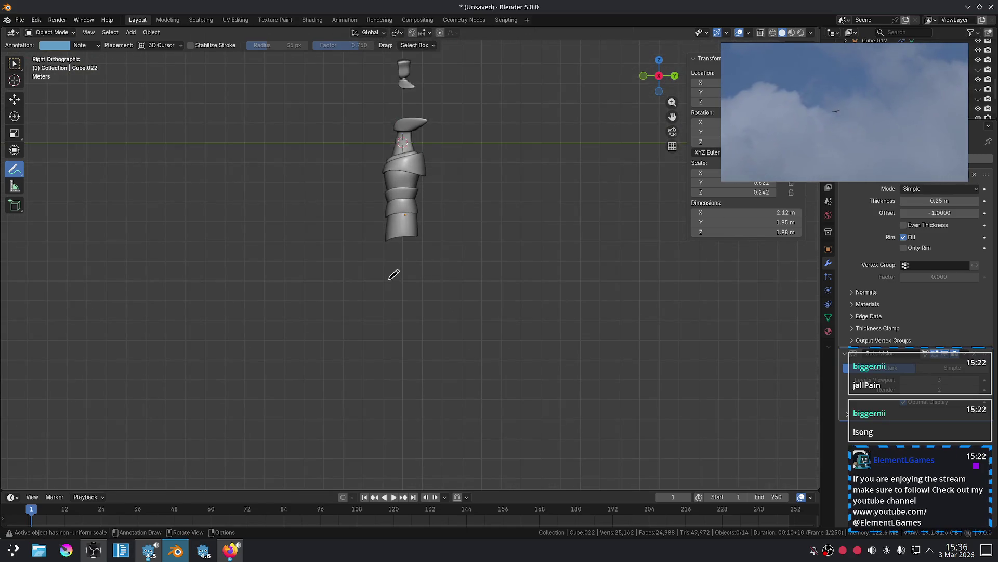
Switch to Right Orthographic view, try a leg stroke, undo it, and orbit to check.
key("KP_3")
left_click_drag(370, 227, 454, 315)
key("ctrl+z")
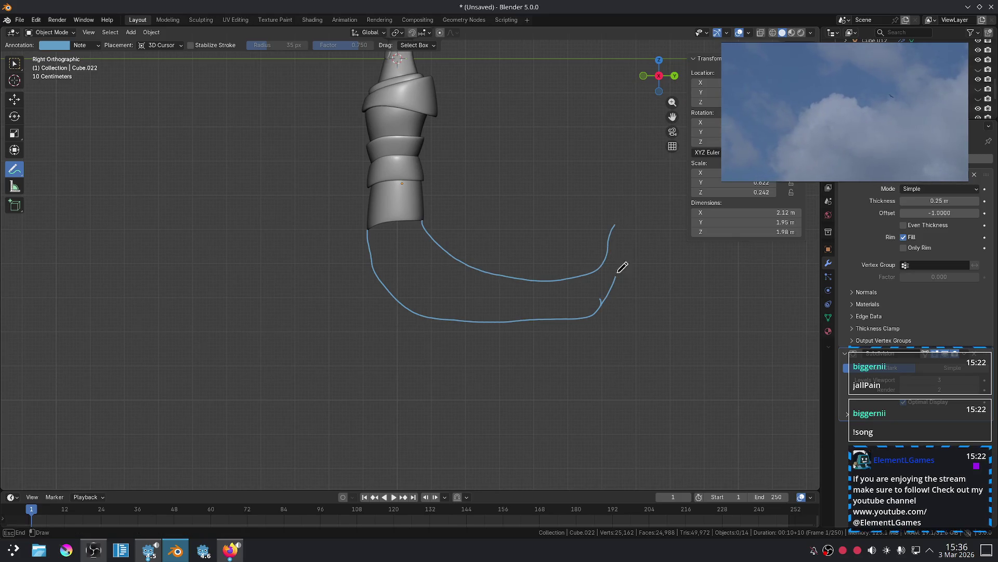
mouse_move(616, 212)
middle_mouse_down()
mouse_move(608, 252)
mouse_move(638, 269)
mouse_move(698, 269)
mouse_move(541, 272)
middle_mouse_up()
scroll(387, 161, "up", 5)
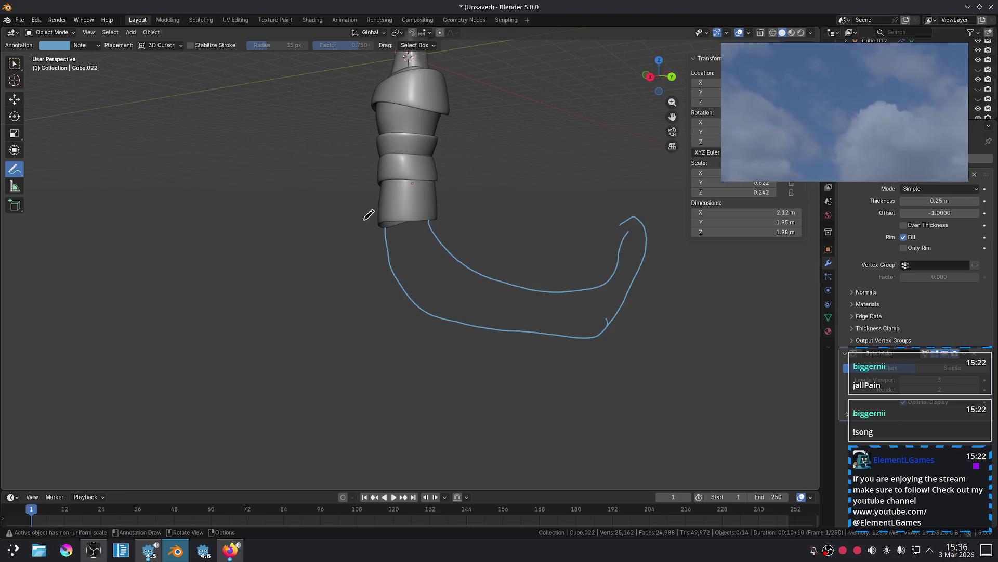
scroll(379, 197, "down", 3)
mouse_move(380, 197)
middle_mouse_down()
mouse_move(539, 278)
mouse_move(457, 281)
mouse_move(490, 263)
mouse_move(516, 225)
mouse_move(368, 284)
mouse_move(512, 304)
middle_mouse_up()
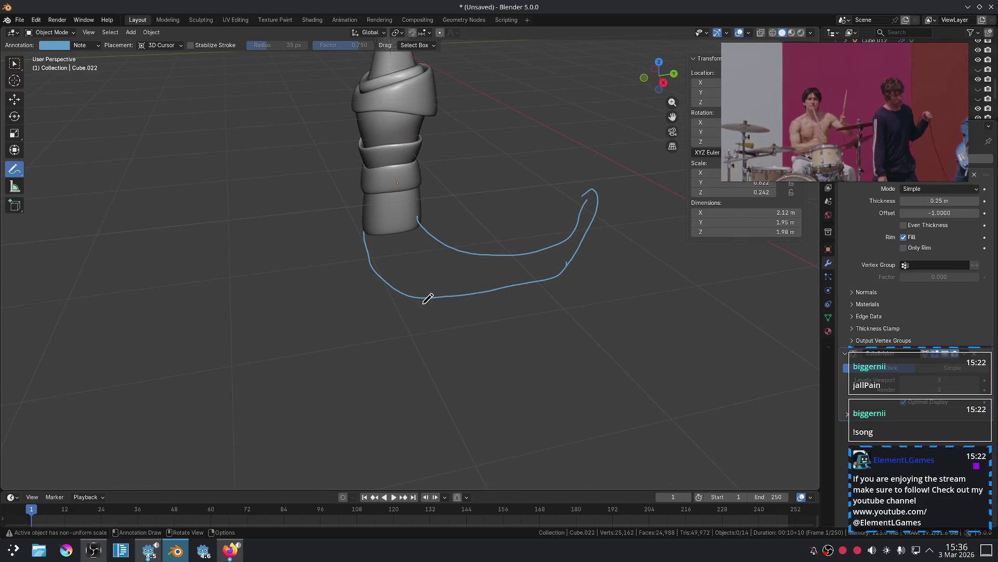
Back in right view, undo the L-shaped stroke and draw leg lines down from the bottom band.
key("KP_3")
middle_click_drag(428, 298, 428, 253, "ctrl")
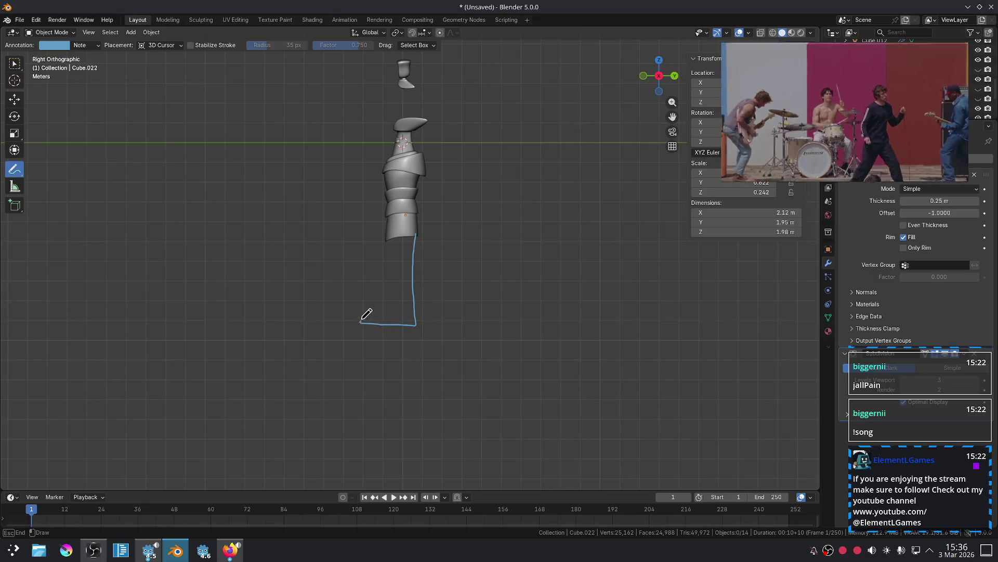
scroll(409, 244, "down", 3)
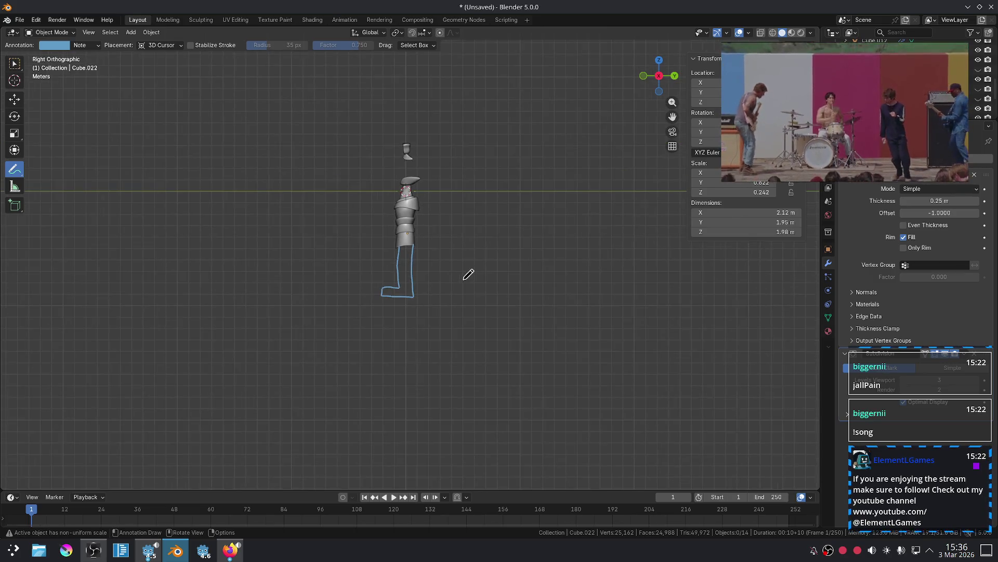
scroll(459, 275, "up", 5)
key("ctrl+z")
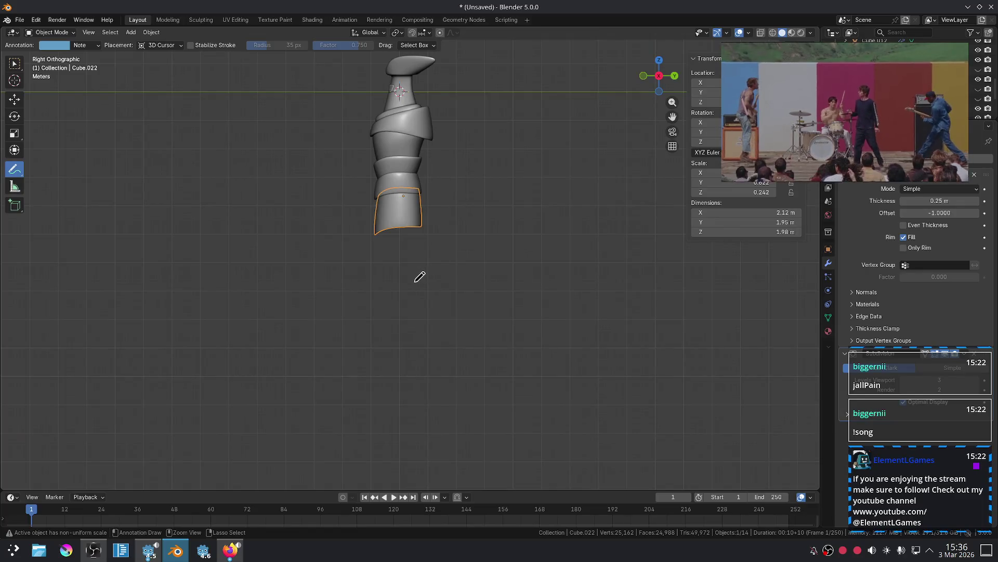
scroll(403, 258, "up", 3)
left_click_drag(369, 206, 374, 327)
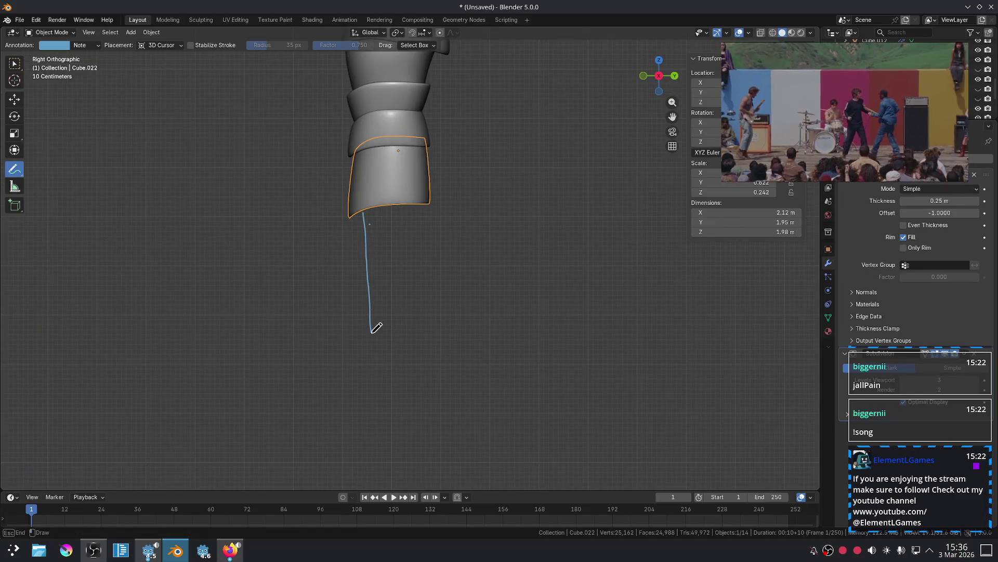
scroll(398, 291, "down", 3)
mouse_move(420, 226)
left_mouse_down()
mouse_move(428, 326)
mouse_move(388, 286)
left_mouse_up()
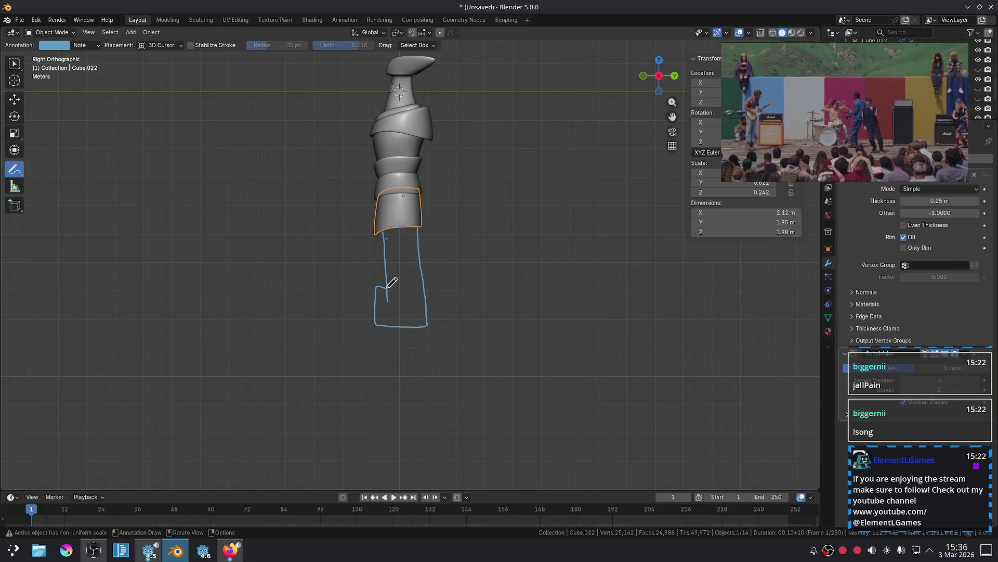
left_click(230, 550)
Bring up the YouTube tab, move the 'Seein' Stars' picture-in-picture video, browse the page, then return to Blender.
key("ctrl+Tab")
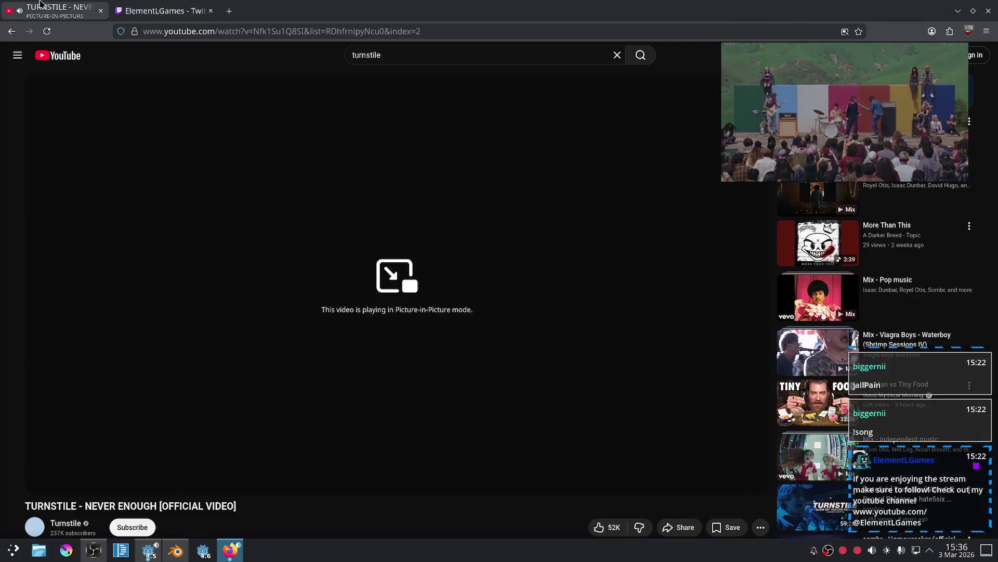
mouse_move(845, 112)
left_mouse_down()
mouse_move(646, 194)
mouse_move(607, 199)
left_mouse_up()
scroll(913, 208, "down", 4)
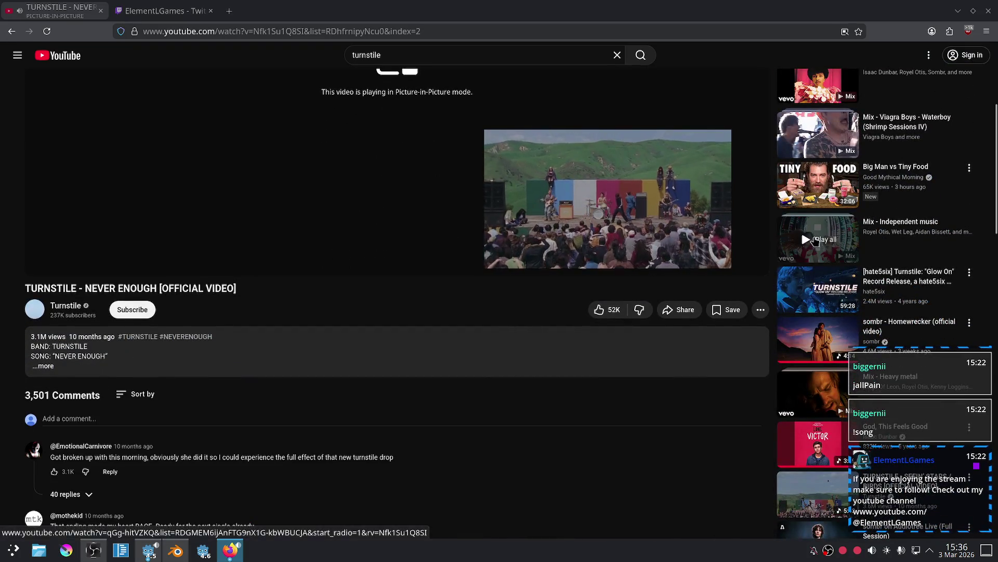
scroll(800, 233, "down", 3)
scroll(801, 233, "down", 5)
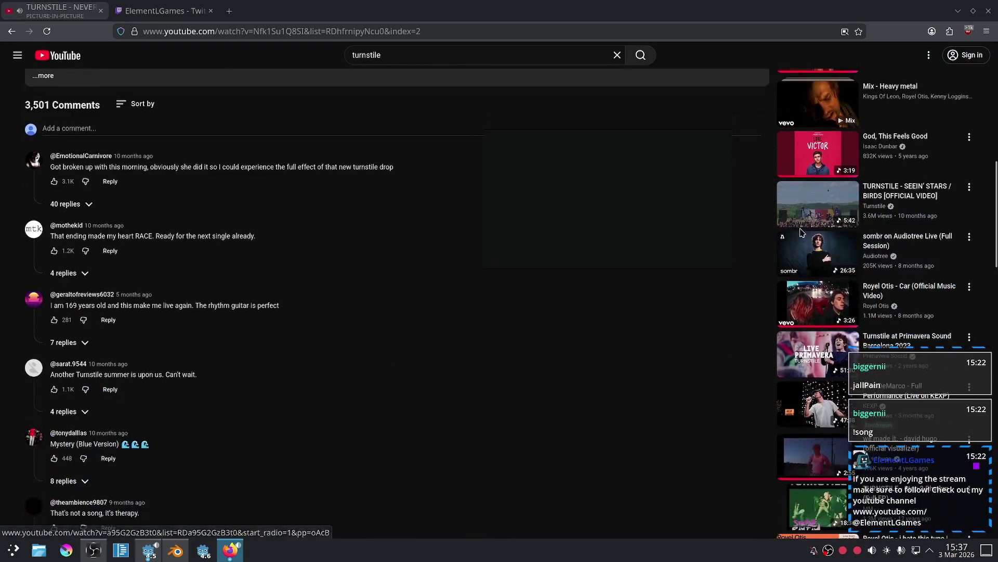
scroll(803, 243, "down", 1)
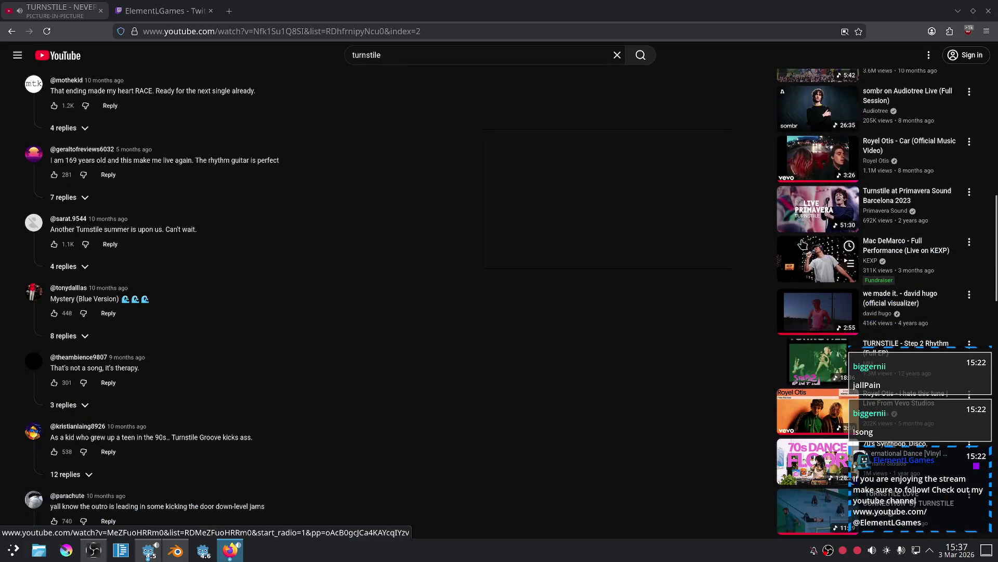
scroll(803, 244, "down", 3)
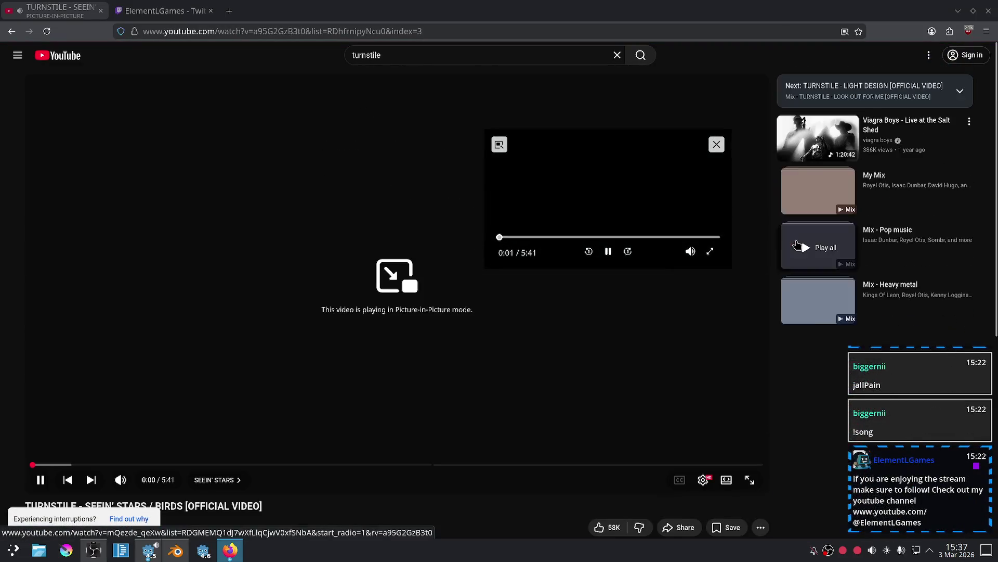
scroll(749, 257, "down", 5)
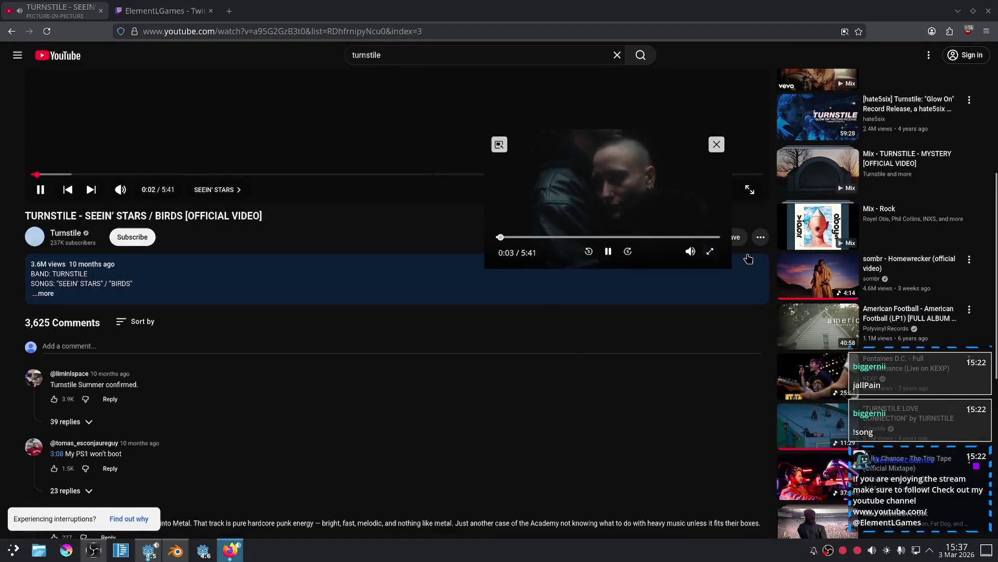
scroll(749, 258, "down", 4)
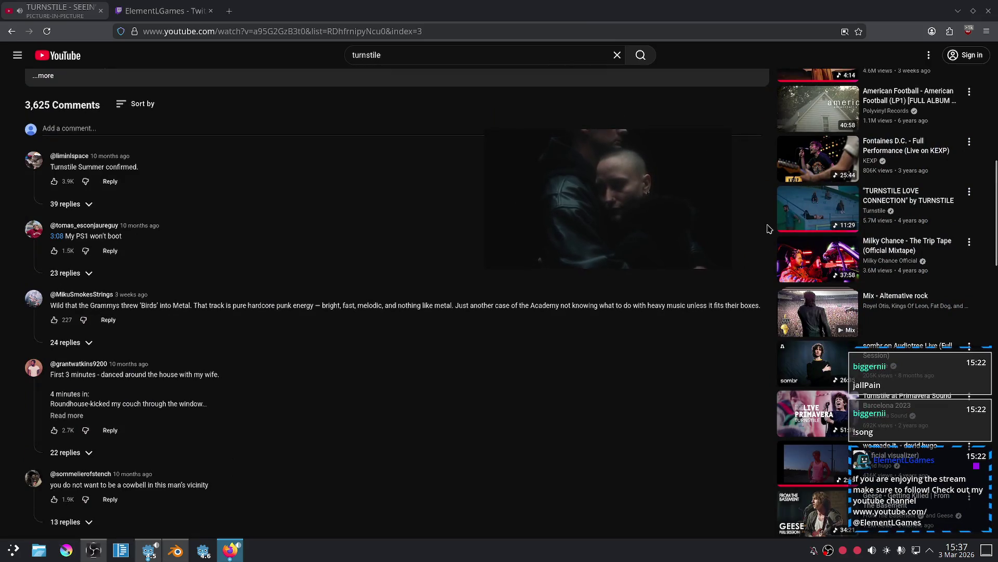
scroll(769, 229, "down", 7)
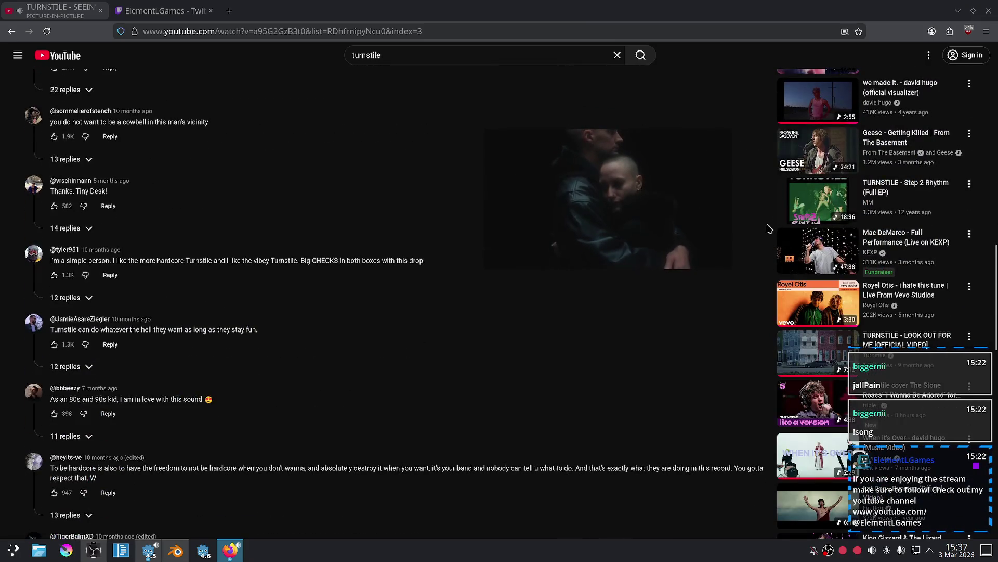
scroll(769, 228, "down", 4)
scroll(769, 228, "down", 7)
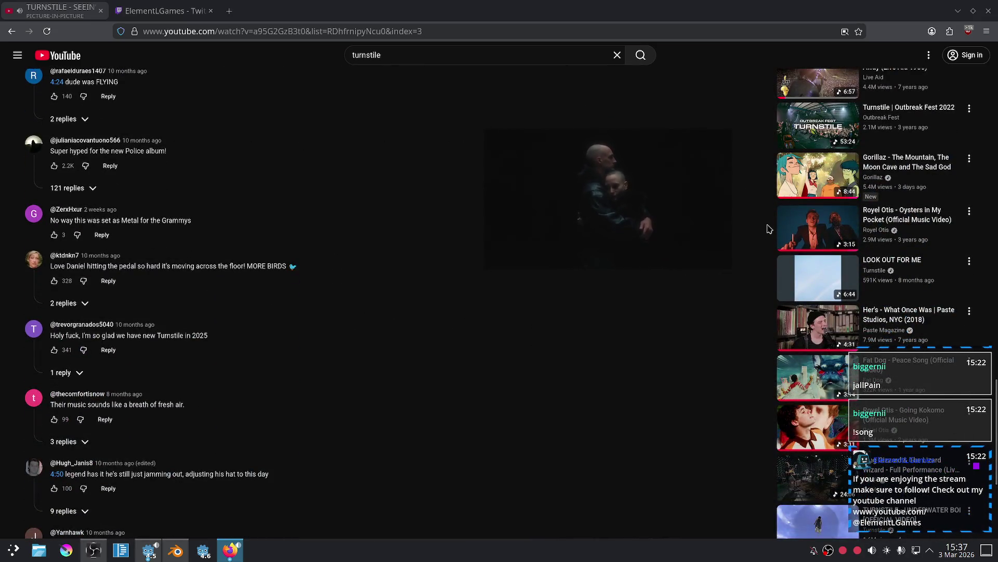
scroll(769, 229, "down", 3)
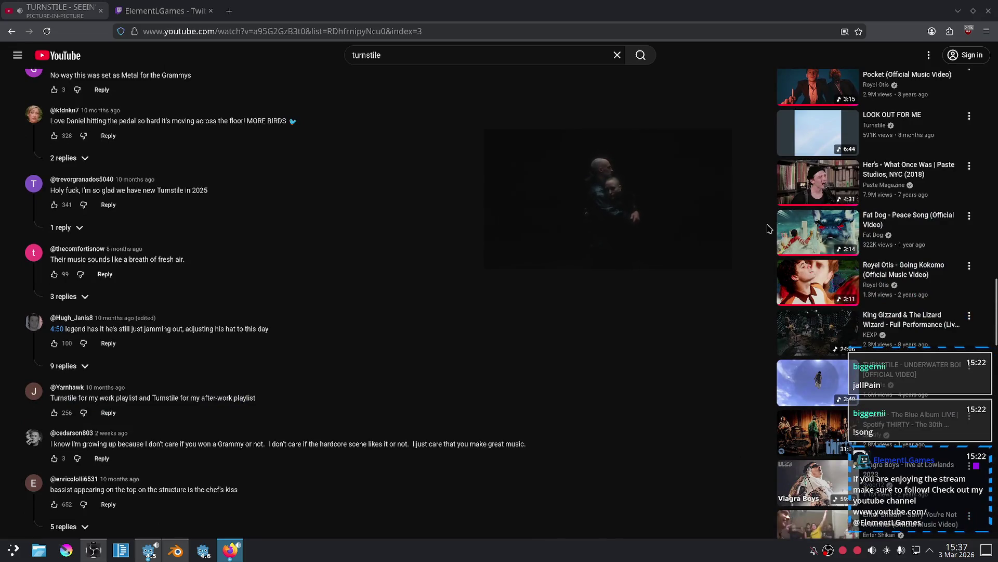
scroll(769, 229, "down", 4)
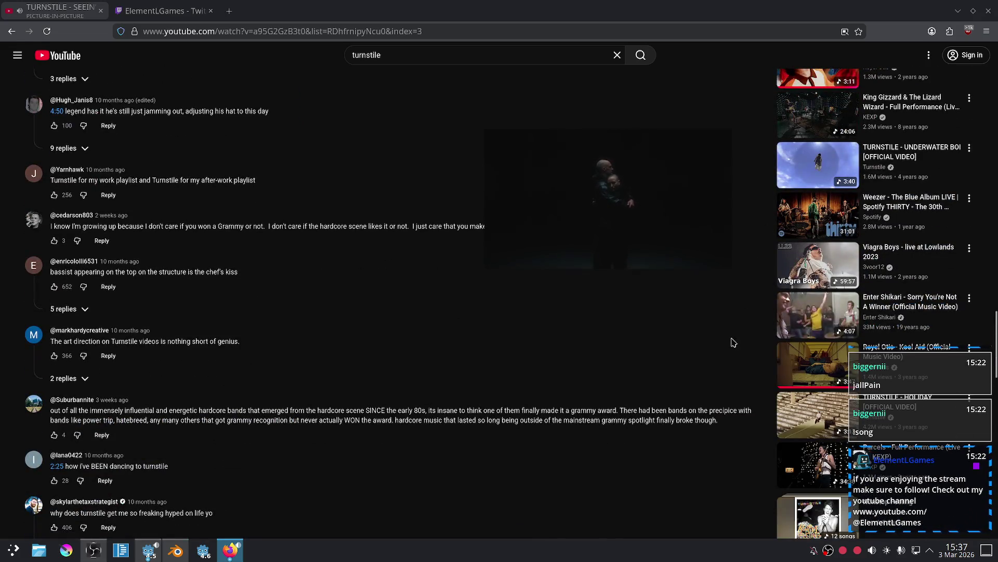
scroll(732, 336, "down", 4)
scroll(718, 368, "up", 15)
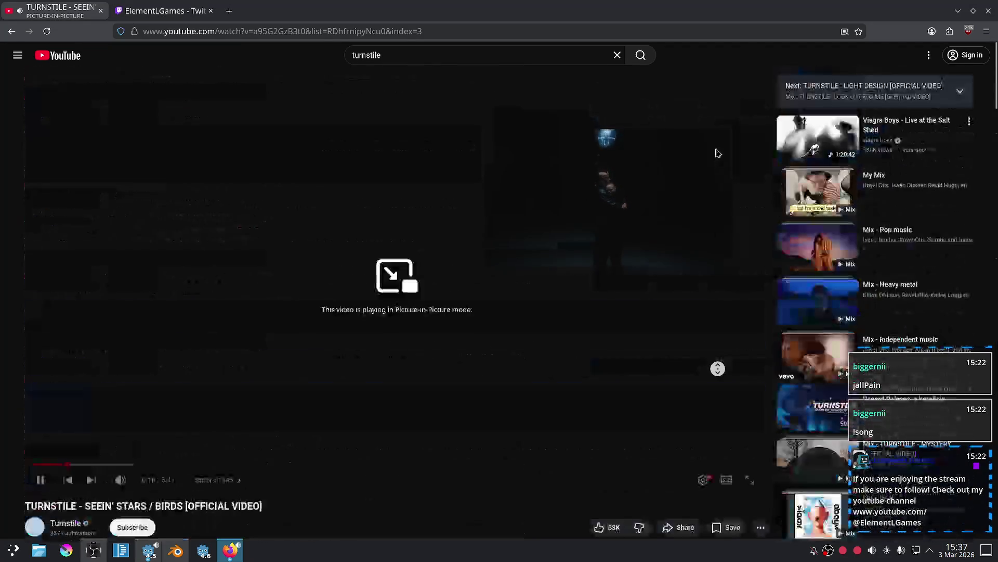
scroll(749, 200, "down", 4)
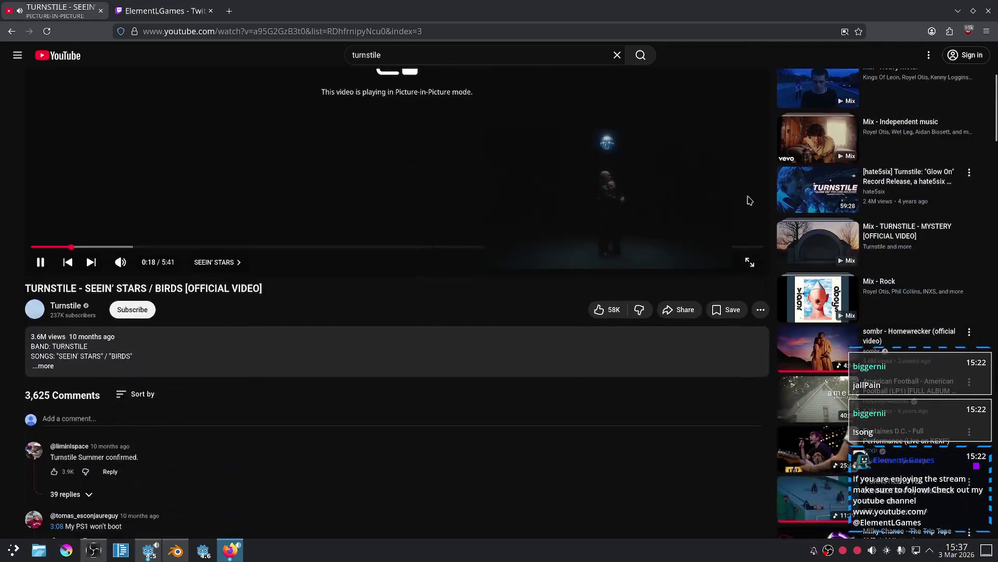
scroll(749, 200, "down", 3)
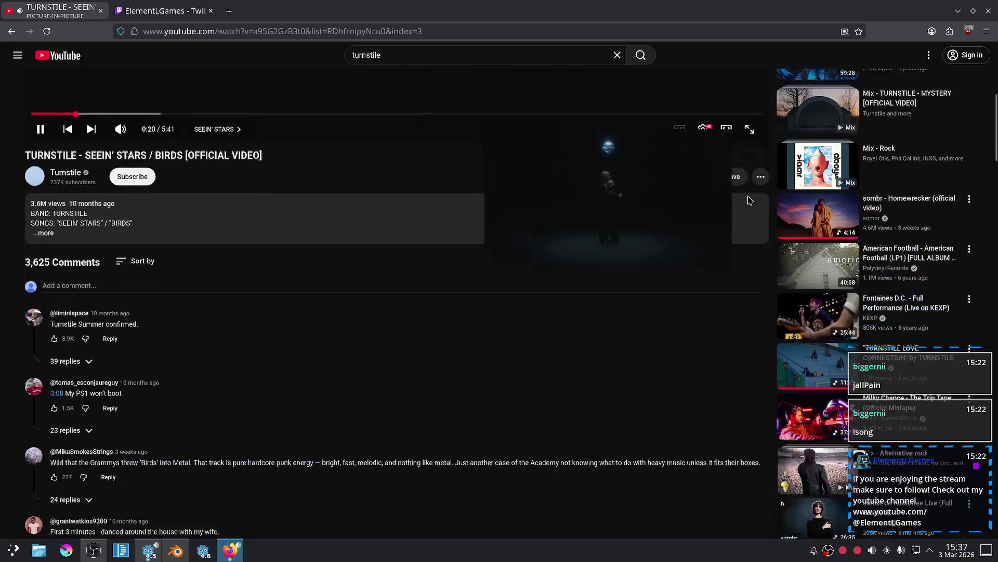
scroll(450, 352, "up", 7)
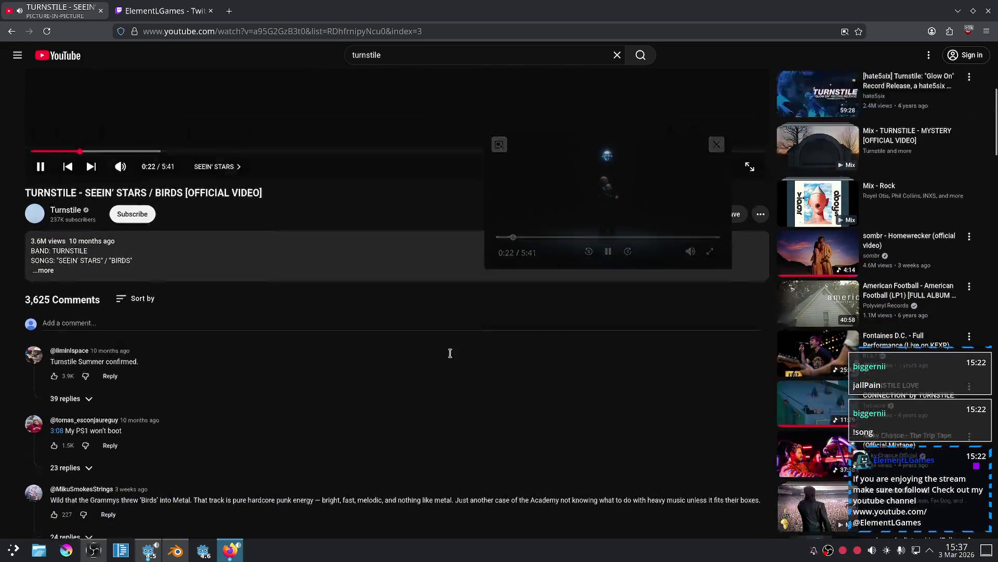
left_click(186, 549)
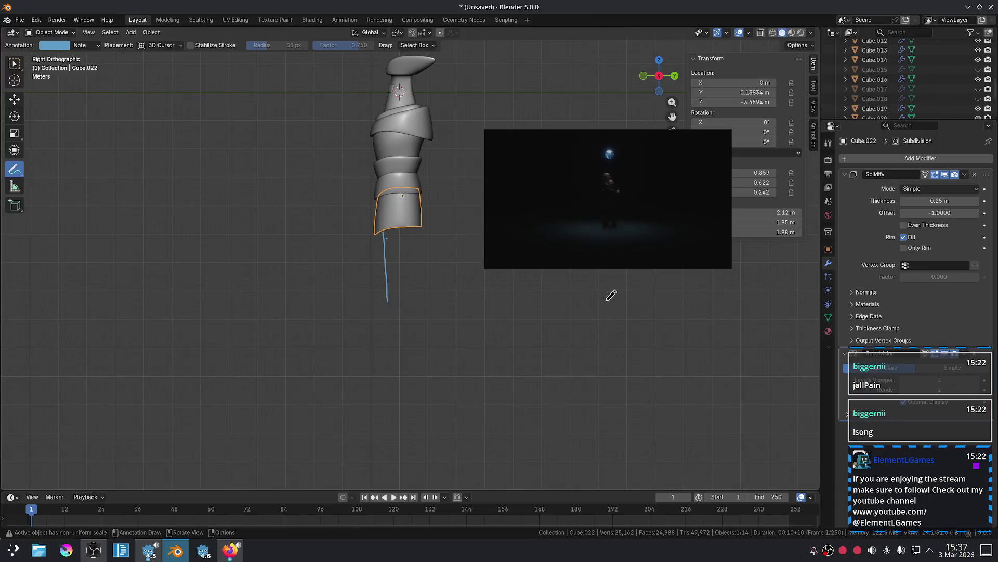
Move the floating video out of the viewport and erase the old annotation line below the model.
left_click_drag(630, 189, 896, 112)
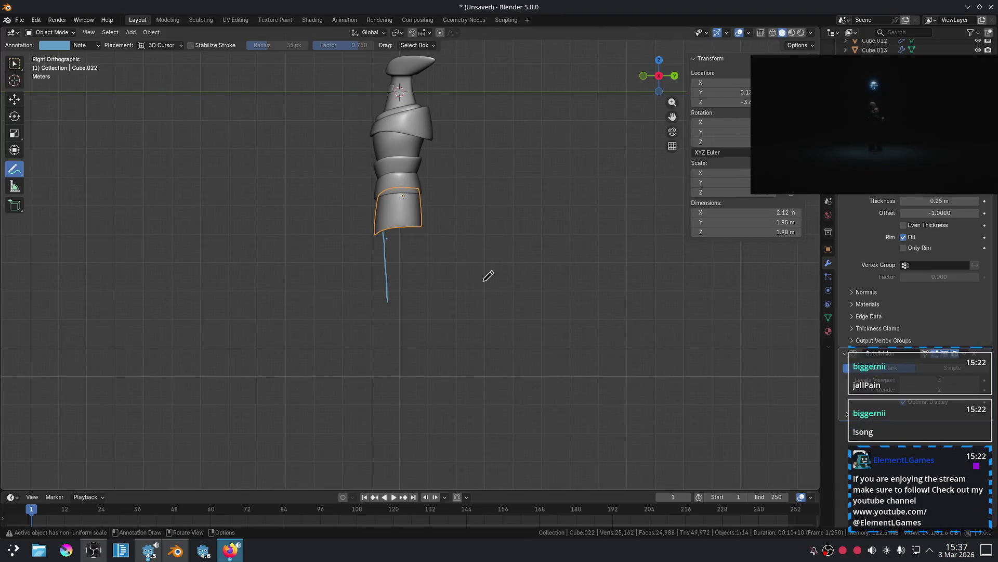
scroll(501, 233, "up", 4)
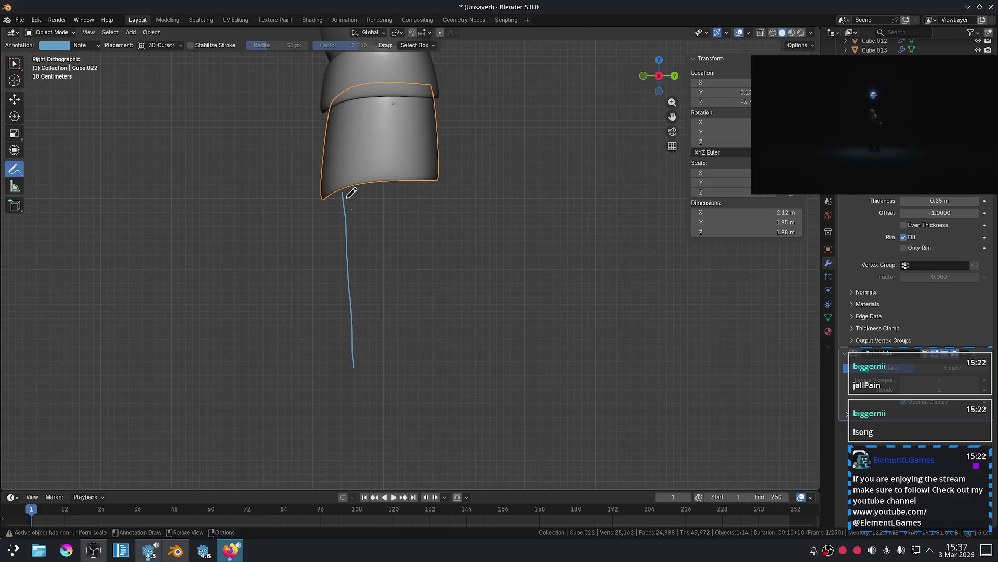
left_click_drag(352, 192, 361, 254, "ctrl")
scroll(374, 350, "down", 3)
Sketch a few trial leg lines dropping from the bottom wrap, undoing each one.
mouse_move(341, 327)
left_mouse_down()
mouse_move(363, 224)
mouse_move(350, 323)
mouse_move(453, 291)
mouse_move(424, 207)
mouse_move(428, 364)
mouse_move(424, 211)
mouse_move(387, 319)
left_mouse_up()
key("ctrl+z")
key("ctrl+z")
key("ctrl+z")
scroll(448, 308, "down", 3)
scroll(444, 294, "up", 1)
key("ctrl+z")
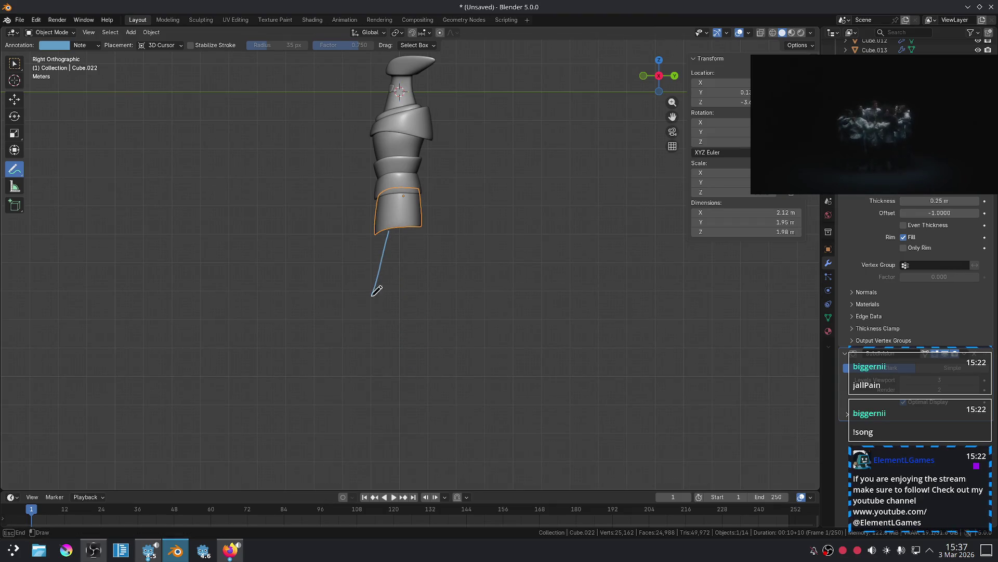
left_click_drag(421, 368, 397, 323)
scroll(484, 270, "down", 1)
scroll(476, 266, "up", 3)
key("ctrl+z")
scroll(428, 232, "down", 3)
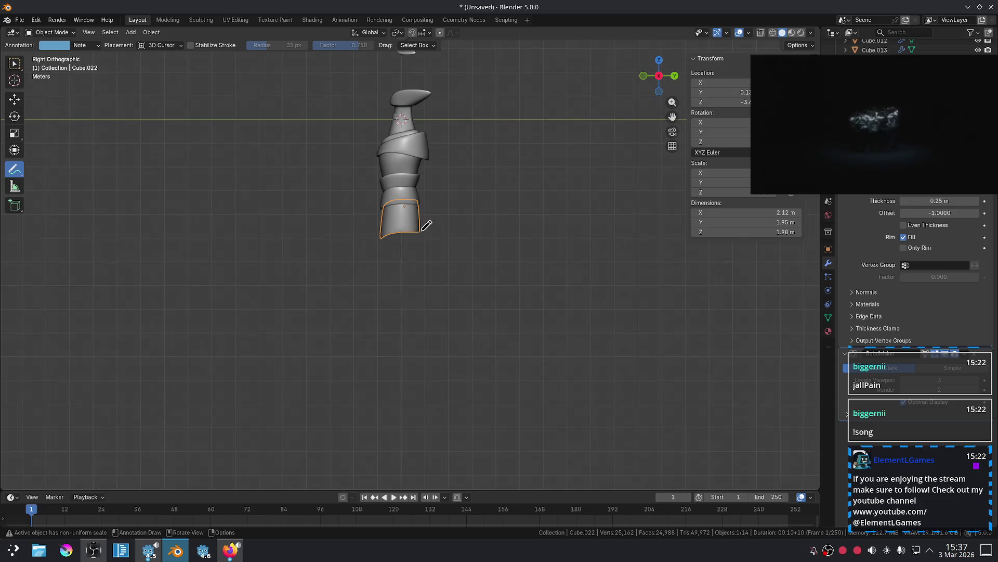
Draw and undo a sprawling leg sketch, a downward stroke and a large loop below the model.
left_click_drag(423, 233, 455, 220)
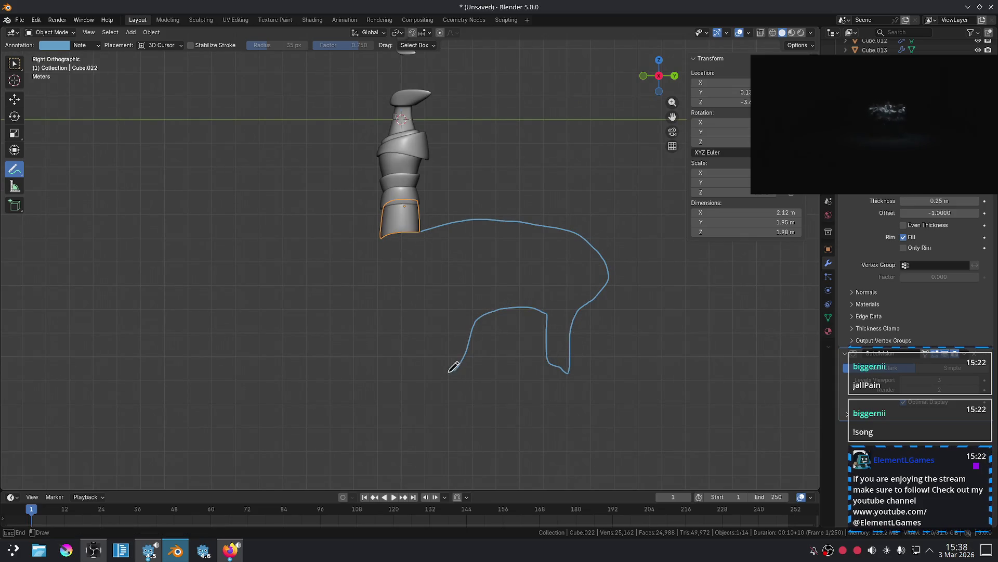
scroll(575, 352, "down", 3)
scroll(508, 334, "up", 4)
key("ctrl+z")
left_click_drag(371, 225, 369, 303)
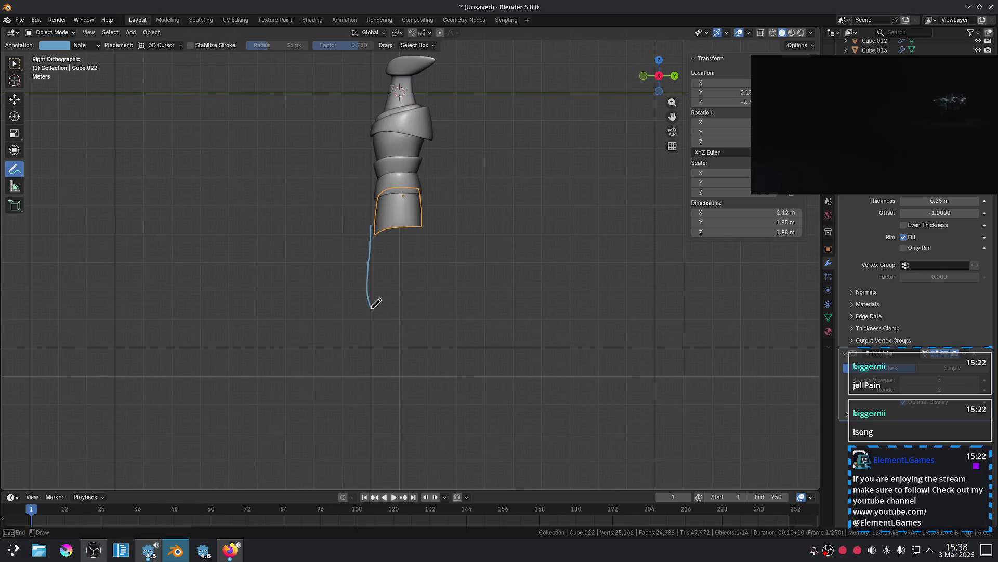
key("ctrl+z")
mouse_move(422, 213)
left_mouse_down()
mouse_move(397, 289)
mouse_move(495, 241)
mouse_move(424, 214)
left_mouse_up()
key("ctrl+z")
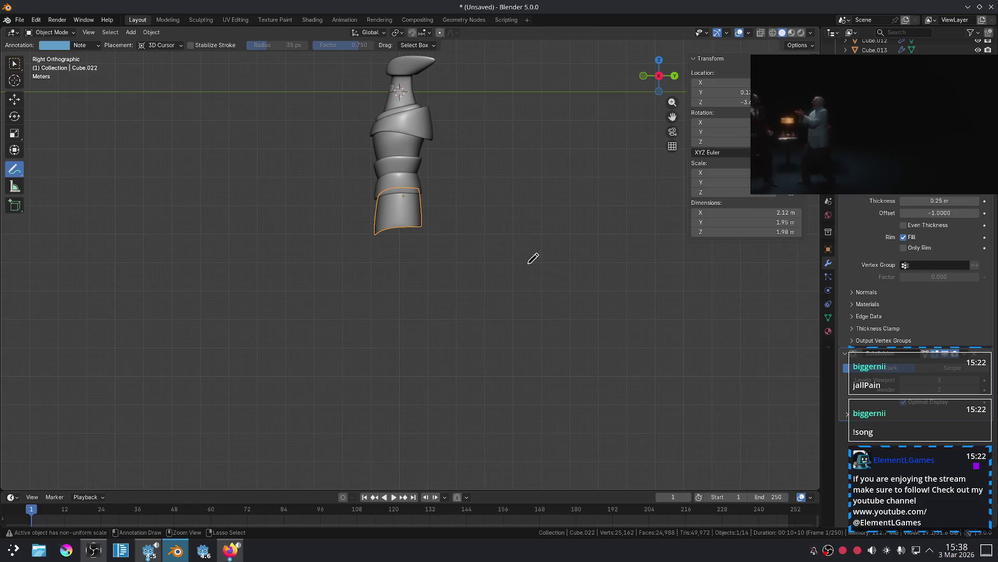
Try loop outlines from the wrap's lower-left corner around the model's base, then undo them.
mouse_move(374, 233)
left_mouse_down()
mouse_move(381, 290)
mouse_move(458, 314)
mouse_move(359, 352)
mouse_move(351, 226)
mouse_move(389, 276)
mouse_move(442, 249)
left_mouse_up()
key("ctrl+z")
mouse_move(442, 249)
middle_mouse_down()
mouse_move(468, 272)
mouse_move(530, 290)
mouse_move(560, 280)
middle_mouse_up()
scroll(520, 262, "up", 3)
mouse_move(506, 256)
middle_mouse_down()
mouse_move(446, 226)
mouse_move(401, 251)
mouse_move(402, 232)
middle_mouse_up()
mouse_move(378, 235)
left_mouse_down()
mouse_move(372, 253)
mouse_move(425, 241)
left_mouse_up()
mouse_move(425, 240)
middle_mouse_down()
mouse_move(533, 321)
mouse_move(602, 328)
mouse_move(628, 298)
mouse_move(501, 251)
middle_mouse_up()
scroll(488, 296, "up", 4)
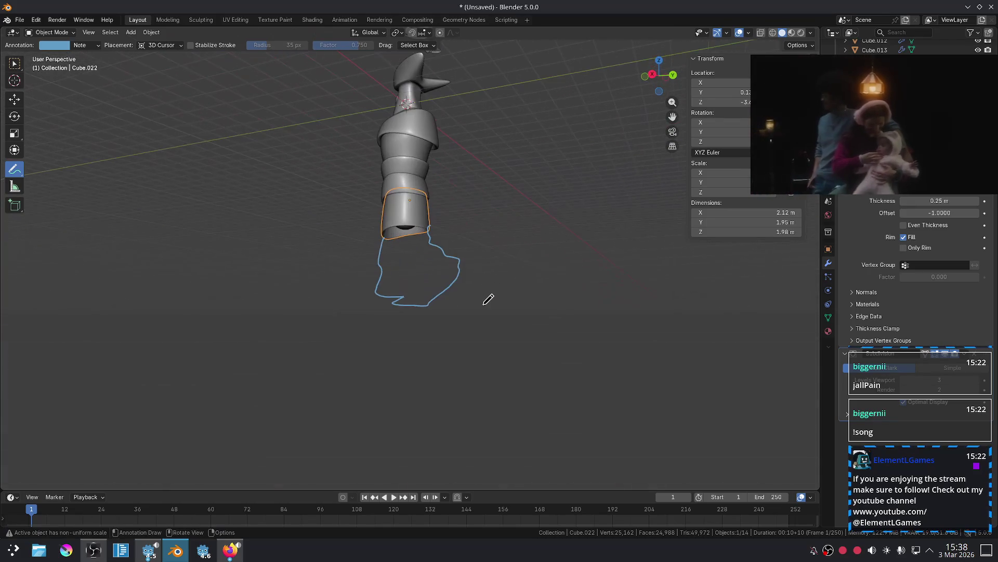
key("ctrl+z")
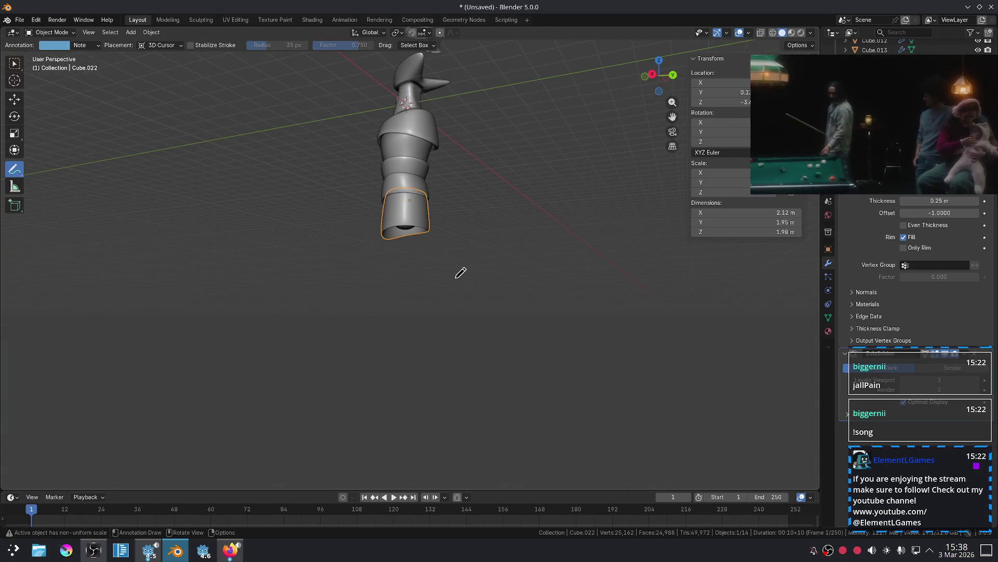
Draw a long wavy stroke from the wrap's lower-left corner in right-side view, then undo it.
left_click_drag(383, 235, 385, 312)
middle_click_drag(385, 312, 406, 312)
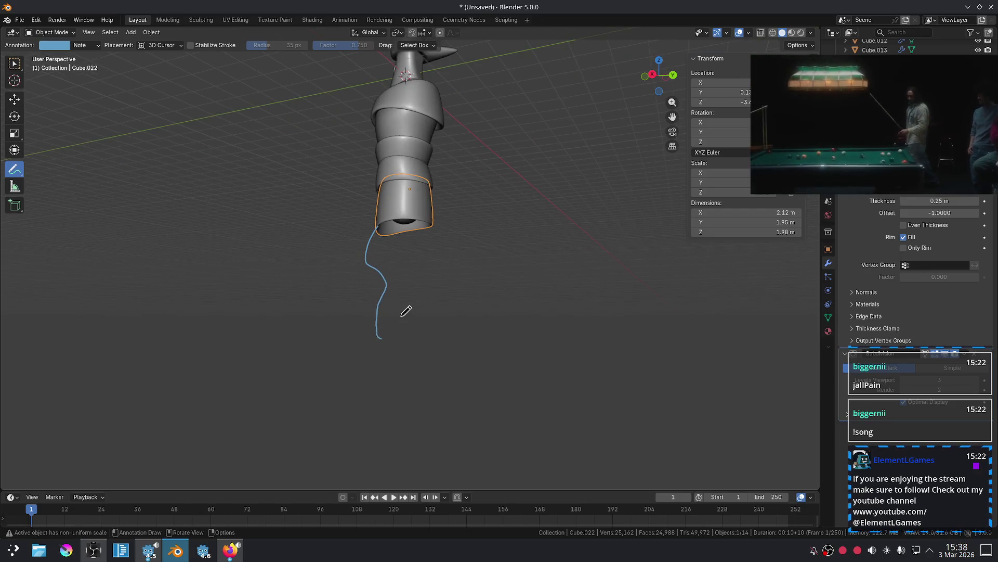
key("KP_3")
key("ctrl+z")
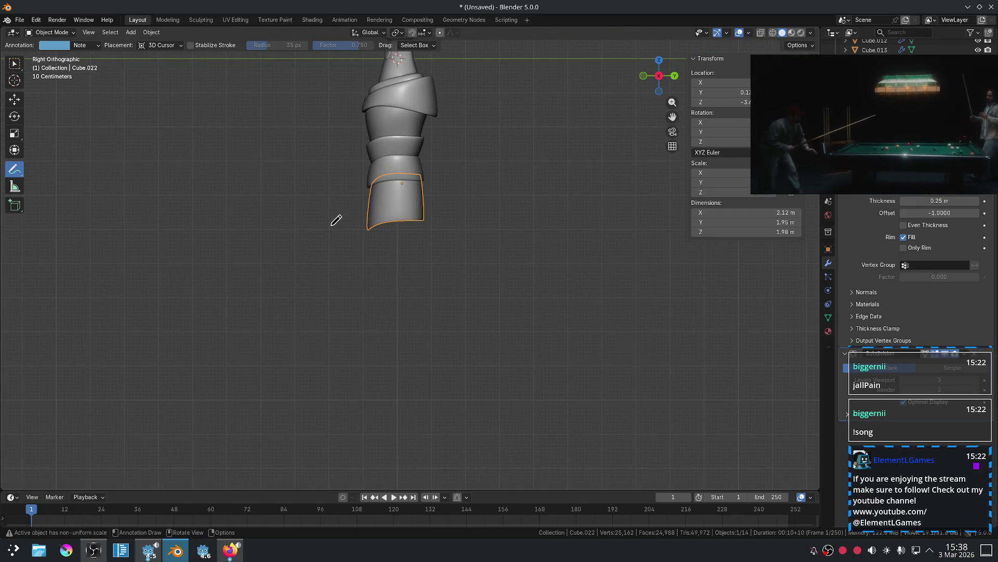
Outline a leg from the wrap's lower-left corner back up to its lower-right corner.
left_click_drag(367, 227, 386, 329)
left_click_drag(433, 228, 425, 217)
scroll(561, 234, "down", 3)
scroll(526, 227, "up", 3)
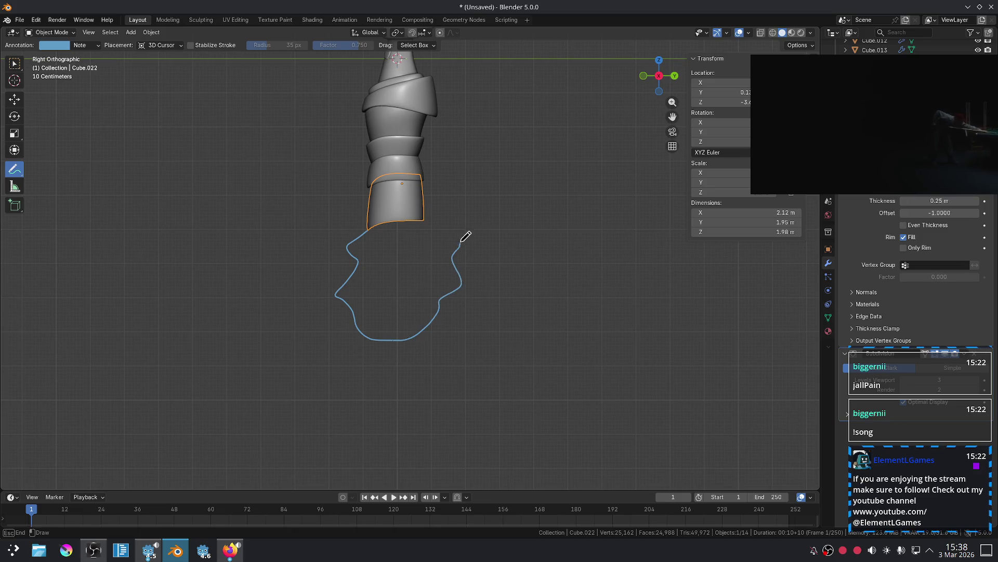
scroll(515, 234, "down", 8)
scroll(481, 240, "up", 7)
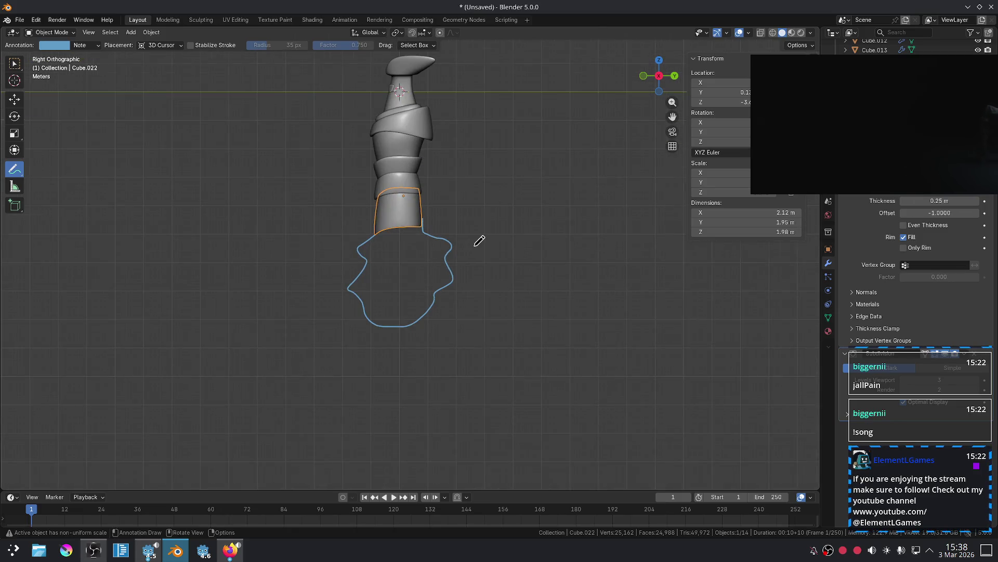
scroll(477, 239, "down", 3)
mouse_move(474, 238)
middle_mouse_down()
mouse_move(564, 270)
mouse_move(588, 243)
mouse_move(475, 246)
middle_mouse_up()
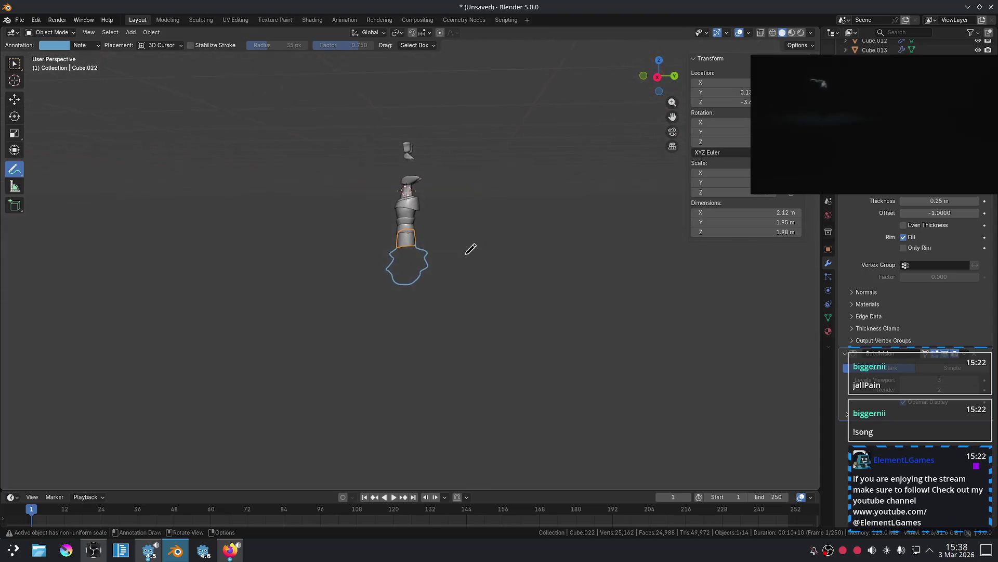
scroll(470, 248, "up", 5)
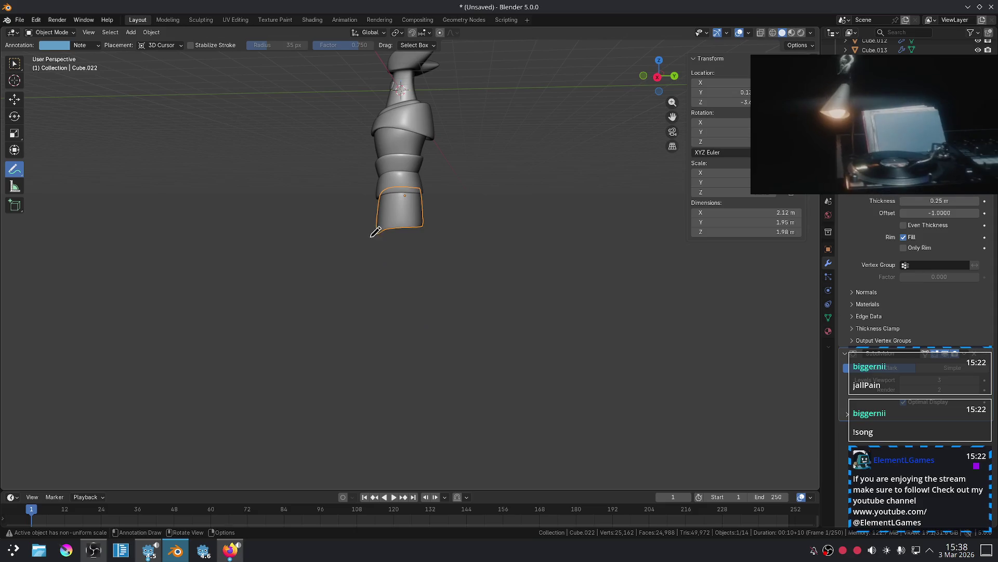
Keep one narrow vertical leg line below the bottom band, erasing the rest, and return to front view.
left_click_drag(377, 235, 370, 269)
scroll(489, 263, "down", 5)
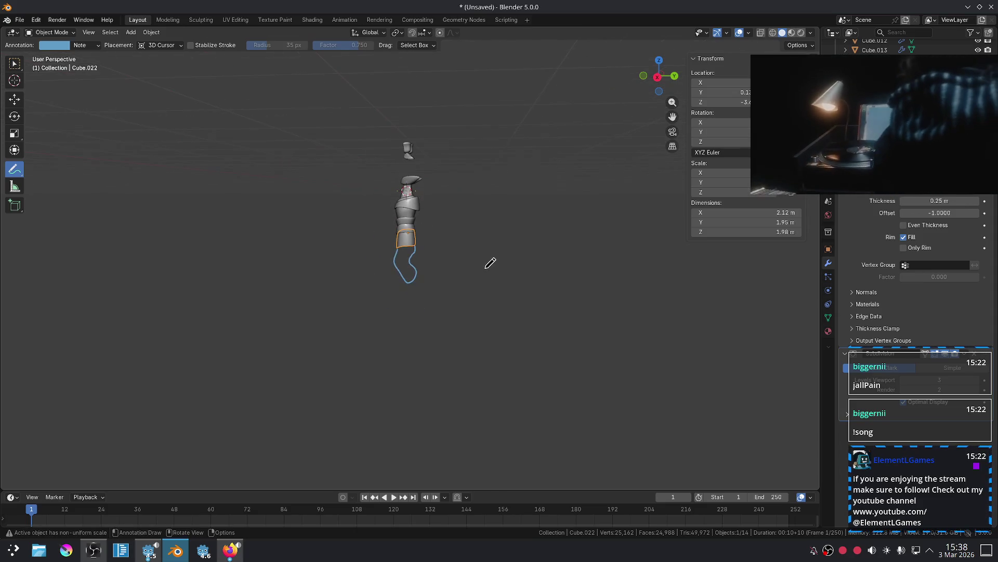
key("KP_3")
scroll(492, 278, "up", 6)
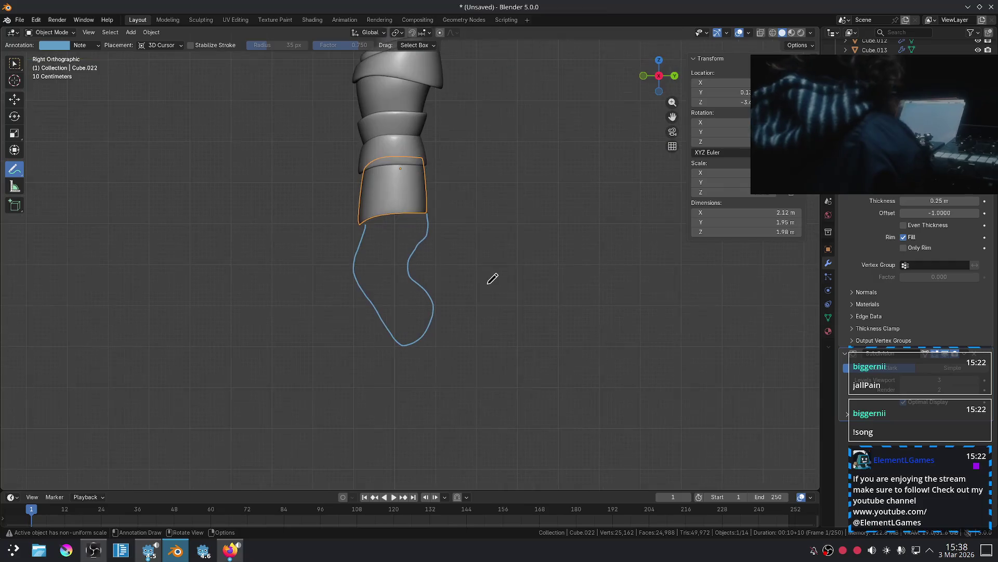
scroll(490, 278, "up", 2)
scroll(488, 250, "down", 4)
mouse_move(379, 240)
left_mouse_down("ctrl")
mouse_move(366, 310)
mouse_move(383, 232)
mouse_move(423, 207)
mouse_move(399, 346)
mouse_move(419, 210)
left_mouse_up("ctrl")
scroll(411, 273, "down", 3)
scroll(410, 272, "up", 4)
scroll(475, 270, "down", 3)
middle_click_drag(474, 269, 475, 292)
scroll(489, 287, "up", 4)
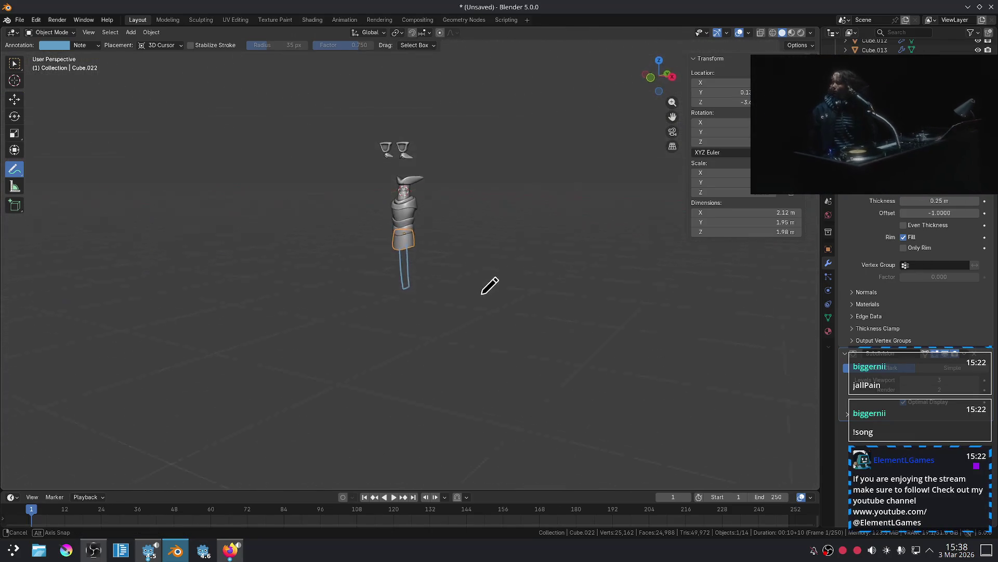
key("KP_1")
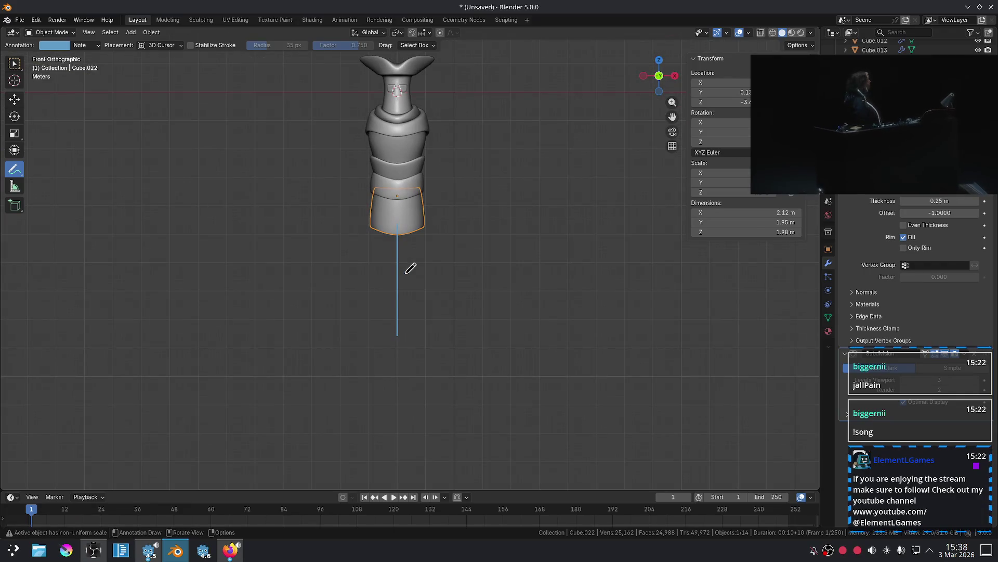
Sketch flared pants strokes down from the wrap's lower edges, trimming part with the eraser.
left_click_drag(427, 221, 447, 379)
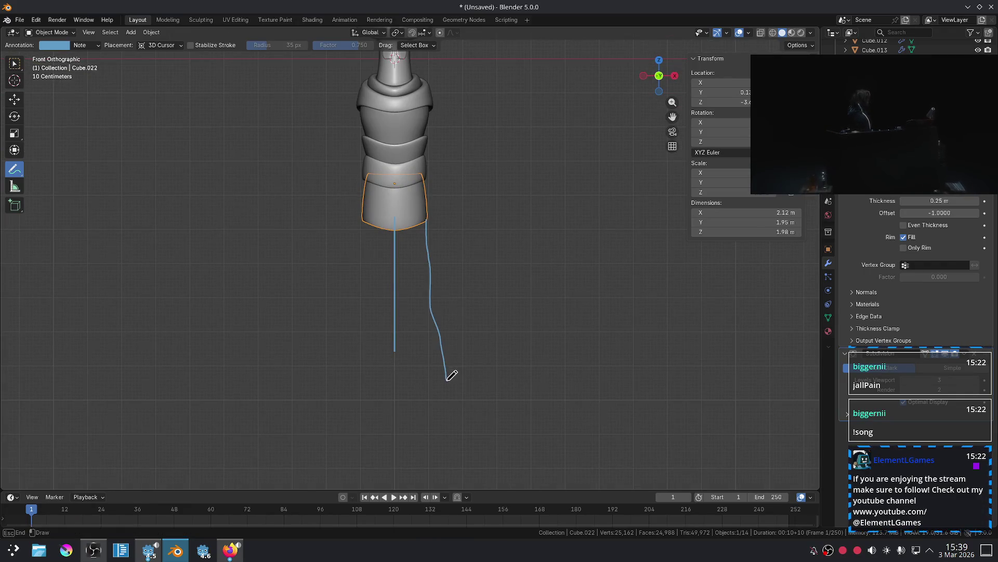
scroll(426, 337, "down", 3)
scroll(368, 232, "up", 2)
left_click_drag(367, 231, 363, 303)
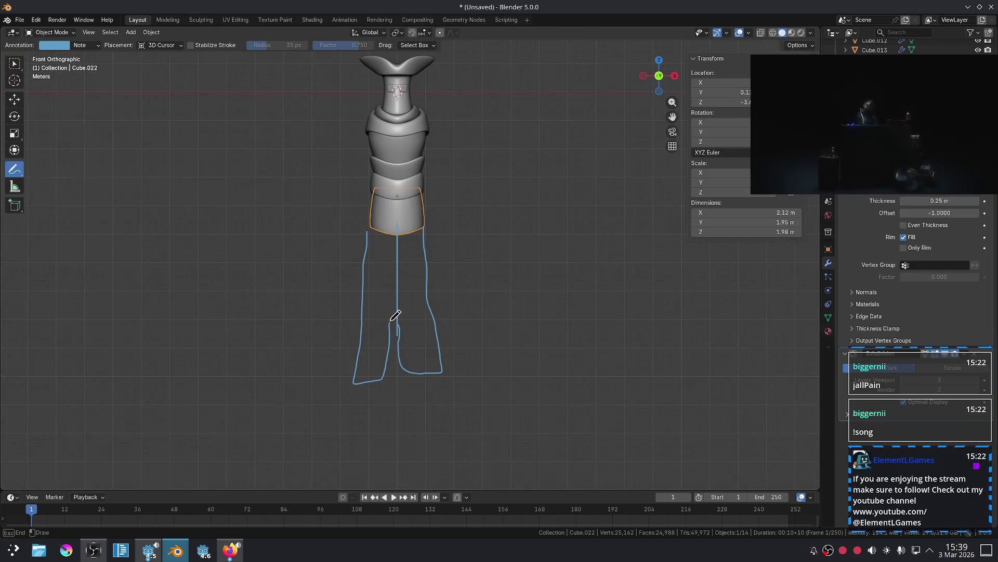
right_click_drag(388, 293, 378, 289)
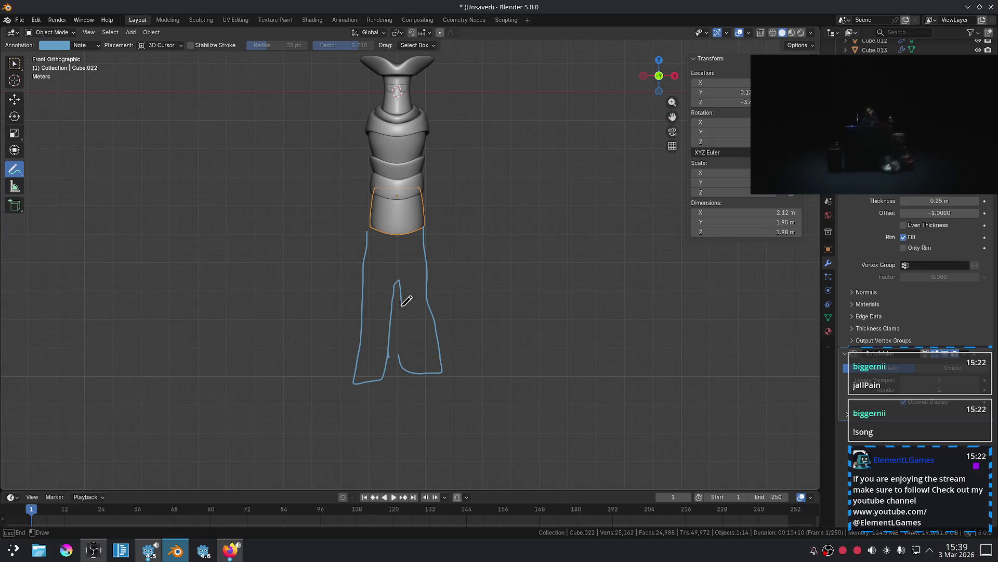
scroll(494, 344, "down", 5)
scroll(442, 283, "up", 6)
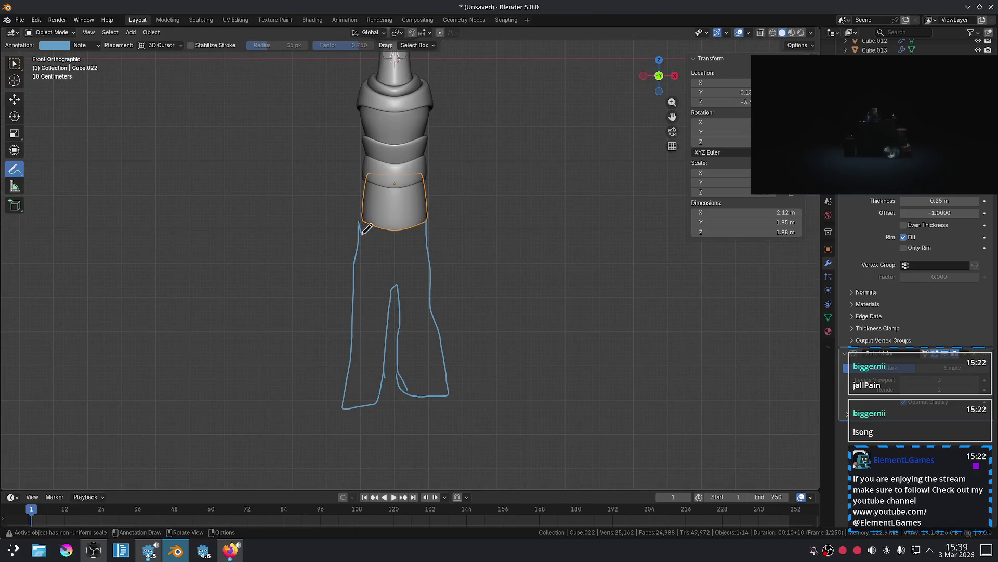
scroll(516, 242, "down", 5)
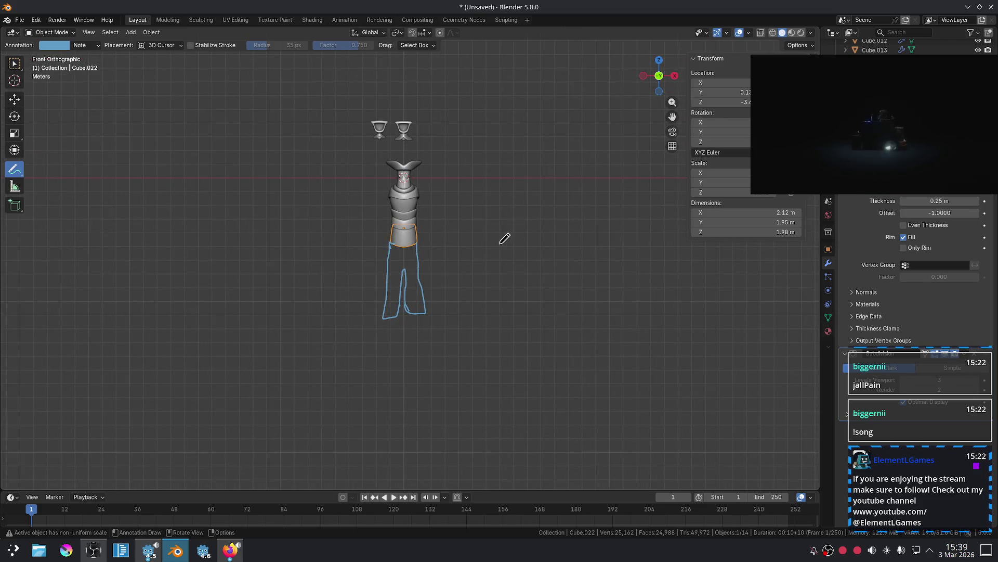
scroll(327, 267, "up", 4)
scroll(416, 265, "up", 2)
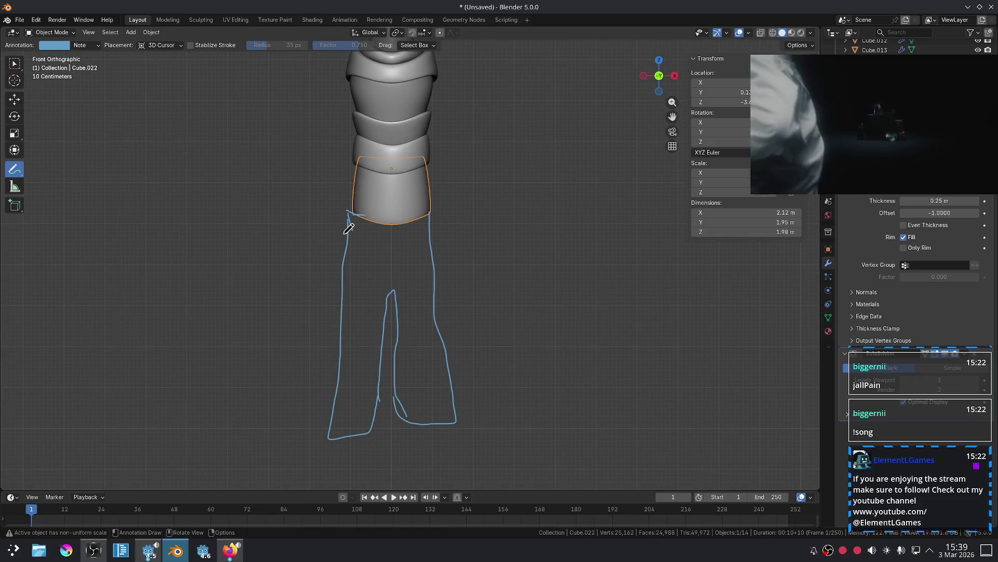
Add detail lines below the waist, then undo them and erase all remaining trouser strokes.
mouse_move(357, 240)
left_mouse_down()
mouse_move(381, 248)
mouse_move(431, 236)
left_mouse_up()
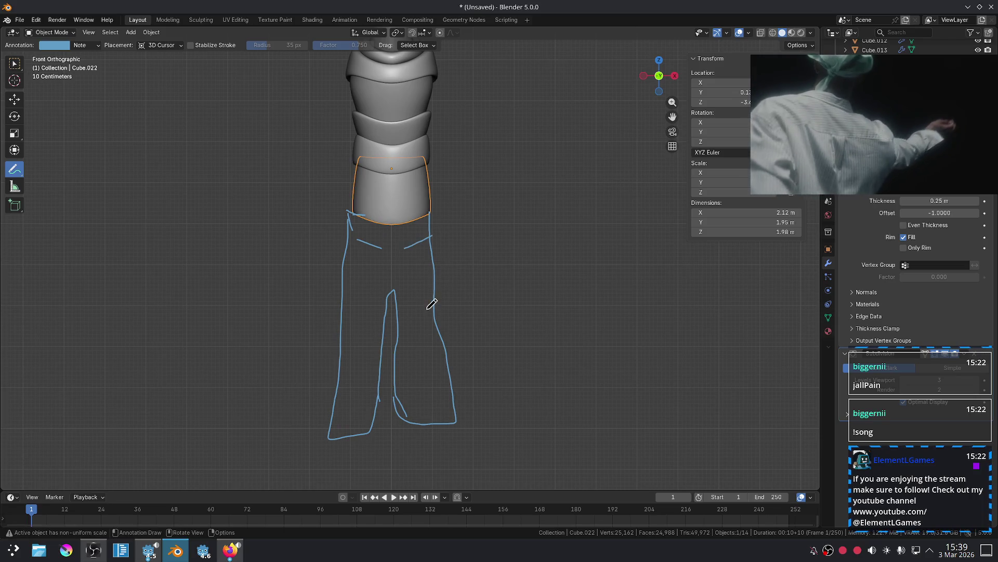
scroll(420, 325, "up", 1)
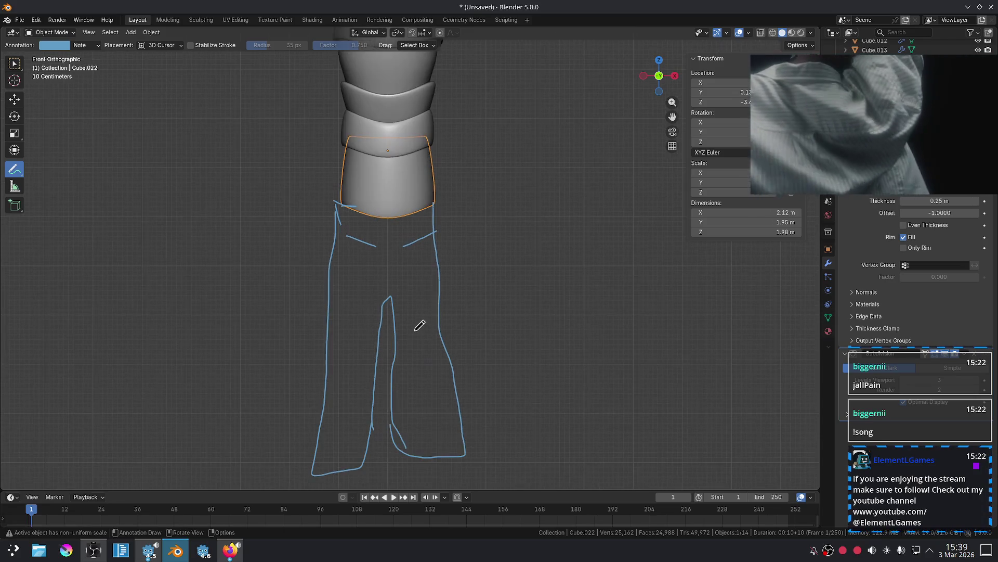
scroll(427, 322, "down", 2)
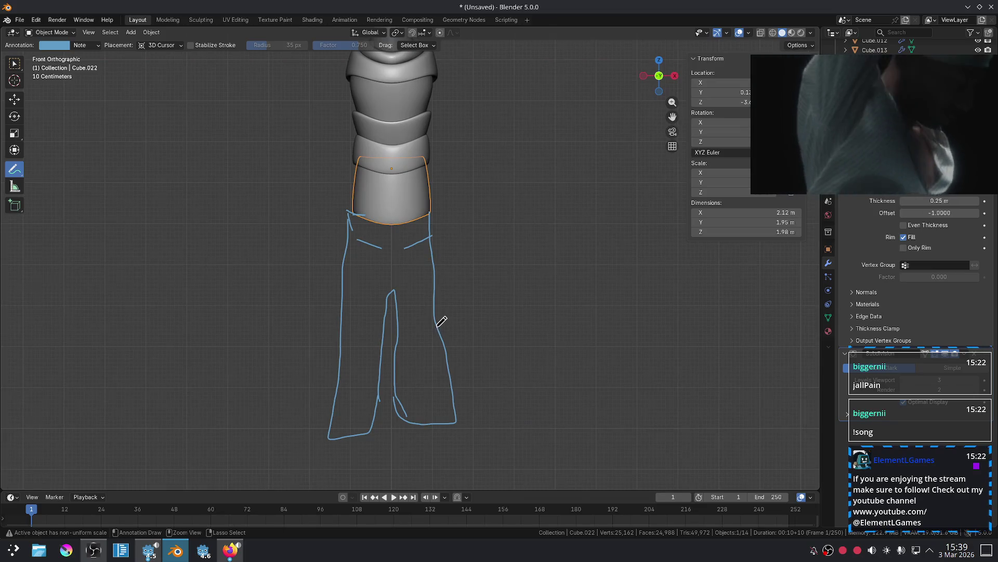
key("ctrl+z")
key("ctrl+z")
key("ctrl+z")
mouse_move(423, 307)
left_mouse_down("ctrl")
mouse_move(419, 216)
mouse_move(400, 169)
left_mouse_up("ctrl")
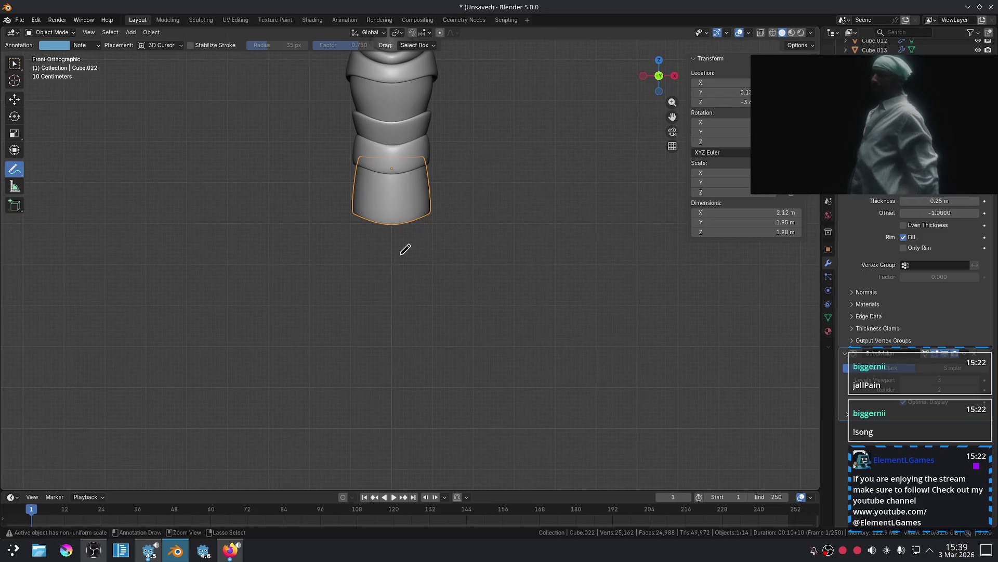
Orbit to a closer side view of the figure and remove the previous annotation stroke.
scroll(403, 269, "down", 5)
mouse_move(473, 286)
middle_mouse_down()
mouse_move(312, 292)
mouse_move(305, 339)
mouse_move(360, 372)
mouse_move(416, 334)
mouse_move(415, 319)
middle_mouse_up()
scroll(414, 319, "up", 3)
mouse_move(439, 283)
middle_mouse_down()
mouse_move(509, 400)
mouse_move(440, 345)
mouse_move(471, 292)
mouse_move(477, 346)
mouse_move(466, 270)
mouse_move(499, 316)
mouse_move(499, 363)
mouse_move(472, 383)
mouse_move(457, 381)
mouse_move(462, 297)
mouse_move(377, 290)
middle_mouse_up()
mouse_move(306, 315)
middle_mouse_down()
mouse_move(336, 317)
mouse_move(308, 306)
mouse_move(457, 272)
mouse_move(383, 240)
mouse_move(314, 364)
mouse_move(305, 305)
middle_mouse_up()
key("ctrl+z")
Sketch a V across the torso below the collar, return to front view and switch to Select Box.
mouse_move(303, 311)
left_mouse_down()
mouse_move(356, 338)
mouse_move(432, 312)
left_mouse_up()
scroll(430, 318, "down", 8)
scroll(519, 326, "up", 2)
key("KP_1")
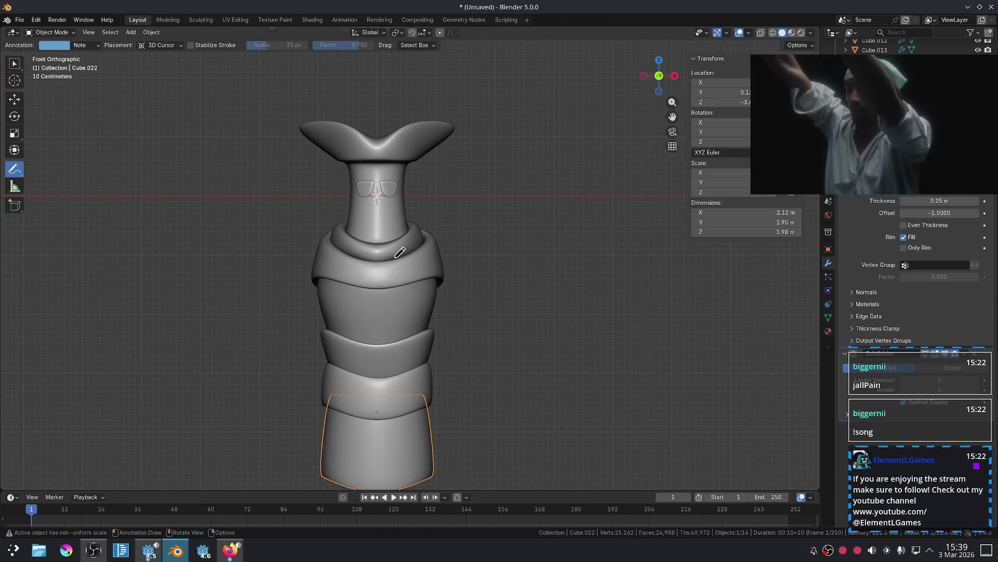
left_click(14, 63)
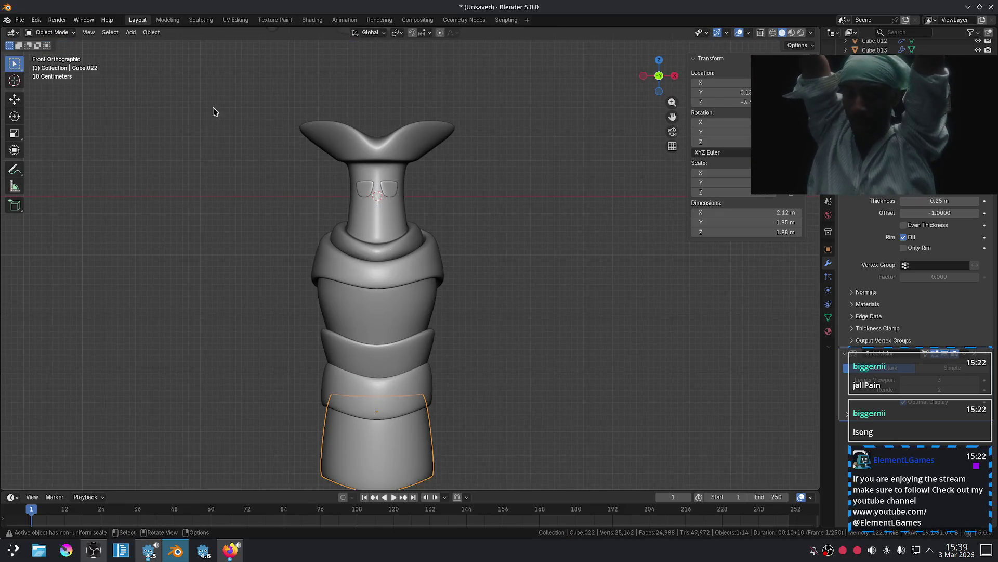
Slide the collar wrap's centre edge to form a V at the chest and add a loop cut.
left_click(411, 266)
key("Tab")
scroll(367, 309, "up", 2)
left_click(366, 317, "alt")
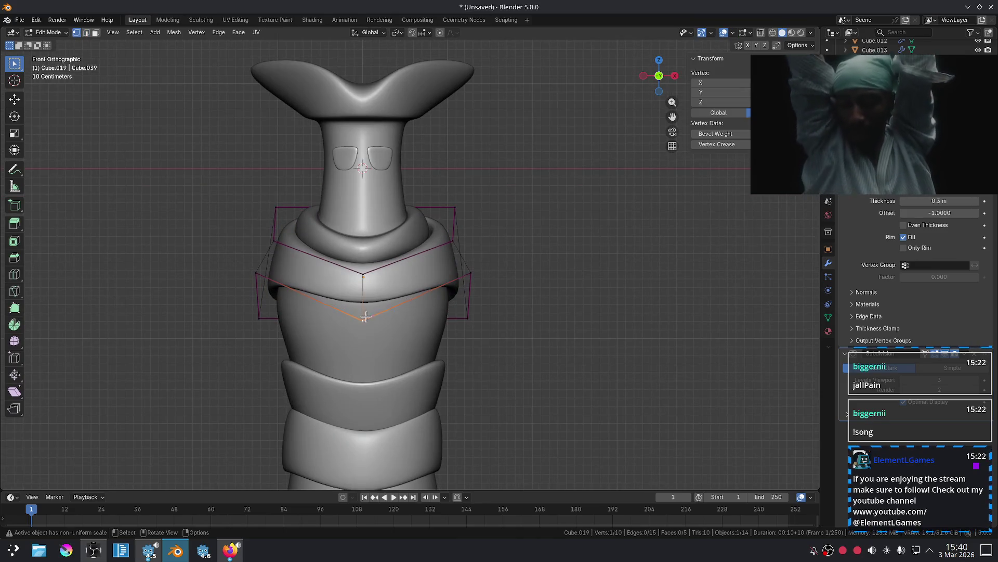
key("g")
key("g")
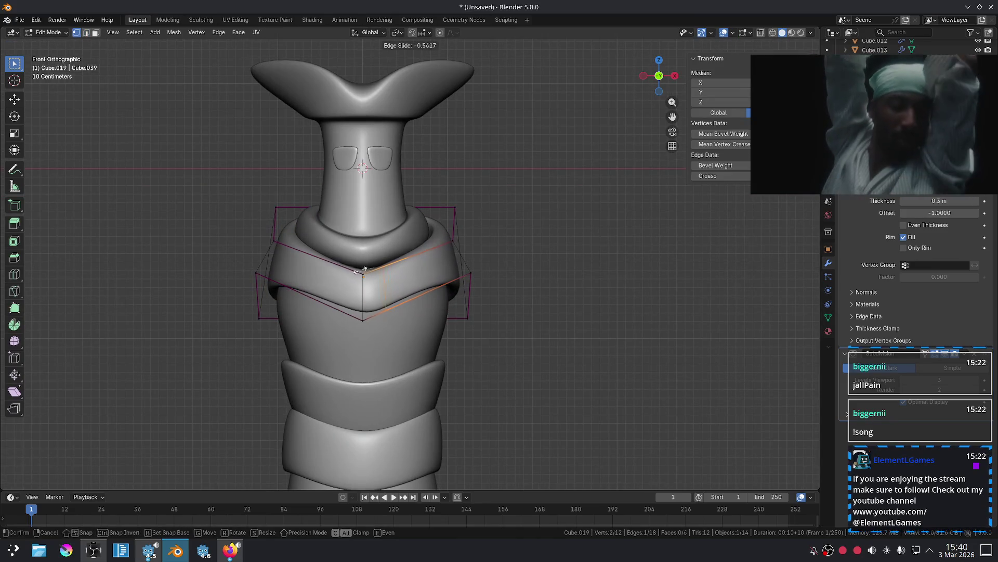
left_click(362, 271)
key("ctrl+r")
left_click(361, 271)
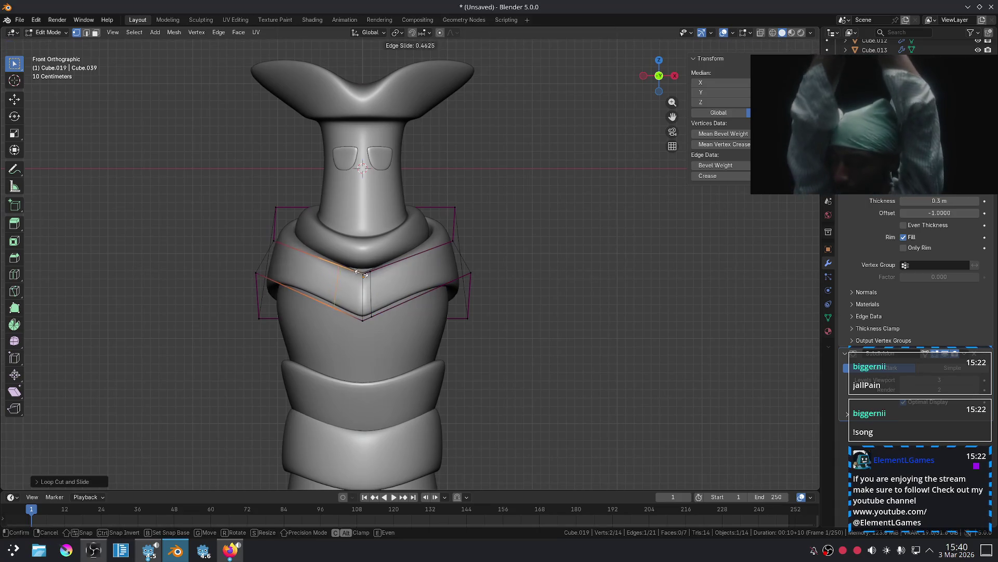
left_click(371, 275)
key("Tab")
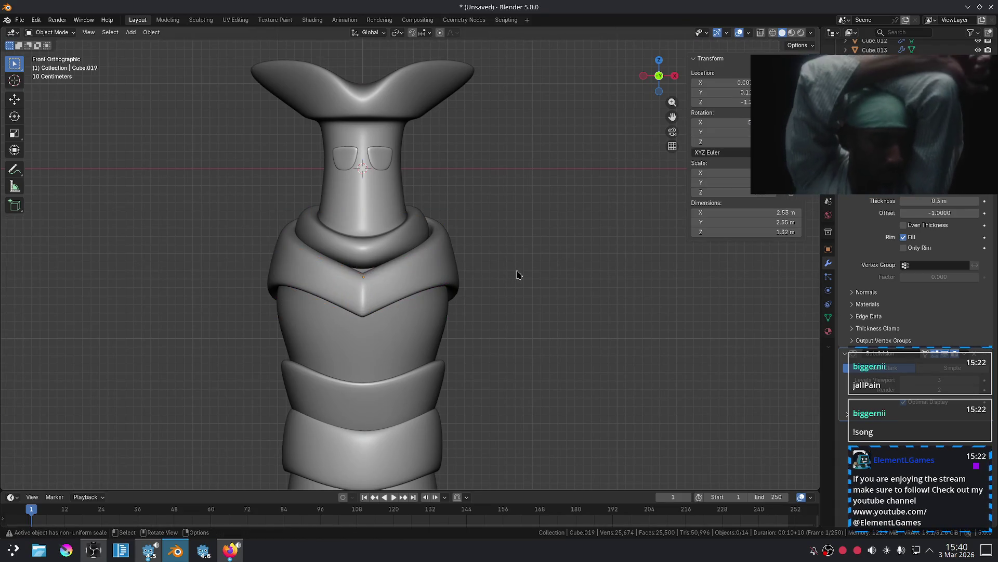
Raise the collar wrap slightly higher on the torso, closer under the neck.
scroll(517, 274, "down", 5)
scroll(421, 267, "up", 5)
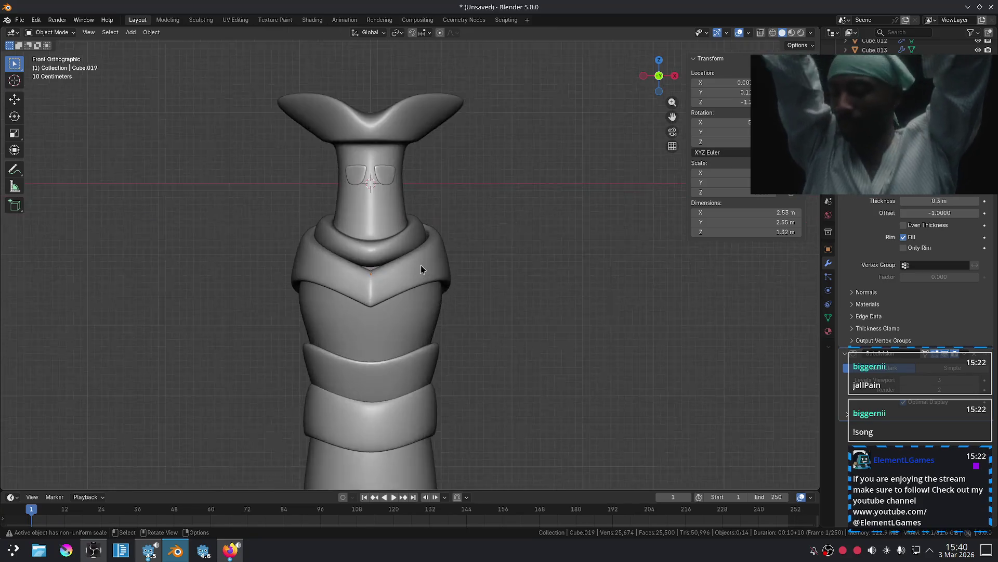
mouse_move(421, 267)
middle_mouse_down()
mouse_move(471, 261)
mouse_move(486, 308)
mouse_move(416, 251)
middle_mouse_up()
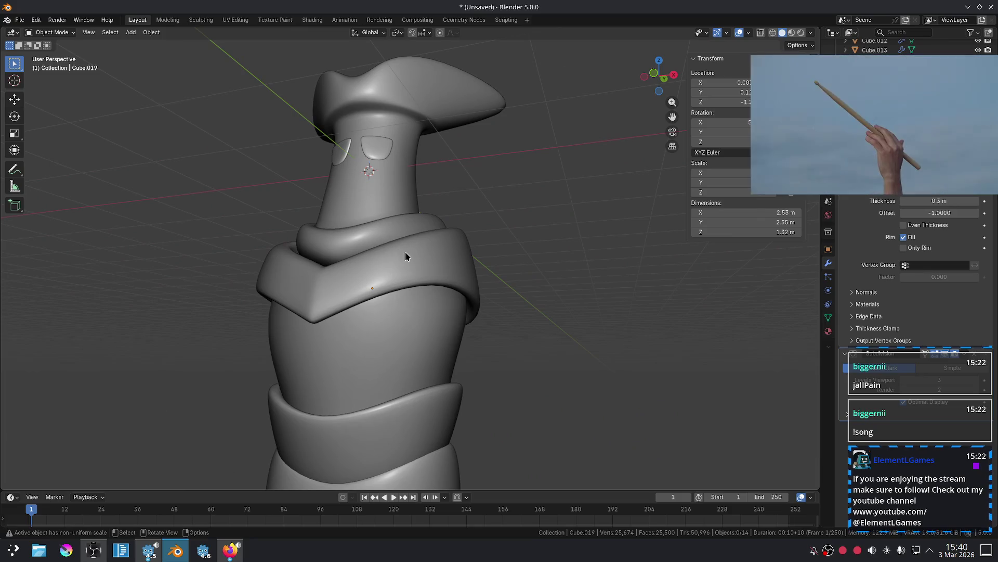
key("KP_1")
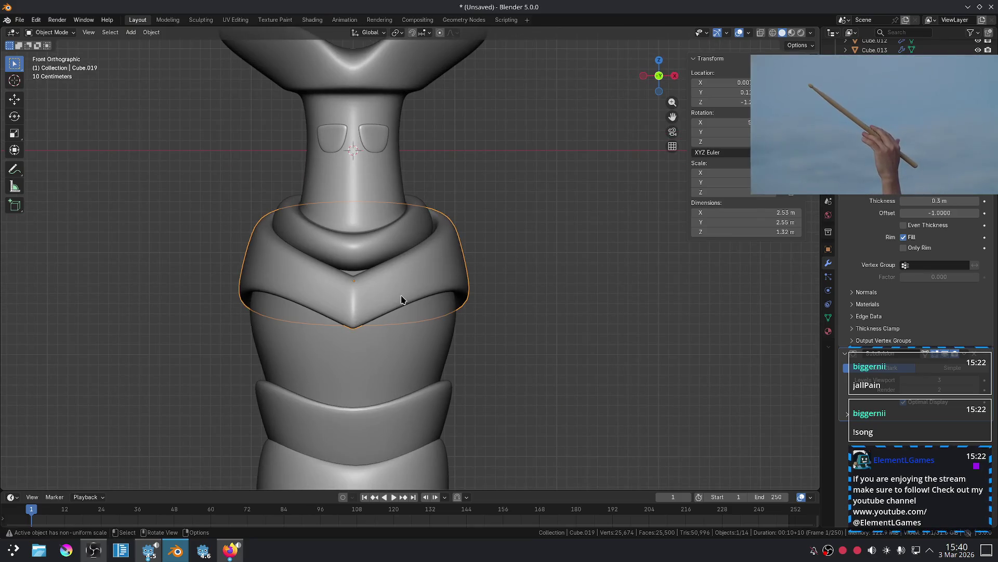
key("g")
left_click(490, 295)
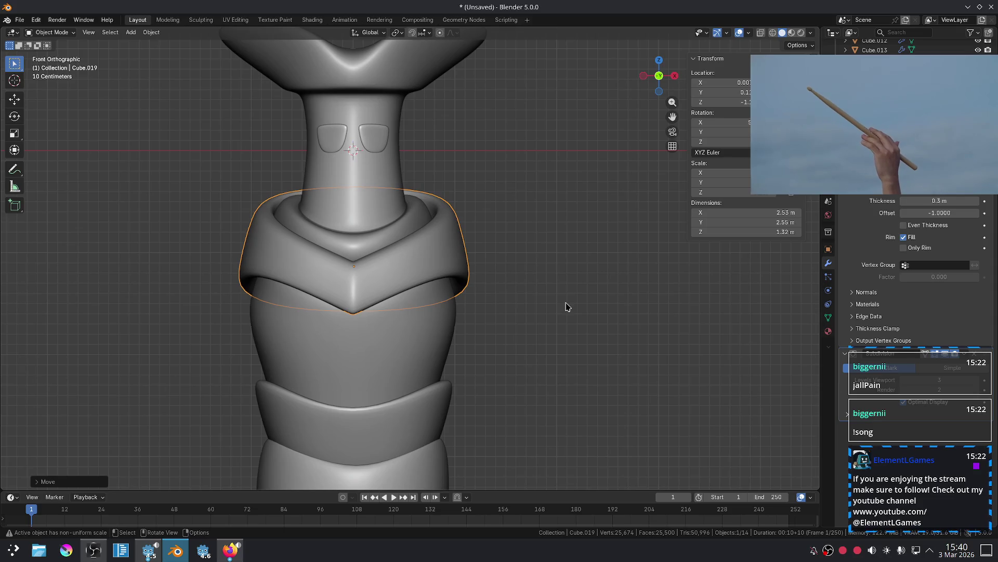
key("Tab")
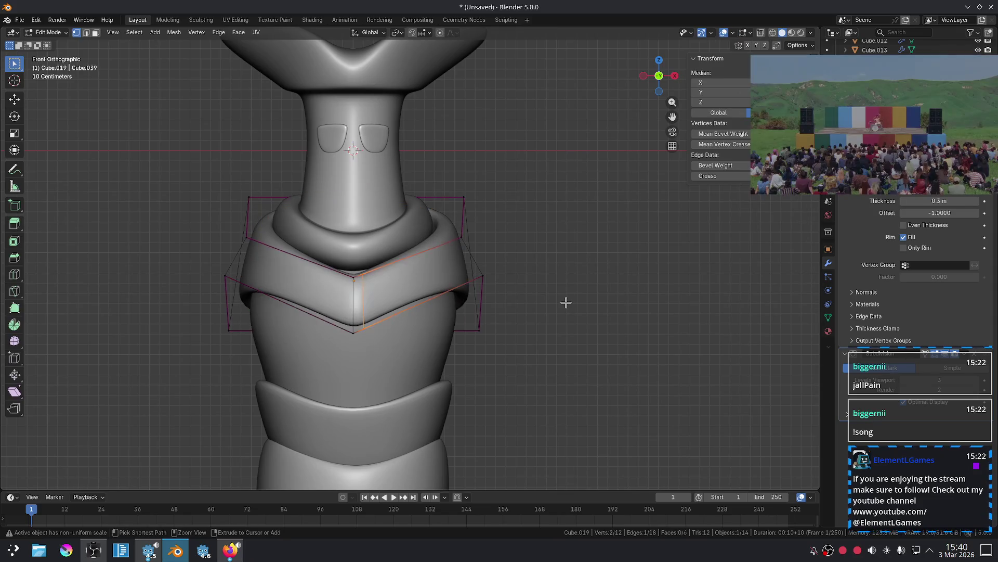
key("Tab")
scroll(555, 263, "down", 5)
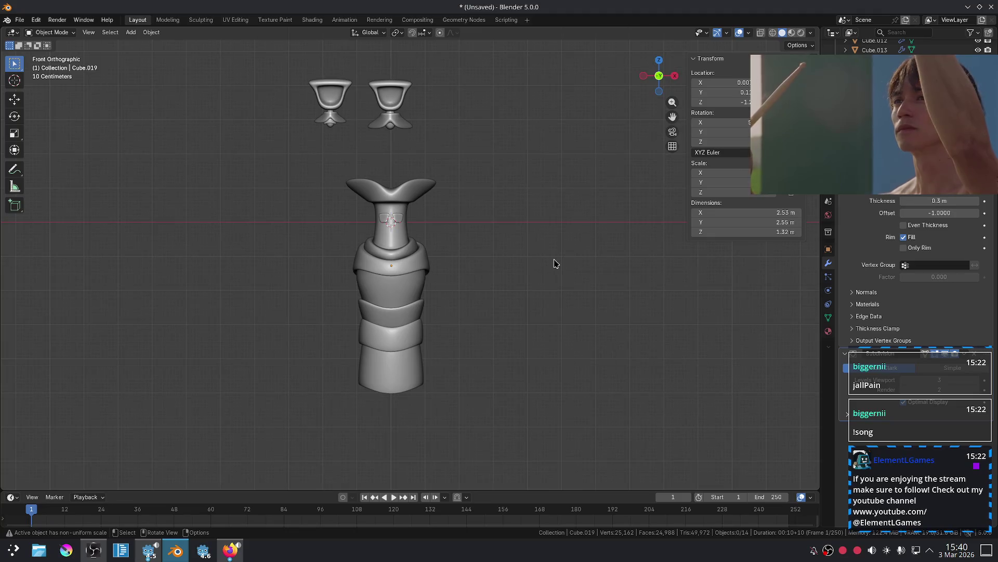
Scale the glasses up on the neck and reposition them.
scroll(472, 272, "up", 4)
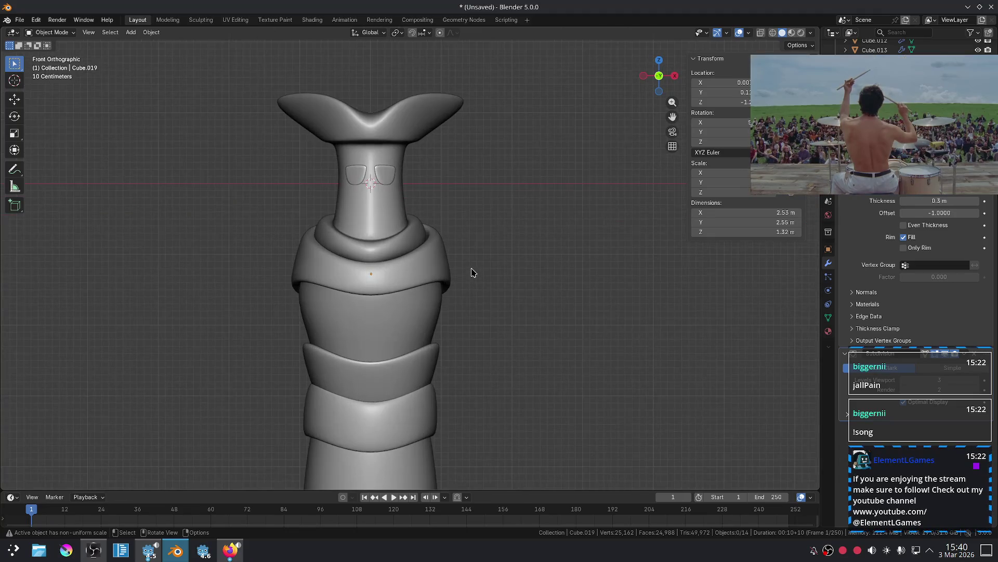
scroll(399, 240, "up", 3)
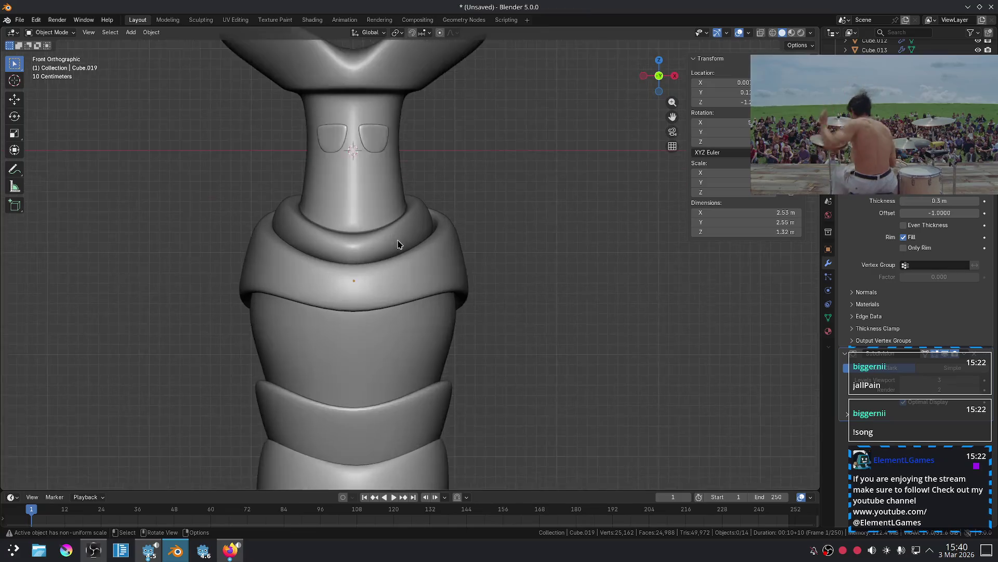
left_click(370, 122)
key("s")
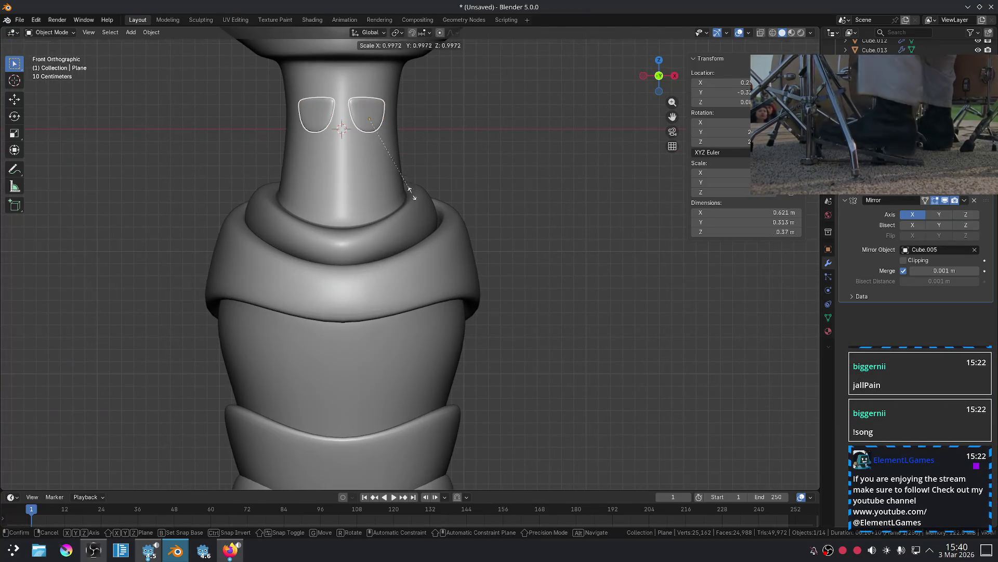
left_click(436, 183)
key("g")
left_click(450, 180)
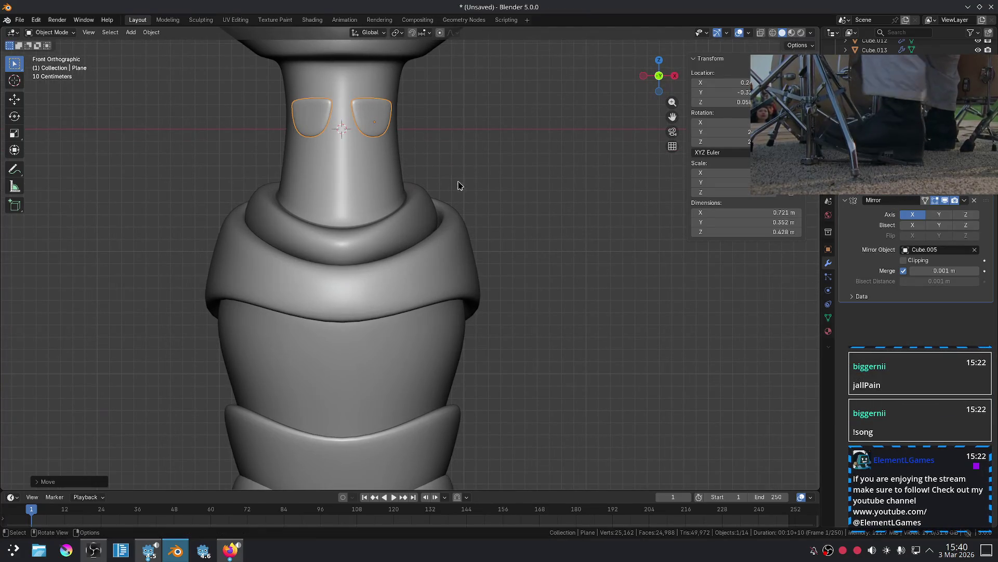
left_click(489, 178)
left_click(357, 111)
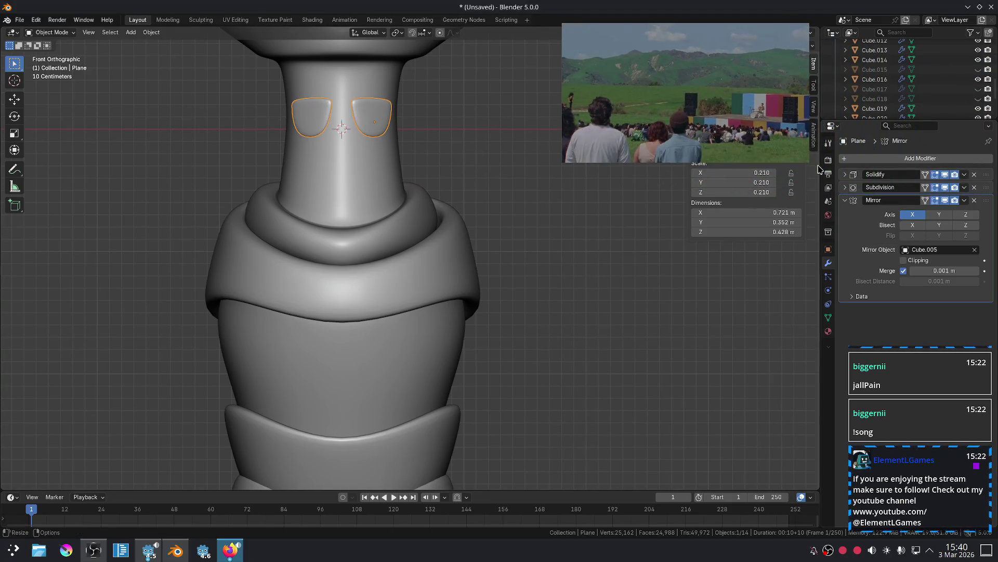
Set the glasses' Solidify modifier thickness to 0.5 m.
left_click(845, 201)
left_click(845, 175)
left_click(952, 203)
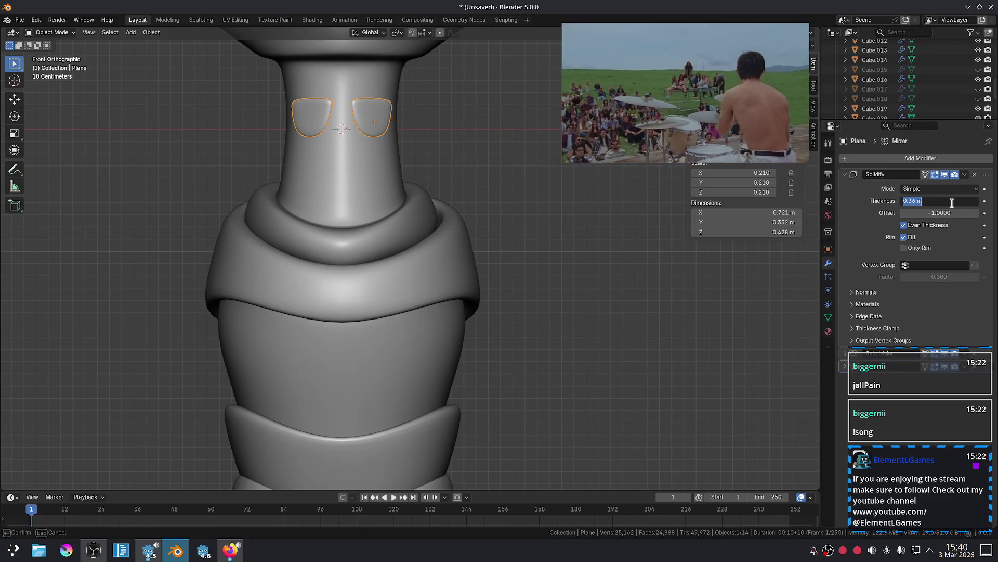
key("Return")
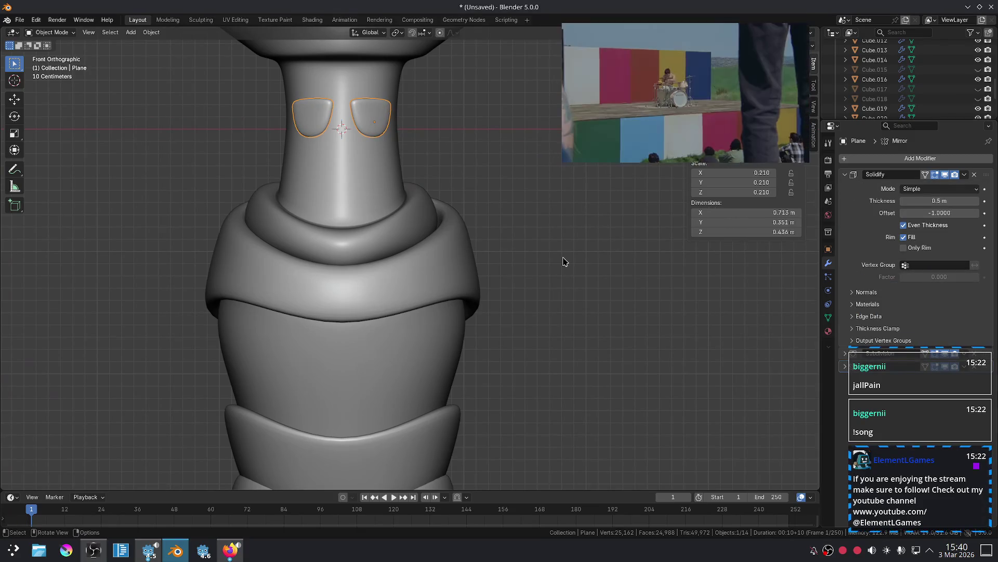
scroll(562, 262, "down", 5)
scroll(546, 216, "up", 3)
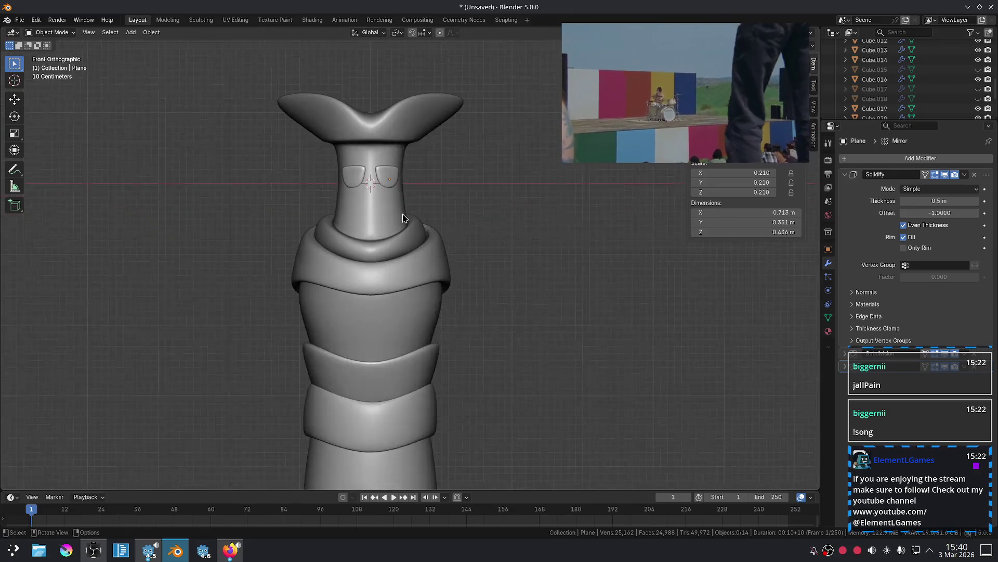
Check the head, main body, torso band and bottom piece Cube.022, then deselect everything.
left_click(388, 209)
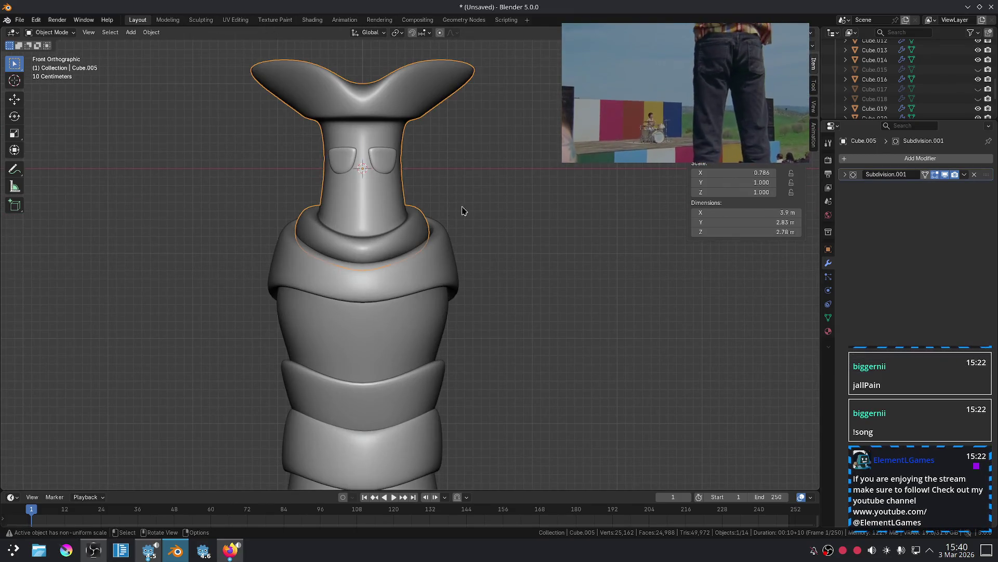
scroll(517, 207, "down", 3)
middle_click_drag(489, 177, 510, 237, "shift")
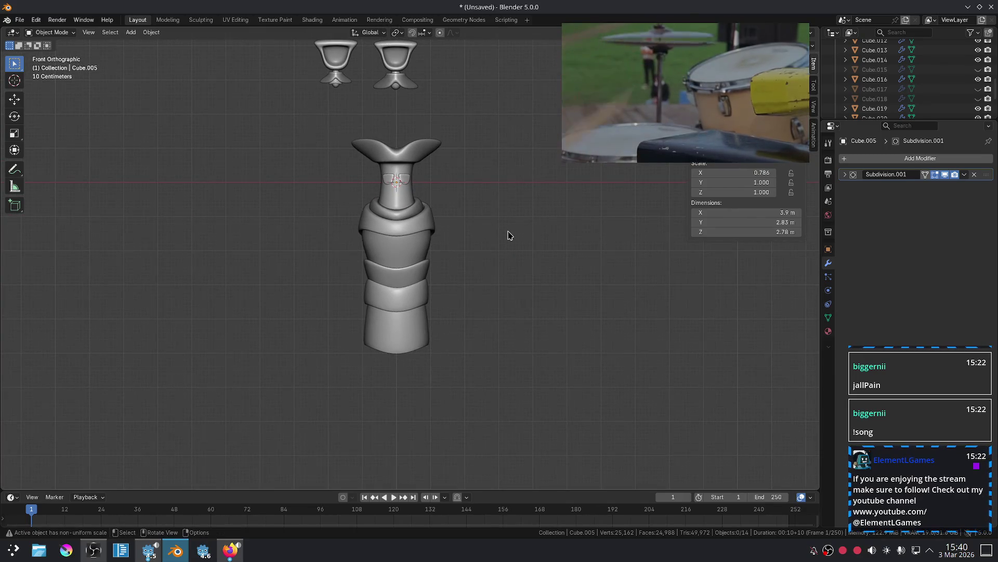
scroll(424, 235, "up", 4)
left_click(447, 234)
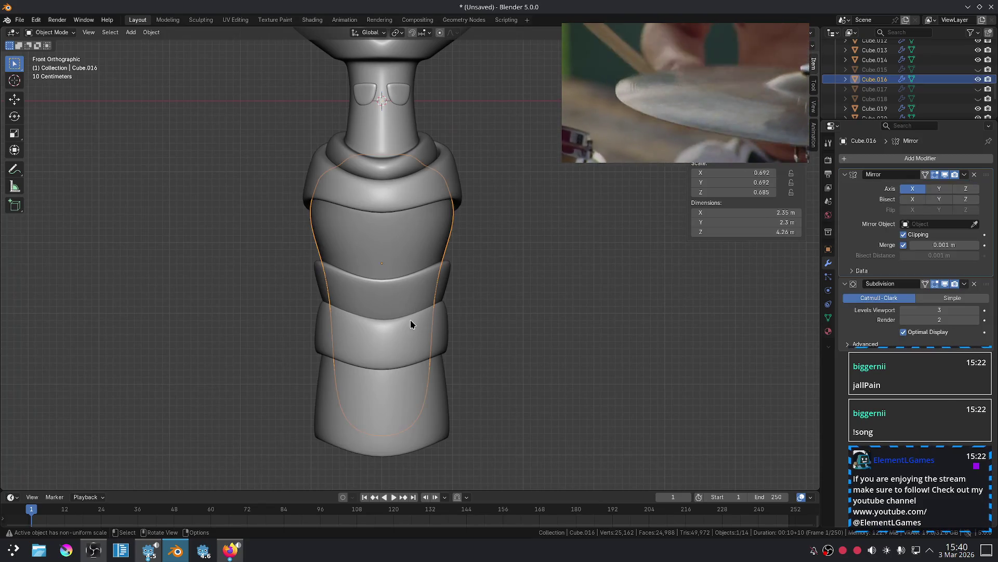
left_click(410, 324)
left_click(423, 395)
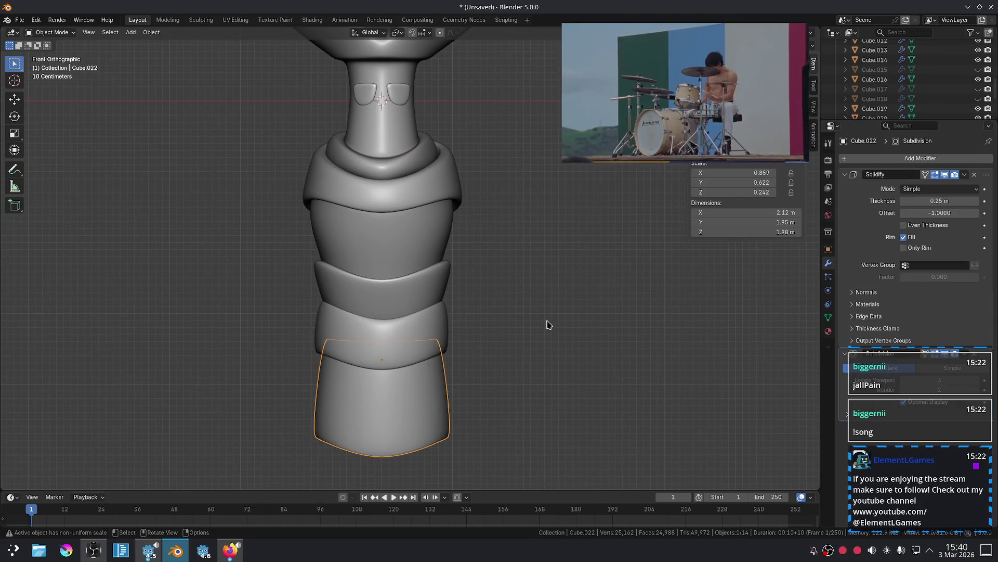
left_click(538, 304)
Bring the OBS streaming window to the front.
scroll(491, 292, "up", 3)
scroll(526, 316, "up", 2, "shift")
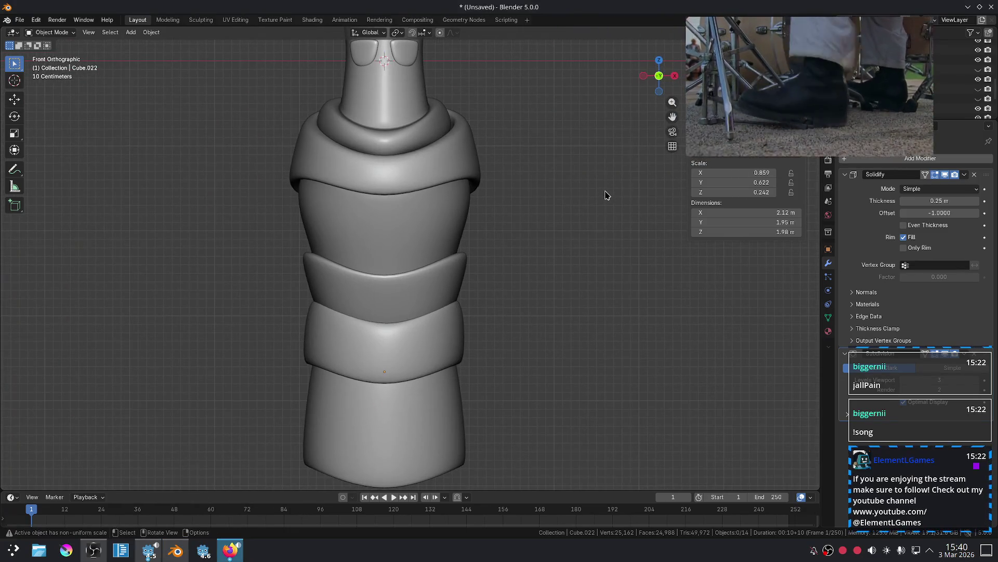
left_click(83, 556)
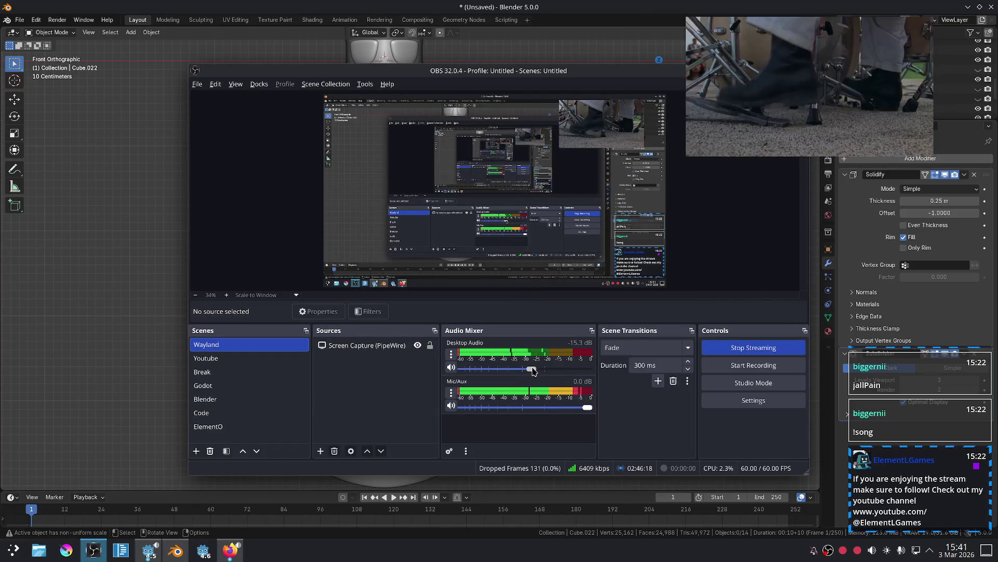
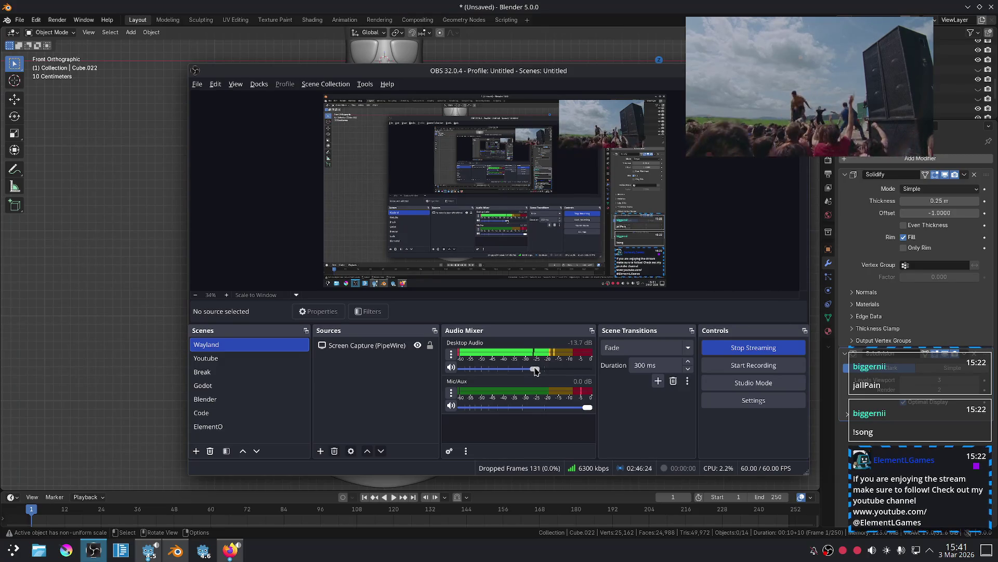
Raise the Blender modelling window in front of the OBS Studio window.
left_click(106, 271)
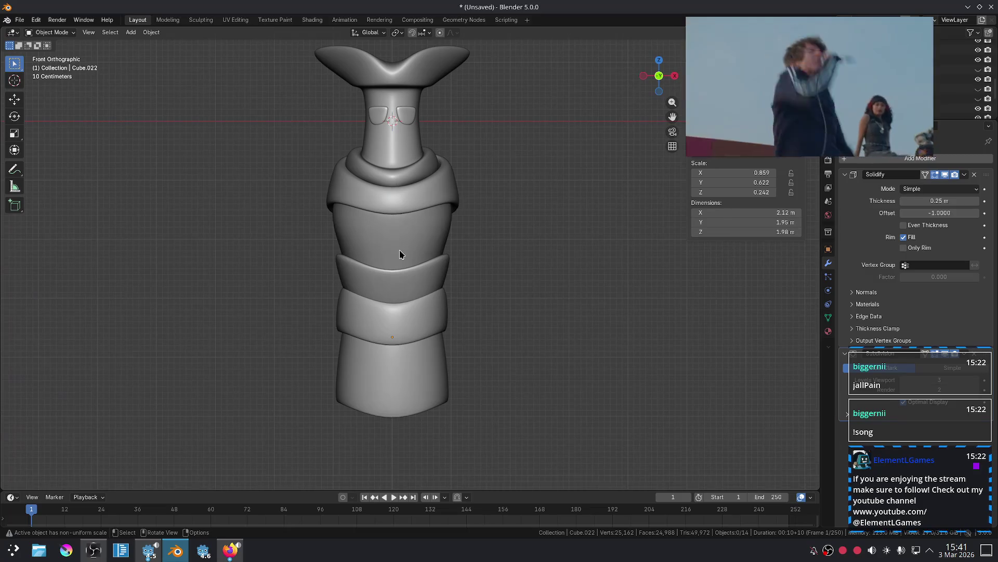
Pull one control-cage corner of the middle torso band down to dip its front edge.
scroll(449, 298, "up", 4)
left_click(437, 298)
middle_click_drag(437, 299, 492, 293)
key("ctrl+z")
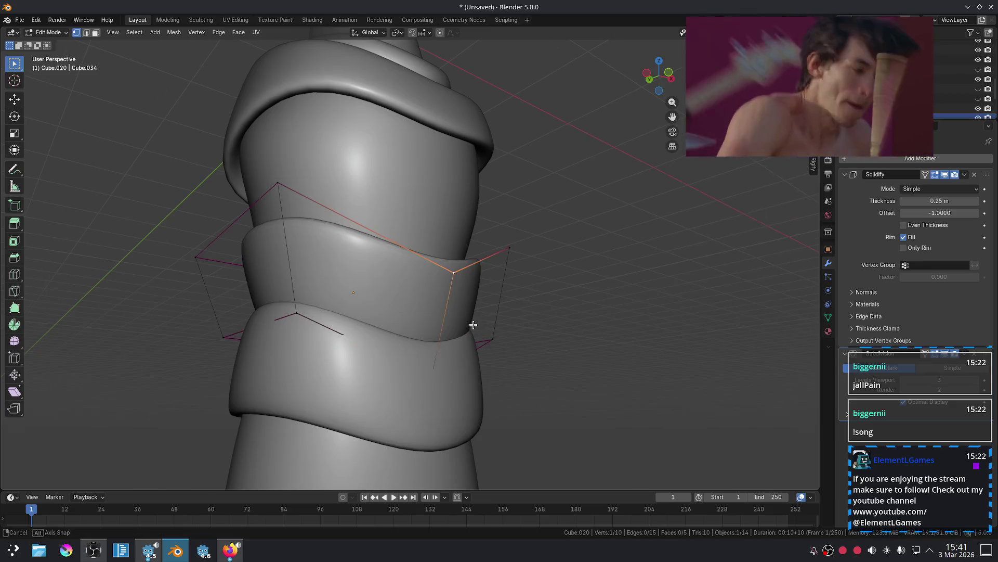
middle_click_drag(455, 313, 488, 333)
key("g")
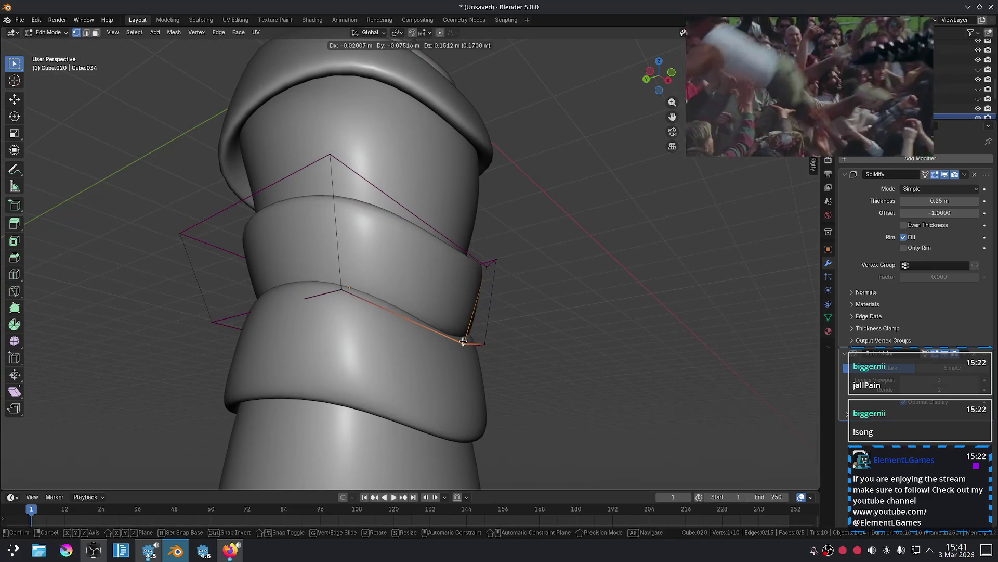
left_click(460, 345)
mouse_move(500, 286)
middle_mouse_down()
mouse_move(475, 361)
mouse_move(510, 321)
middle_mouse_up()
key("Tab")
Clear the selection and frame the whole figure in front view.
left_click(557, 322)
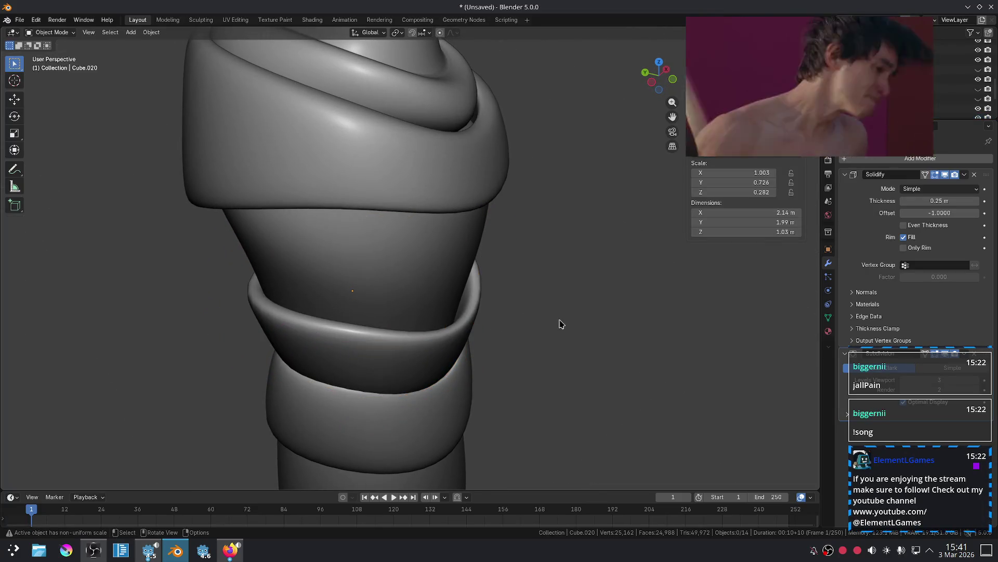
key("KP_1")
scroll(552, 328, "down", 5)
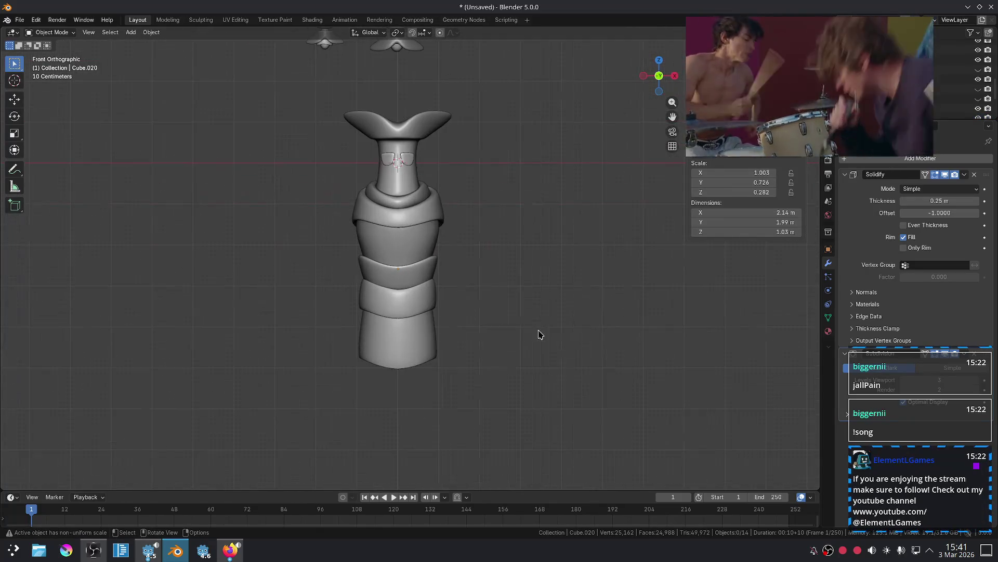
scroll(463, 267, "up", 4)
mouse_move(512, 320)
middle_mouse_down("shift")
mouse_move(512, 214)
mouse_move(513, 296)
middle_mouse_up("shift")
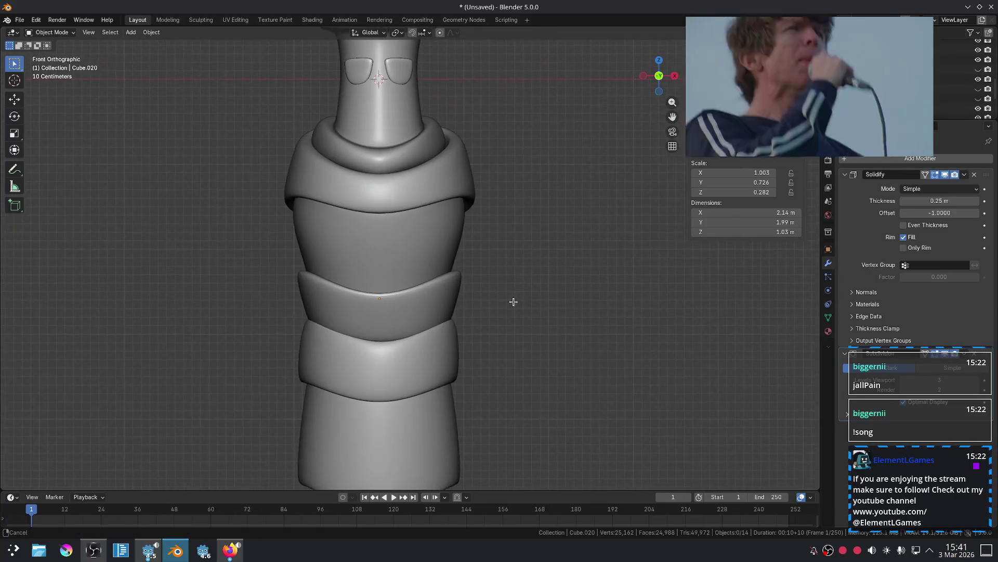
scroll(511, 226, "down", 3)
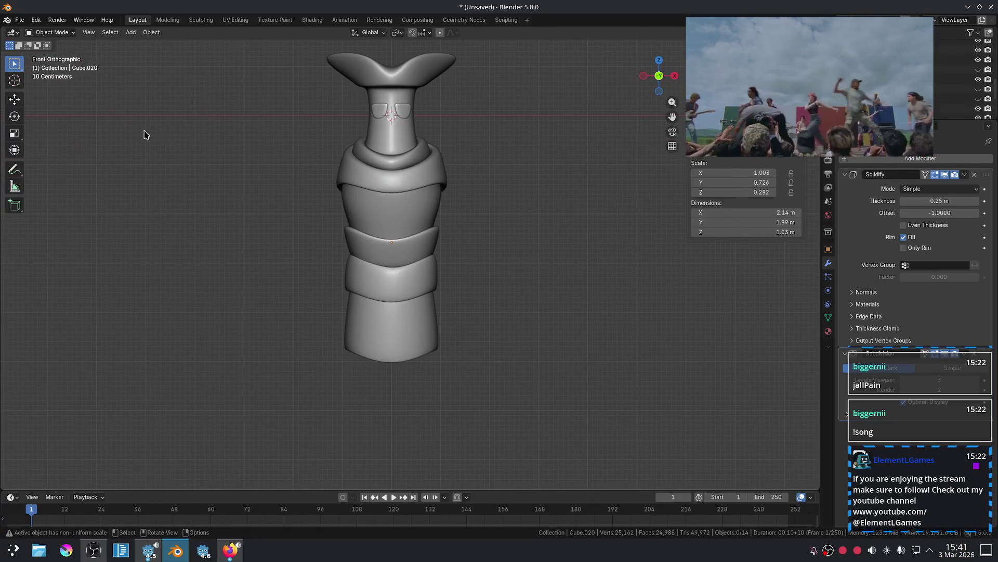
Annotate a curly arm guide from the right shoulder, undoing the failed strokes.
left_click(15, 170)
left_click_drag(442, 185, 487, 279)
left_click_drag(450, 196, 451, 198)
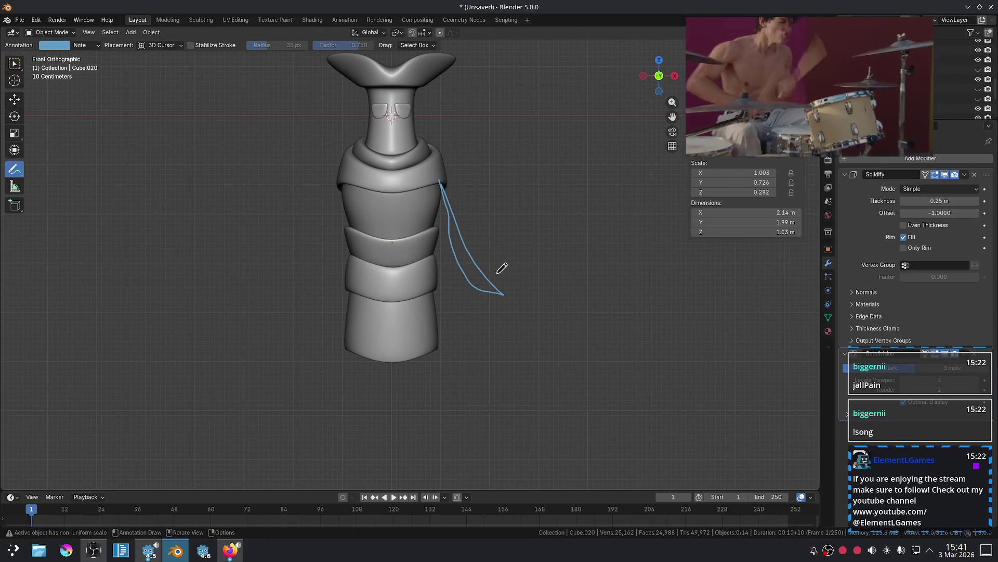
mouse_move(339, 186)
left_mouse_down()
mouse_move(290, 305)
mouse_move(339, 188)
left_mouse_up()
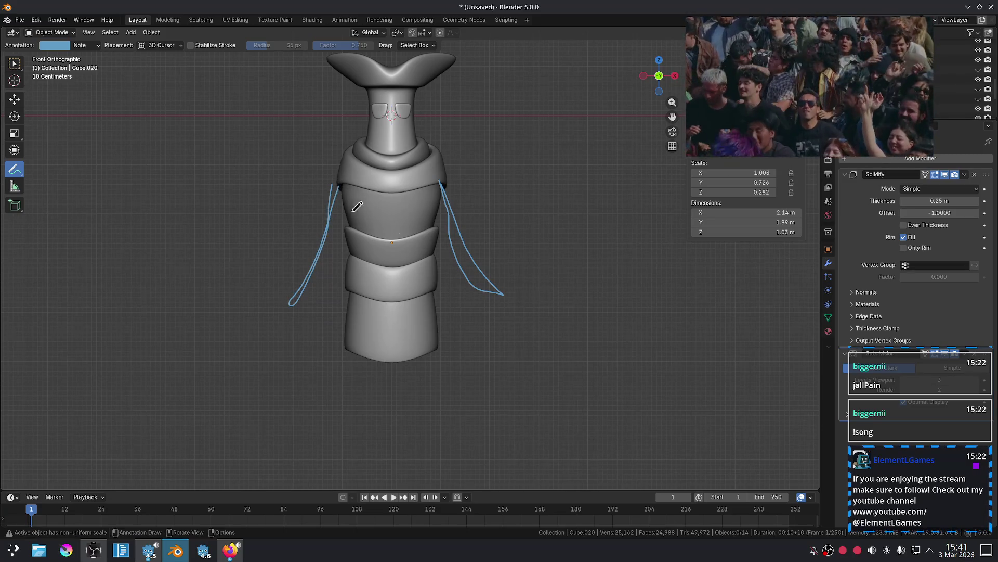
key("ctrl+z")
key("ctrl+z")
left_click_drag(441, 185, 484, 231)
mouse_move(460, 279)
left_mouse_down()
mouse_move(450, 194)
mouse_move(442, 207)
mouse_move(452, 182)
mouse_move(538, 168)
mouse_move(523, 199)
left_mouse_up()
key("ctrl+z")
key("ctrl+z")
key("ctrl+z")
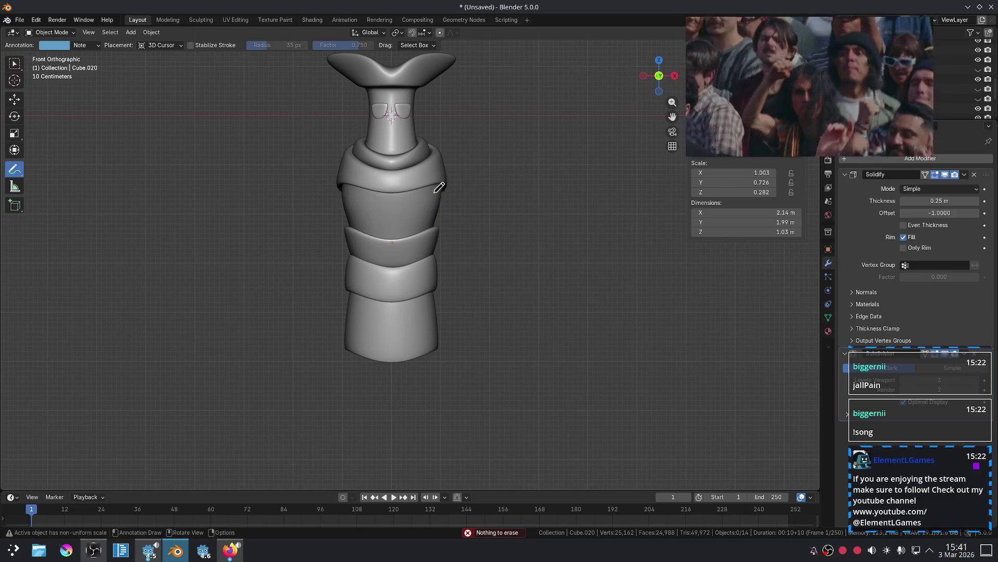
left_click_drag(441, 185, 516, 209)
left_click_drag(537, 304, 580, 331)
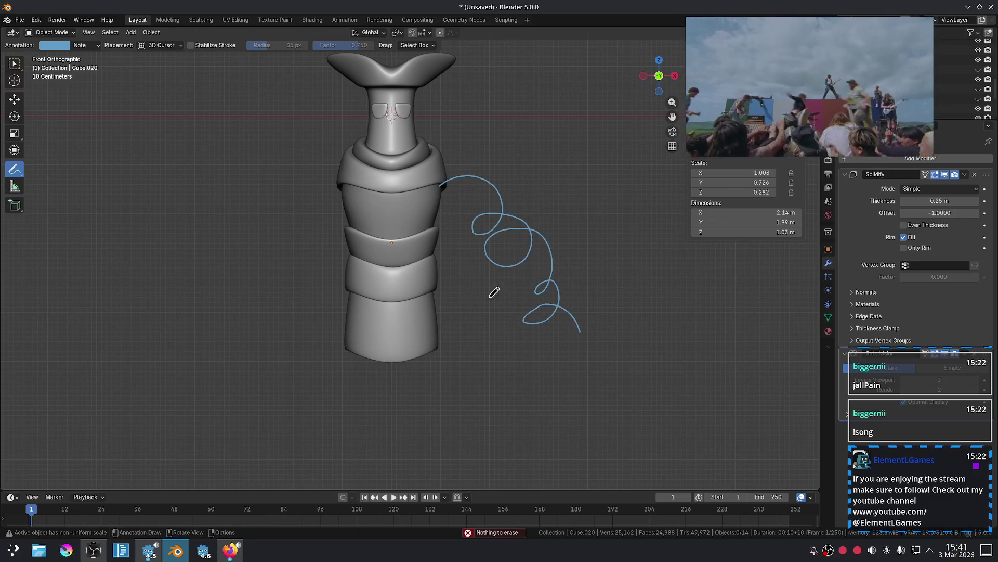
Annotate a curly arm guide from the left shoulder ending in a lower loop.
left_click_drag(340, 188, 301, 266)
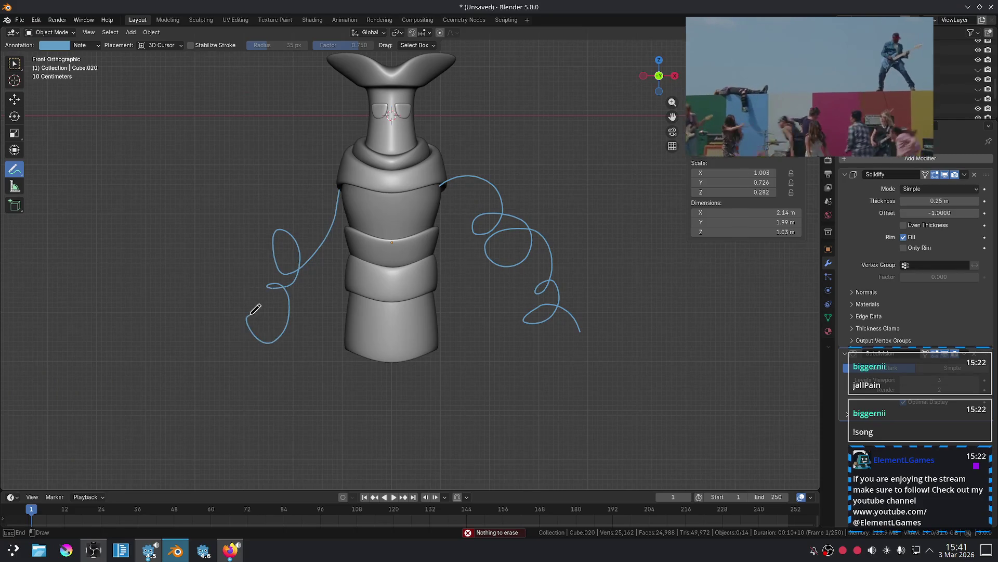
left_click_drag(253, 310, 250, 313)
key("ctrl+z")
left_click_drag(339, 186, 276, 221)
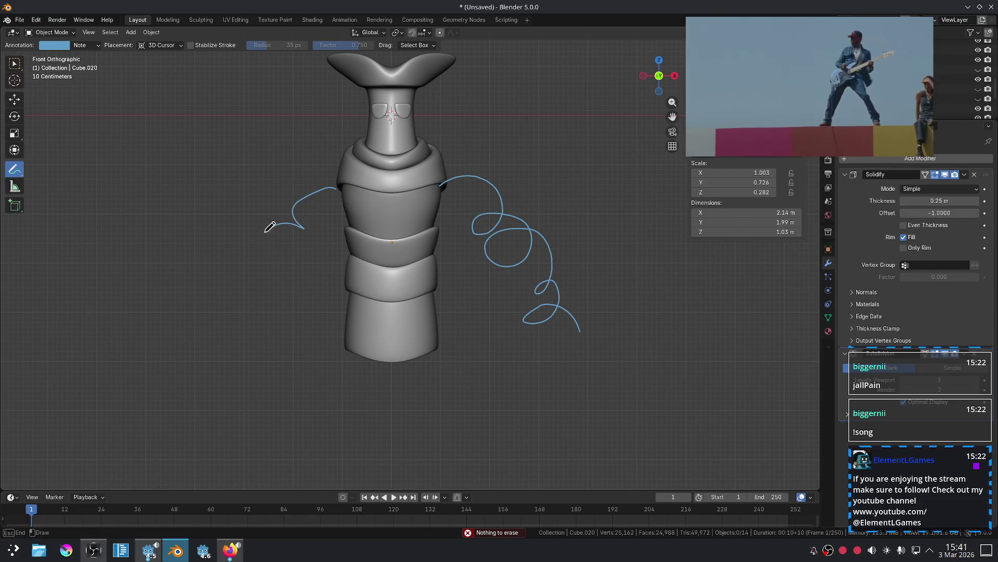
left_click_drag(218, 317, 244, 350)
scroll(601, 256, "down", 3)
scroll(526, 255, "up", 3)
Sketch two trial looping leg guides below the body.
middle_click_drag(536, 365, 489, 246, "shift")
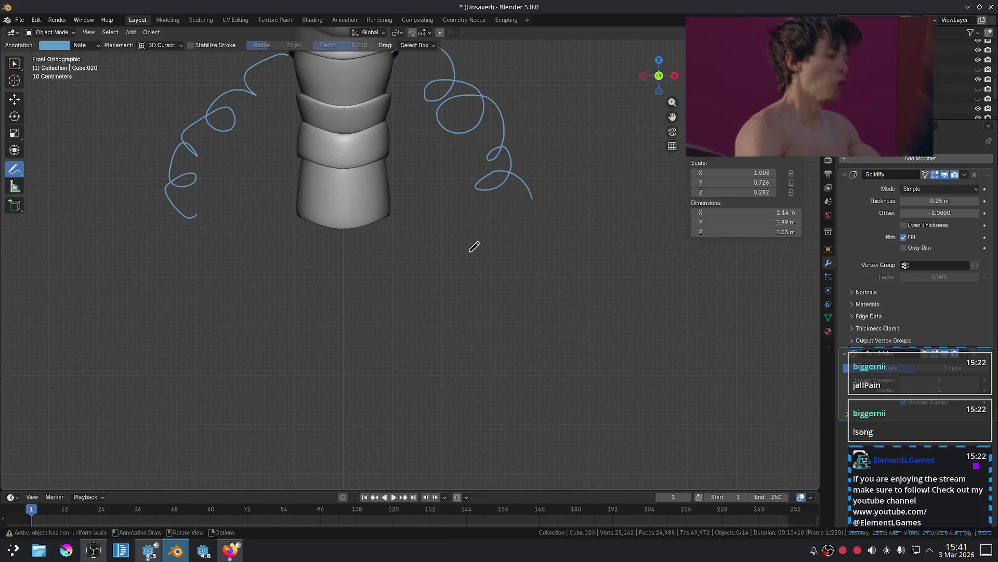
mouse_move(378, 231)
left_mouse_down()
mouse_move(405, 341)
mouse_move(391, 232)
left_mouse_up()
key("ctrl+z")
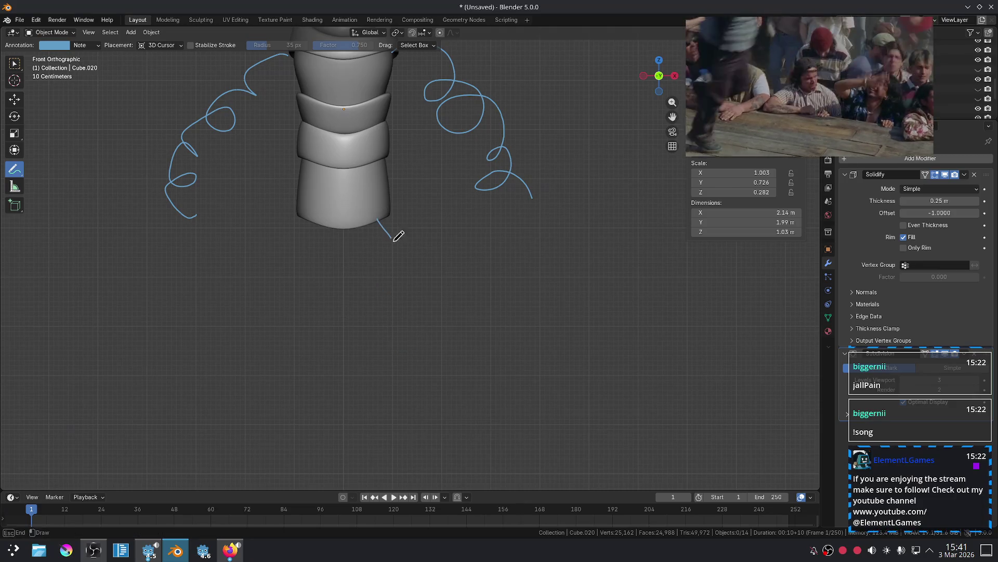
left_click_drag(400, 406, 389, 441)
left_click_drag(321, 230, 327, 291)
left_click_drag(285, 354, 284, 364)
key("ctrl+z")
left_click_drag(306, 222, 277, 329)
left_click_drag(267, 400, 262, 441)
Add two more guide strokes off the right shoulder.
scroll(494, 354, "down", 7)
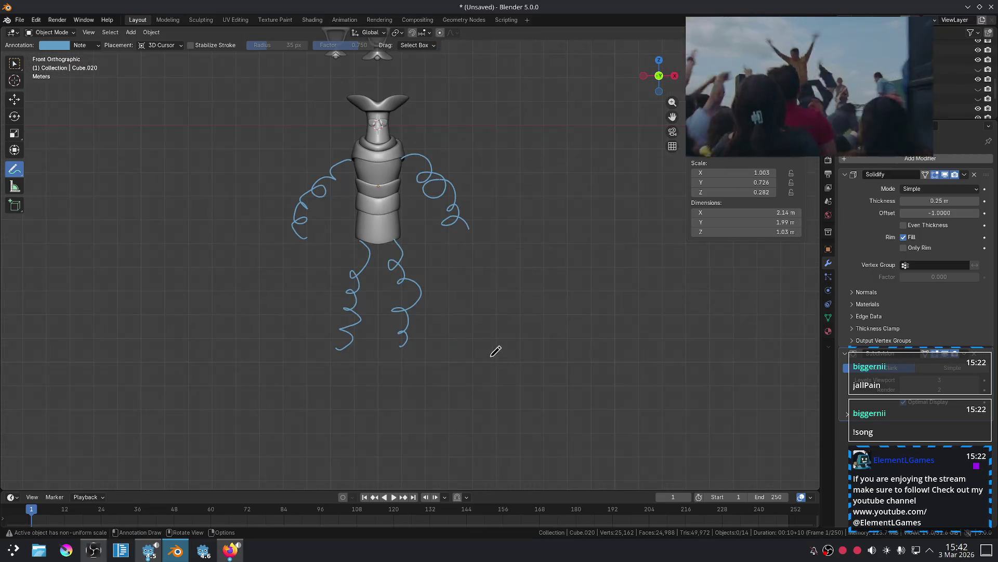
scroll(478, 323, "up", 4)
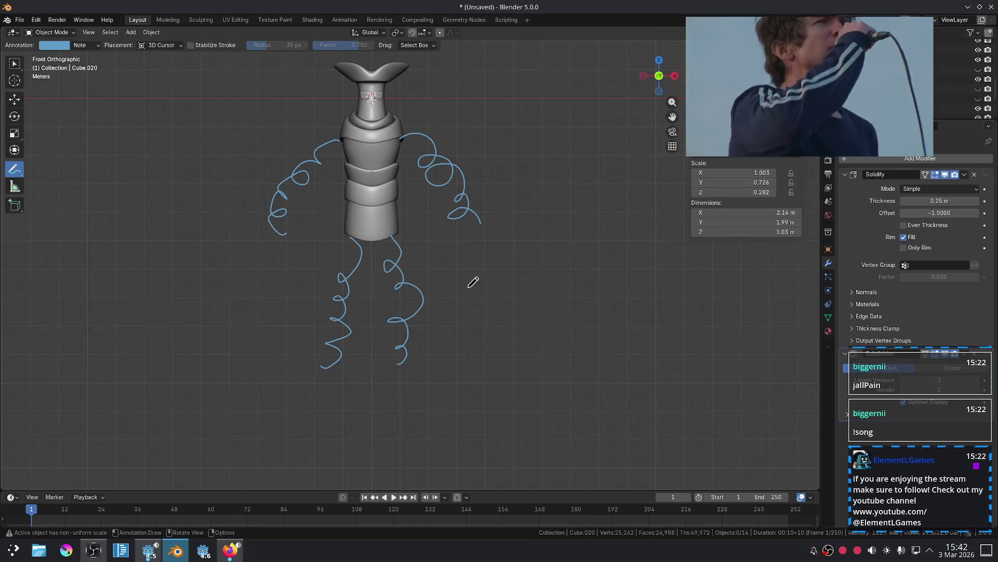
scroll(405, 260, "up", 3)
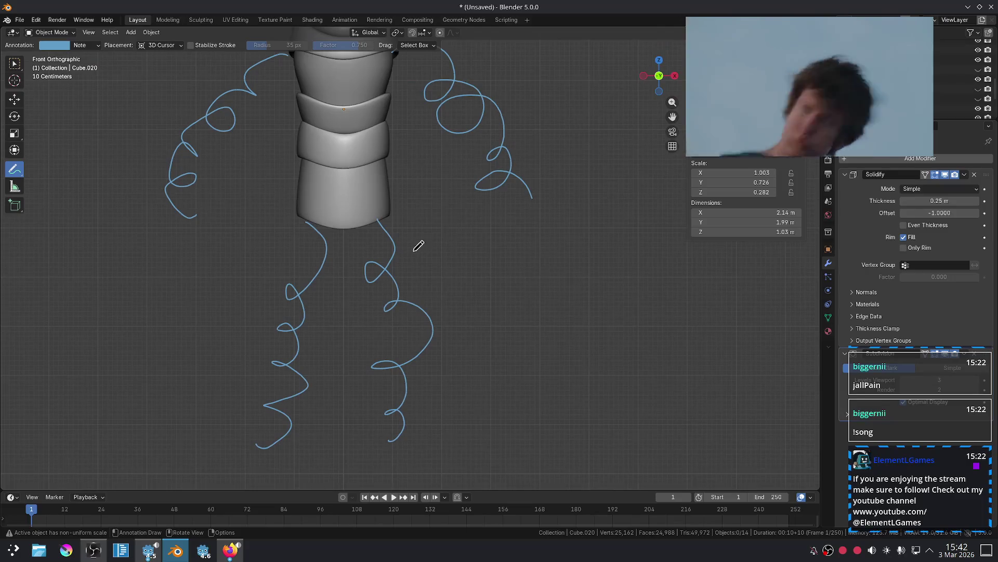
scroll(475, 266, "down", 1)
mouse_move(471, 269)
middle_mouse_down("shift")
mouse_move(454, 336)
mouse_move(473, 313)
middle_mouse_up("shift")
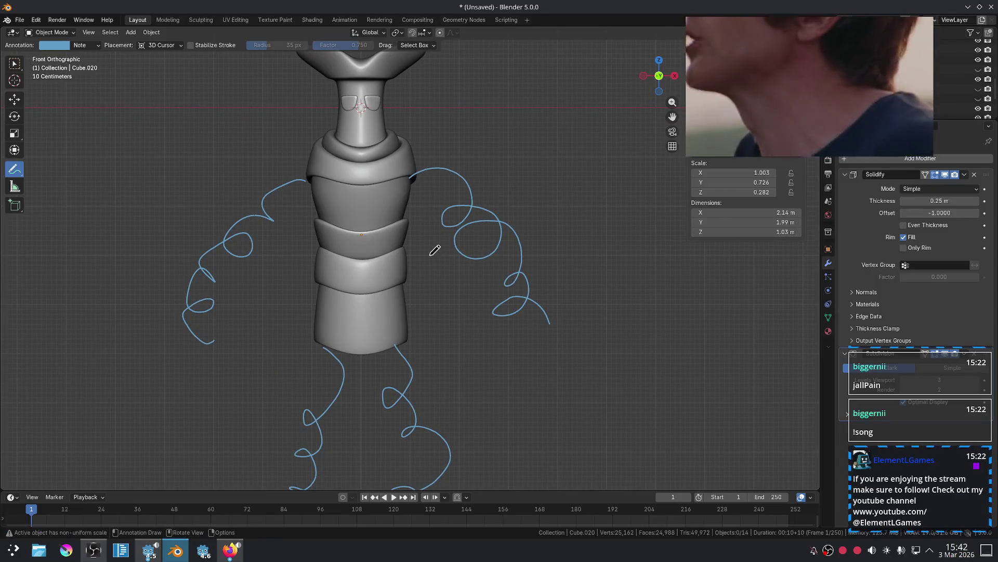
left_click_drag(408, 177, 506, 284)
mouse_move(415, 166)
left_mouse_down()
mouse_move(494, 195)
mouse_move(567, 321)
left_mouse_up()
Erase the leg guide curls below the figure in front view.
scroll(603, 348, "down", 6)
scroll(503, 321, "up", 5)
scroll(504, 314, "up", 5)
middle_click_drag(473, 226, 458, 255)
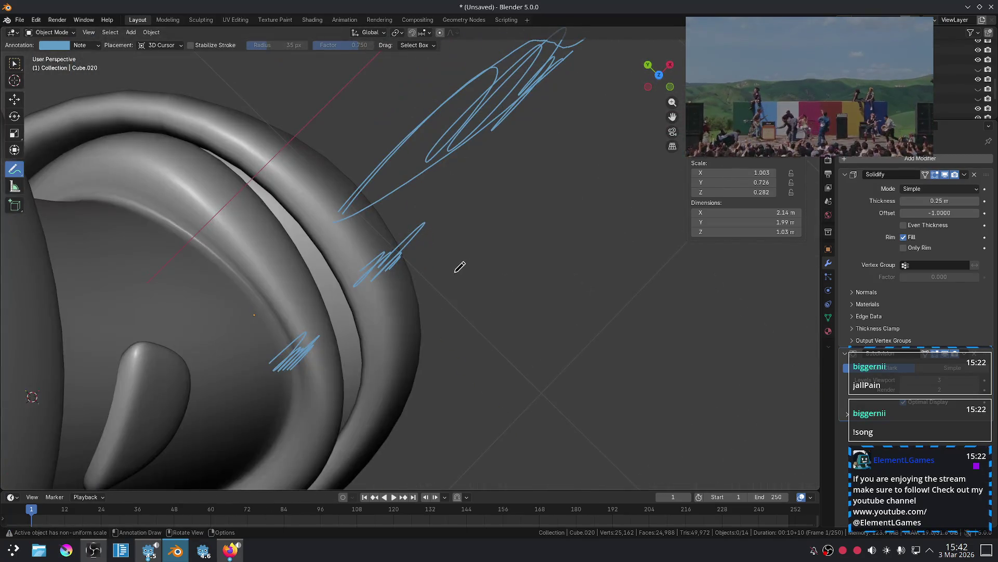
key("KP_1")
scroll(448, 260, "down", 4)
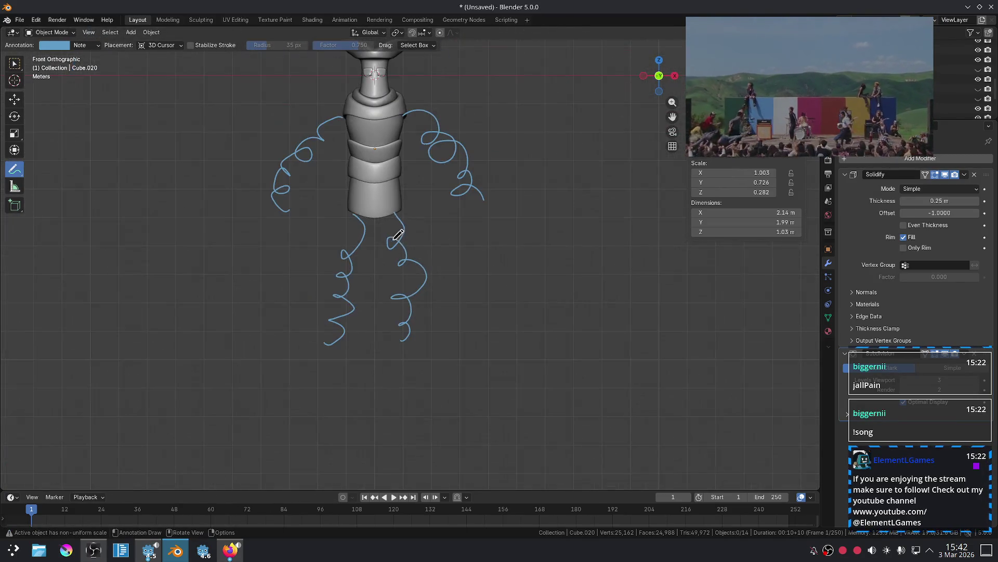
mouse_move(452, 274)
middle_mouse_down("shift")
mouse_move(503, 319)
mouse_move(470, 296)
mouse_move(468, 313)
middle_mouse_up("shift")
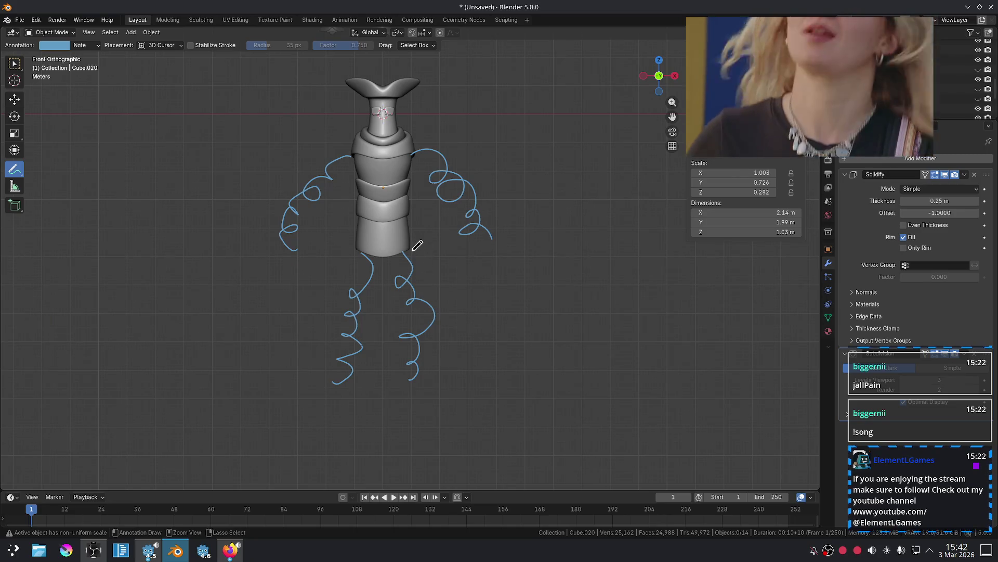
left_click_drag(418, 247, 414, 315, "ctrl")
mouse_move(390, 216)
left_mouse_down("ctrl")
mouse_move(334, 283)
mouse_move(345, 307)
left_mouse_up("ctrl")
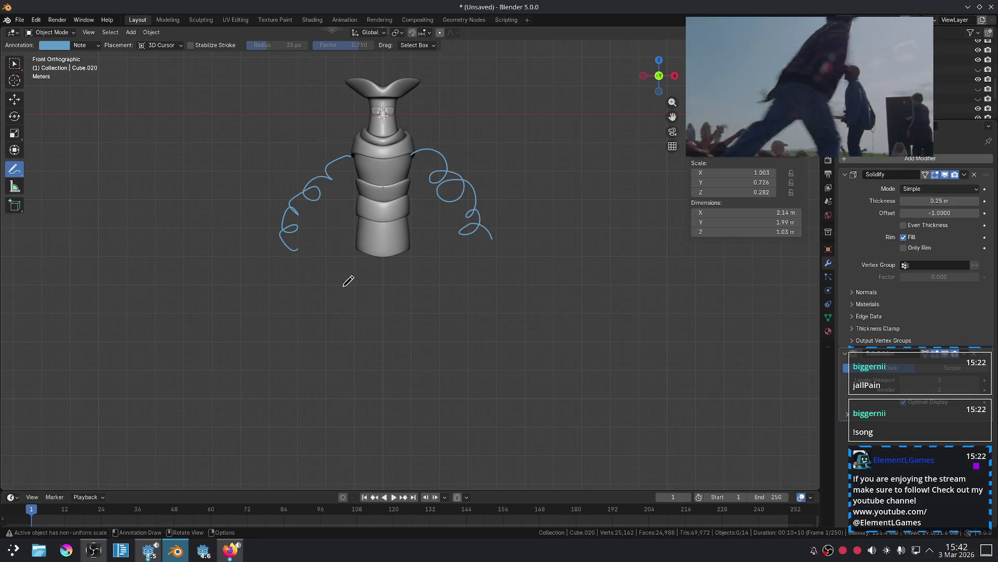
Add a cone mesh and move it vertically below the body.
left_click(50, 32)
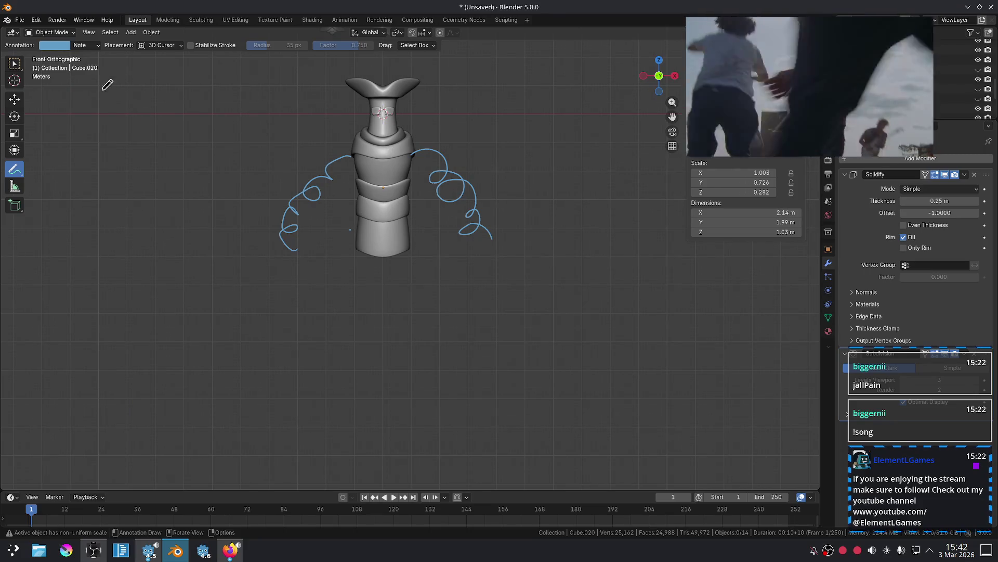
left_click(15, 63)
key("shift+a")
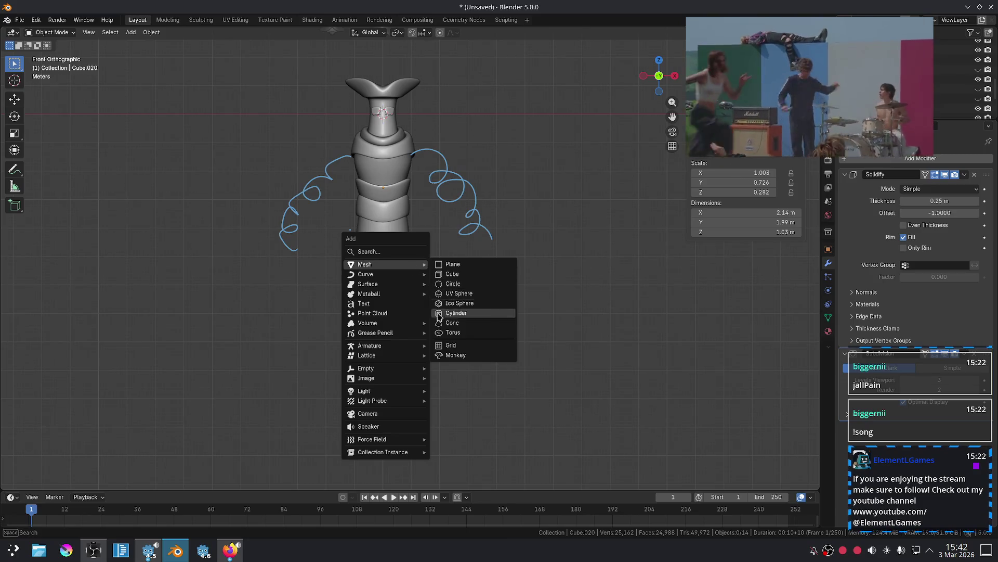
left_click(468, 322)
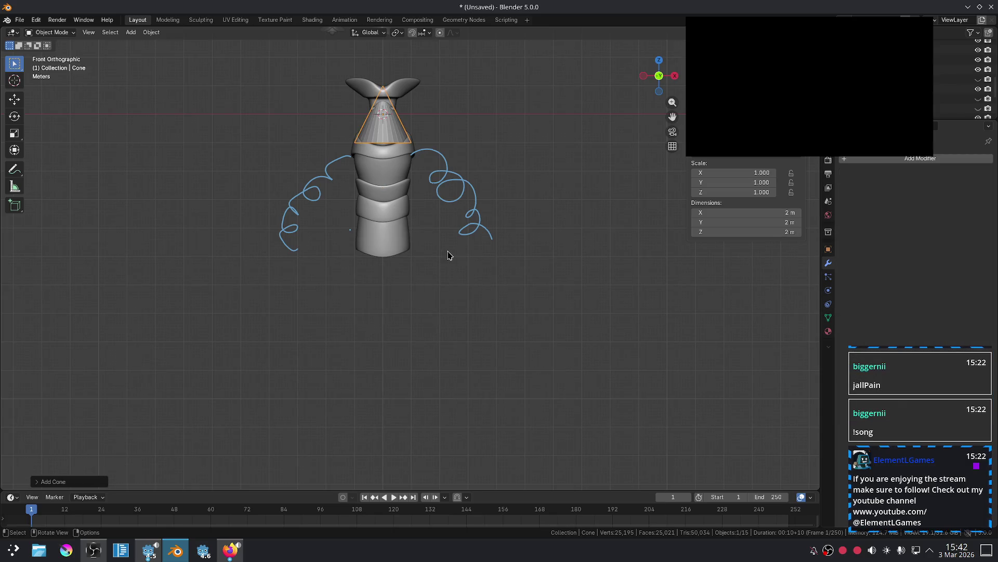
key("g")
key("z")
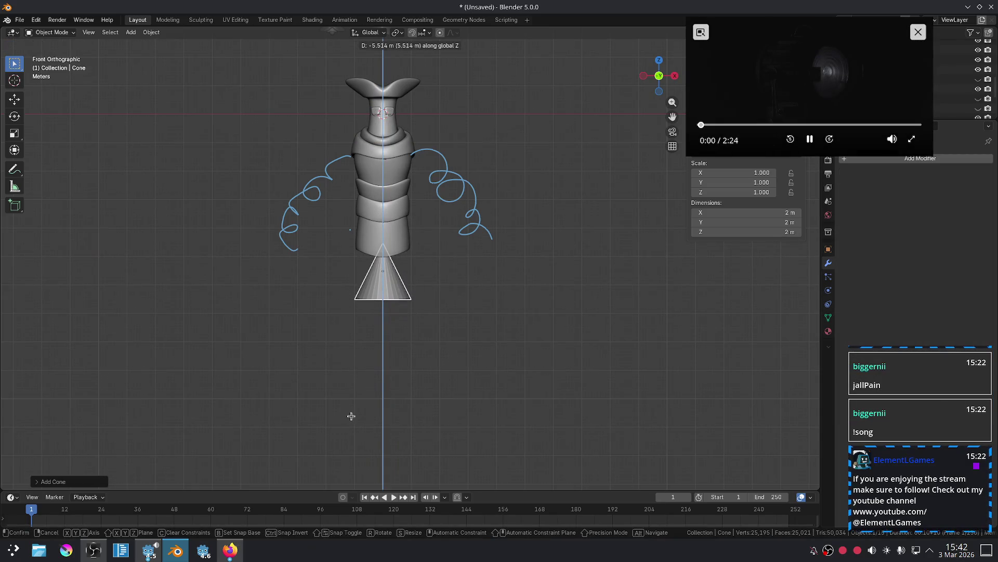
left_click(351, 416)
Rotate the cone 180° about Z so it points down.
type("rz180")
key("Return")
type("rz180")
key("BackSpace")
key("BackSpace")
key("BackSpace")
key("z")
key("z")
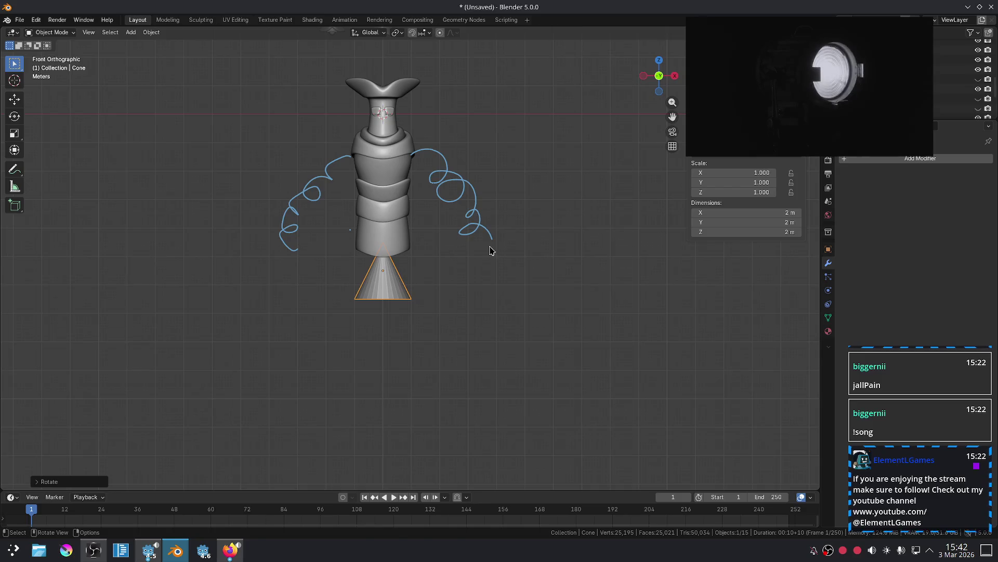
type("z180")
key("Return")
Lower the cone along Z and scale it by 1.42.
key("g")
key("z")
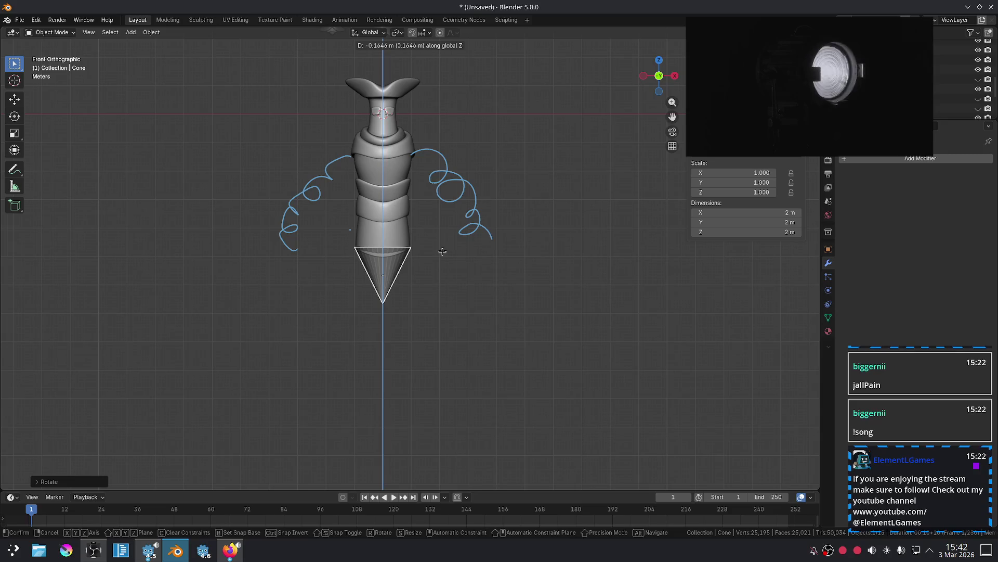
left_click(445, 252)
left_click(435, 330)
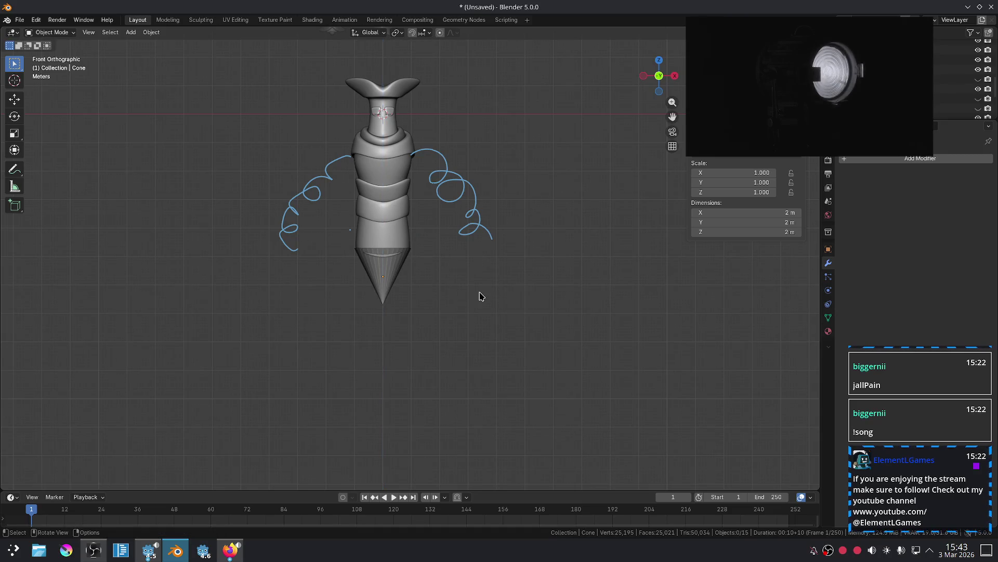
left_click(383, 285)
key("g")
key("z")
left_click(438, 274)
key("s")
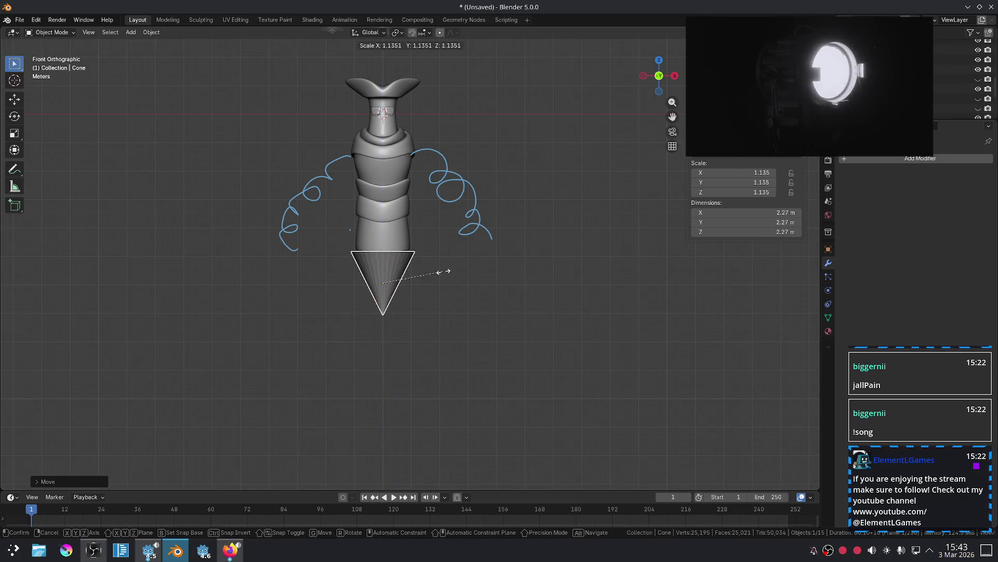
left_click(458, 266)
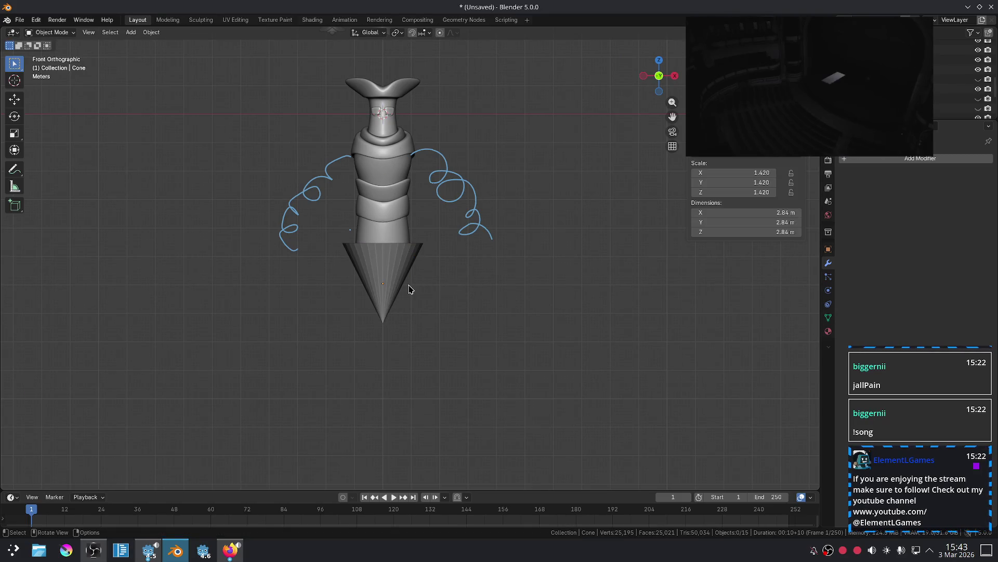
Raise the cone's rim loop to lengthen it, then drop the cone below the torso.
key("Tab")
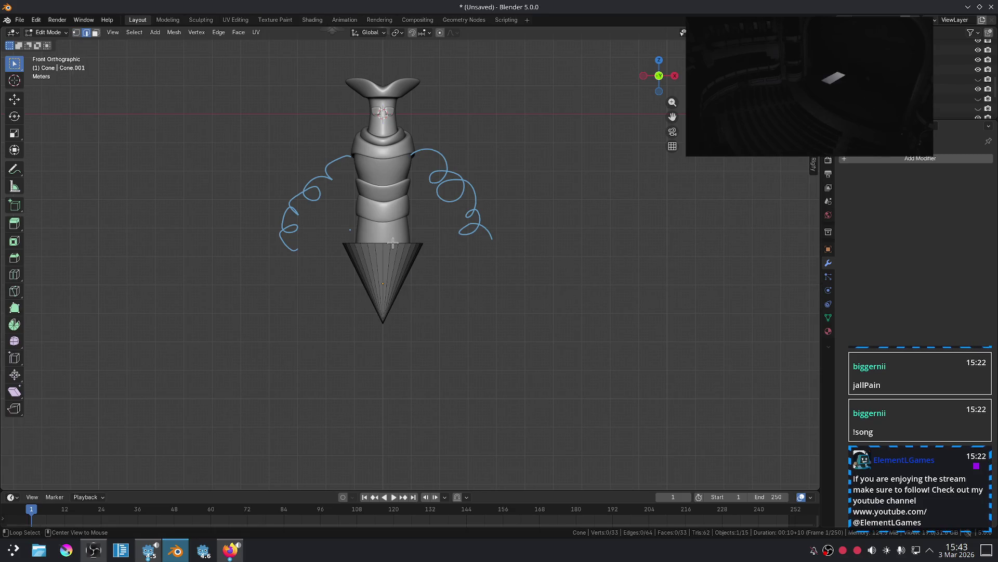
left_click(393, 243, "alt")
key("g")
key("z")
mouse_move(475, 148)
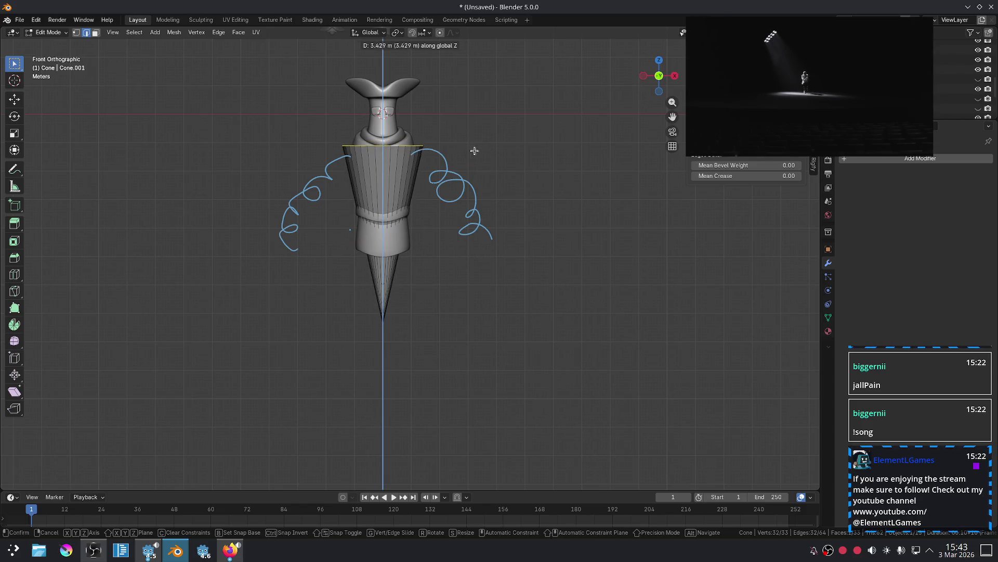
left_click(462, 162)
key("Tab")
key("g")
key("z")
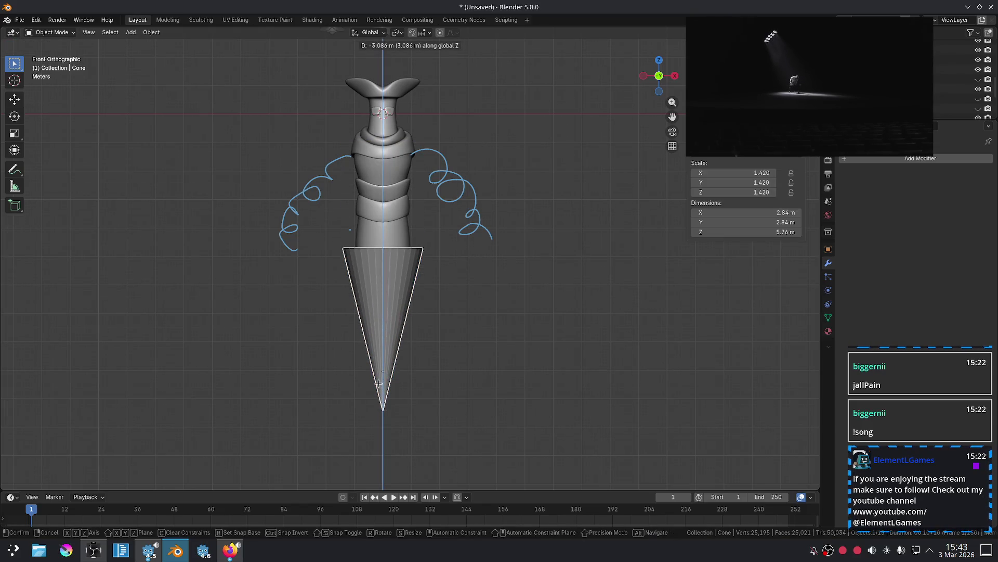
left_click(378, 385)
Narrow the cone's rim to fit under the torso.
key("Tab")
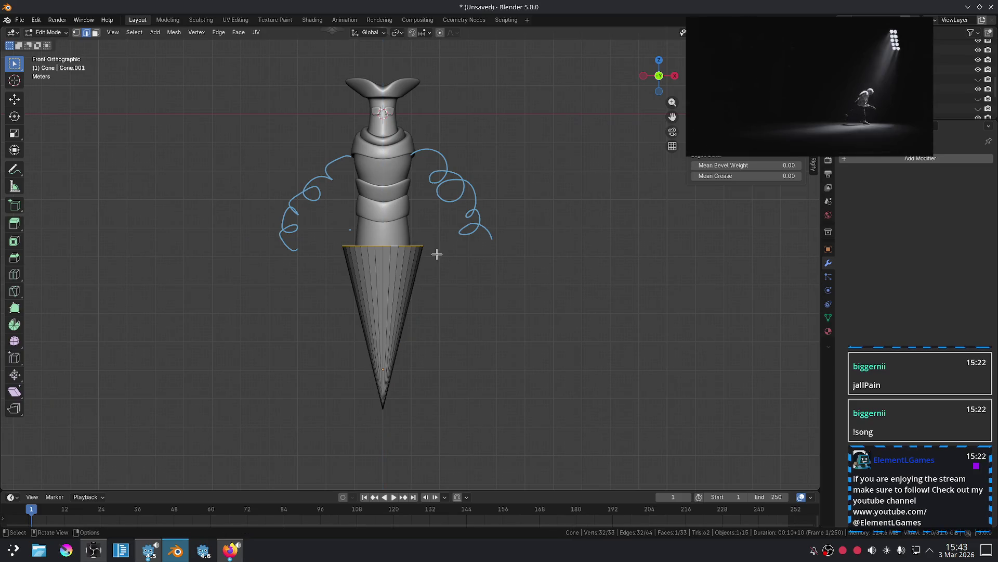
key("s")
left_click(424, 246)
key("Tab")
left_click(489, 298)
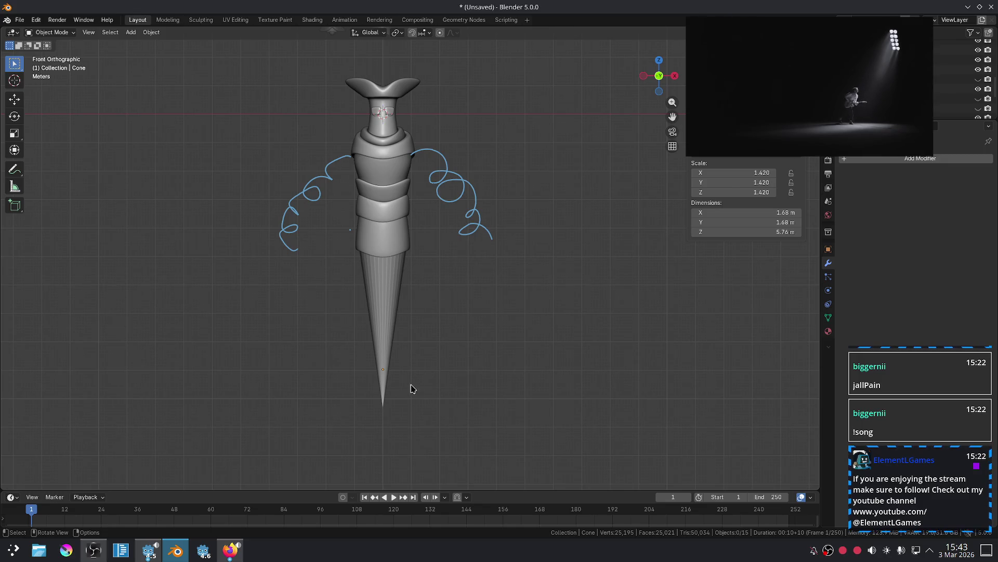
Pull the cone's tip up, leaving it 1.68 m wide and 4.43 m tall.
left_click_drag(327, 384, 455, 437)
key("Tab")
left_click(385, 410)
key("g")
key("z")
left_click(435, 402)
key("Tab")
left_click(495, 384)
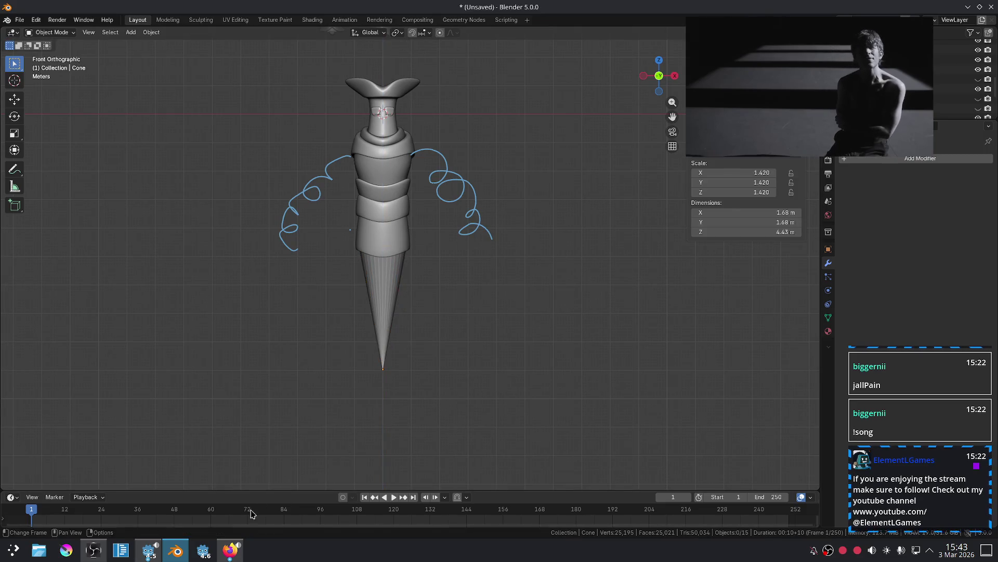
In Firefox, move the floating YouTube video to the upper middle and browse the page.
left_click(230, 549)
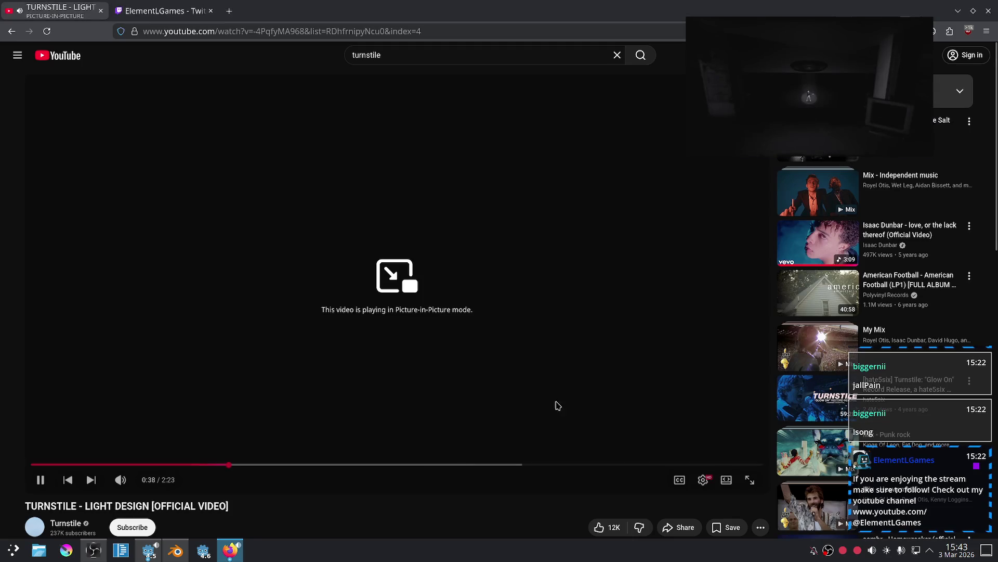
mouse_move(808, 88)
left_mouse_down()
mouse_move(635, 134)
mouse_move(625, 149)
left_mouse_up()
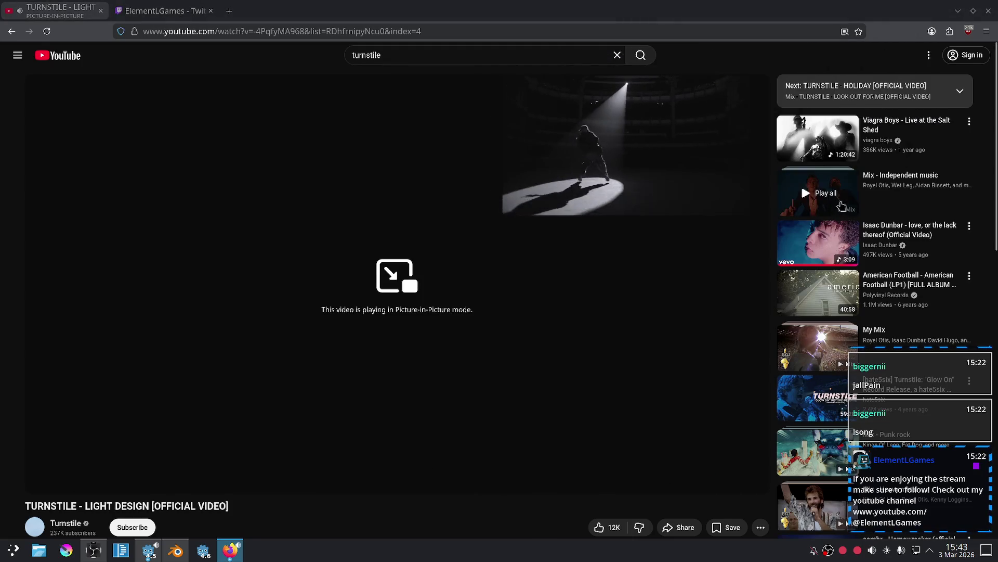
scroll(842, 206, "down", 4)
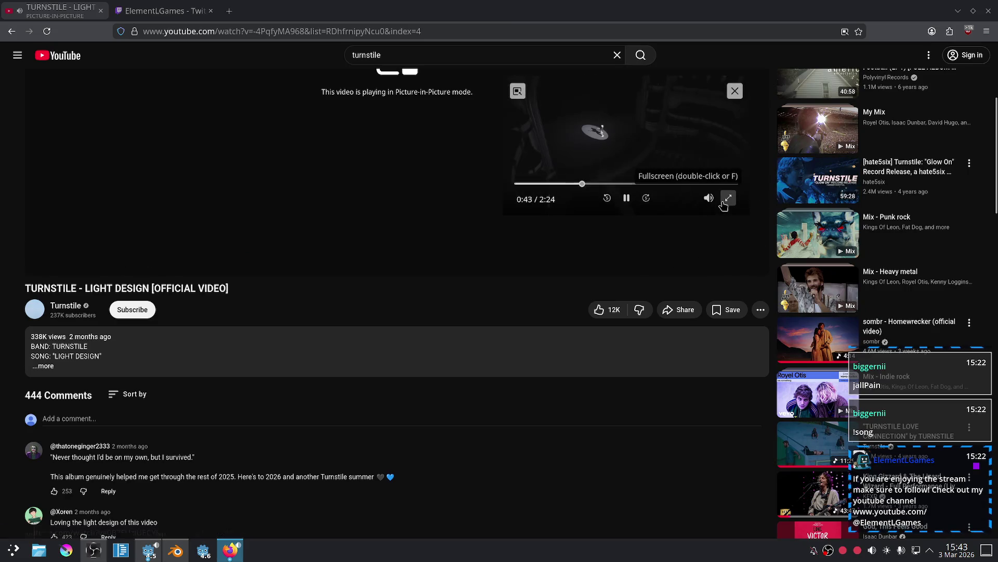
scroll(676, 320, "down", 7)
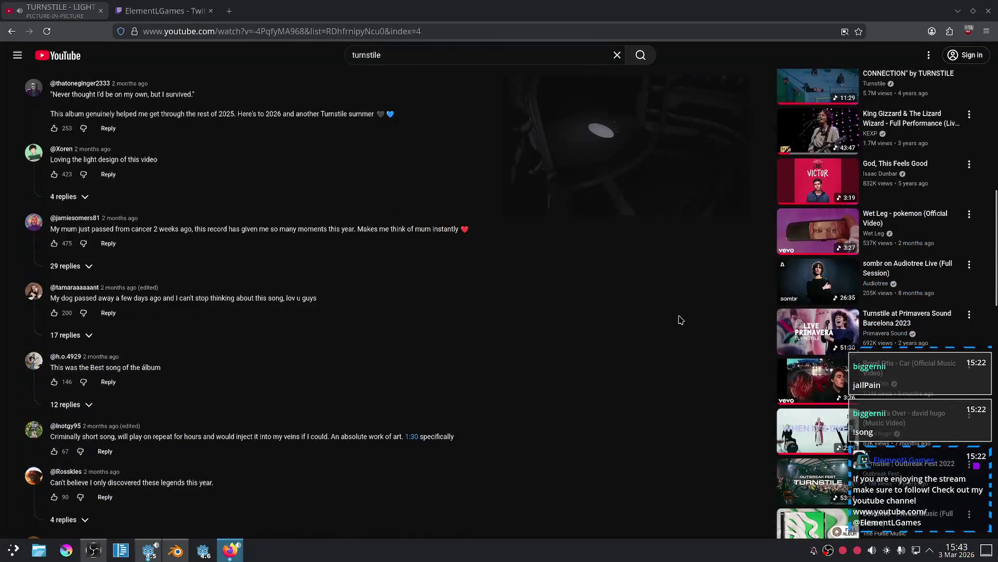
scroll(686, 297, "down", 4)
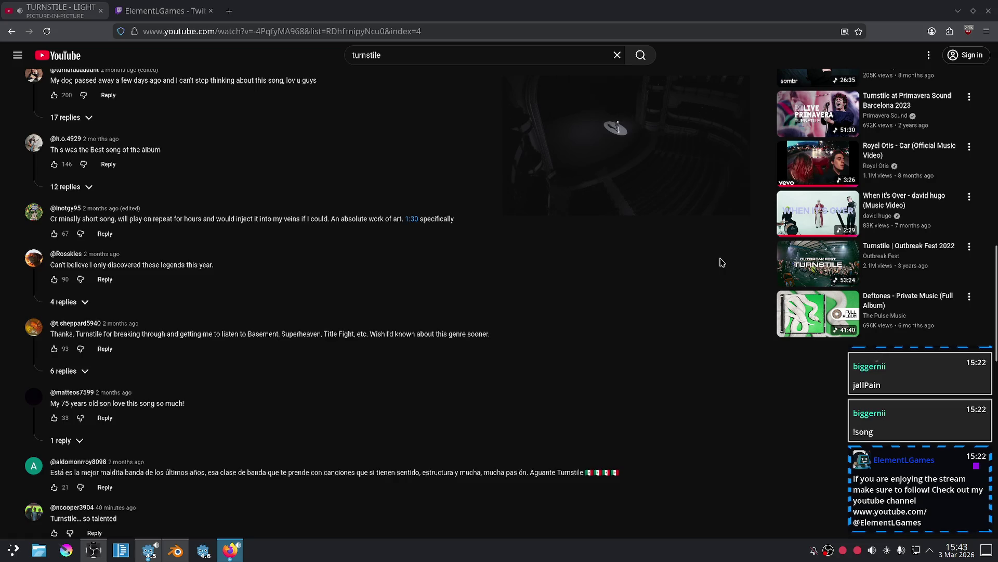
scroll(721, 262, "down", 3)
scroll(722, 262, "down", 4)
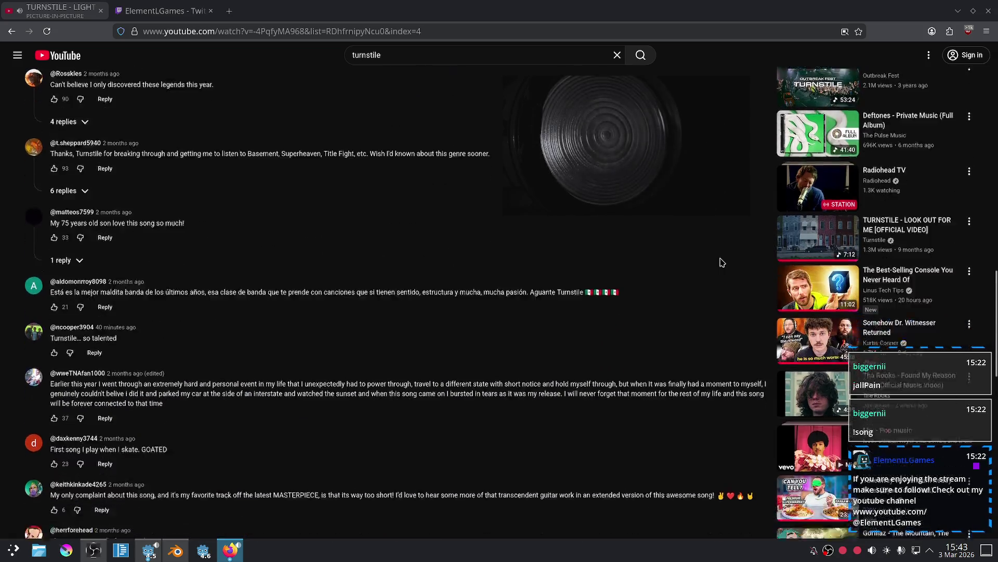
scroll(721, 262, "down", 4)
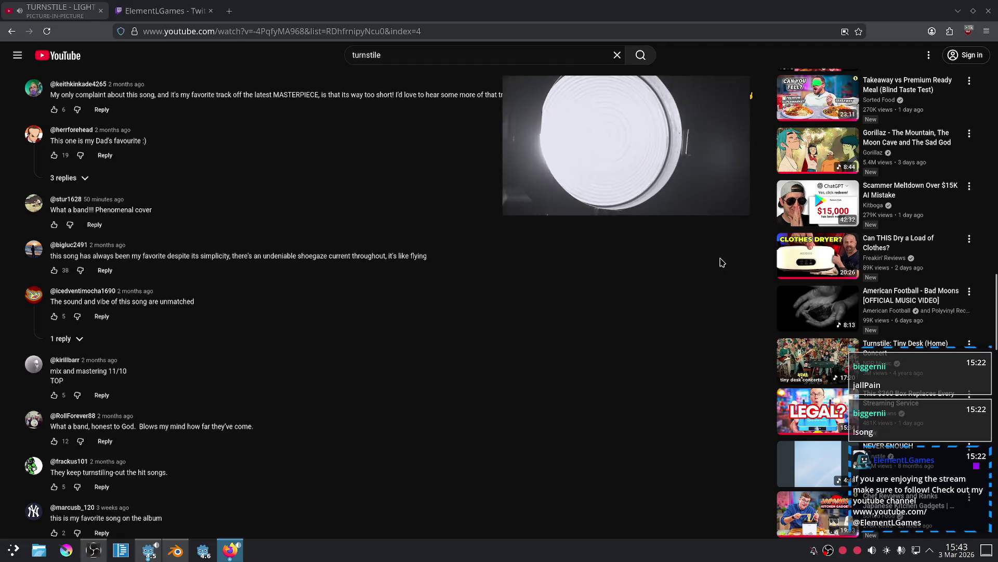
scroll(721, 262, "up", 9)
scroll(721, 262, "up", 15)
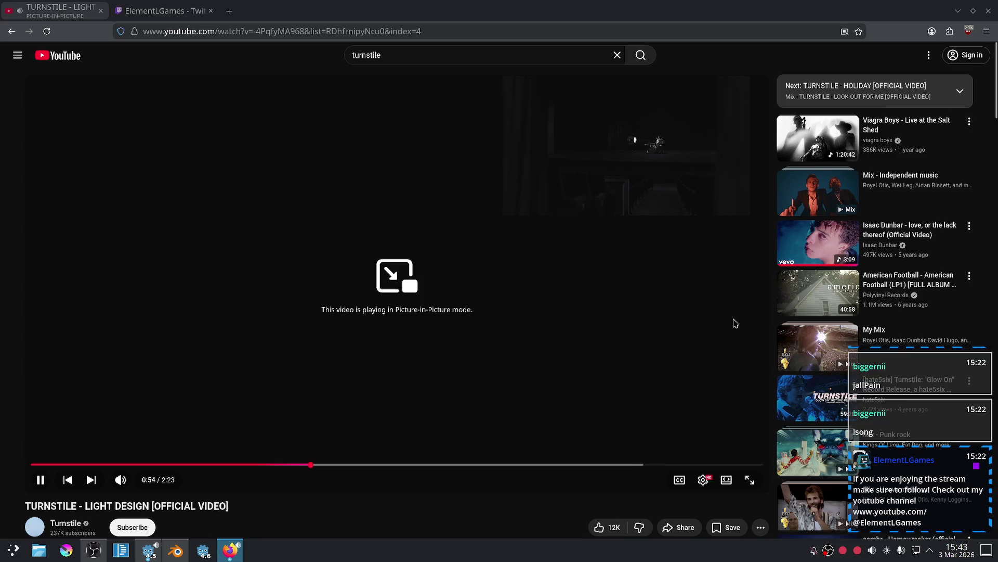
scroll(735, 333, "down", 1)
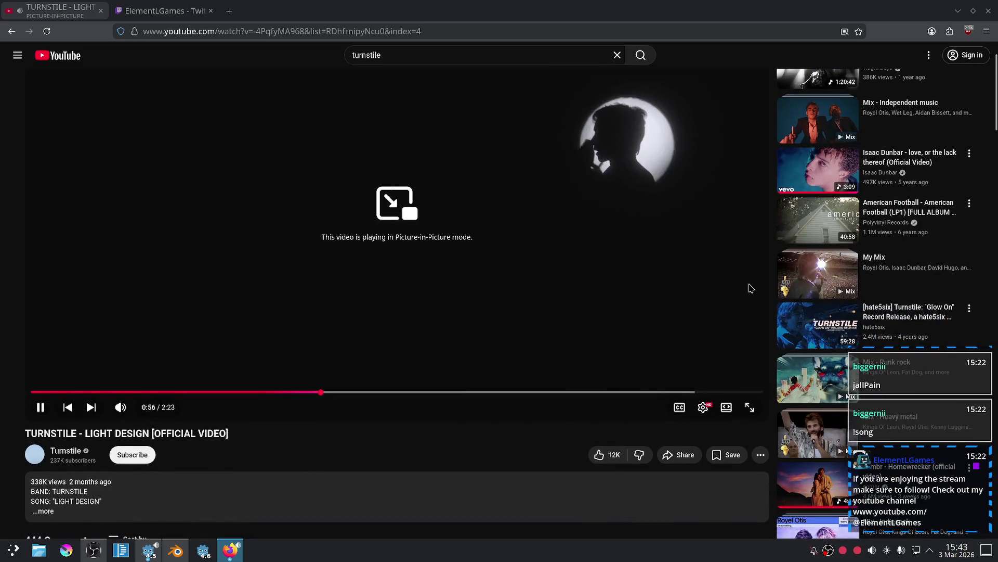
scroll(749, 286, "up", 1)
scroll(751, 286, "down", 1)
scroll(751, 287, "down", 2)
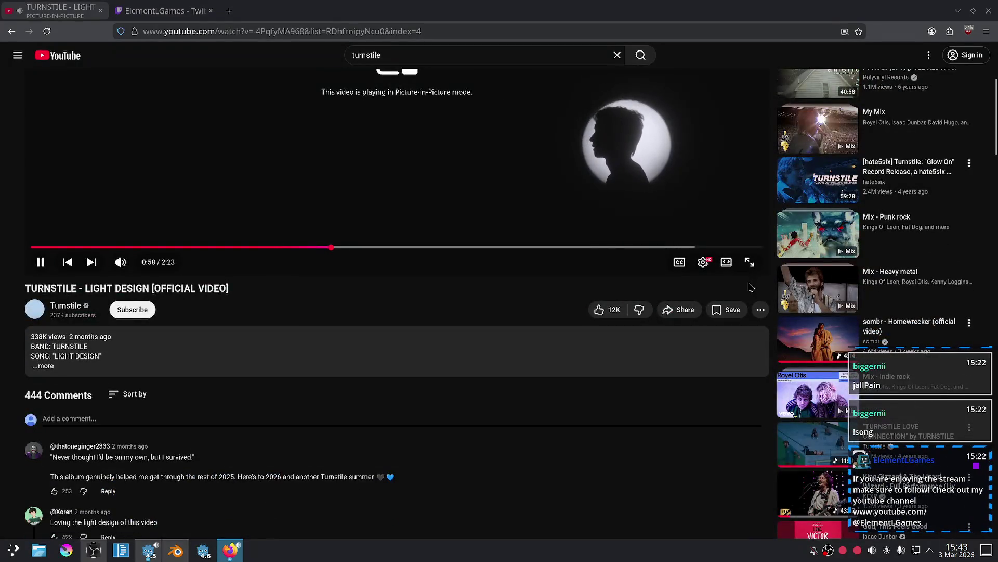
scroll(751, 301, "down", 2)
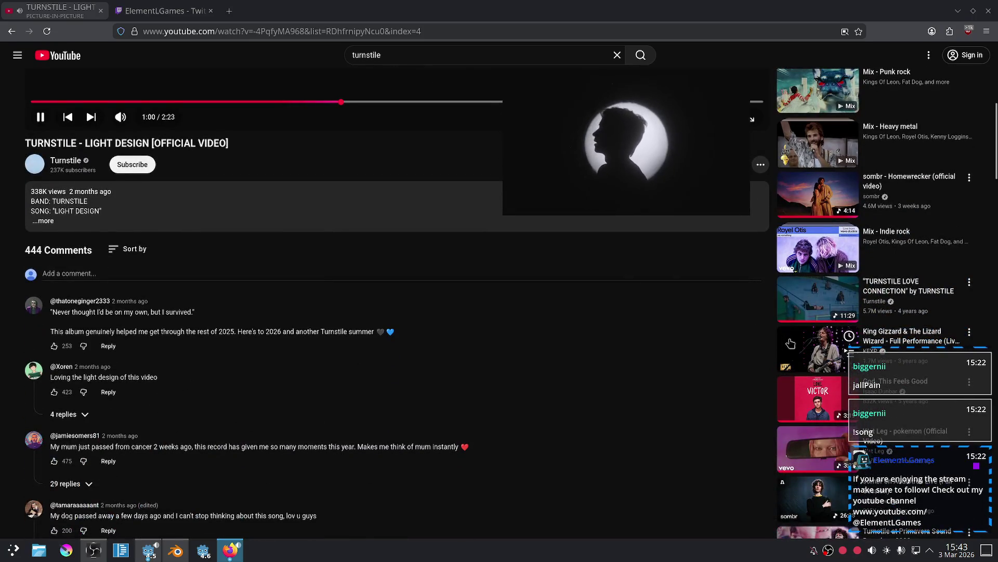
Go back and play 'Pixel Grip - Full Performance (Live on KEXP)' from its beginning.
key("alt+Left")
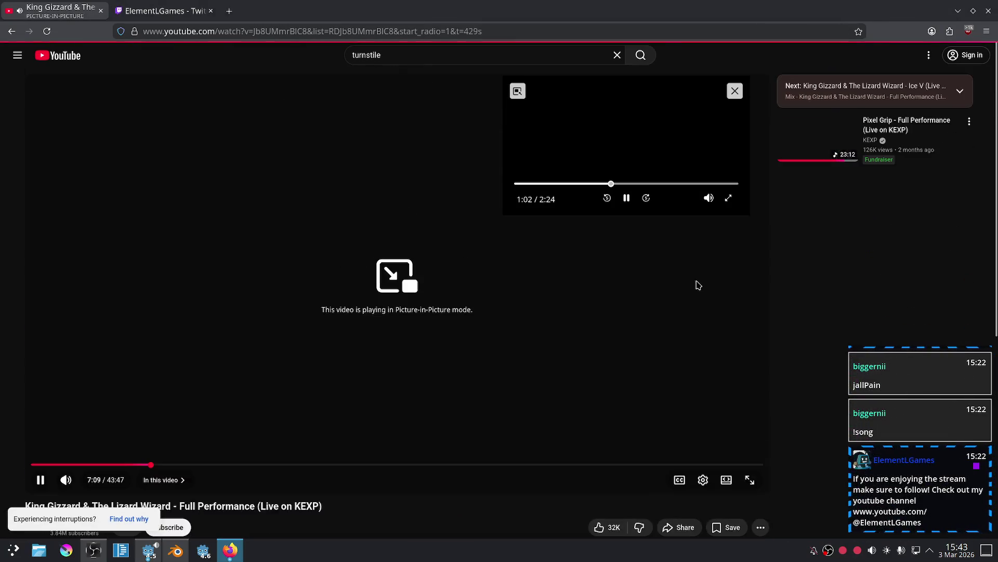
left_click(819, 130)
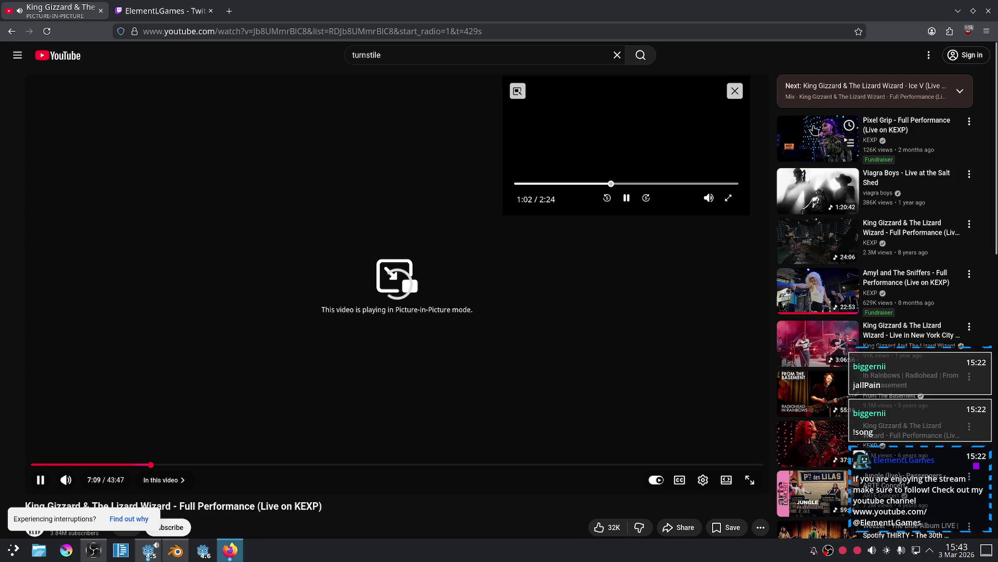
left_click(60, 466)
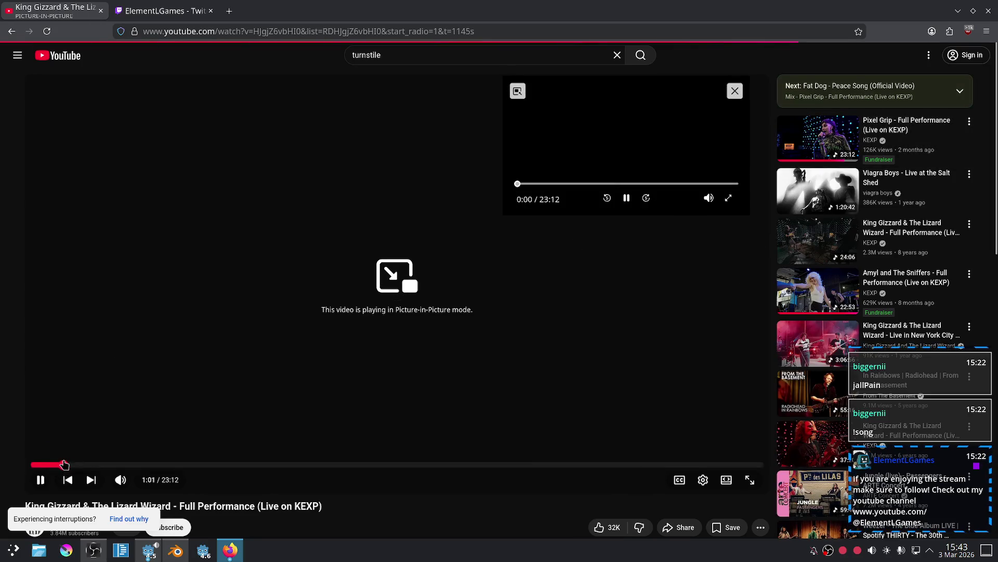
Return to Blender and move the picture-in-picture video off the model.
left_click(152, 6)
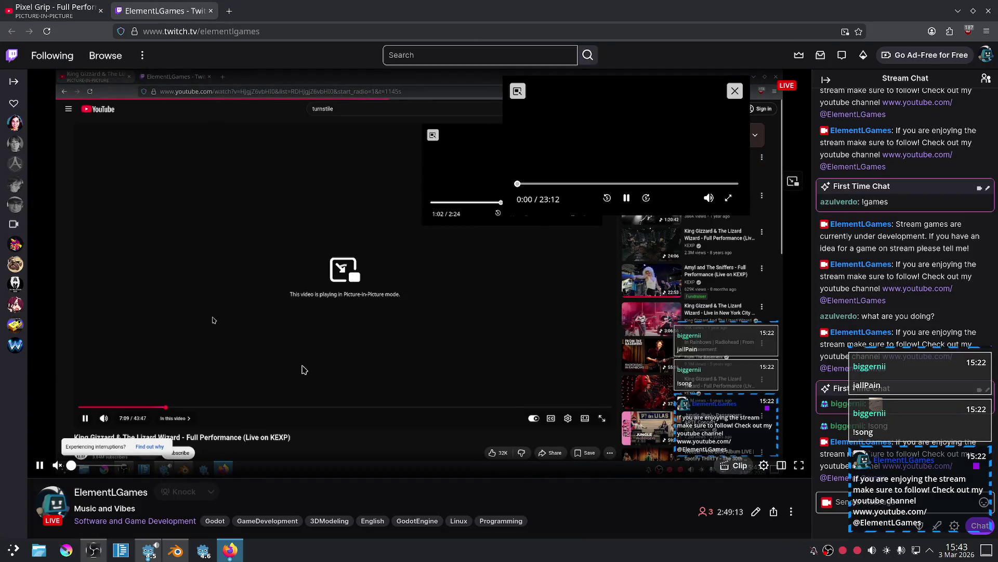
left_click(176, 550)
left_click_drag(584, 148, 784, 113)
Apply automatic smooth shading to the cone.
scroll(466, 256, "up", 5)
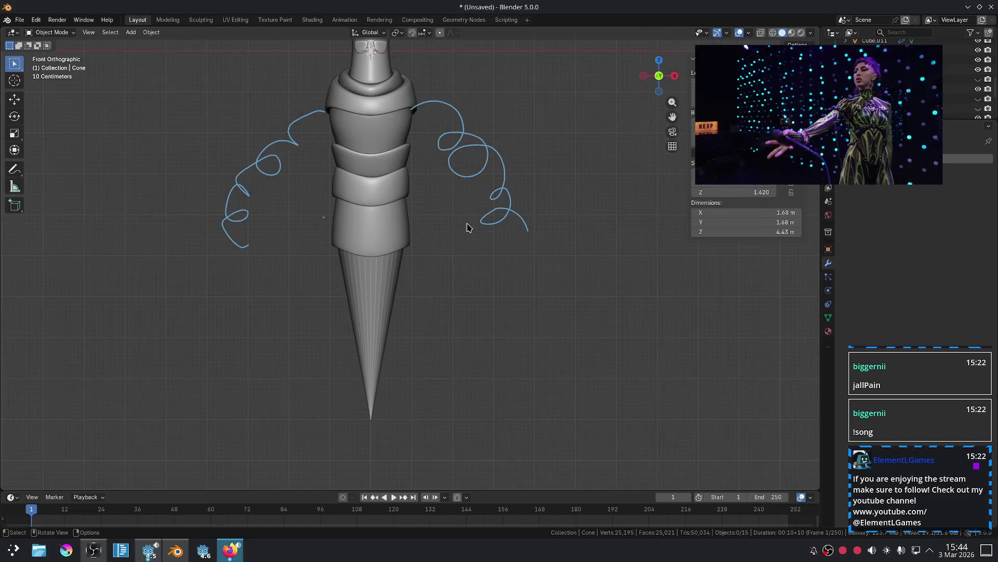
left_click(389, 278)
right_click(381, 296)
left_click(473, 299)
left_click(383, 312)
right_click(383, 312)
left_click(379, 315)
left_click(511, 330)
Shrink the cone slightly to 1.6 m wide and move it beneath the torso.
scroll(486, 310, "down", 3)
scroll(470, 304, "up", 3)
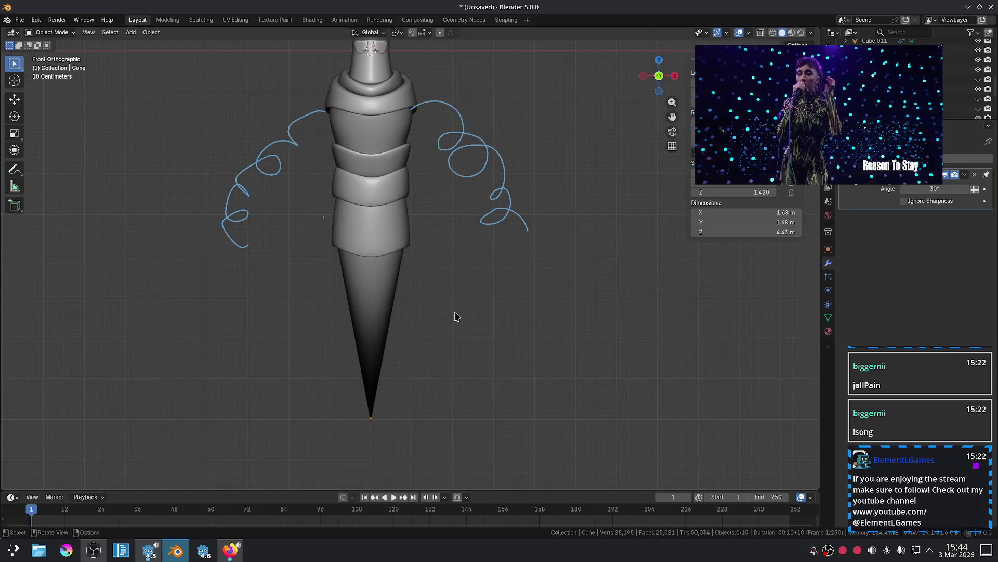
mouse_move(406, 290)
middle_mouse_down()
mouse_move(390, 339)
mouse_move(321, 326)
mouse_move(307, 334)
mouse_move(426, 315)
middle_mouse_up()
left_click_drag(427, 315, 455, 321)
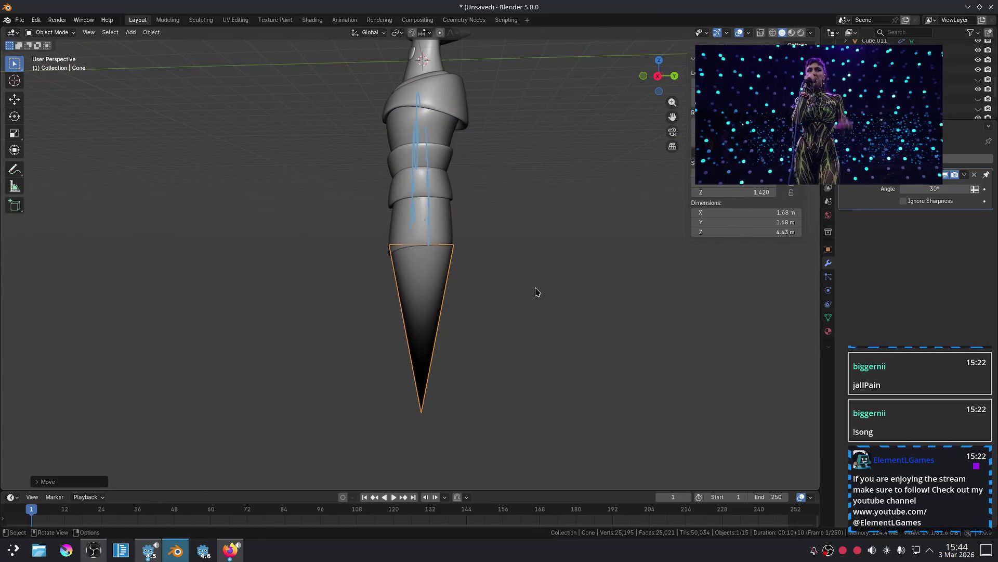
key("s")
left_click(517, 264)
key("g")
left_click(559, 248)
Rotate and reposition the cone so it points straight down, then check it in front view.
key("r")
left_click(574, 217)
key("g")
left_click(582, 213)
key("r")
left_click(579, 205)
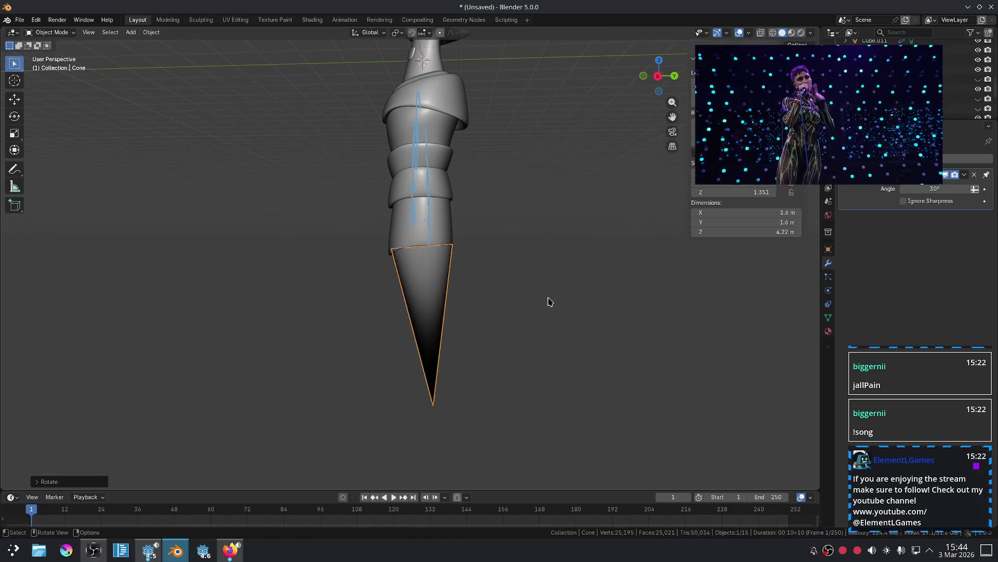
left_click(553, 288)
key("KP_1")
scroll(522, 326, "down", 5)
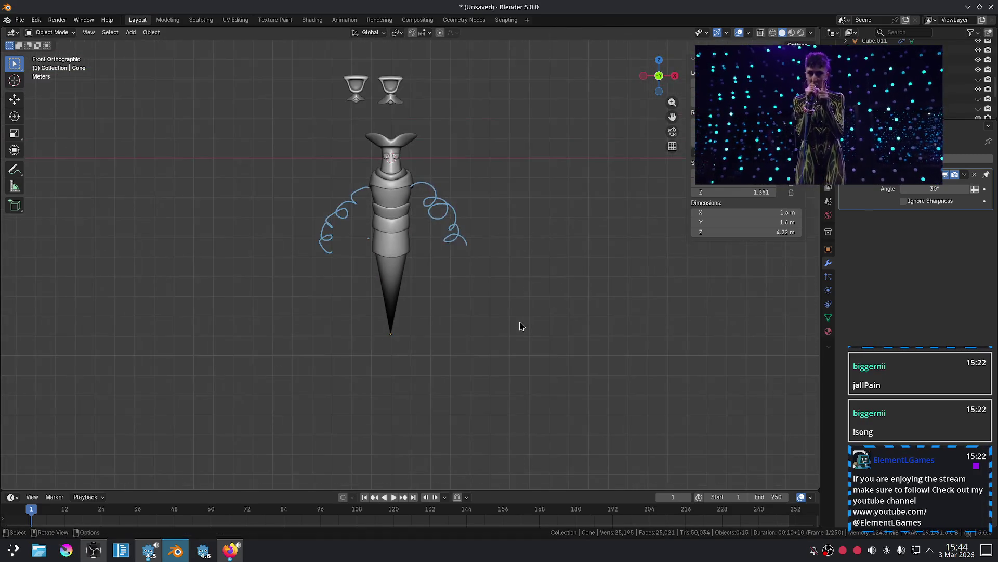
scroll(522, 326, "up", 3)
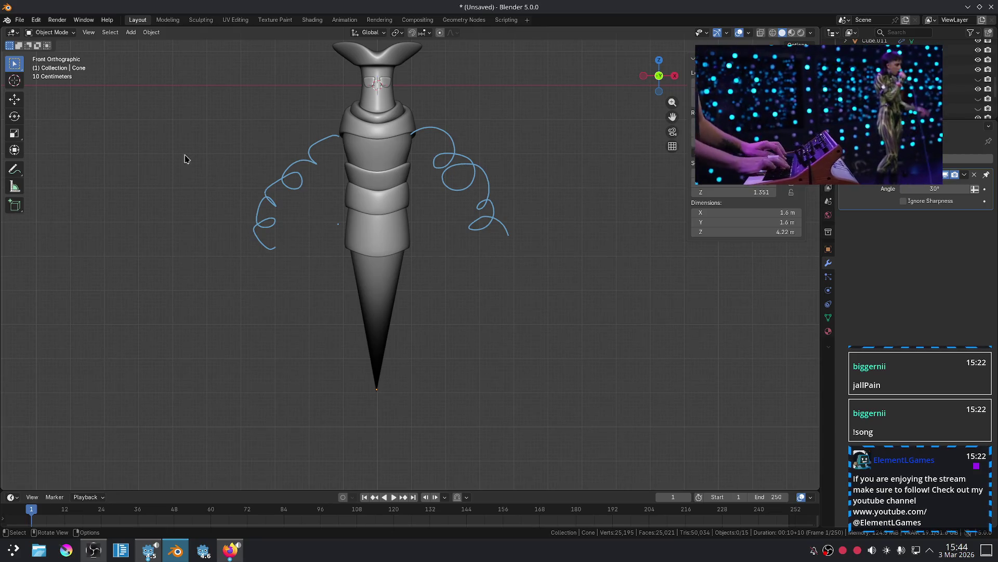
Sketch trial annotation lines along the cone, then undo the wavy stroke.
left_click(14, 172)
left_click_drag(342, 249, 356, 246)
left_click_drag(360, 303, 360, 366)
left_click_drag(351, 253, 344, 300)
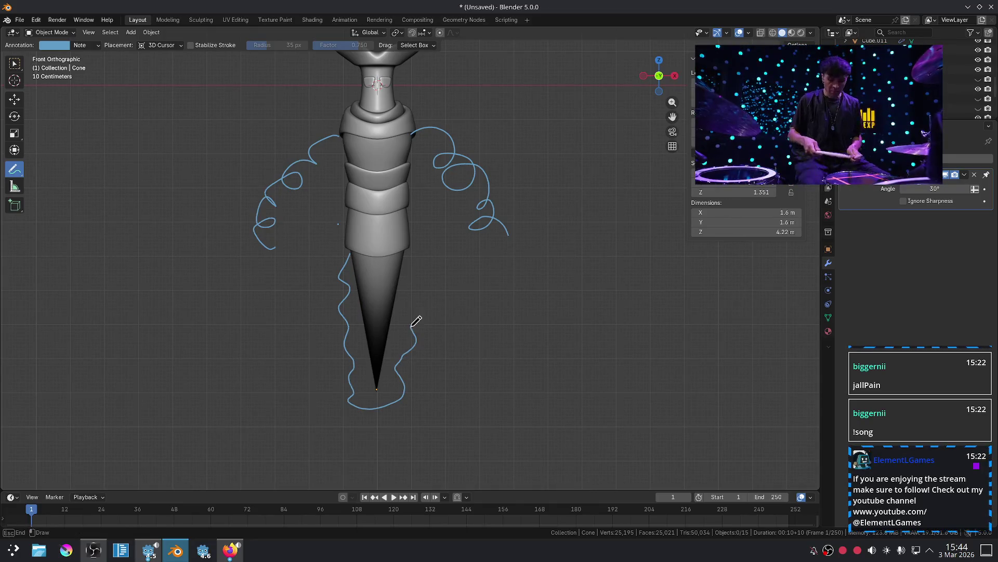
scroll(478, 306, "down", 3)
scroll(457, 307, "up", 3)
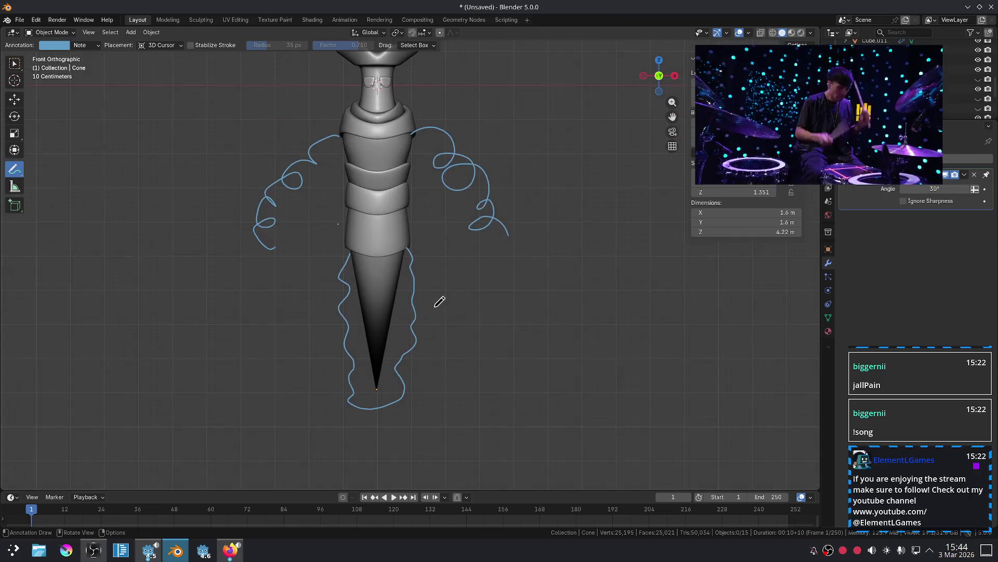
left_click_drag(369, 252, 356, 249)
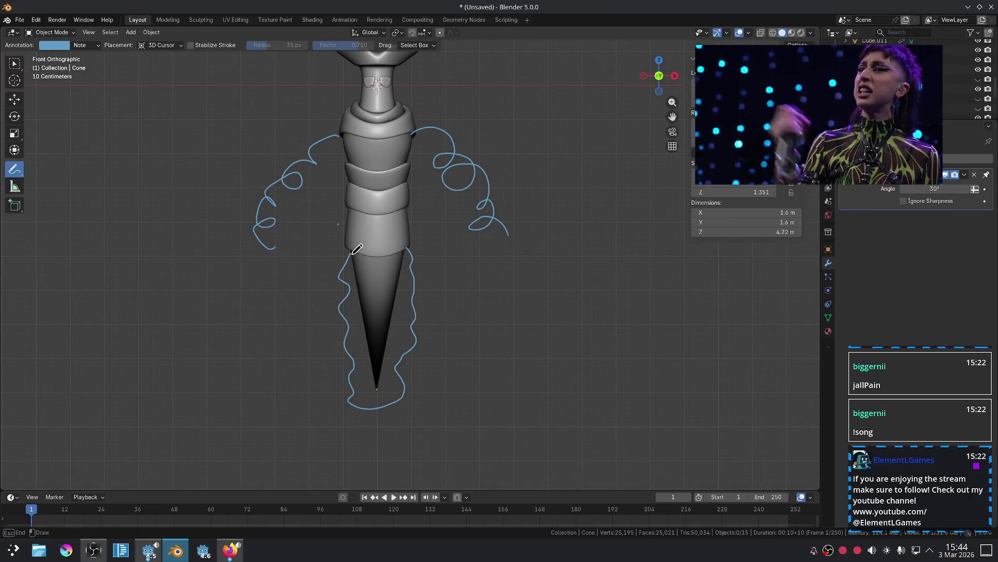
left_click_drag(399, 282, 408, 256)
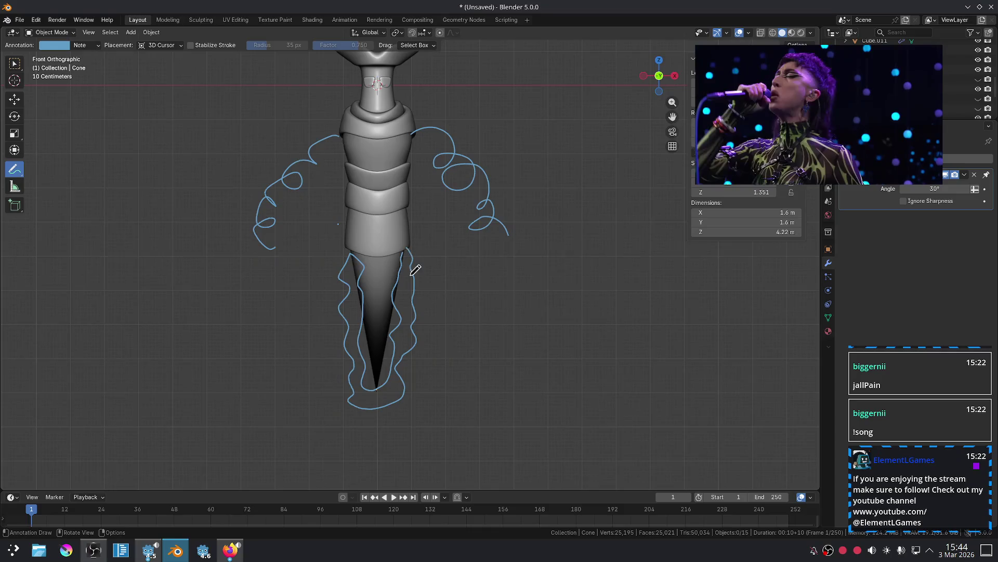
scroll(456, 312, "down", 4)
scroll(429, 302, "up", 3)
key("ctrl+z")
Draw a long annotation line from the cone's tip and undo it in front view.
mouse_move(494, 283)
middle_mouse_down()
mouse_move(383, 276)
mouse_move(424, 255)
middle_mouse_up()
left_click_drag(432, 249, 449, 307)
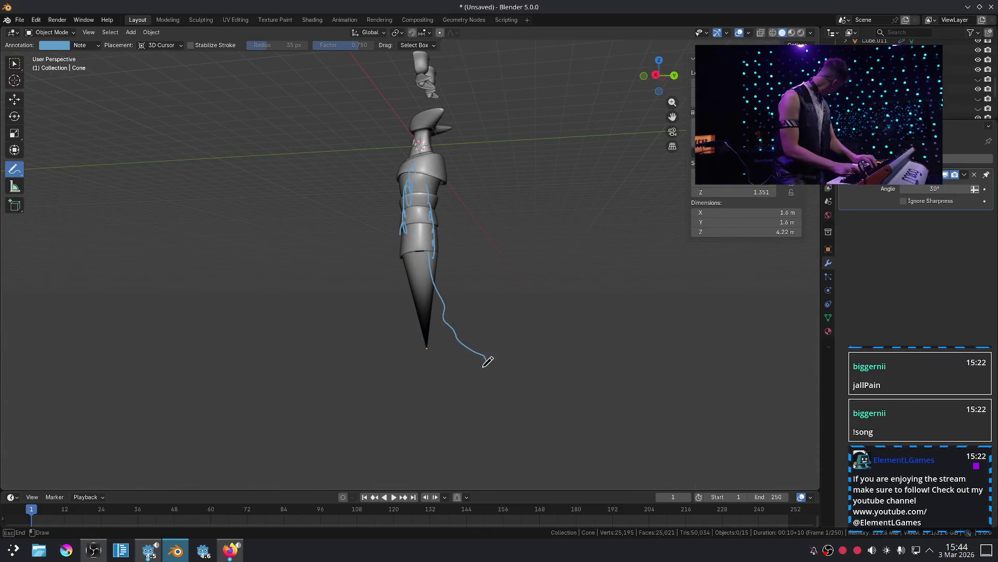
left_click_drag(414, 269, 413, 270)
key("KP_1")
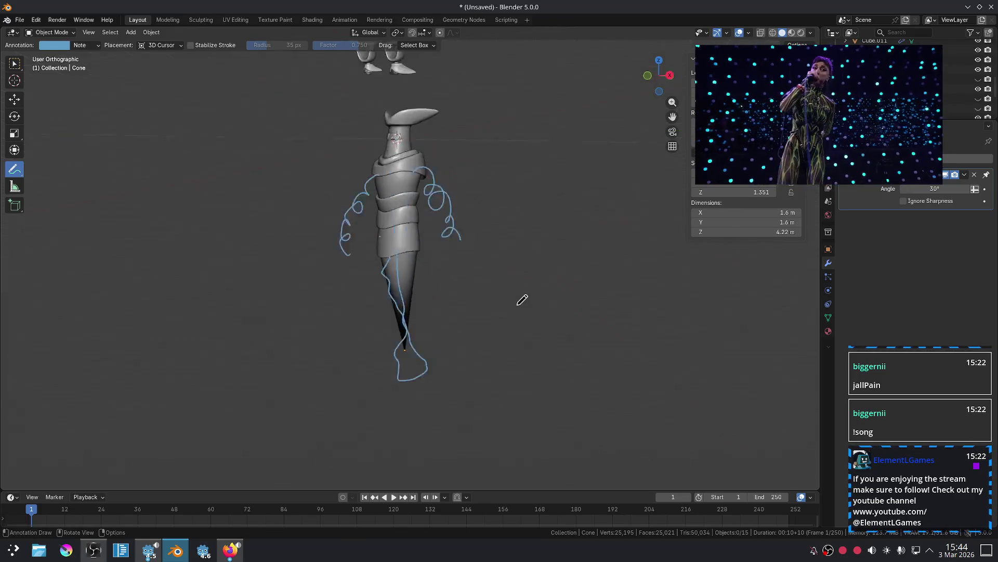
scroll(415, 272, "up", 4)
key("ctrl+z")
Erase the old blue looping arm annotations on both sides of the figure.
right_click_drag(443, 103, 408, 115)
right_click_drag(471, 118, 502, 118)
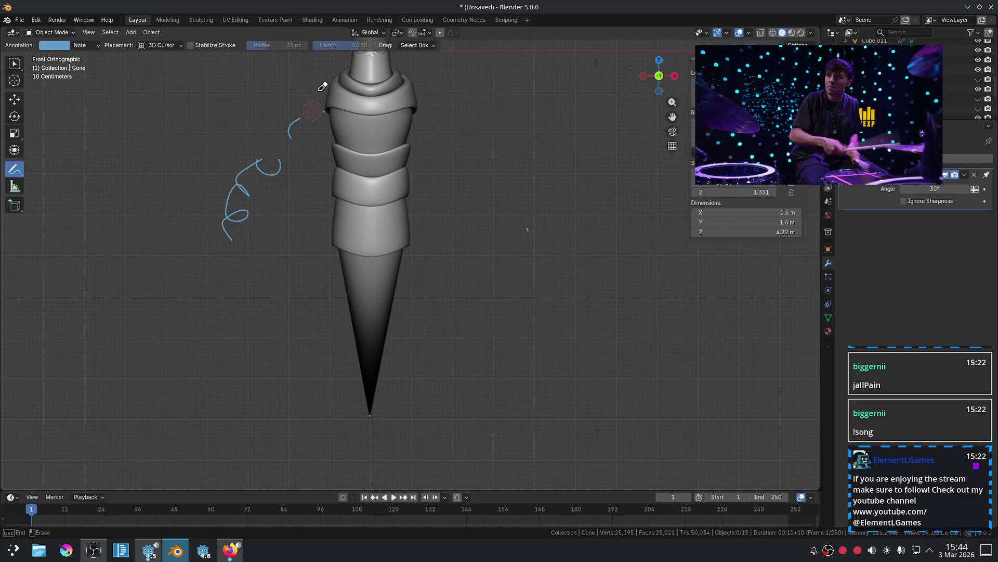
right_click_drag(312, 128, 239, 175)
right_click_drag(532, 194, 528, 195)
Try new arm curves beside the torso, undo them, and glance at the stream page.
left_click_drag(407, 115, 489, 242)
left_click_drag(416, 121, 473, 275)
key("ctrl+z")
key("ctrl+z")
left_click_drag(416, 115, 416, 114)
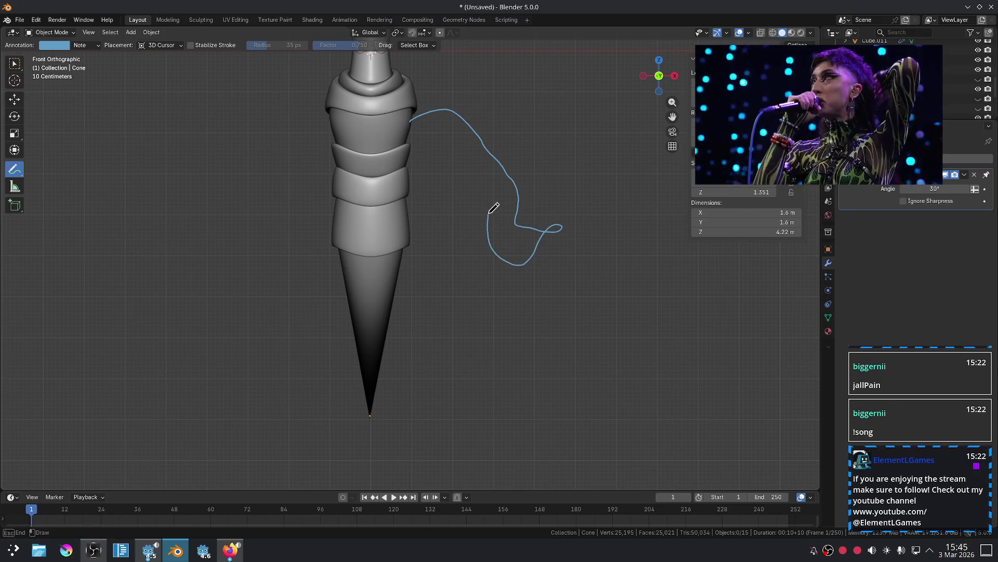
left_click_drag(443, 140, 407, 138)
key("ctrl+z")
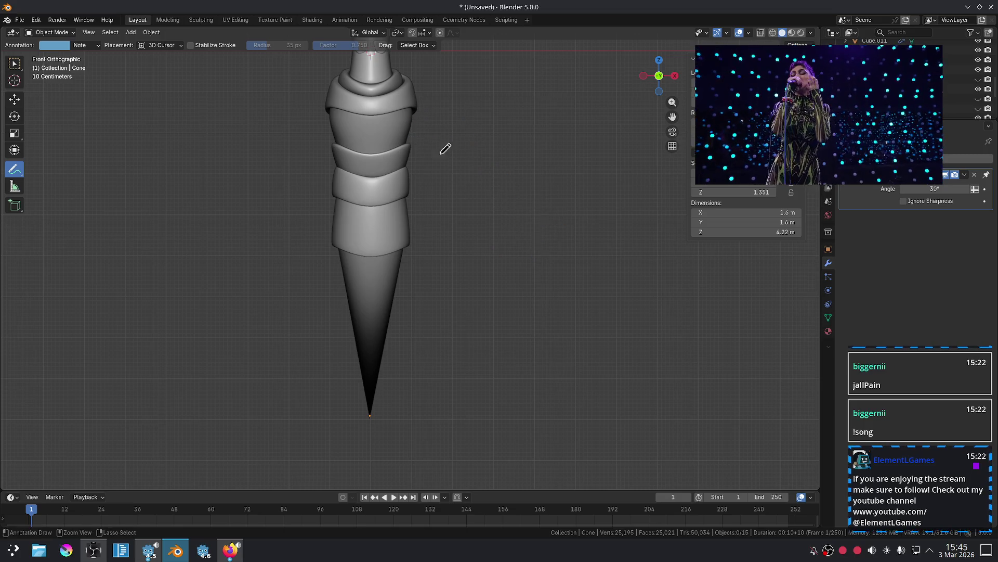
left_click(230, 550)
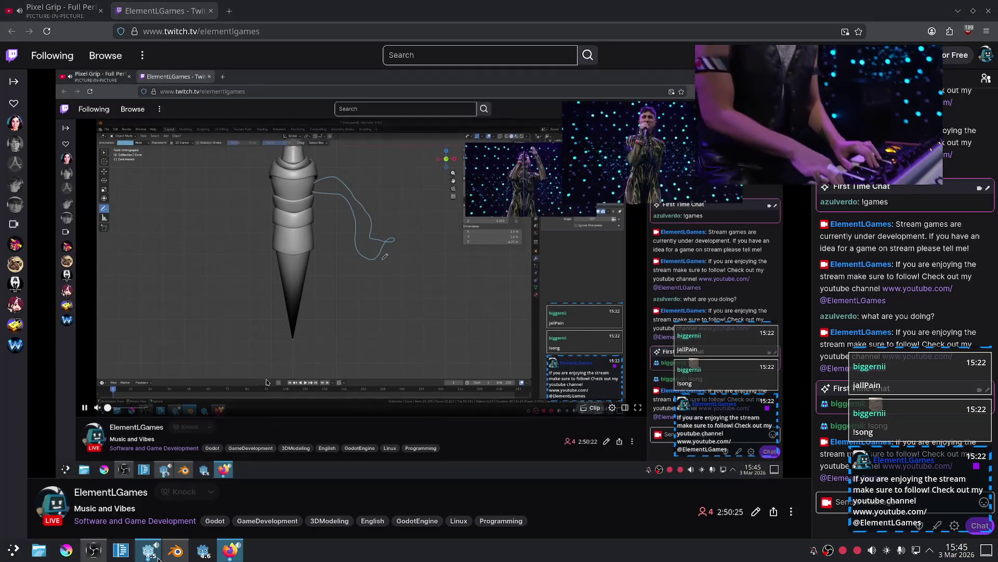
left_click(176, 549)
scroll(413, 290, "up", 8, "shift")
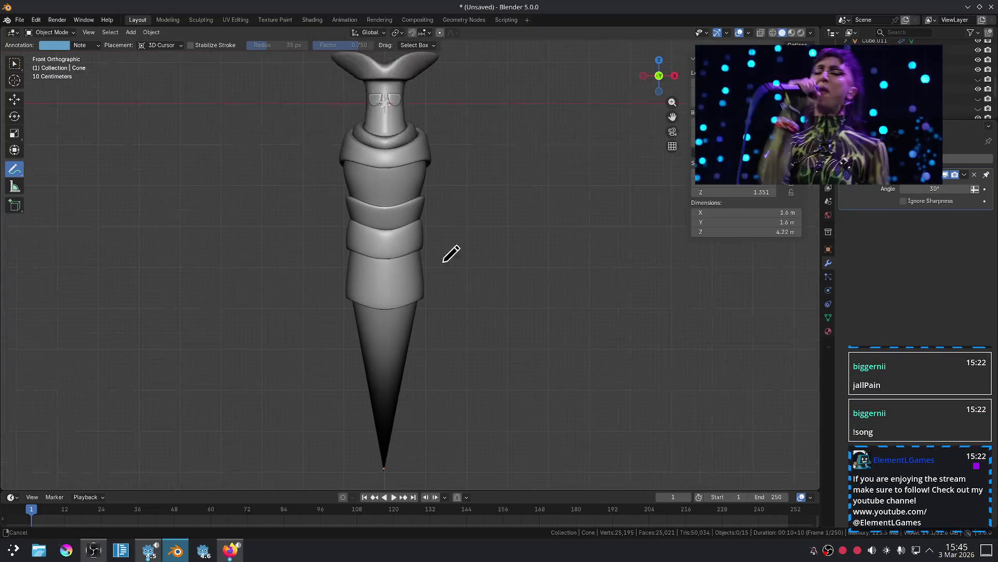
scroll(434, 288, "up", 5)
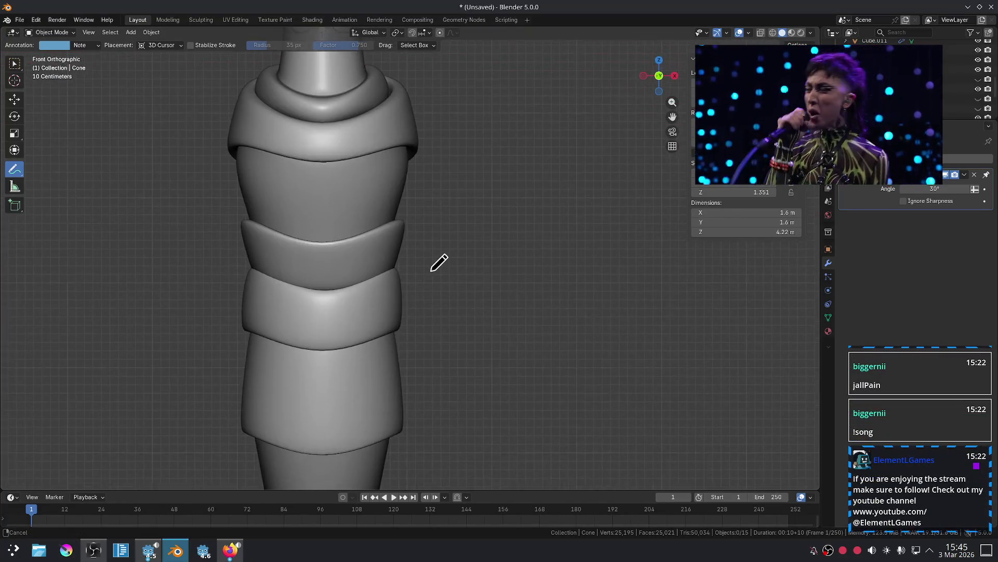
left_click_drag(415, 197, 479, 291)
key("ctrl+z")
left_click_drag(413, 199, 484, 327)
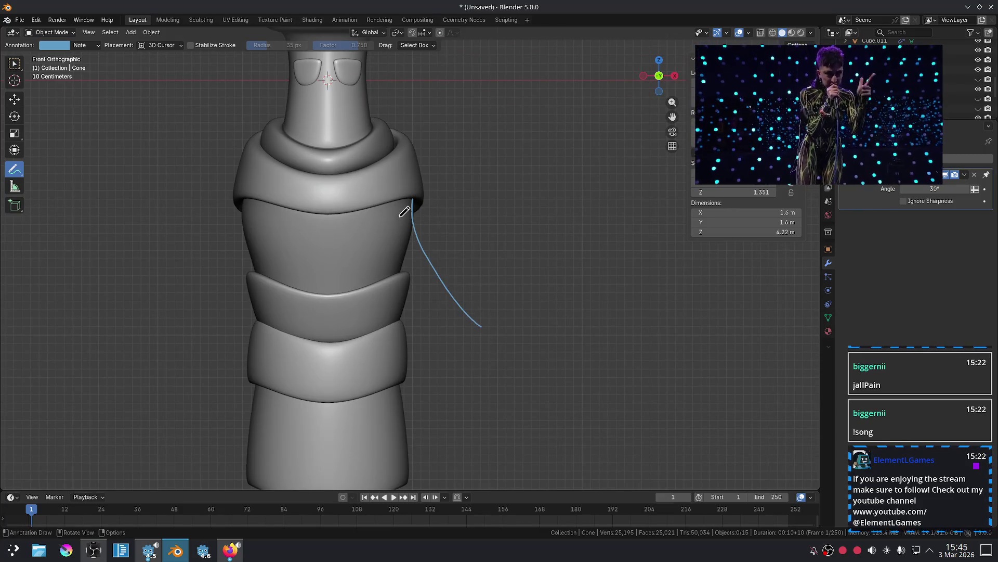
scroll(431, 267, "down", 5)
middle_click_drag(475, 312, 499, 258, "shift")
left_click_drag(371, 296, 411, 468)
key("ctrl+z")
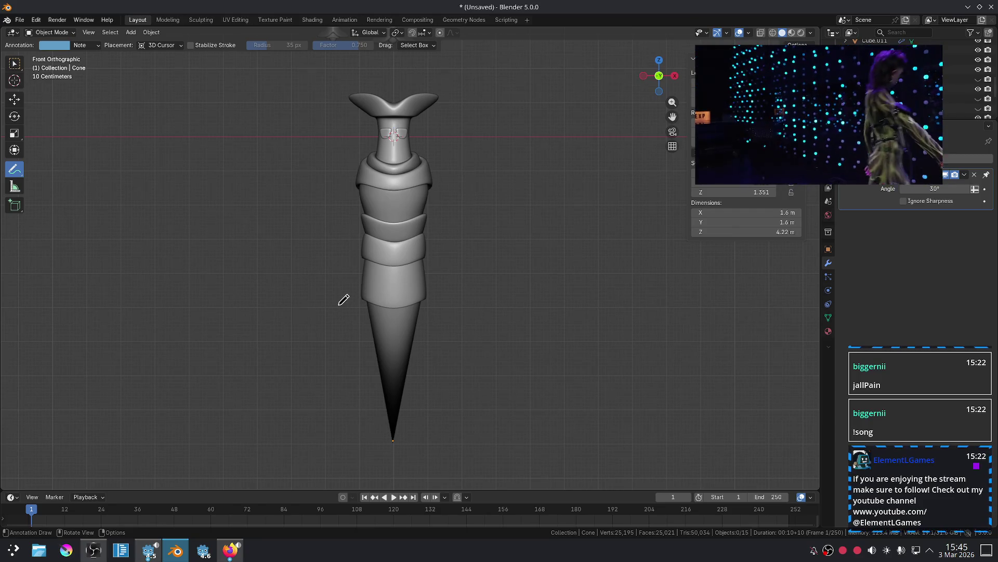
left_click_drag(364, 308, 424, 304)
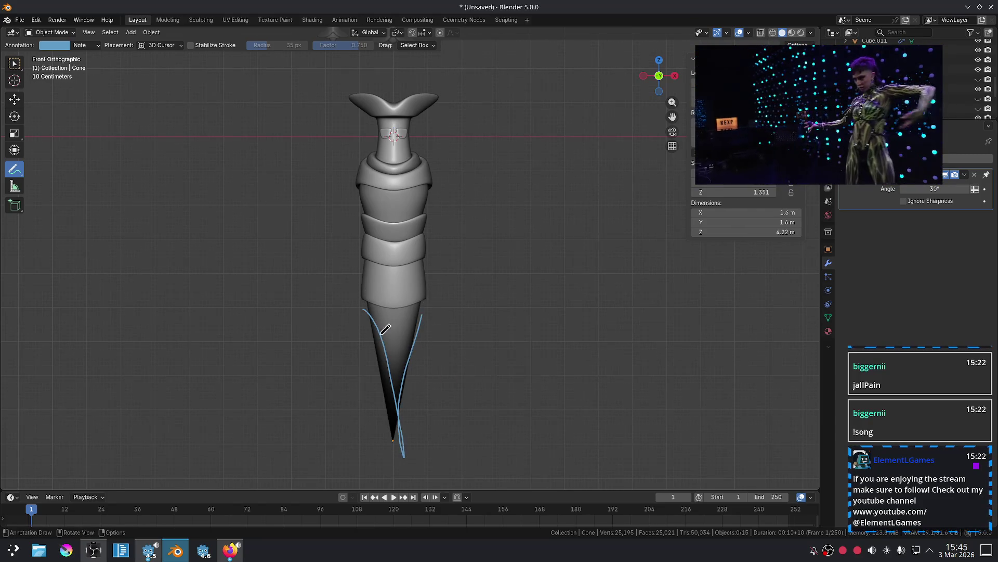
key("ctrl+z")
mouse_move(364, 297)
left_mouse_down()
mouse_move(392, 428)
mouse_move(430, 305)
mouse_move(369, 289)
left_mouse_up()
scroll(484, 338, "up", 2)
key("ctrl+z")
scroll(442, 322, "down", 2)
scroll(391, 315, "down", 2, "shift")
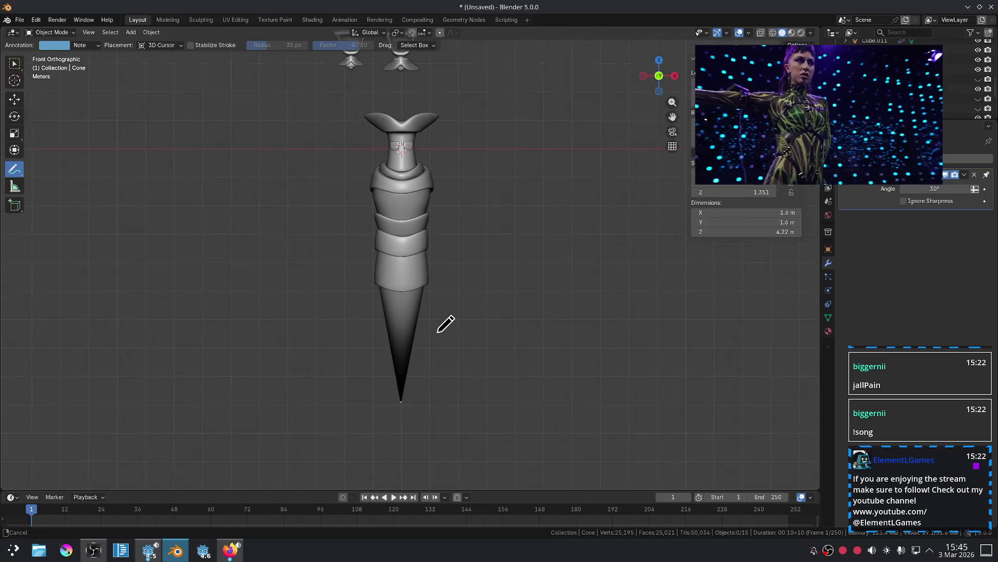
scroll(445, 327, "down", 1)
left_click_drag(403, 239, 407, 329)
key("ctrl+z")
left_click_drag(407, 255, 414, 393)
key("ctrl+z")
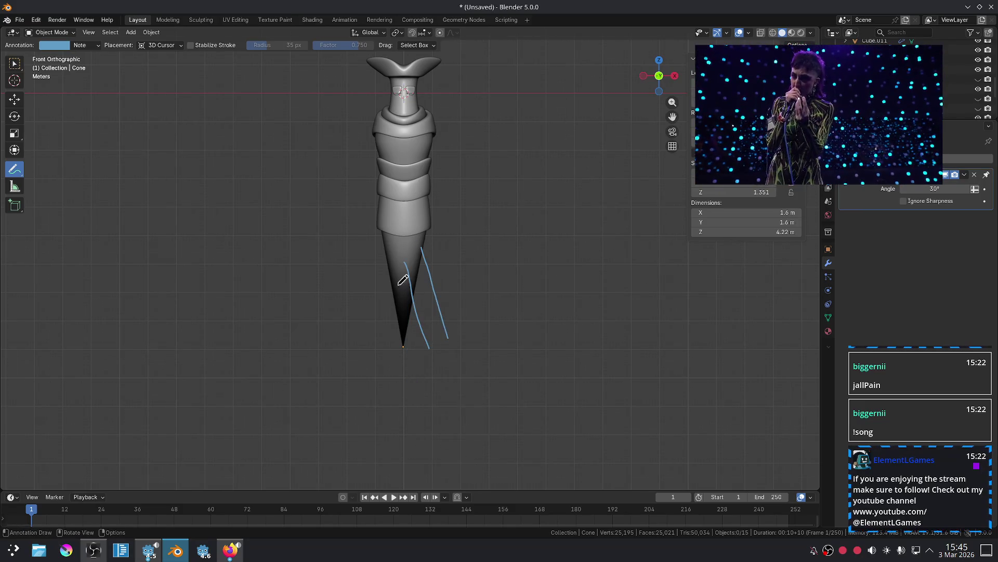
left_click_drag(384, 255, 366, 337)
scroll(489, 326, "up", 2)
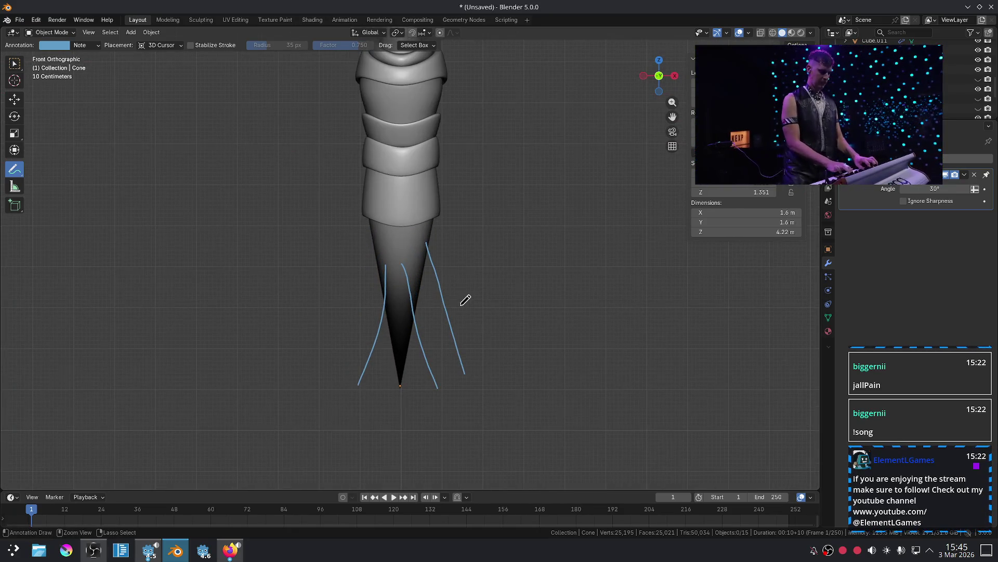
key("ctrl+z")
key("ctrl+z")
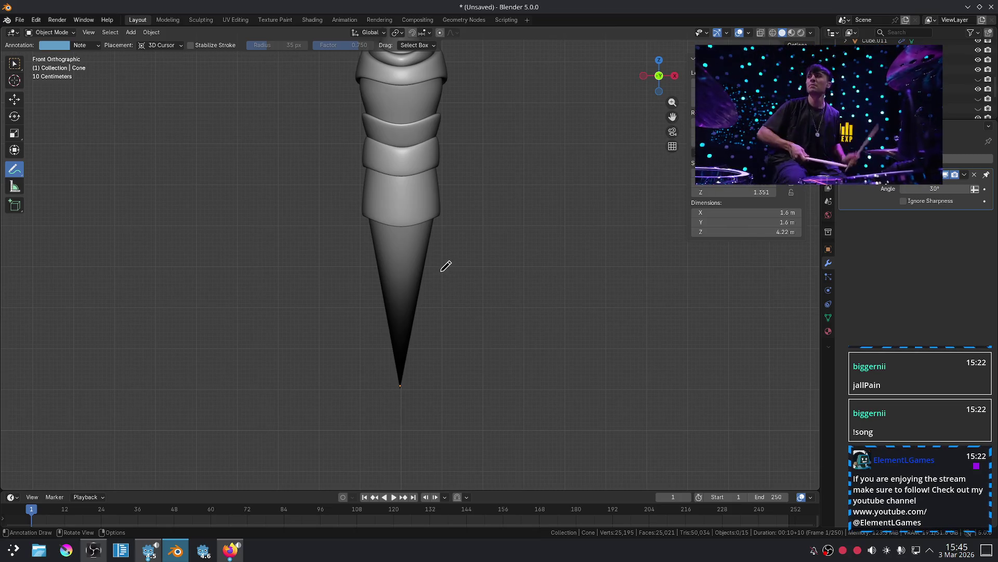
mouse_move(470, 239)
middle_mouse_down()
mouse_move(345, 263)
mouse_move(365, 262)
middle_mouse_up()
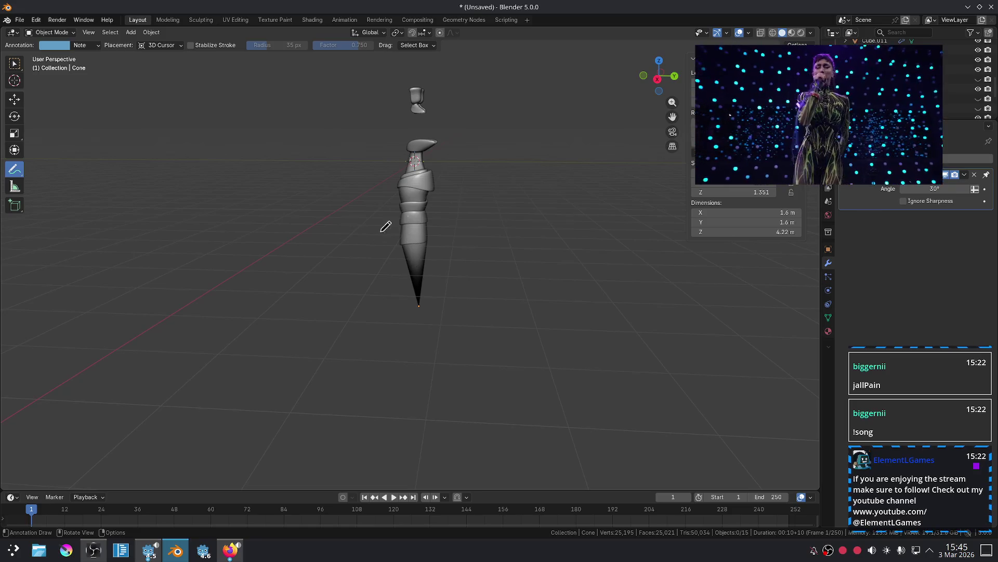
key("KP_1")
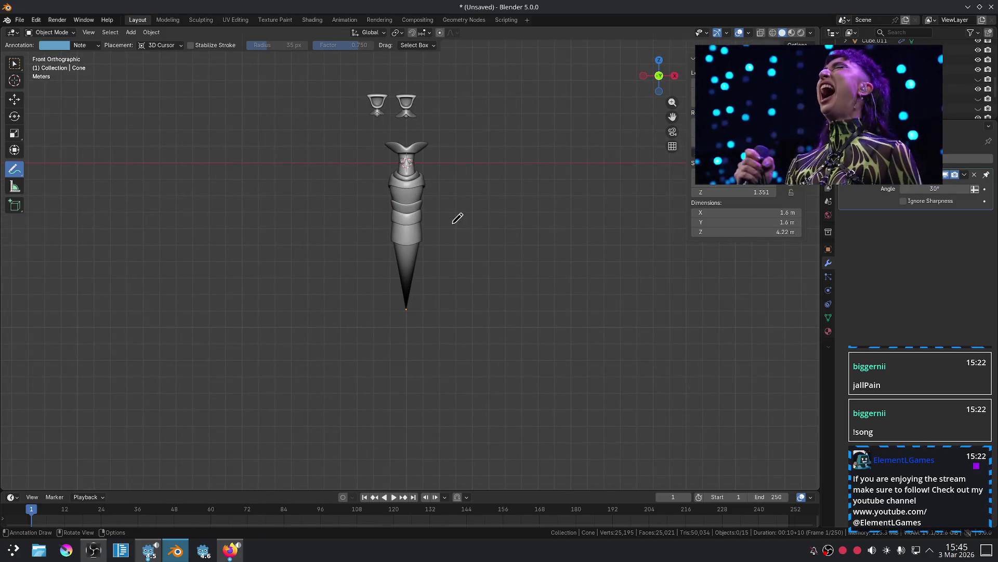
scroll(389, 269, "up", 6)
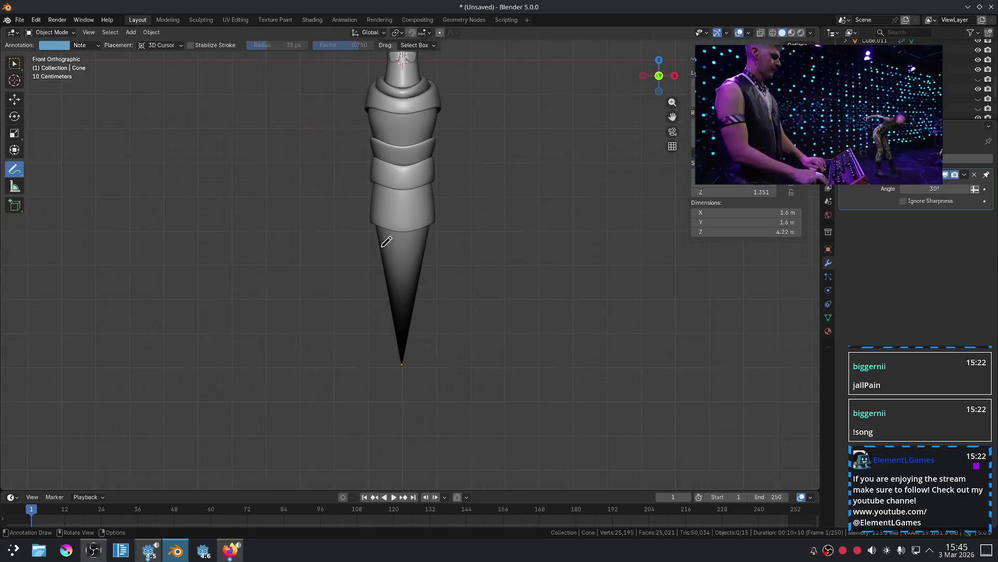
left_click_drag(445, 201, 470, 339)
key("ctrl+z")
left_click_drag(445, 226, 465, 372)
key("ctrl+z")
left_click_drag(447, 229, 472, 405)
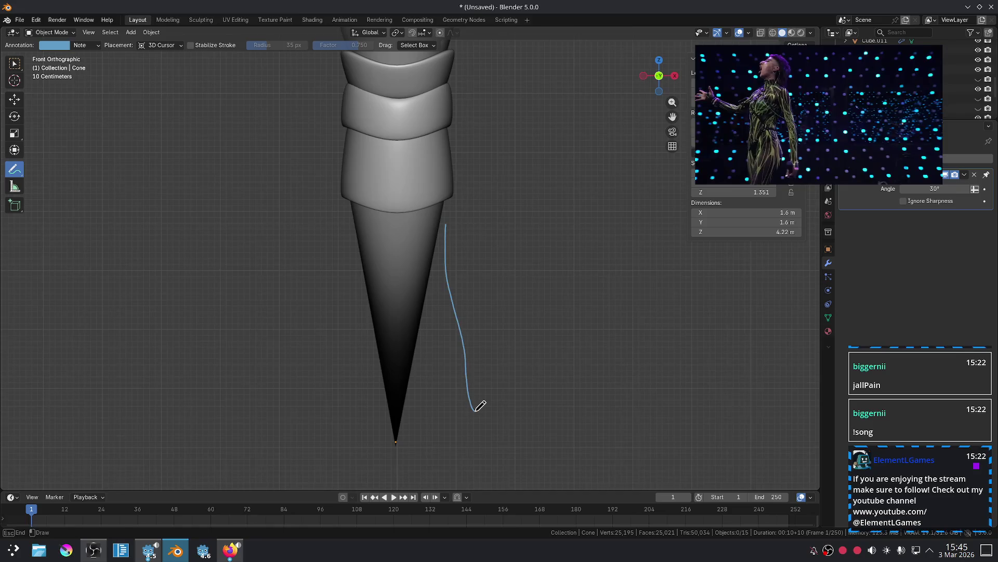
scroll(474, 341, "down", 3)
key("ctrl+z")
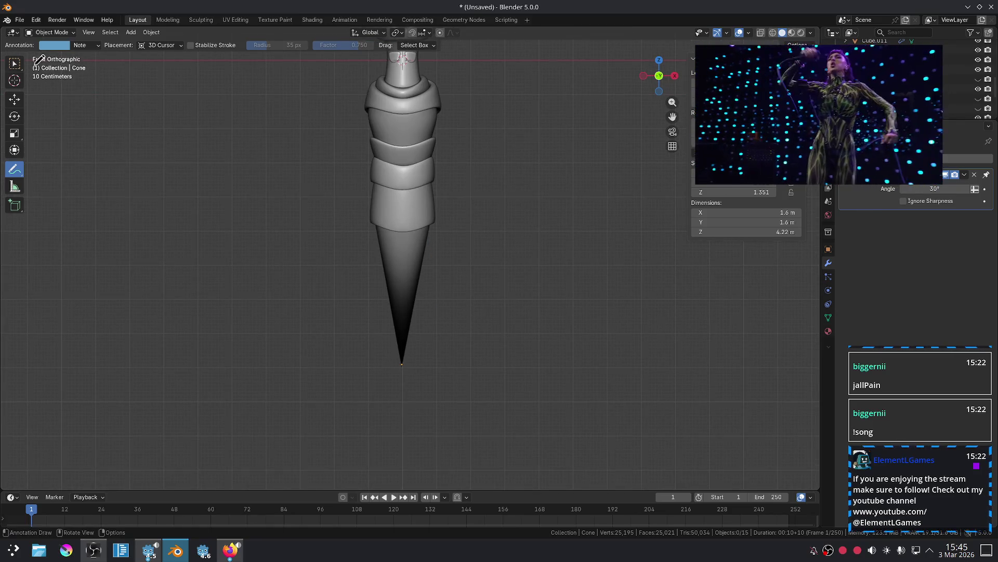
key("w")
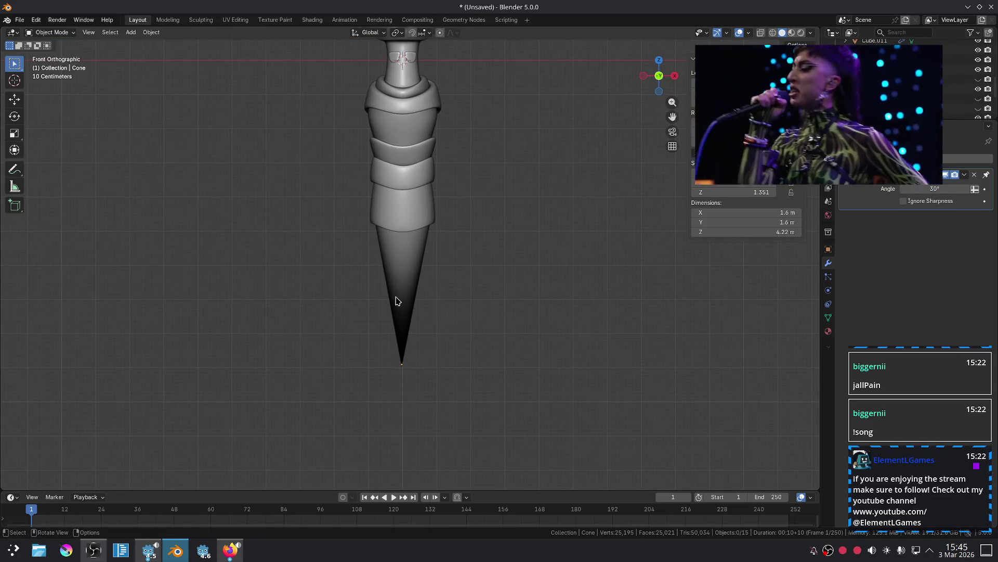
Hide the cone spike and unhide the legs in the Outliner, keeping the arms hidden.
left_click(396, 301)
key("h")
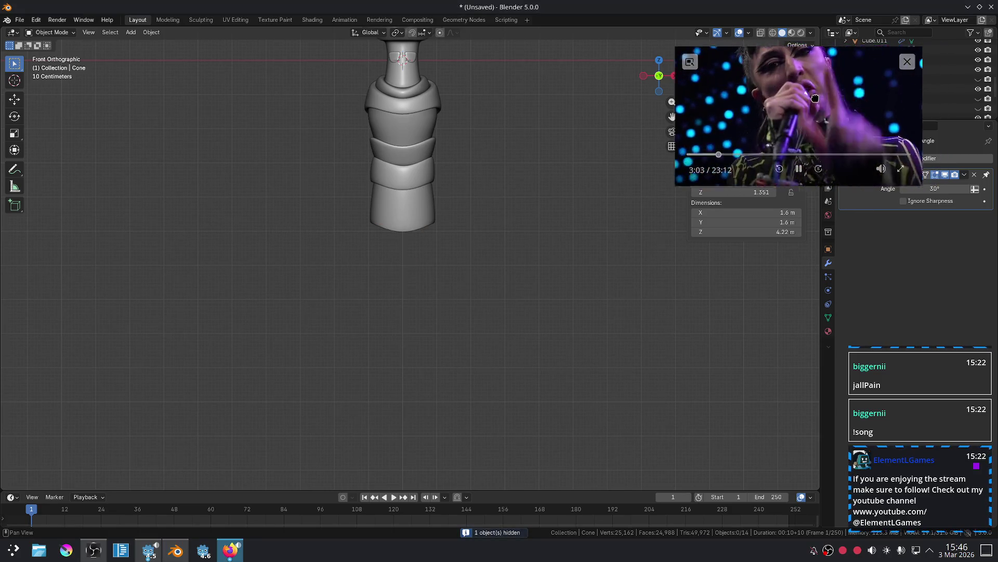
left_click(979, 109)
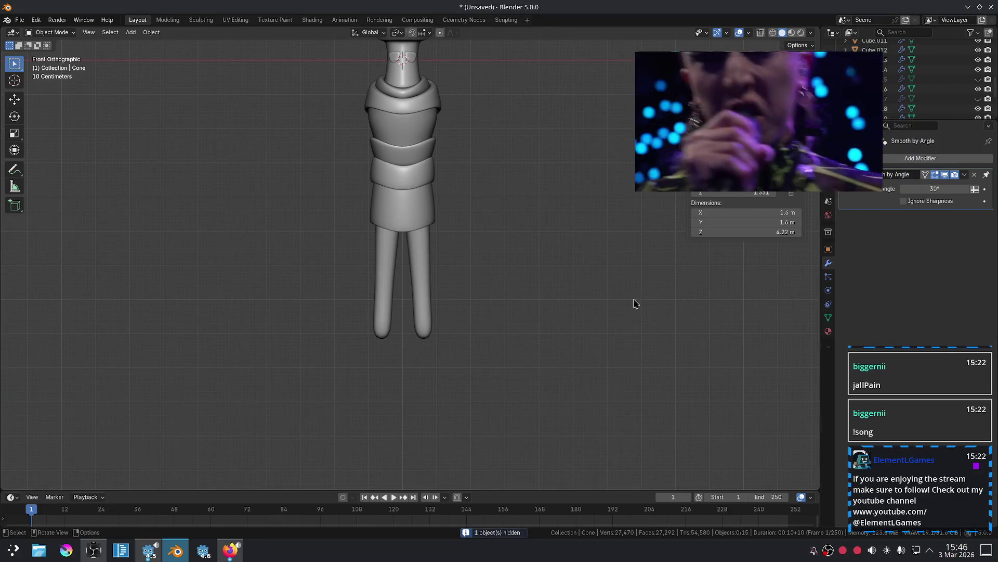
left_click(978, 99)
left_click(977, 80)
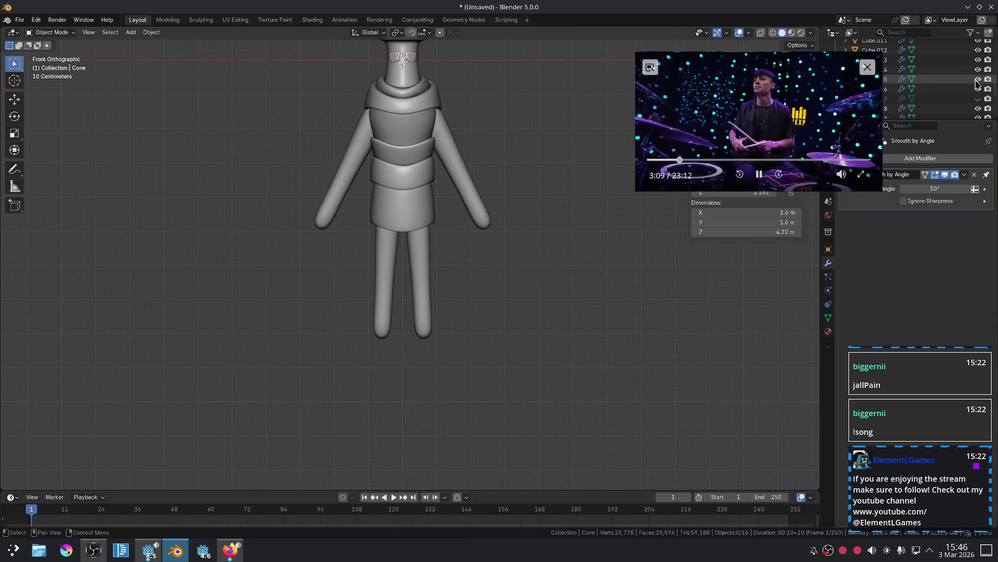
left_click(977, 80)
scroll(964, 101, "down", 3)
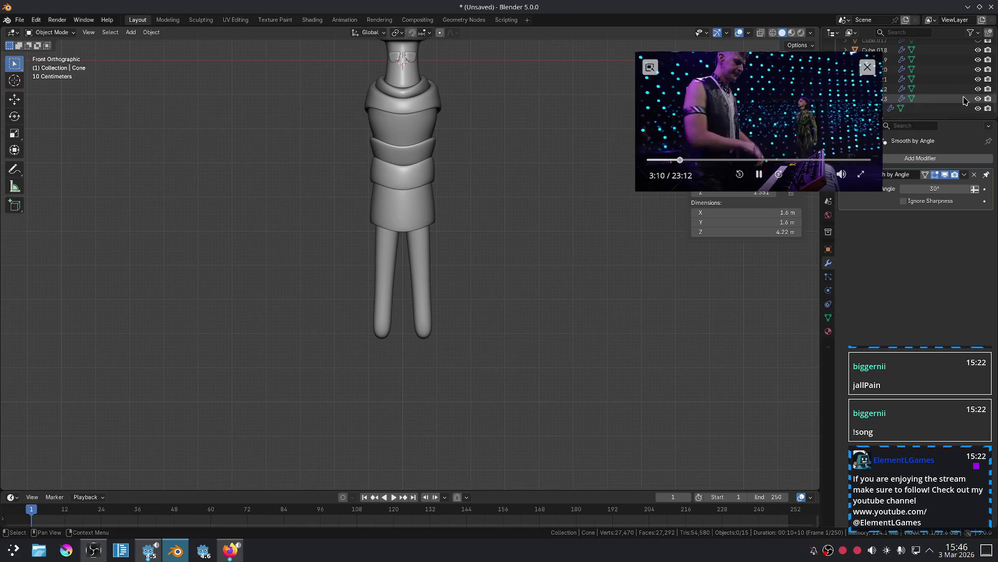
Move the legs vertically along Z toward the torso.
left_click(423, 328)
scroll(447, 309, "up", 2)
key("g")
key("z")
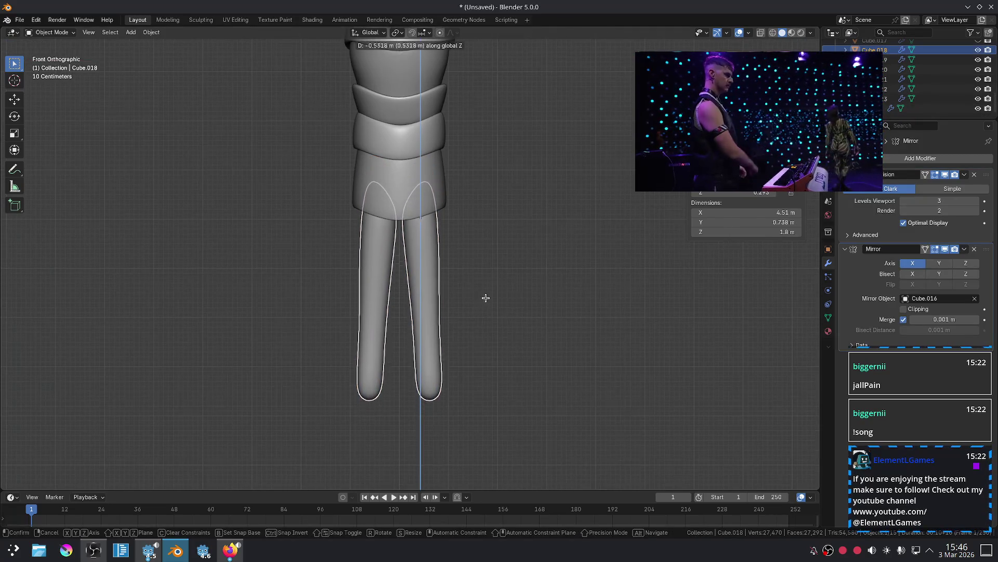
left_click(485, 296)
Scale up the thigh-top faces in Edit Mode and lower the legs.
key("Tab")
scroll(459, 243, "up", 1)
scroll(448, 206, "up", 2)
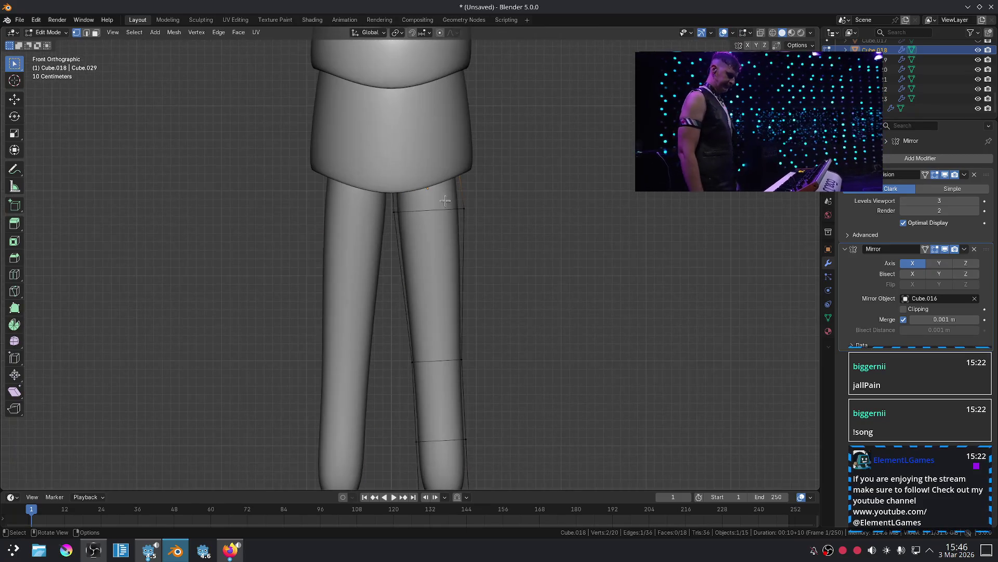
left_click(460, 188, "alt")
key("3")
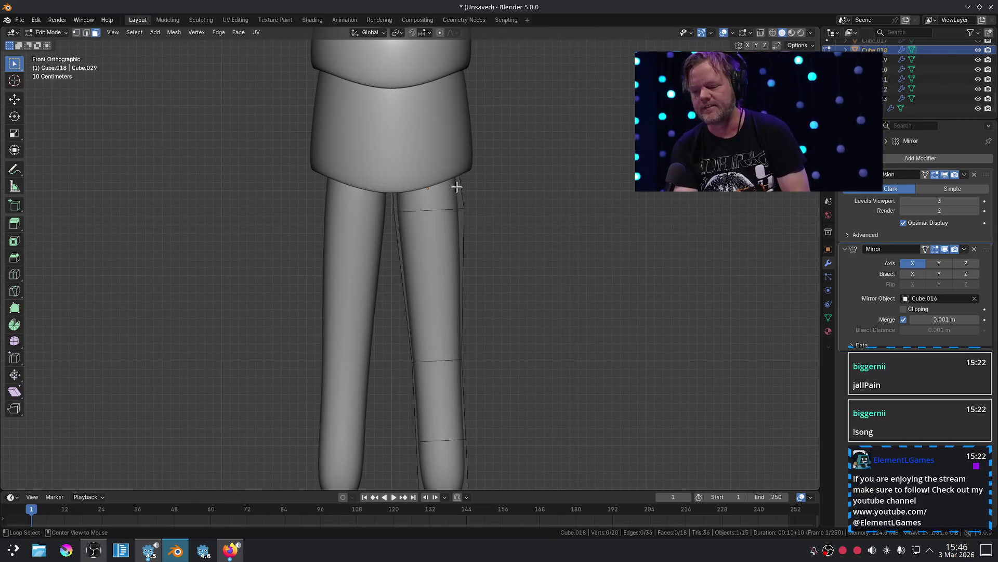
left_click(457, 192, "alt")
key("s")
left_click(520, 174)
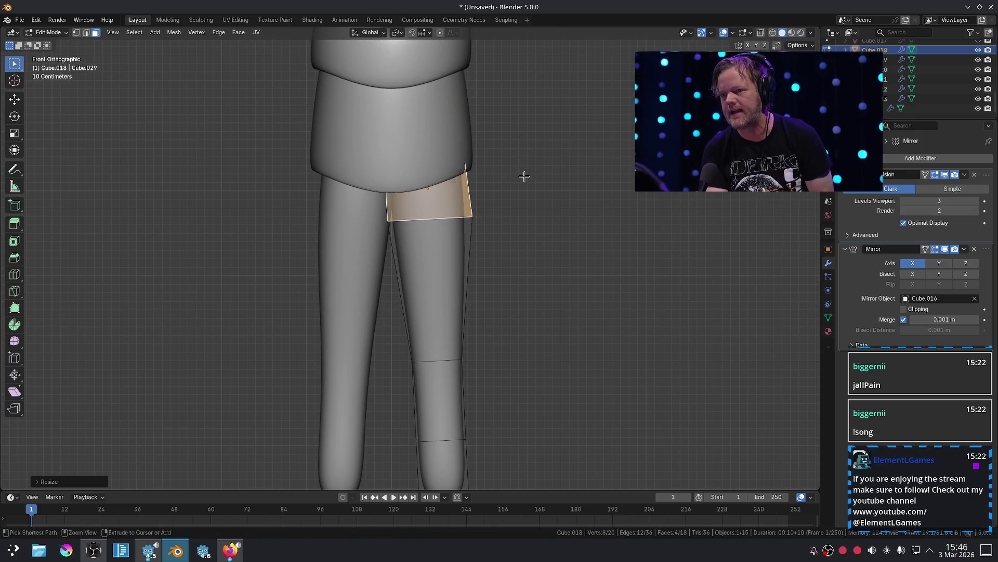
key("Tab")
scroll(507, 190, "down", 2)
key("g")
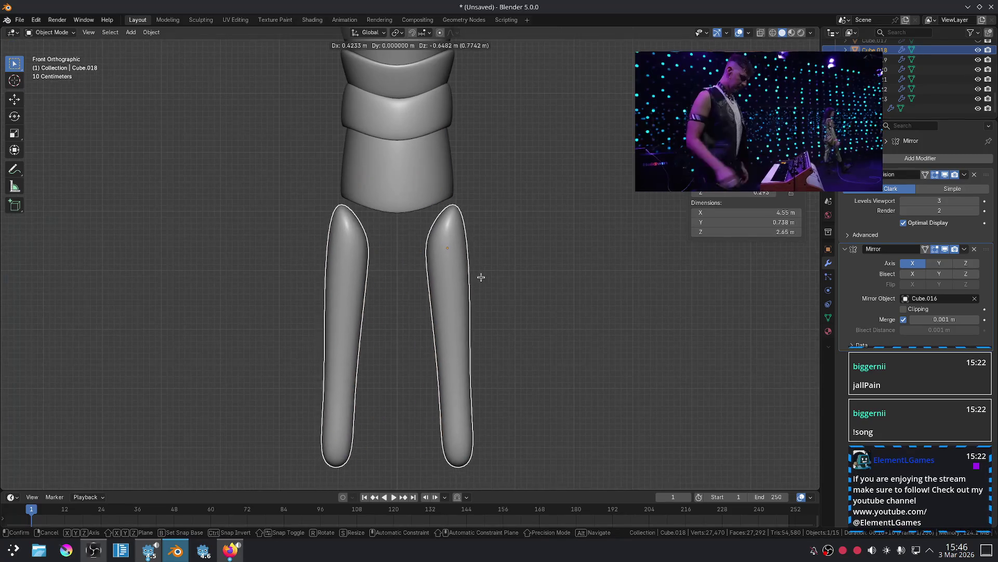
left_click(482, 277)
Enlarge the thigh tops further and fit the 2 m legs snugly under the torso.
key("Tab")
key("g")
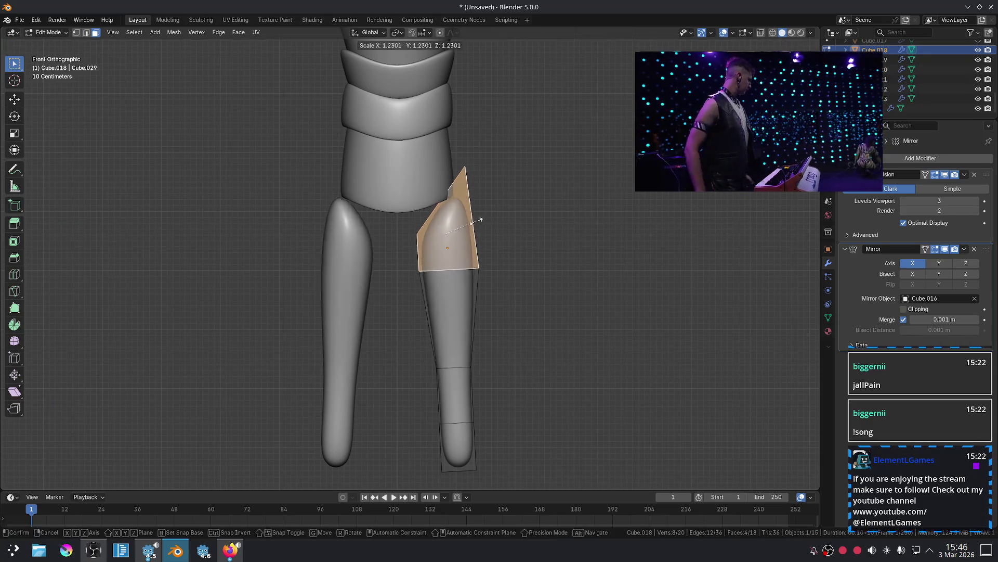
left_click(473, 221)
key("Tab")
key("g")
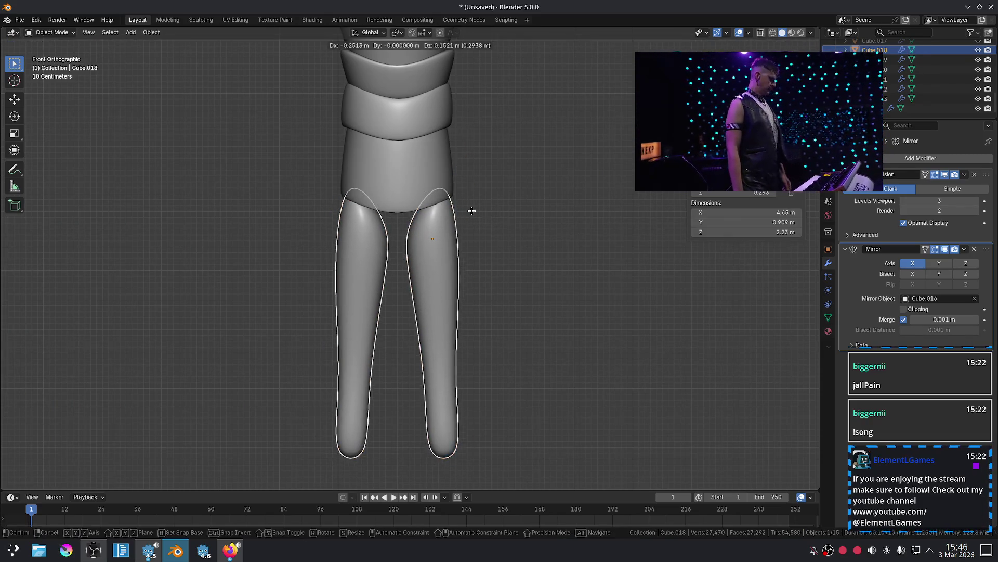
left_click(465, 196)
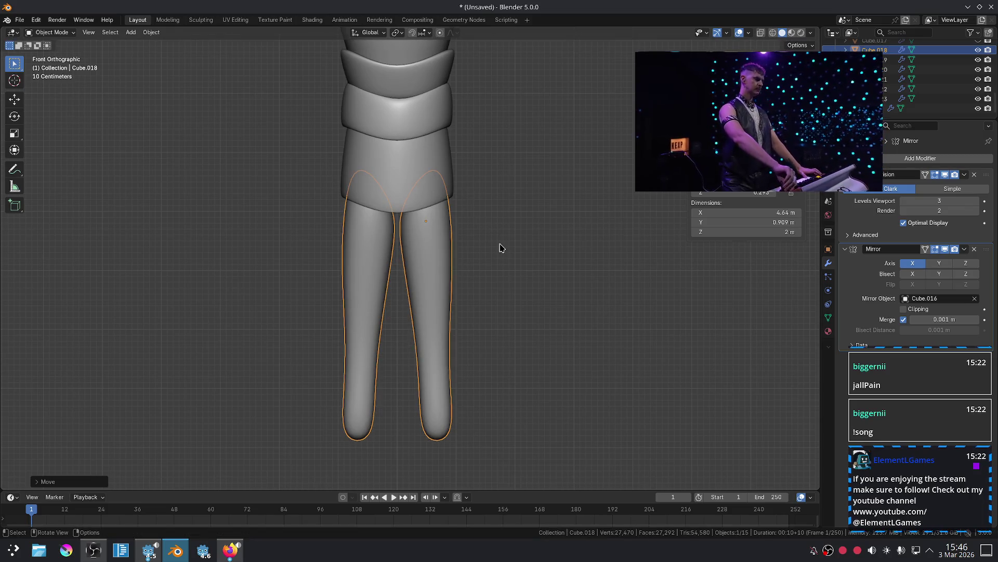
left_click(501, 248)
scroll(501, 248, "down", 6)
scroll(427, 258, "up", 2)
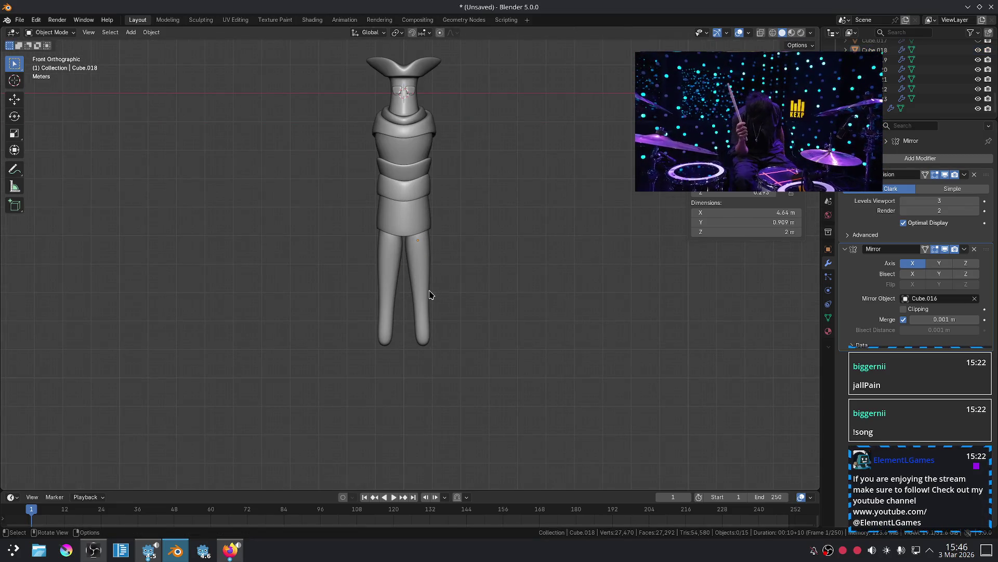
left_click(425, 283)
scroll(425, 284, "up", 1)
Scale the legs' edge ring and raise it vertically.
key("Tab")
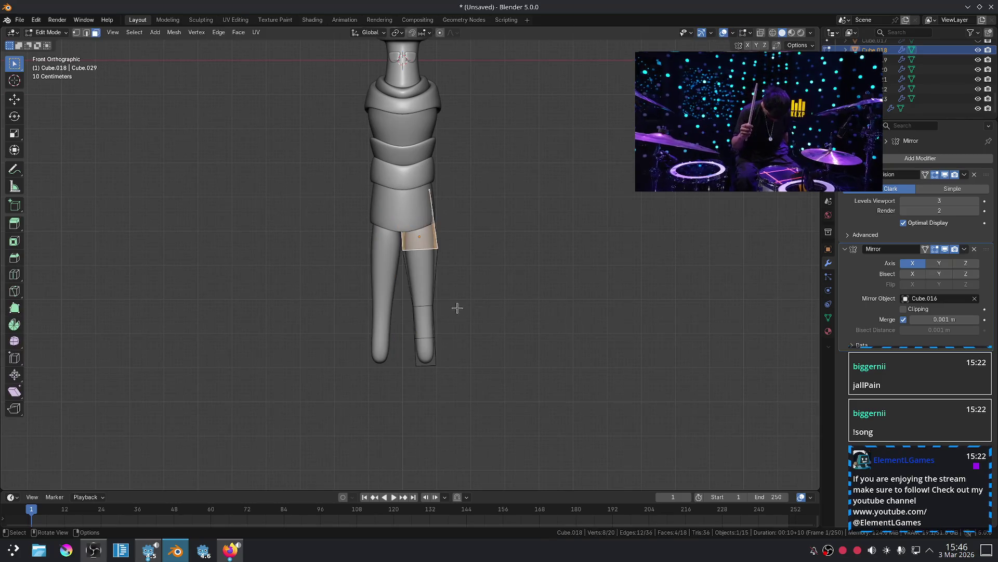
middle_click_drag(448, 332, 453, 298)
key("2")
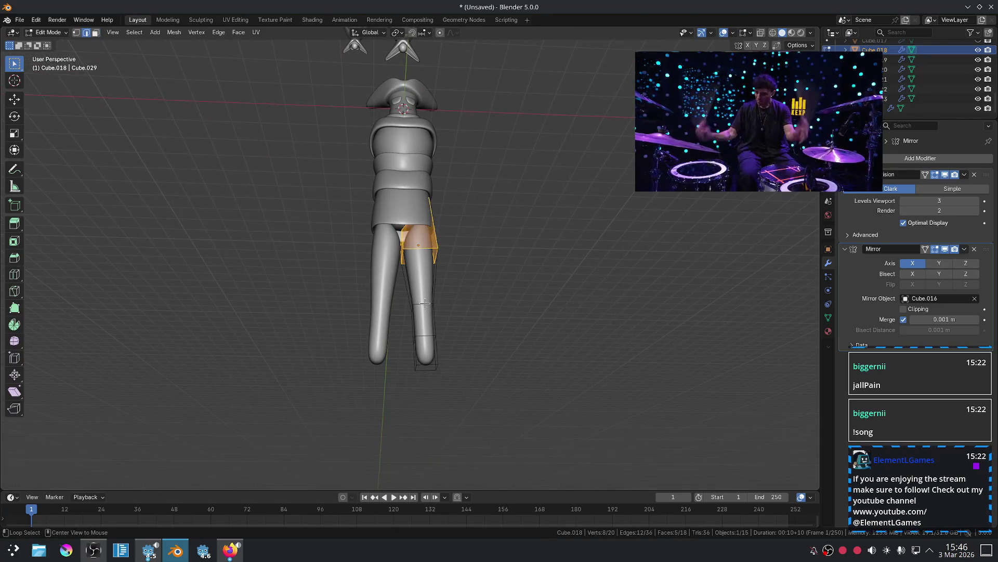
left_click(457, 297, "alt")
key("s")
left_click(500, 285)
key("g")
key("z")
left_click(498, 274)
middle_click_drag(498, 274, 439, 273)
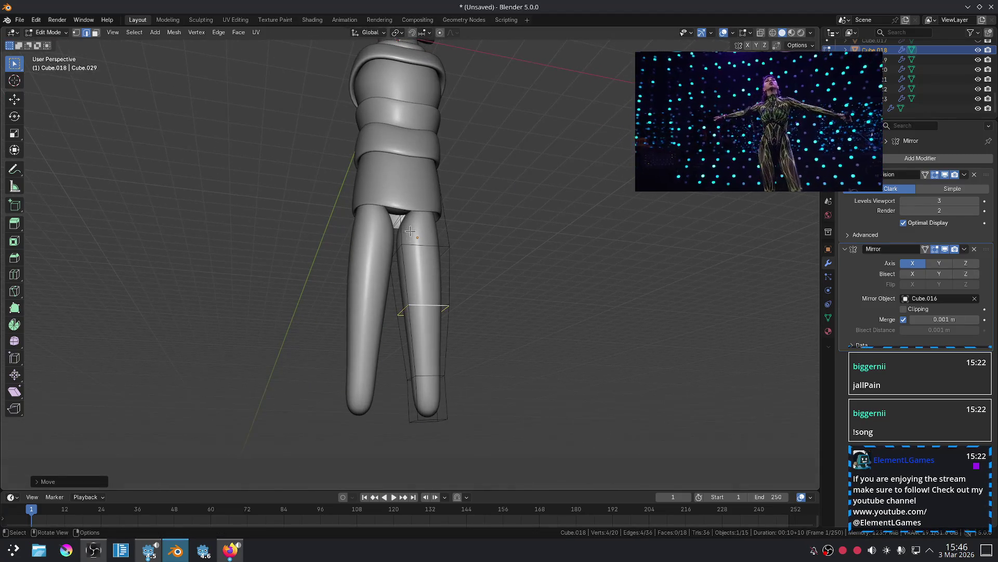
scroll(384, 250, "up", 2)
Raise the crotch edge to close the gap between the legs.
left_click(390, 196)
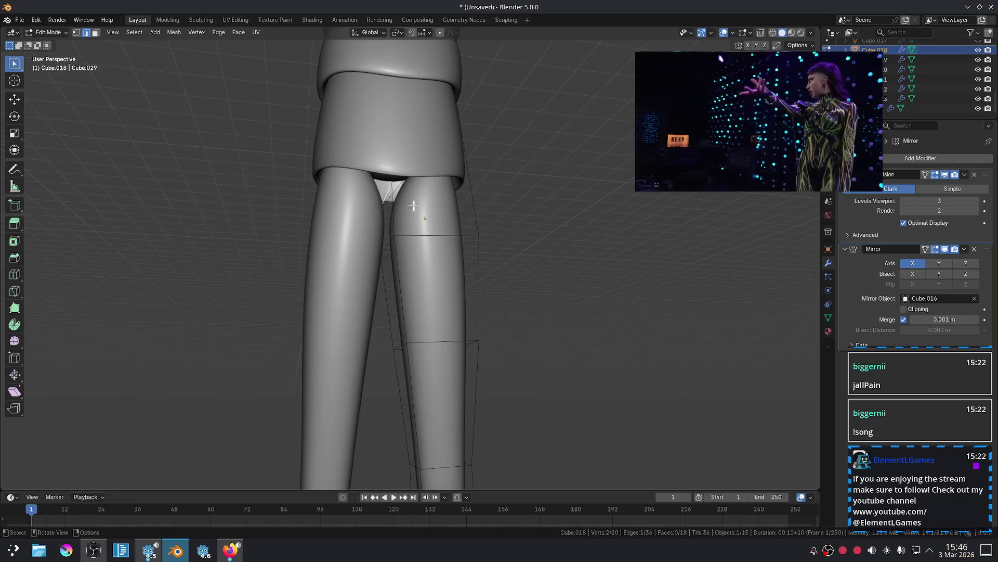
key("g")
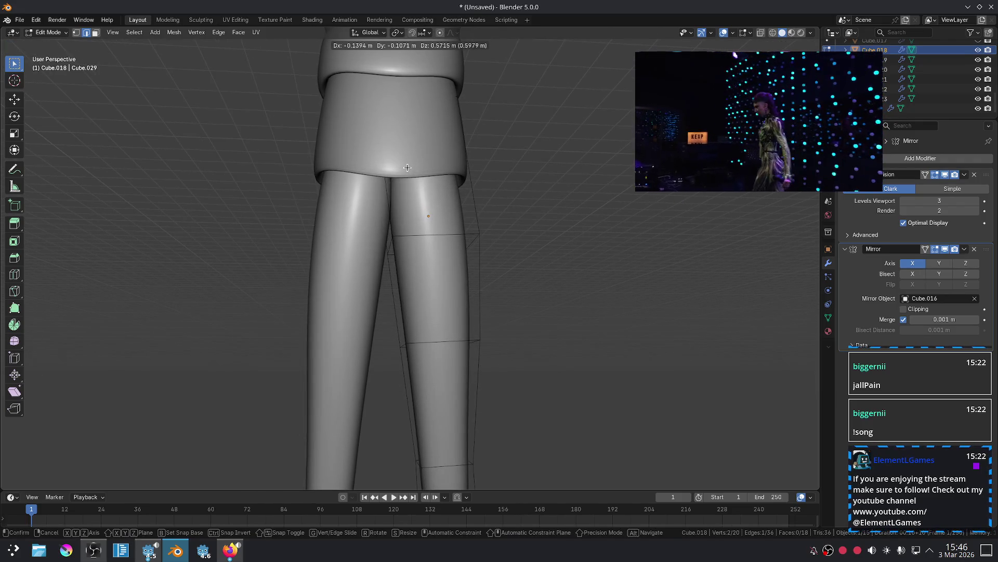
left_click(407, 167)
key("Tab")
scroll(512, 244, "down", 3)
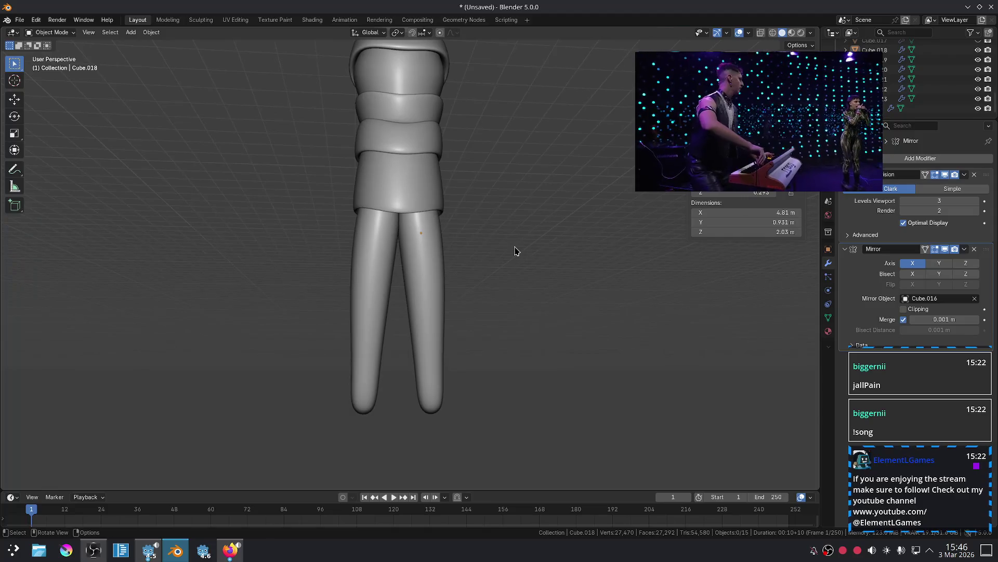
key("KP_1")
scroll(468, 270, "up", 2)
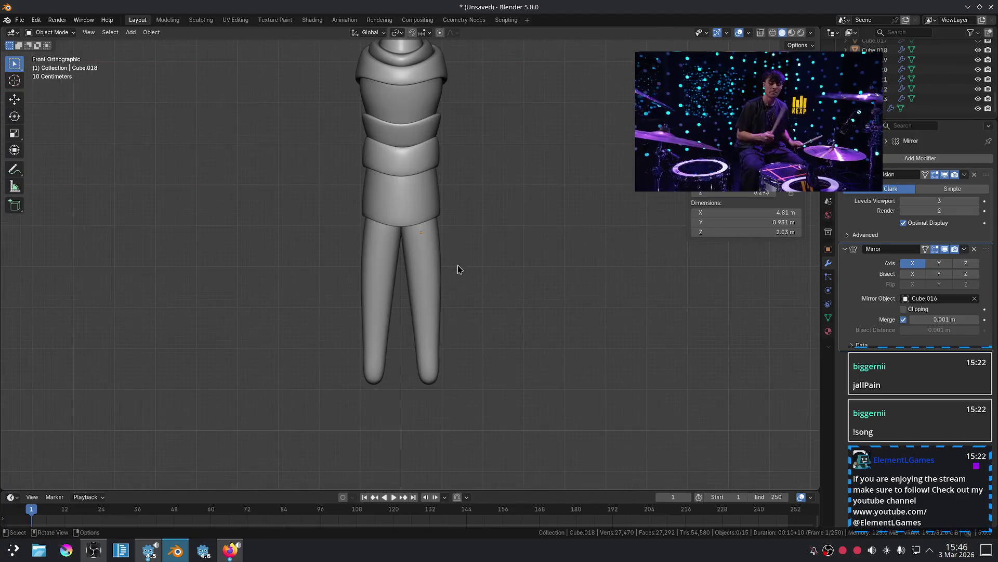
Start moving a leg edge, then cancel the move and clear the selection.
left_click(441, 264)
key("Tab")
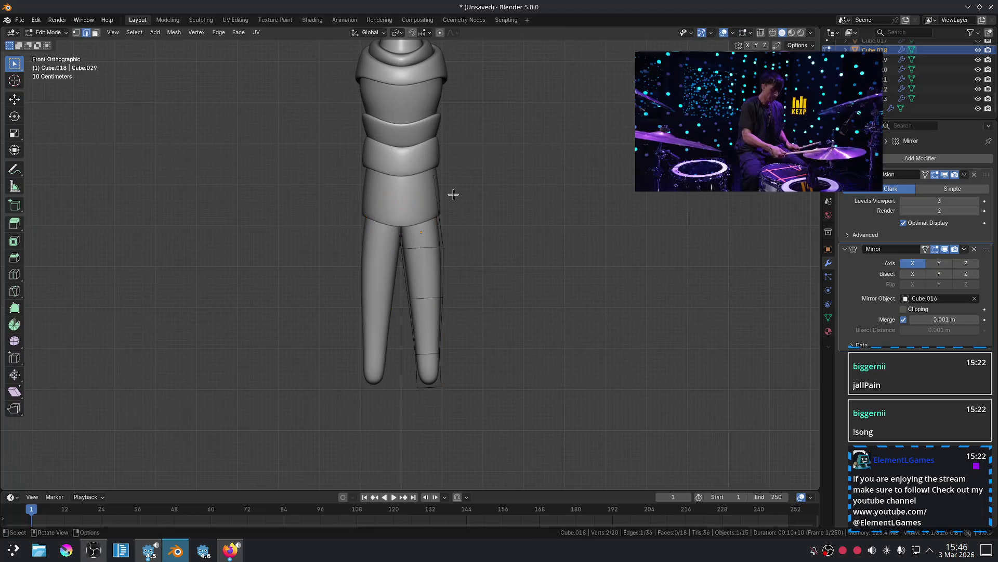
key("g")
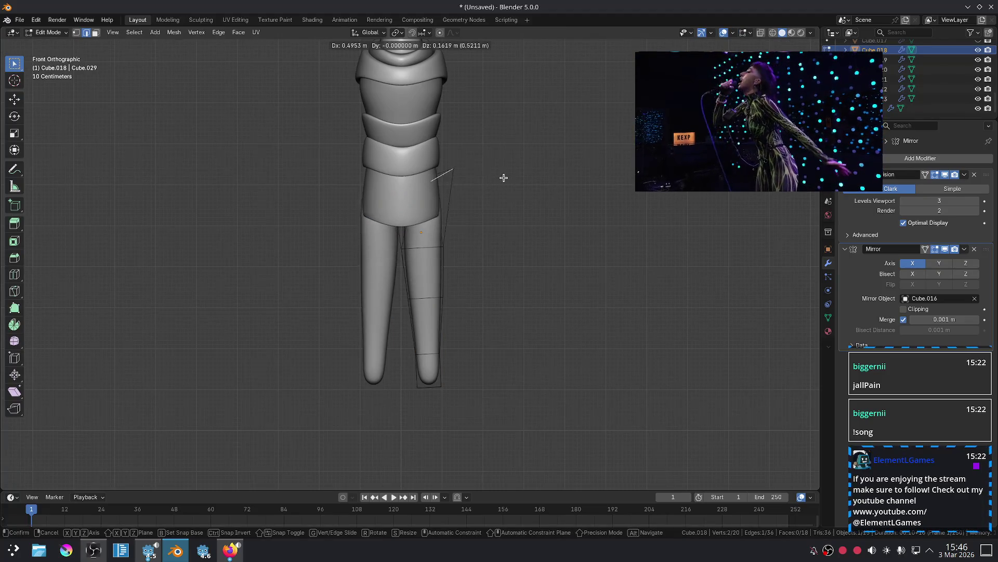
right_click(497, 177)
key("Tab")
key("n")
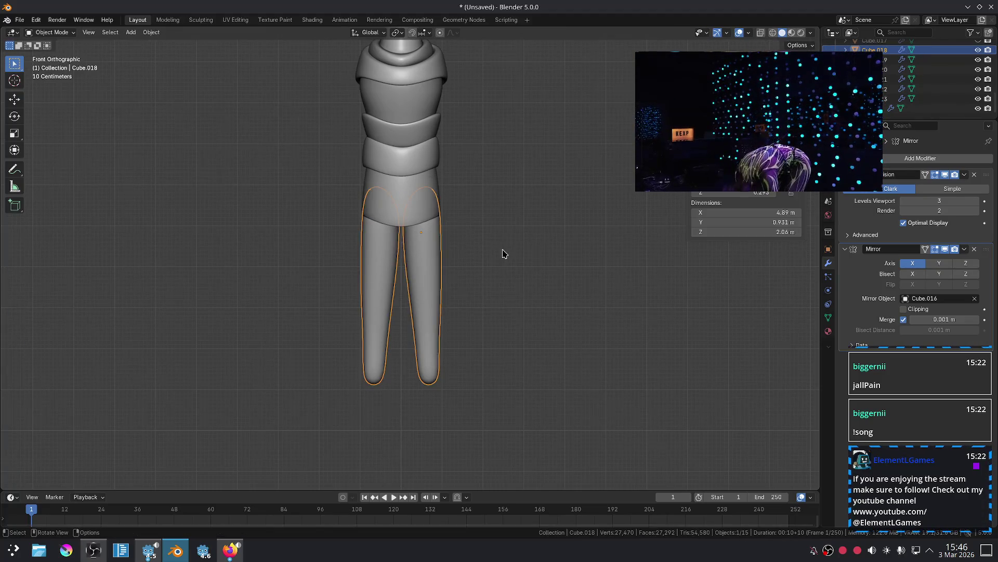
left_click(504, 251)
scroll(484, 256, "down", 4)
scroll(429, 274, "up", 2)
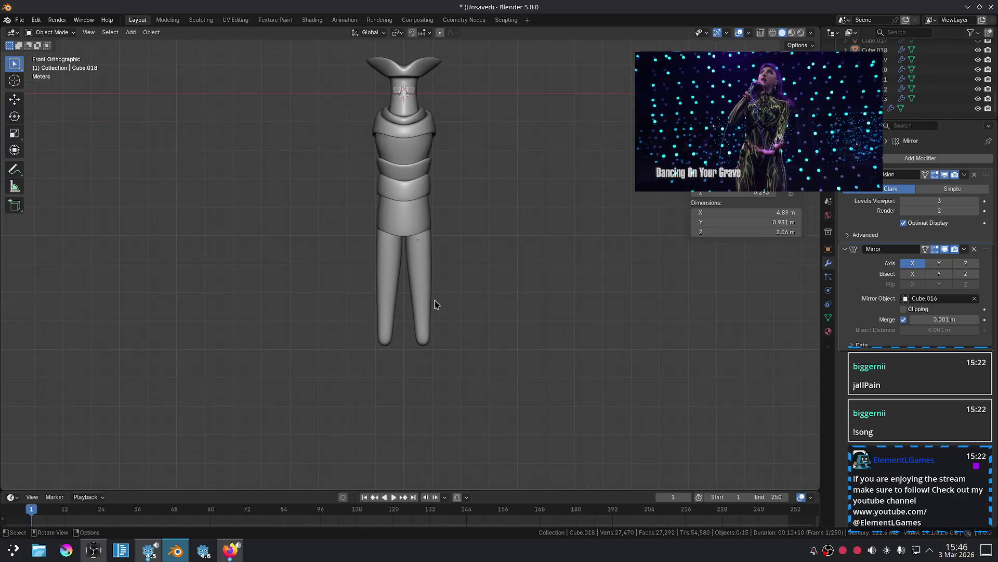
Lower the legs' bottom faces along Z, making the legs 1.79 m tall.
left_click(434, 303)
key("Tab")
mouse_move(468, 375)
middle_mouse_down()
mouse_move(463, 341)
mouse_move(428, 355)
middle_mouse_up()
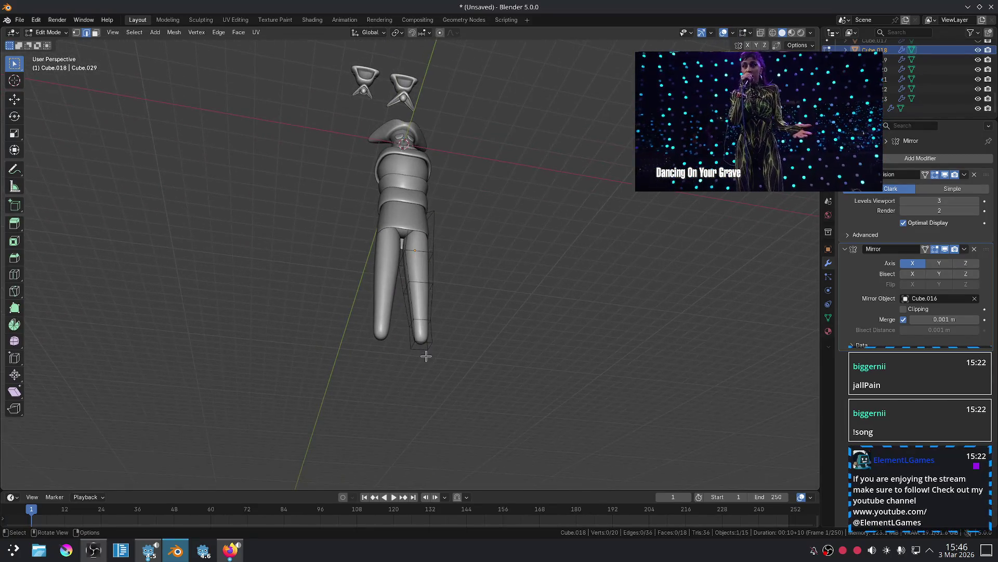
key("3")
left_click(424, 343)
key("g")
key("z")
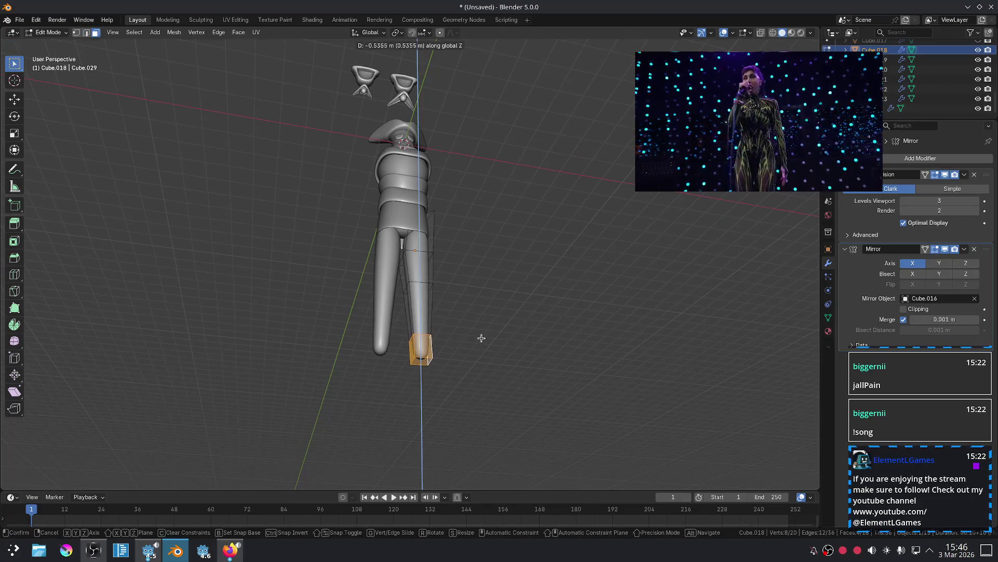
left_click(477, 364)
key("Tab")
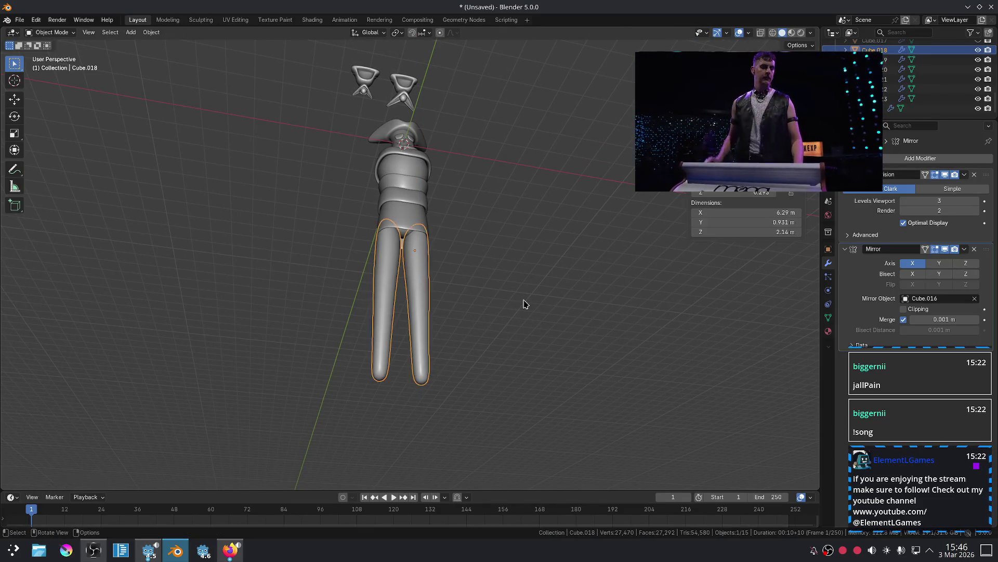
scroll(533, 305, "up", 5)
Reposition the legs object slightly beneath the skirt.
mouse_move(535, 305)
middle_mouse_down()
mouse_move(621, 221)
mouse_move(661, 249)
mouse_move(580, 296)
middle_mouse_up()
mouse_move(362, 262)
middle_mouse_down()
mouse_move(414, 244)
mouse_move(357, 272)
mouse_move(537, 268)
mouse_move(529, 263)
mouse_move(537, 291)
mouse_move(455, 231)
mouse_move(449, 181)
middle_mouse_up()
left_click(413, 243)
key("g")
left_click(422, 237)
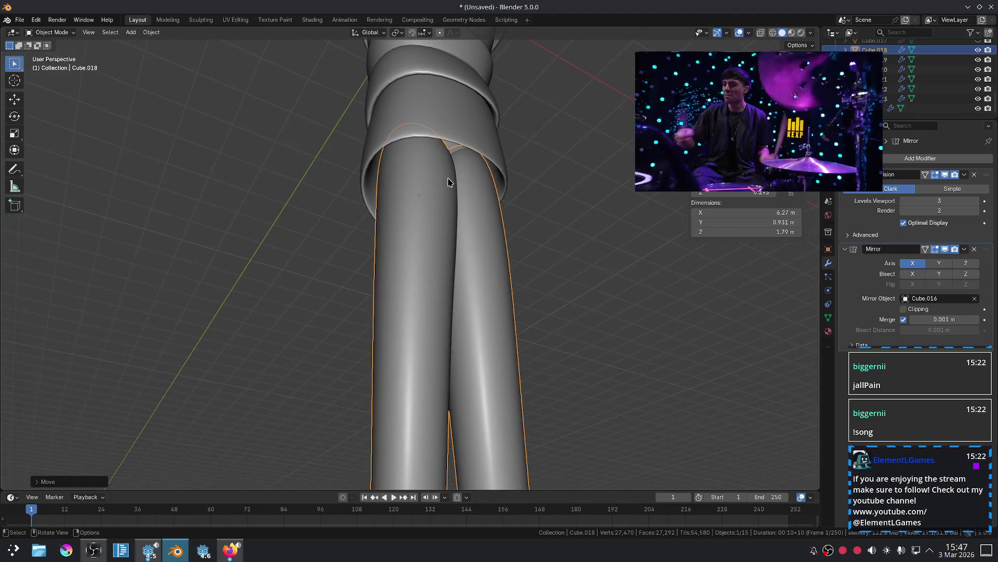
In Edit Mode, move a hip vertex of the legs upward in two passes, then check the front view.
key("Tab")
mouse_move(483, 119)
middle_mouse_down()
mouse_move(497, 76)
mouse_move(494, 86)
middle_mouse_up()
key("g")
left_click(505, 148)
mouse_move(505, 148)
middle_mouse_down()
mouse_move(494, 135)
mouse_move(520, 101)
middle_mouse_up()
key("g")
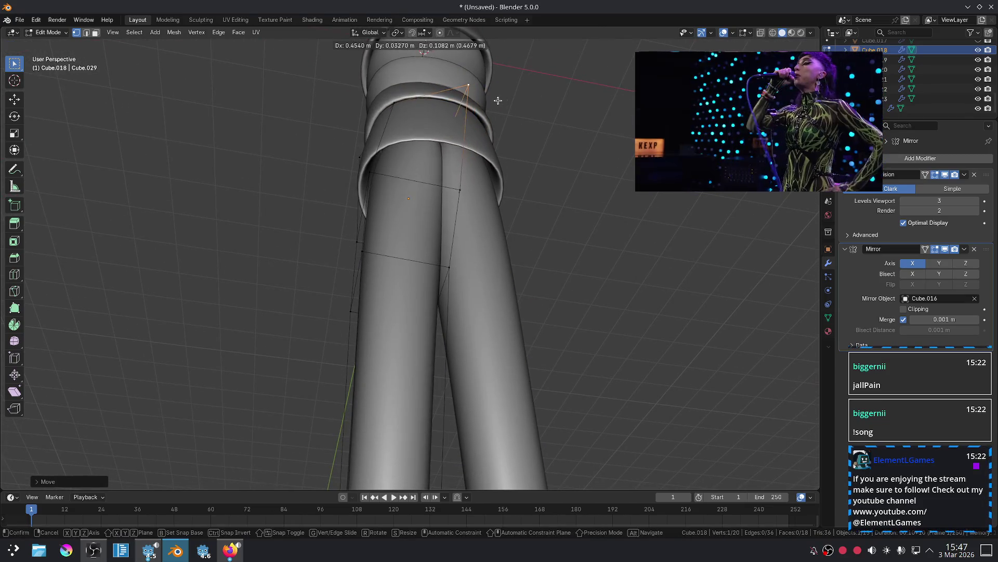
left_click(513, 110)
key("Tab")
key("KP_1")
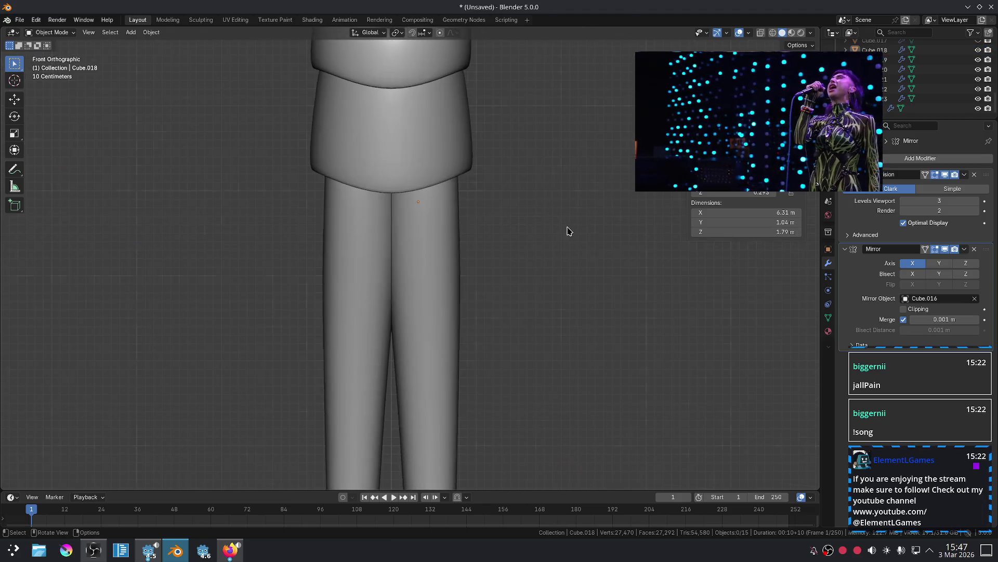
Adjust another leg vertex in Edit Mode from an angled view.
mouse_move(431, 244)
middle_mouse_down()
mouse_move(410, 258)
mouse_move(407, 276)
mouse_move(416, 233)
middle_mouse_up()
key("Tab")
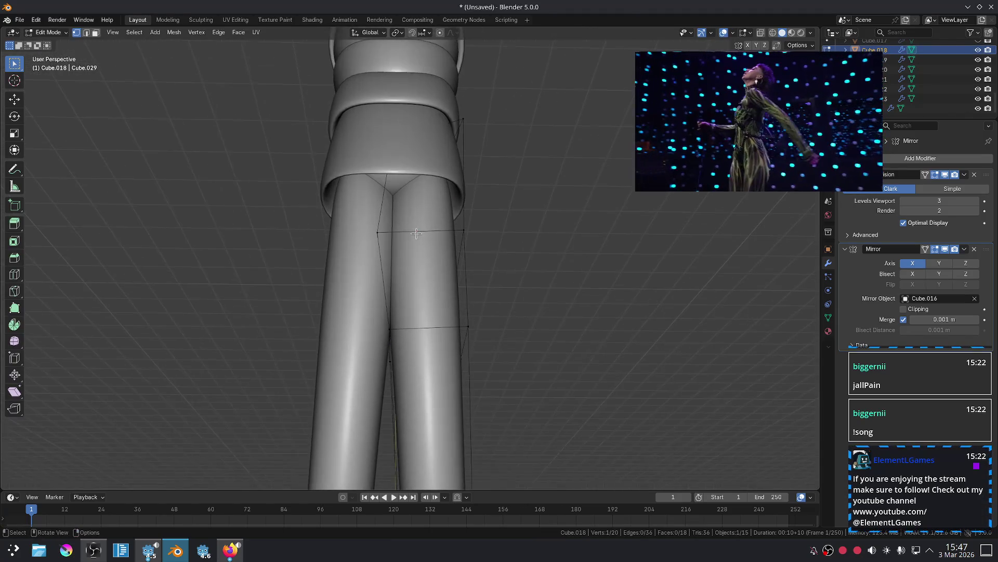
key("g")
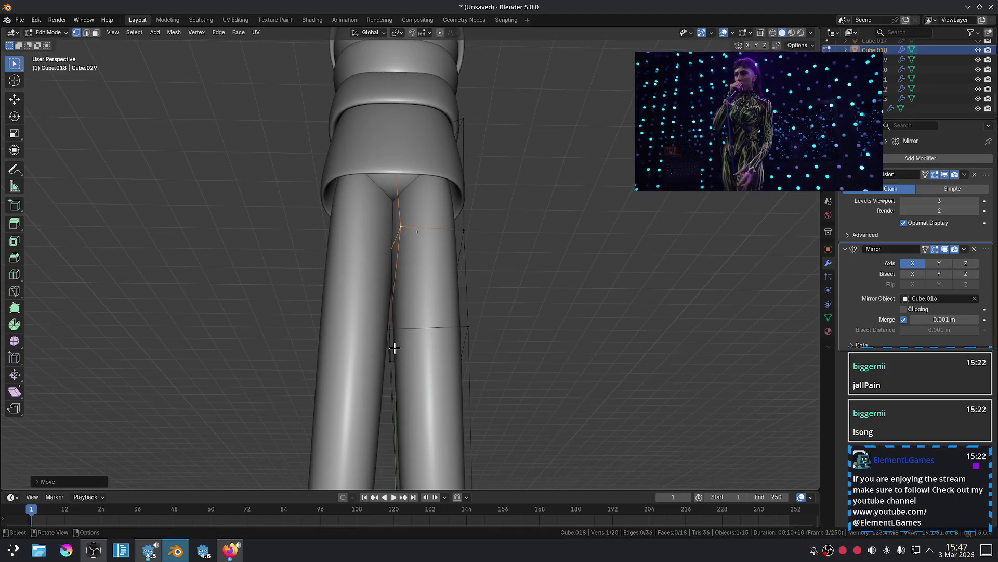
left_click(422, 323)
Pull the leg's top vertex up into the skirt and return to the front view.
mouse_move(421, 323)
middle_mouse_down()
mouse_move(564, 307)
mouse_move(407, 267)
mouse_move(438, 227)
middle_mouse_up()
mouse_move(354, 317)
middle_mouse_down()
mouse_move(408, 263)
mouse_move(477, 286)
mouse_move(518, 323)
mouse_move(533, 305)
mouse_move(465, 154)
middle_mouse_up()
left_click(420, 63)
key("g")
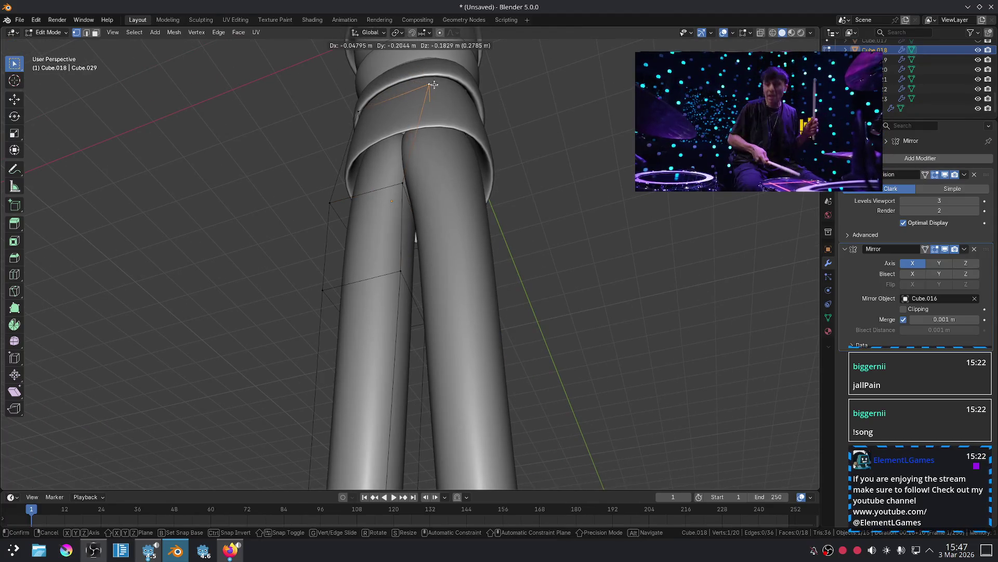
left_click(428, 83)
middle_click_drag(432, 104, 494, 201)
key("Tab")
key("KP_1")
scroll(494, 202, "down", 5)
left_click(497, 205)
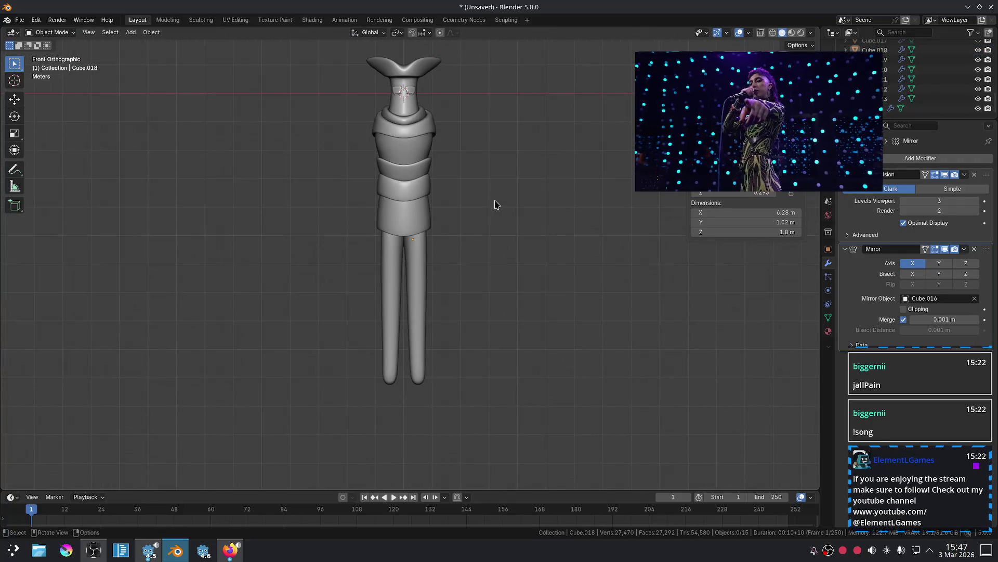
Unhide the arms object with its Outliner eye icon and select the arms beside the torso.
mouse_move(480, 232)
middle_mouse_down("ctrl")
mouse_move(504, 218)
mouse_move(498, 276)
middle_mouse_up("ctrl")
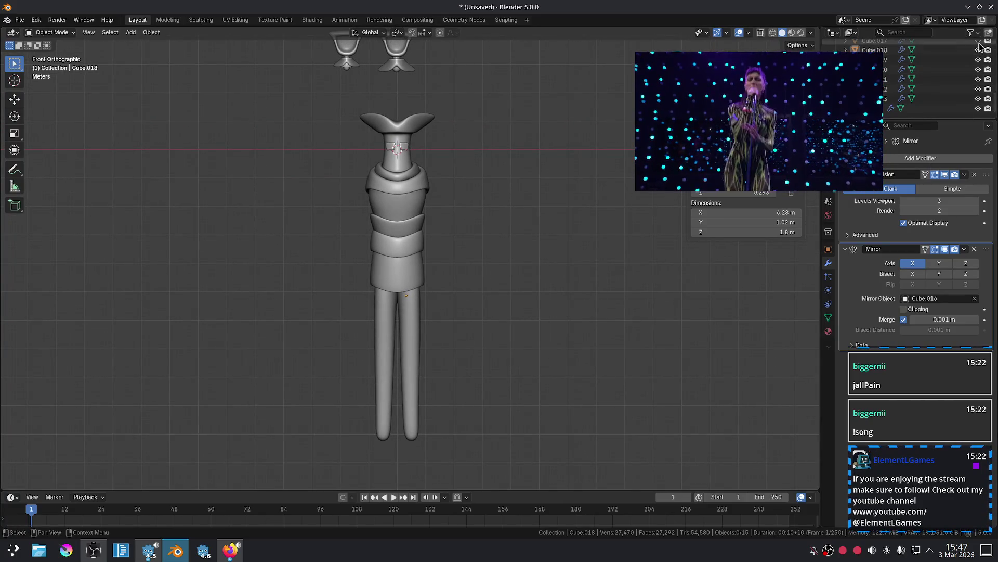
scroll(980, 49, "up", 5)
left_click(978, 70)
scroll(980, 70, "down", 1)
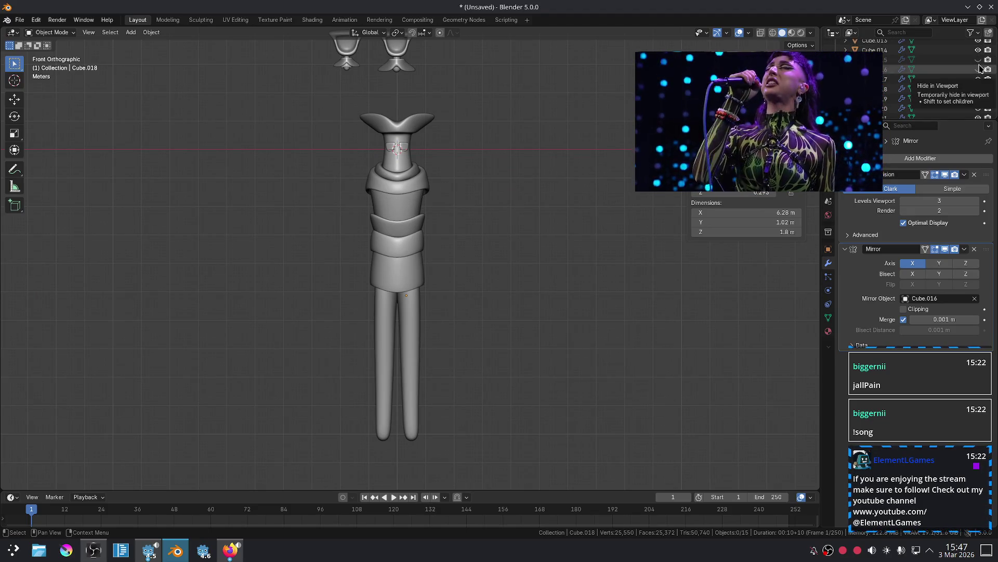
left_click(978, 60)
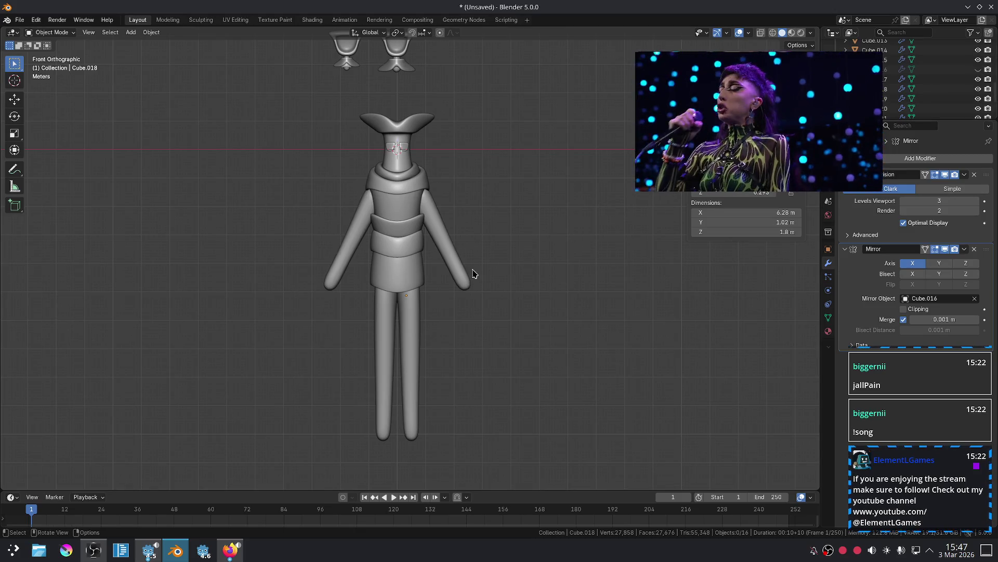
left_click(454, 262)
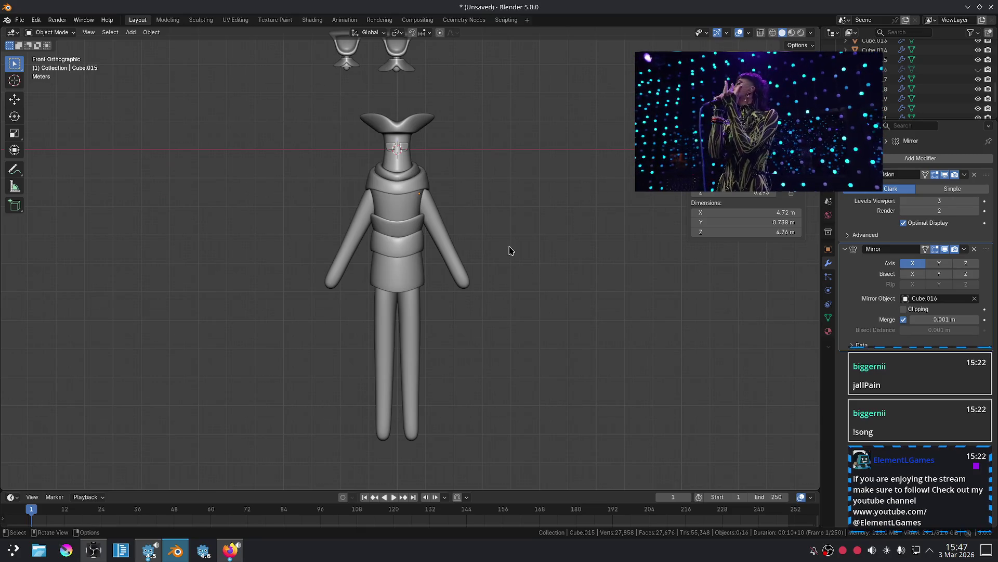
middle_click_drag(518, 347, 425, 362)
key("KP_1")
Line the legs up under the body by moving them along Y in Right view.
key("KP_3")
scroll(411, 361, "up", 5)
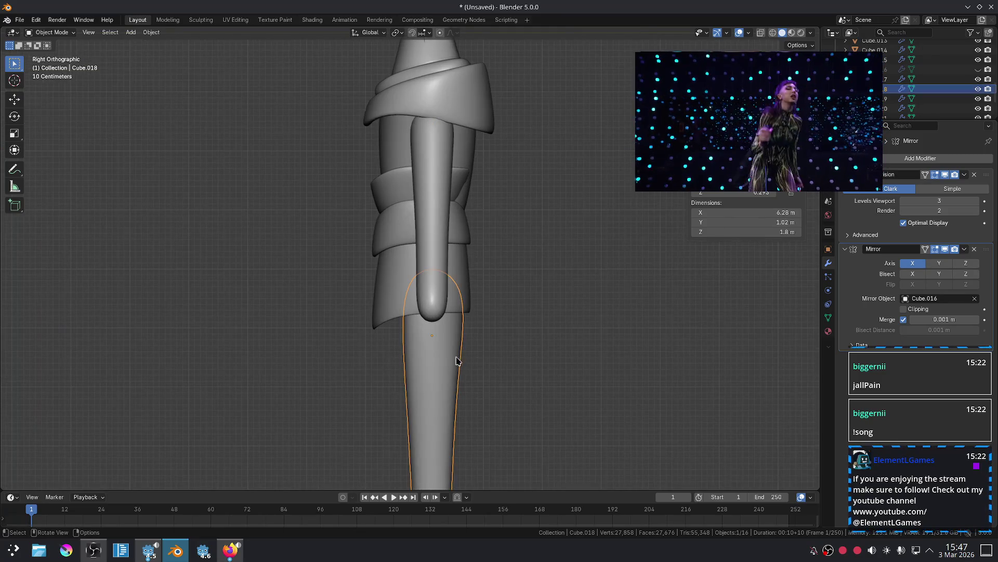
key("g")
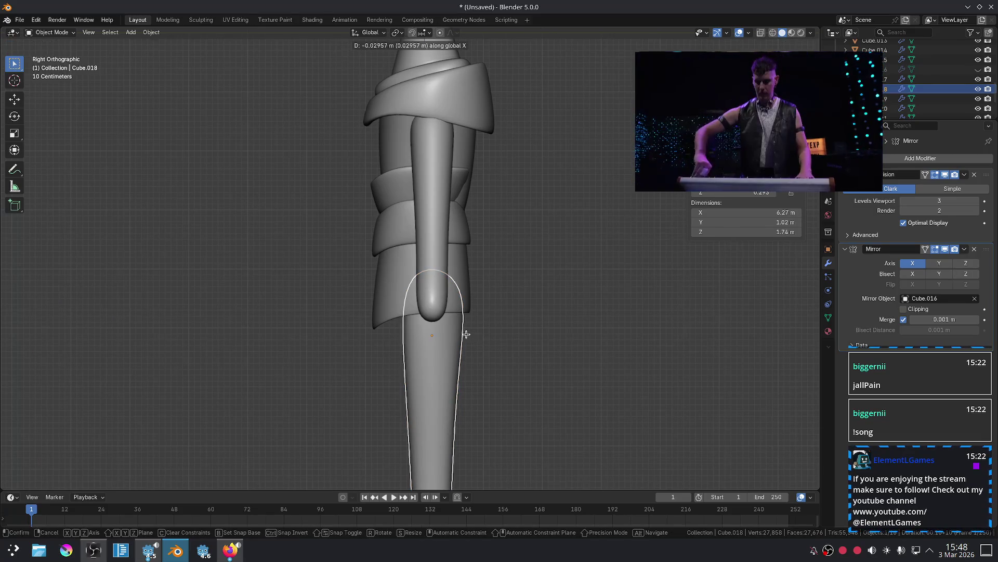
key("y")
left_click(470, 335)
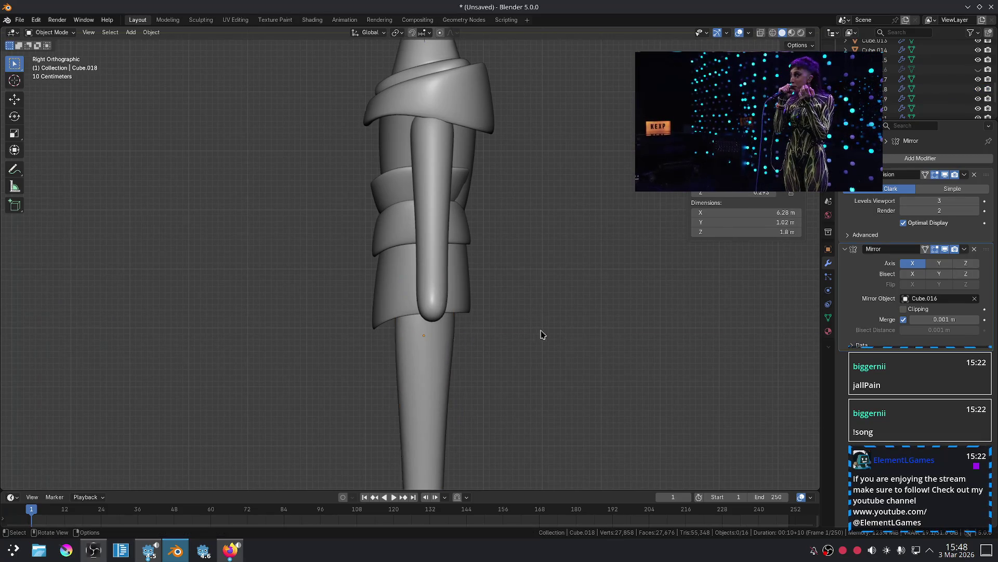
key("KP_1")
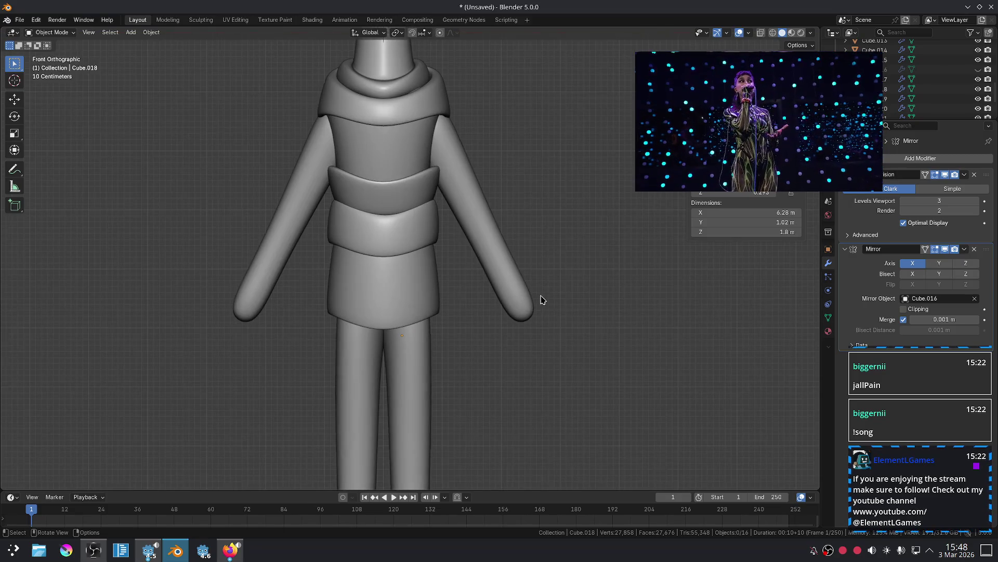
scroll(437, 338, "up", 5)
scroll(425, 353, "down", 4)
Scale the skirt's bottom edge loop outward so the hem flares wider.
left_click(441, 323)
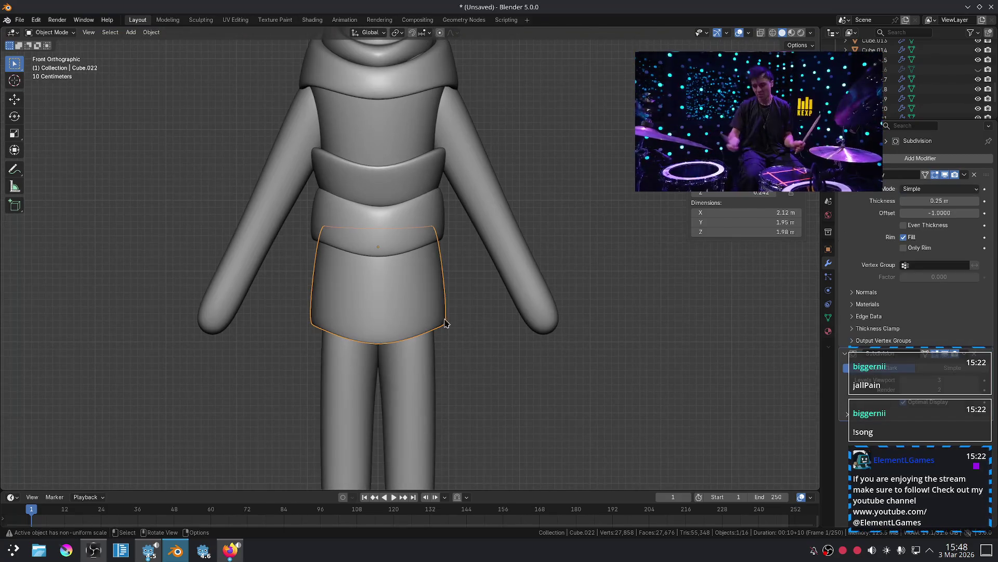
key("Tab")
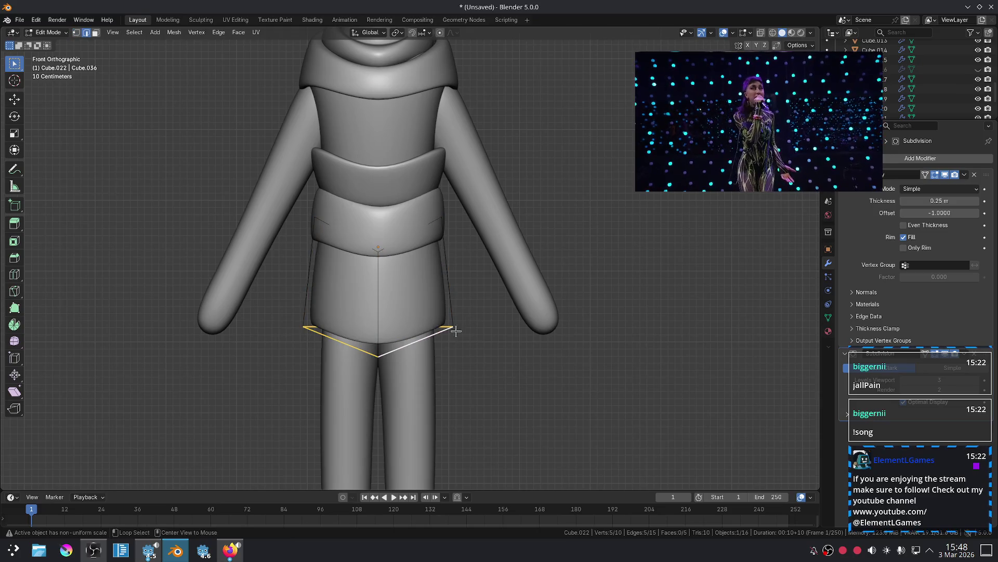
key("s")
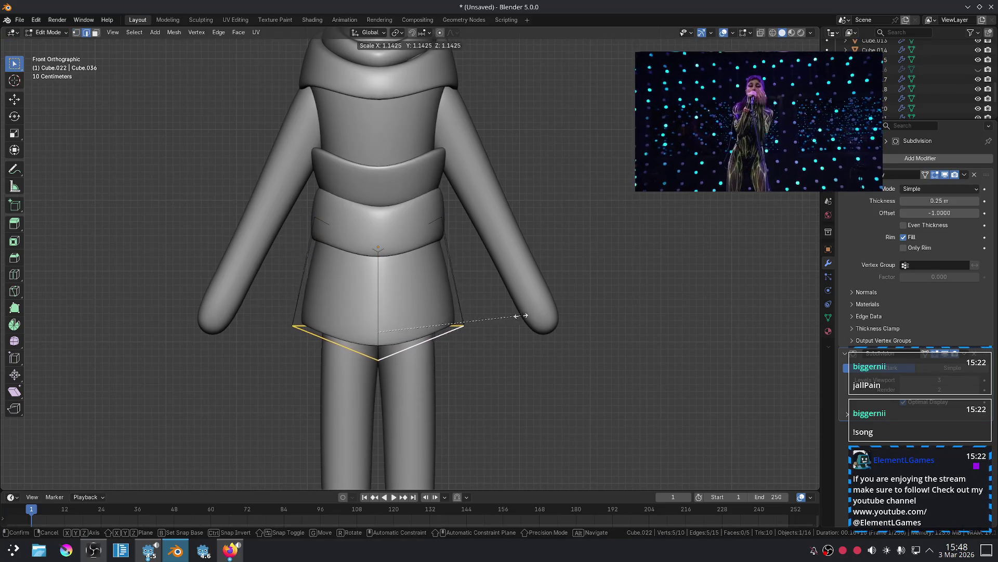
left_click(520, 315)
key("Tab")
Raise the legs up into the skirt, making them 2.04 m tall.
left_click(425, 367)
key("g")
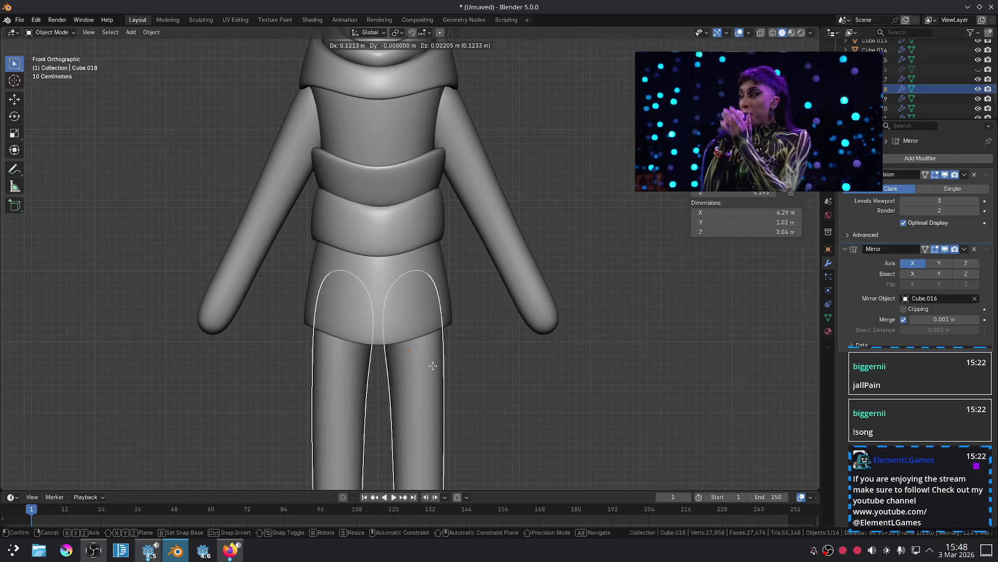
left_click(433, 366)
scroll(495, 350, "down", 3)
scroll(495, 350, "up", 2)
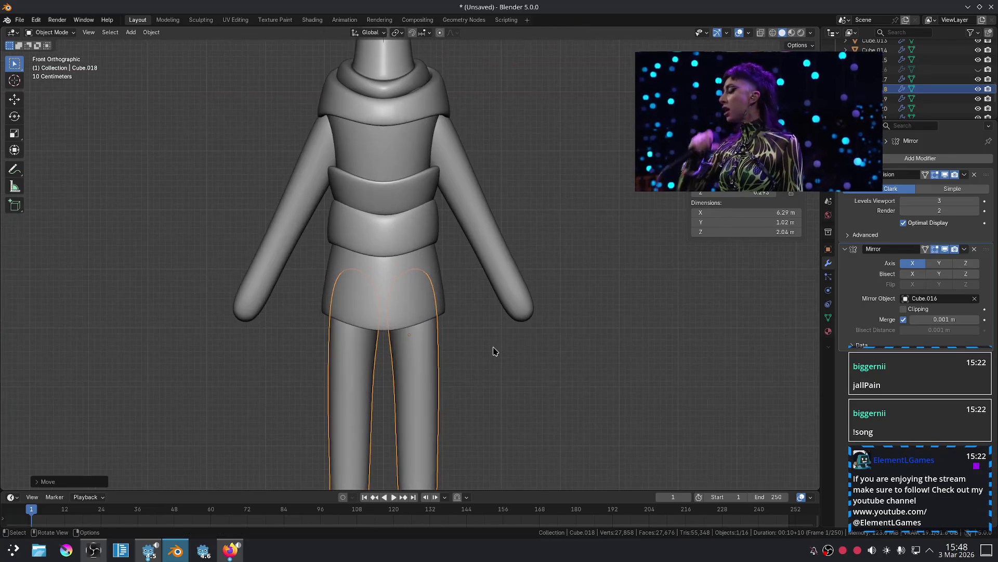
middle_click_drag(495, 350, 497, 265, "shift")
scroll(497, 265, "up", 3)
key("Tab")
mouse_move(418, 197)
middle_mouse_down()
mouse_move(452, 152)
mouse_move(470, 150)
mouse_move(408, 155)
middle_mouse_up()
Scale up and reposition the legs' top face loop so the hips fill out.
key("3")
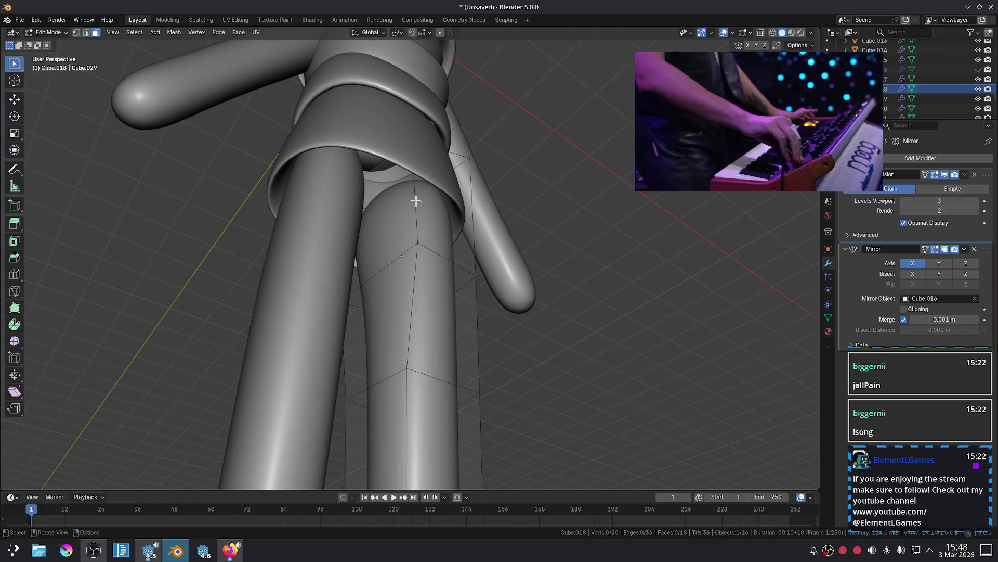
left_click(396, 208, "alt")
middle_click_drag(395, 208, 446, 229)
key("s")
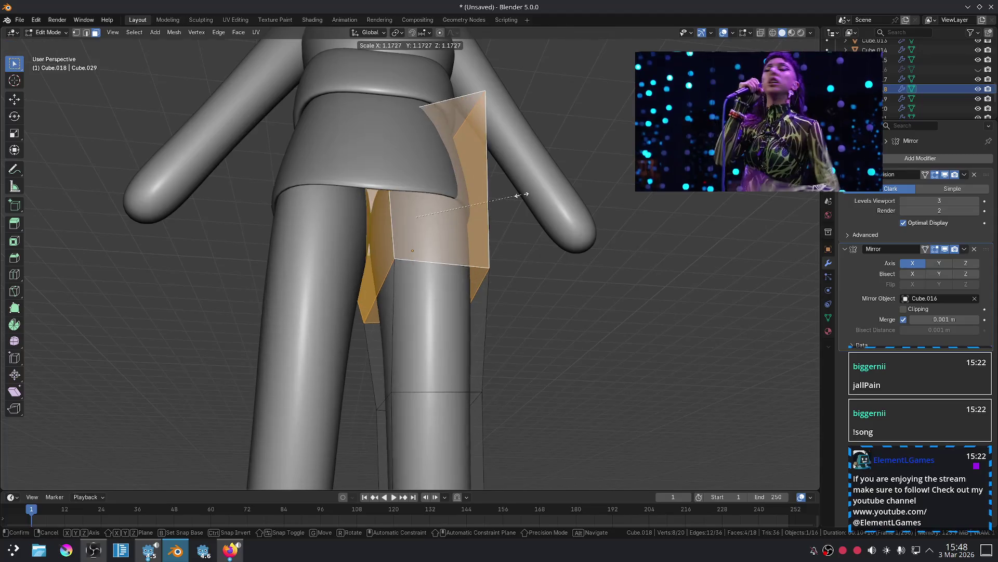
left_click(513, 195)
key("g")
left_click(503, 194)
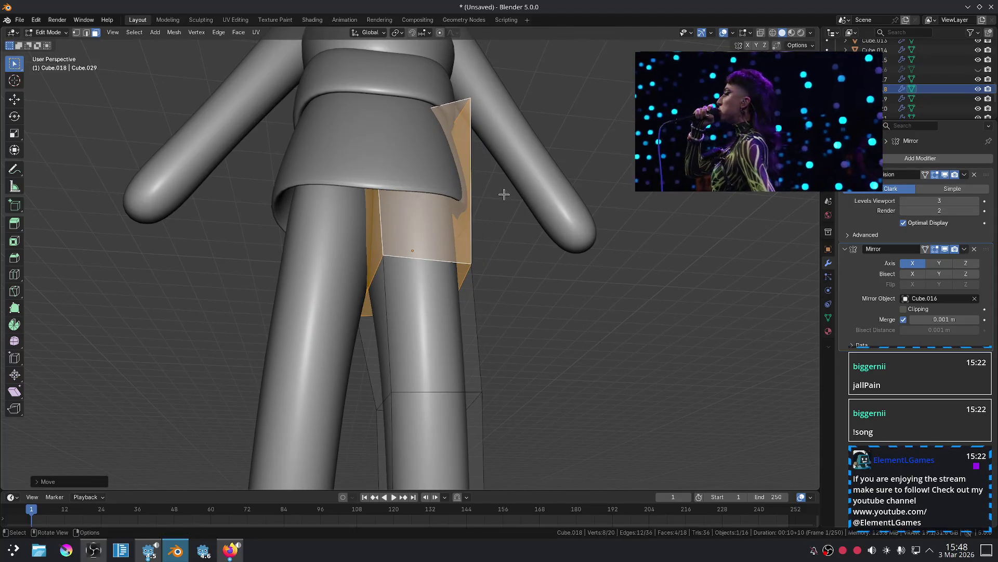
key("s")
left_click(510, 198)
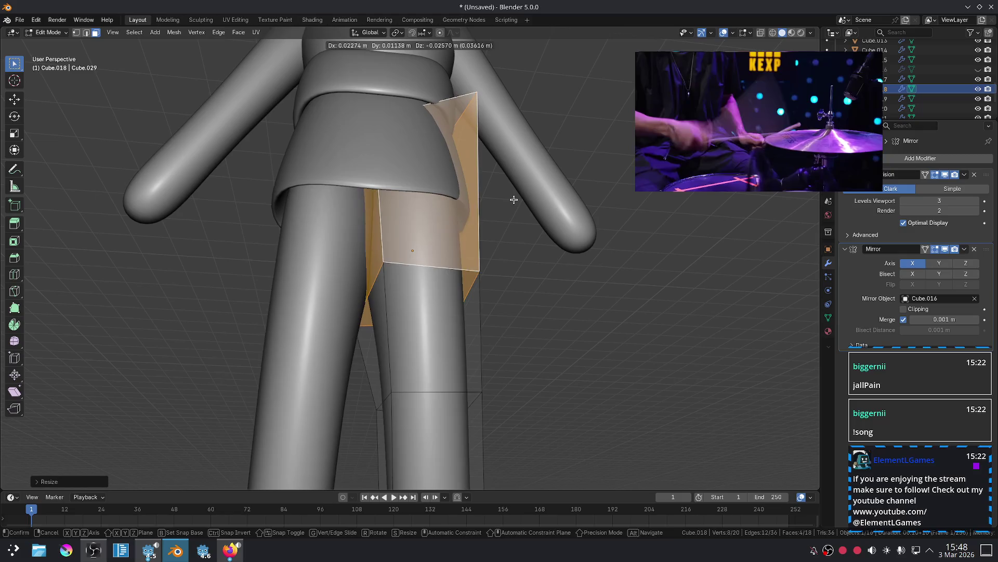
key("Tab")
left_click(550, 273)
Frame the legs in front view to check the wider hips.
scroll(607, 293, "down", 5)
key("KP_1")
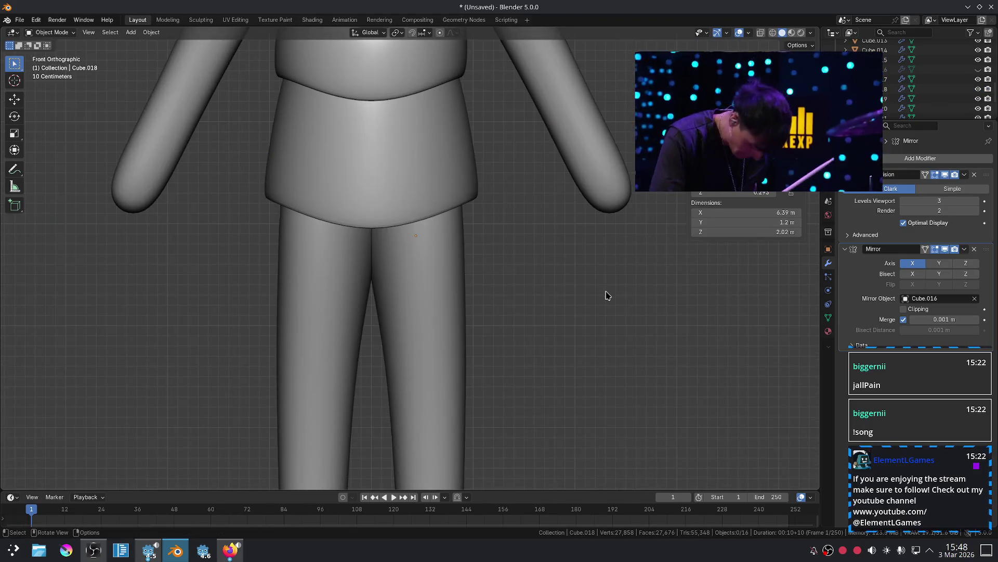
scroll(565, 296, "up", 5)
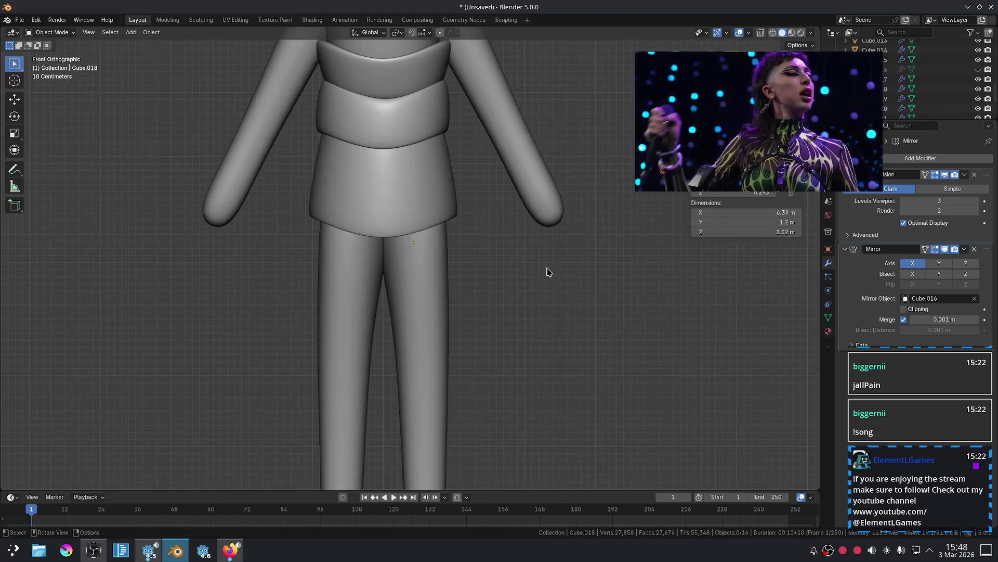
scroll(546, 268, "down", 3)
scroll(546, 270, "up", 4)
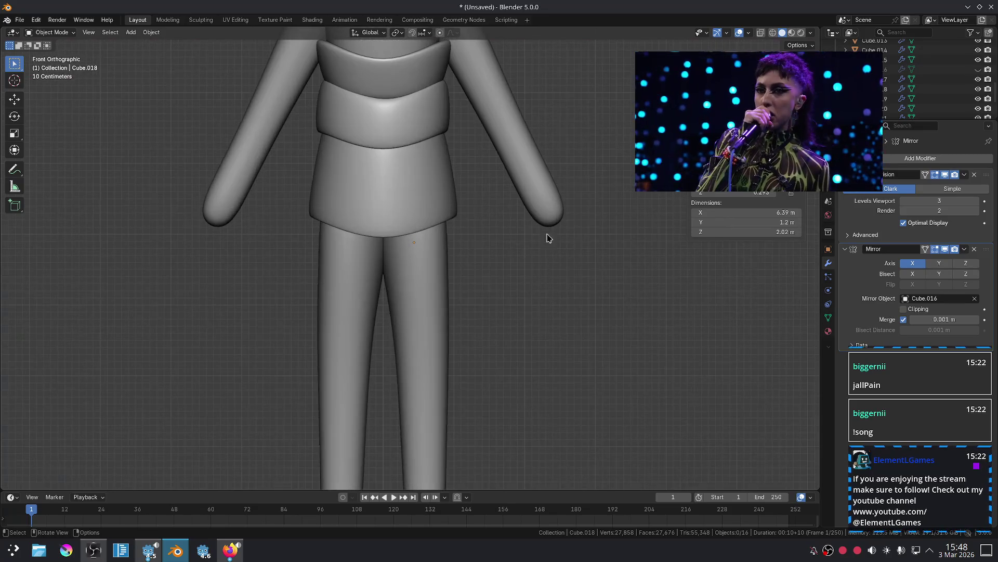
mouse_move(542, 281)
middle_mouse_down("shift")
mouse_move(534, 130)
mouse_move(513, 236)
mouse_move(508, 142)
mouse_move(463, 221)
mouse_move(404, 233)
mouse_move(436, 344)
middle_mouse_up("shift")
scroll(533, 129, "down", 5)
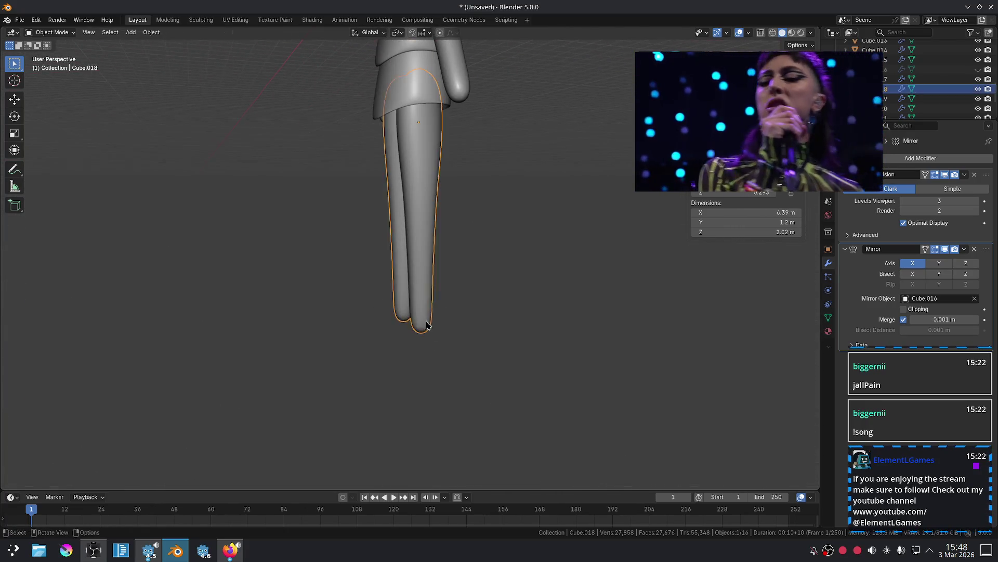
Lower the foot's bottom edges along Z, abandoning an attempted toe extrusion.
key("Tab")
left_click(414, 348)
key("2")
key("g")
key("z")
left_click(418, 351)
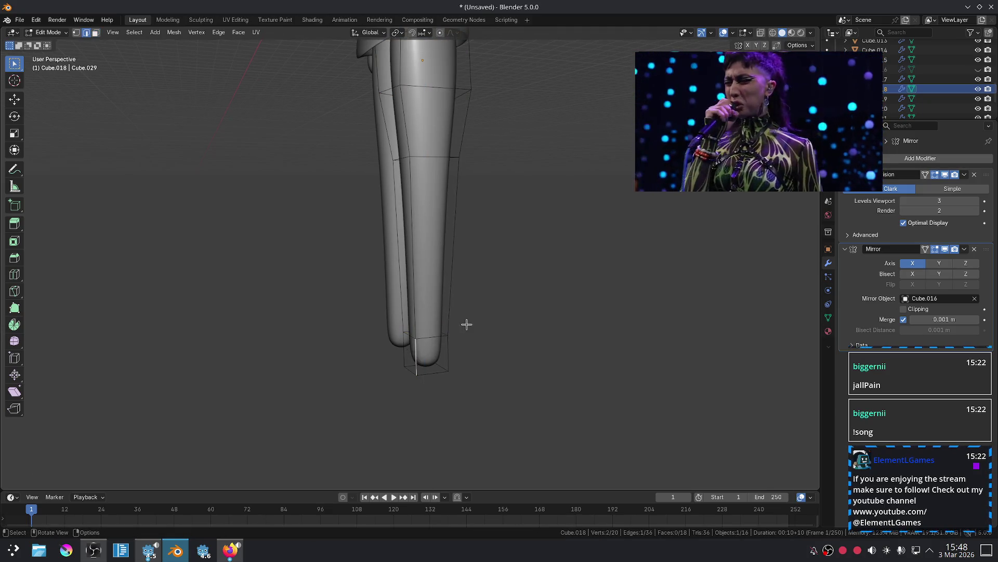
left_click(409, 350)
key("e")
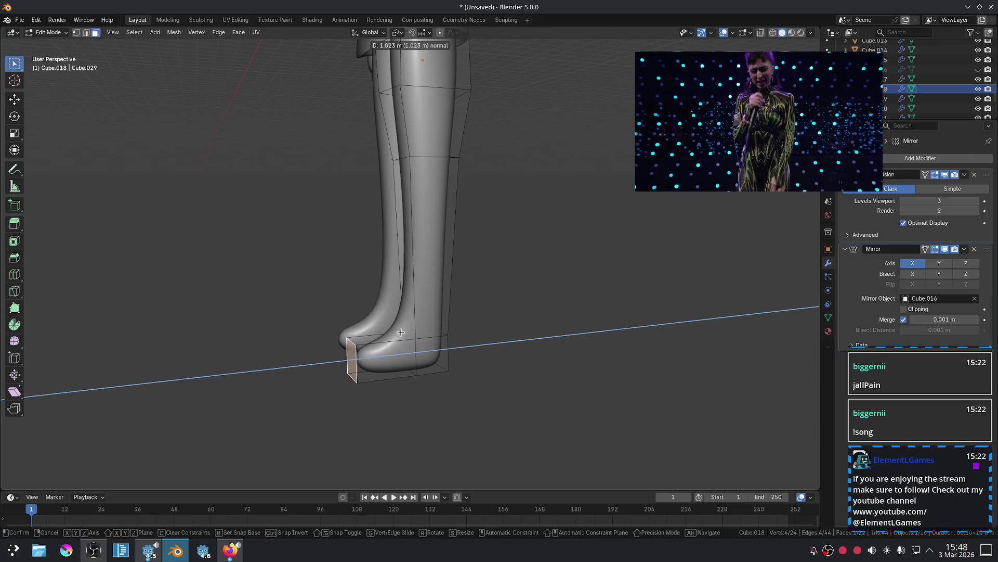
right_click(400, 331)
key("Tab")
key("KP_1")
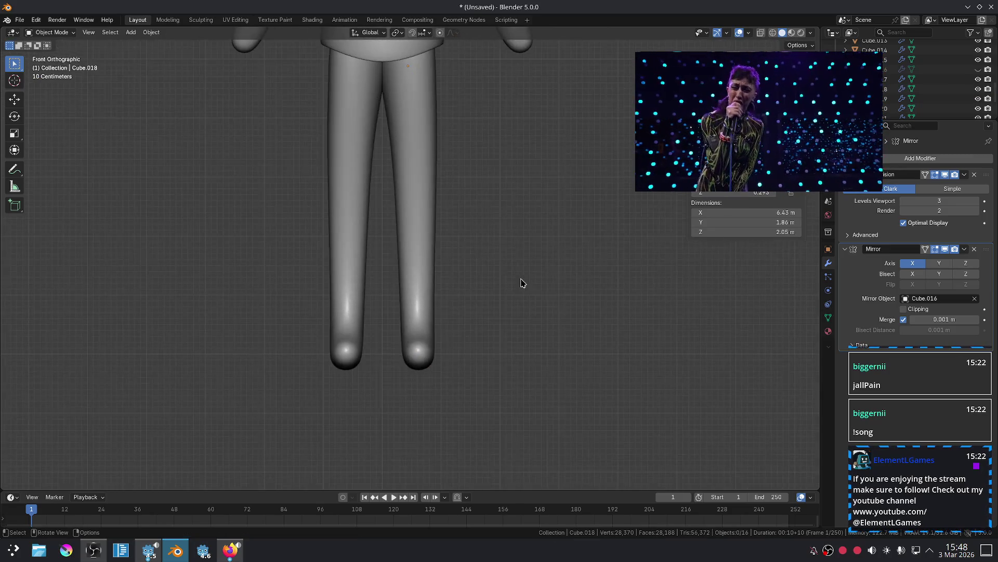
Lower the foot loop further along Z and review the rounded feet from the front.
scroll(521, 280, "down", 5)
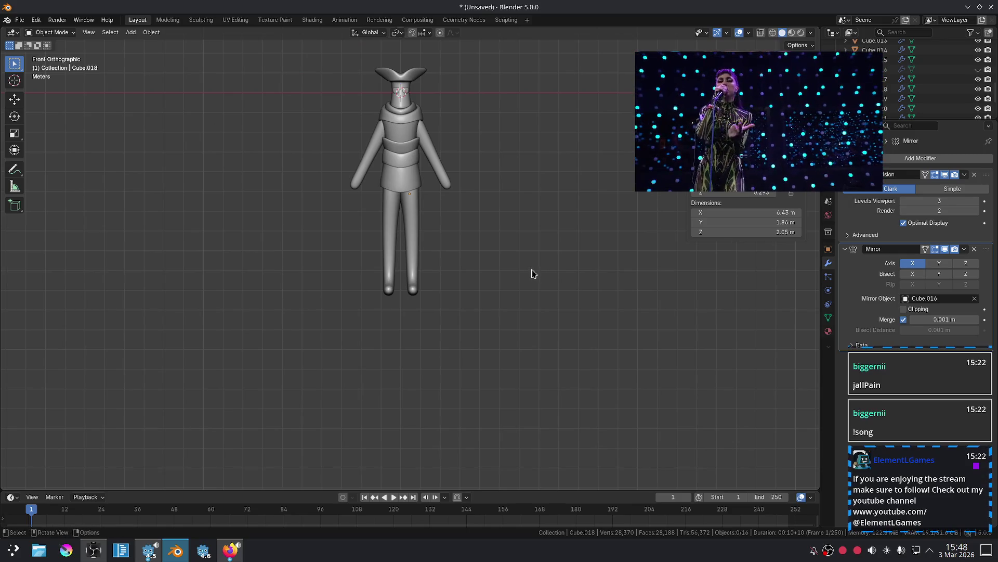
scroll(522, 276, "up", 4)
left_click(421, 337)
key("Tab")
key("g")
key("z")
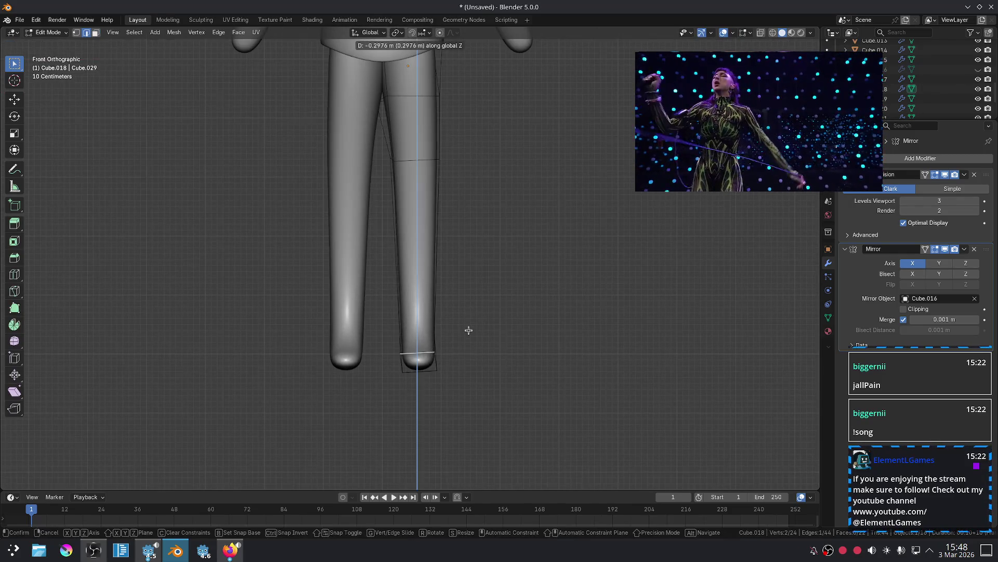
left_click(469, 330)
middle_click_drag(492, 324, 412, 331)
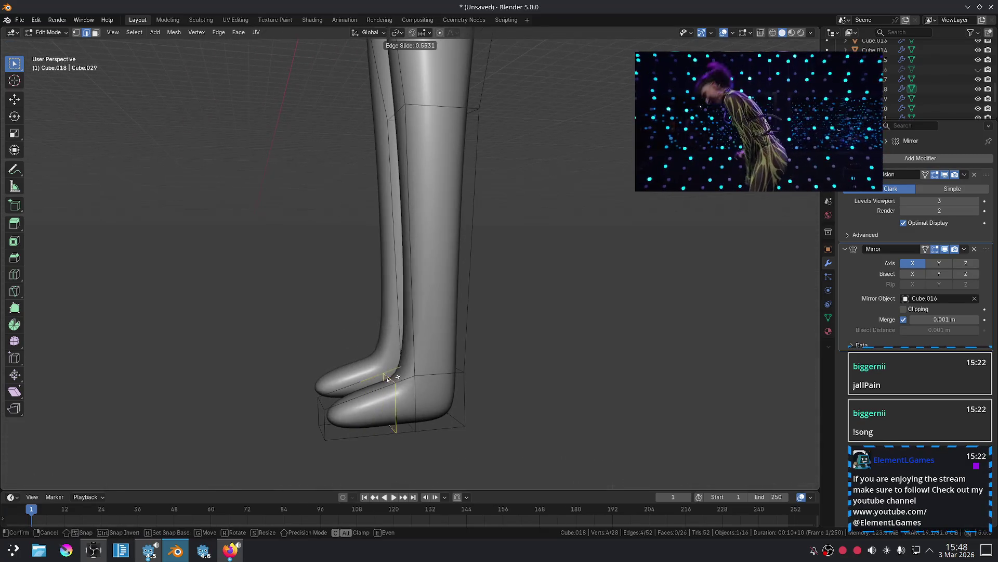
key("Tab")
key("KP_1")
scroll(595, 359, "down", 5)
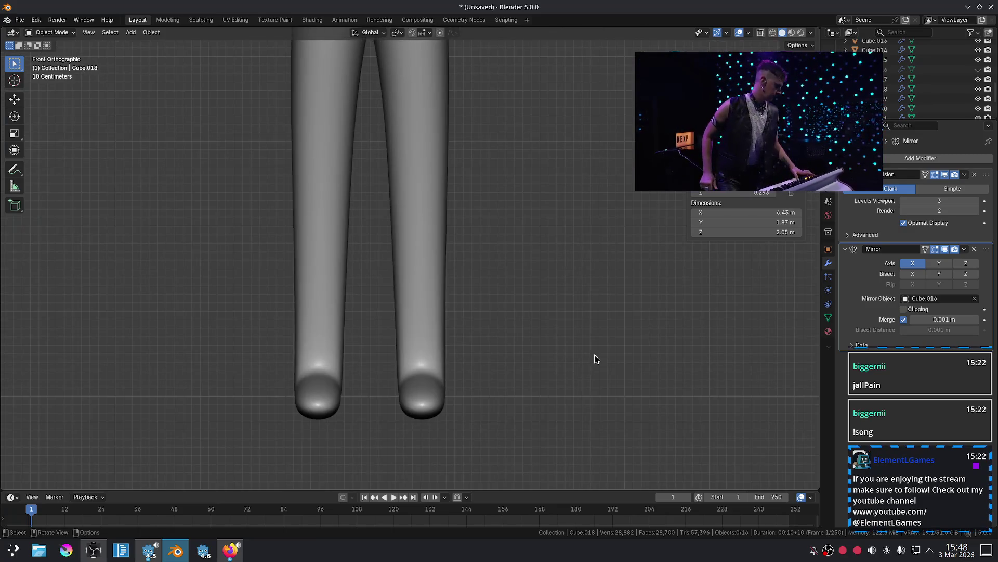
middle_click_drag(514, 246, 526, 337, "shift")
Move the legs object up a little from a side angle, then return to front view.
scroll(526, 327, "up", 3)
scroll(526, 322, "down", 3)
scroll(525, 321, "up", 2)
scroll(526, 321, "down", 2)
scroll(527, 322, "up", 1)
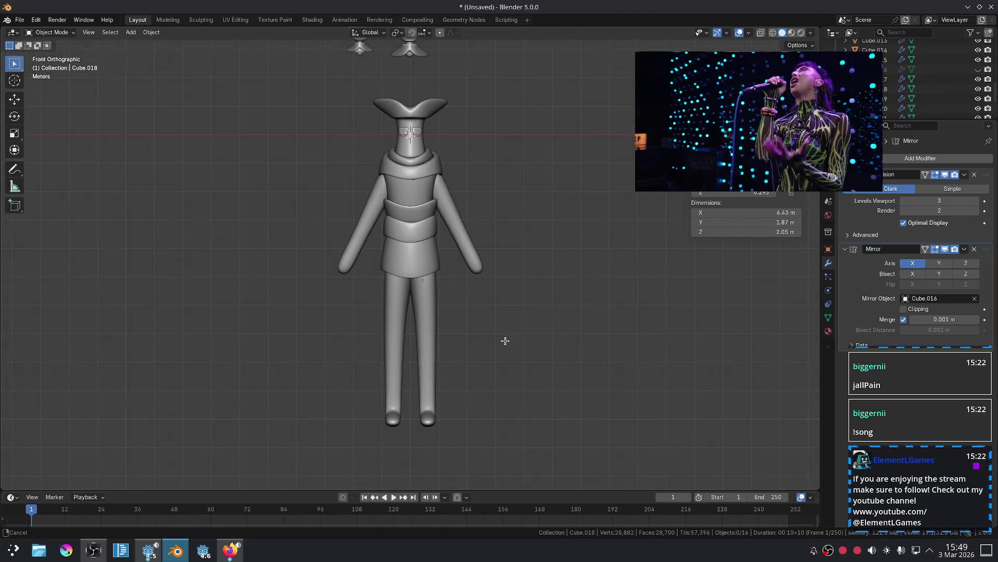
scroll(500, 333, "up", 2)
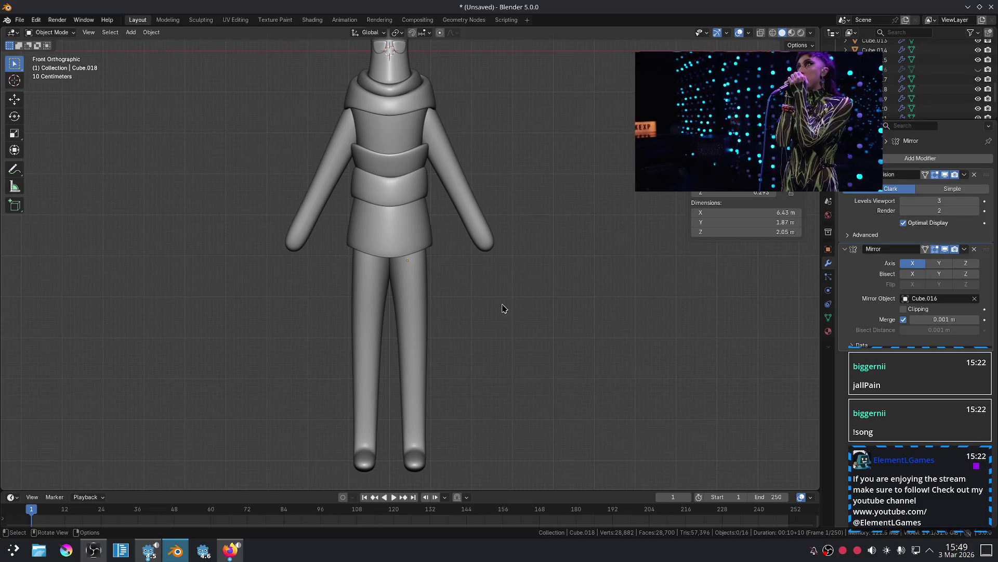
mouse_move(501, 290)
middle_mouse_down()
mouse_move(484, 334)
mouse_move(436, 329)
mouse_move(425, 312)
mouse_move(447, 310)
mouse_move(540, 221)
mouse_move(555, 265)
mouse_move(522, 247)
middle_mouse_up()
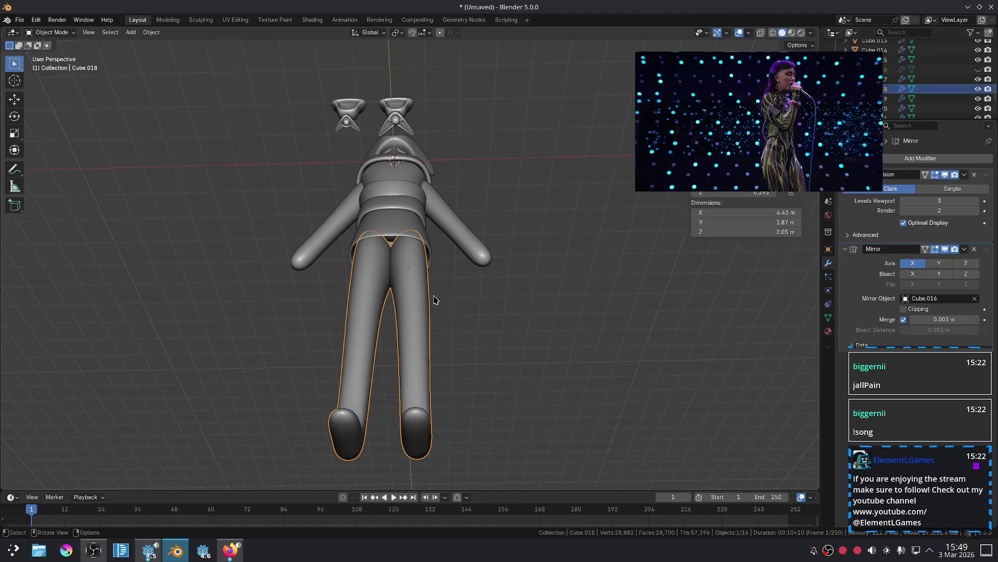
key("g")
left_click(479, 310)
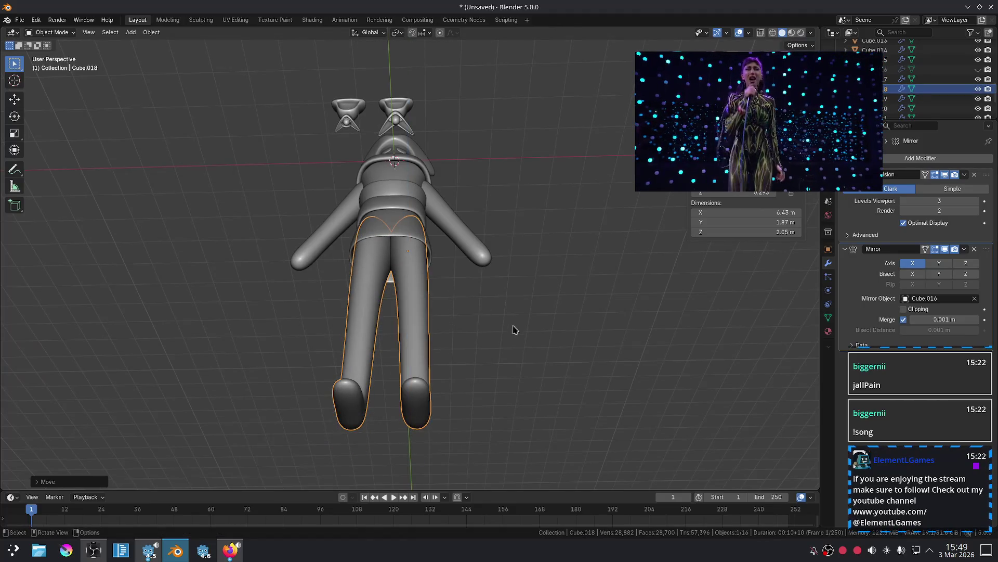
left_click(537, 341)
key("KP_1")
Start a vertical move on the arms object, then cancel it, leaving the arms unchanged.
scroll(537, 341, "down", 4)
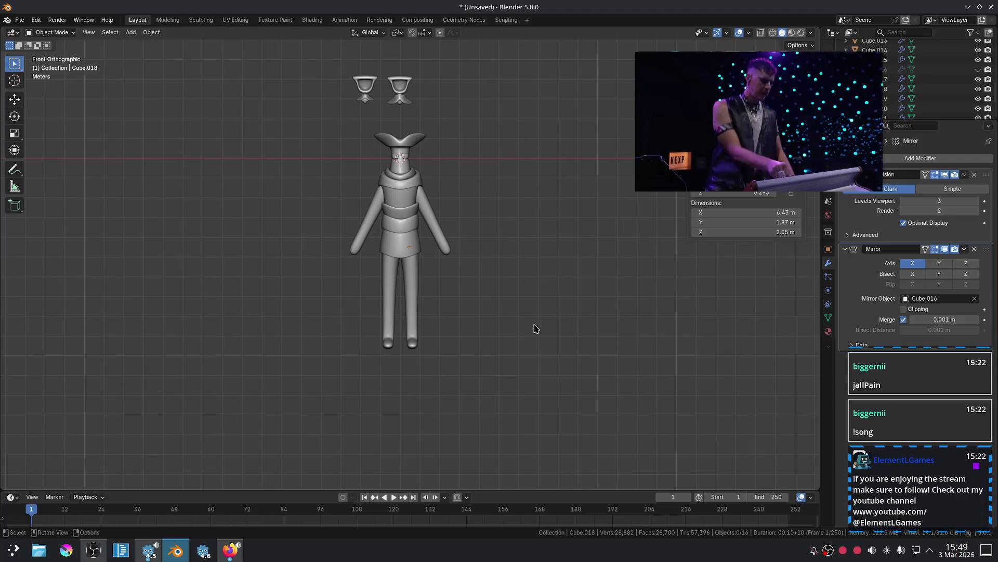
scroll(528, 326, "up", 2)
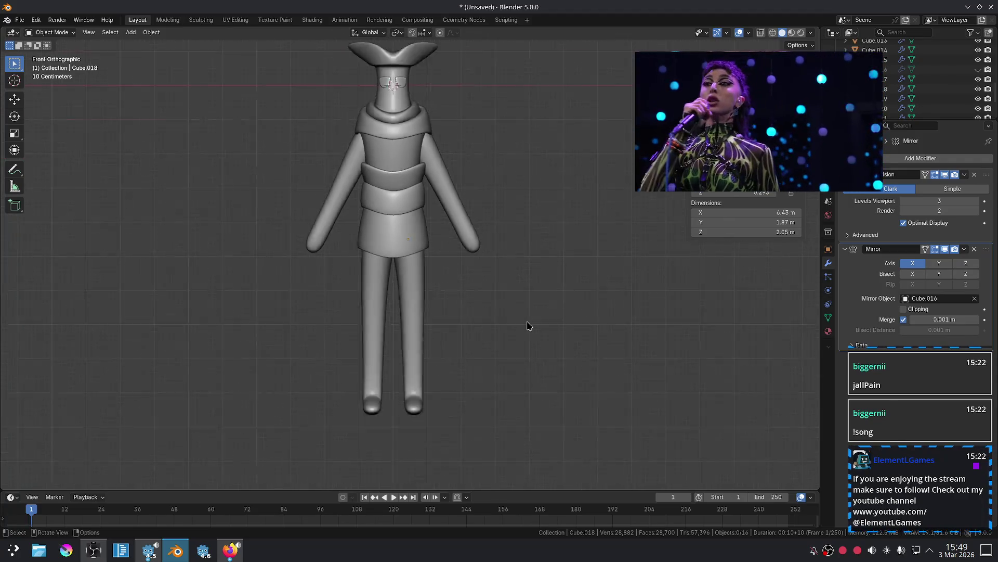
scroll(528, 326, "down", 2)
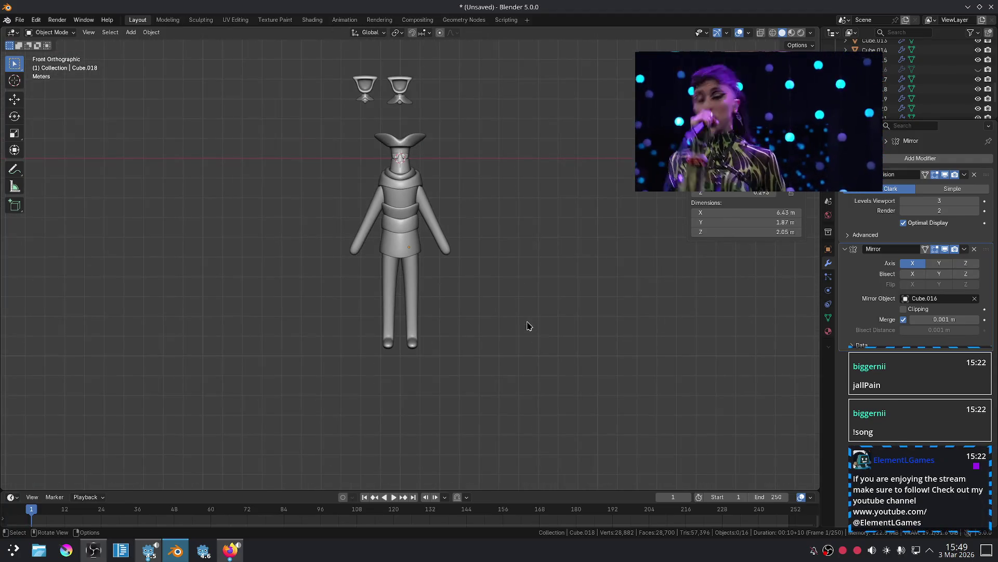
scroll(467, 286, "up", 3)
scroll(472, 350, "up", 3, "shift")
left_click(461, 269)
key("g")
key("z")
key("Escape")
left_click(557, 289)
Review the completed figure in front view with the feet framed.
scroll(537, 300, "down", 3)
scroll(535, 296, "up", 3)
mouse_move(535, 297)
middle_mouse_down()
mouse_move(413, 280)
mouse_move(493, 286)
mouse_move(545, 305)
middle_mouse_up()
key("KP_1")
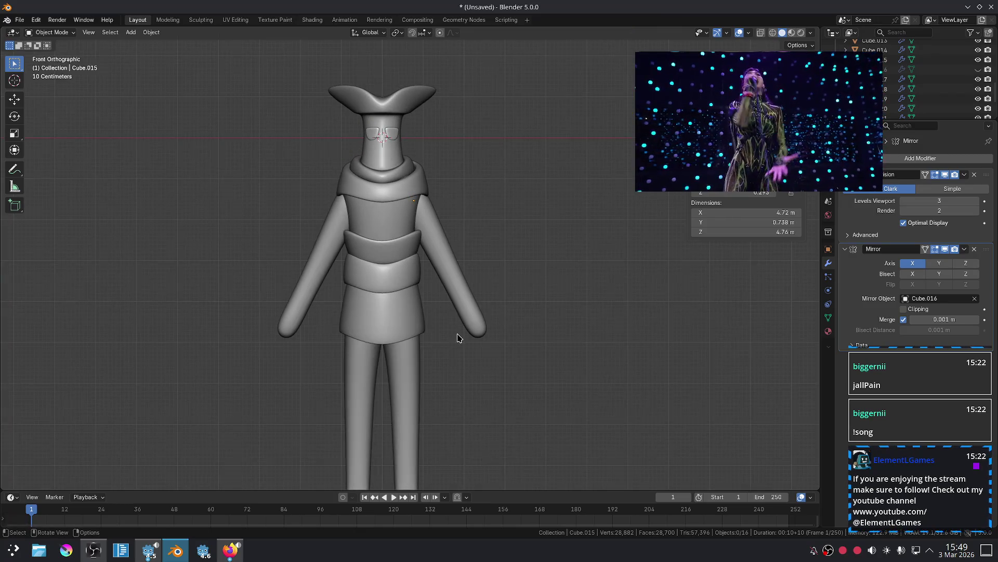
mouse_move(512, 369)
middle_mouse_down("shift")
mouse_move(504, 303)
mouse_move(517, 328)
mouse_move(515, 310)
middle_mouse_up("shift")
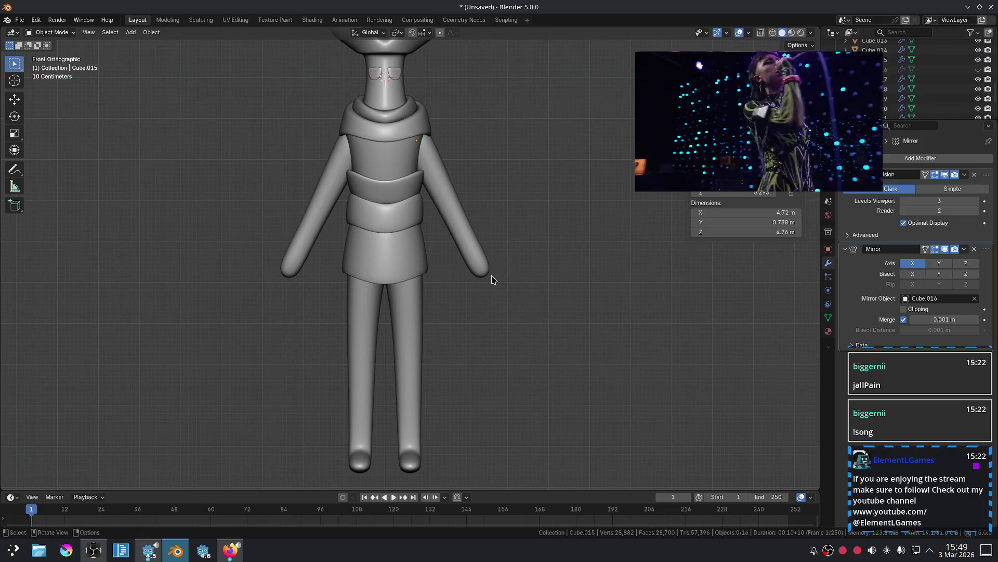
left_click(230, 556)
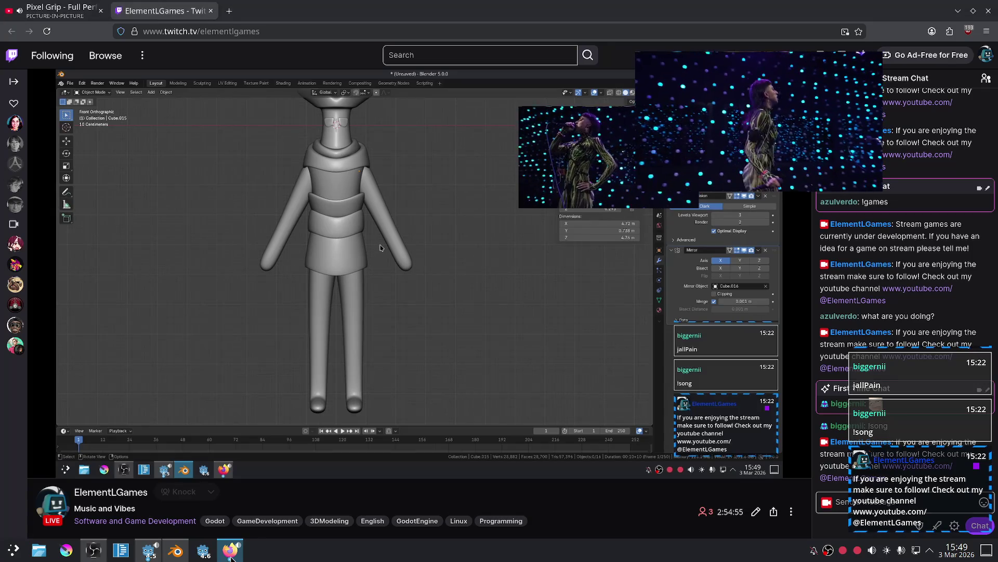
key("alt+Tab")
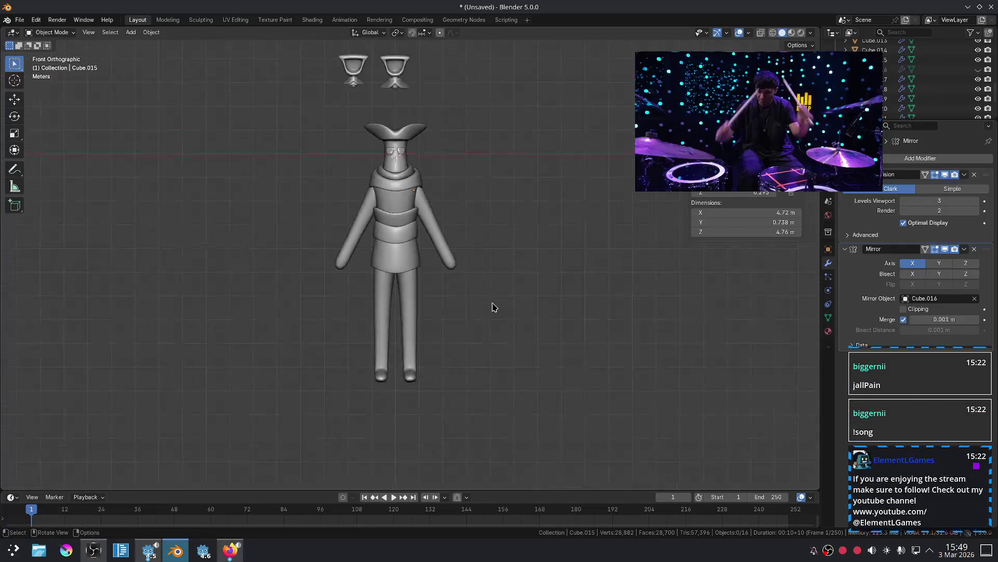
Scale up the left cup and move it down and to the left.
scroll(493, 307, "down", 1)
key("Escape")
scroll(214, 143, "down", 1)
scroll(234, 129, "up", 2)
scroll(224, 104, "up", 1)
scroll(211, 104, "down", 1)
left_click_drag(236, 66, 326, 171)
key("s")
left_click(346, 161)
key("g")
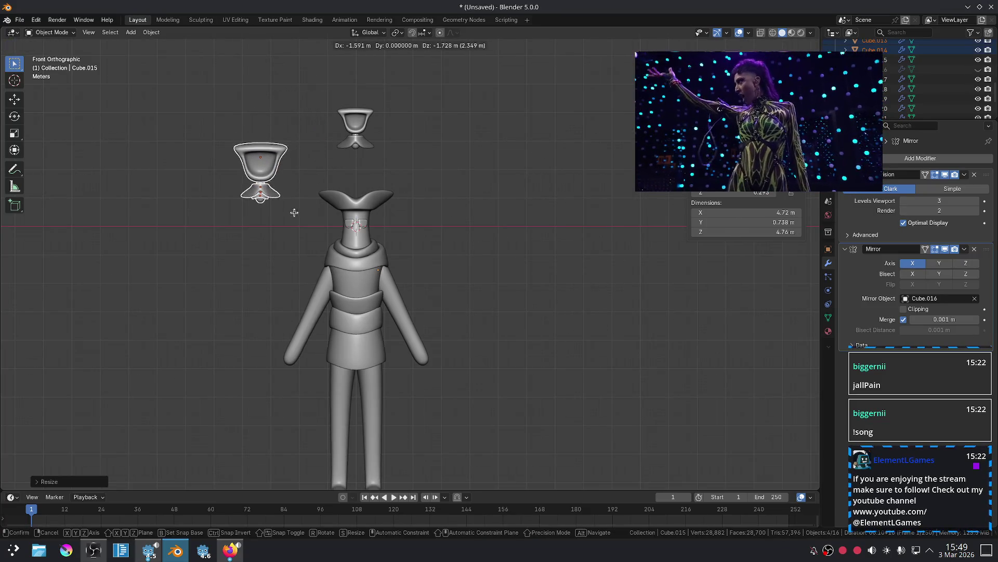
left_click(285, 224)
Make two more cup copies, spreading the cups to the right, upper left and centre.
key("shift+d")
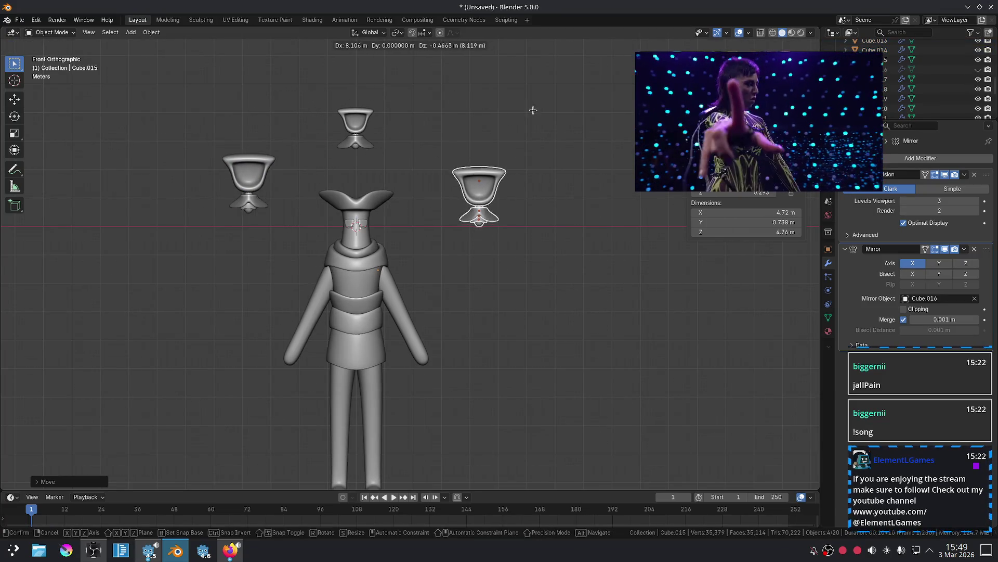
left_click(531, 99)
left_click_drag(259, 74, 368, 144)
key("g")
left_click(179, 129)
mouse_move(210, 131)
left_mouse_down()
mouse_move(259, 207)
mouse_move(274, 213)
left_mouse_up()
key("shift+d")
left_click(381, 180)
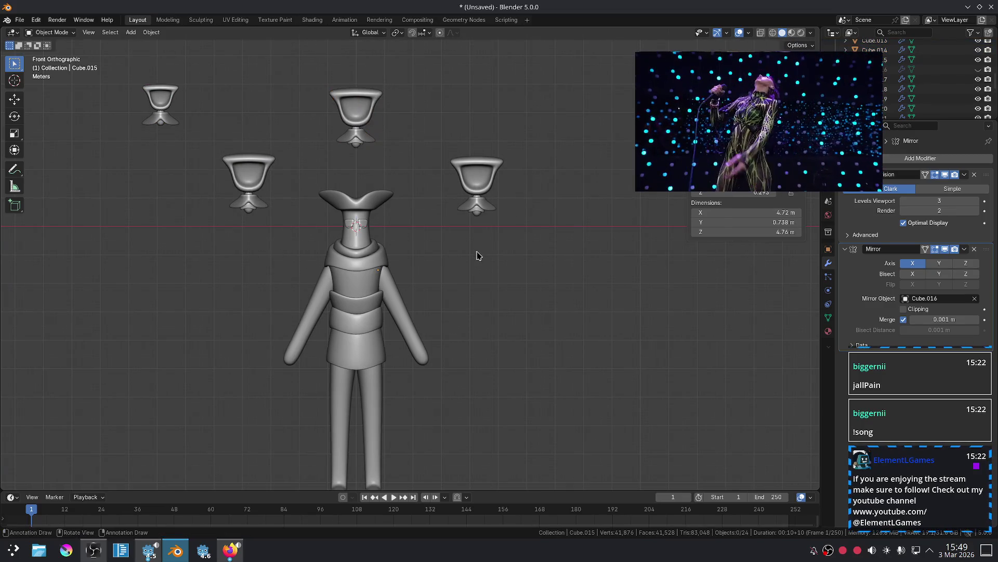
Adjust the right cup's height with Z-constrained moves.
left_click_drag(329, 61, 411, 164)
key("g")
key("z")
key("Escape")
left_click_drag(415, 127, 517, 250)
key("g")
key("z")
left_click(500, 237)
key("g")
key("z")
left_click(498, 235)
Reposition the top cup and shift the right cup slightly left above the head.
scroll(523, 312, "down", 3)
scroll(523, 312, "up", 3)
mouse_move(524, 312)
middle_mouse_down("shift")
mouse_move(500, 345)
mouse_move(525, 273)
middle_mouse_up("shift")
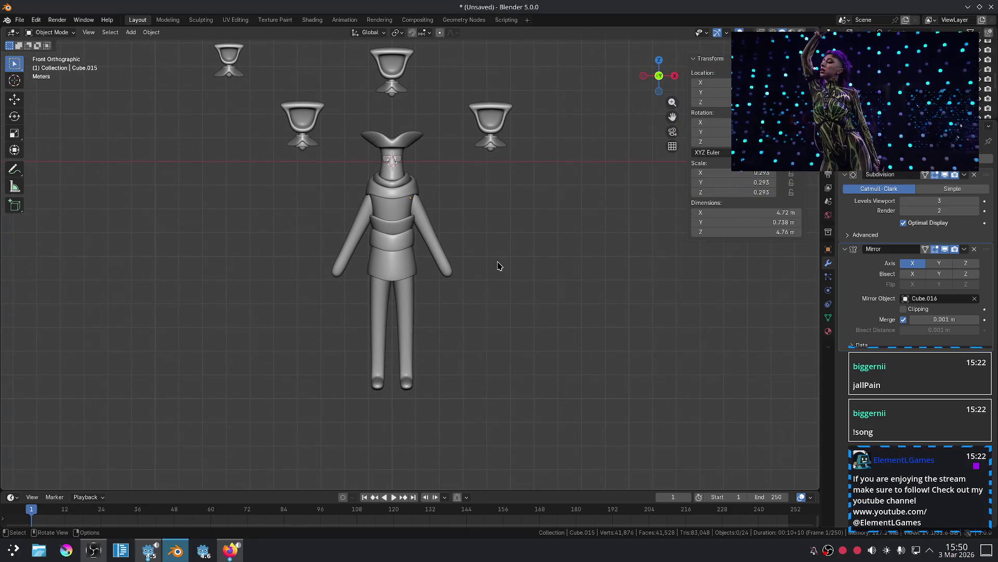
scroll(480, 260, "up", 2)
scroll(502, 260, "down", 3)
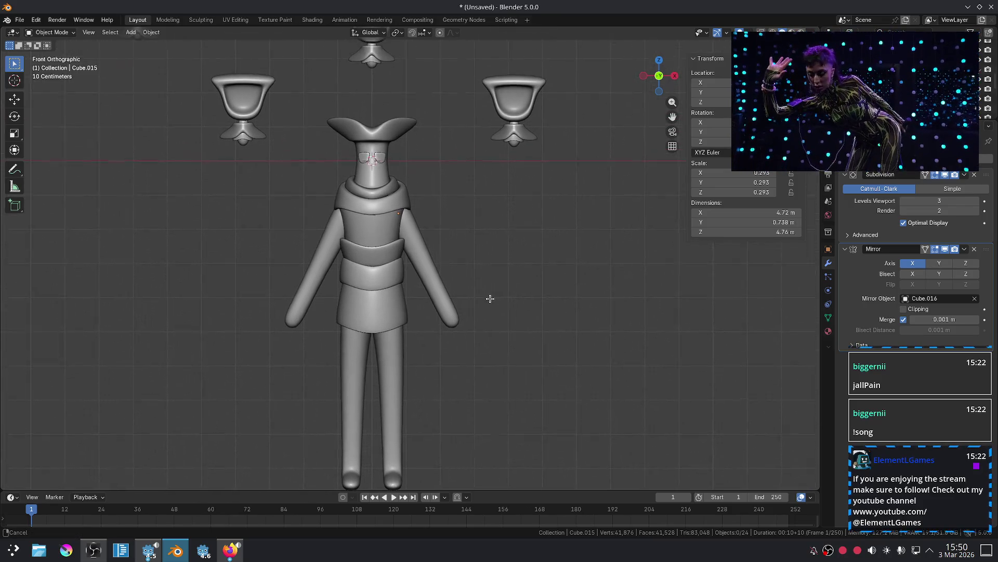
middle_click_drag(498, 273, 479, 290, "shift")
left_click(388, 154)
key("g")
left_click(418, 184)
left_click_drag(455, 263, 507, 206)
key("g")
left_click(523, 174)
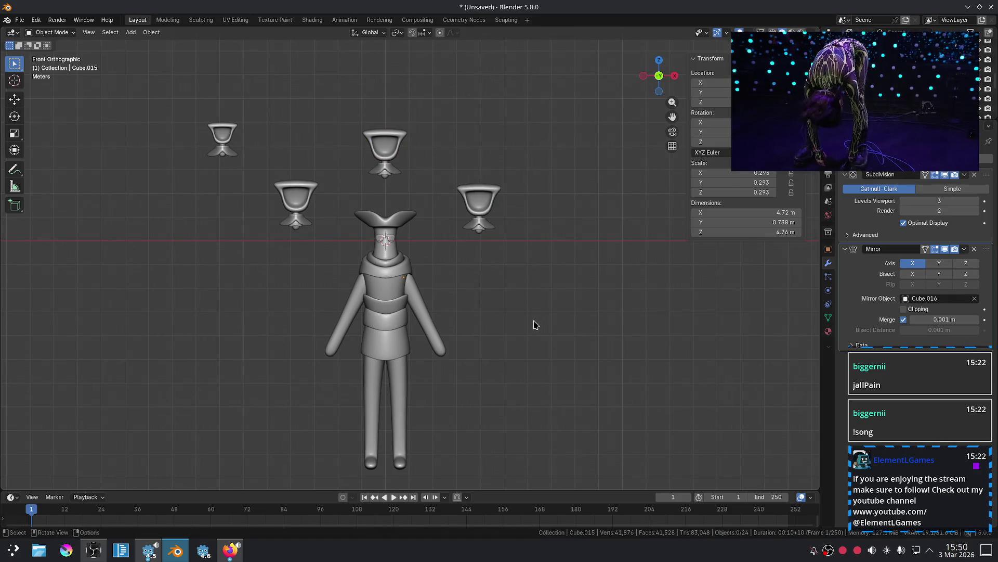